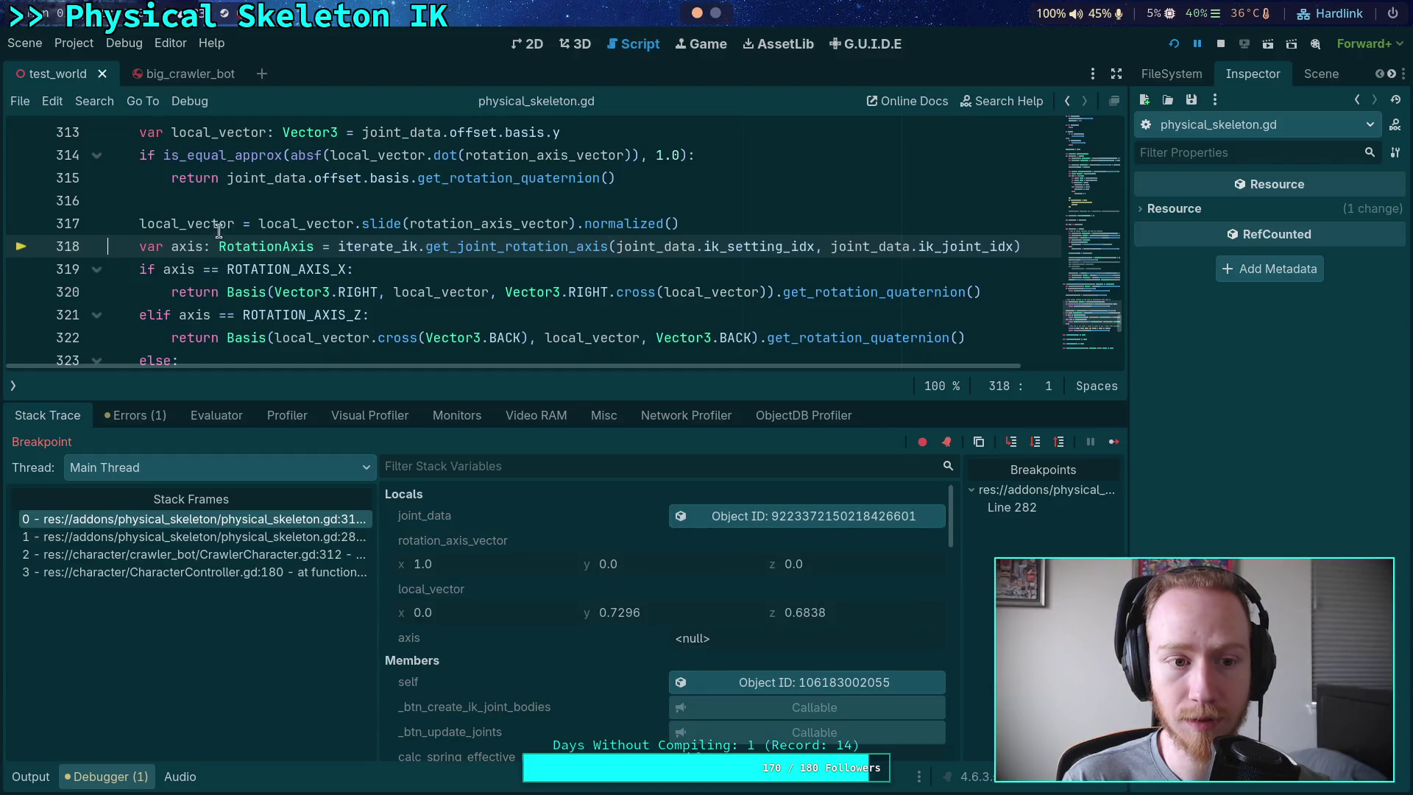
Glance at the paused game window, then come back to the editor
mouse_move(217, 229)
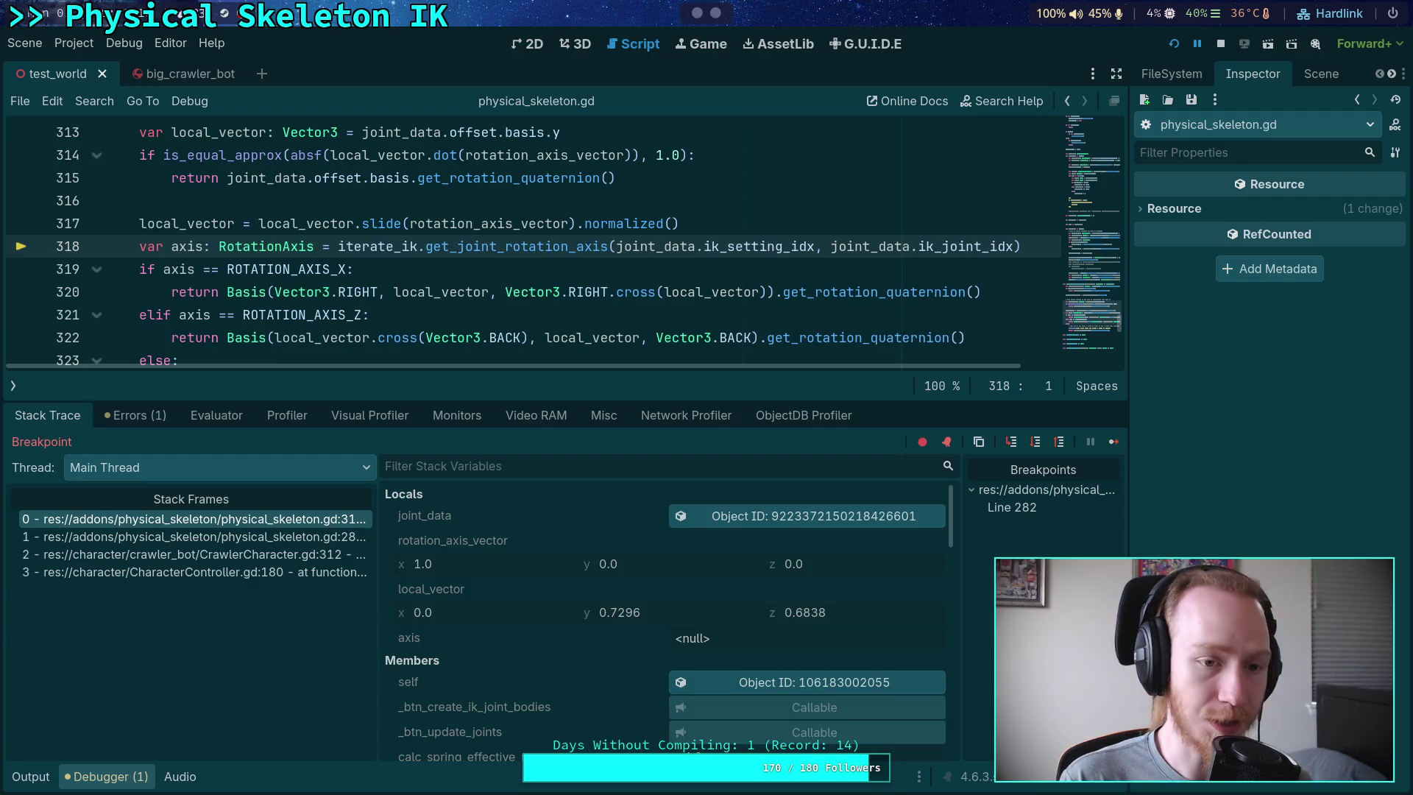
key(super+s)
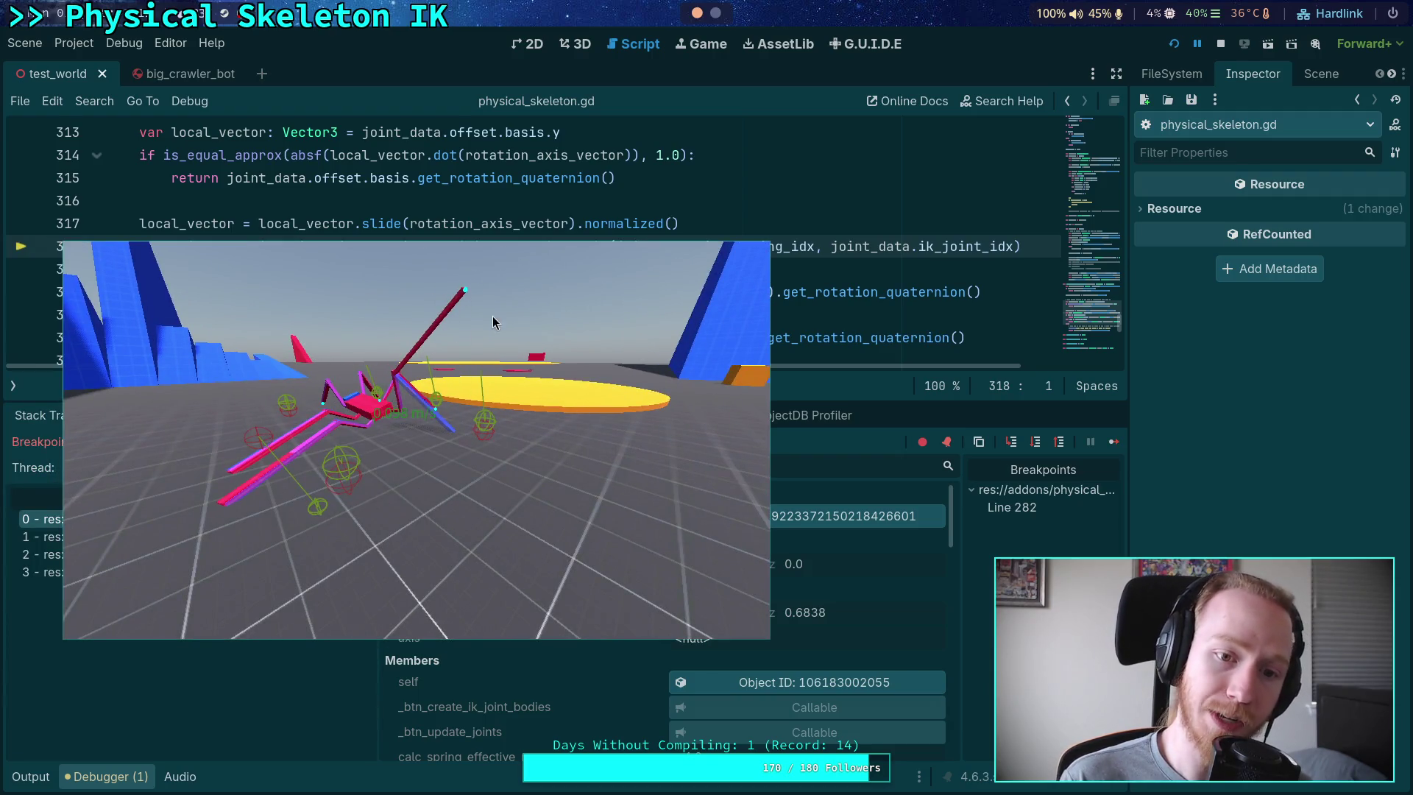
key(super+s)
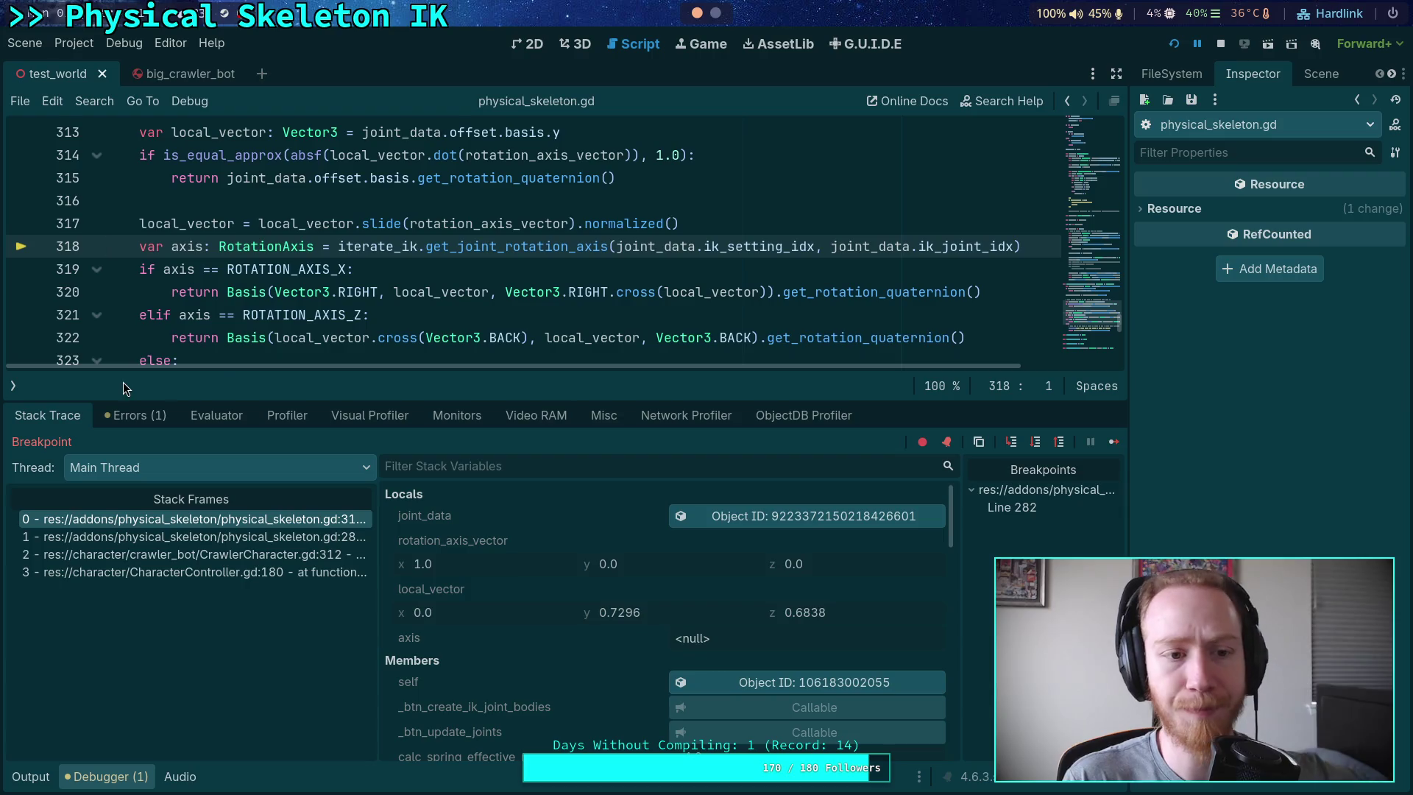
Step Over out of the axis-snapping function back to line 293 of physical_skeleton.gd
click(1035, 443)
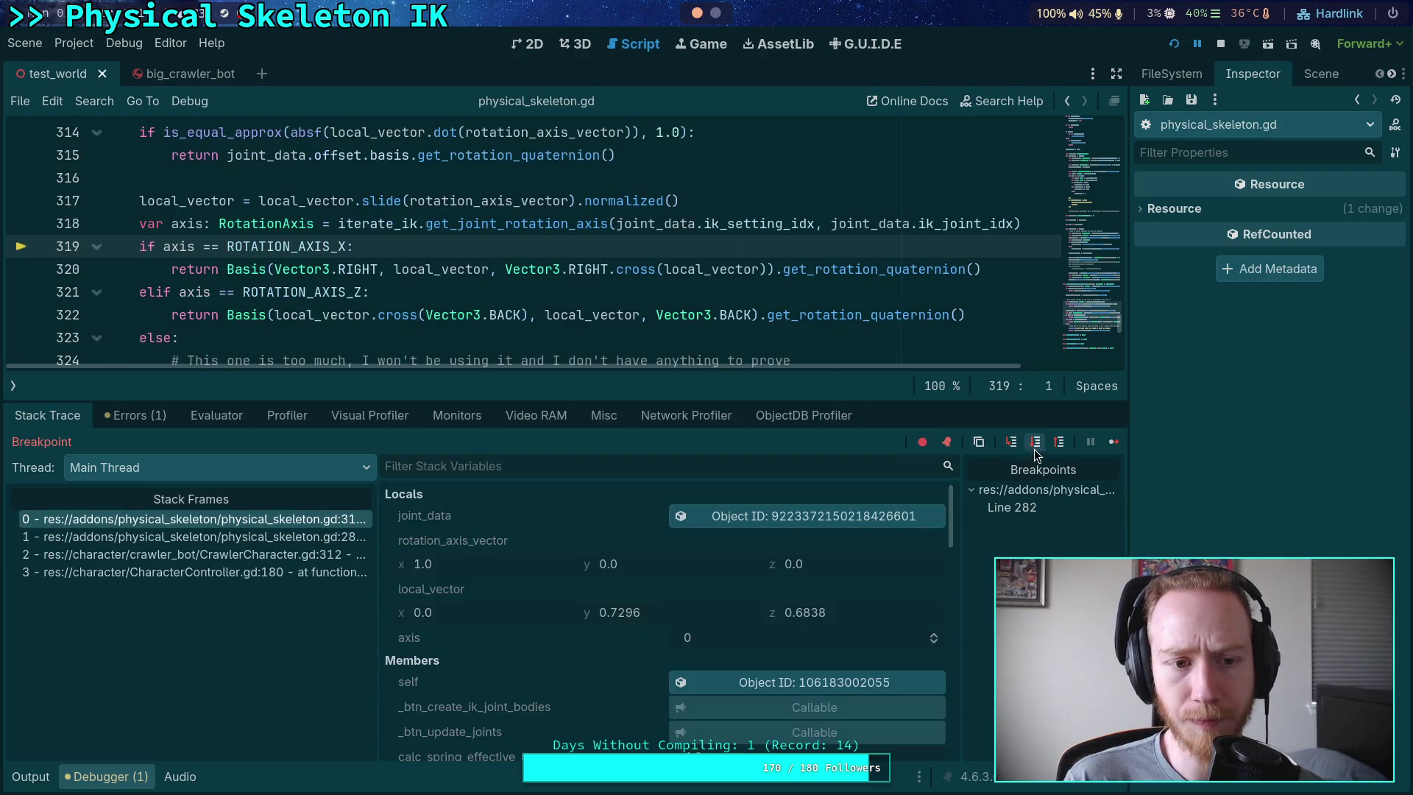
click(1038, 450)
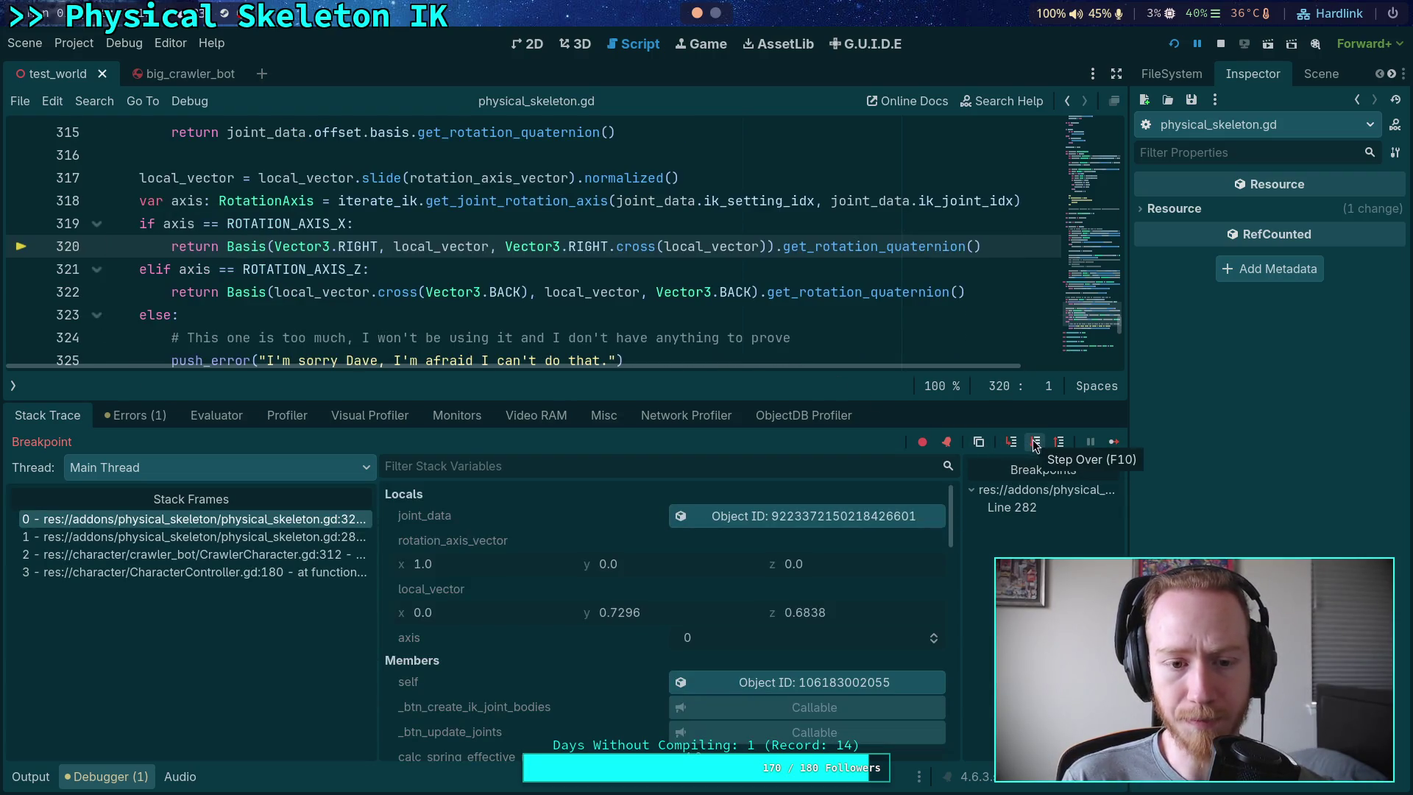
click(1032, 442)
click(1031, 442)
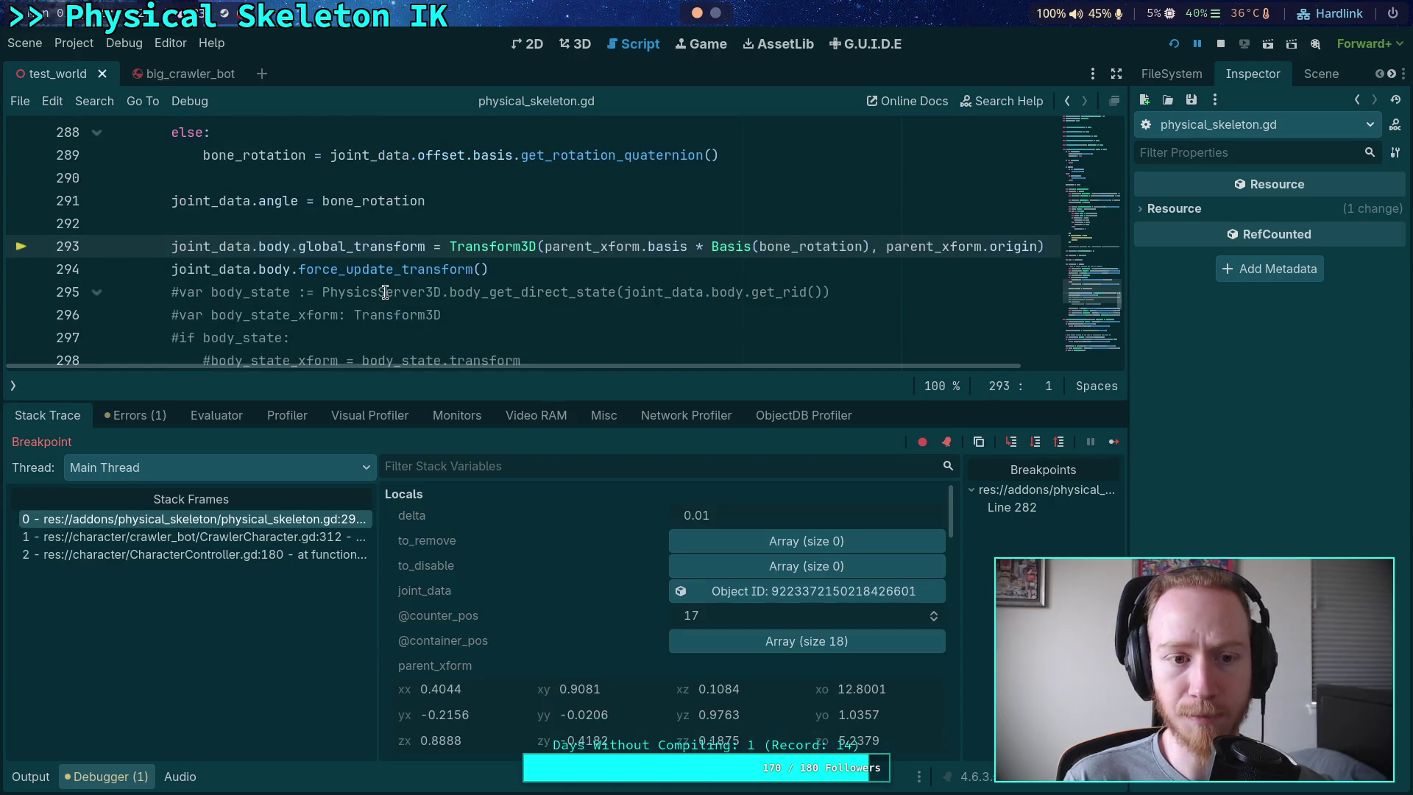
Show bone_rotation in Locals as Euler angles, reading about 43.1° on X
mouse_move(346, 199)
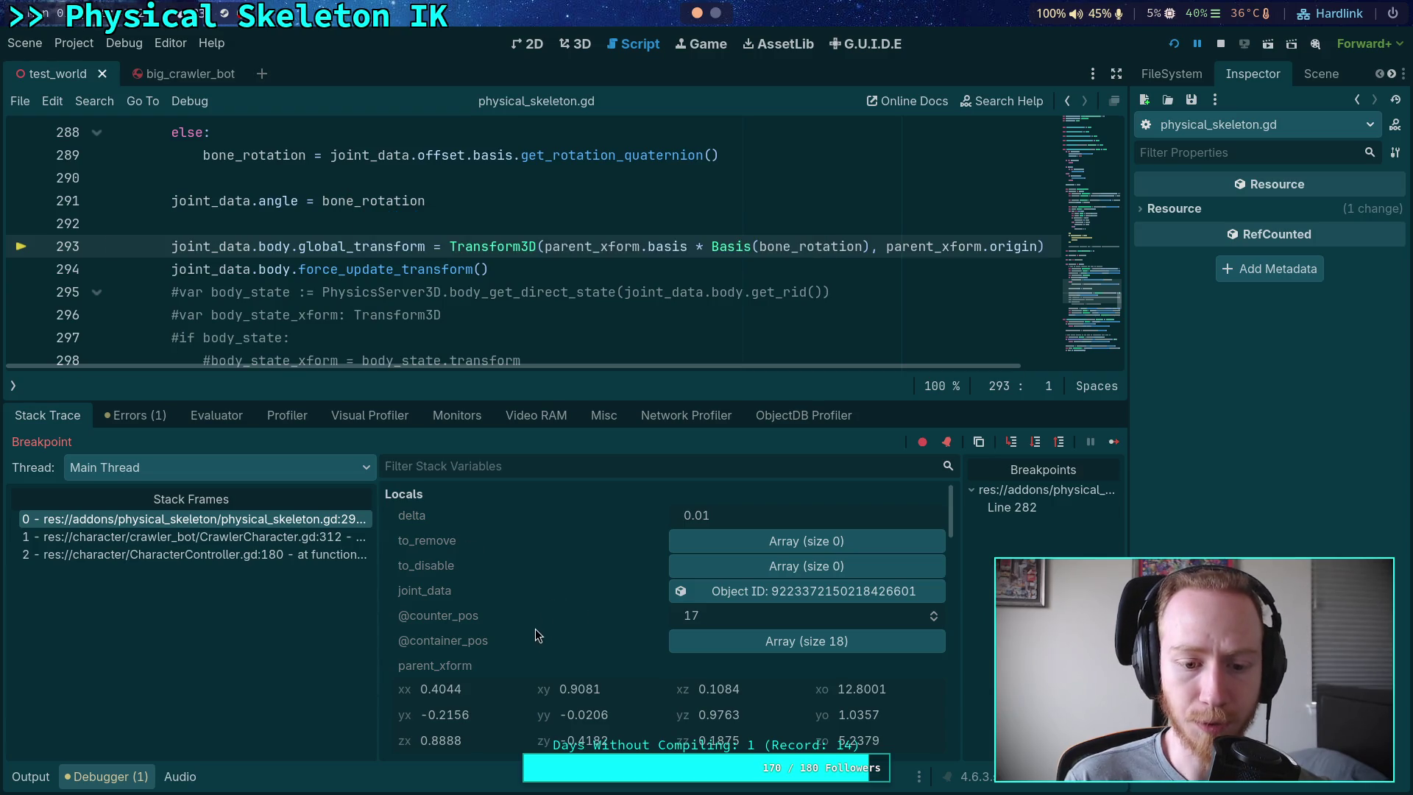
scroll(536, 616, down, 5)
click(934, 635)
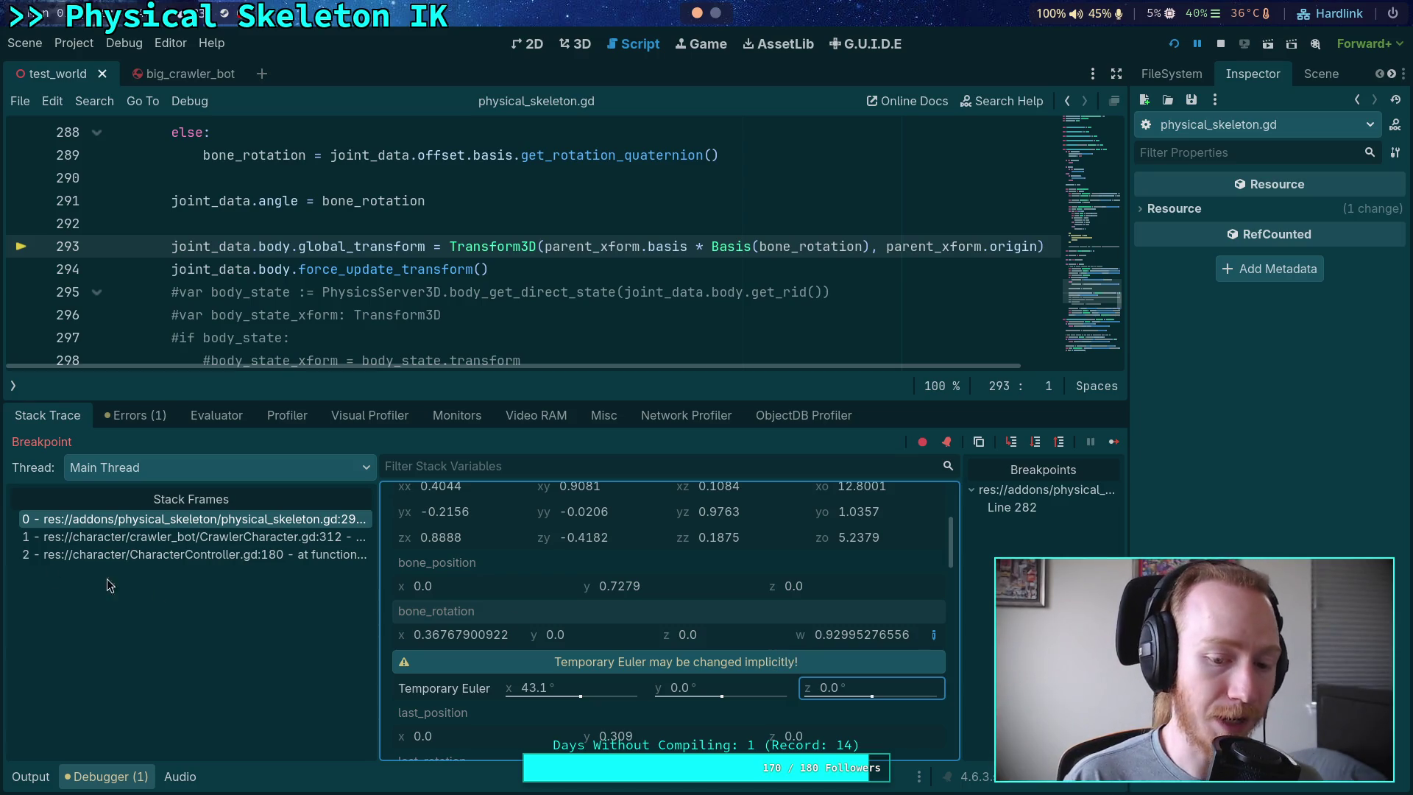
Peek at the crawler game window, then step over to line 294
key(F12)
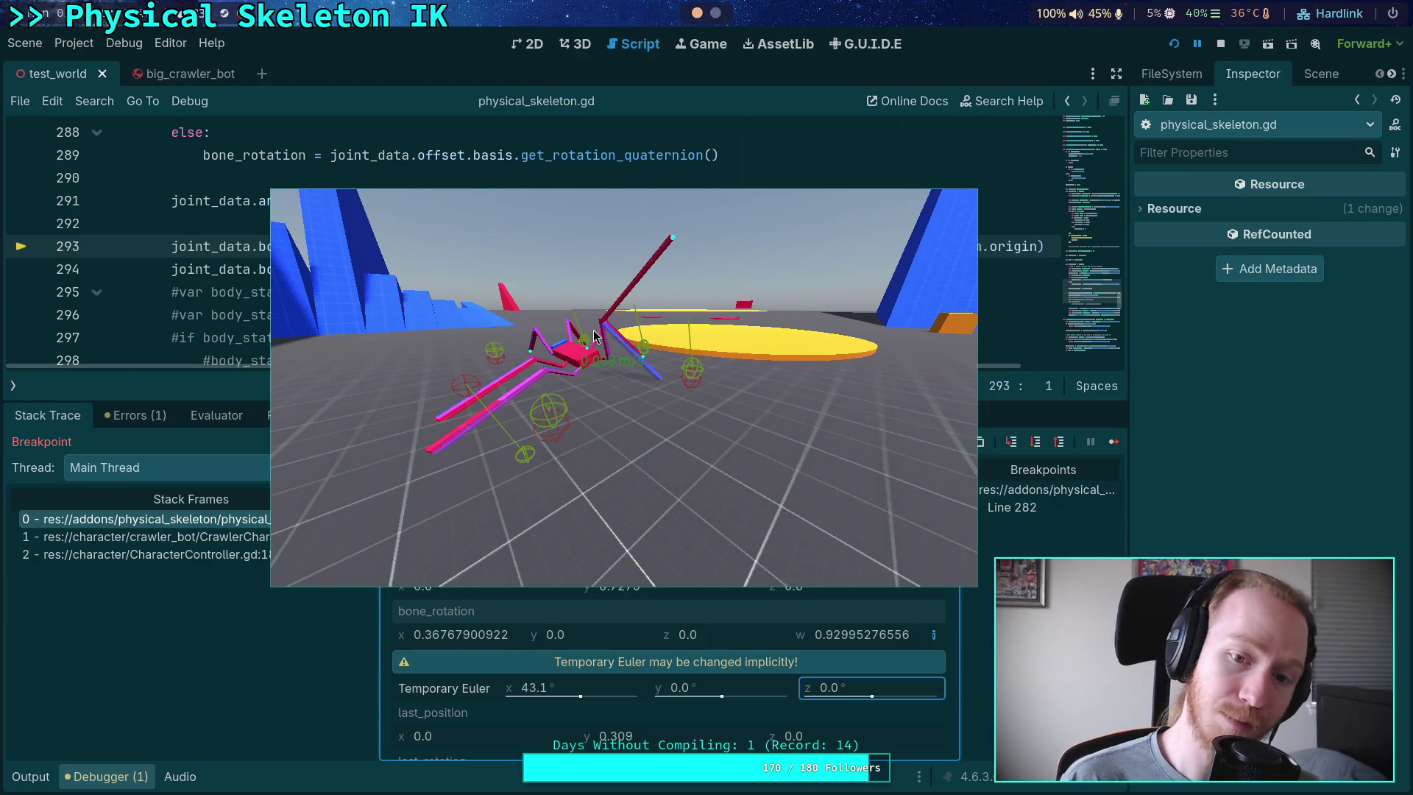
key(alt+Tab)
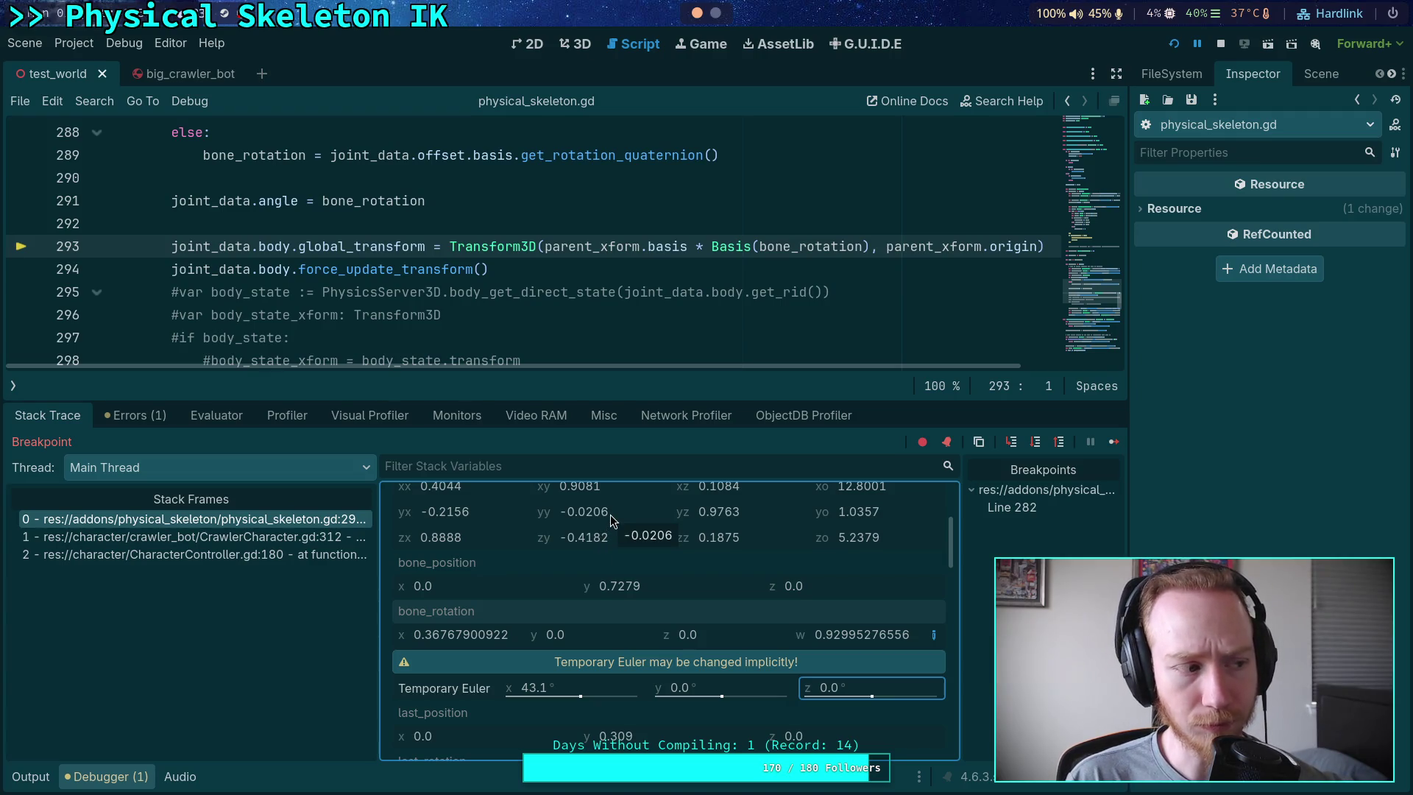
click(1035, 443)
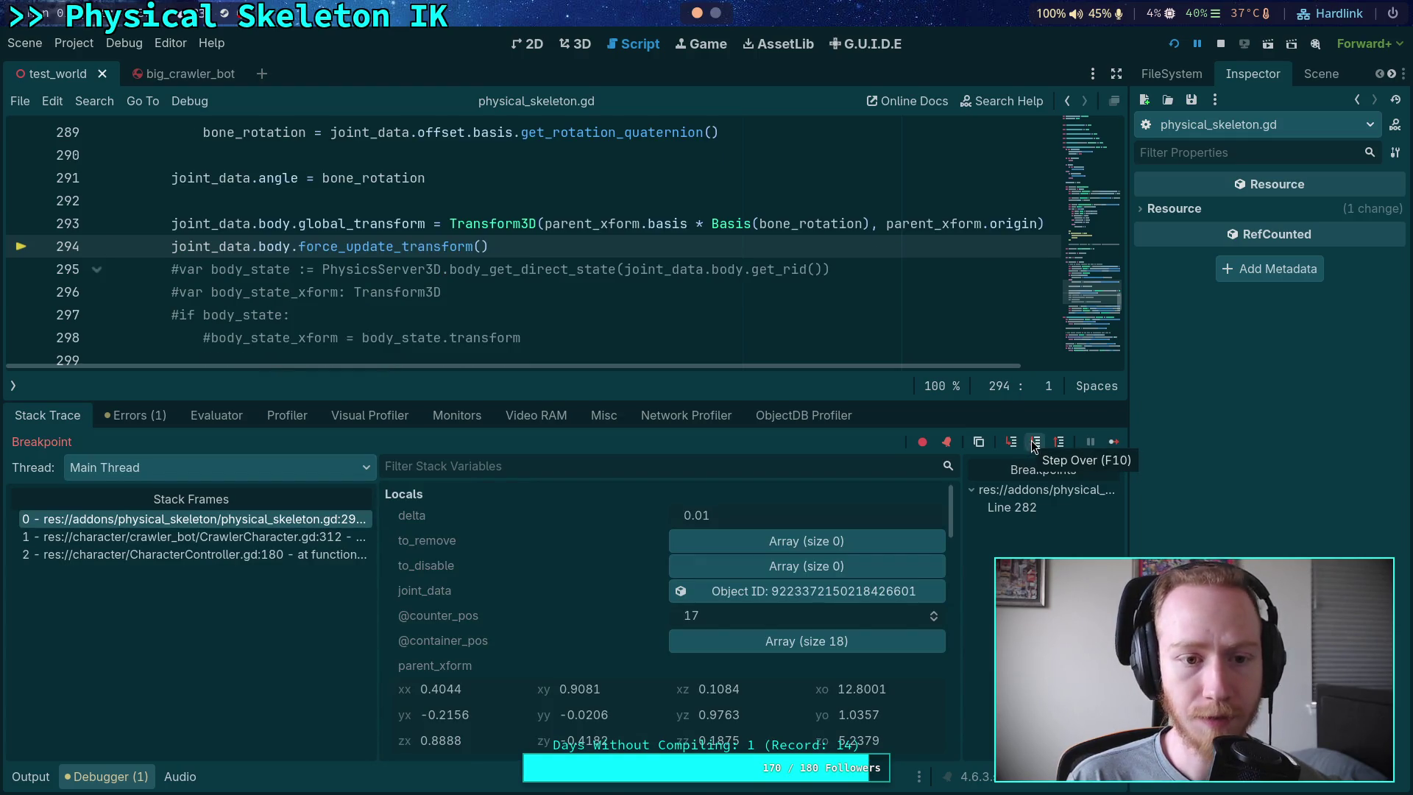
Inspect joint_data's RigidBody3D in a widened Inspector with rotation shown as a Basis matrix
click(711, 588)
drag(1129, 372, 894, 371)
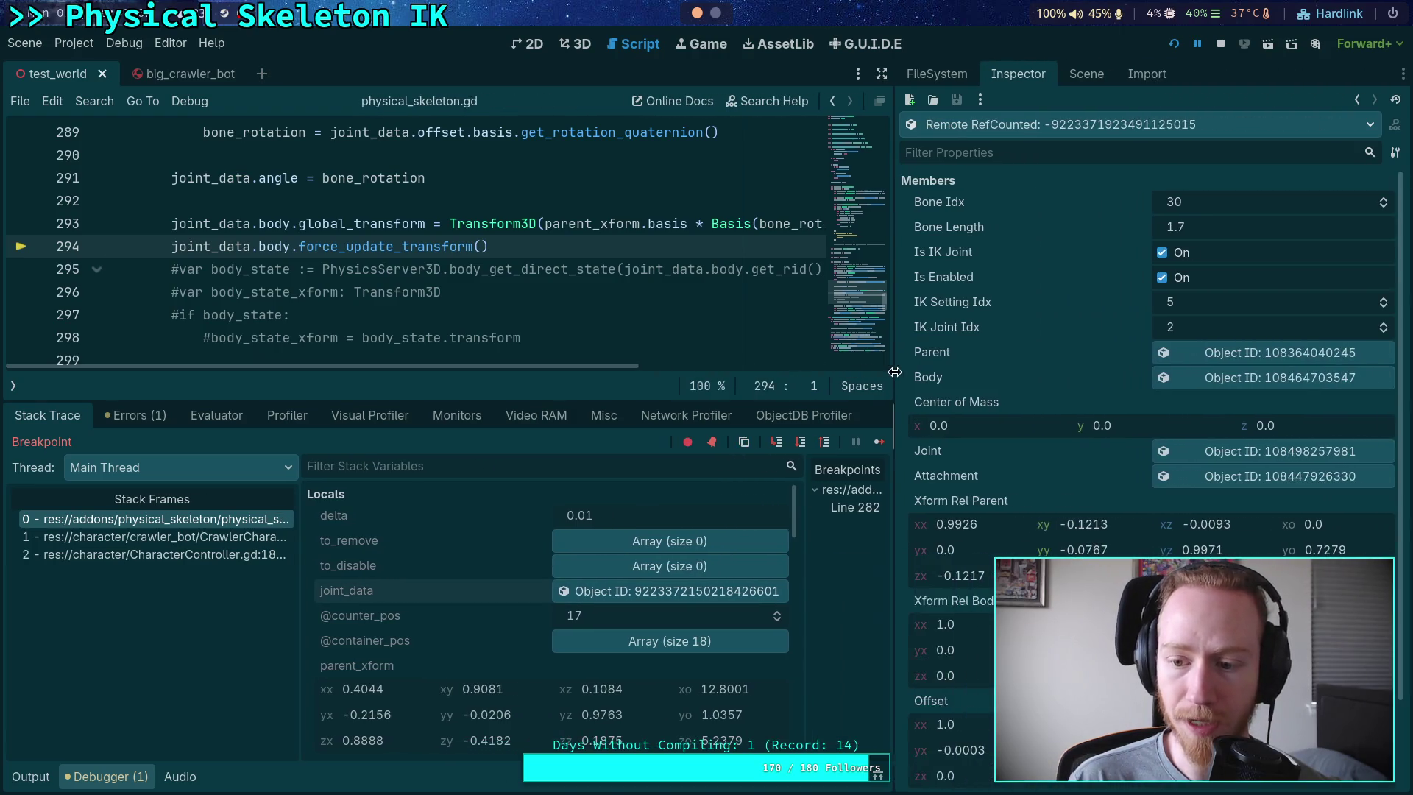
click(1199, 378)
scroll(1056, 485, down, 12)
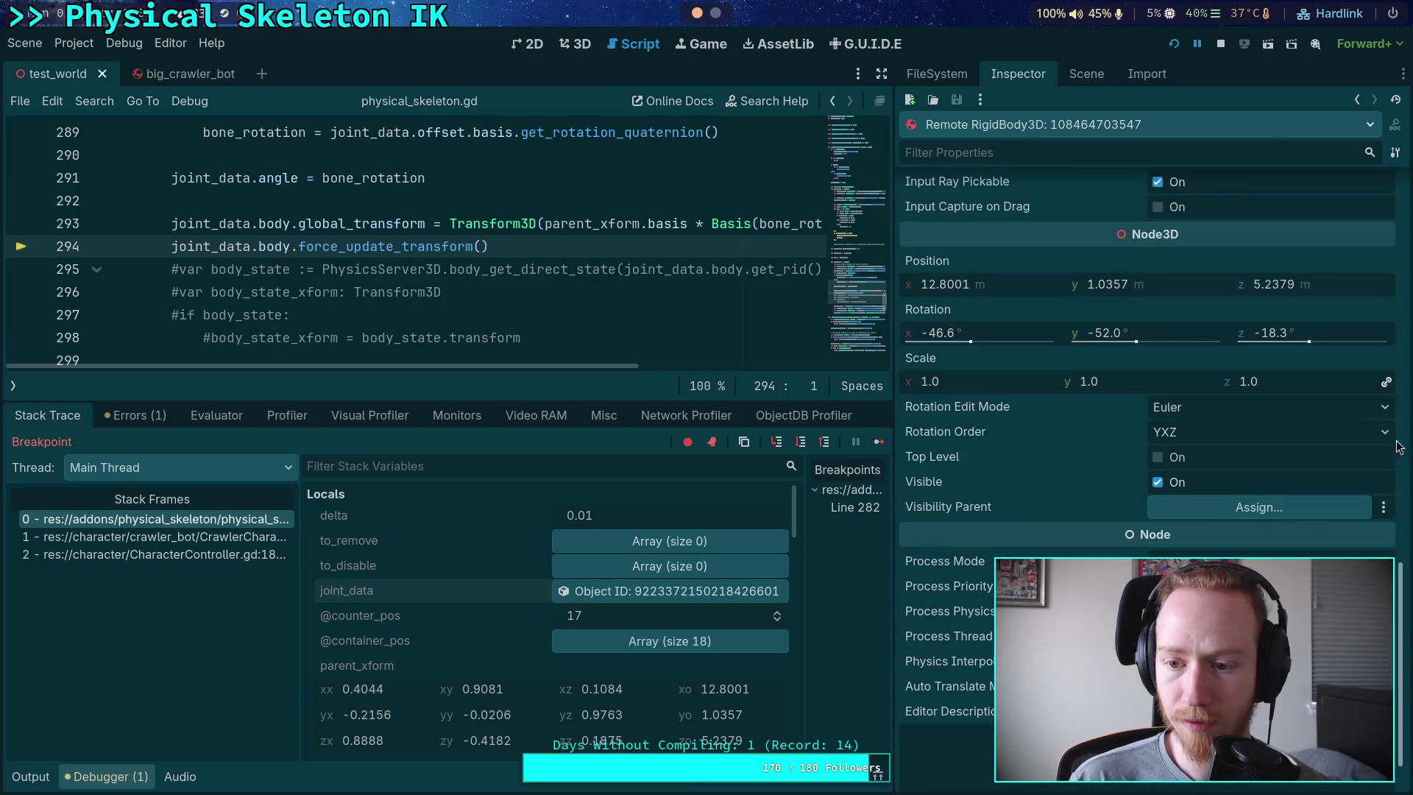
click(1383, 407)
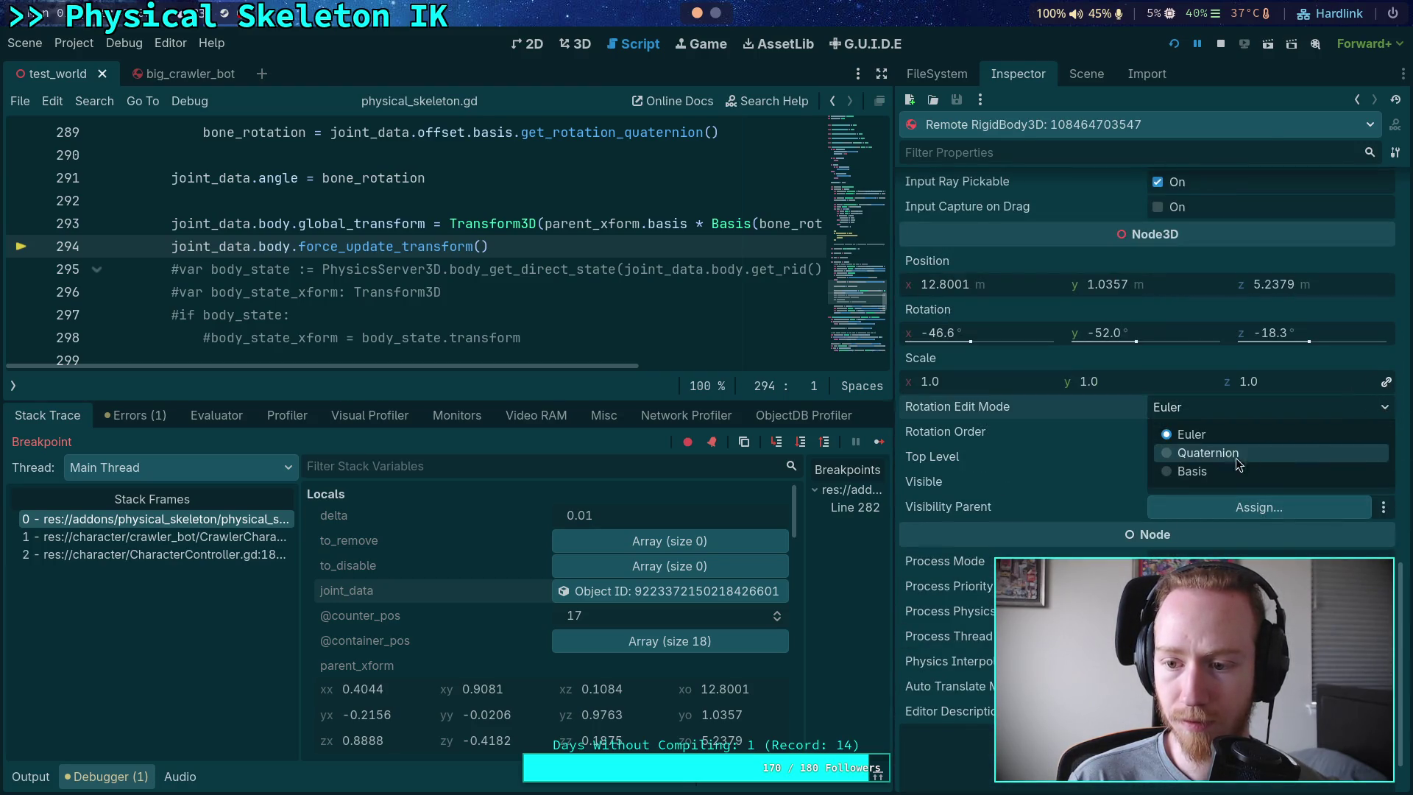
click(1195, 470)
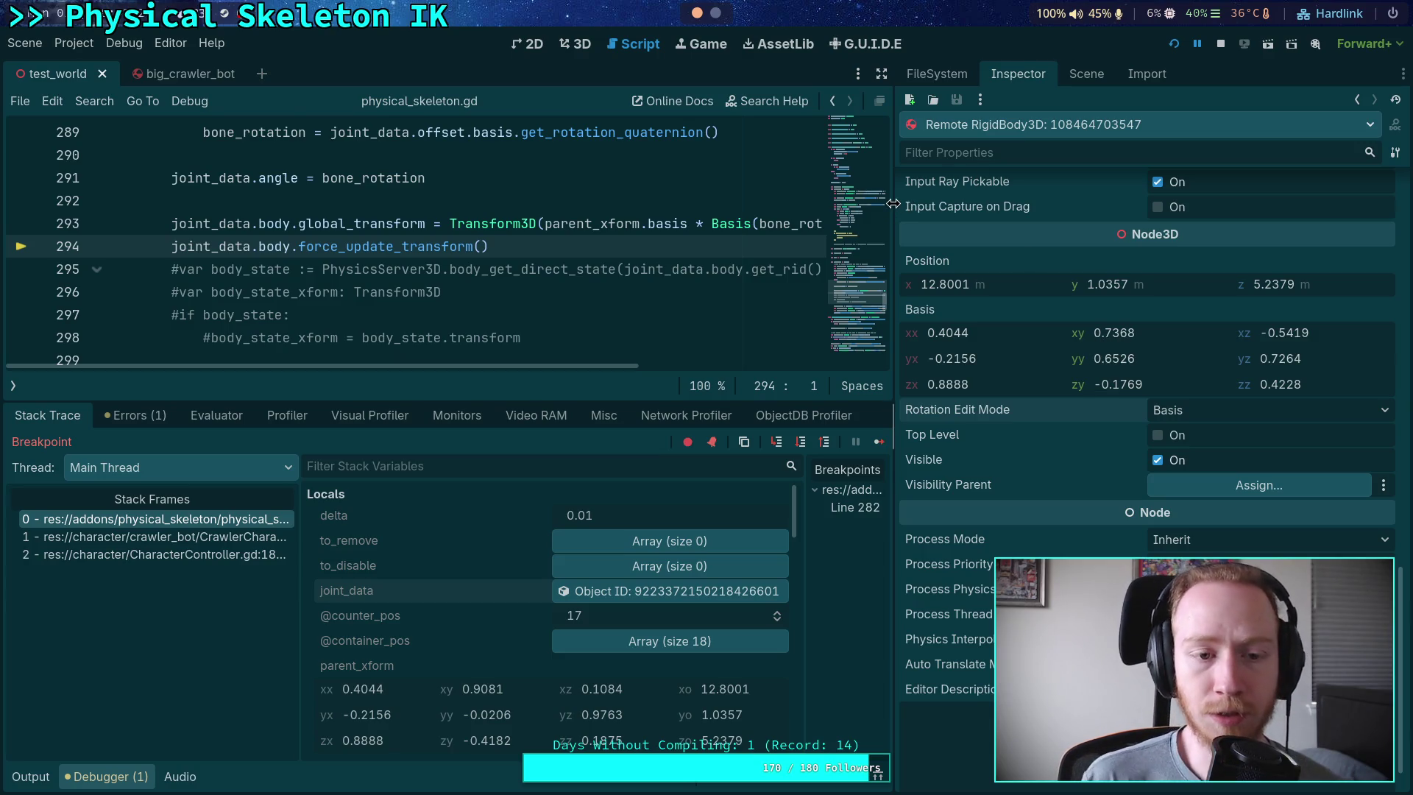
drag(893, 203, 1113, 217)
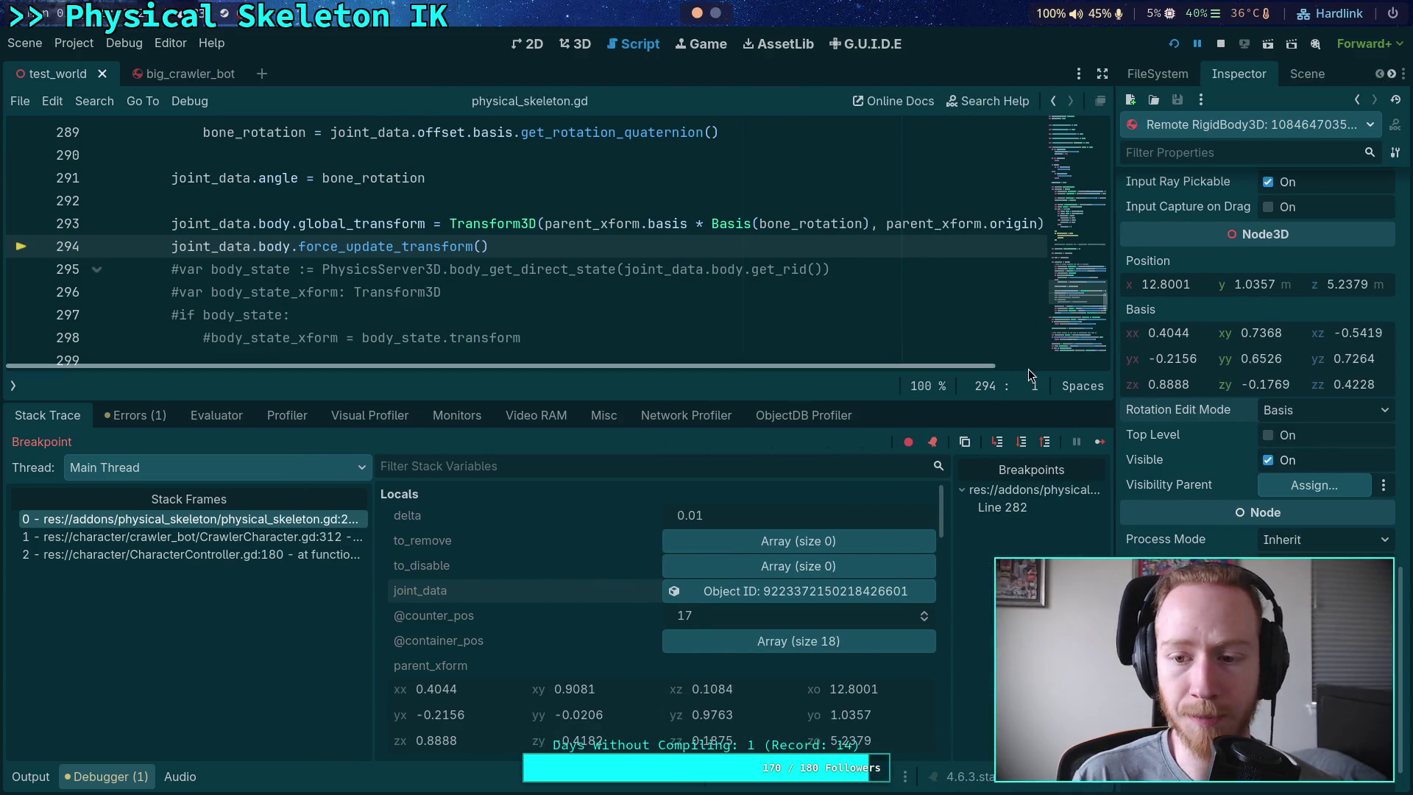
Step to line 301 and view bone_rotation as Euler angles -51.3°, 7.0°, 0.0°
click(1021, 441)
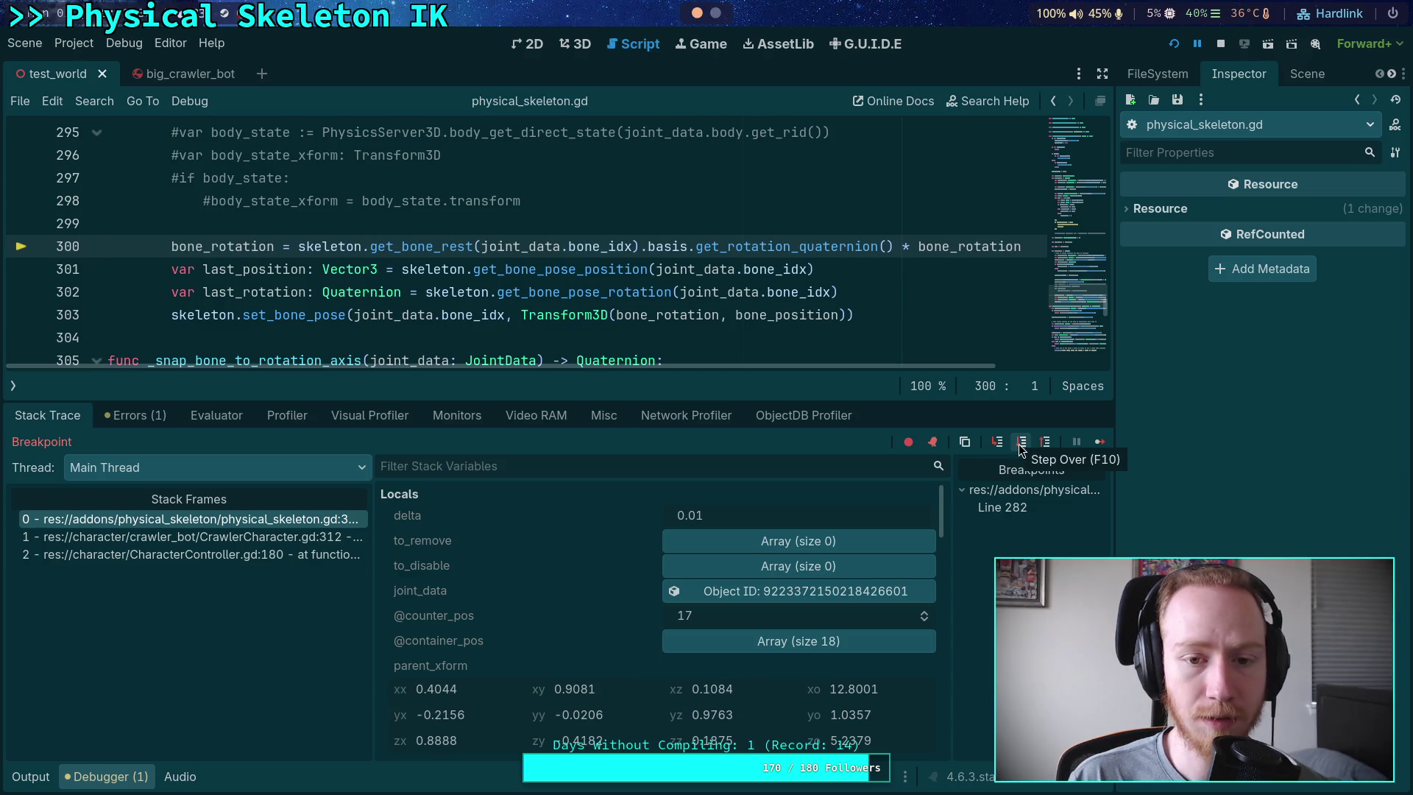
click(1020, 442)
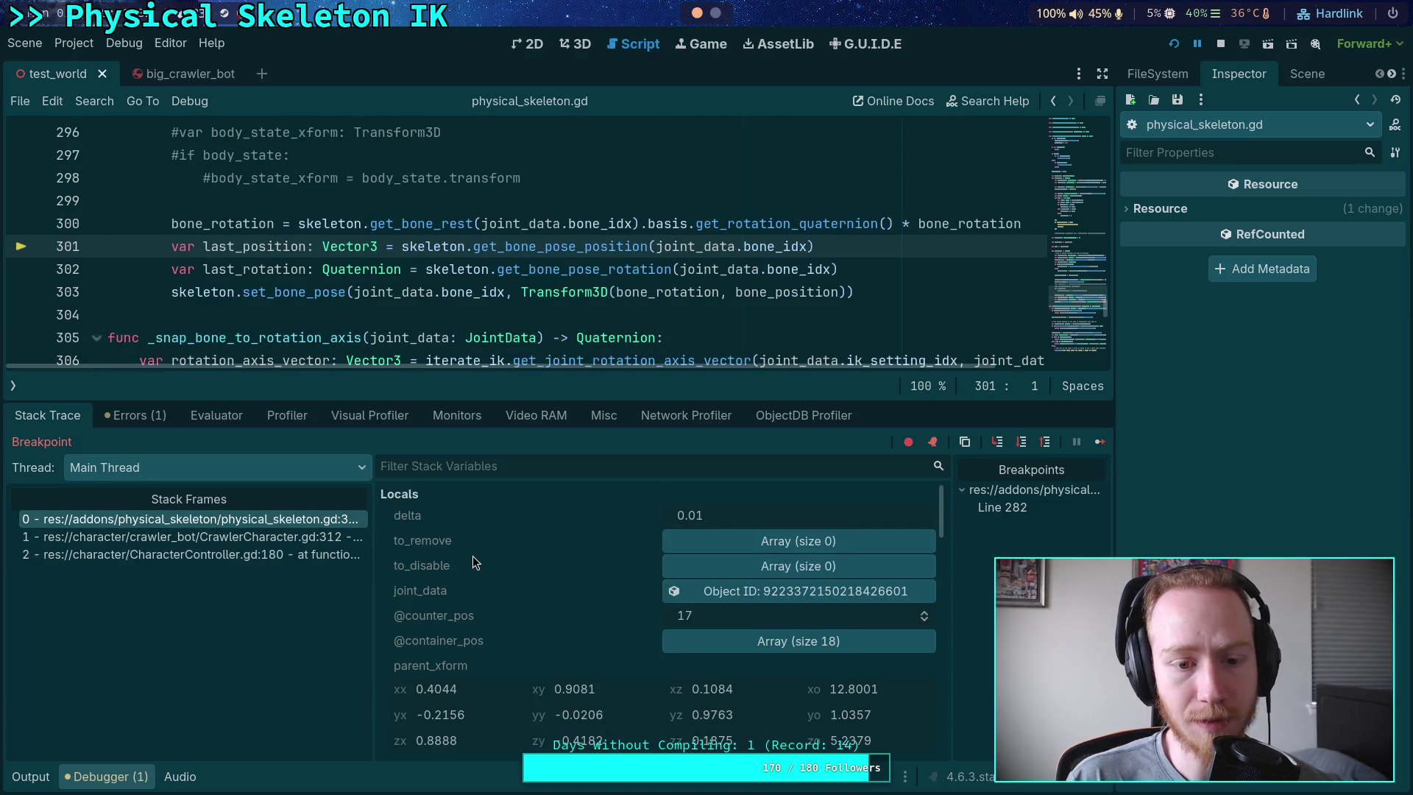
scroll(561, 592, down, 5)
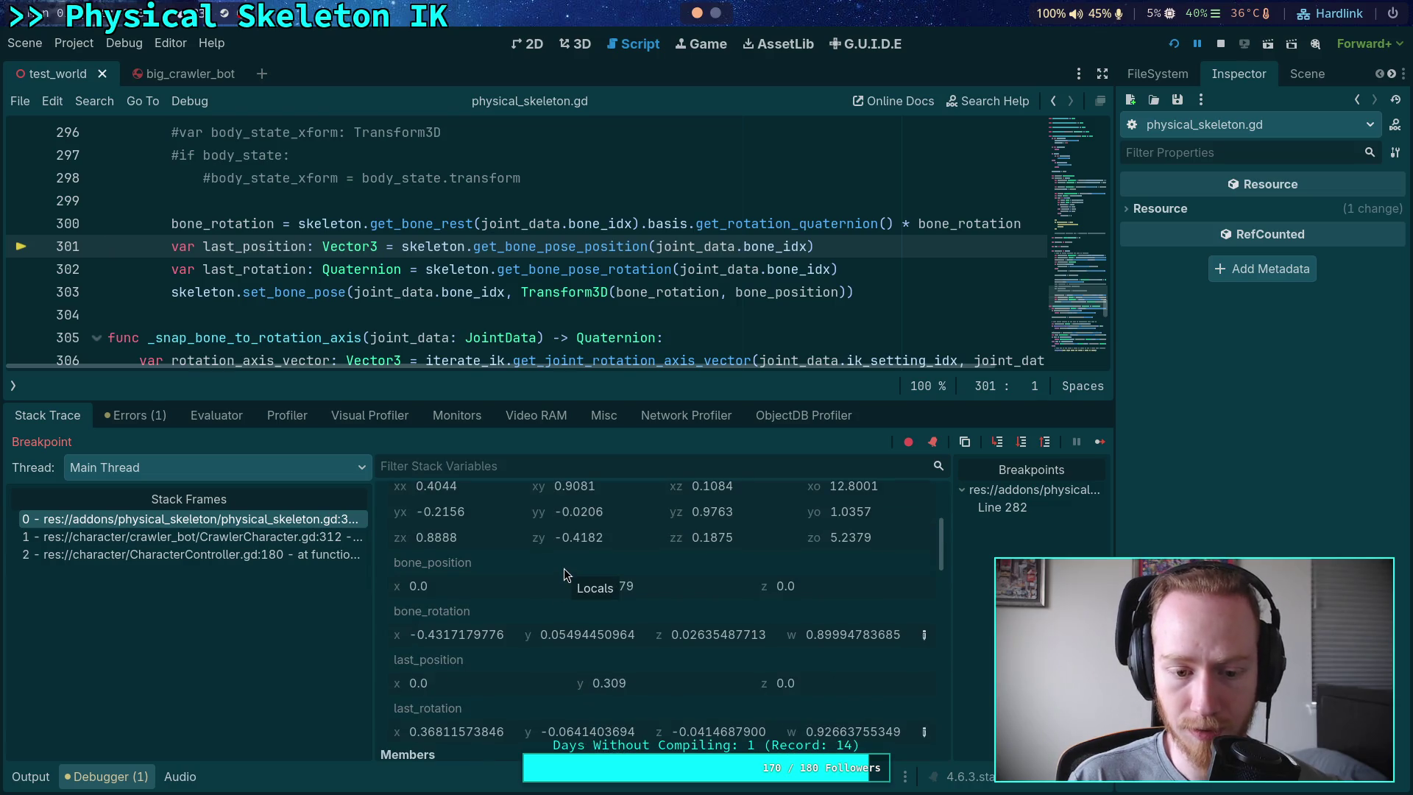
click(924, 634)
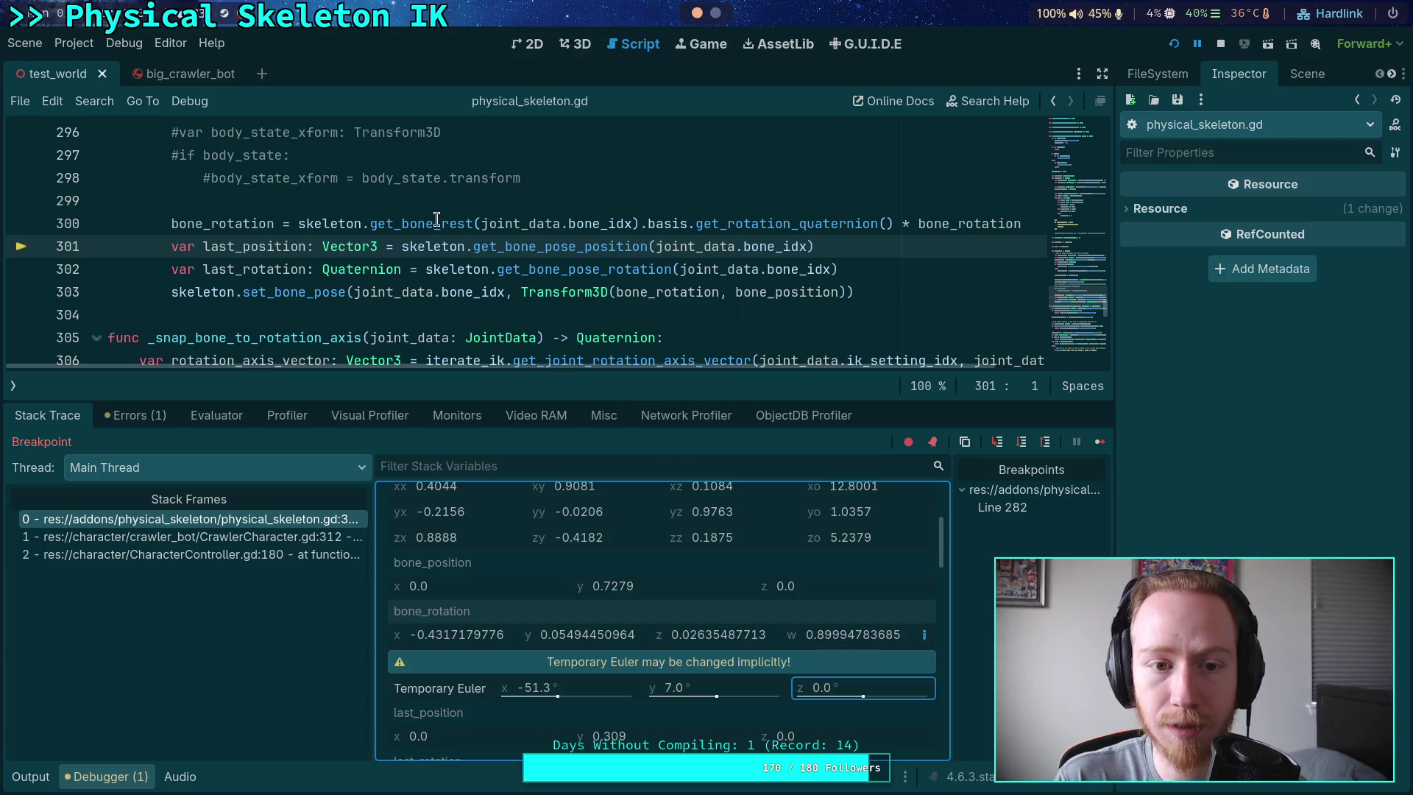
Step execution on to line 302
mouse_move(436, 220)
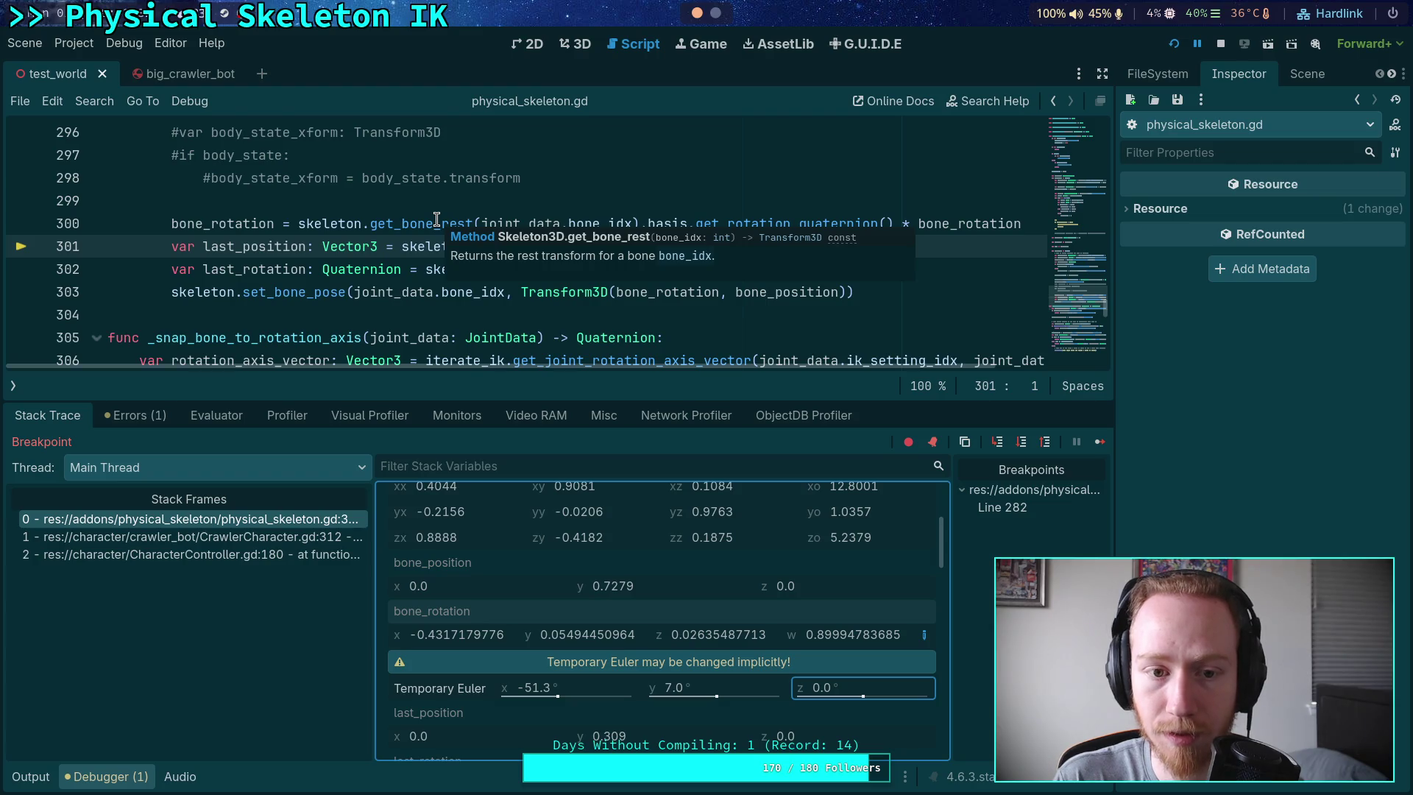
mouse_move(389, 289)
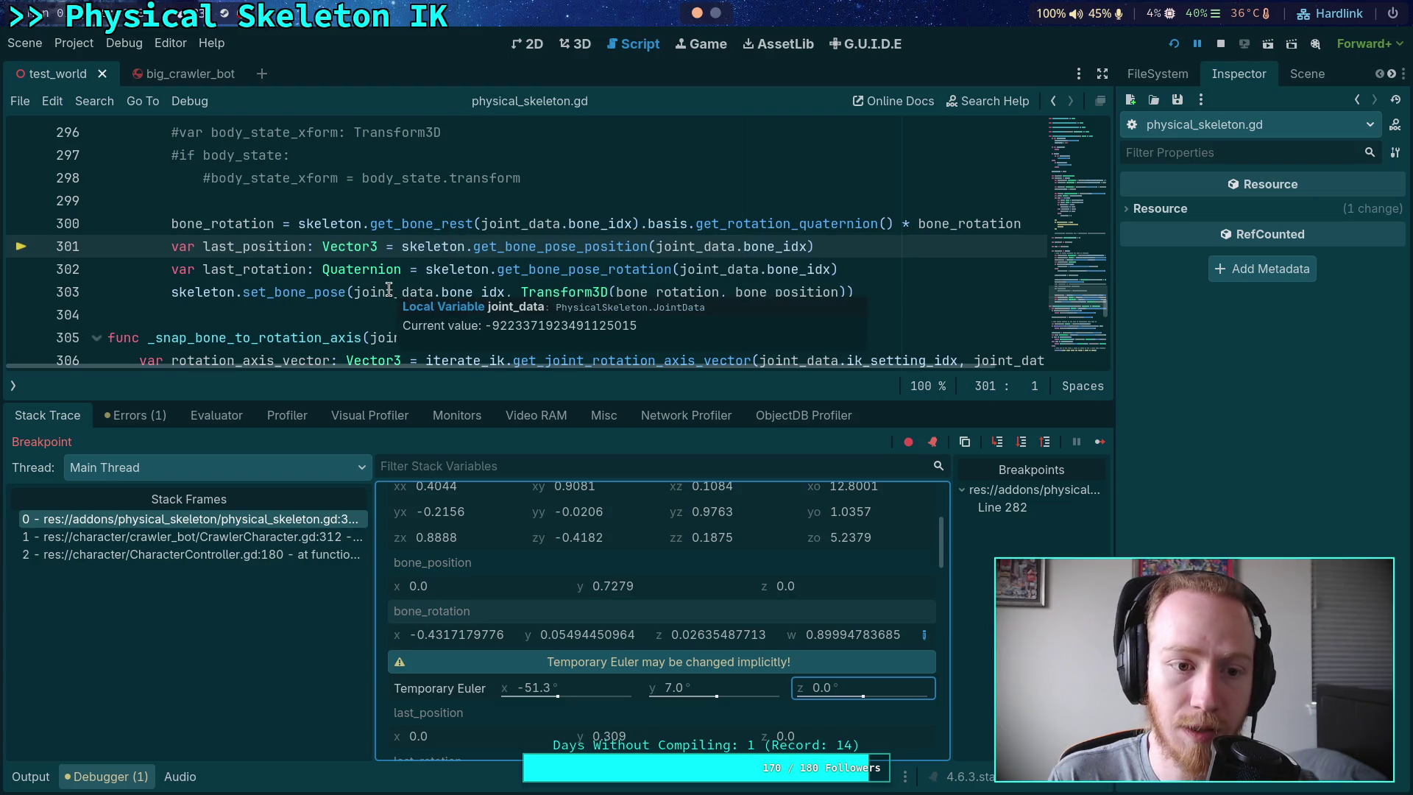
click(1019, 443)
Step to line 303, compare bone_rotation and last_rotation Euler angles, then step past set_bone_pose
click(1020, 443)
scroll(572, 594, down, 3)
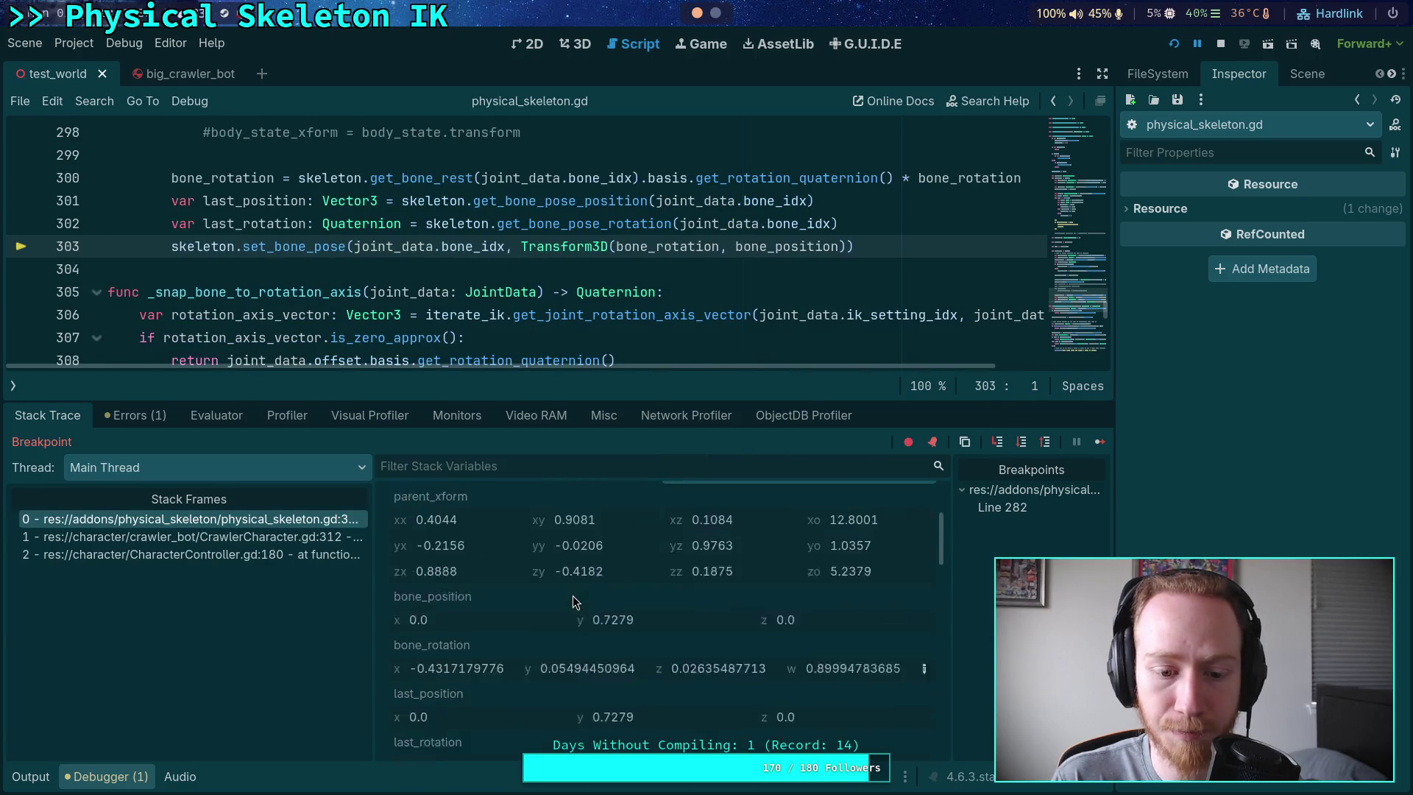
scroll(572, 594, down, 2)
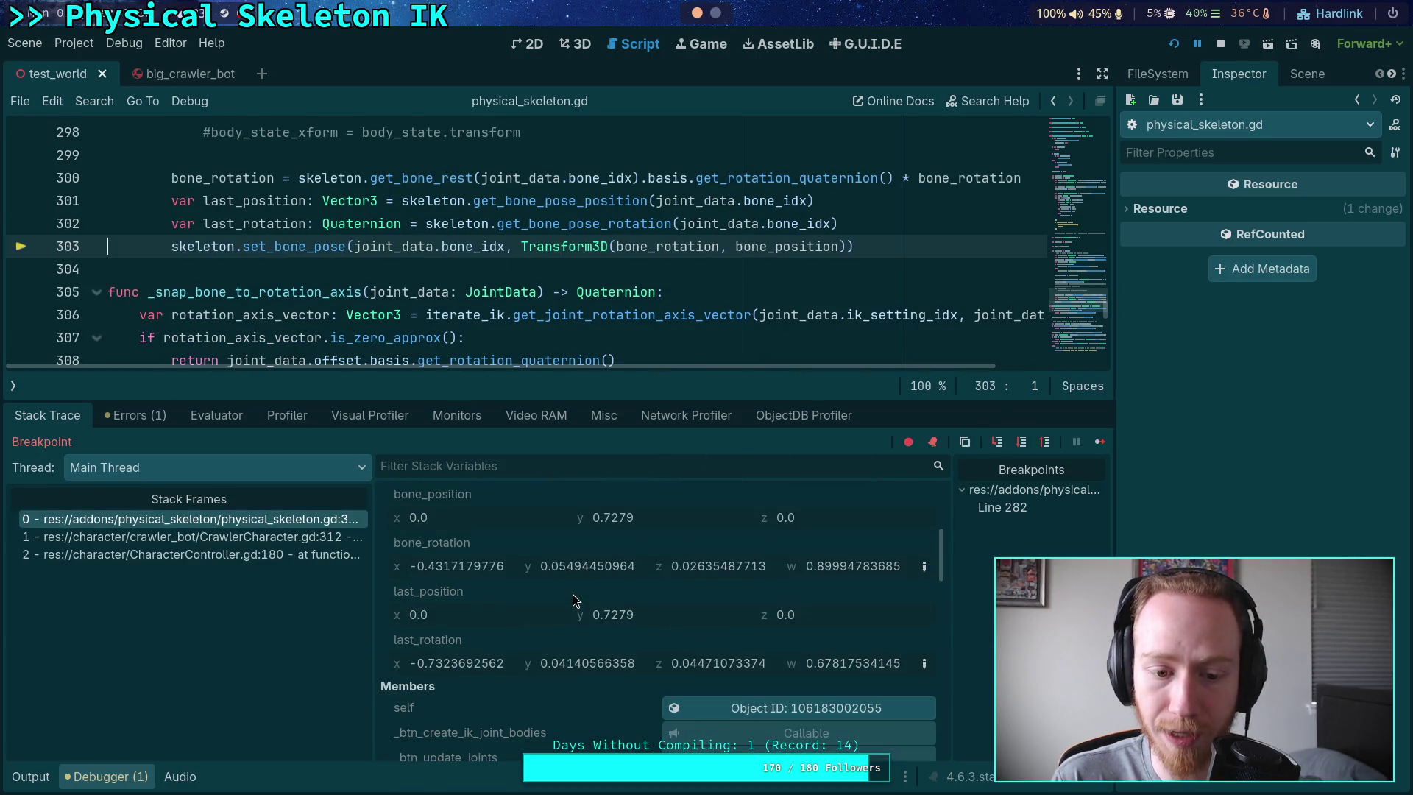
click(925, 565)
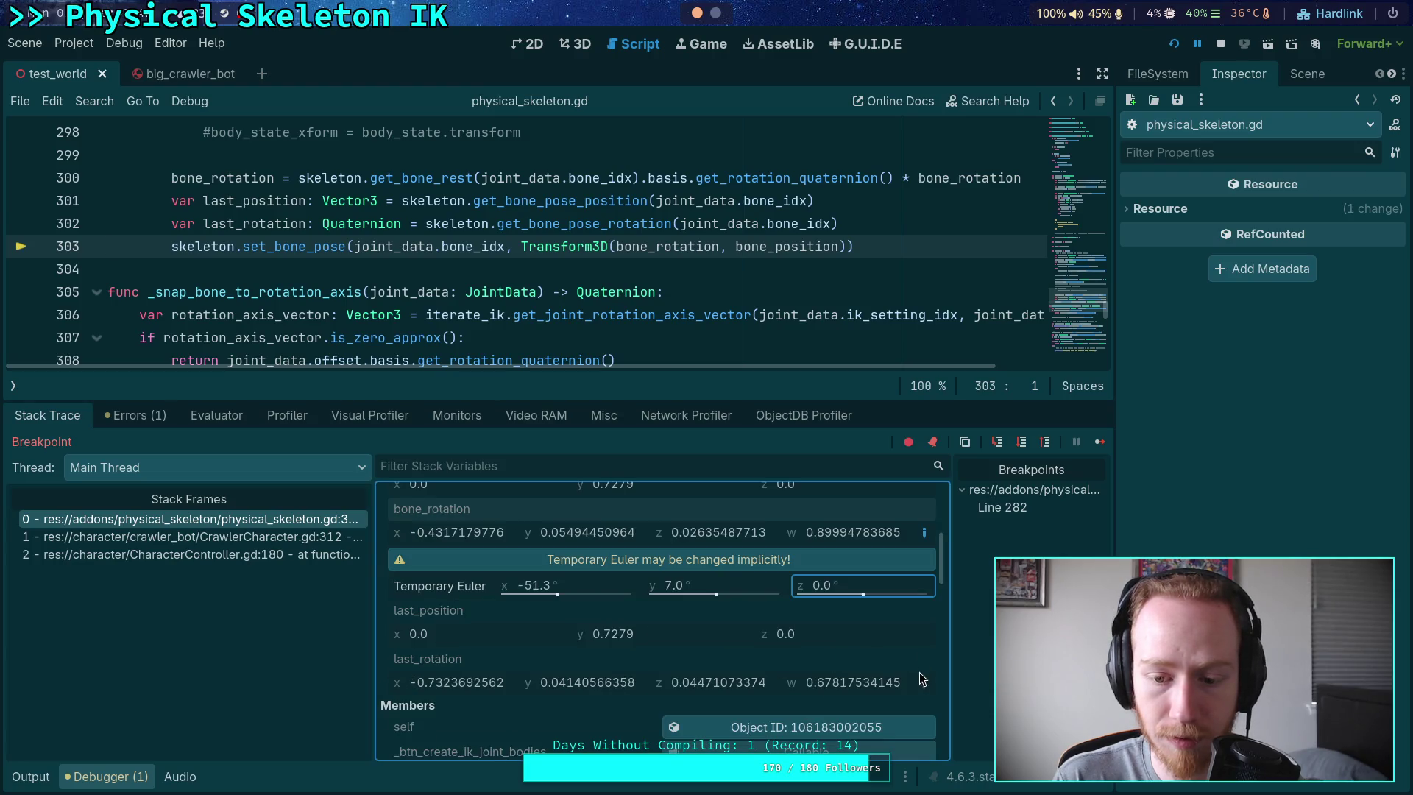
click(923, 682)
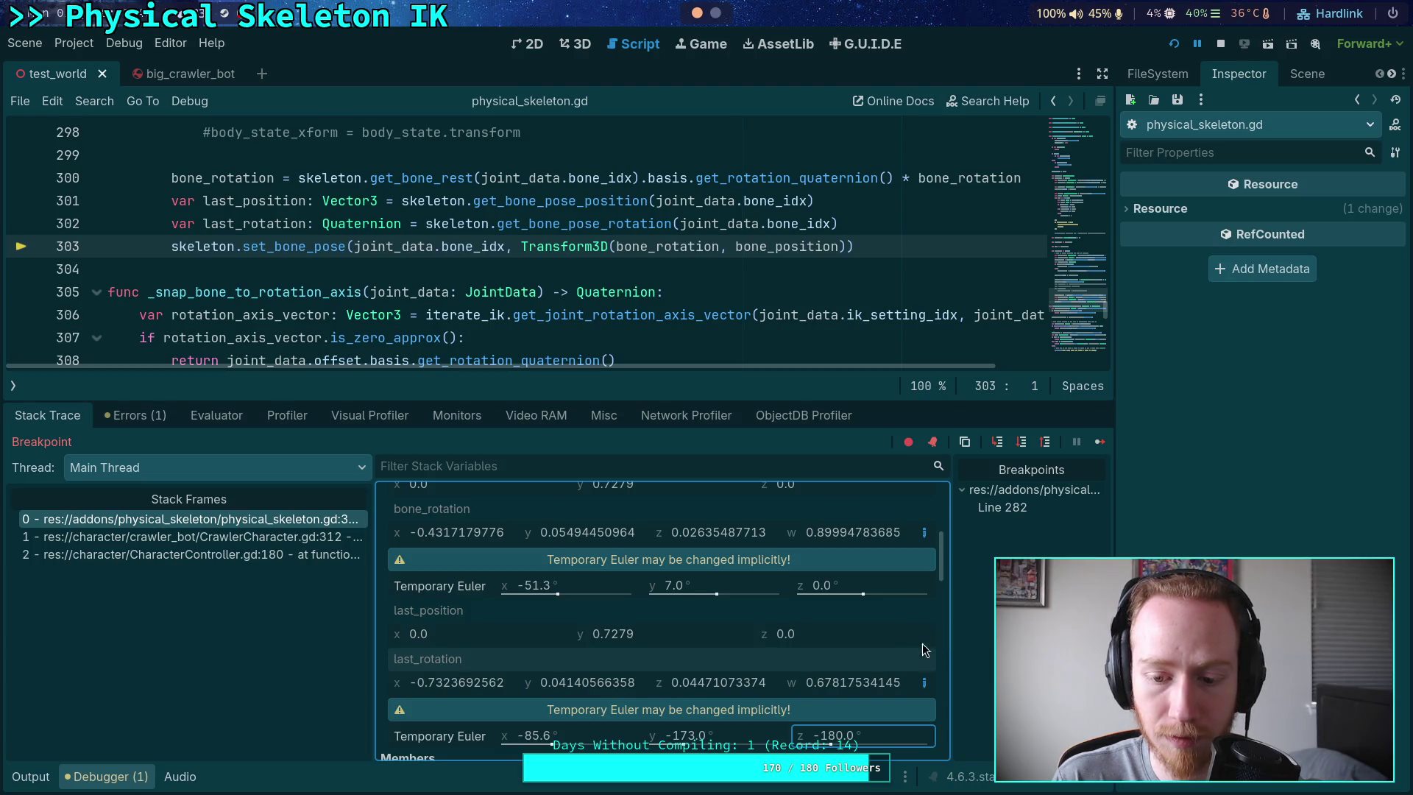
click(924, 682)
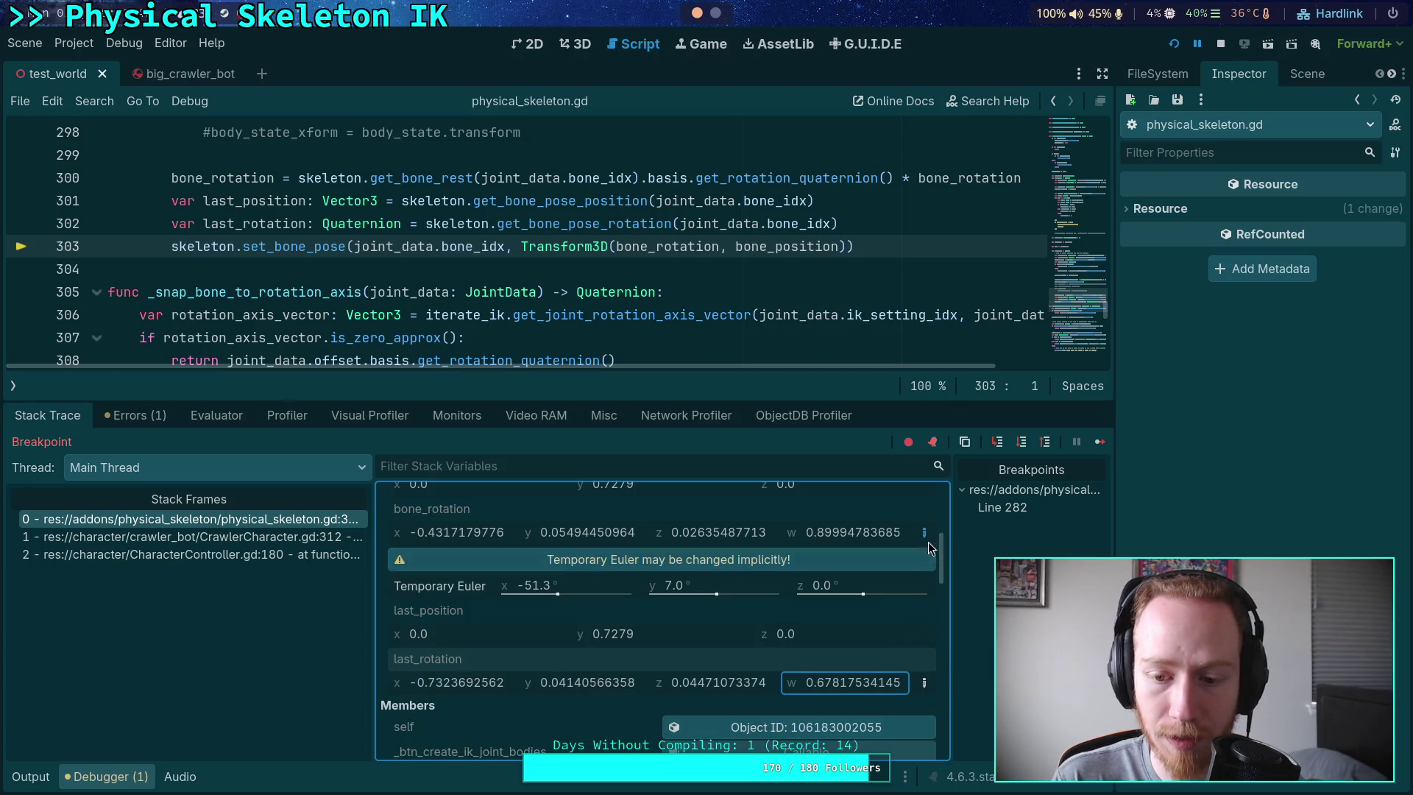
click(924, 532)
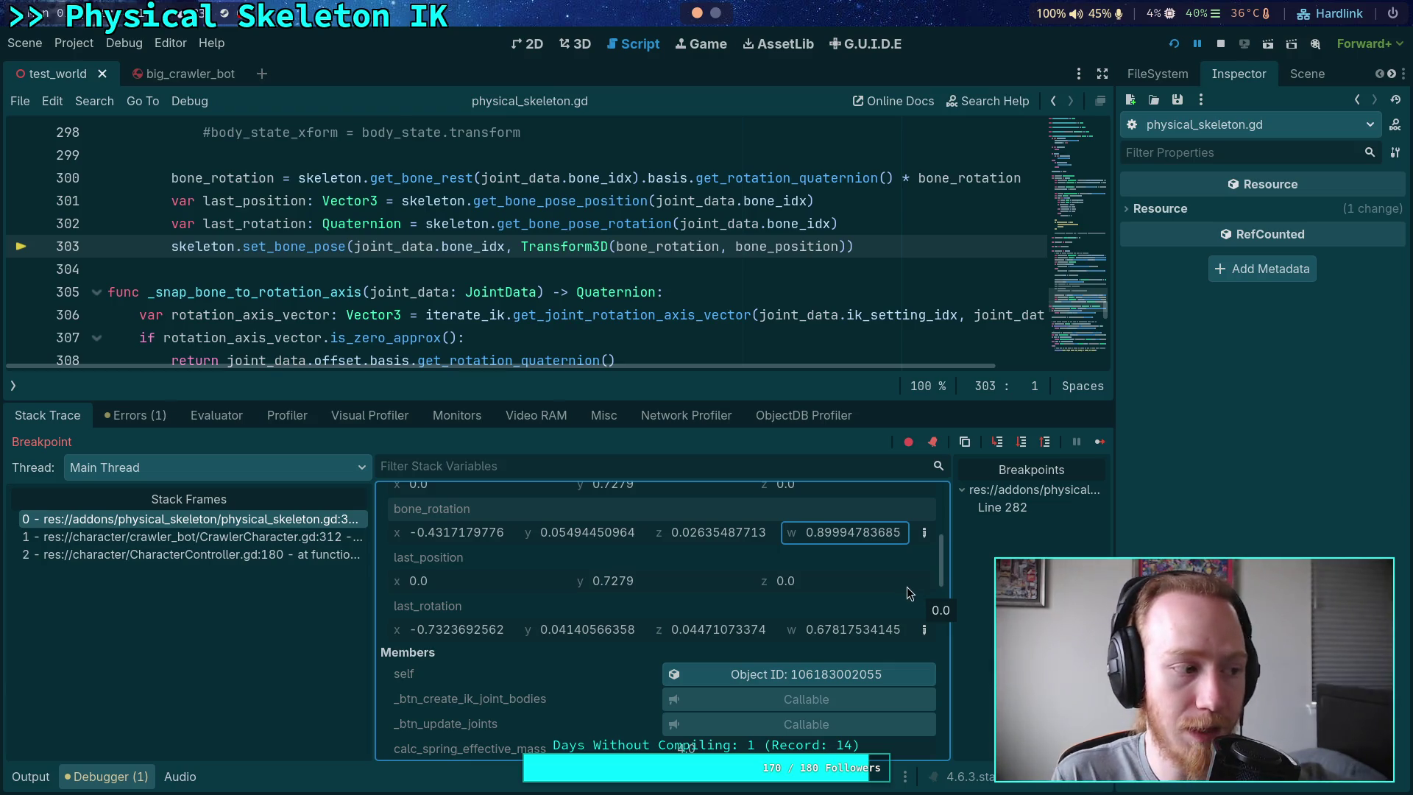
click(1020, 442)
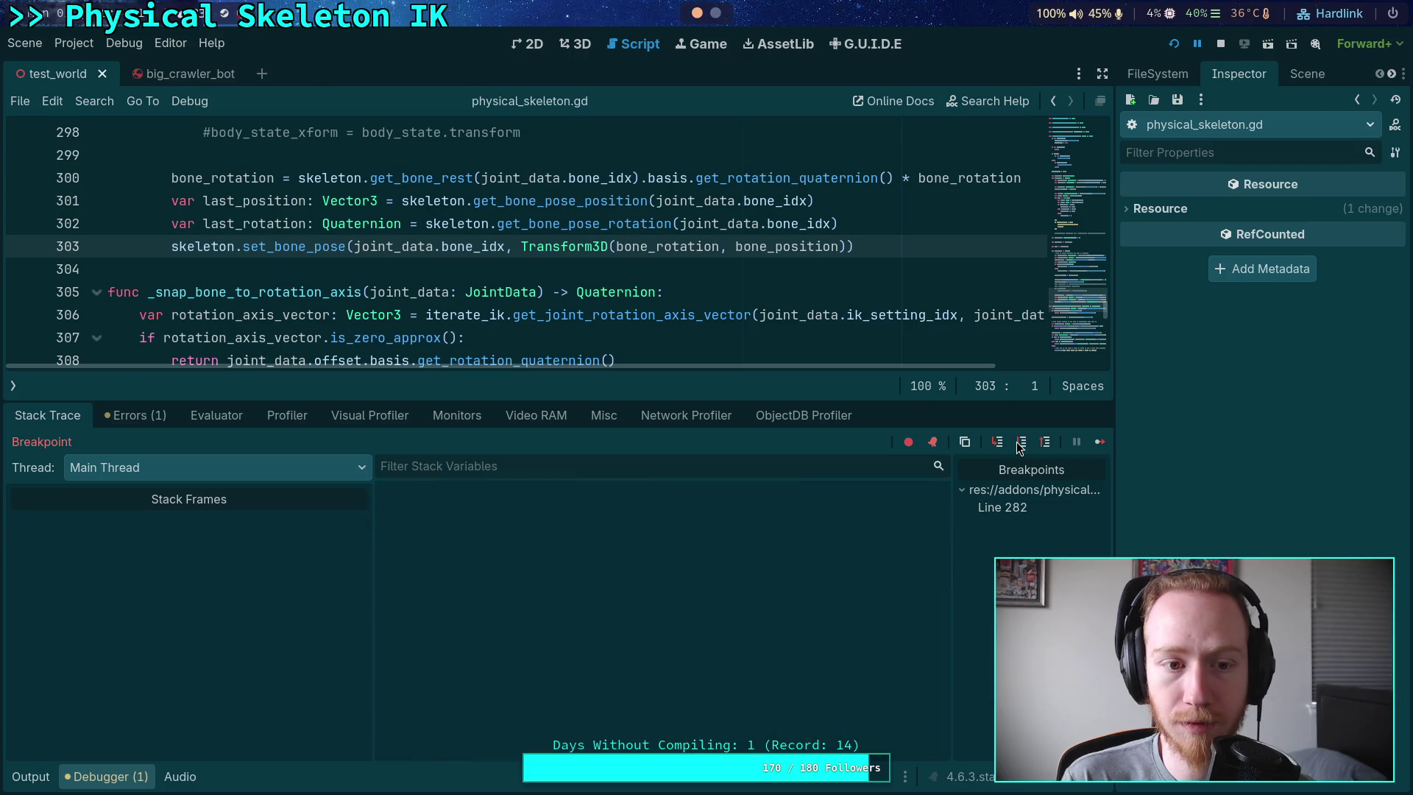
Step from line 334 through the legs loop into CrawlerLeg.gd's pose_updated at line 293
scroll(545, 267, up, 2)
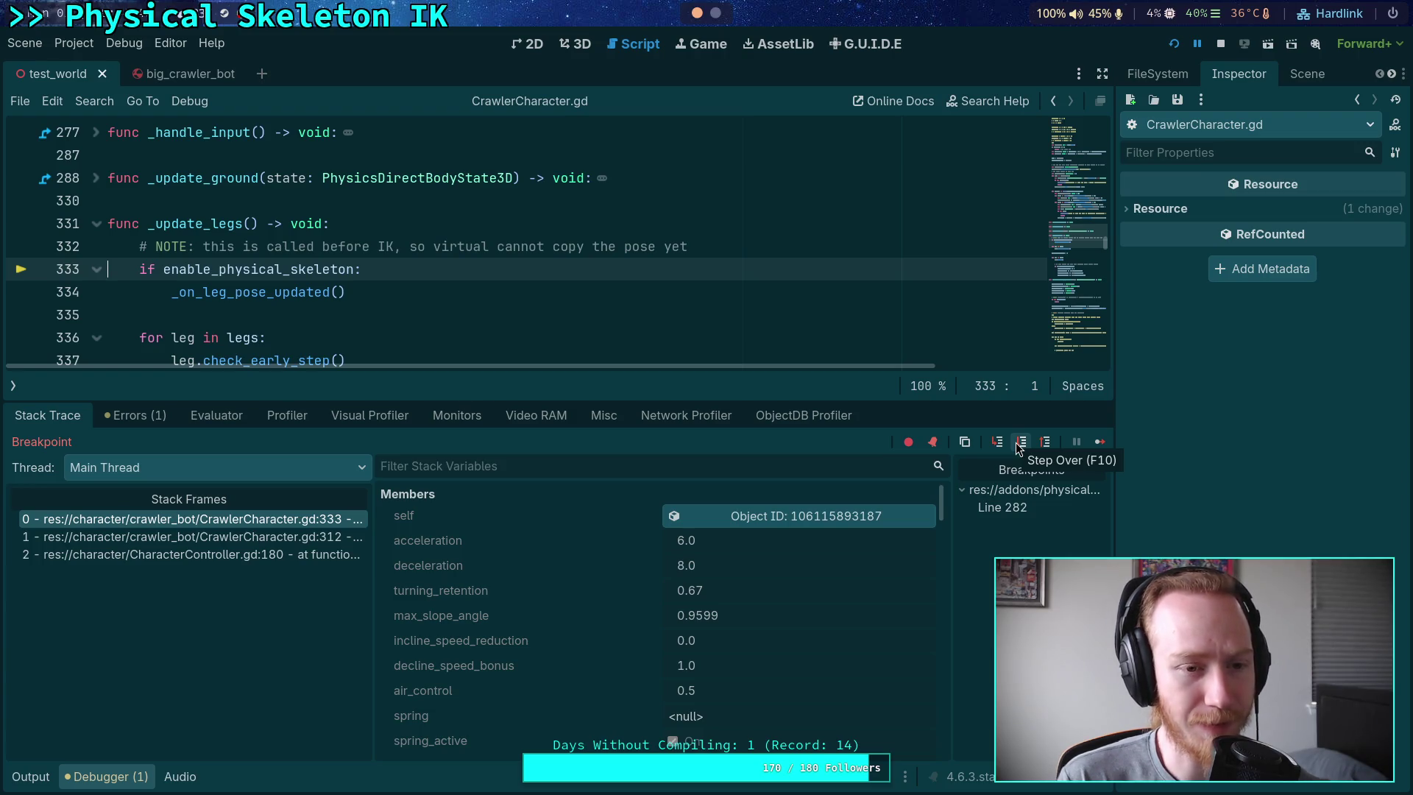
click(1015, 443)
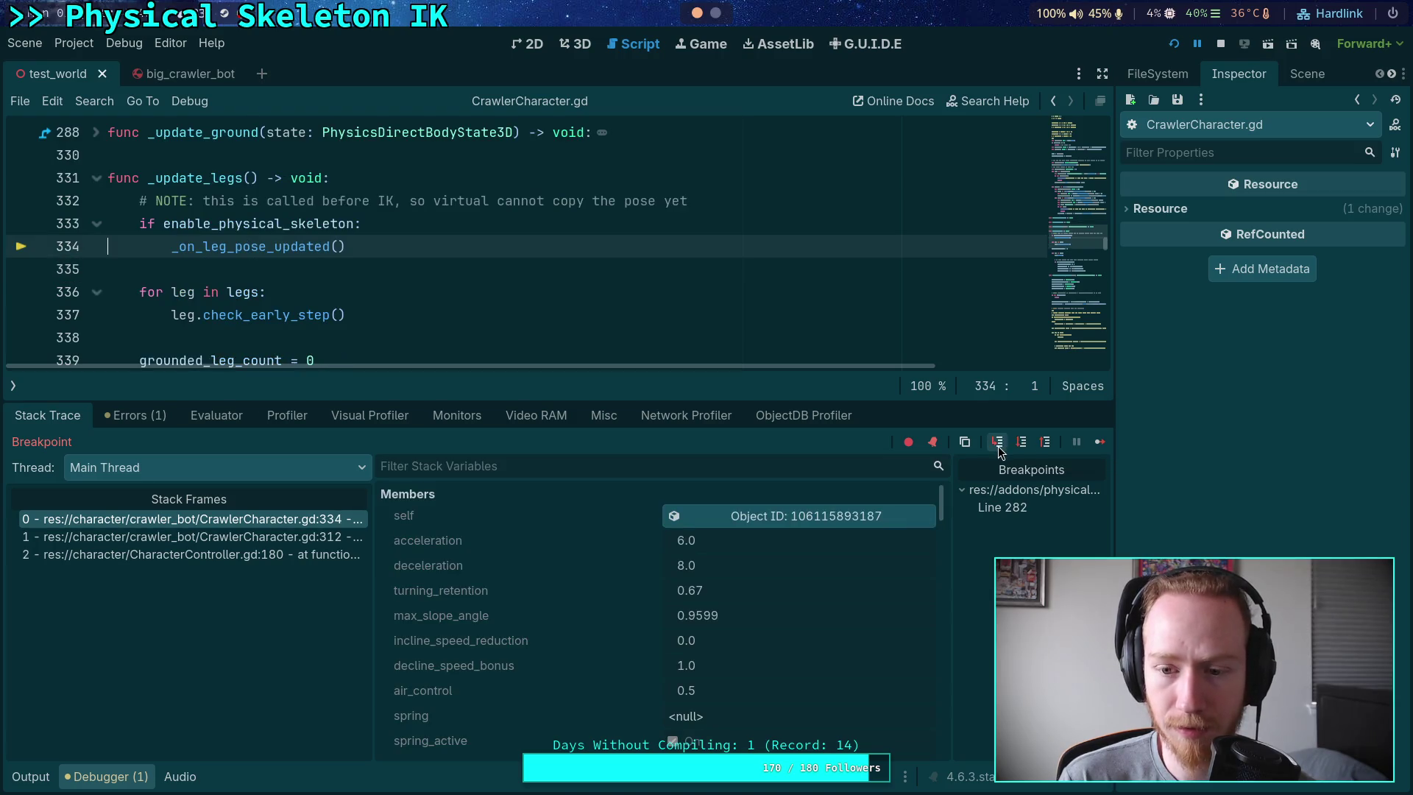
click(997, 443)
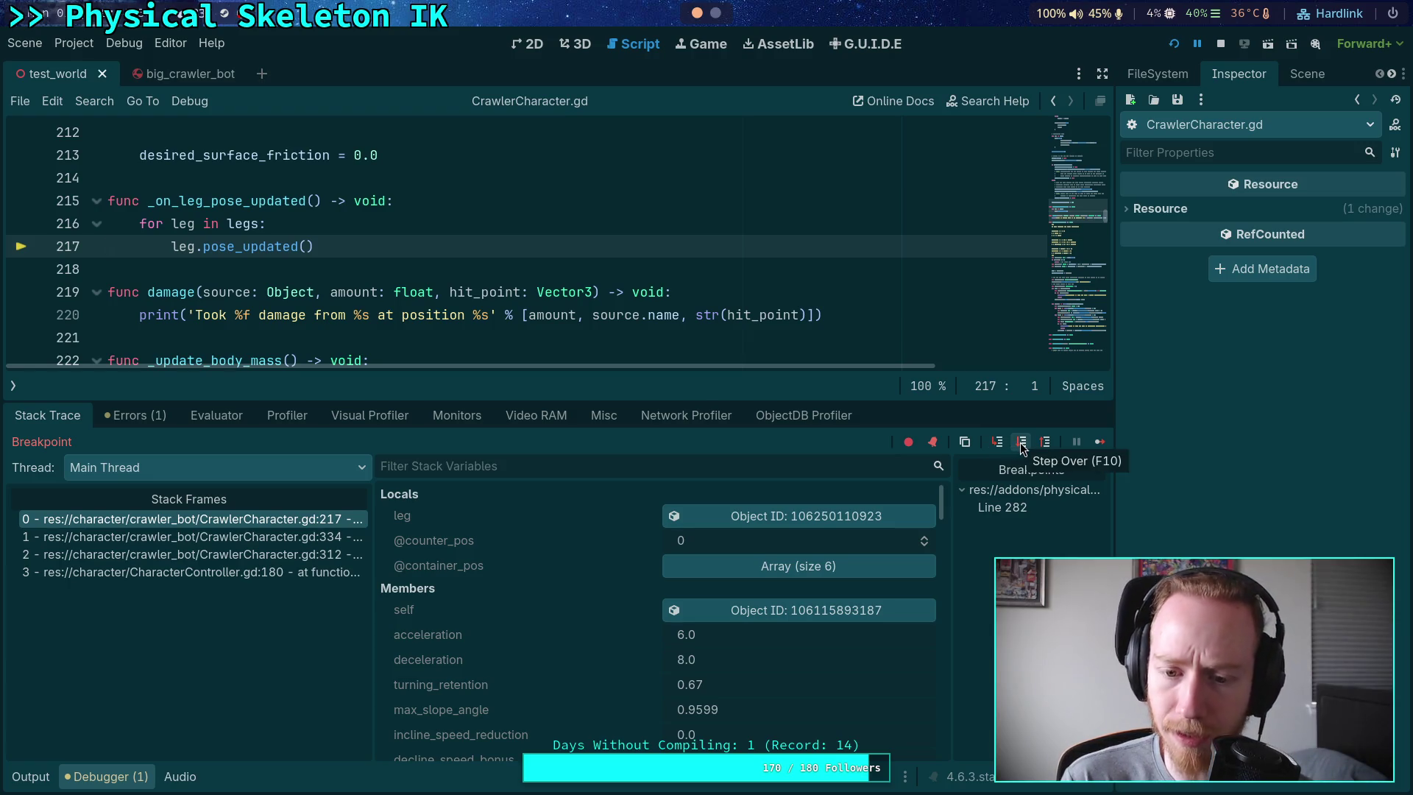
click(1021, 441)
click(1021, 441)
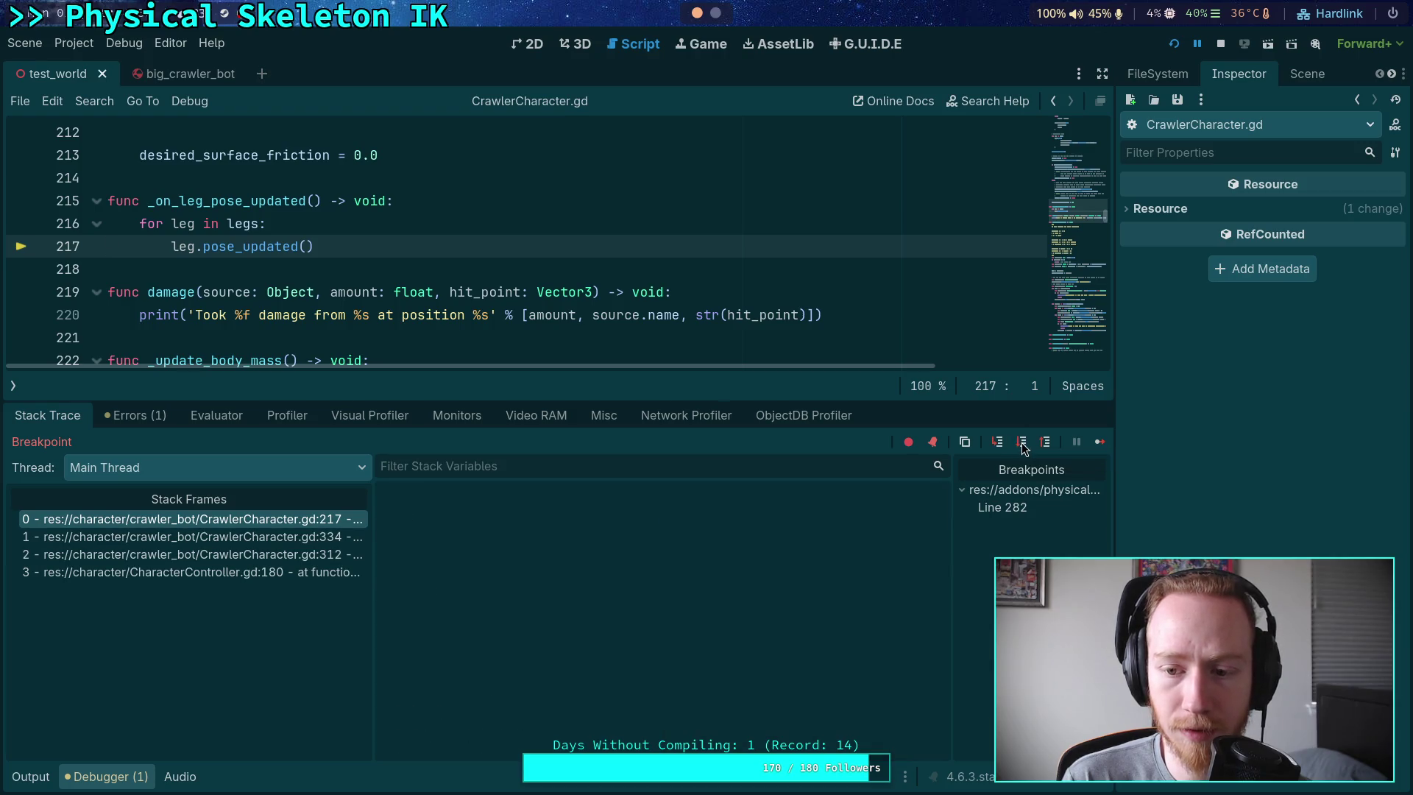
click(1021, 442)
click(1021, 441)
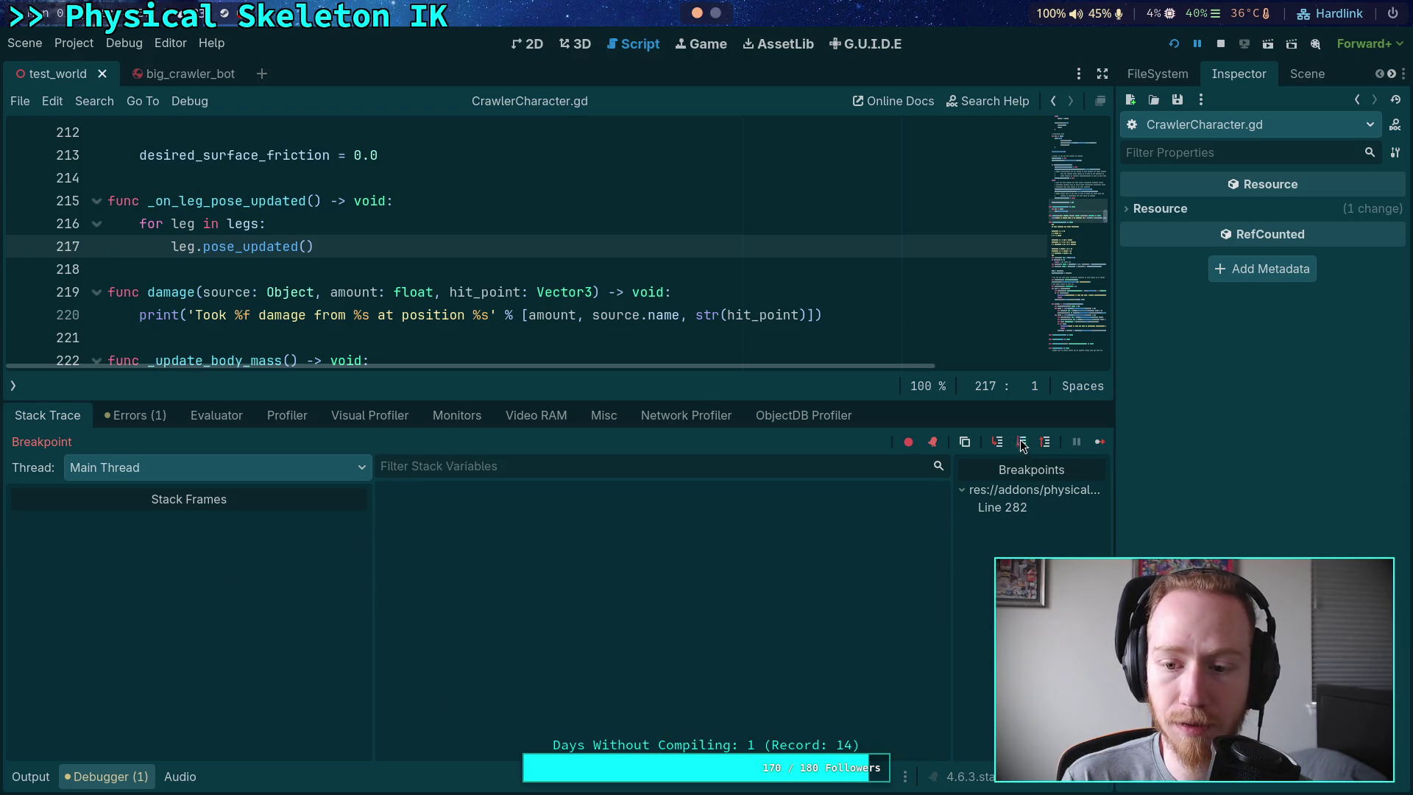
click(1022, 442)
click(991, 442)
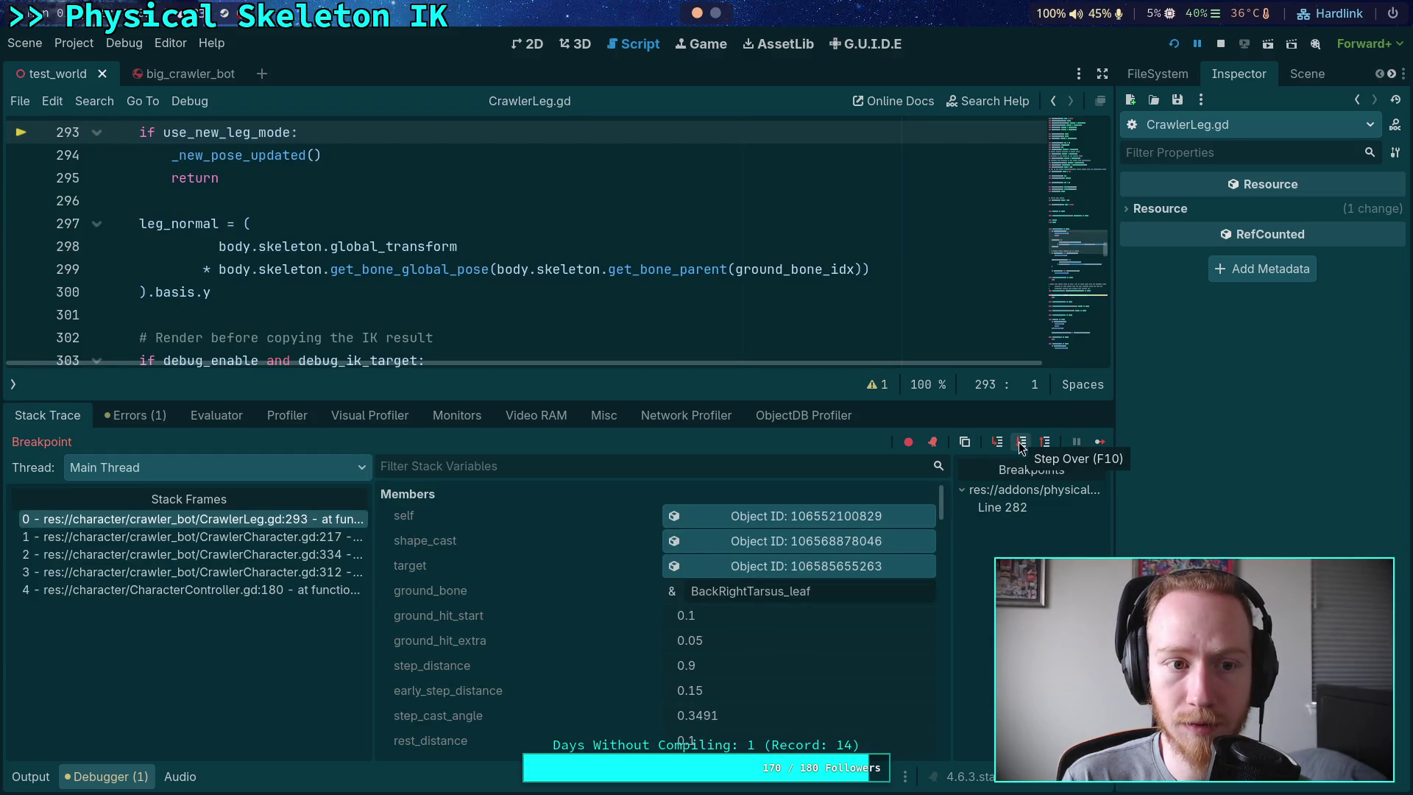
Step to CrawlerLeg.gd line 303, check leg_normal's value, and switch to the 3D scene
click(1021, 442)
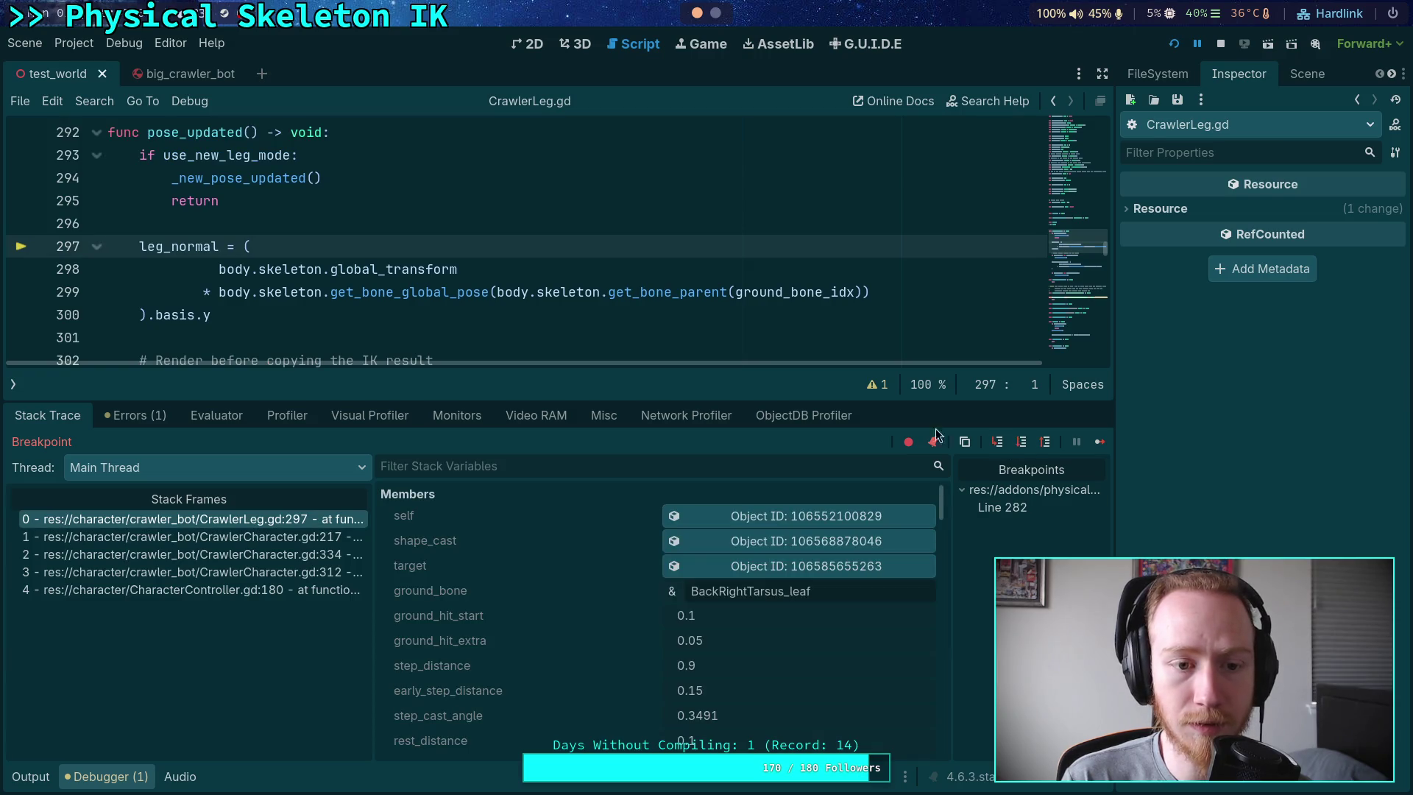
scroll(552, 340, down, 1)
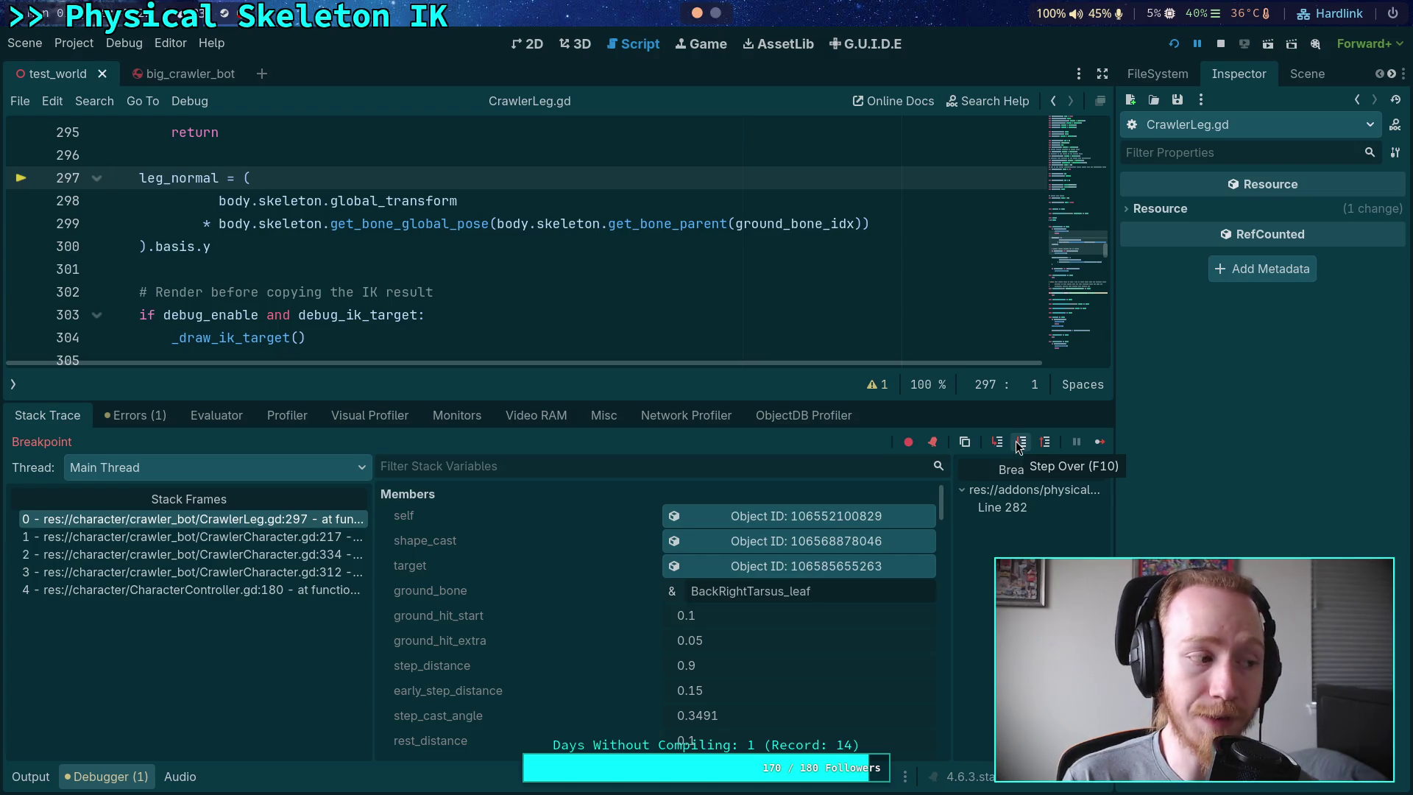
click(1019, 446)
scroll(500, 300, up, 2)
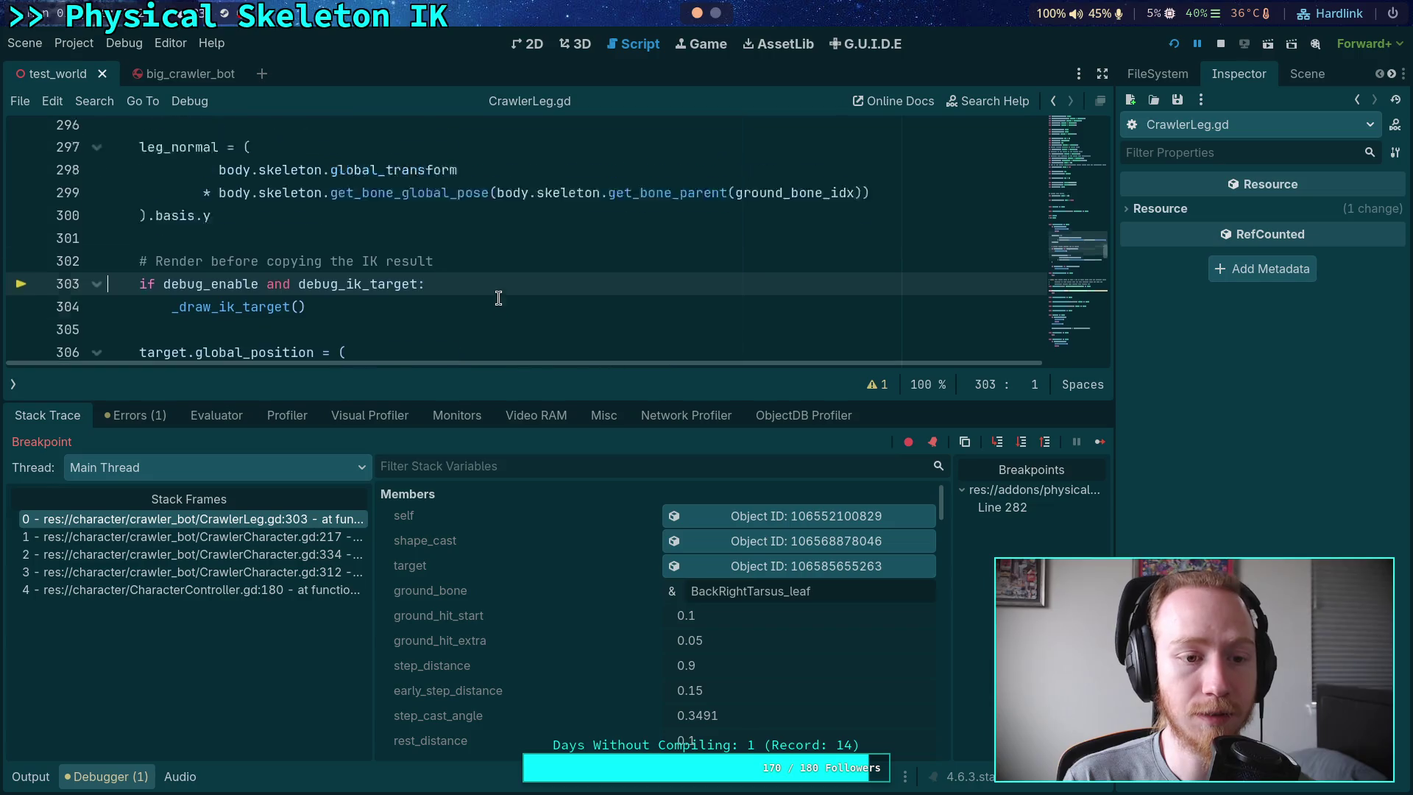
mouse_move(159, 241)
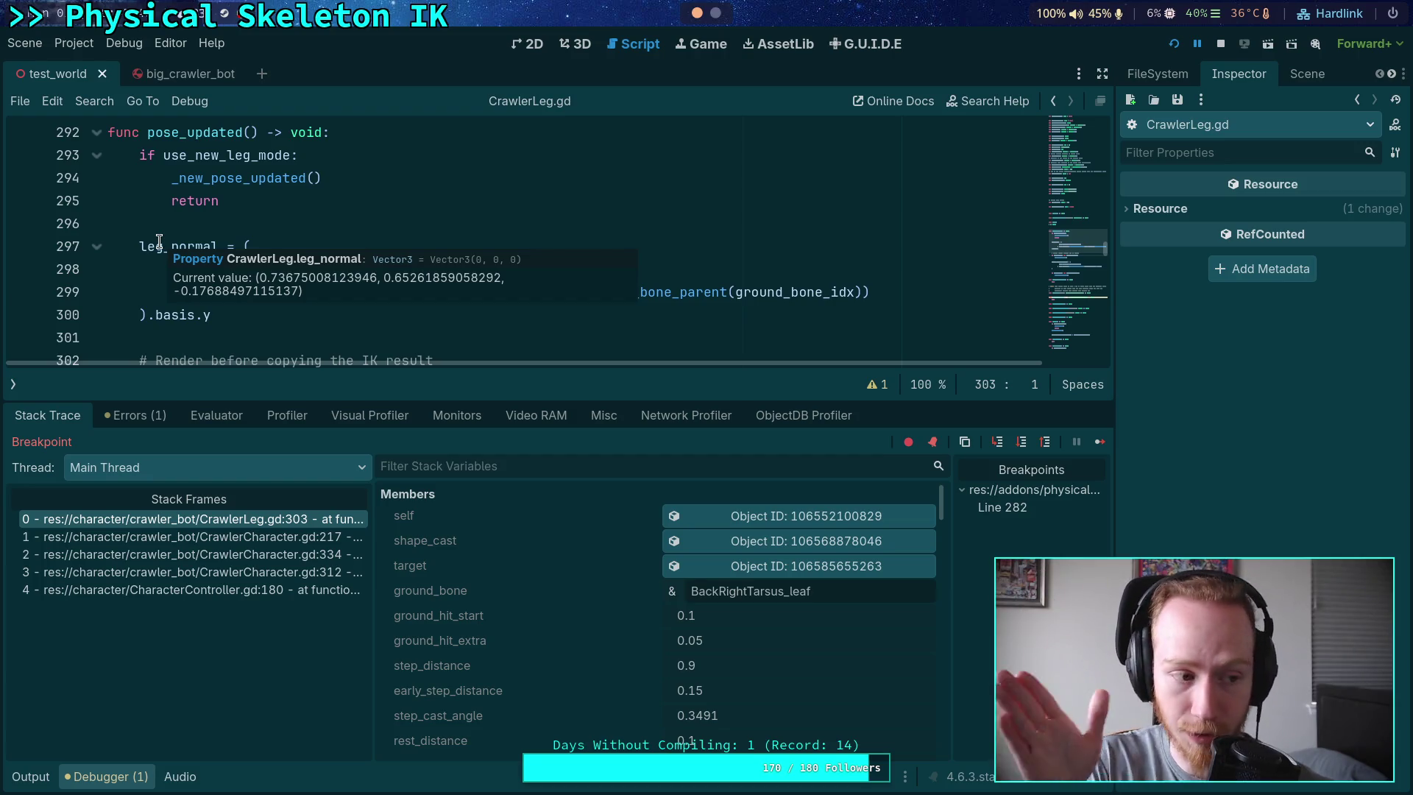
click(576, 44)
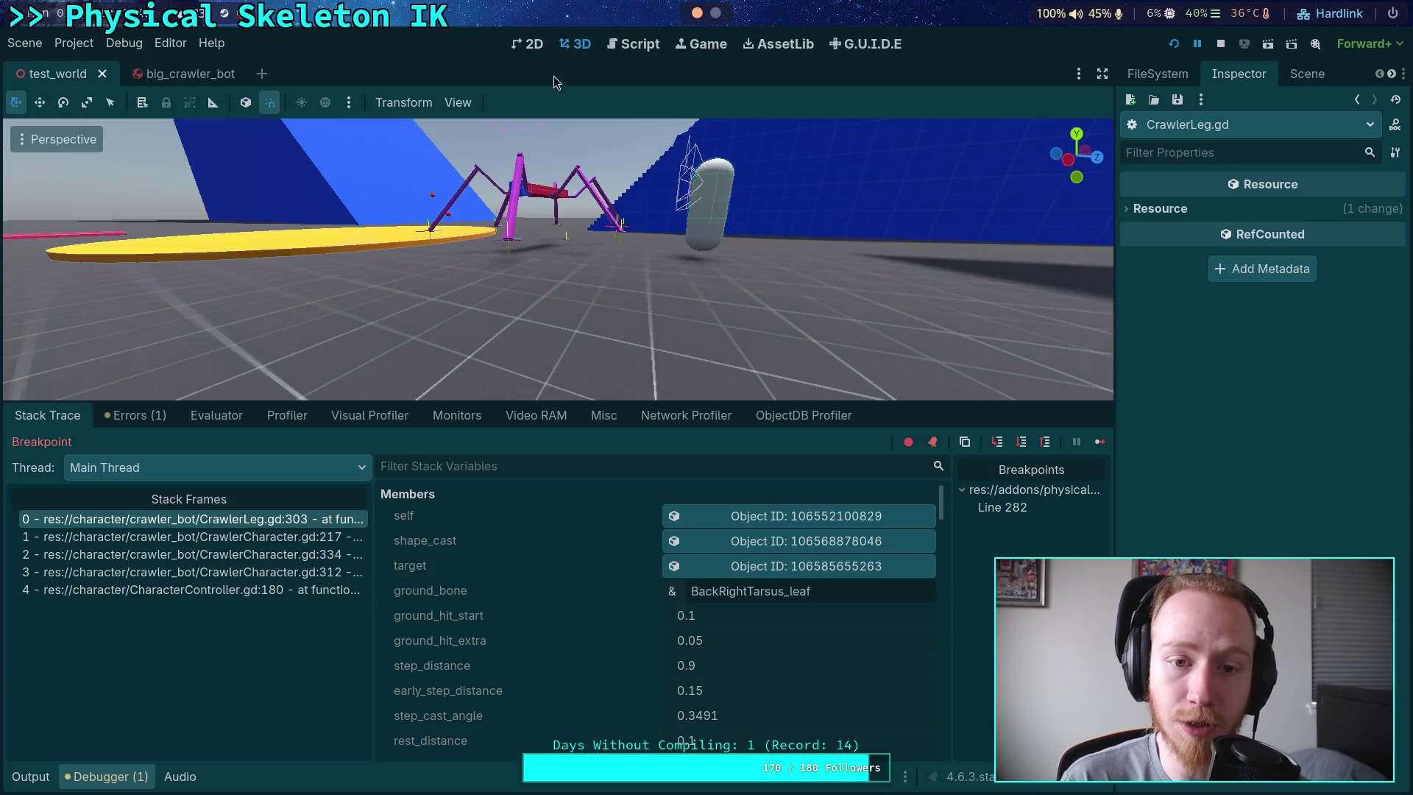
Orbit and zoom the 3D viewport to look over the paused crawler bot
mouse_move(244, 276)
mouse_down()
mouse_move(418, 282)
mouse_move(337, 287)
mouse_up()
scroll(337, 293, down, 3)
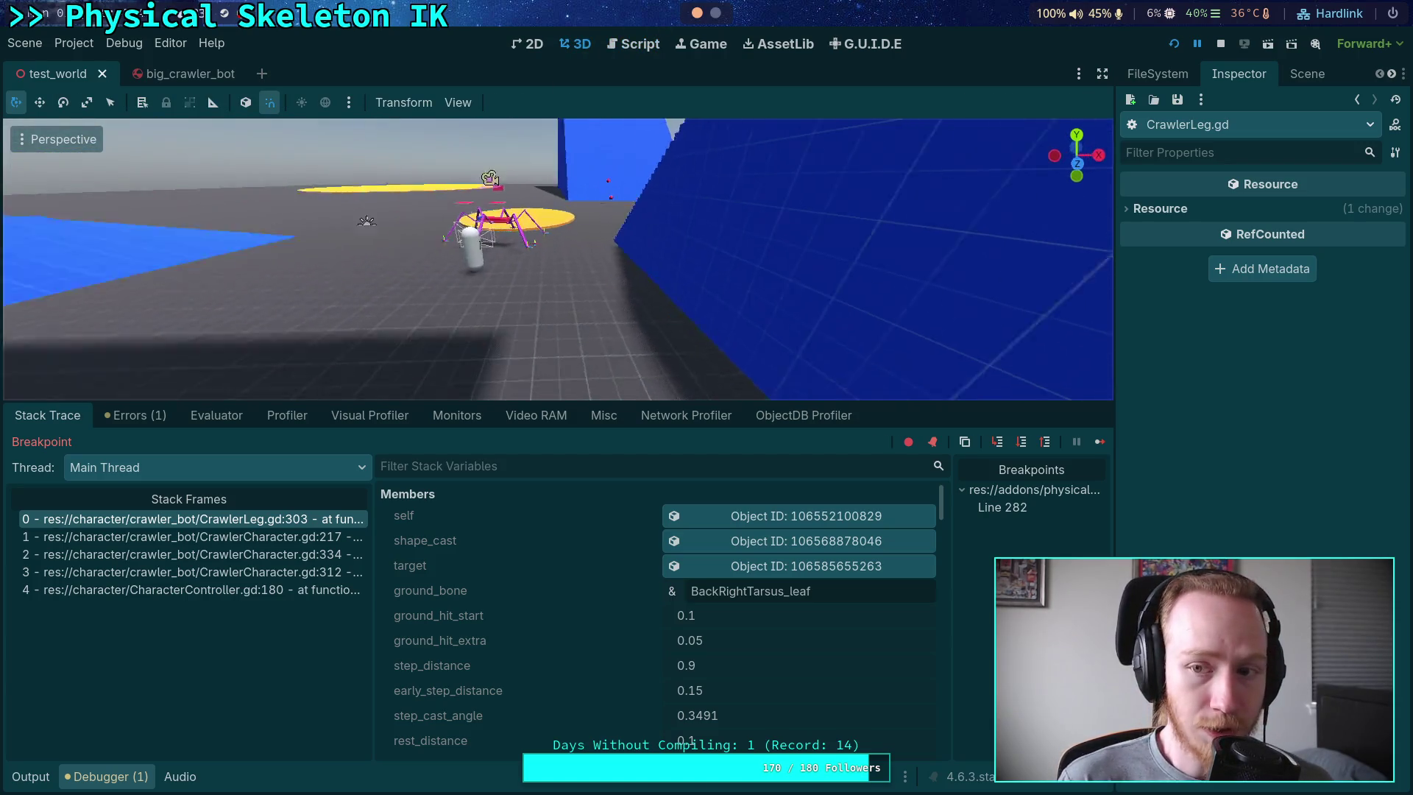
scroll(566, 275, up, 3)
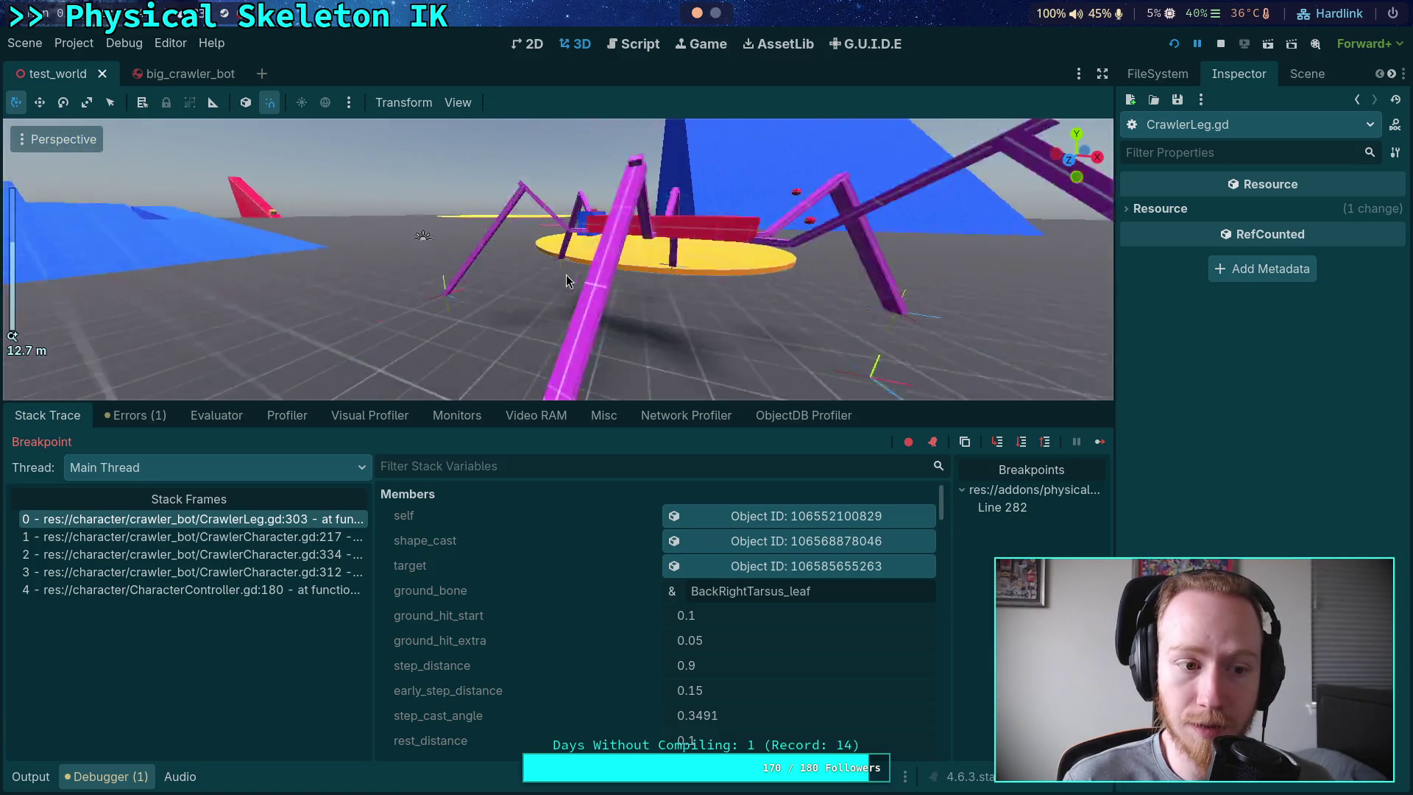
scroll(566, 275, down, 3)
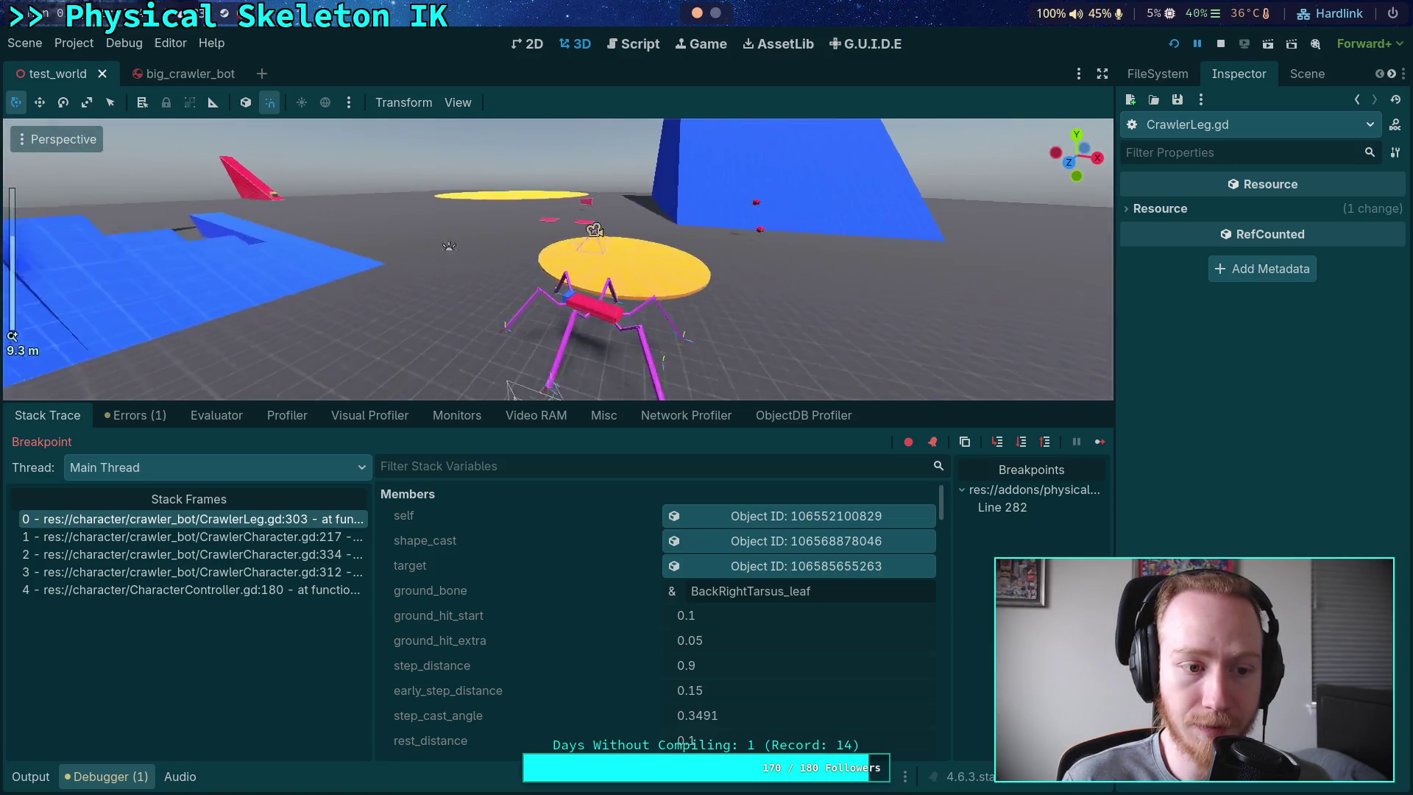
mouse_move(558, 259)
mouse_down()
mouse_move(530, 250)
mouse_move(548, 246)
mouse_move(524, 227)
mouse_up()
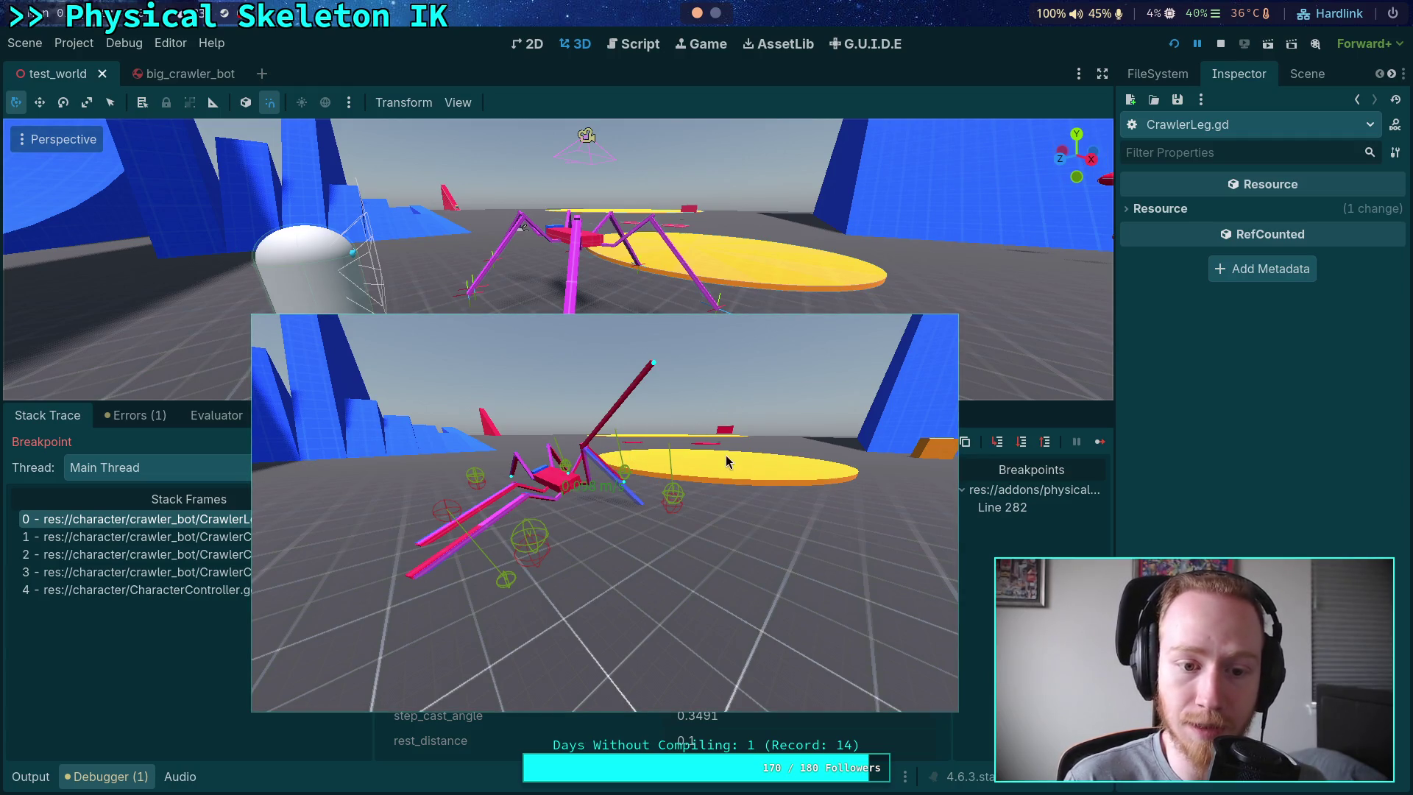
Move the floating game window aside, close it, and return to CrawlerLeg.gd
mouse_move(761, 457)
mouse_down()
mouse_move(748, 274)
mouse_move(763, 267)
mouse_move(579, 270)
mouse_move(579, 435)
mouse_up()
click(524, 227)
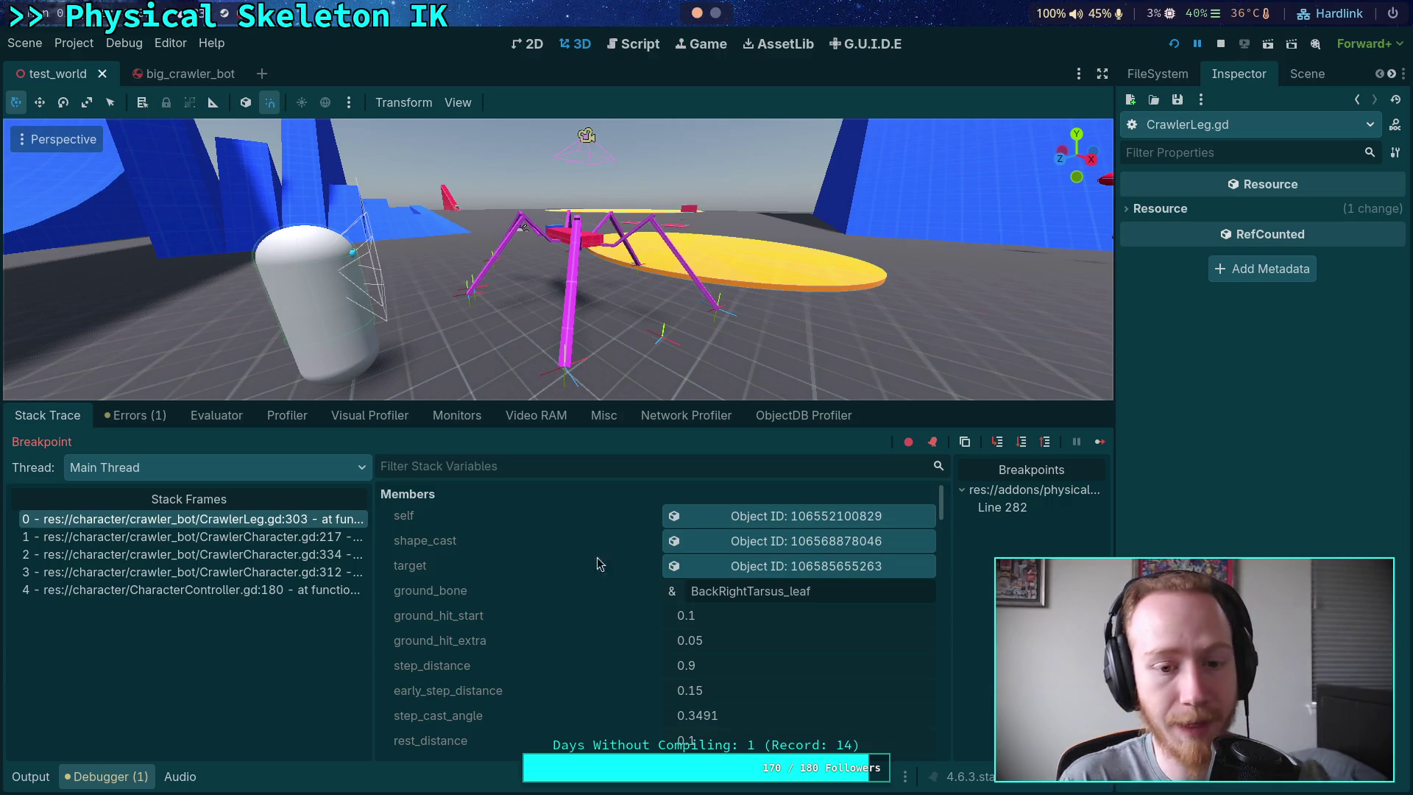
click(624, 47)
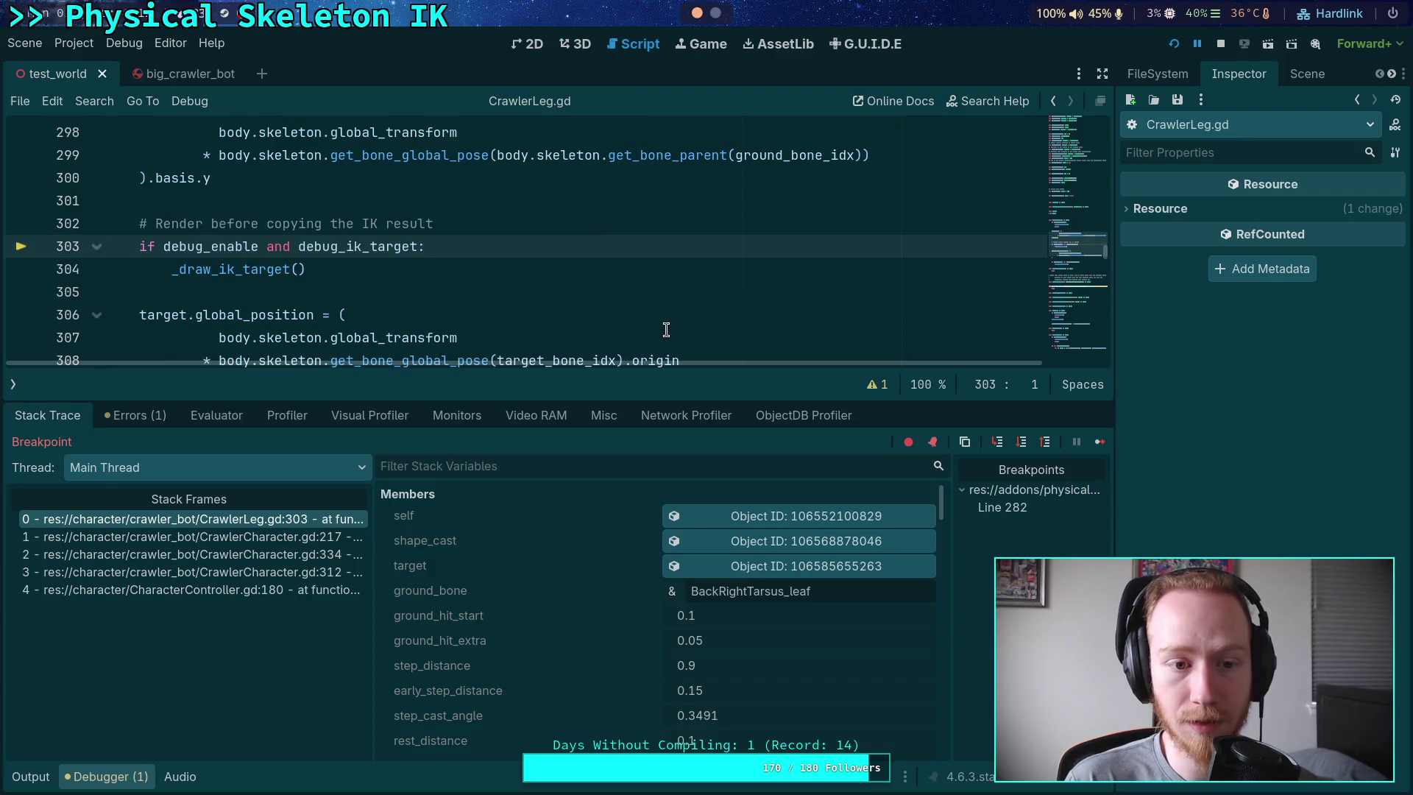
Give the code editor more height and step to the target position update
drag(668, 368, 655, 399)
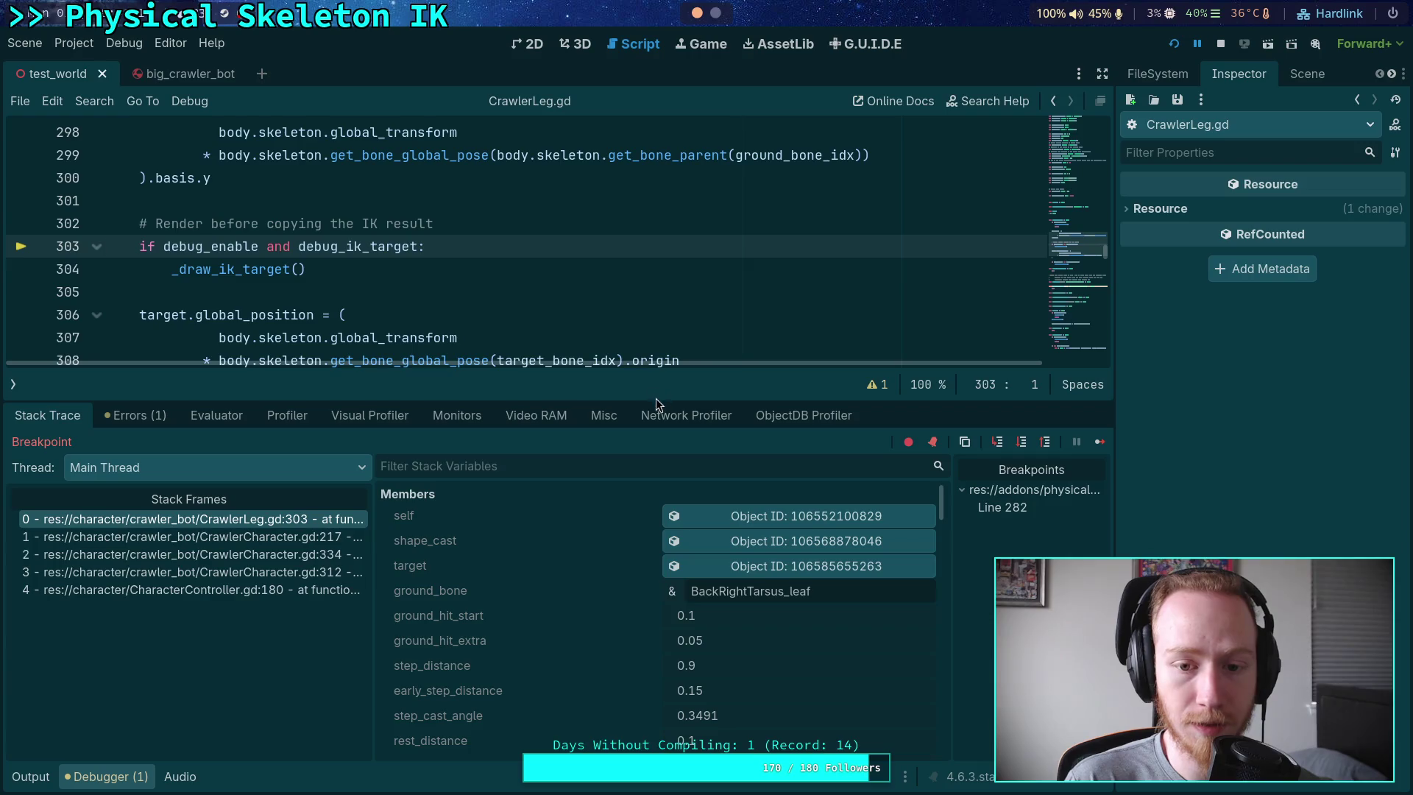
click(1019, 474)
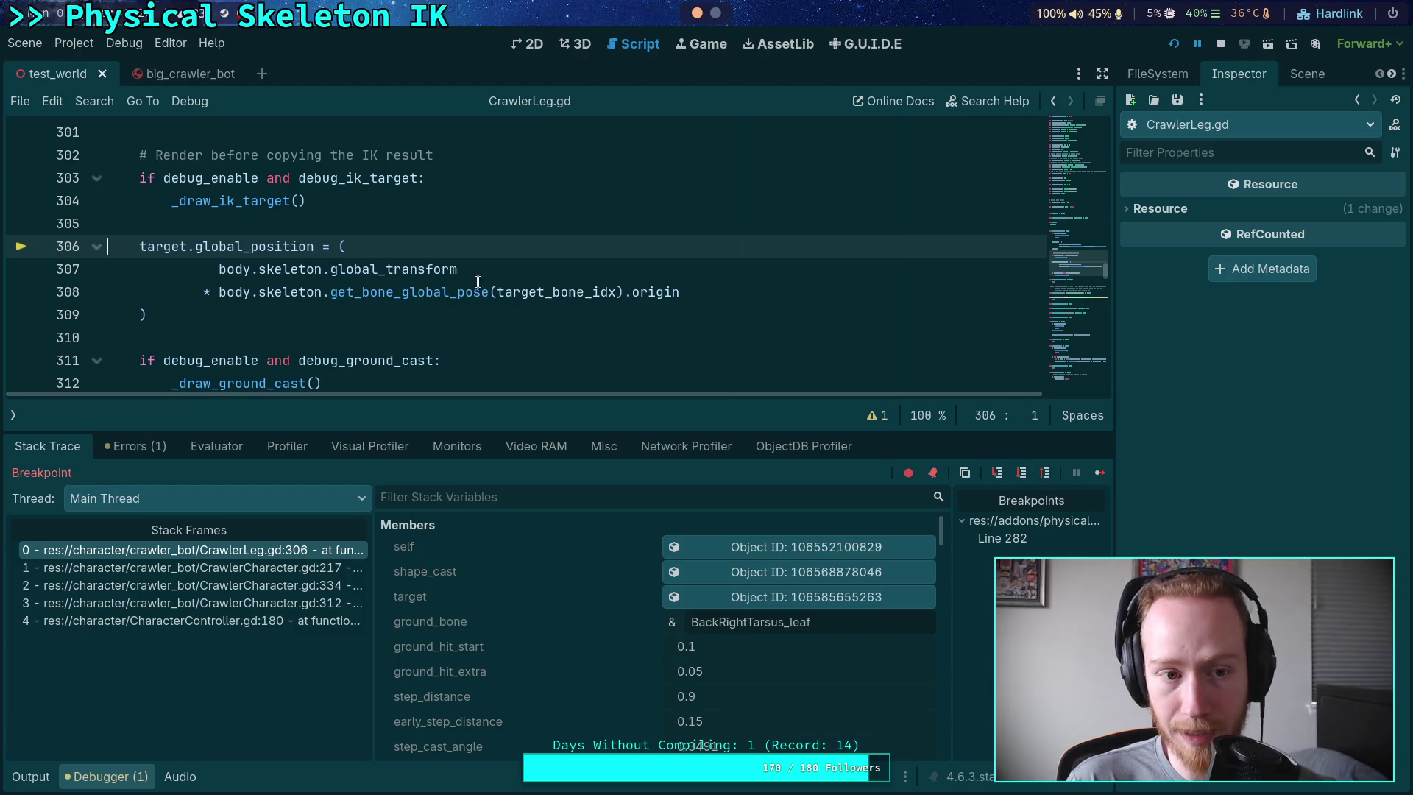
scroll(442, 272, up, 2)
scroll(441, 272, down, 2)
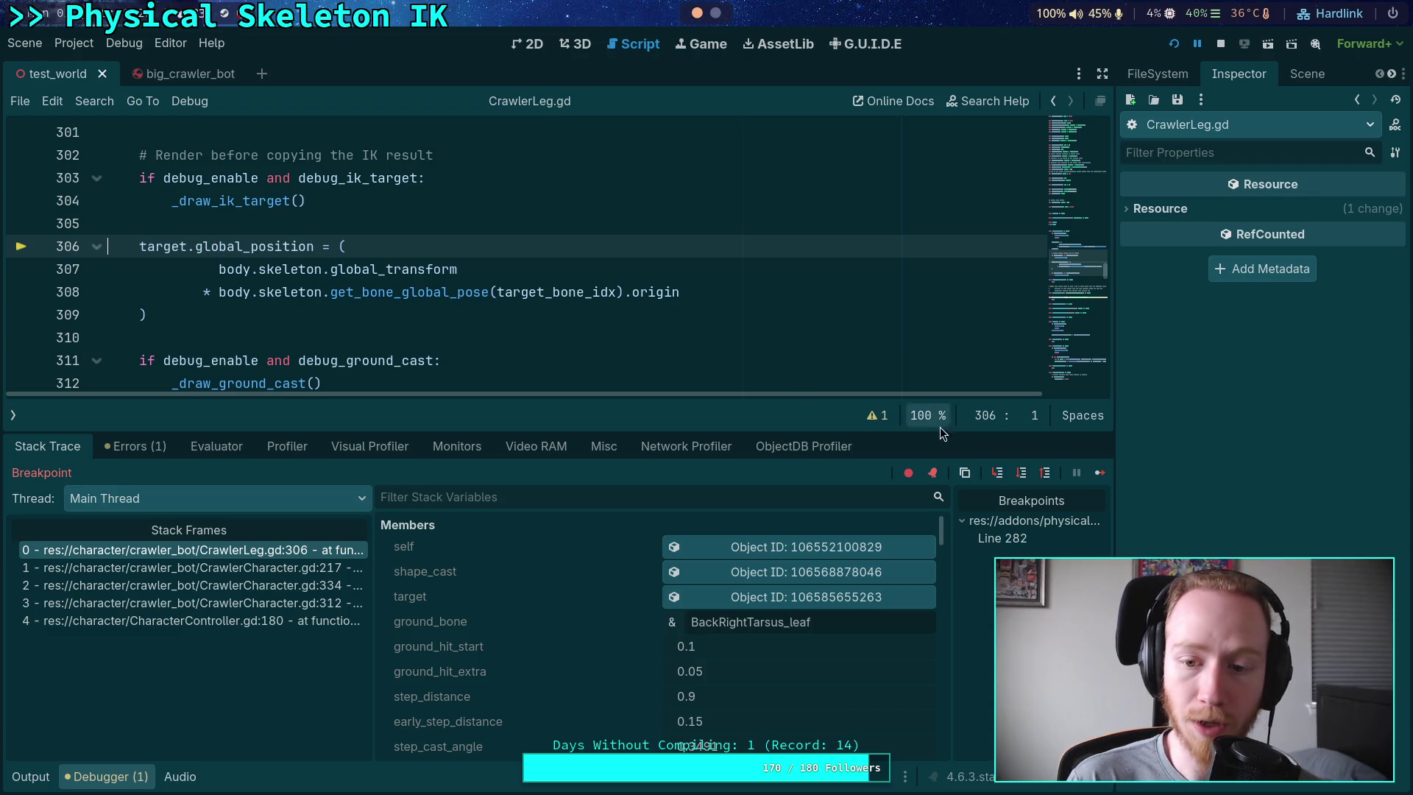
Step to line 311's ground-cast check and inspect the leg's remote target Marker3D
click(1022, 472)
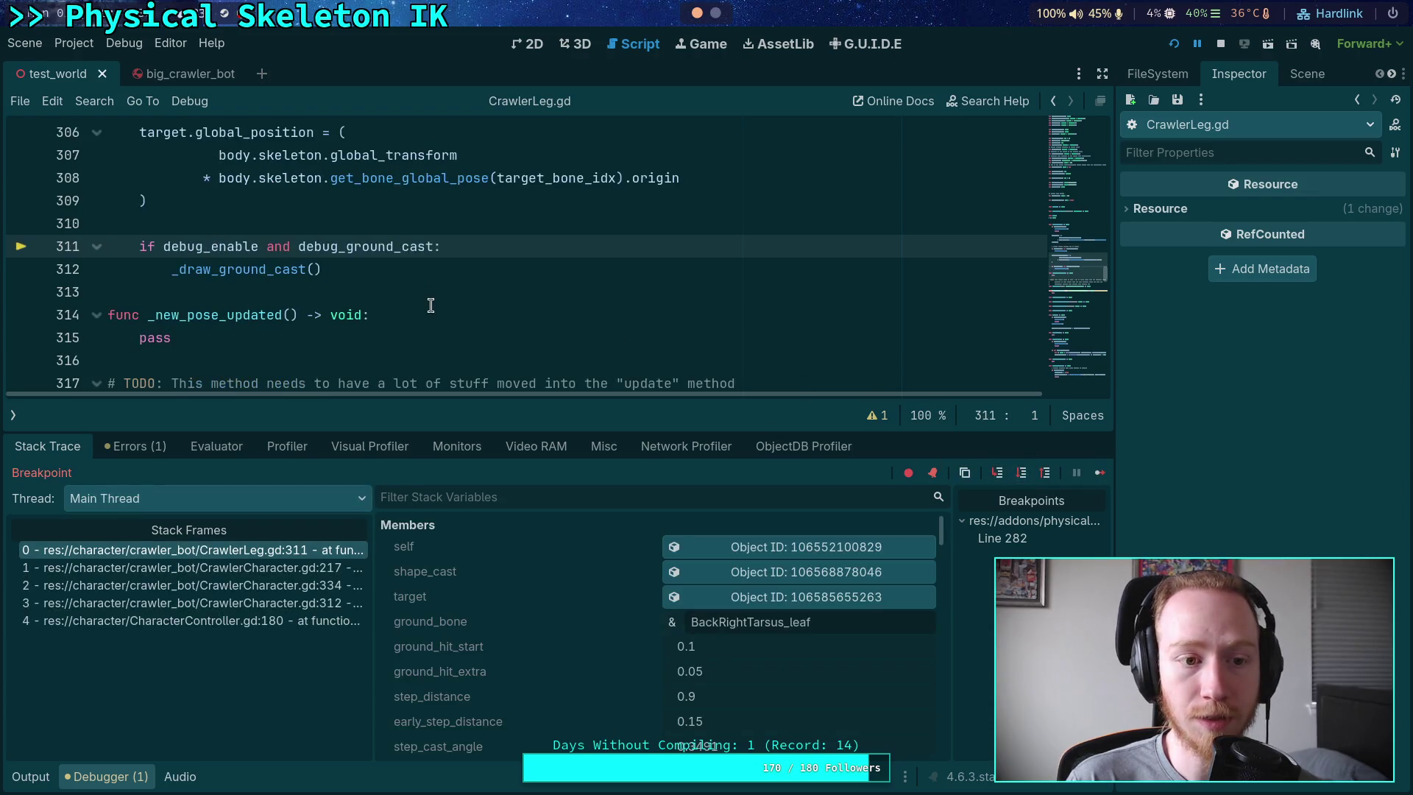
scroll(203, 243, up, 1)
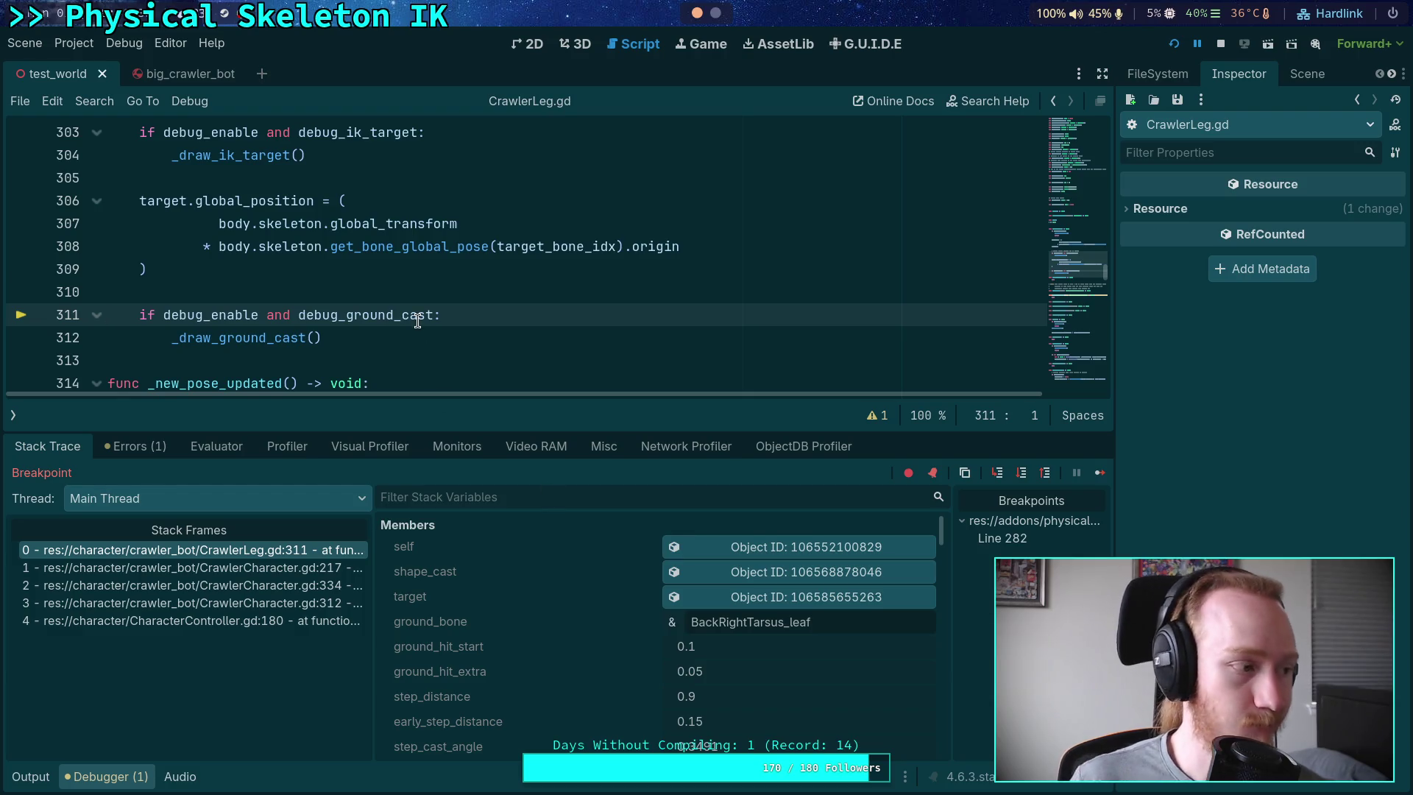
mouse_move(417, 320)
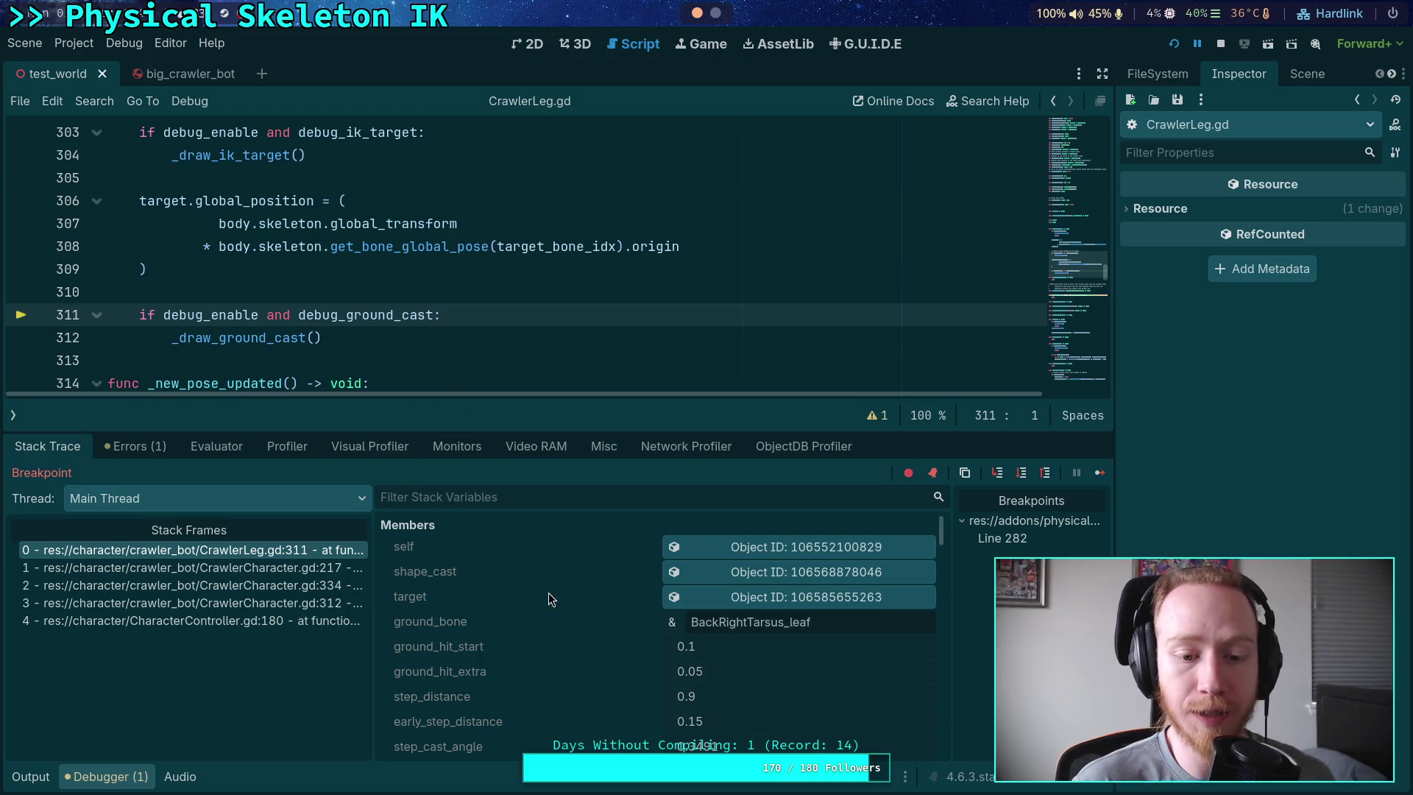
click(724, 594)
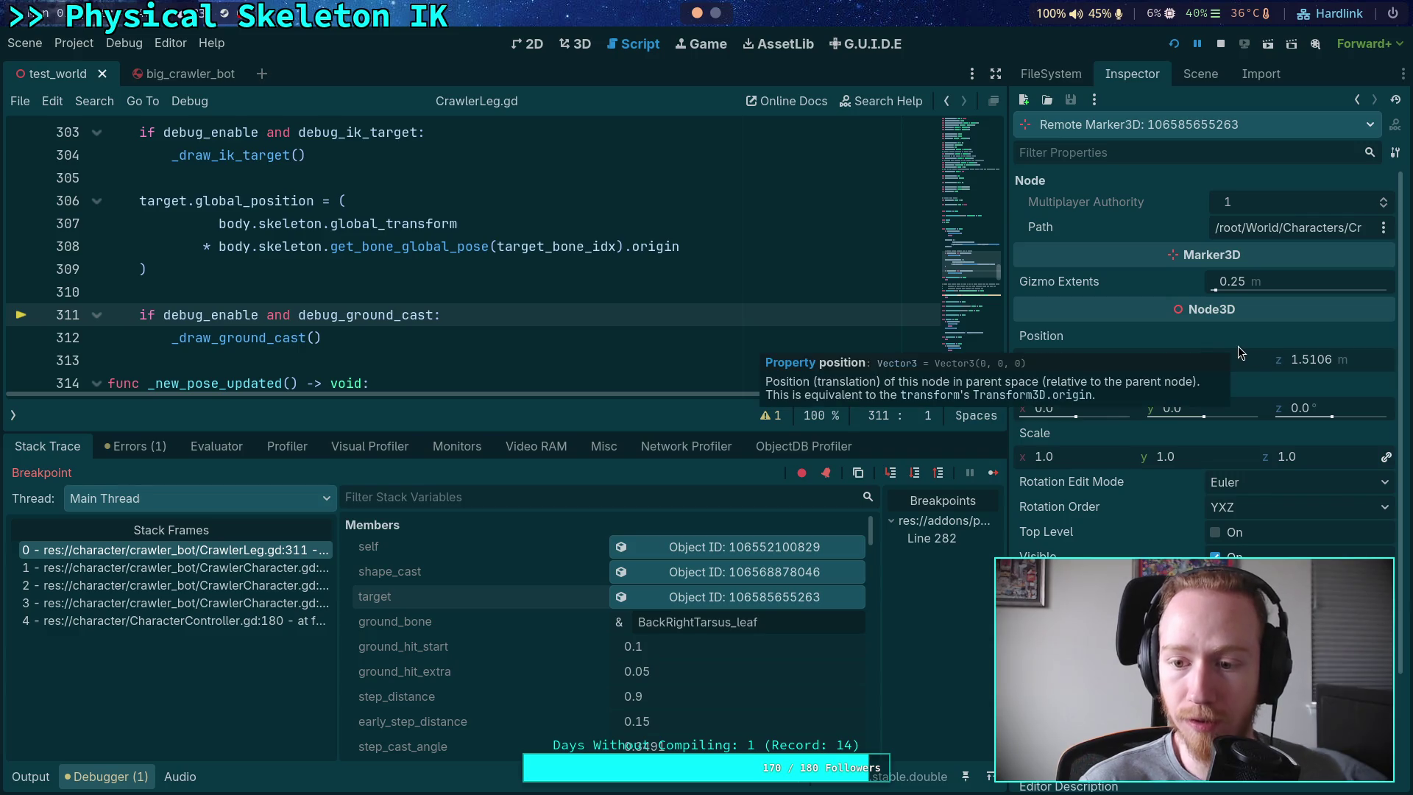
Copy the leg target's global position 14.0526, 2.1451, 4.9372 by toggling Top Level
click(1215, 532)
right_click(1092, 343)
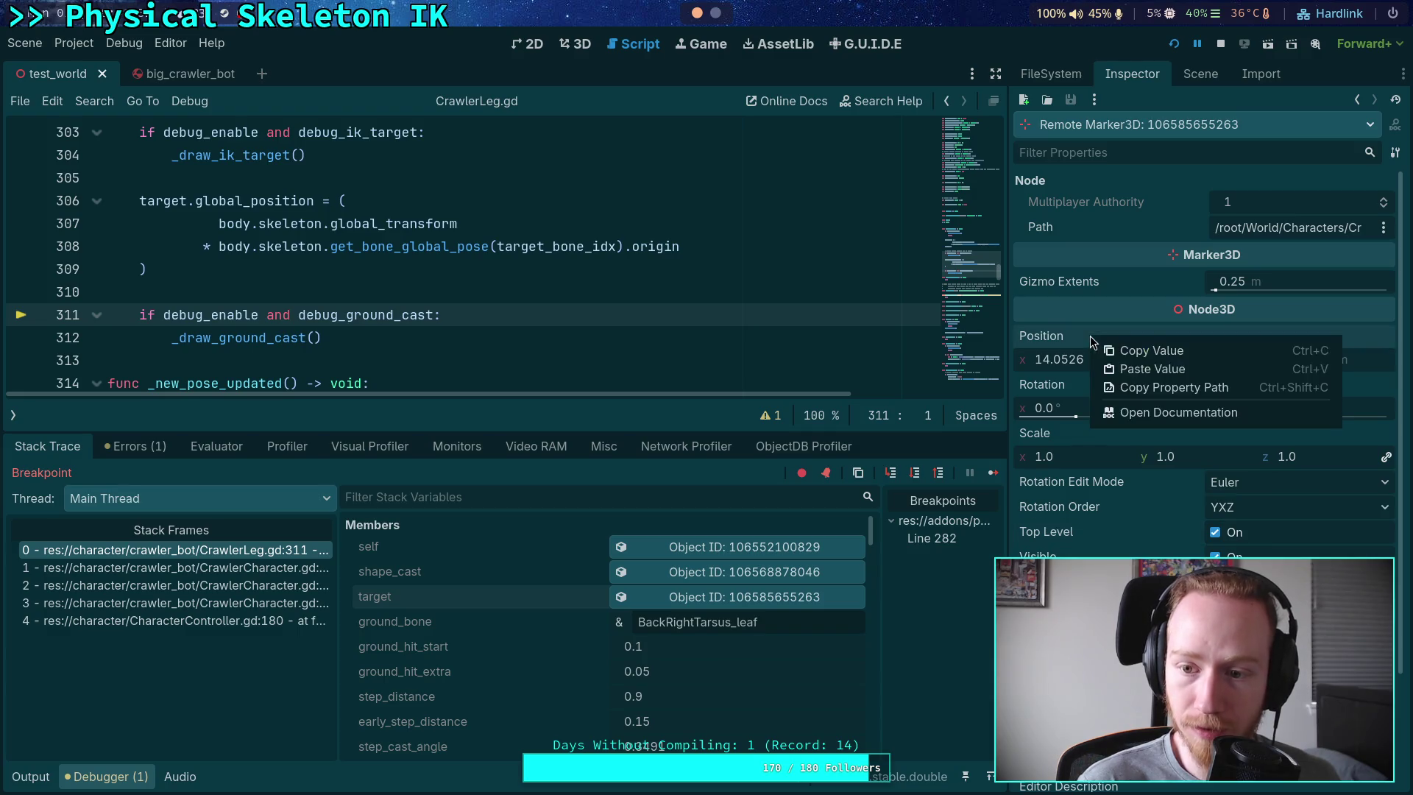
click(1134, 350)
click(1212, 529)
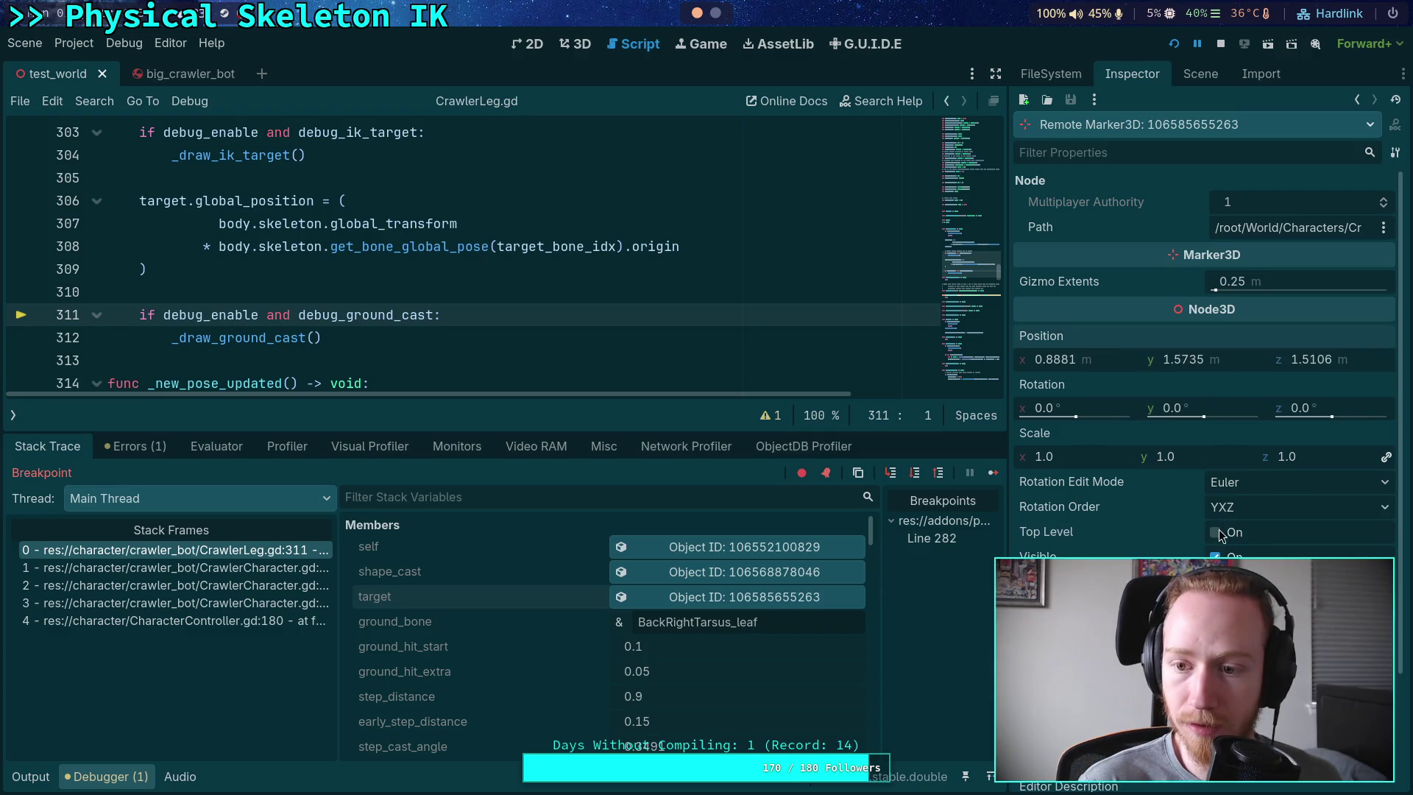
Paste that position onto the scene's Marker3D, then return to CrawlerLeg.gd
click(1195, 74)
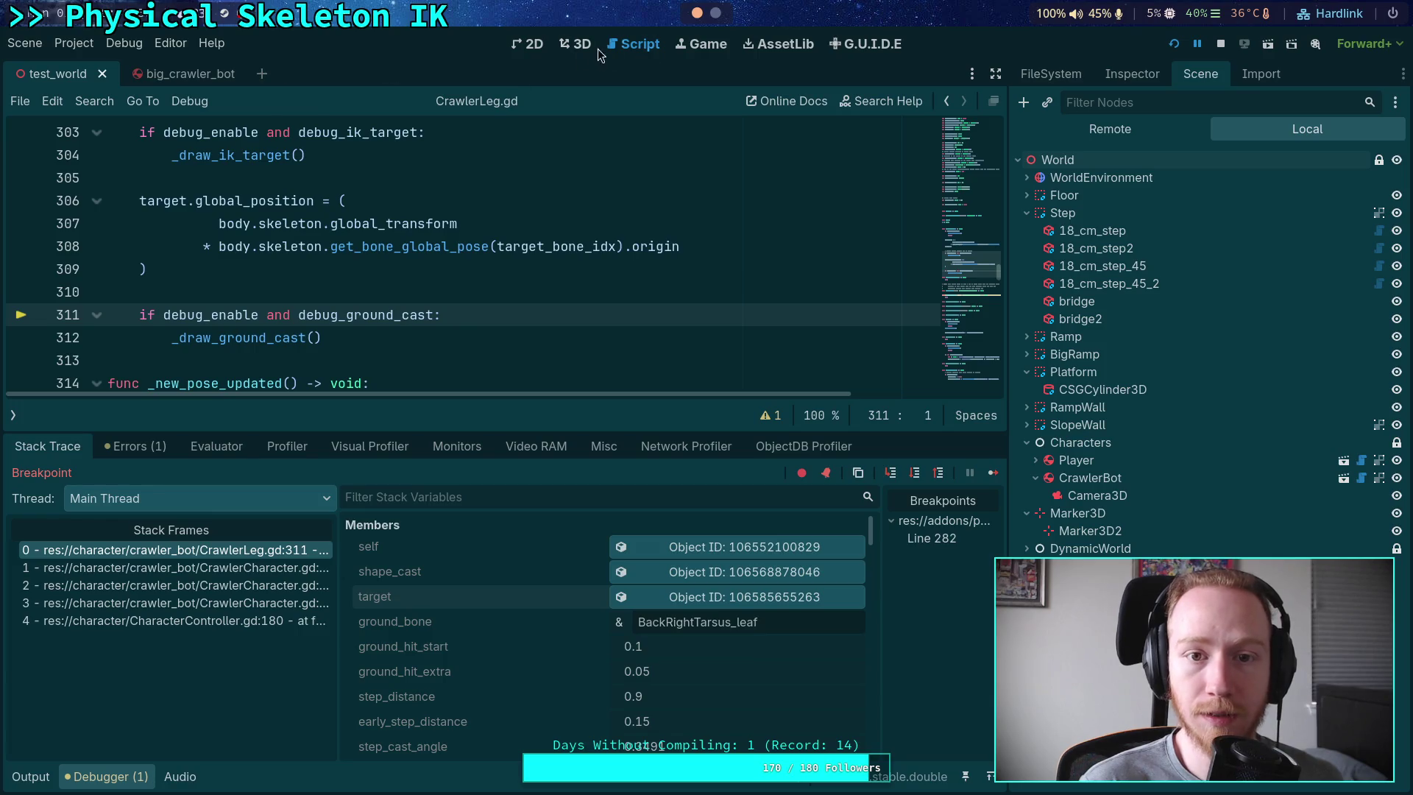
click(579, 44)
click(1077, 513)
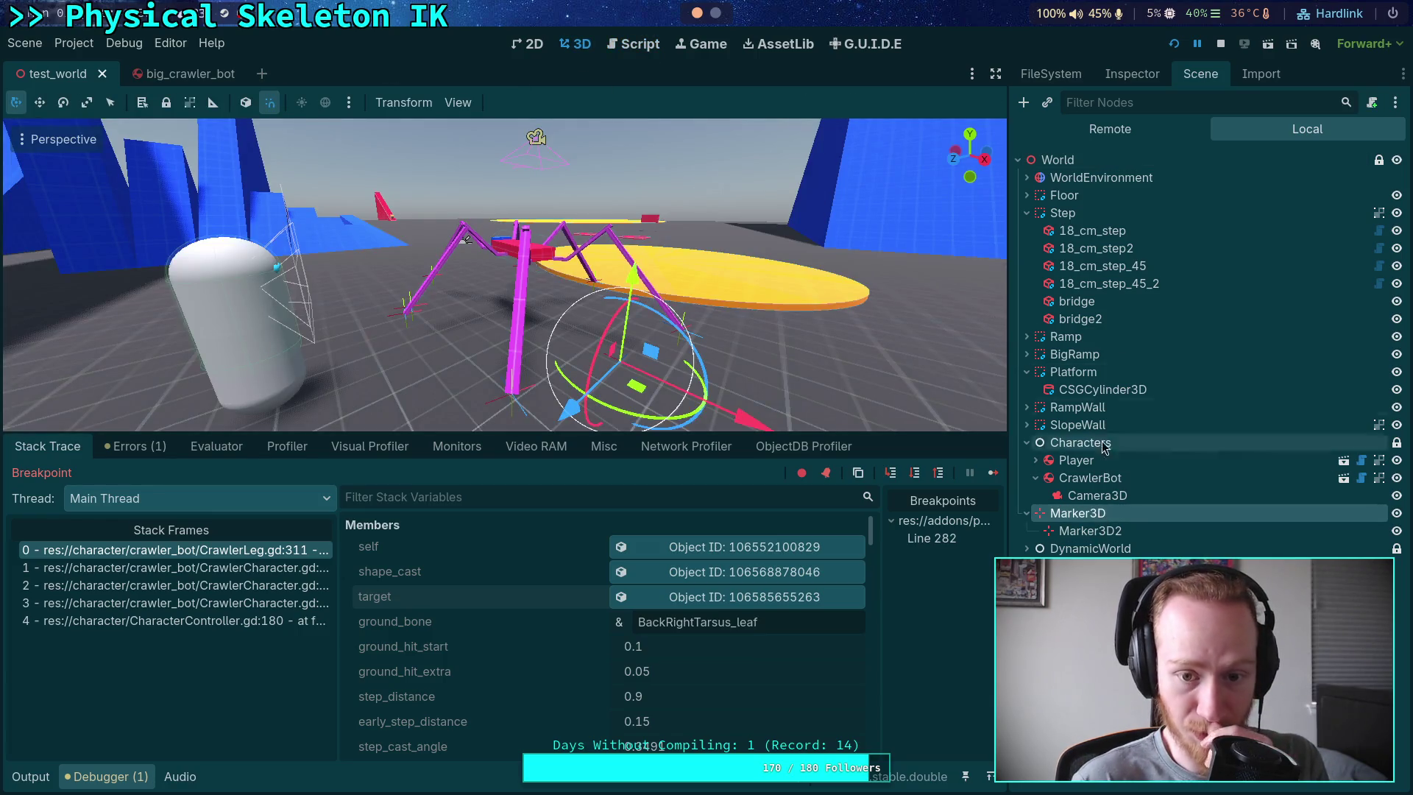
click(1126, 75)
right_click(1087, 284)
click(1157, 316)
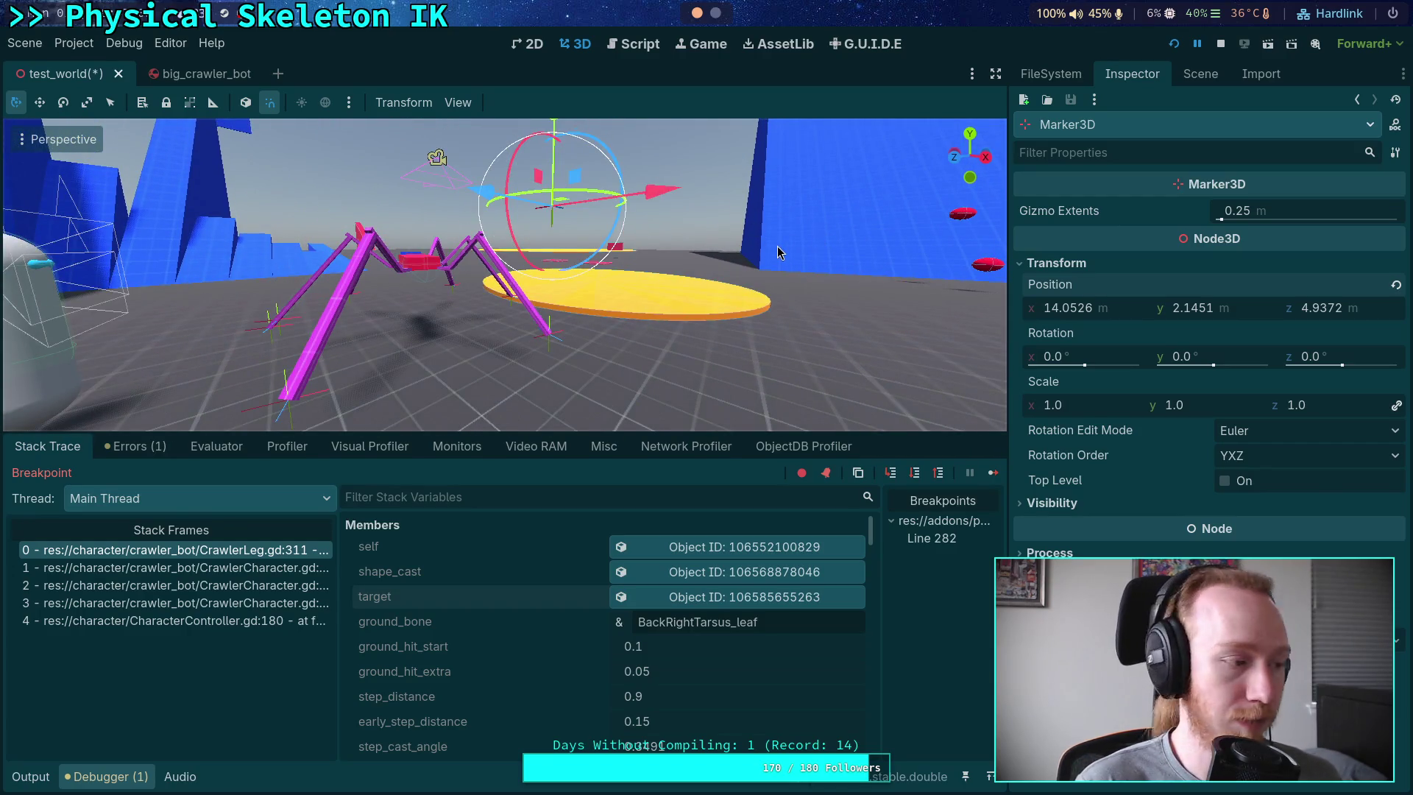
click(634, 45)
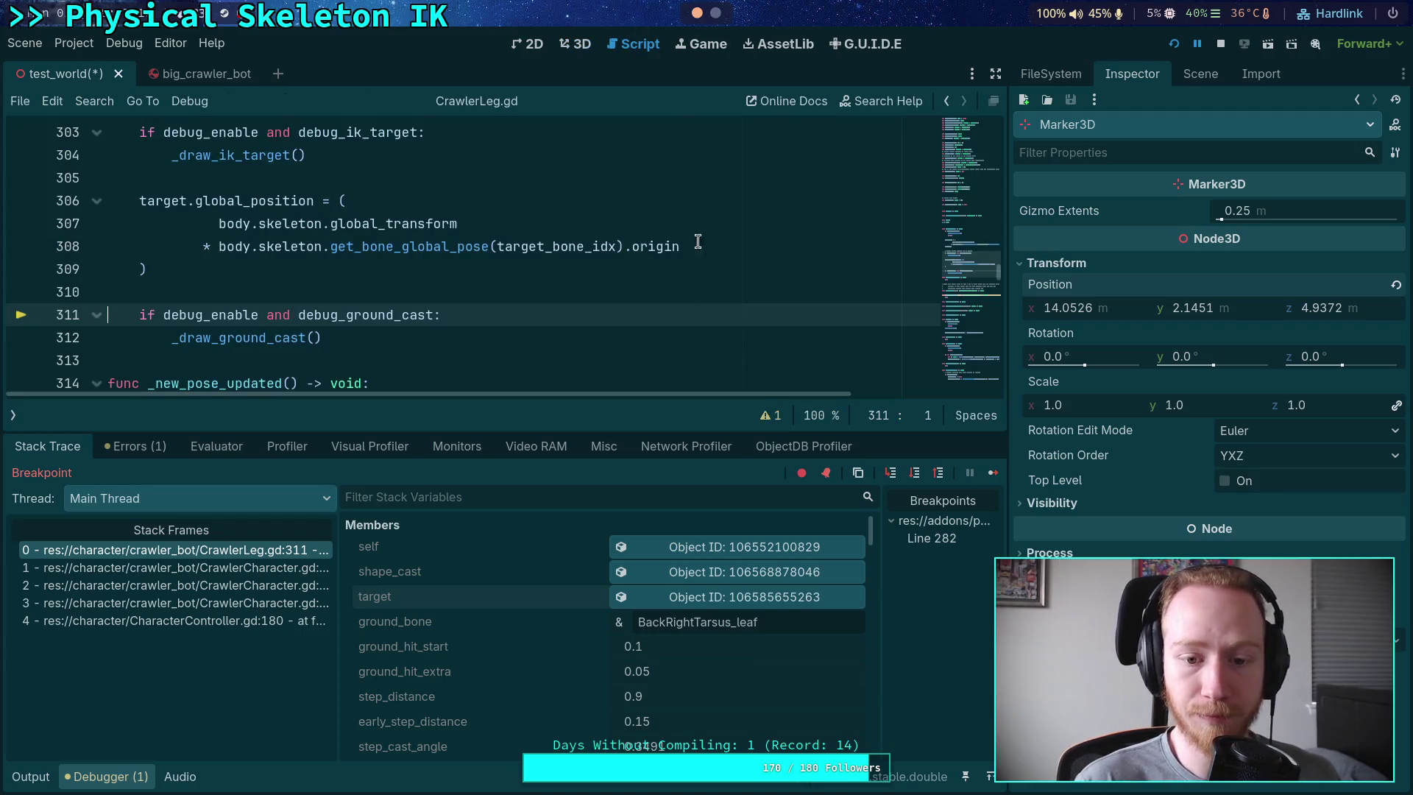
Step through the per-leg early-step checks to the leg update call on line 342
click(914, 474)
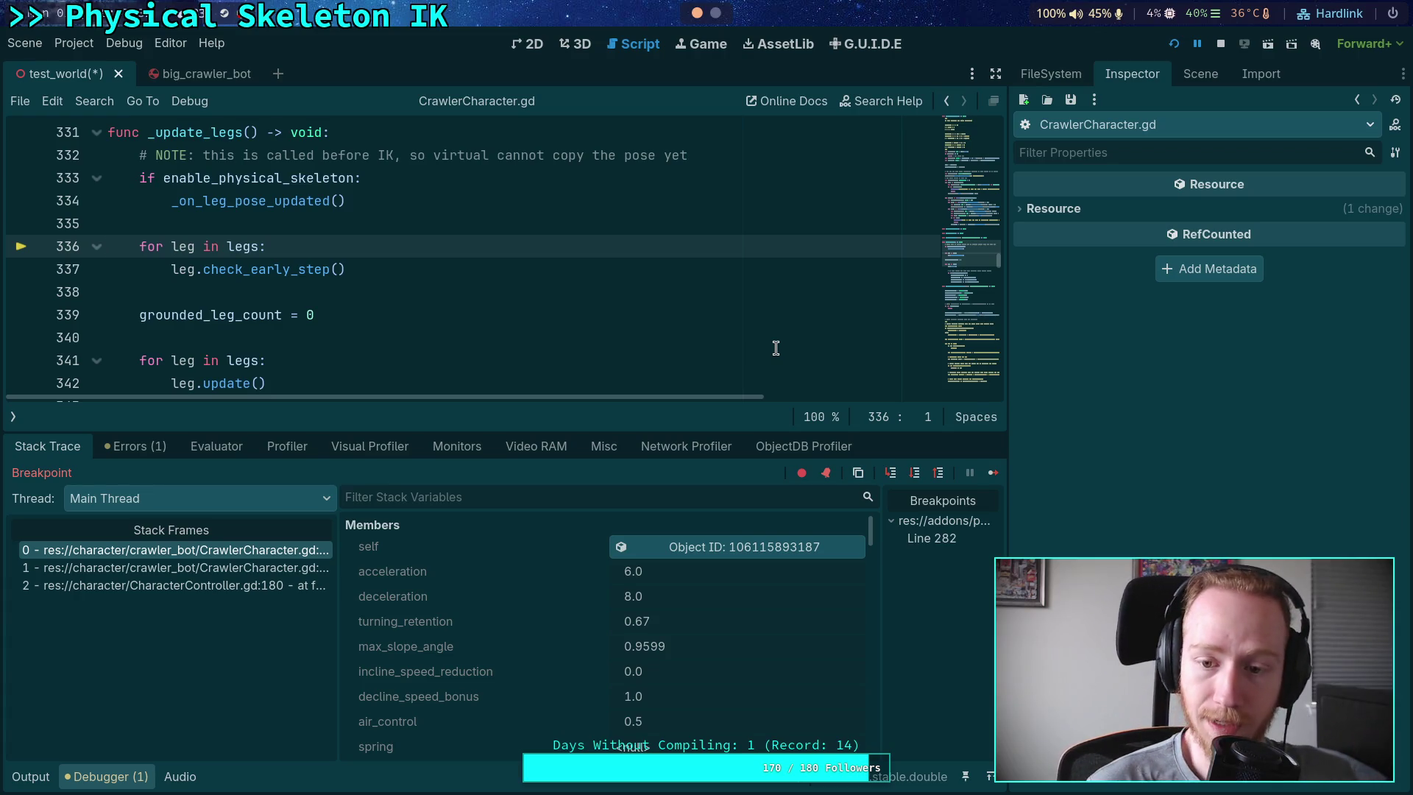
click(913, 473)
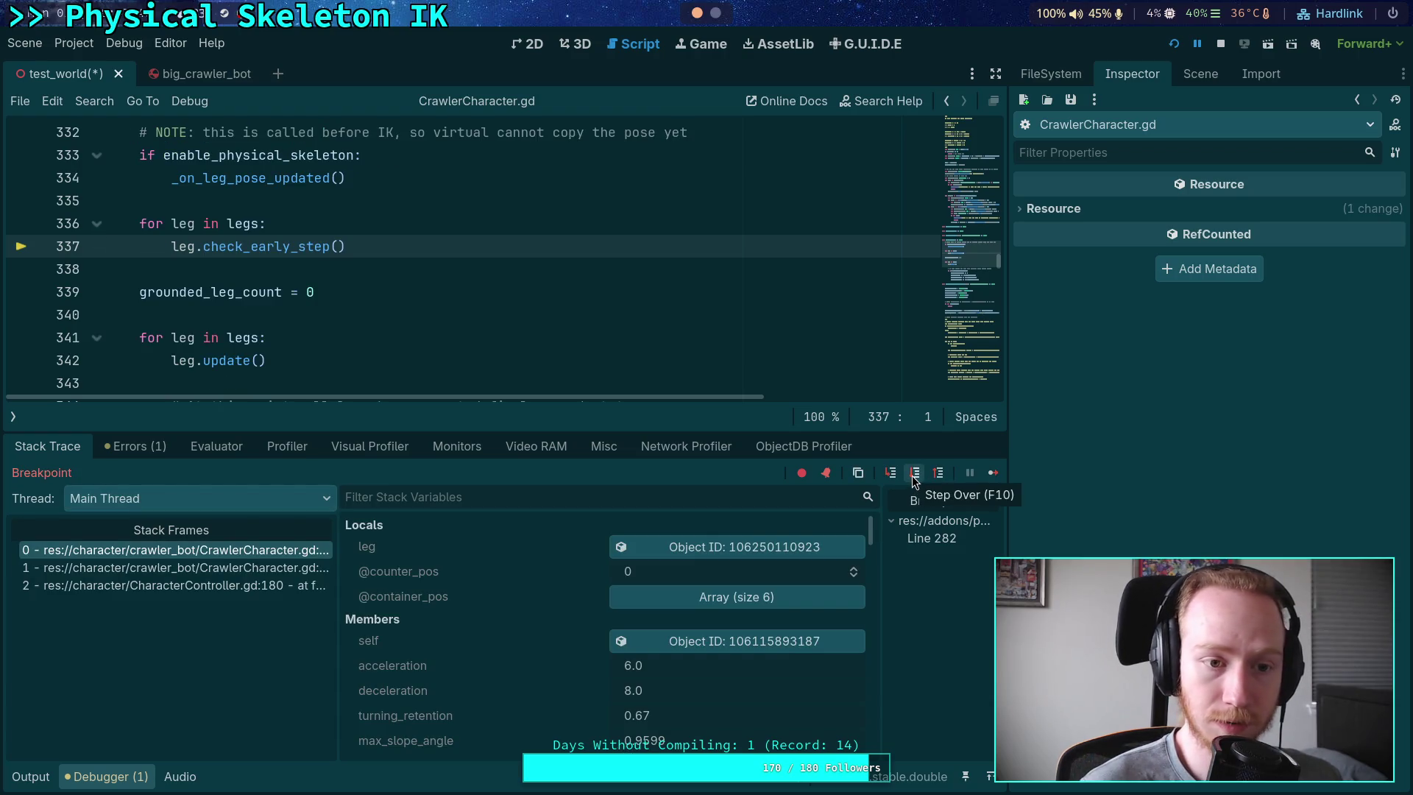
click(911, 475)
click(915, 477)
click(916, 478)
click(916, 477)
click(916, 477)
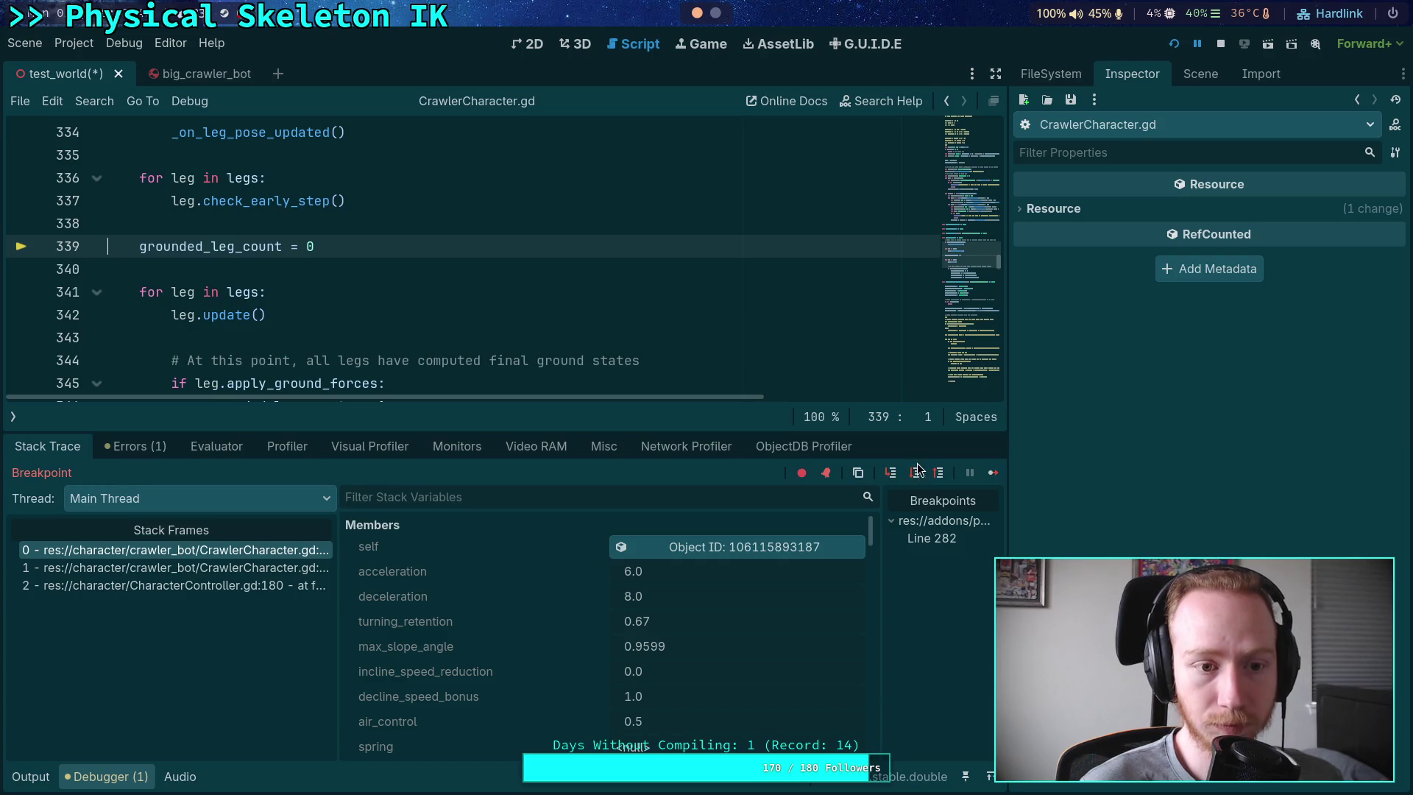
click(916, 474)
click(916, 473)
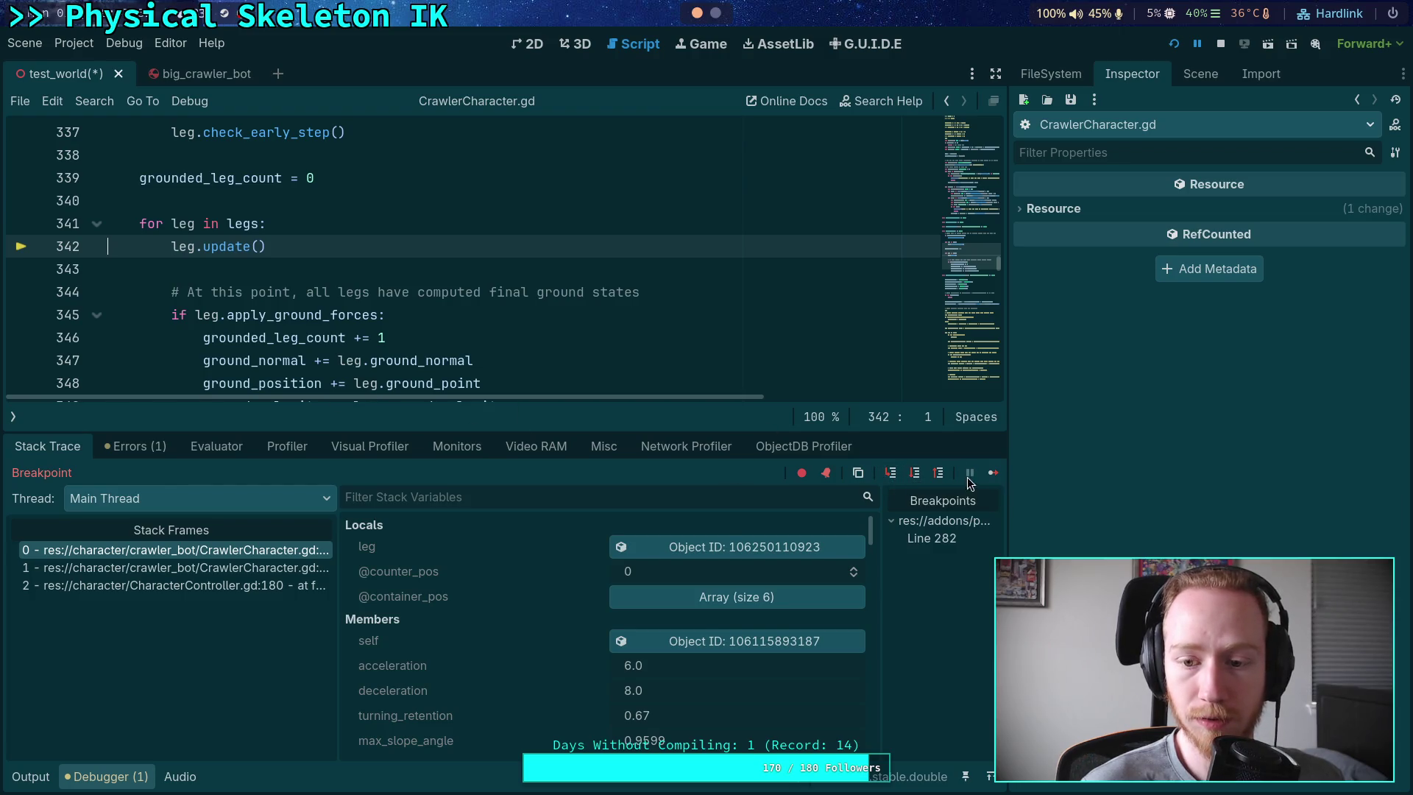
Breakpoint line 342 with F9, continue to a later leg, and step into its update
key(F9)
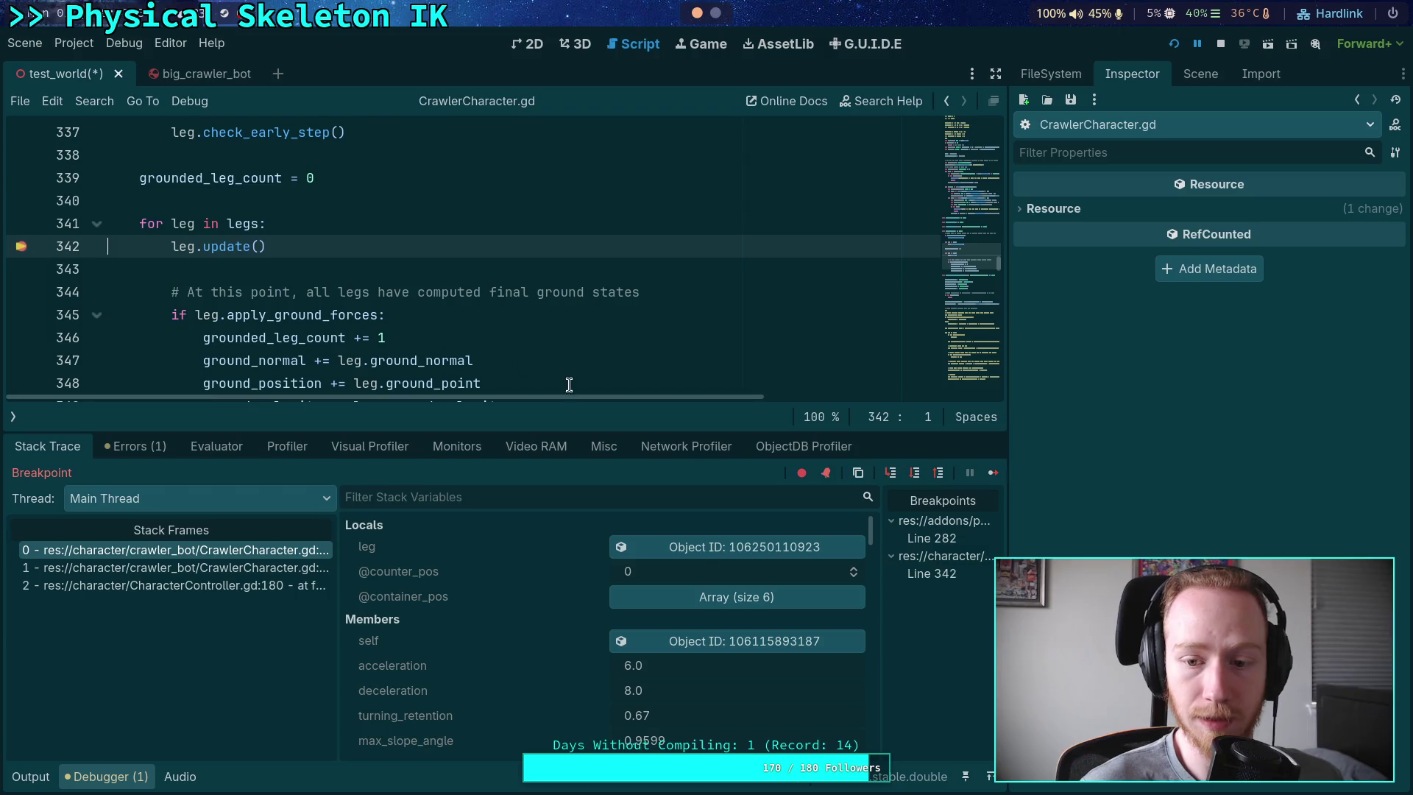
click(993, 480)
click(993, 480)
click(993, 480)
click(993, 480)
click(993, 479)
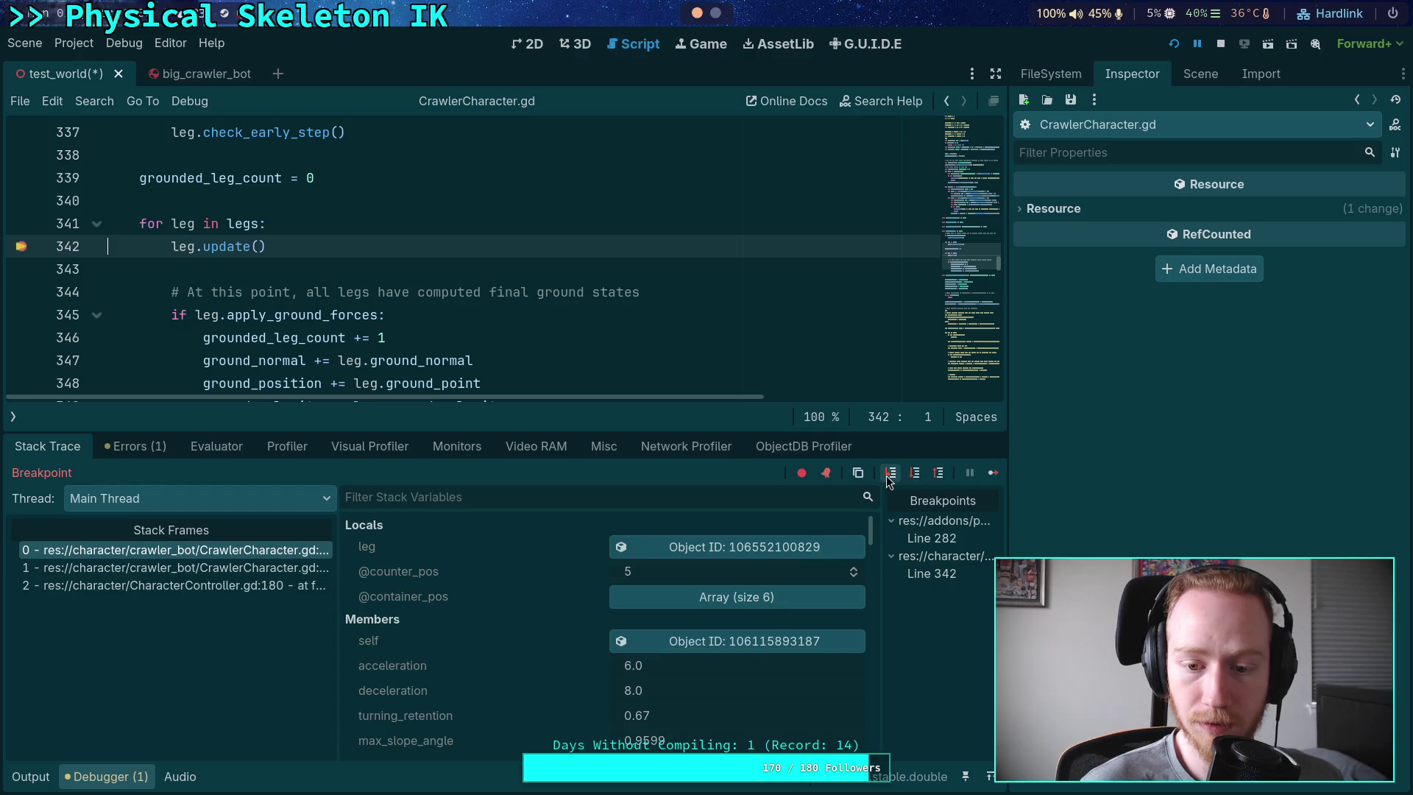
click(889, 476)
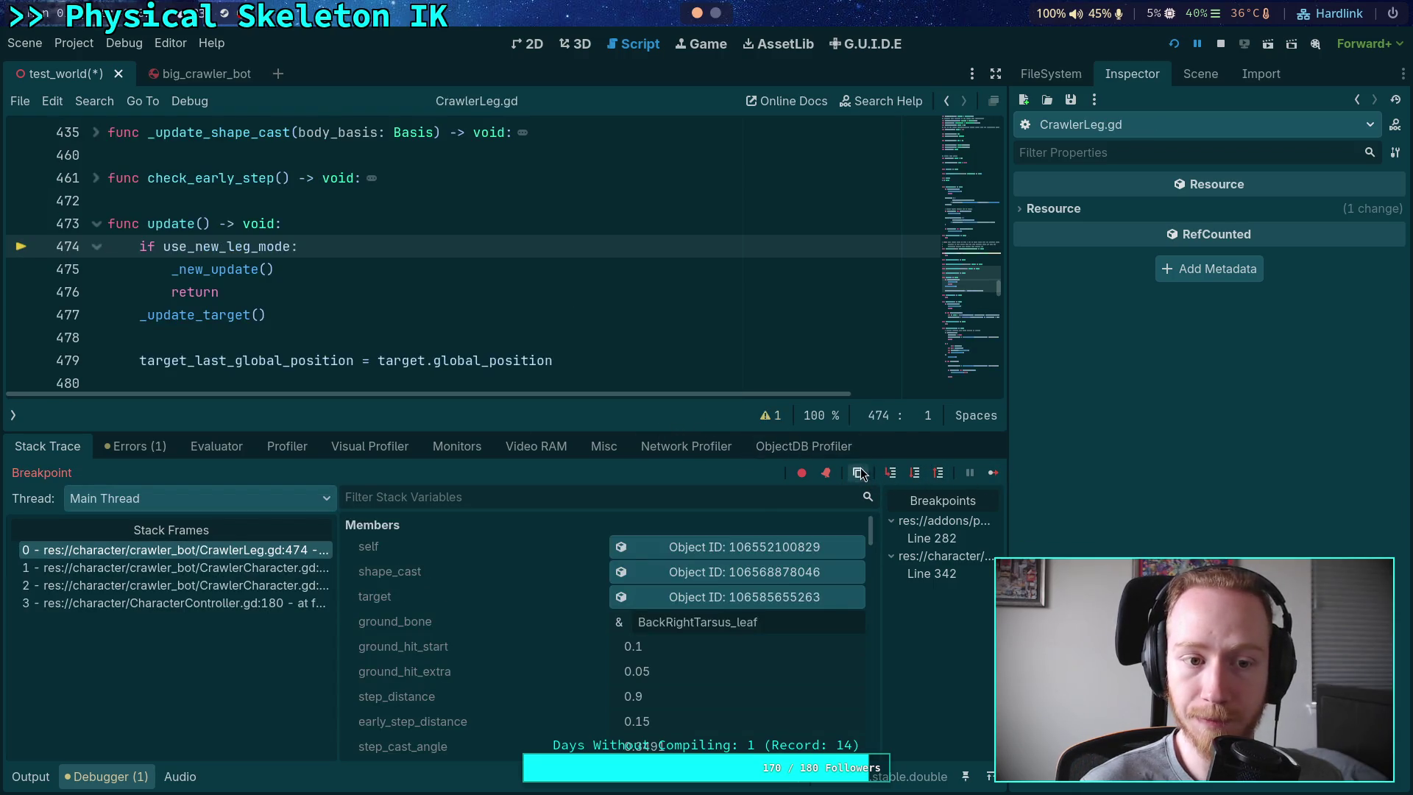
Step into _update_target and advance past lines 511–521 and the debug drawing checks
click(888, 477)
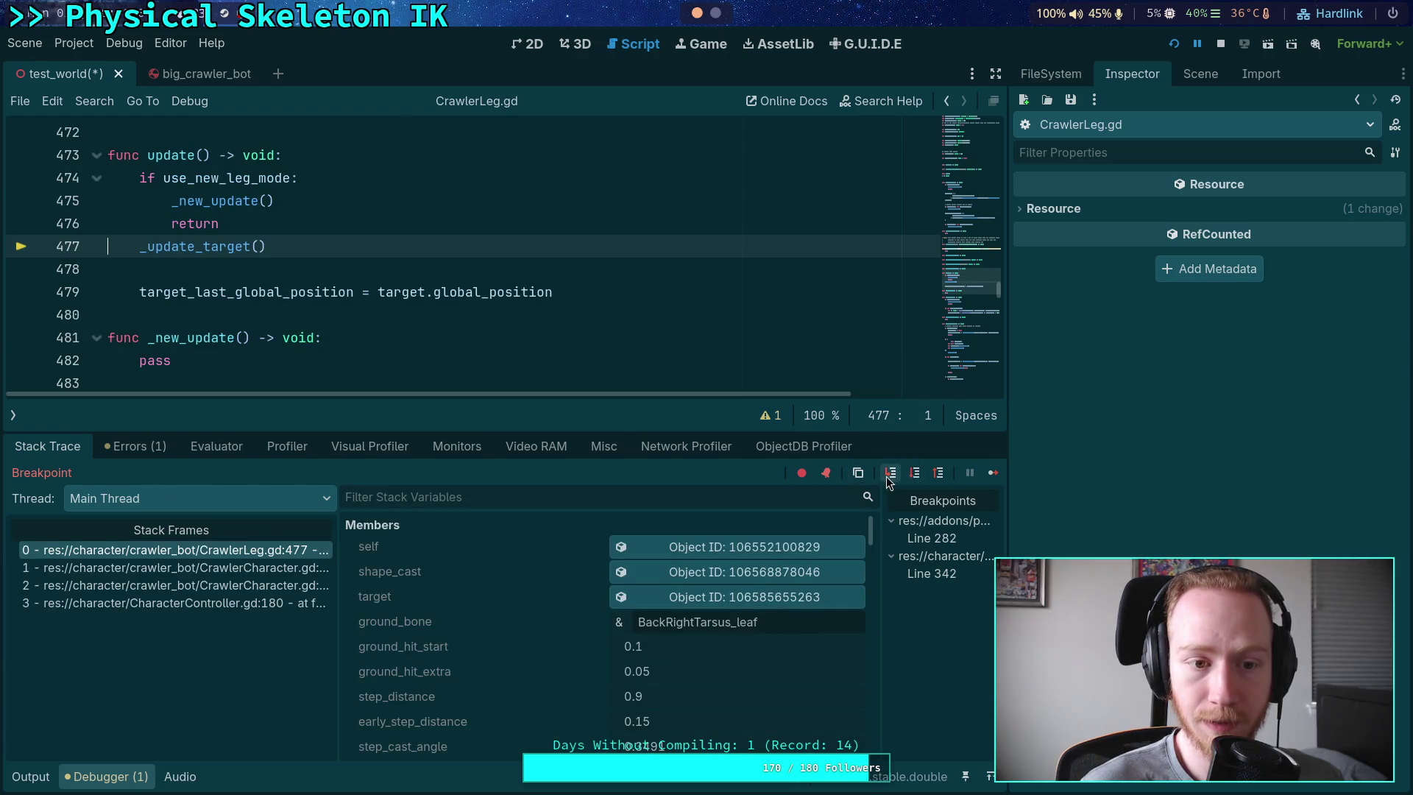
click(887, 477)
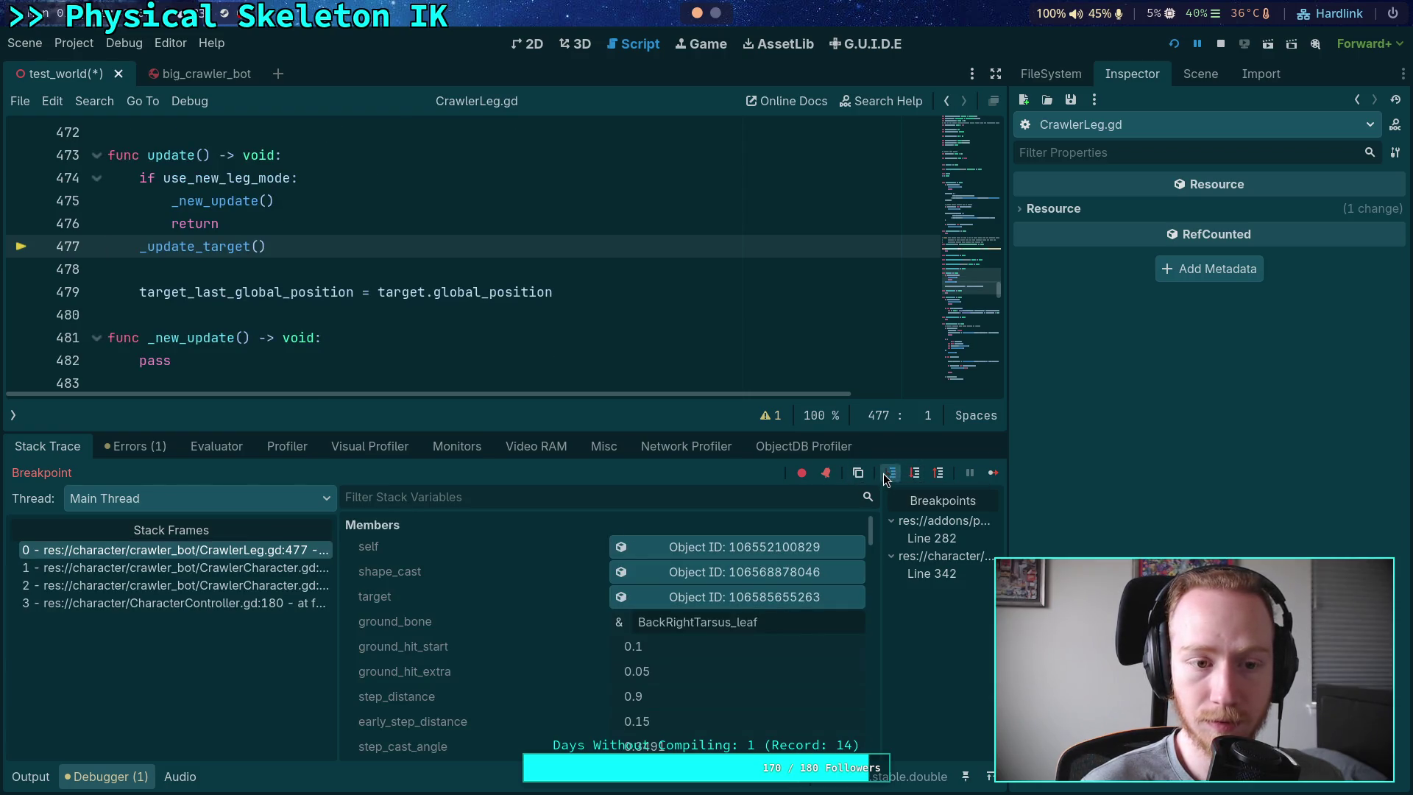
click(915, 477)
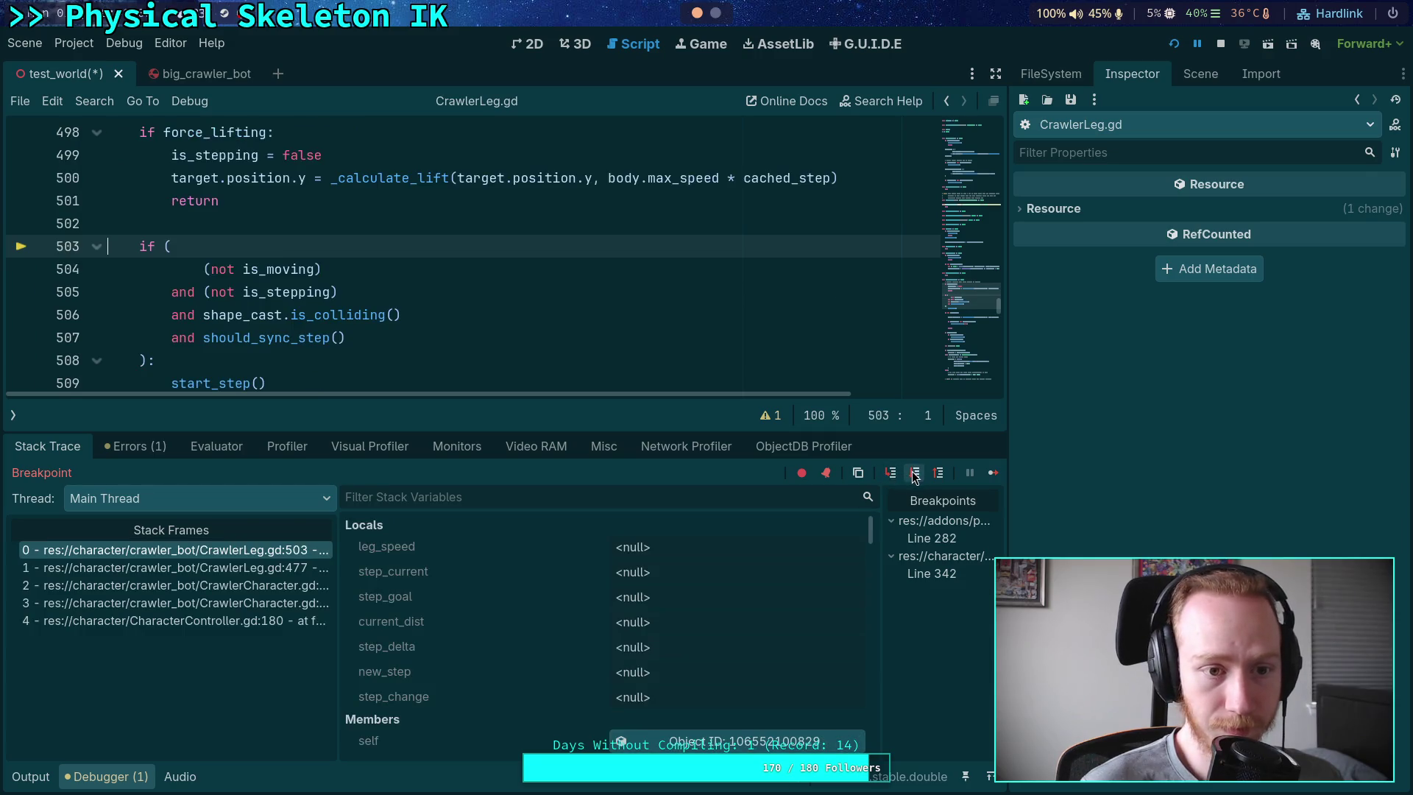
click(916, 478)
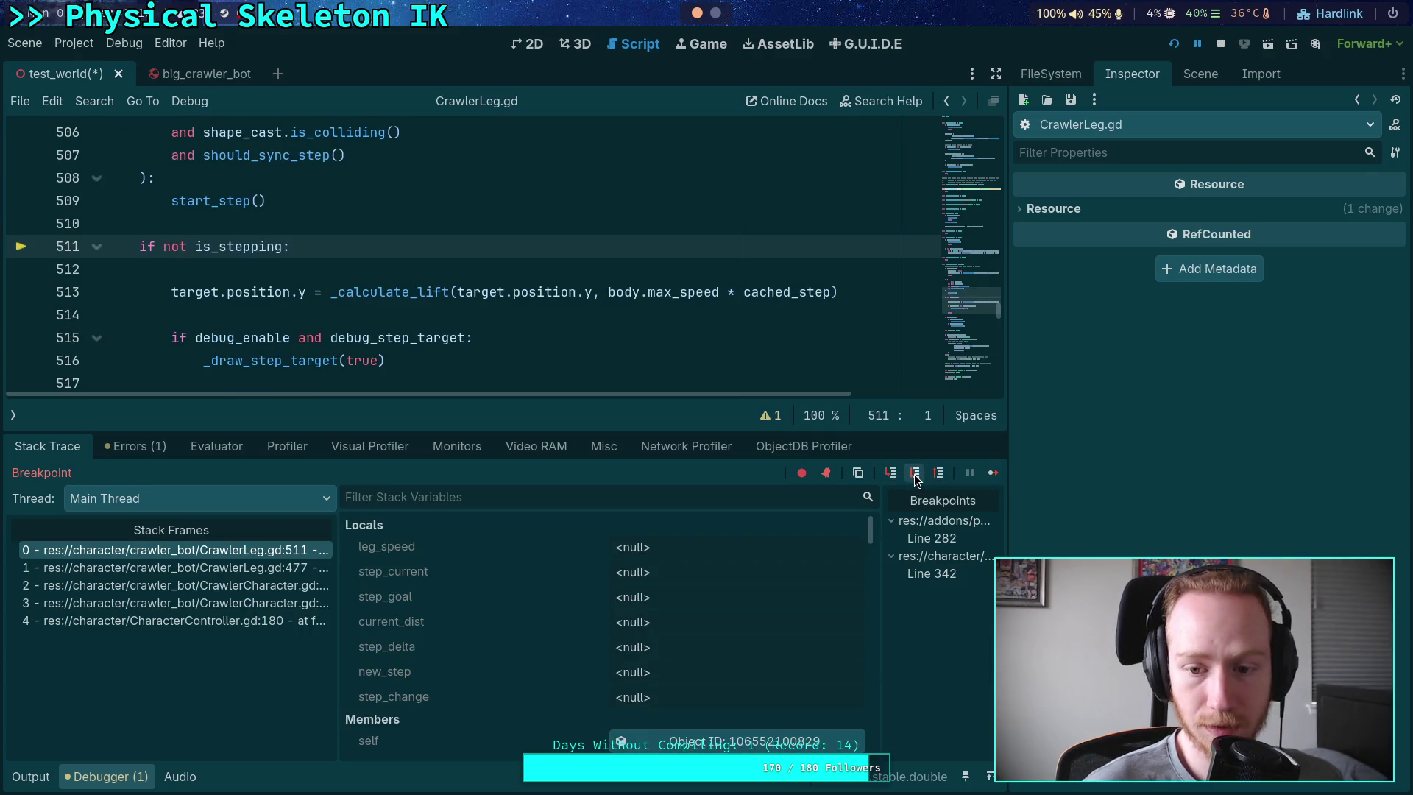
click(916, 475)
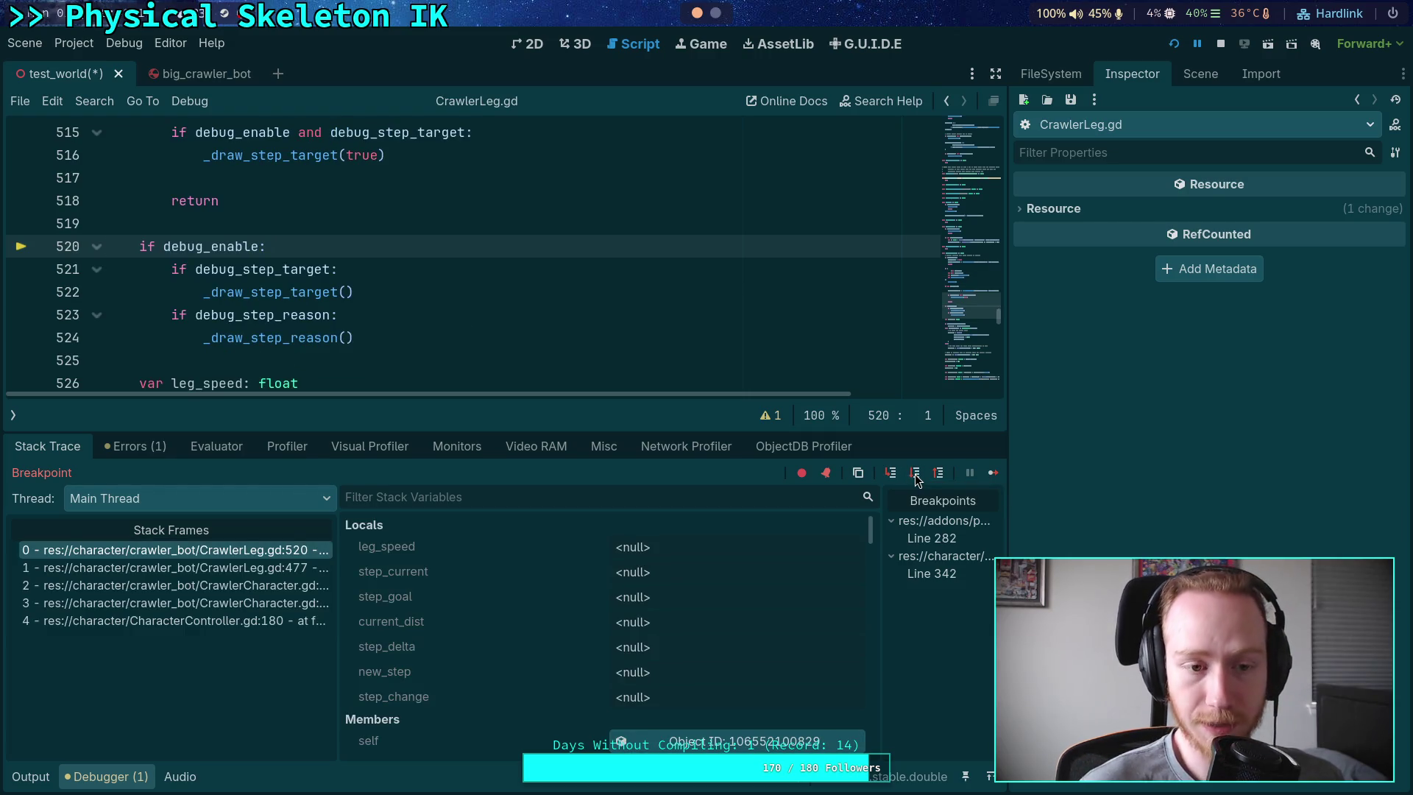
click(915, 475)
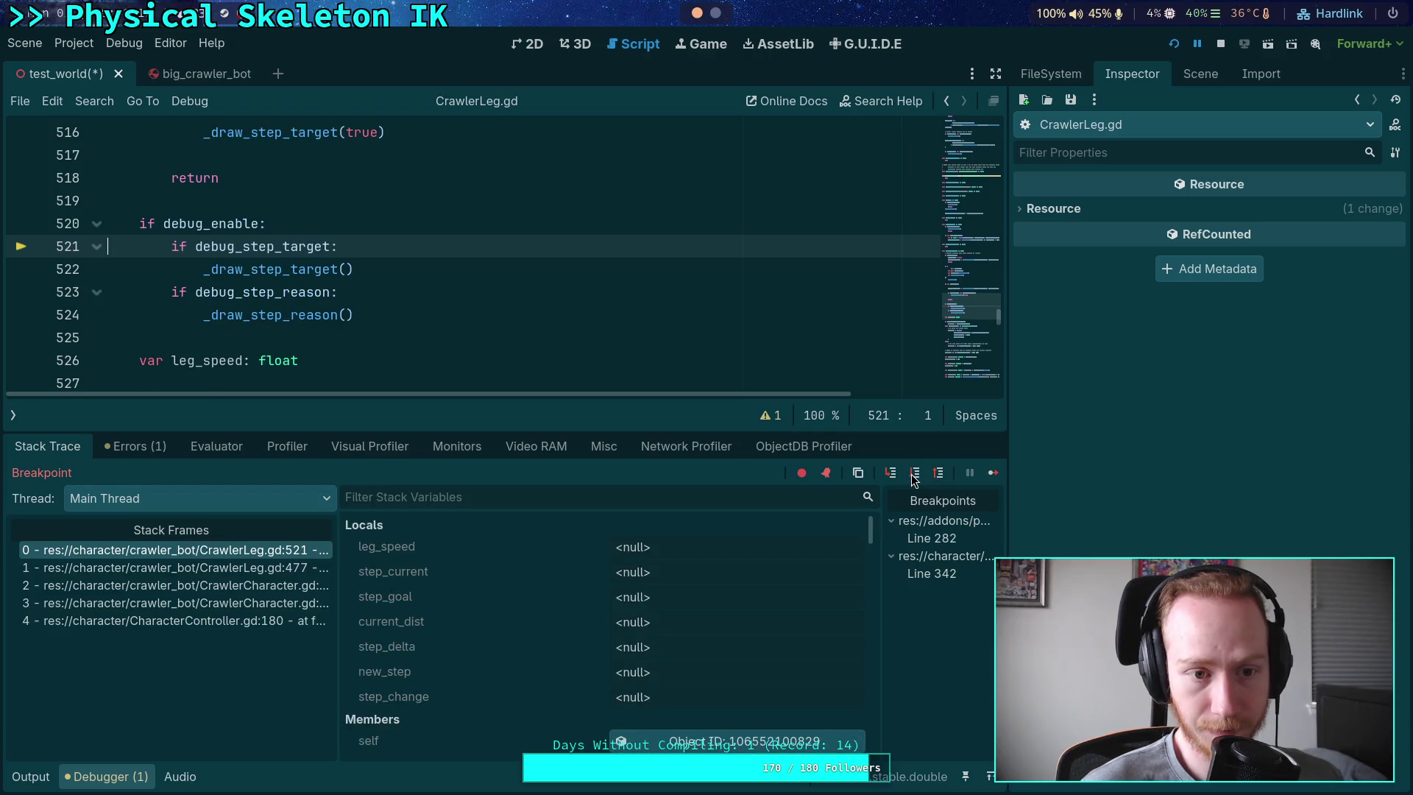
click(915, 474)
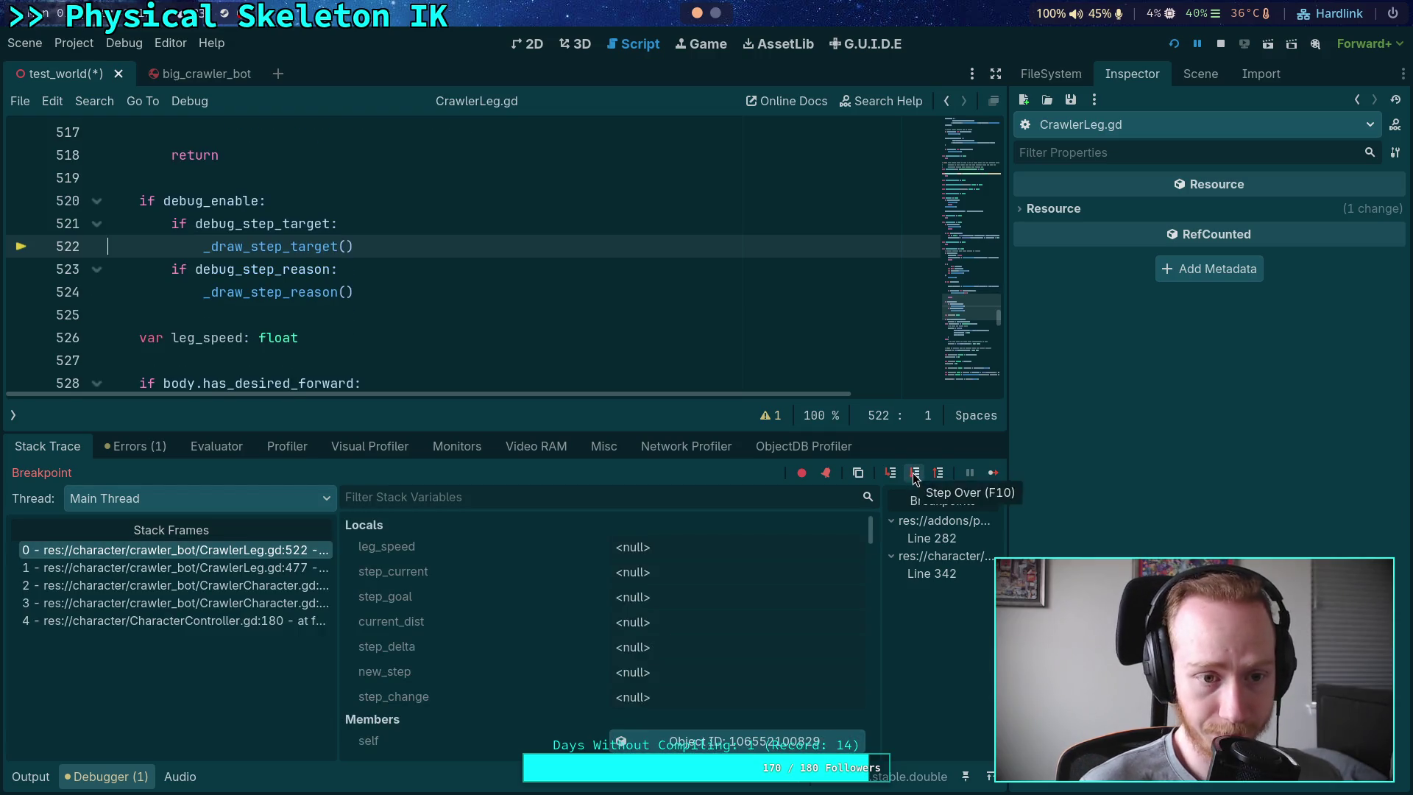
click(915, 475)
click(916, 475)
Advance through the leg speed lines 530–544 to line 545, computing step_current
click(915, 474)
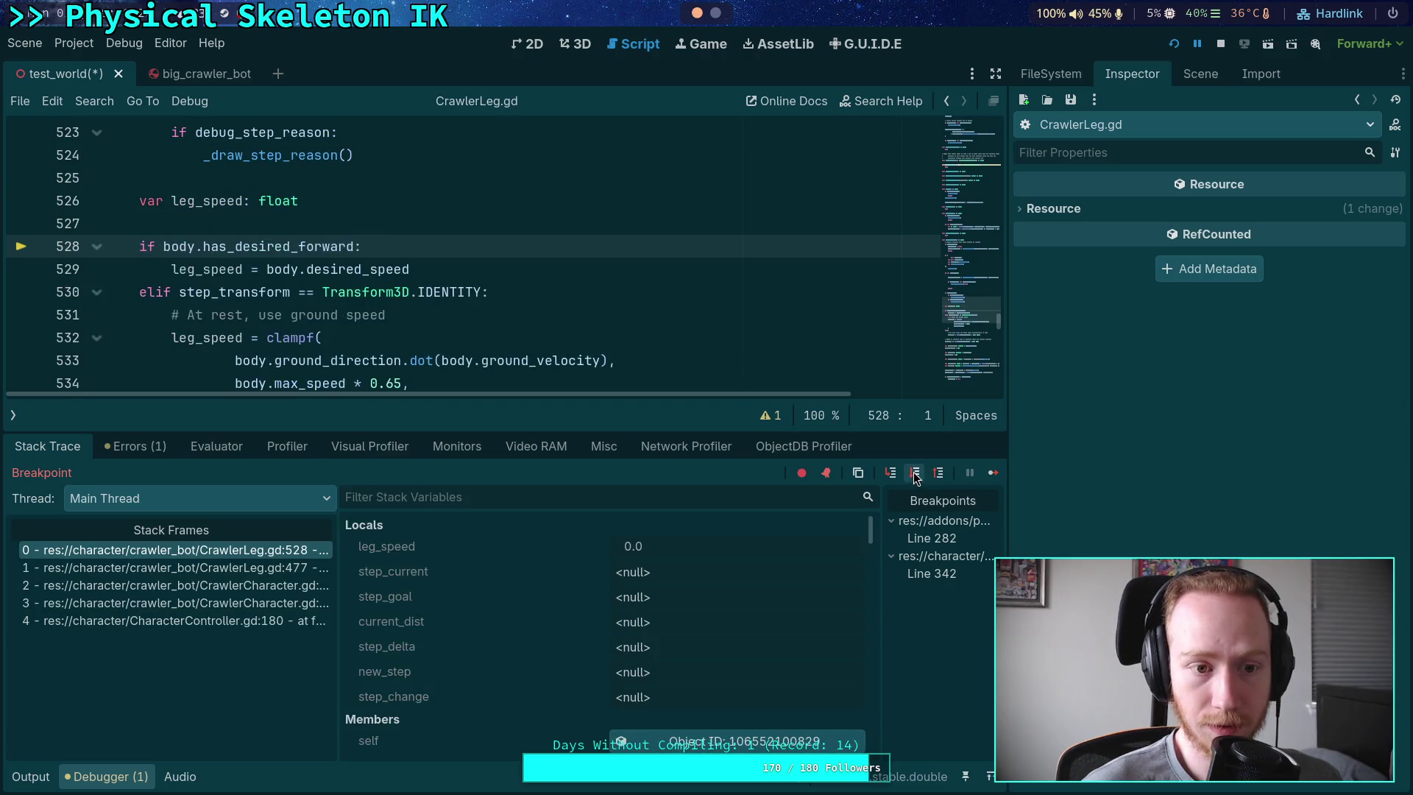
click(915, 475)
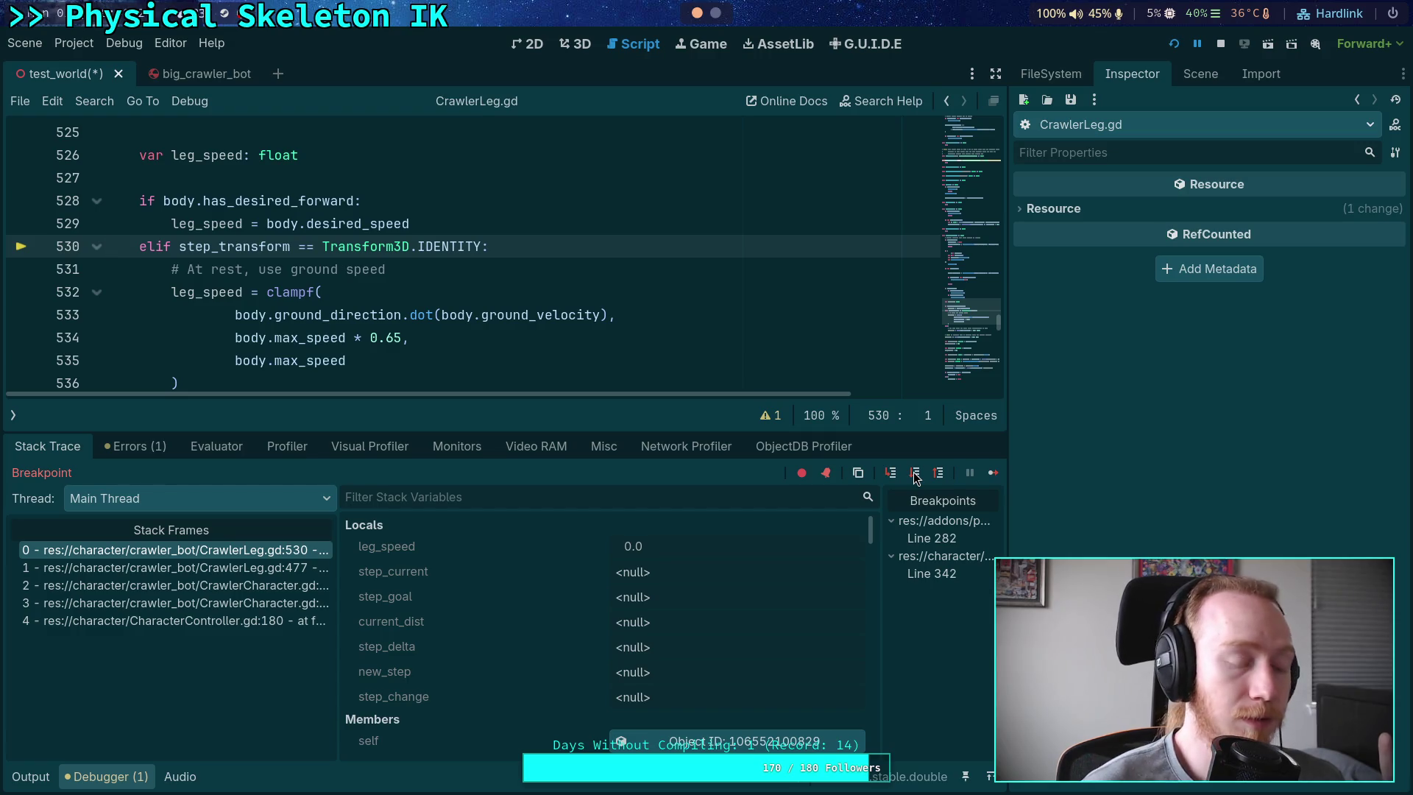
click(915, 475)
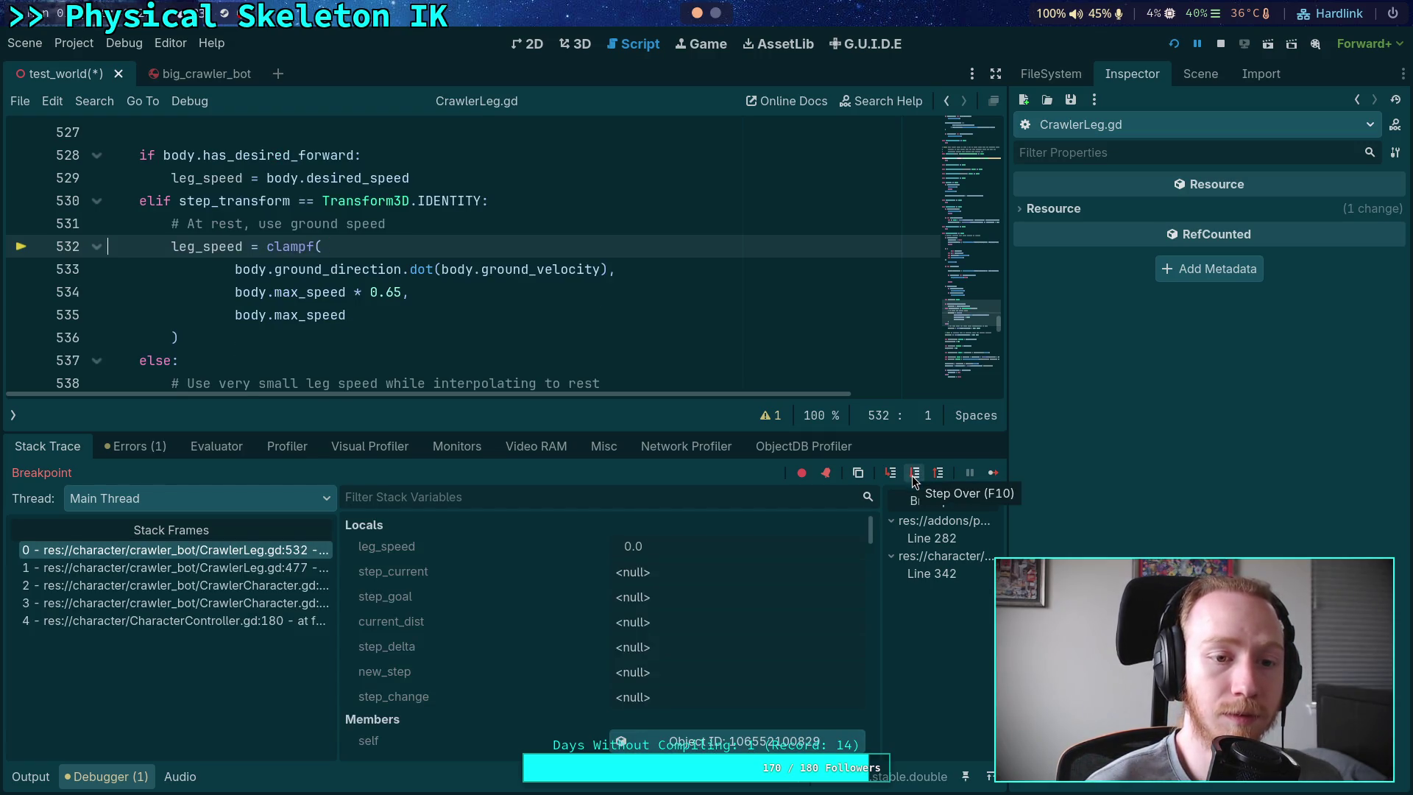
click(913, 475)
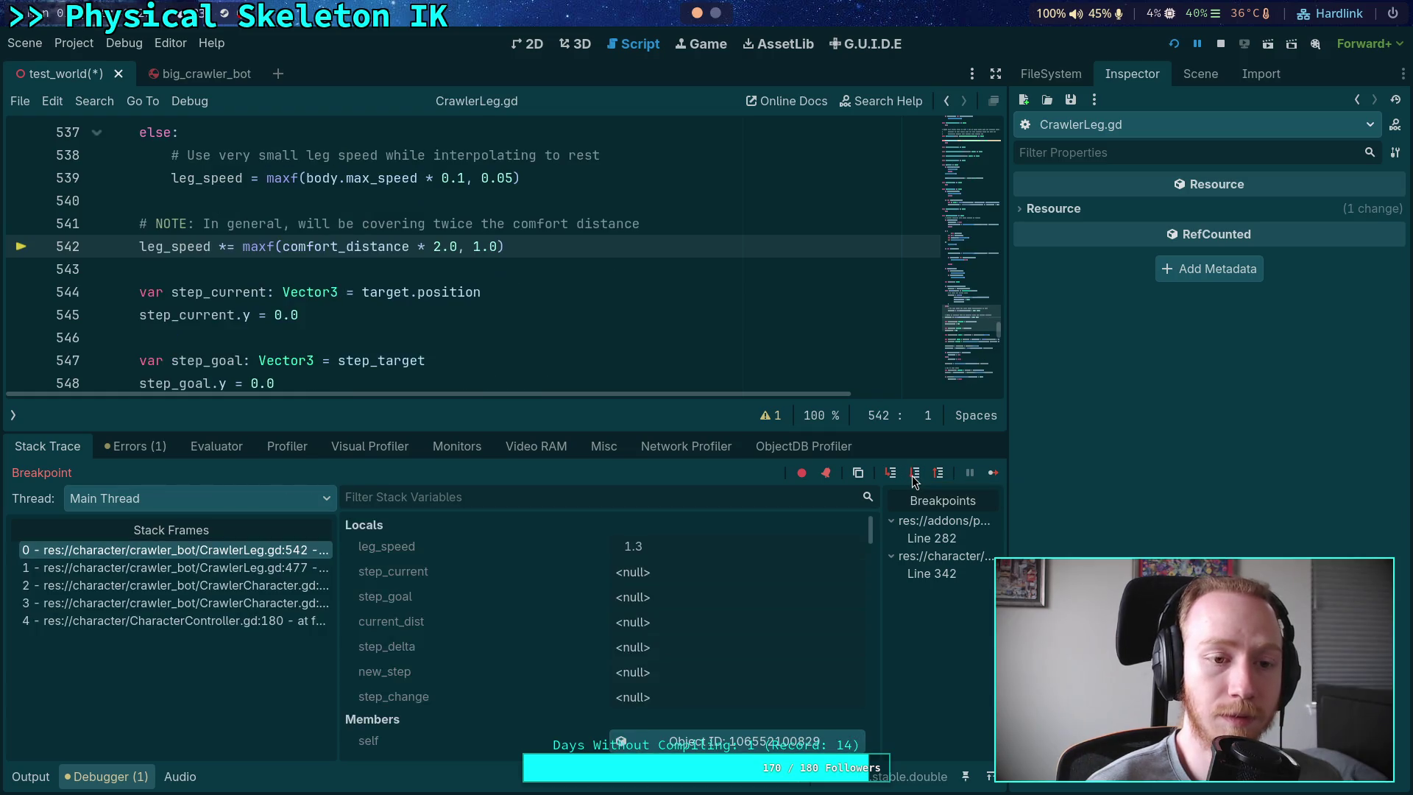
click(914, 475)
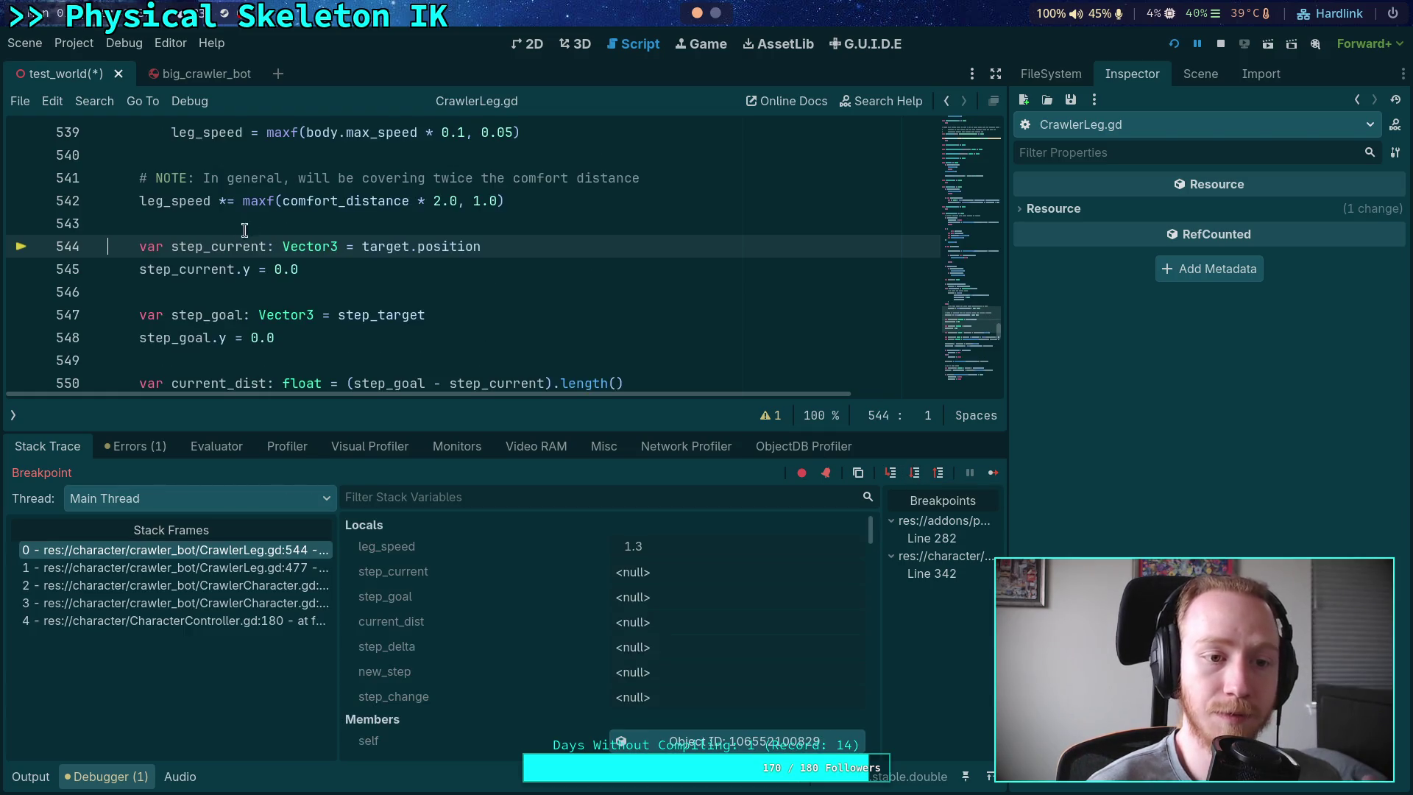
mouse_move(179, 203)
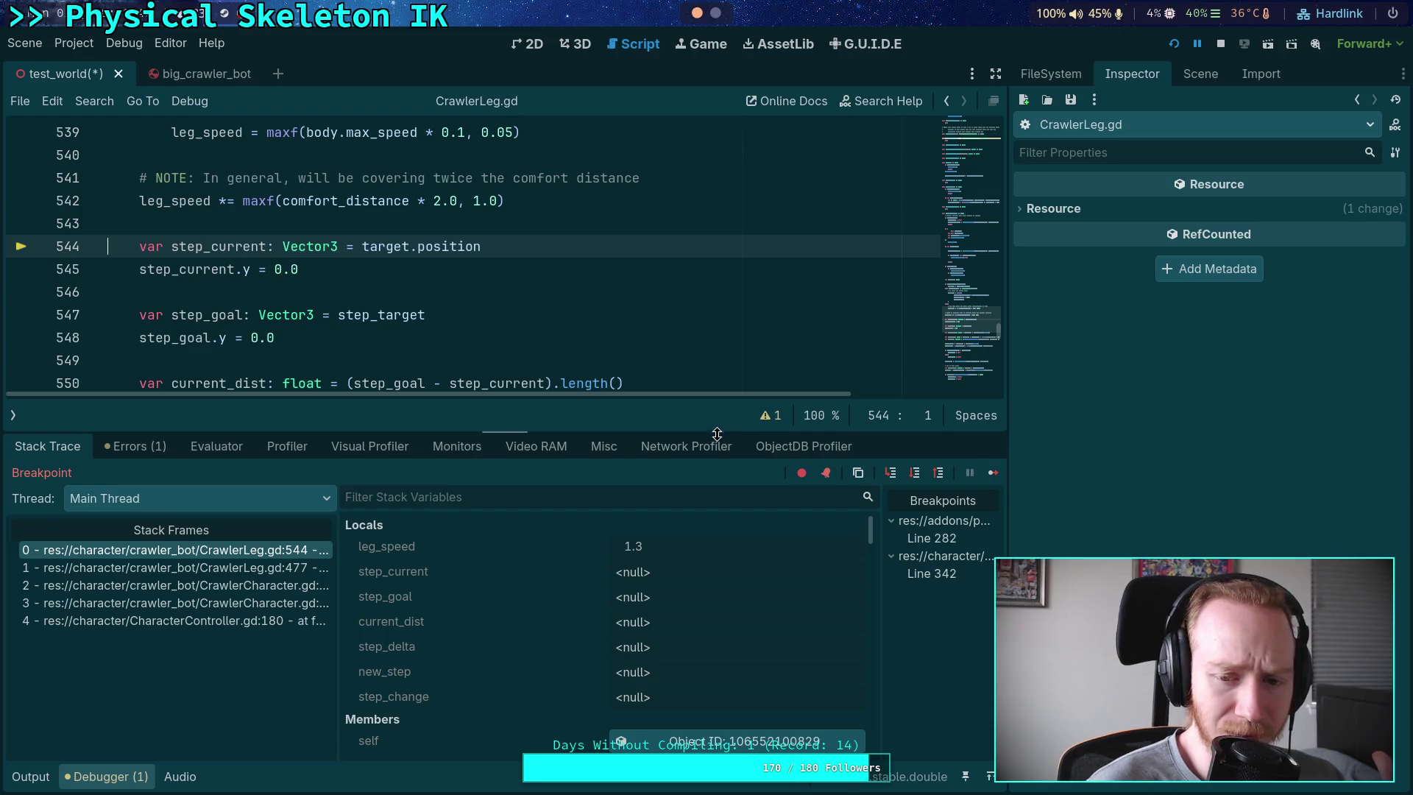
click(916, 475)
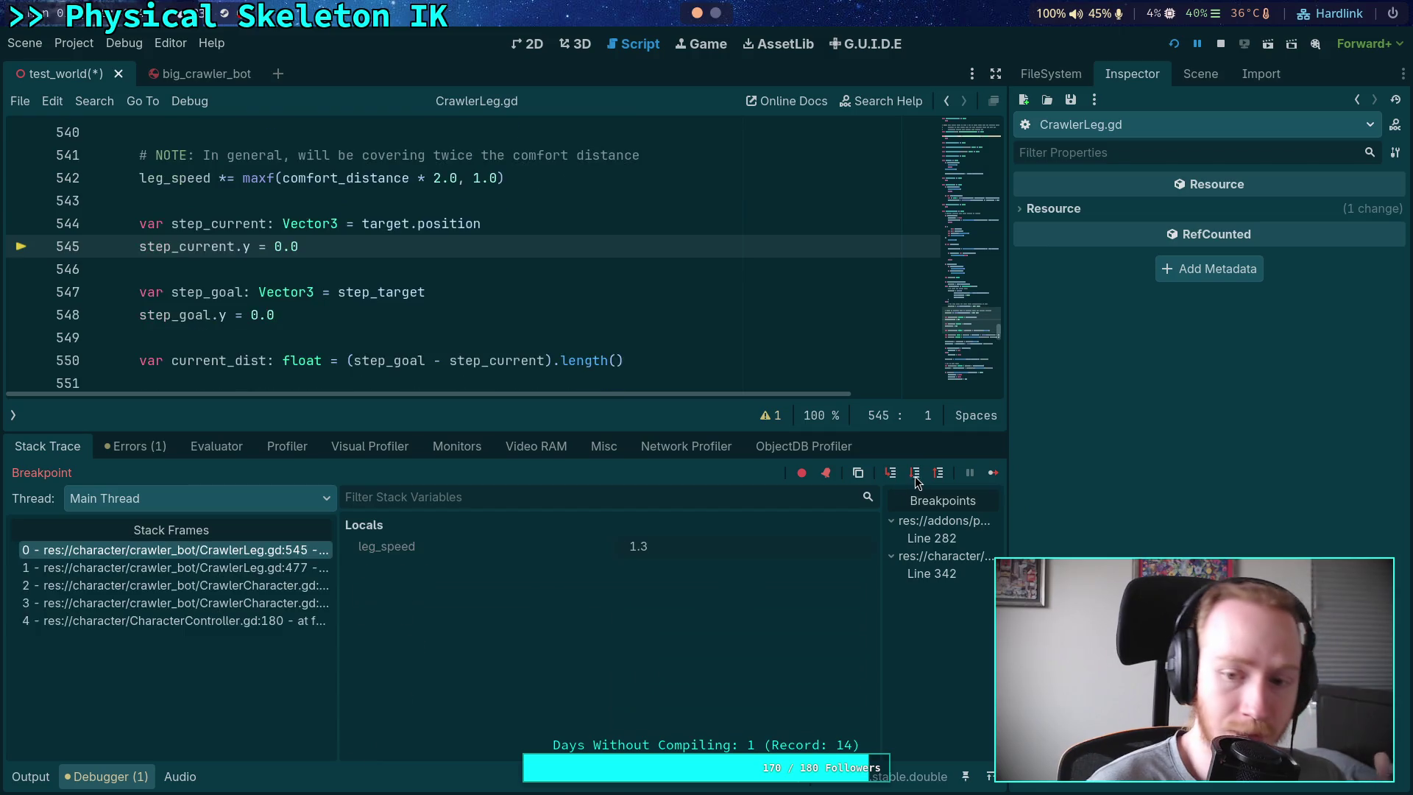
Copy step_current's value and open the CrawlerBot node's options in the Scene dock
mouse_move(230, 224)
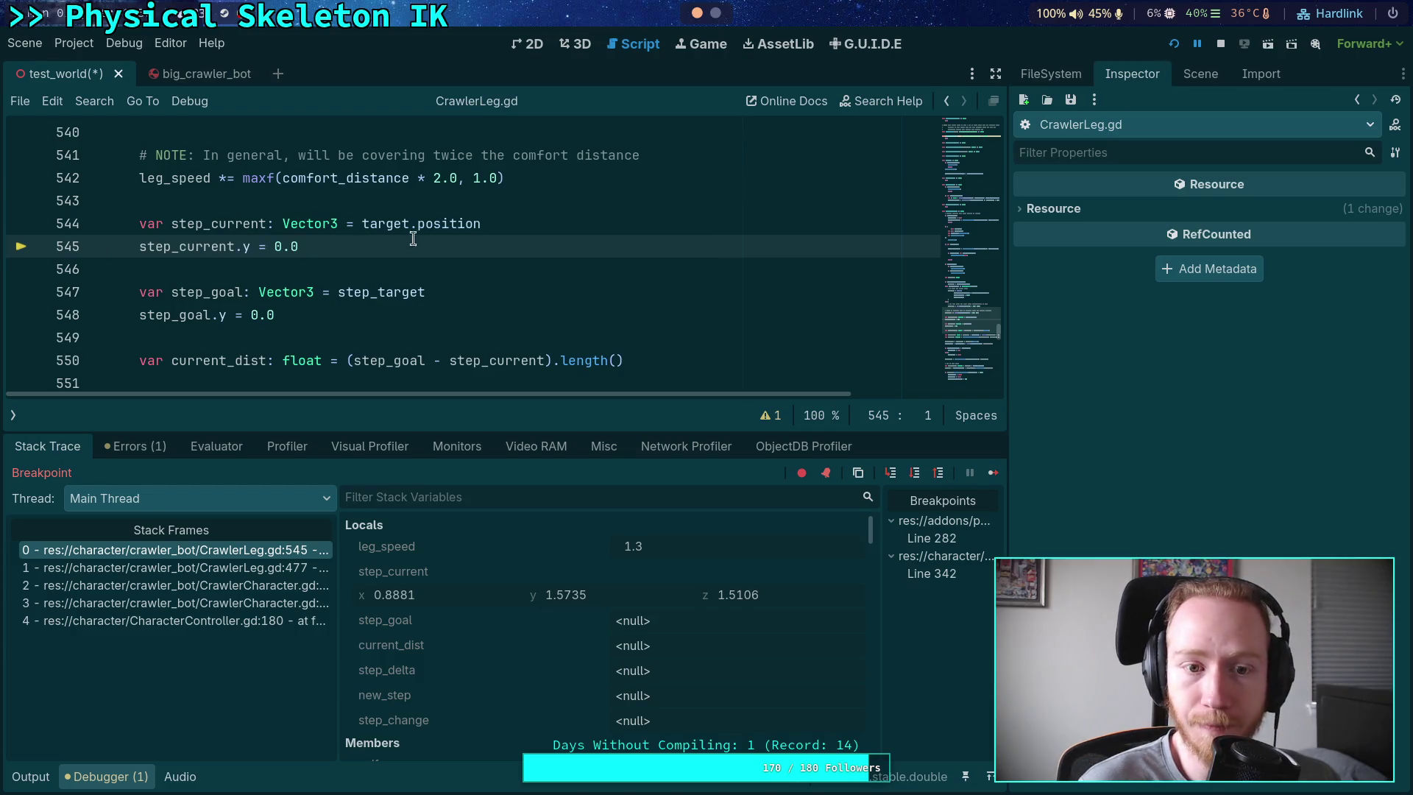
right_click(426, 578)
click(449, 589)
click(1197, 77)
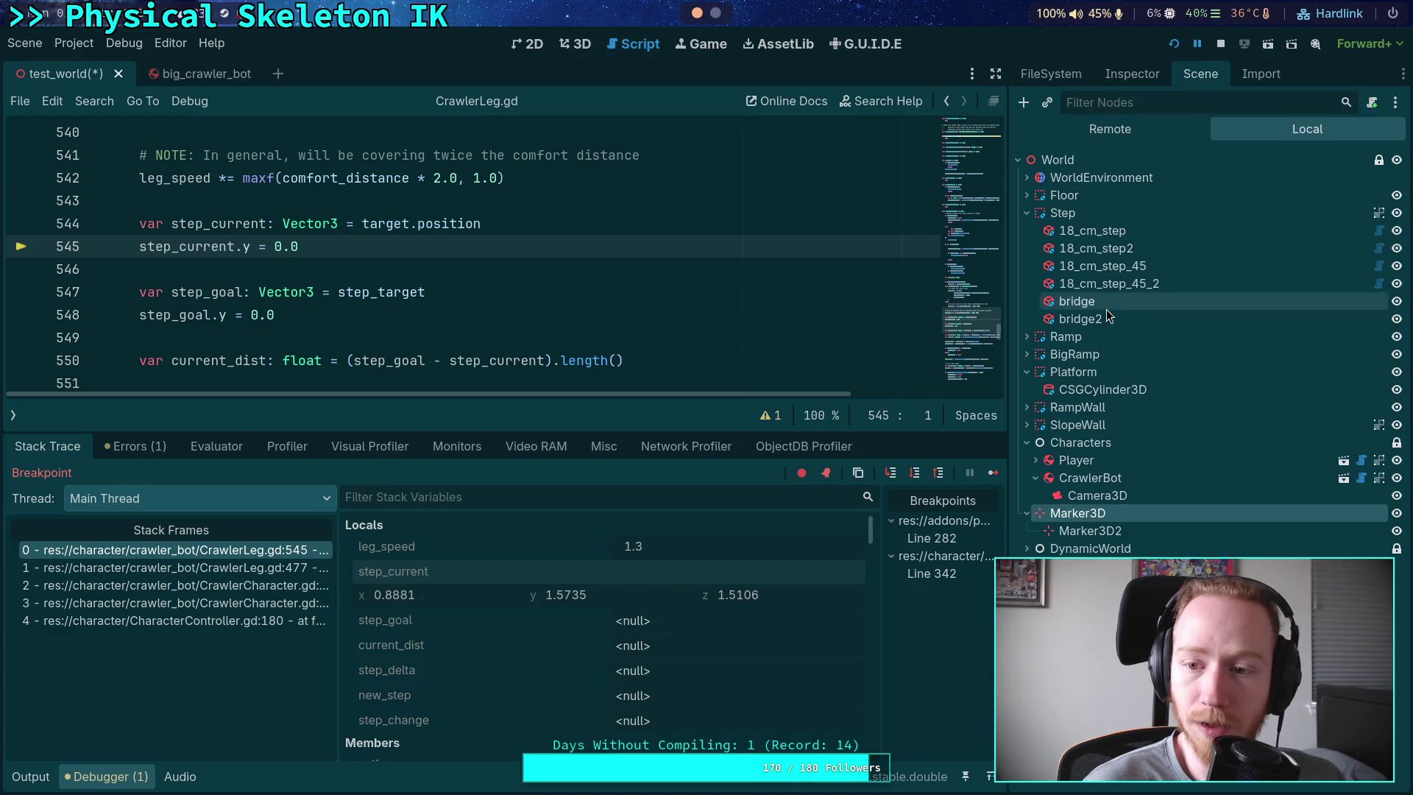
right_click(1118, 479)
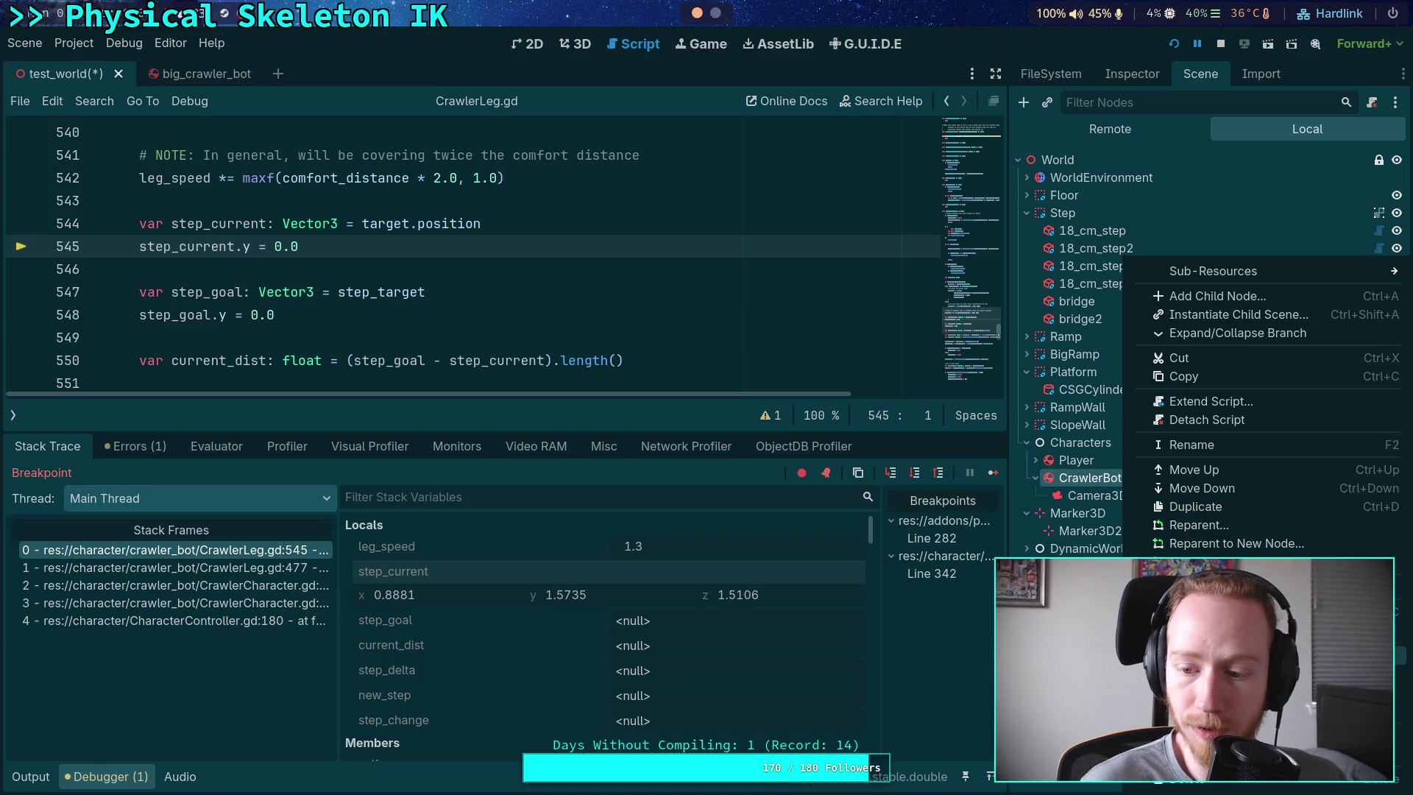
Make CrawlerBot's children editable and expand its node tree, collapsing FrontRightTibia
click(1213, 640)
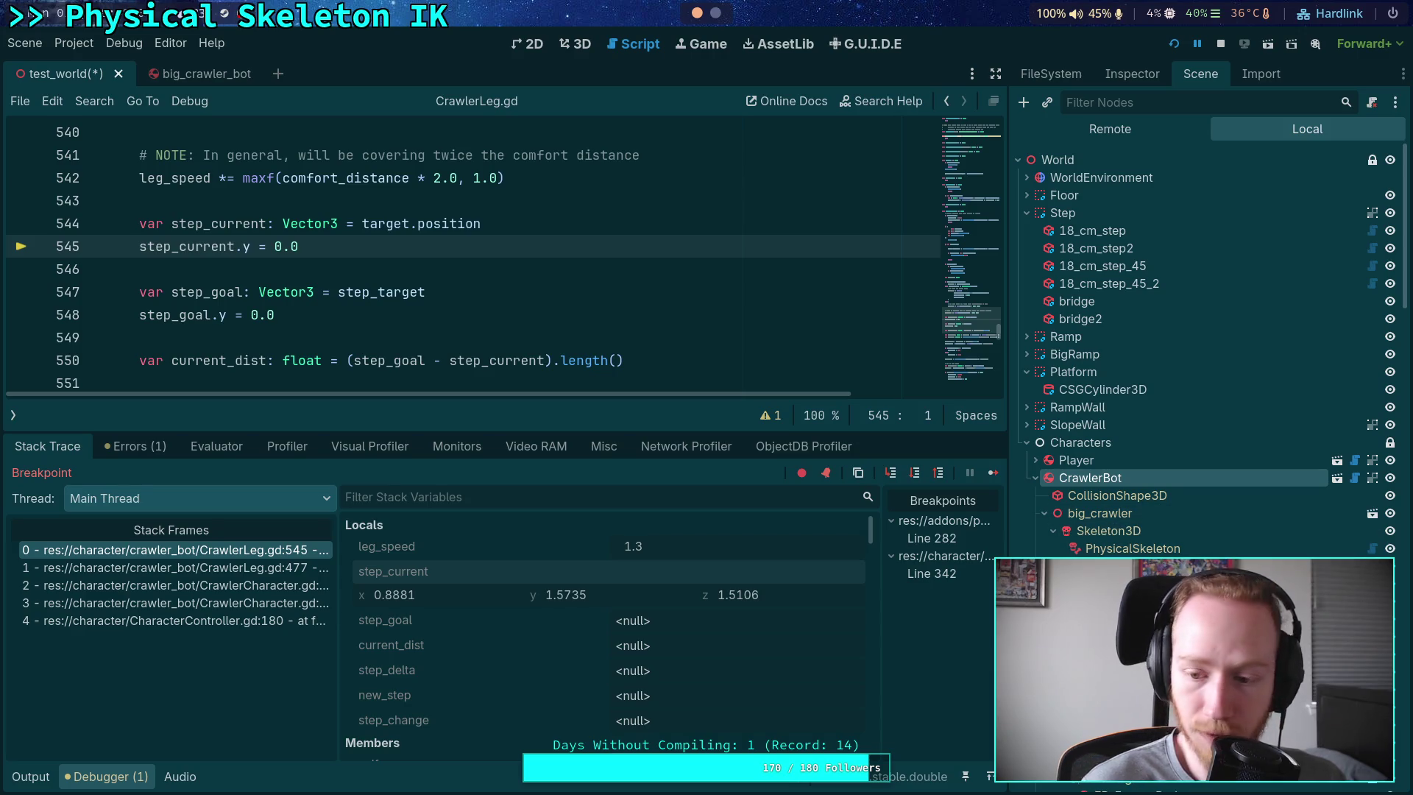
right_click(1124, 478)
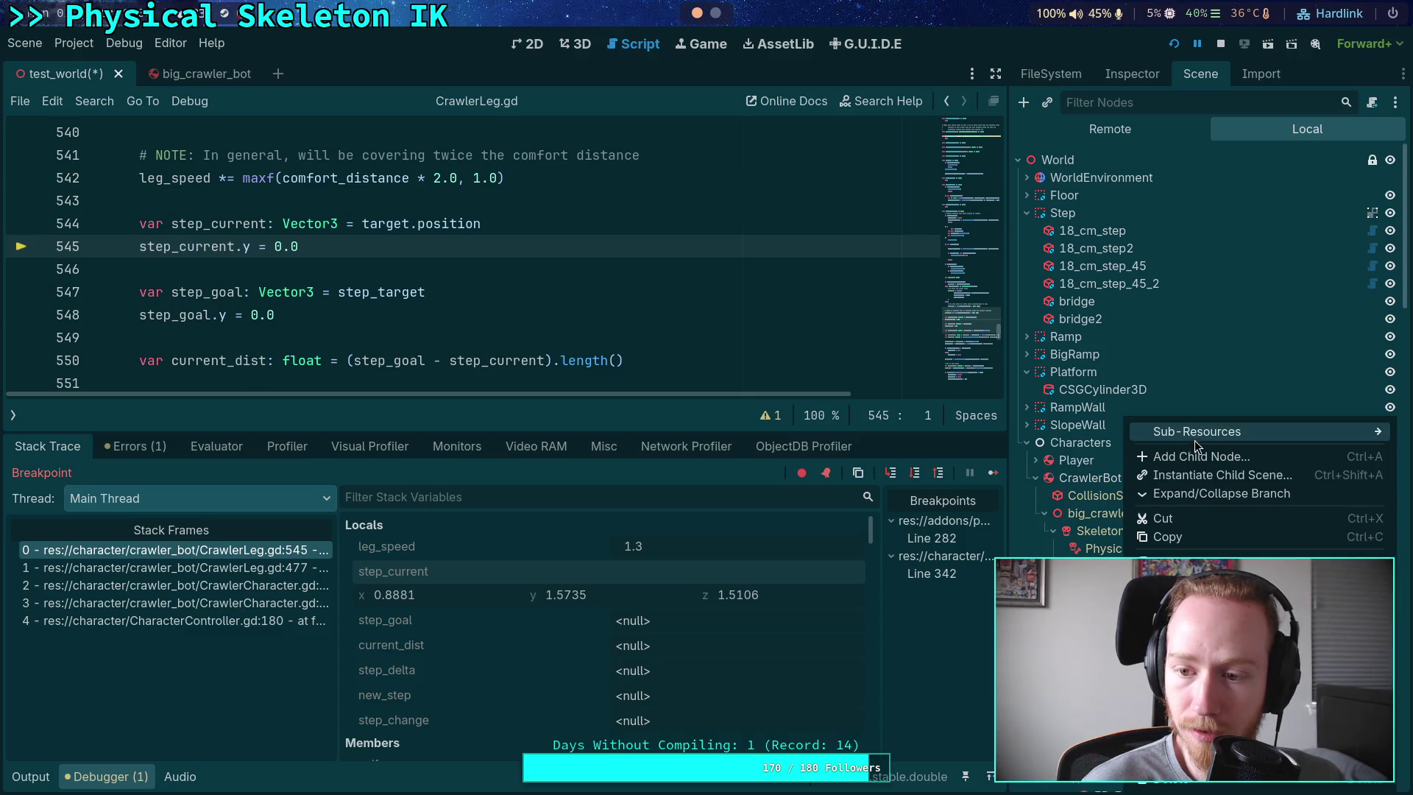
click(1221, 493)
scroll(1207, 346, down, 10)
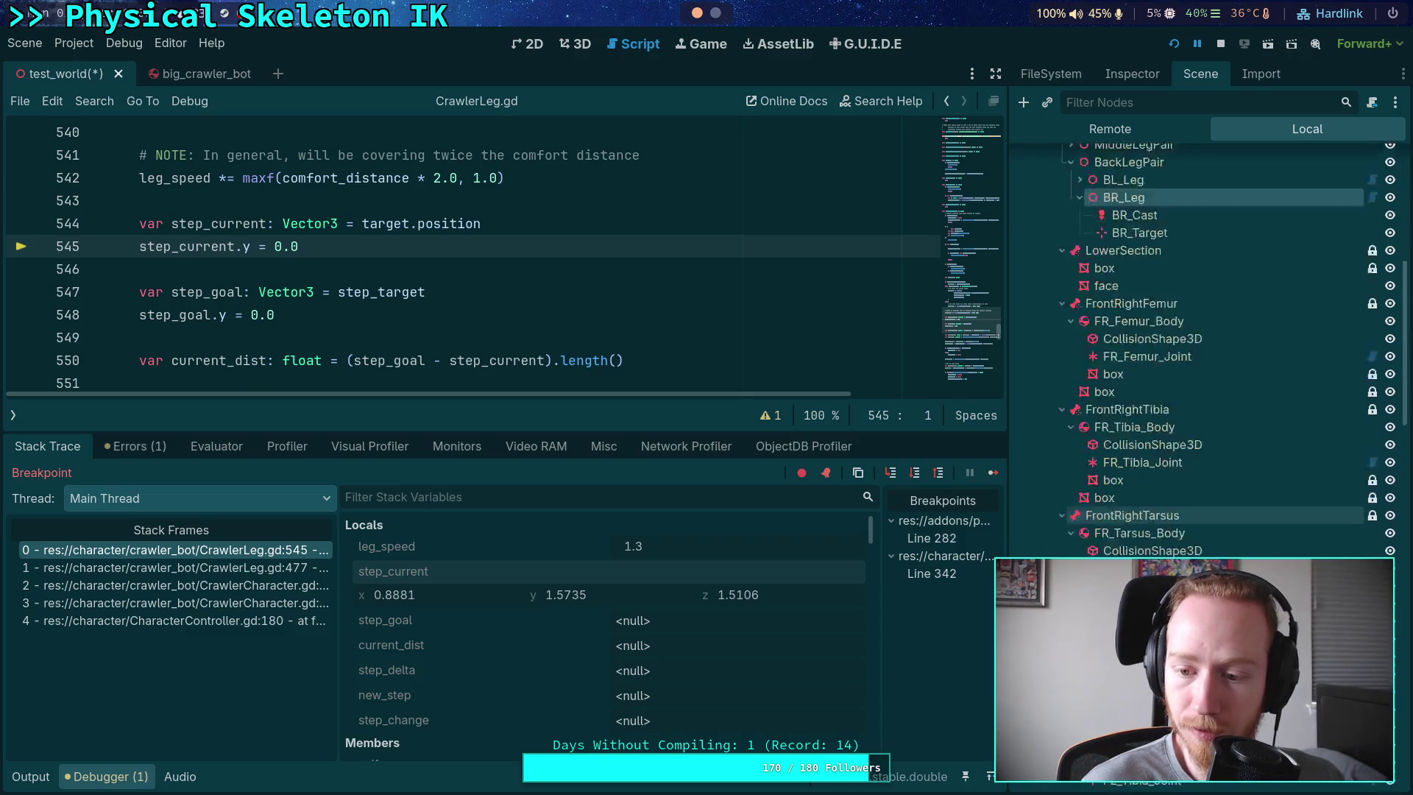
scroll(1206, 346, up, 10)
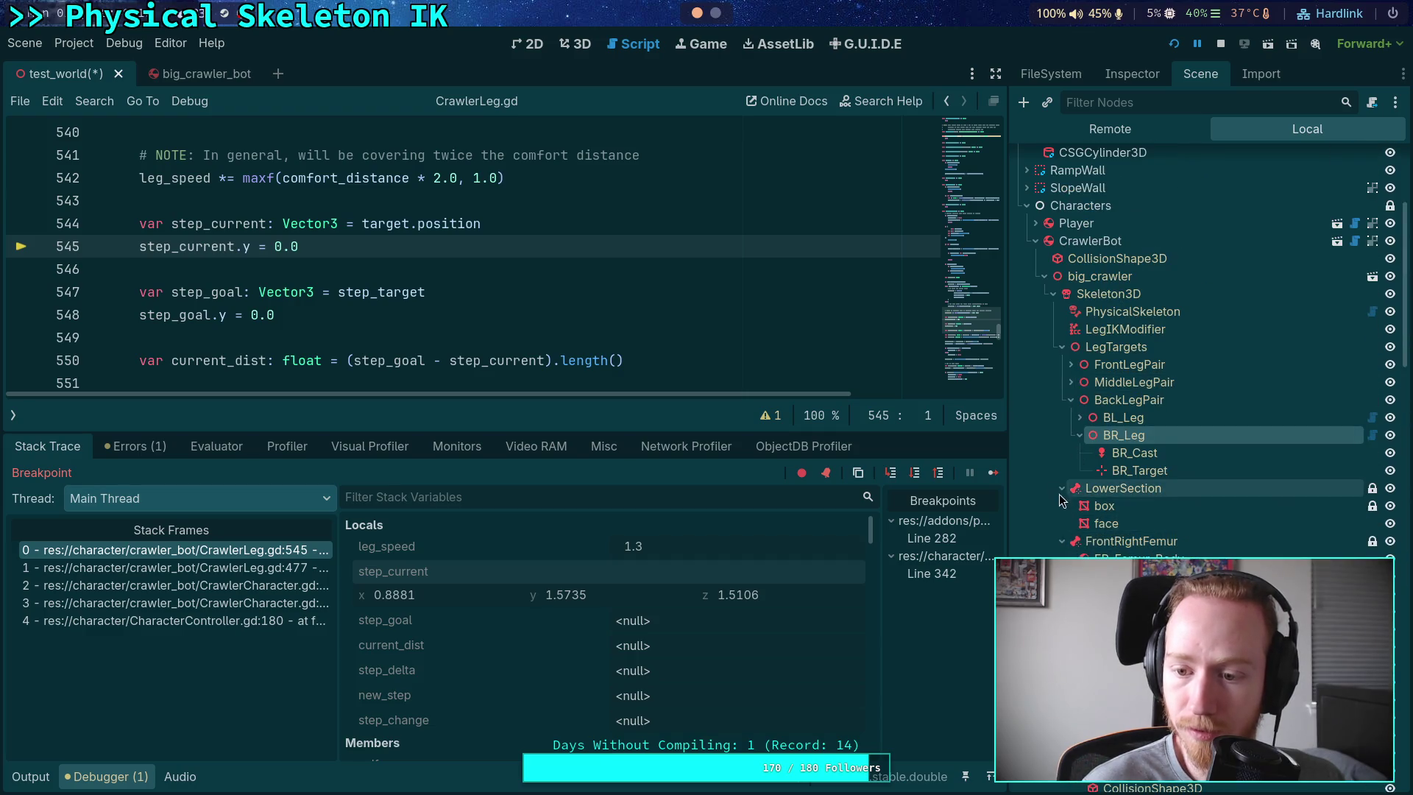
click(1061, 523)
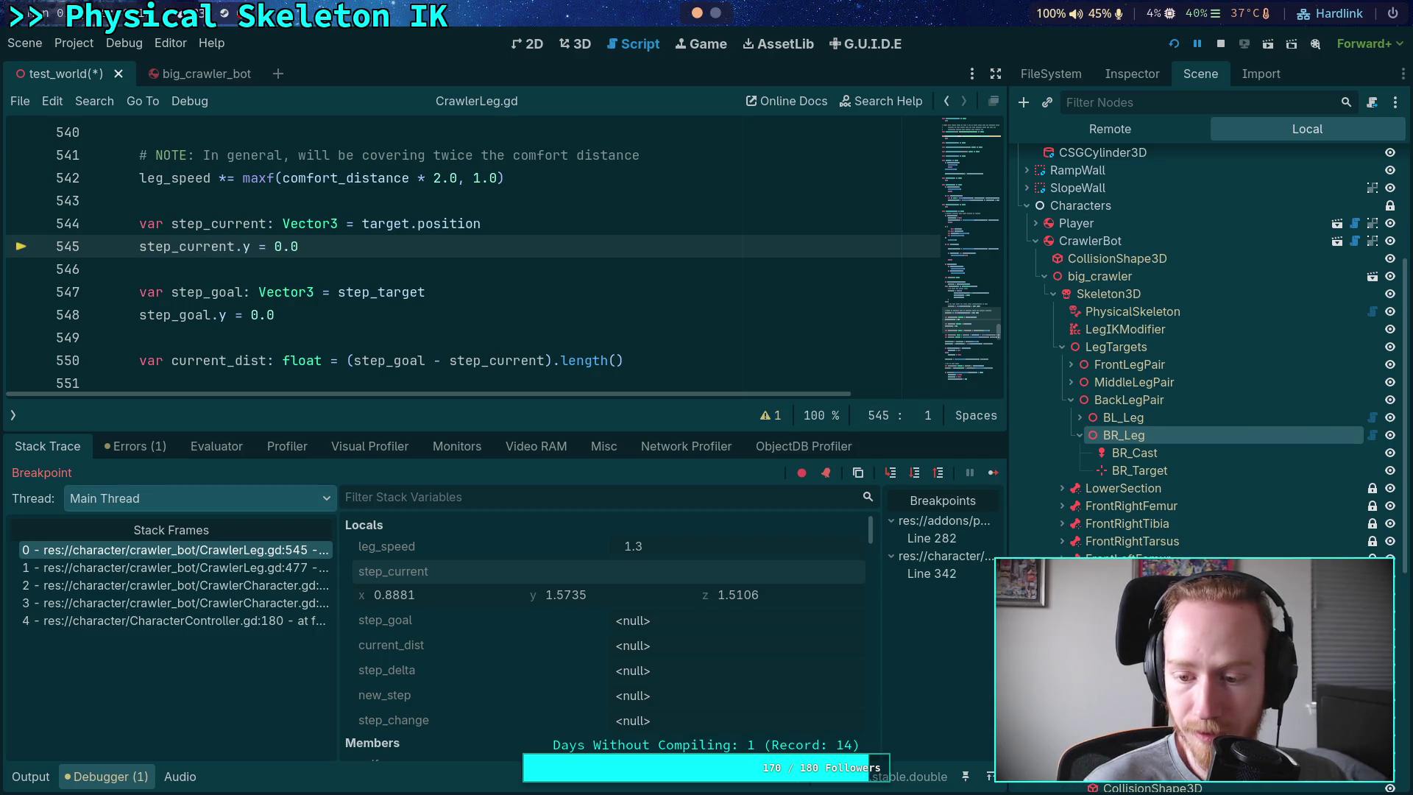
scroll(1206, 345, down, 3)
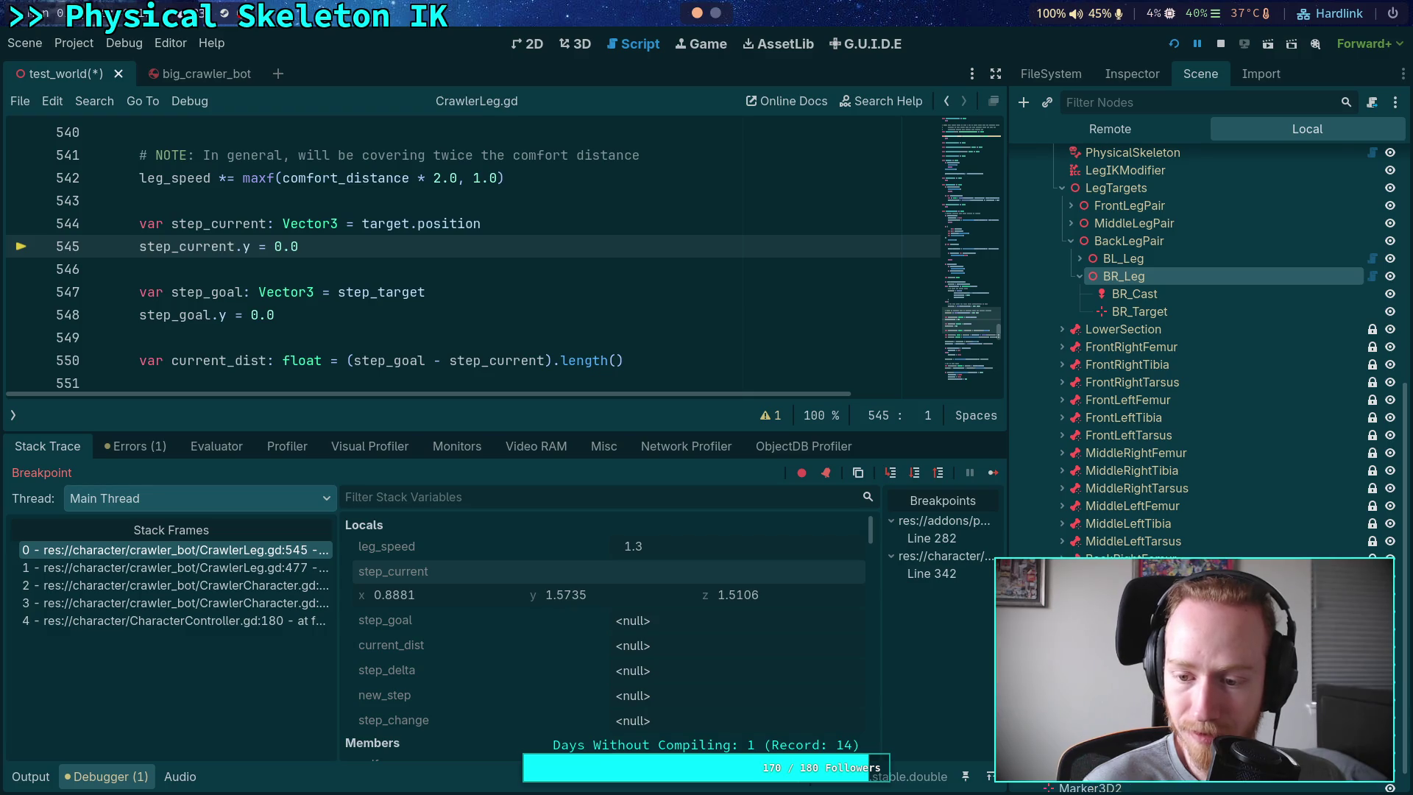
scroll(1206, 345, up, 2)
Move Marker3D2 under BR_Leg, paste step_current as its position, and view it in 3D
drag(1177, 441, 1265, 335)
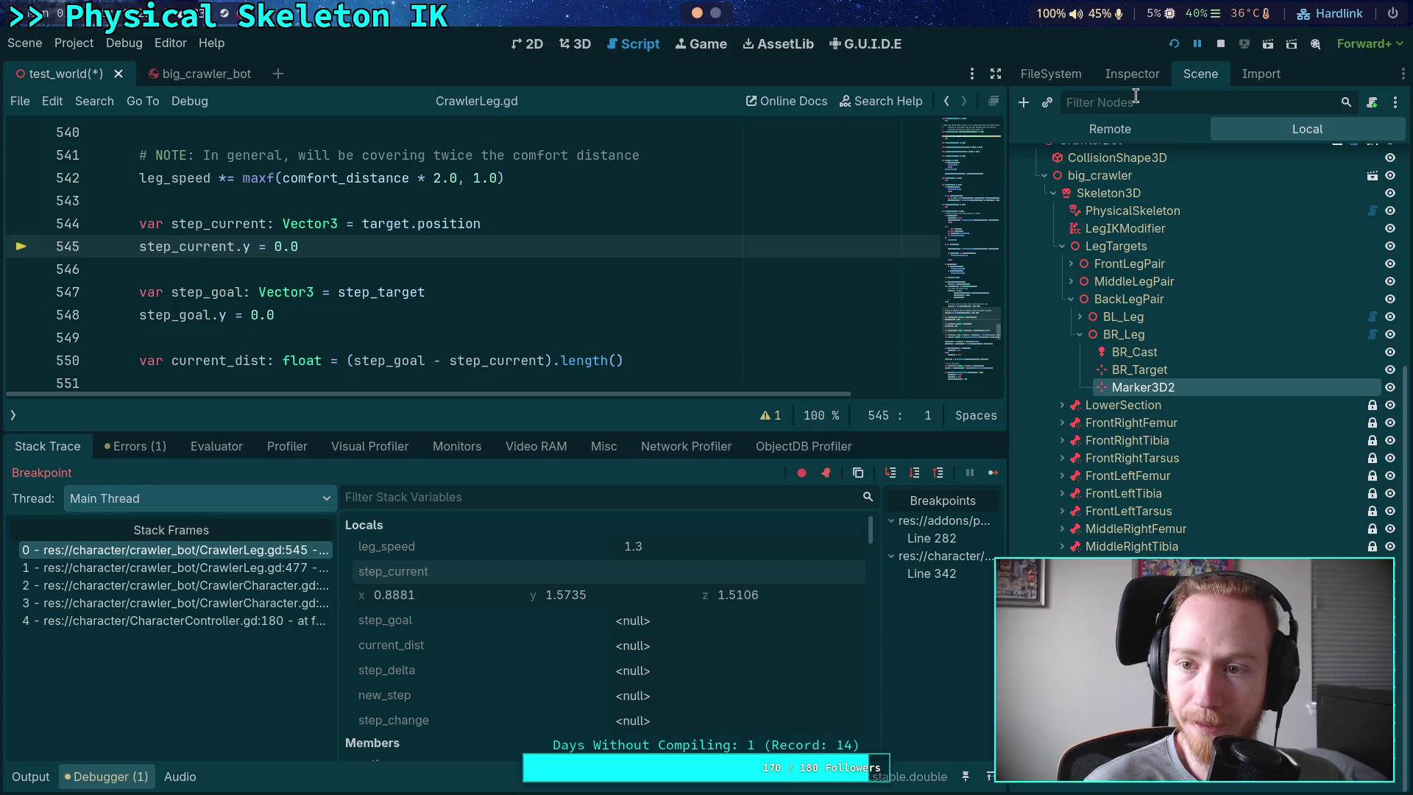
click(1132, 73)
right_click(1236, 283)
click(1250, 303)
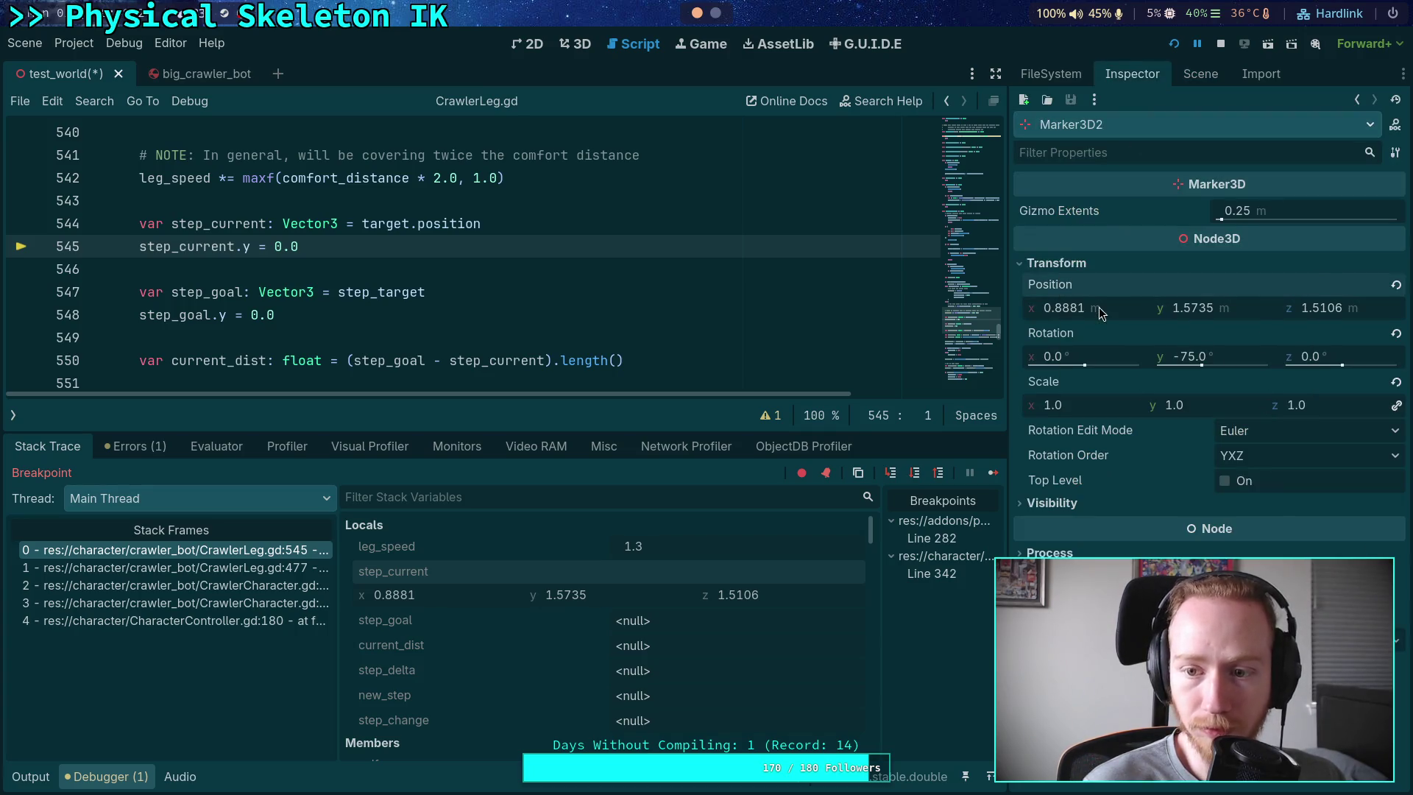
click(577, 45)
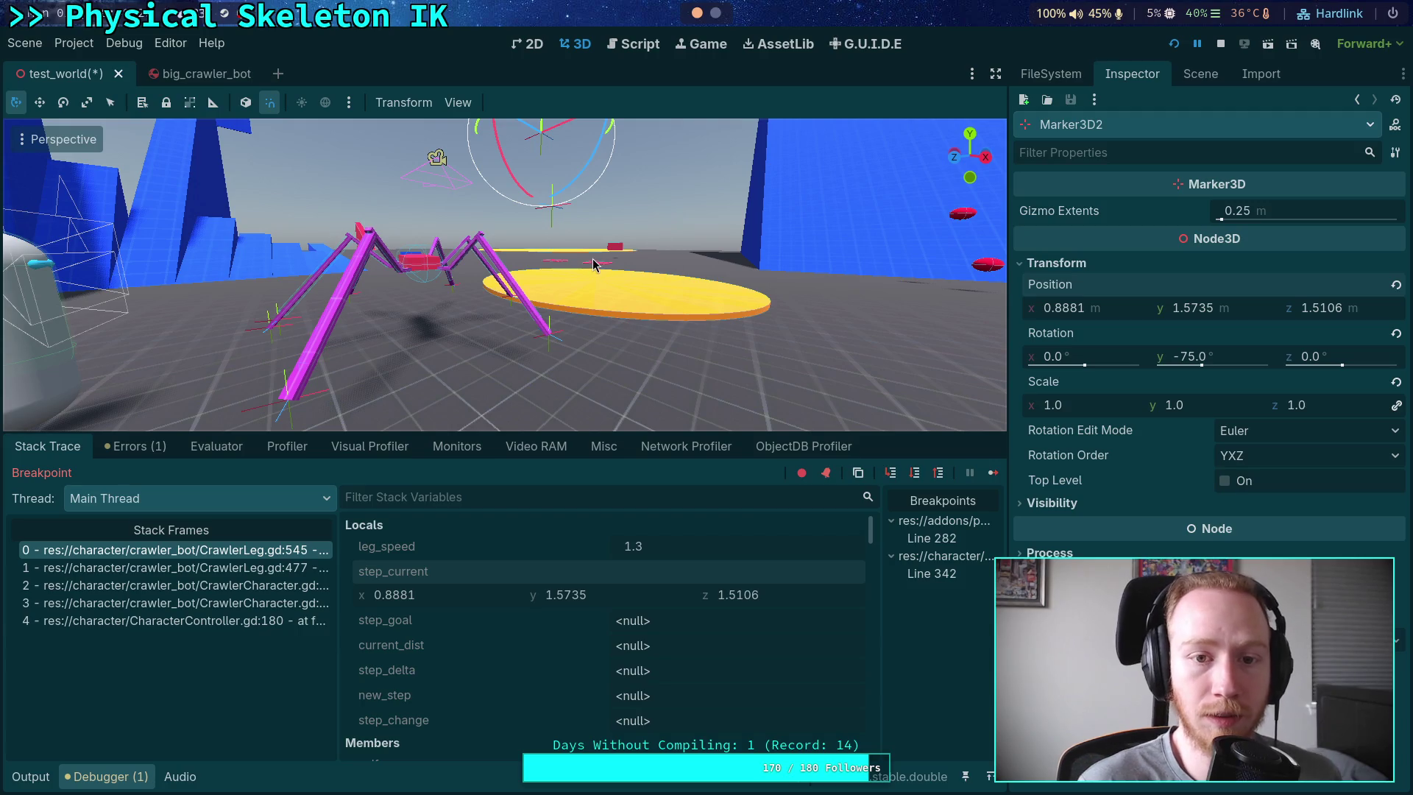
drag(642, 297, 618, 301)
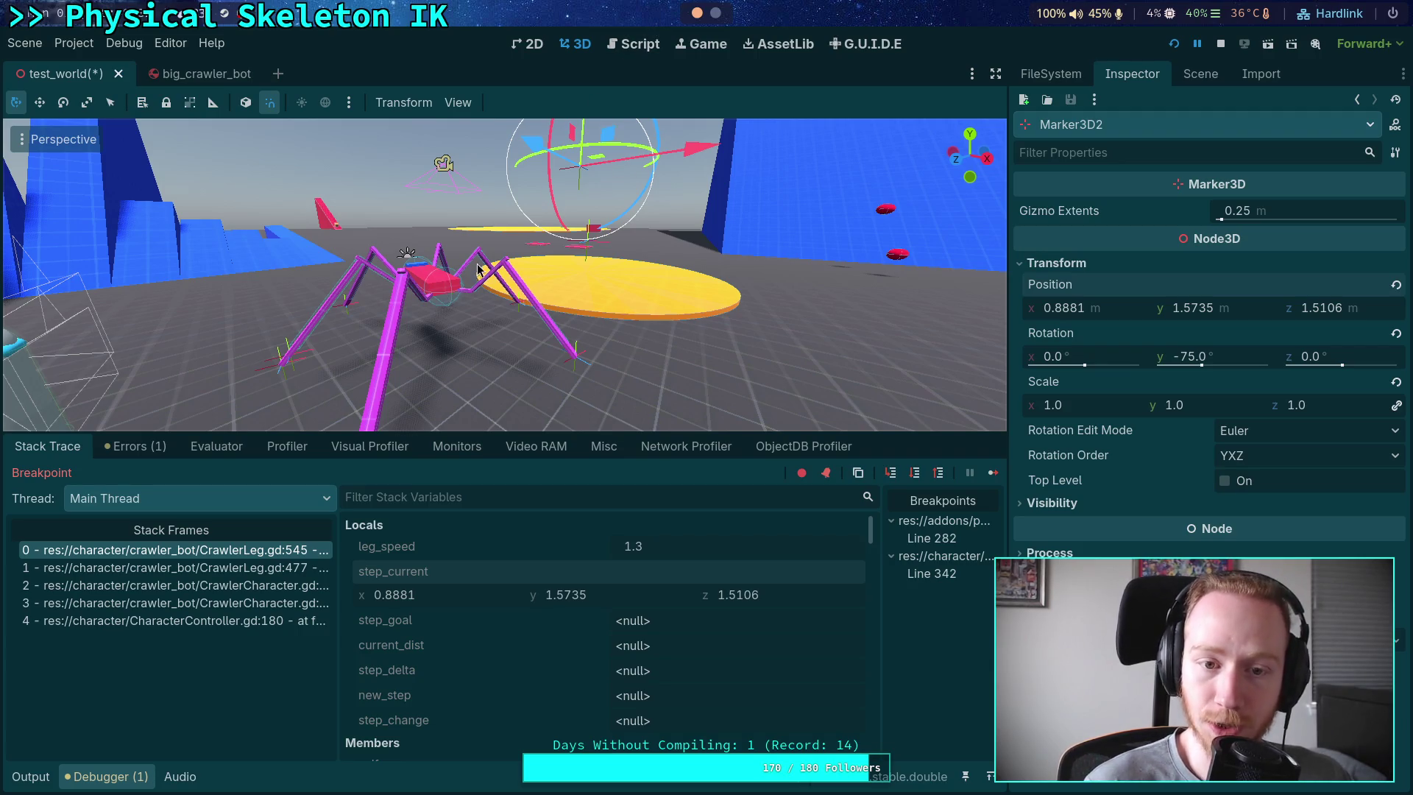
click(627, 44)
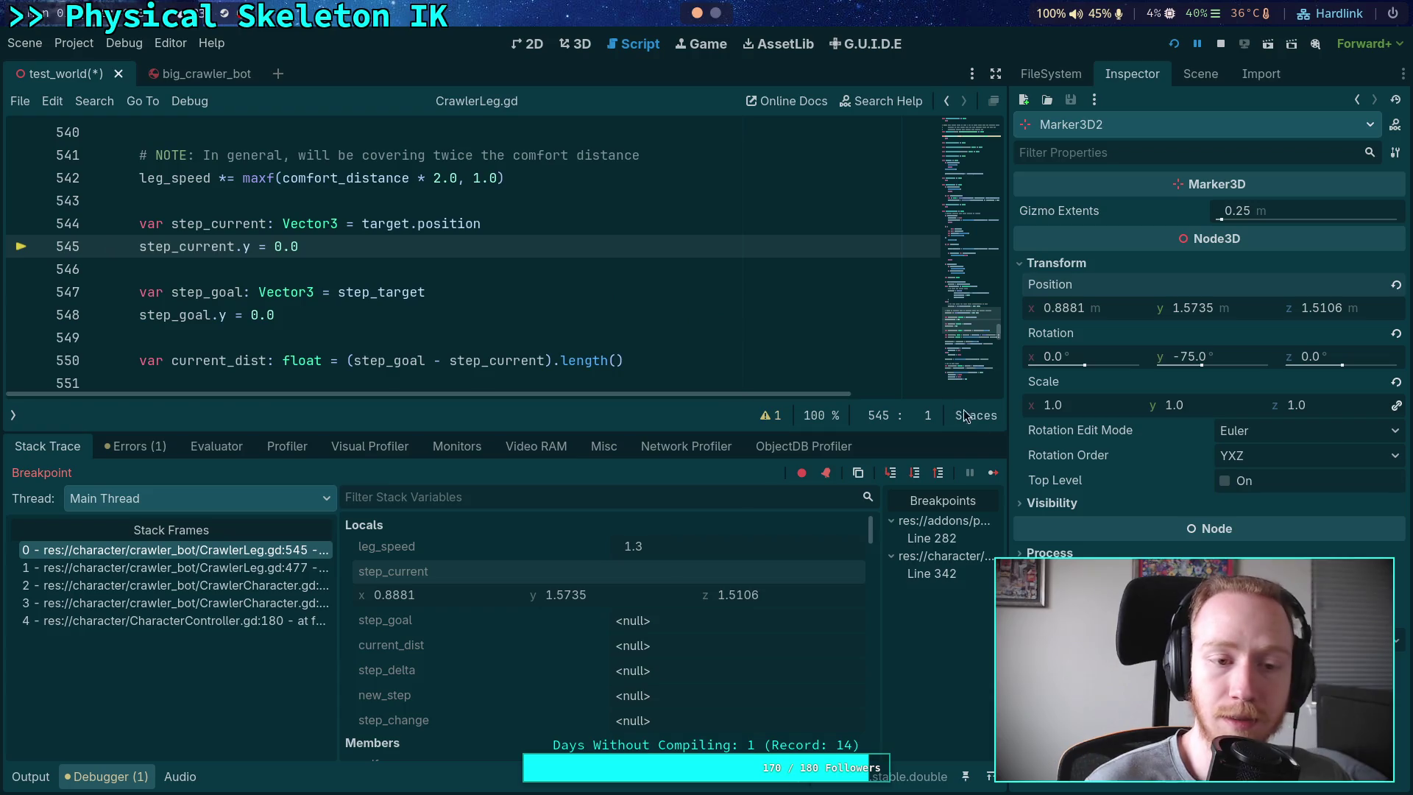
Step past flattening step_current and step_goal heights and recompute current_dist
click(909, 477)
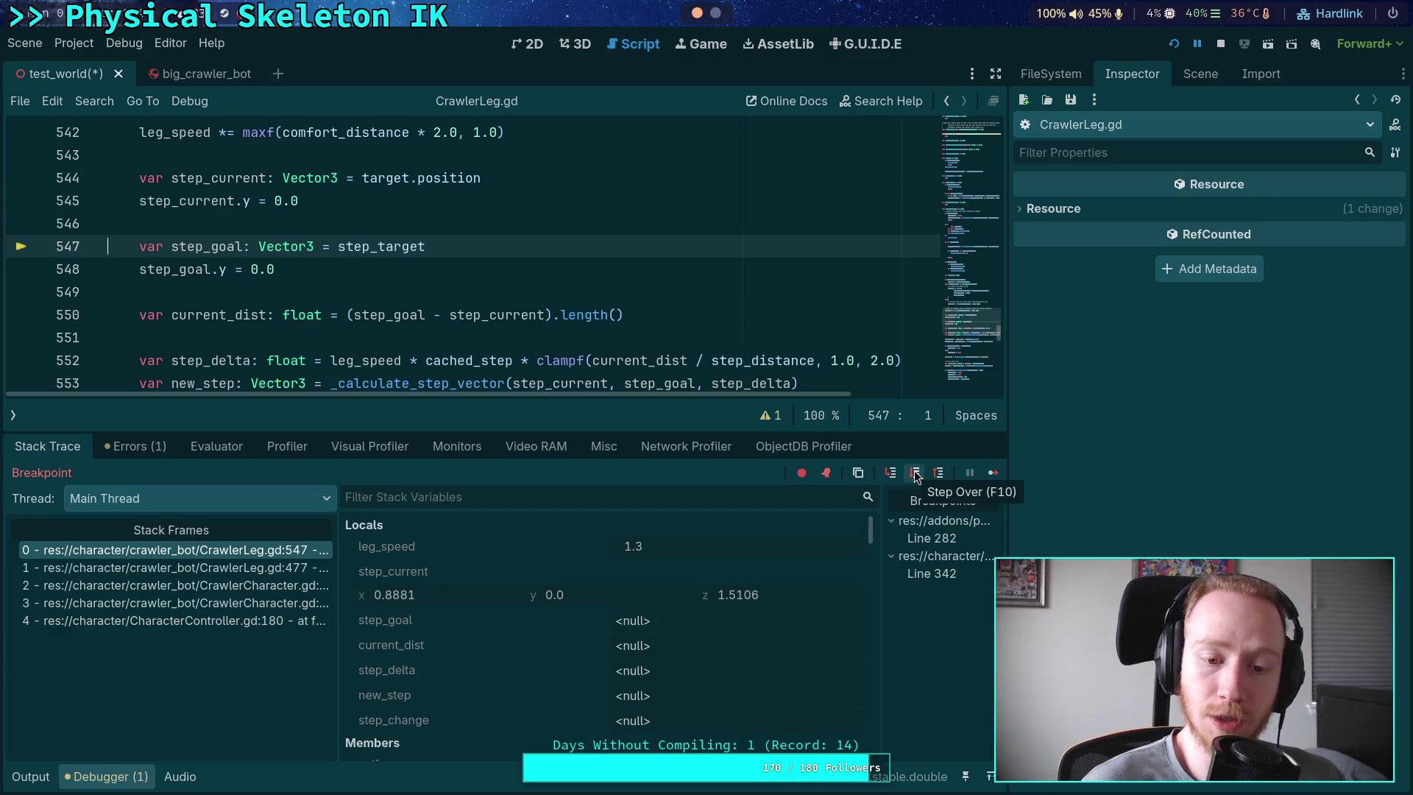
click(913, 473)
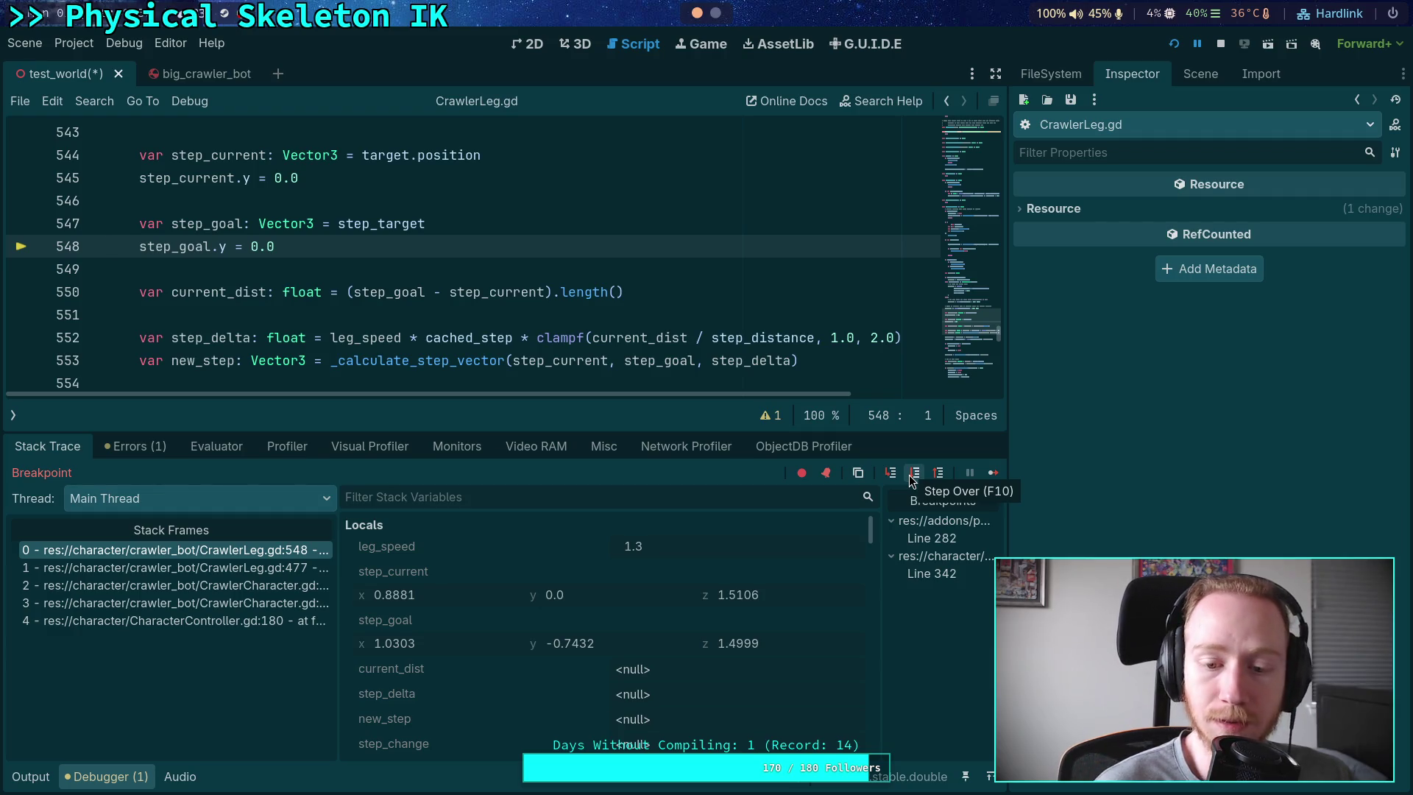
click(913, 475)
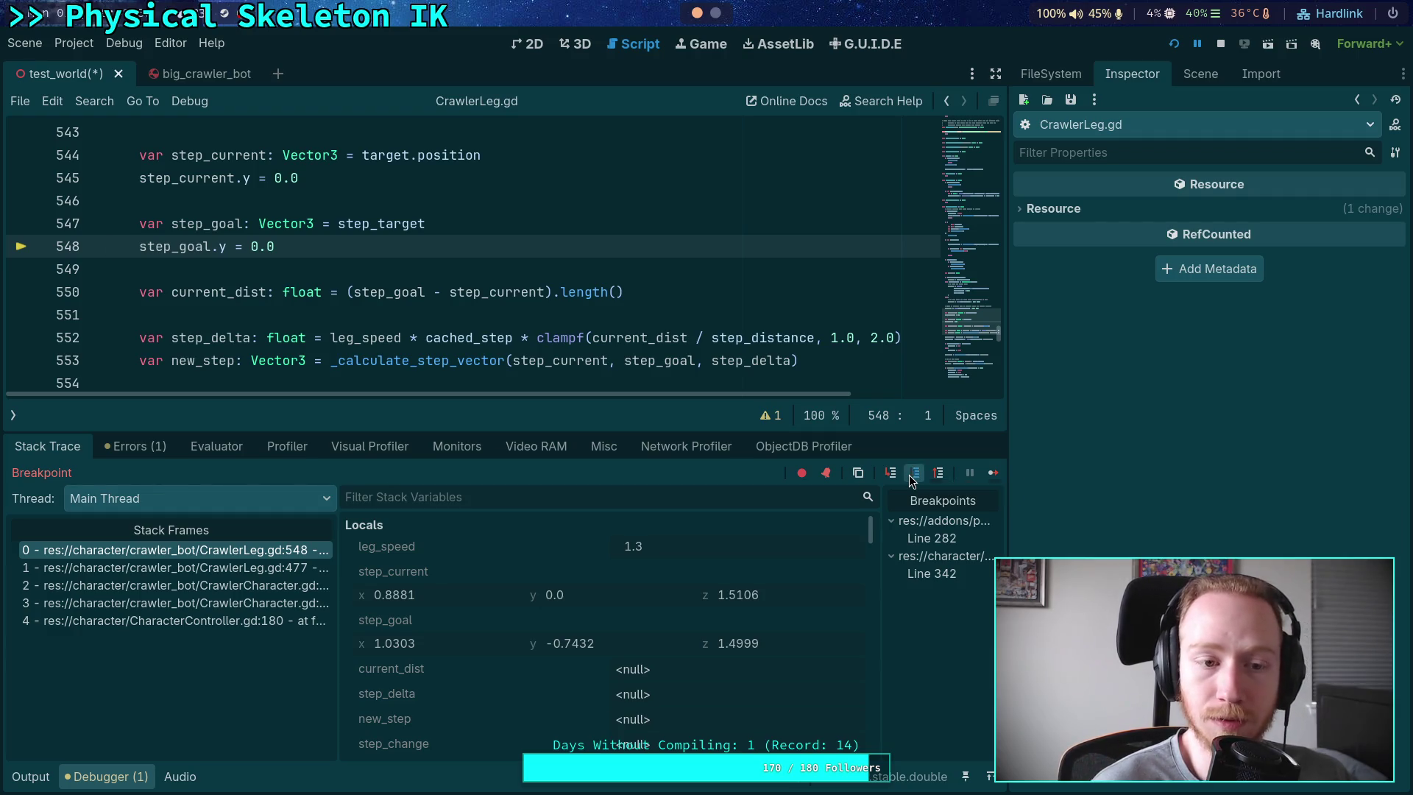
click(914, 475)
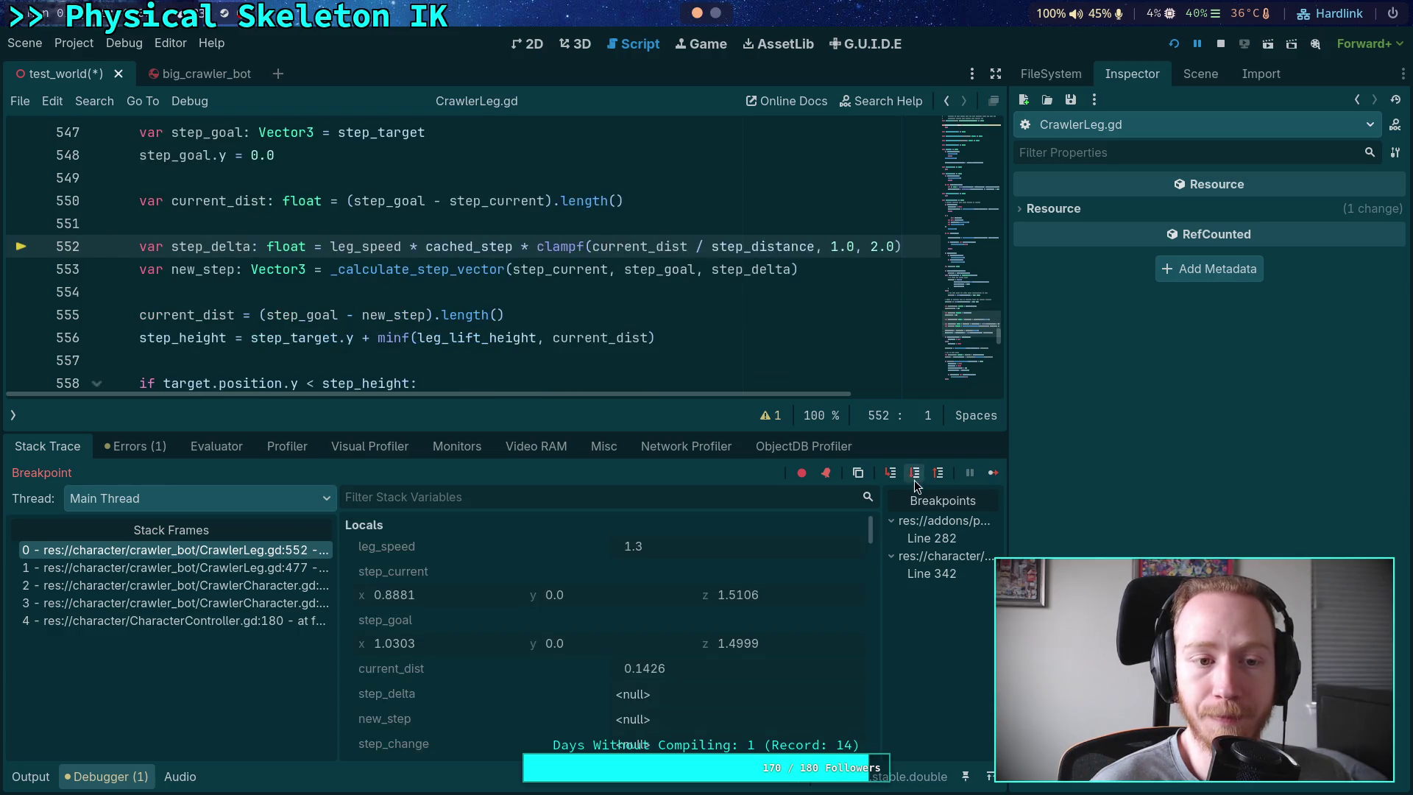
click(914, 475)
click(915, 476)
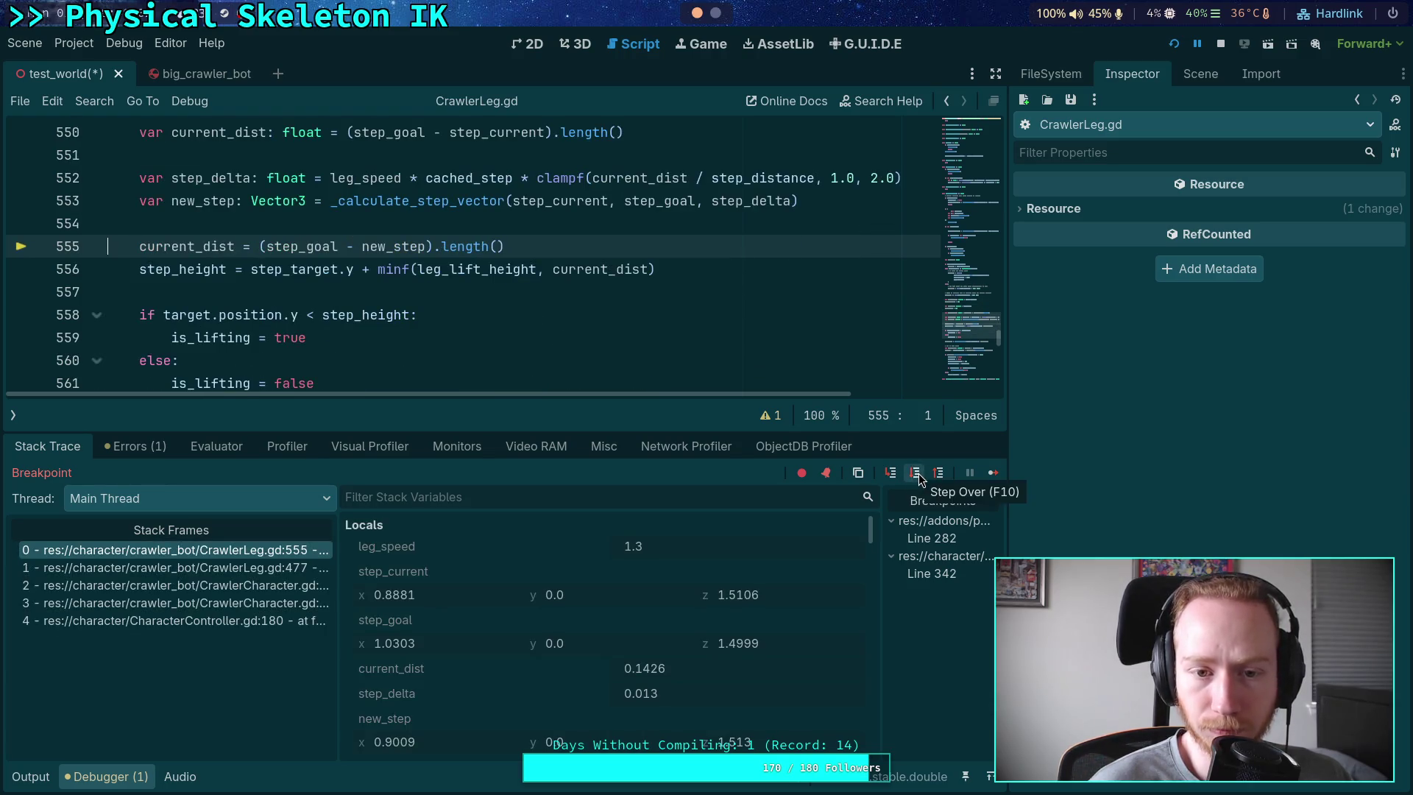
click(918, 475)
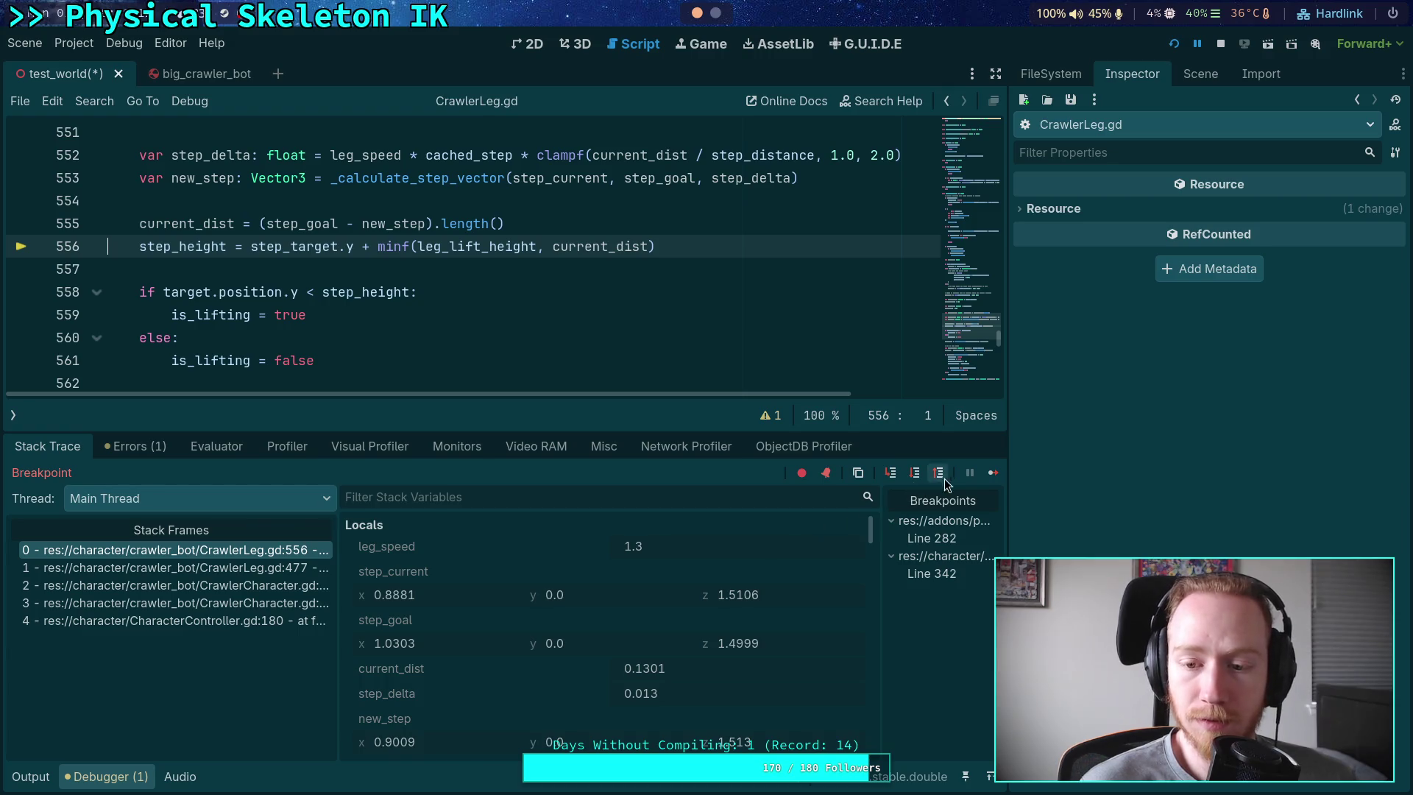
Step through the lifting height check and lift calculation to step_change on line 566
click(917, 477)
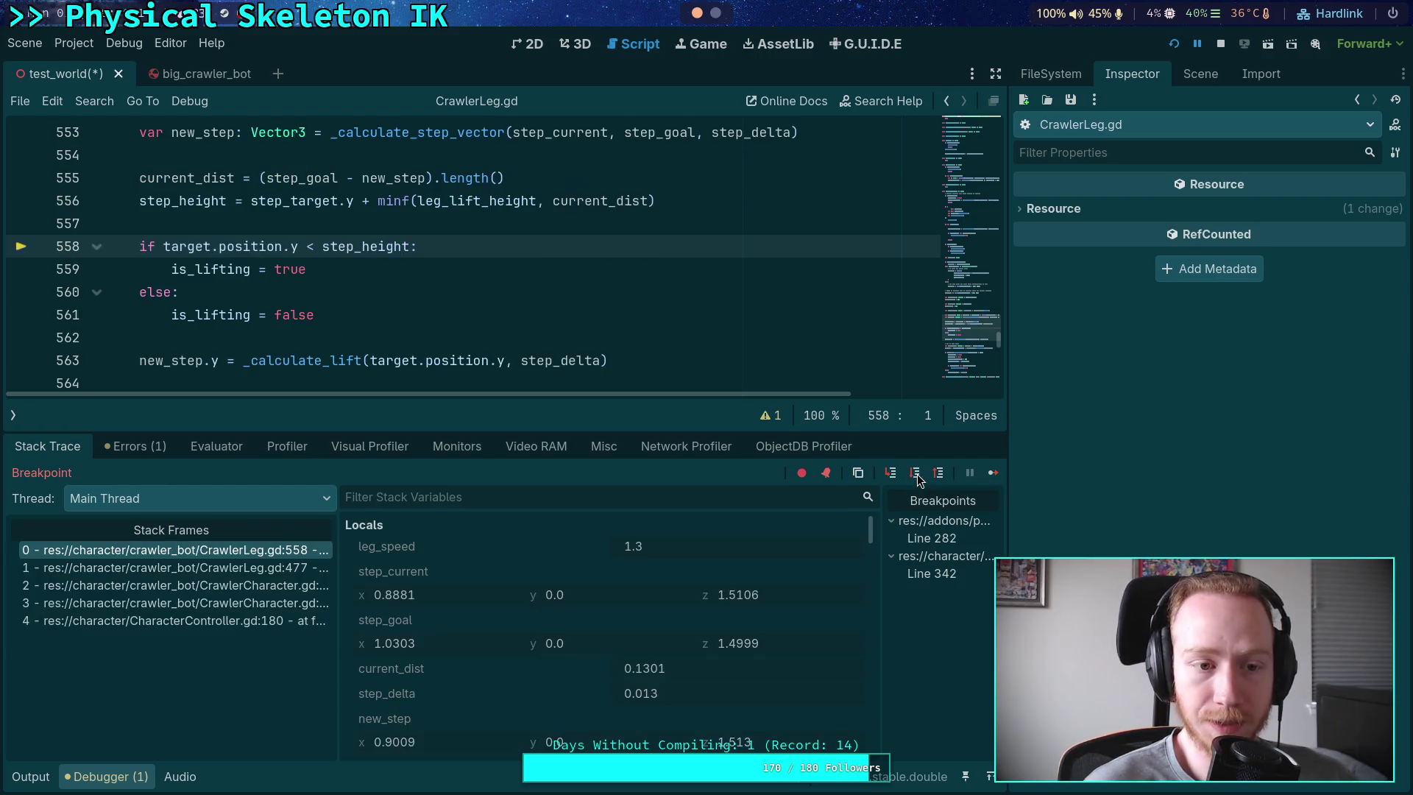
click(916, 477)
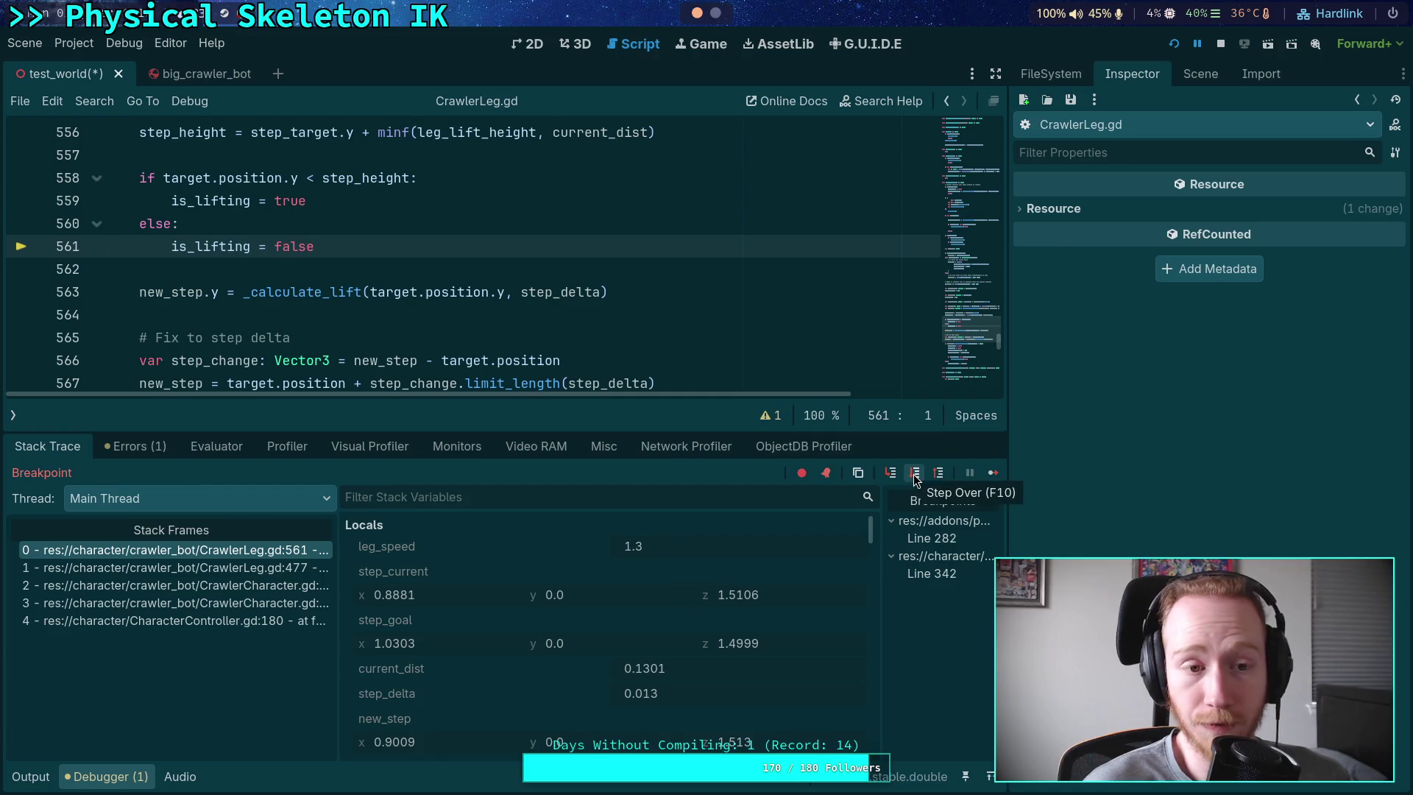
click(916, 478)
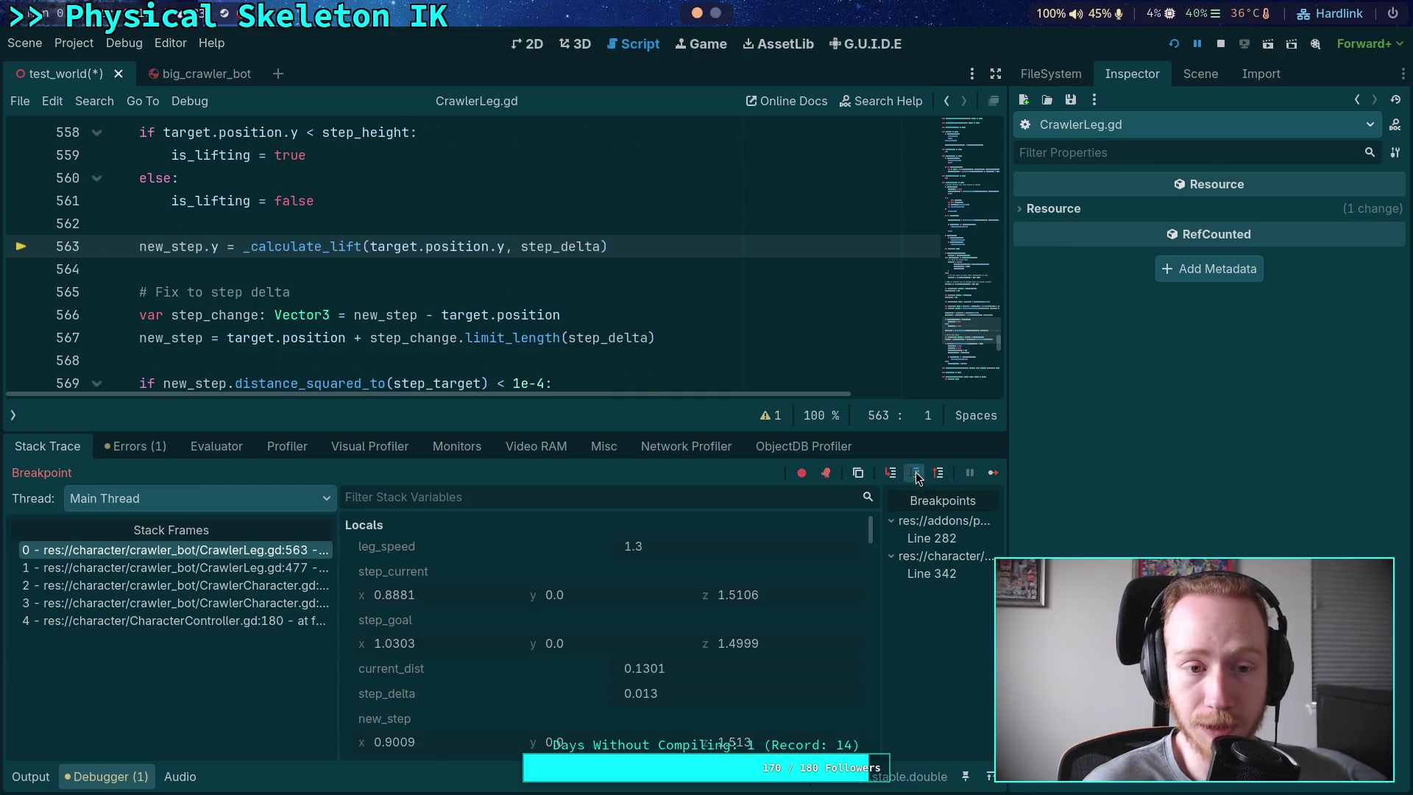
click(916, 477)
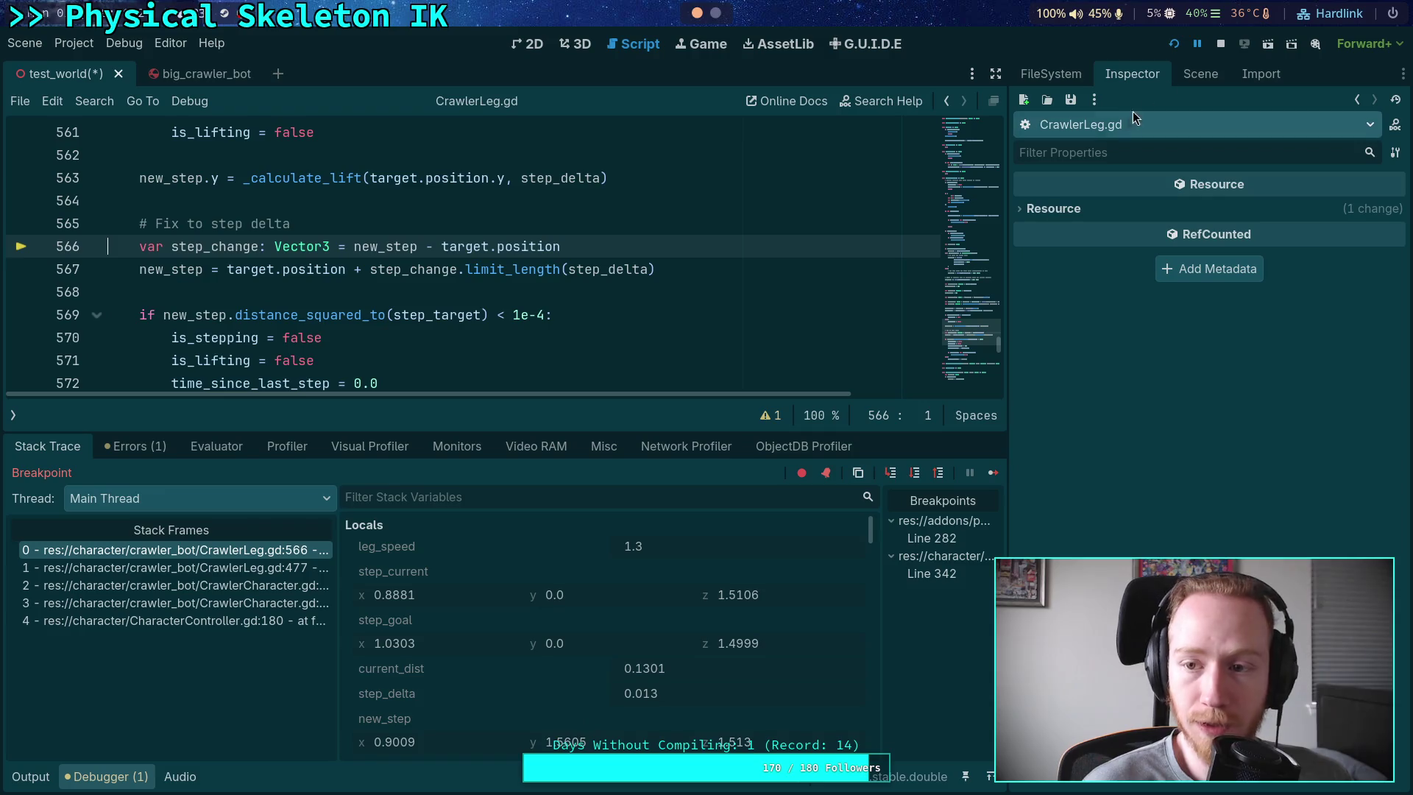
click(1200, 74)
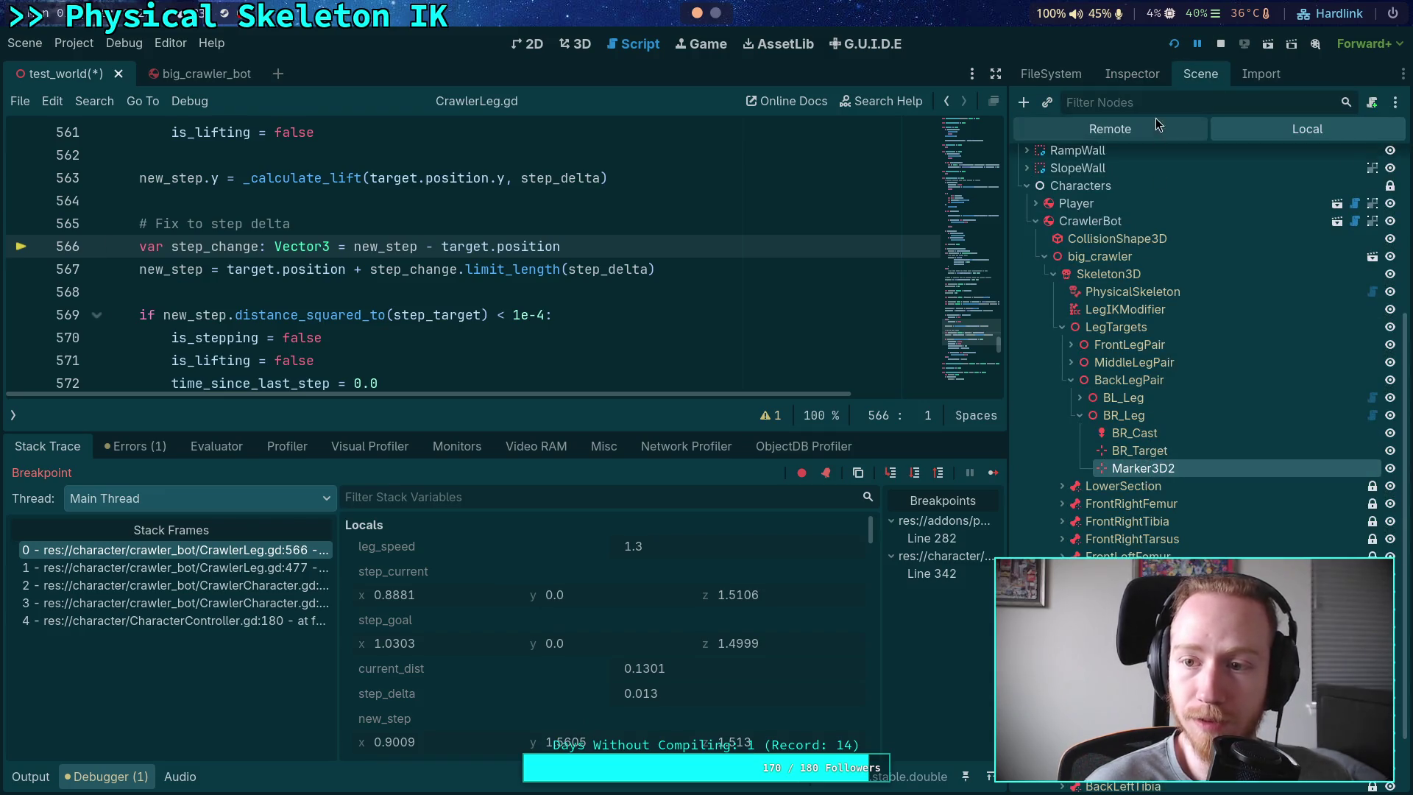
Step to the step_target distance check while viewing Marker3D2's properties
click(1132, 73)
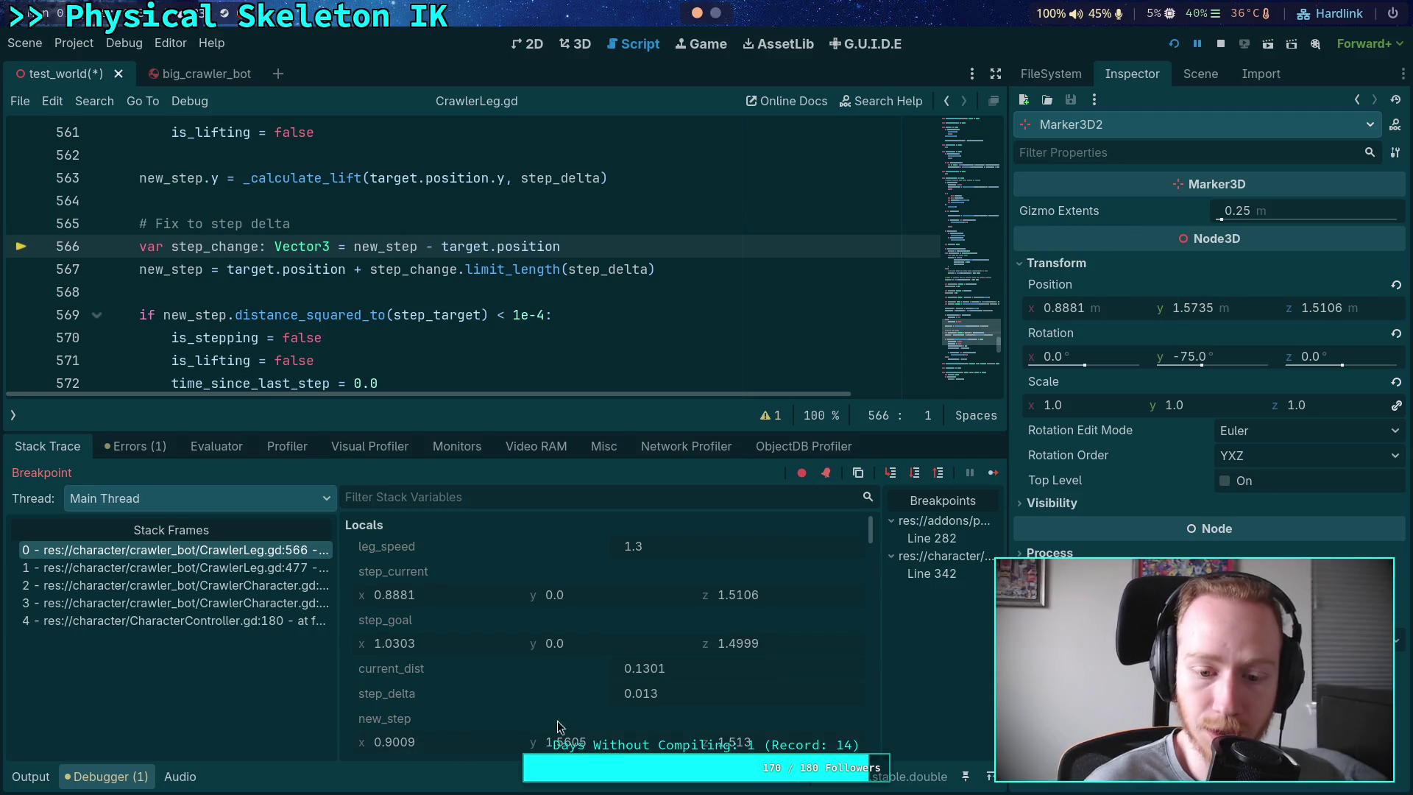
scroll(513, 246, down, 1)
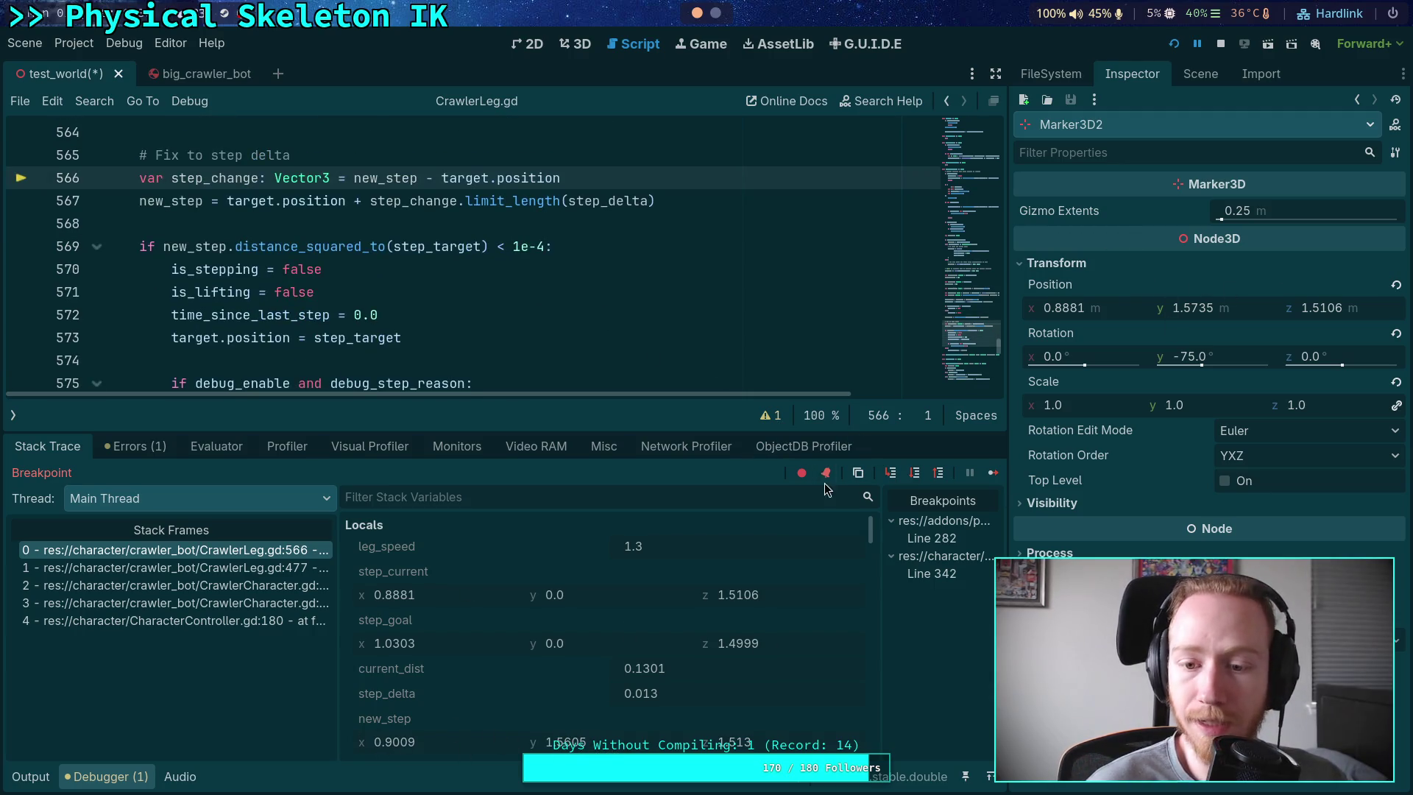
click(914, 474)
click(912, 474)
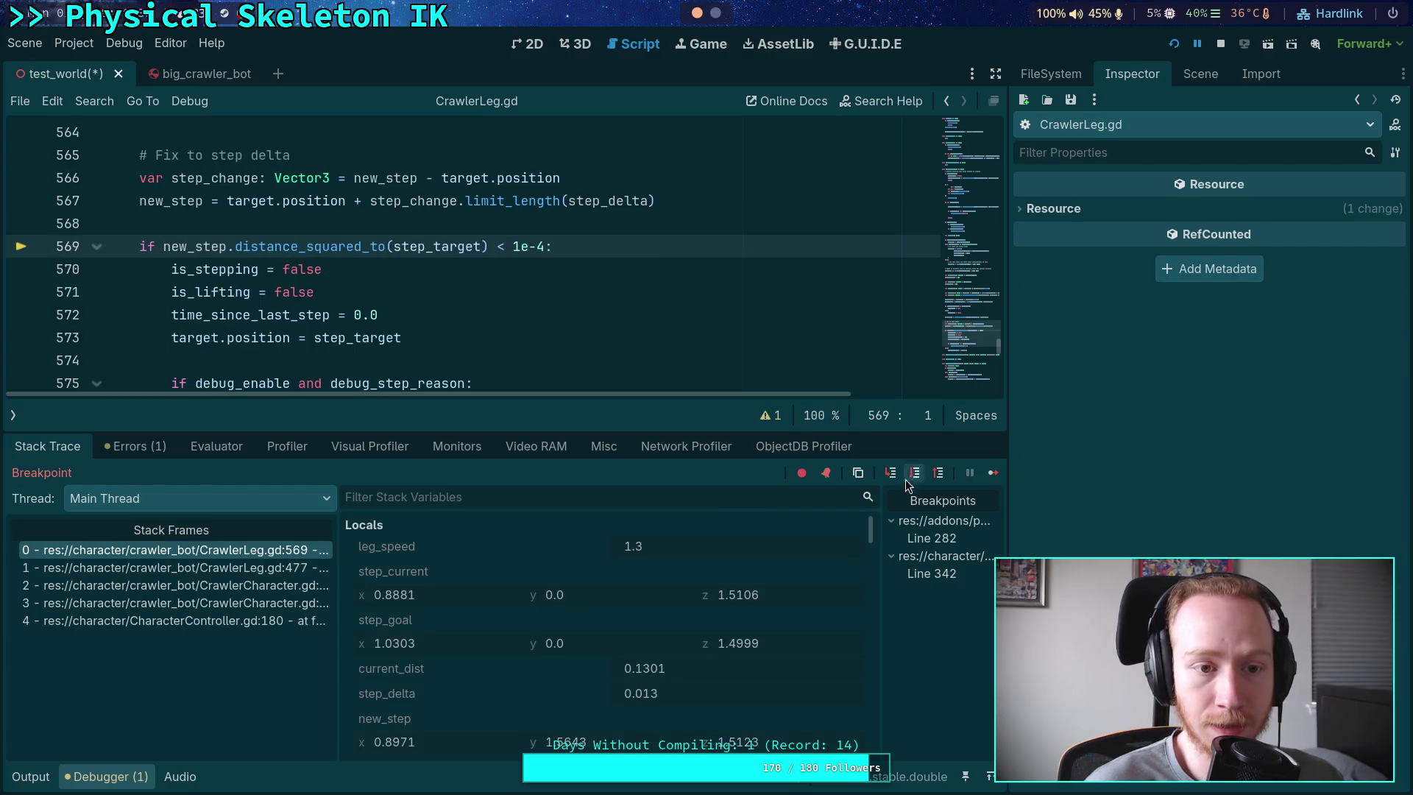
scroll(703, 673, down, 1)
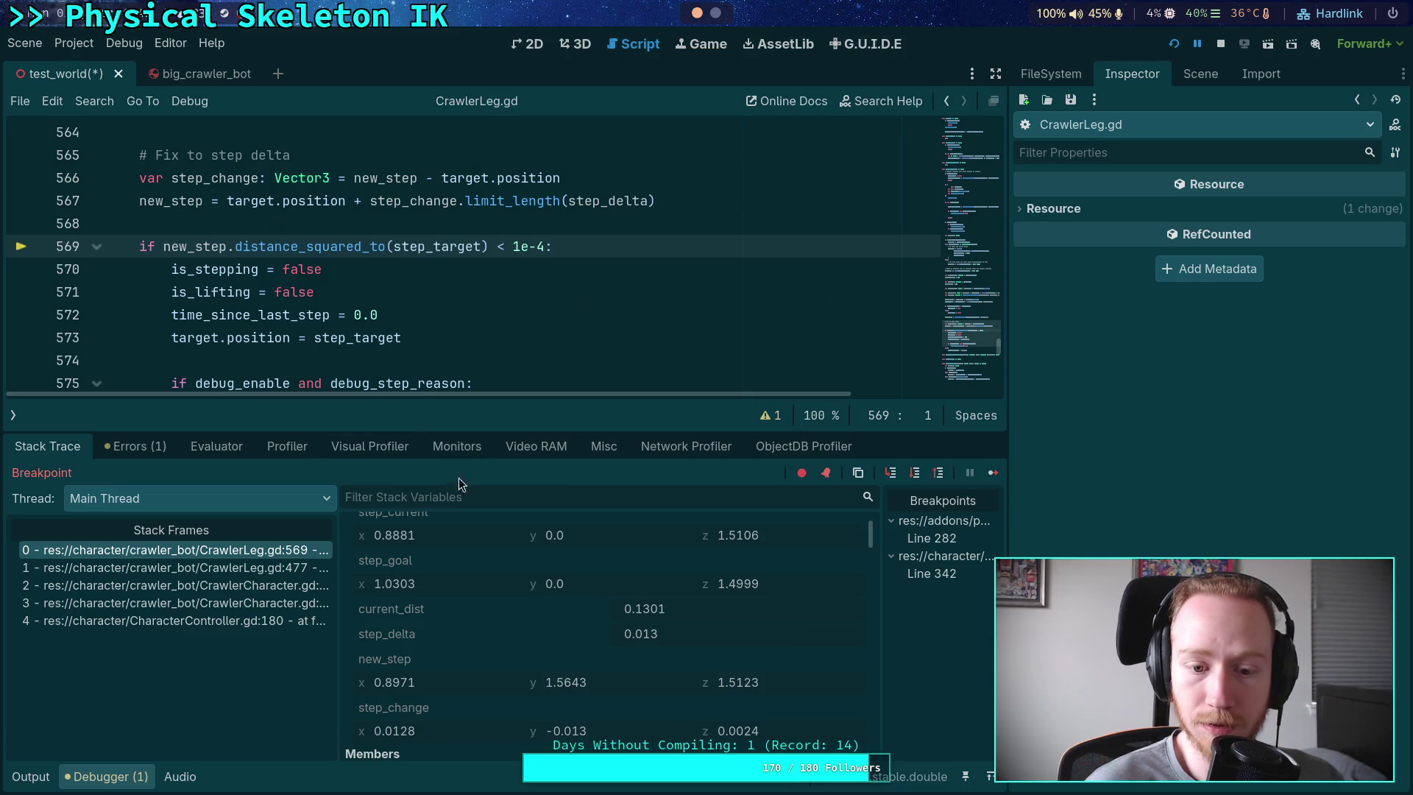
Step past line 578 and out of _update_target to line 479's assignment
click(1200, 74)
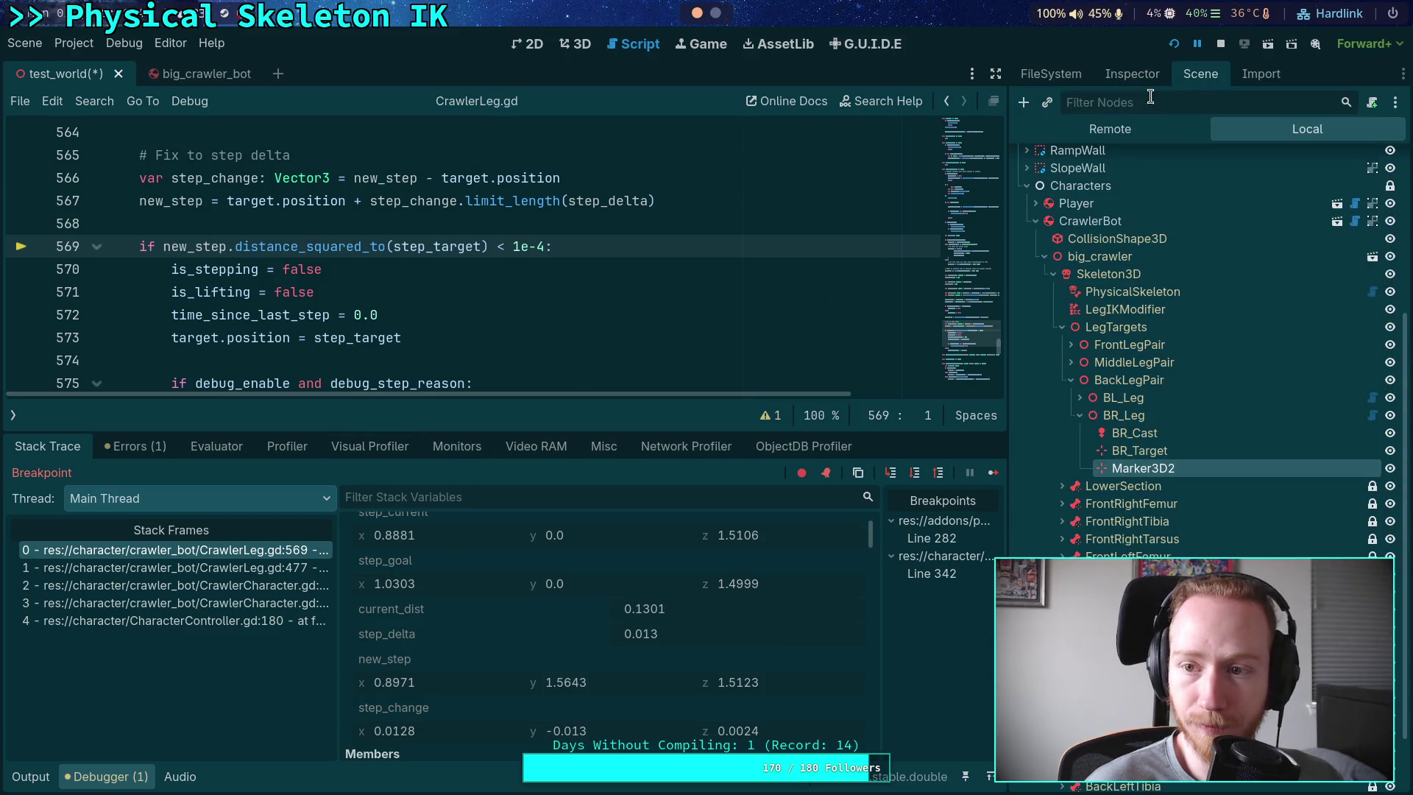
click(1133, 74)
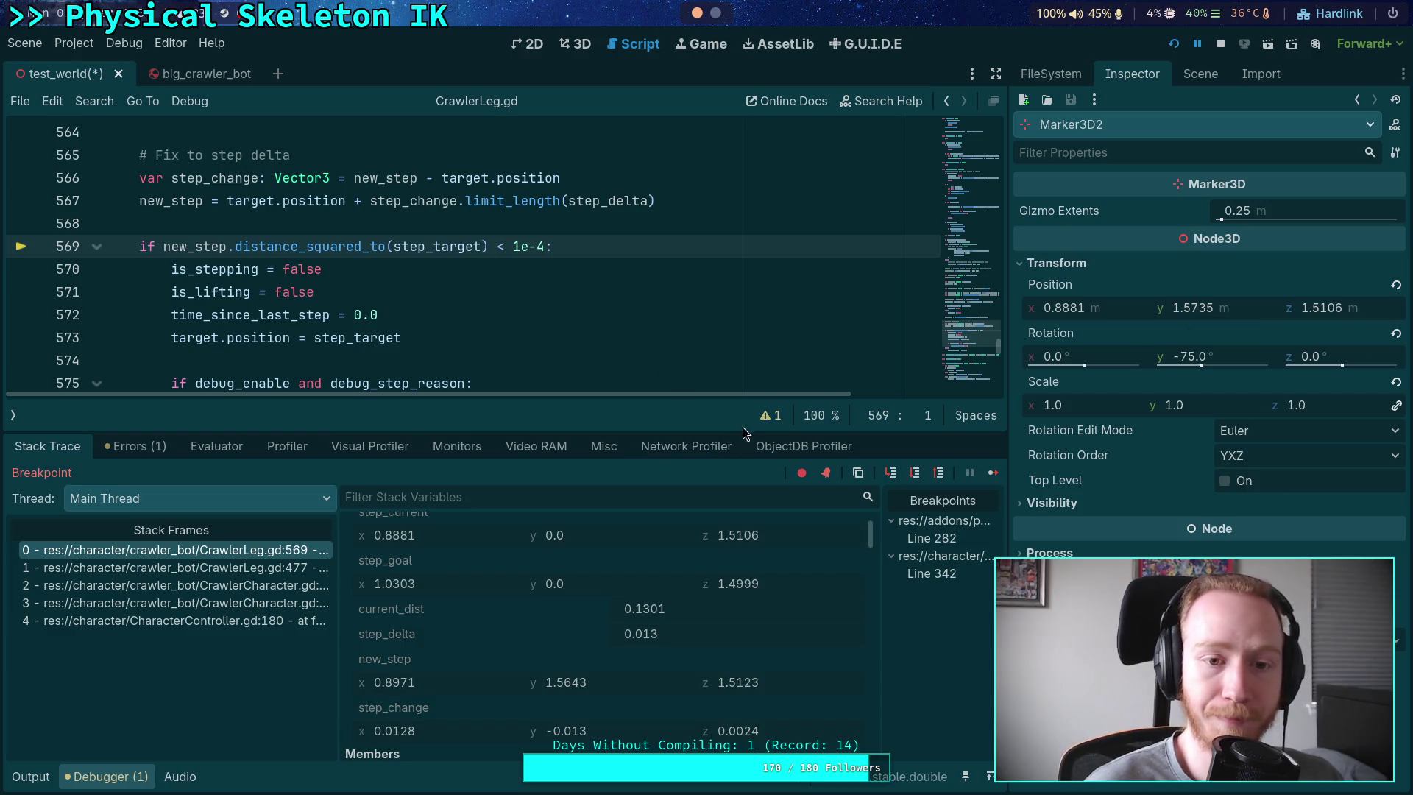
click(914, 475)
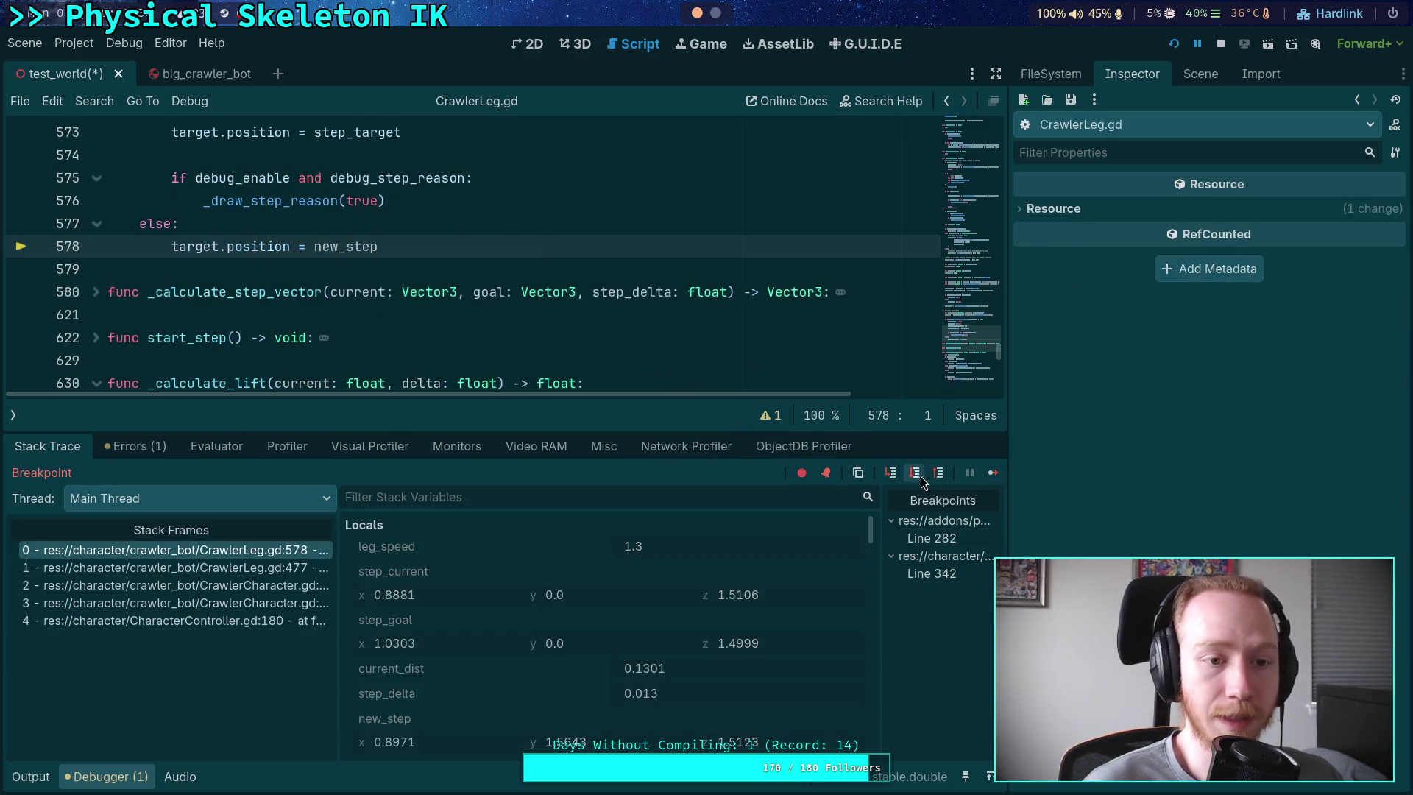
click(915, 475)
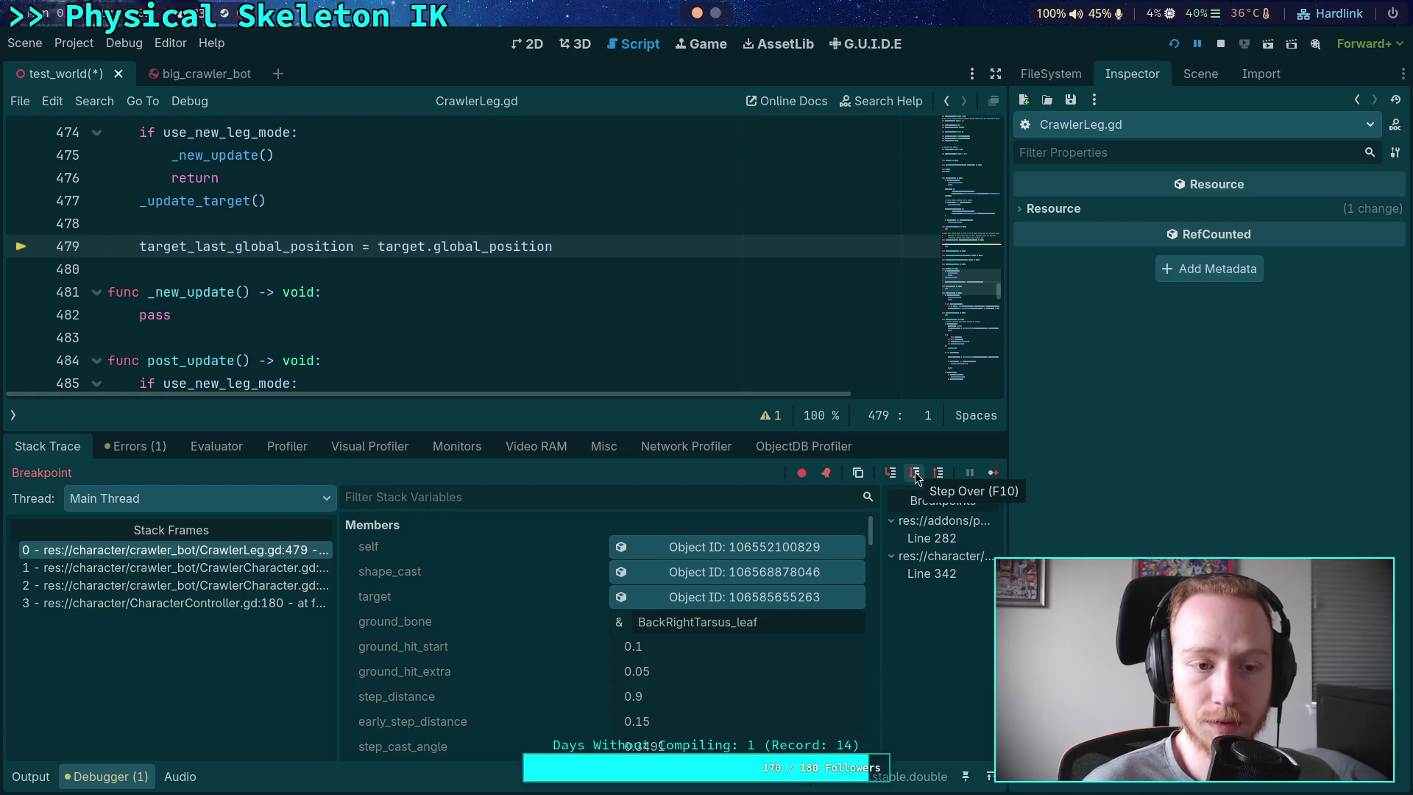
click(915, 475)
Copy the leg's Target Last Global Position value from Locals
click(743, 547)
scroll(1140, 446, down, 5)
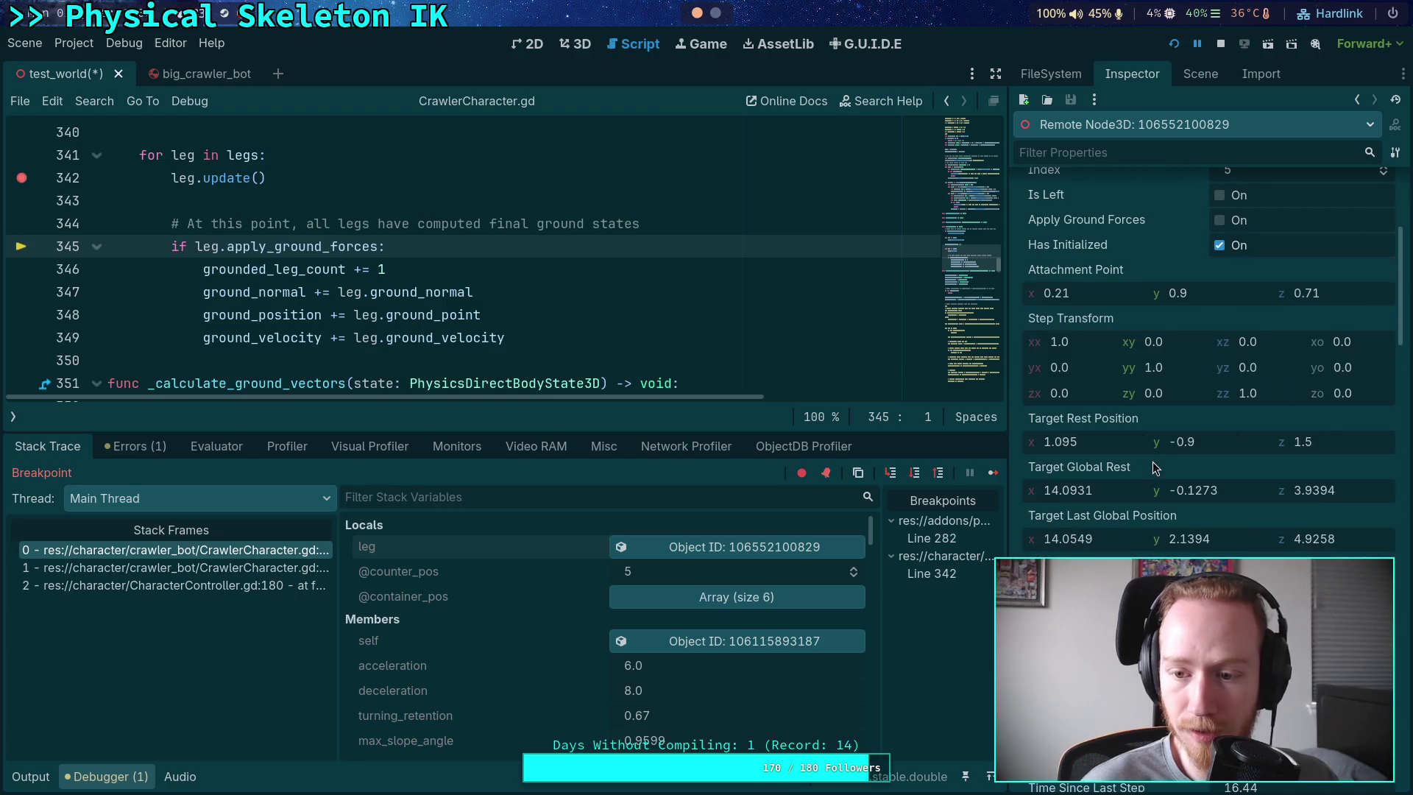
right_click(1095, 472)
click(1113, 477)
right_click(1094, 520)
click(1107, 529)
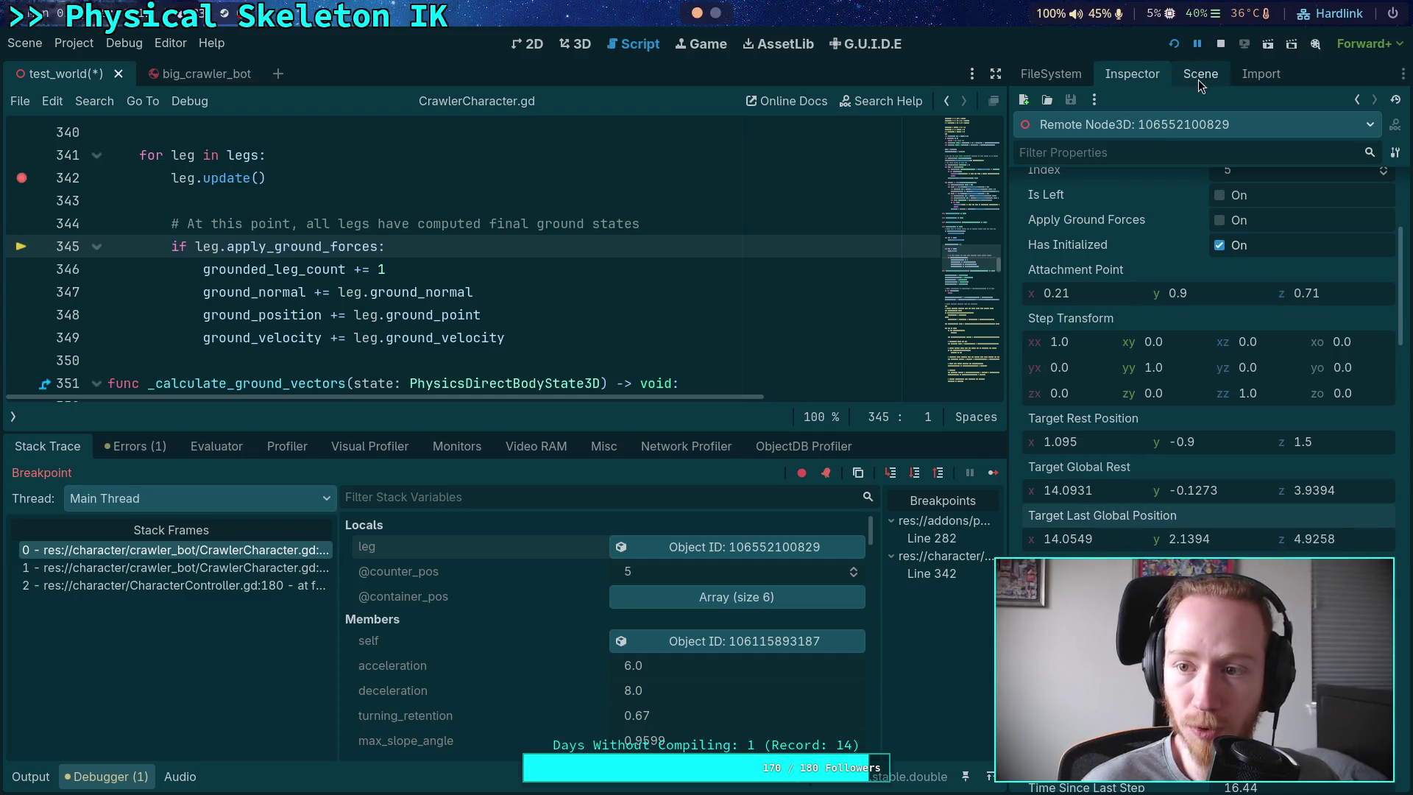
Paste the copied Target Last Global Position into Marker3D2's Position
click(1197, 76)
click(1164, 75)
click(1200, 73)
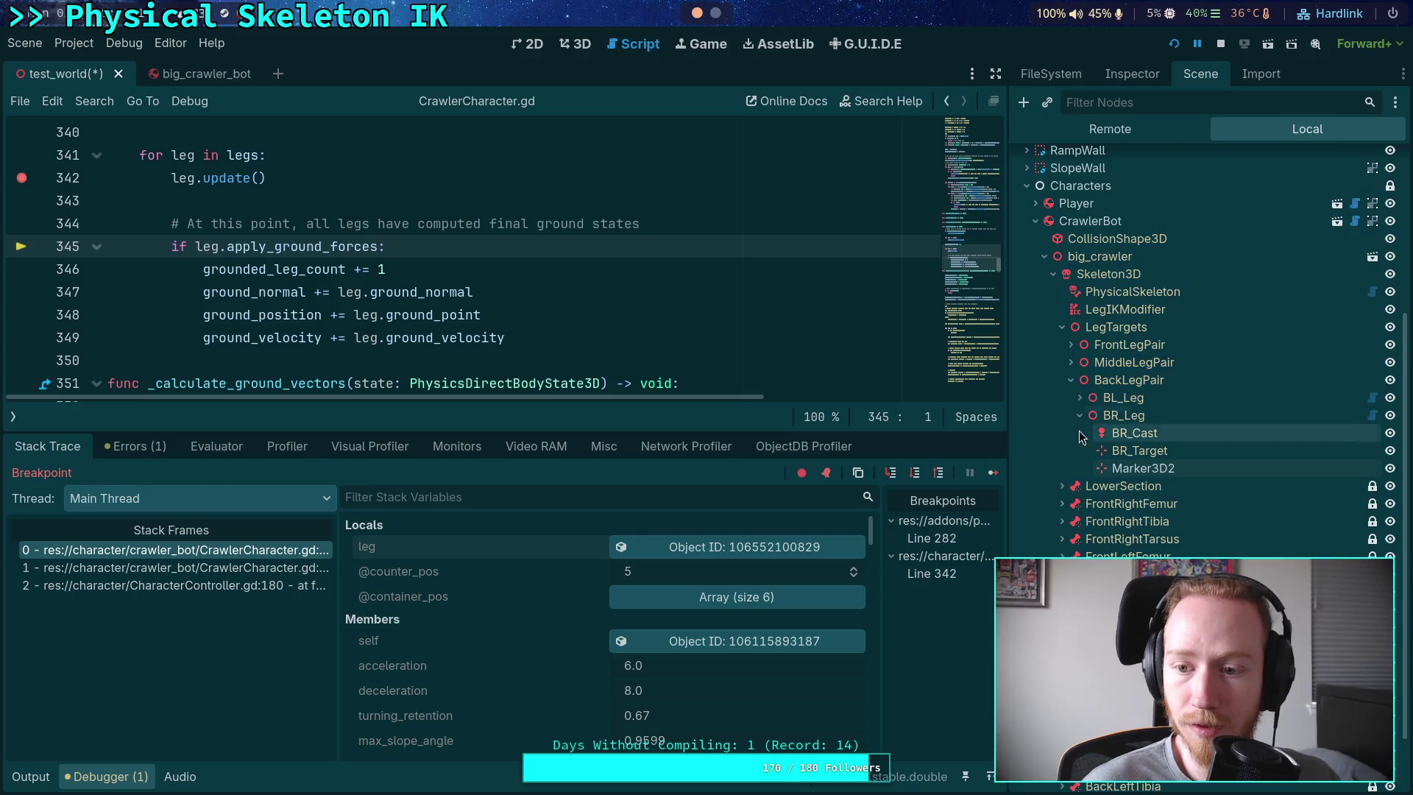
scroll(1207, 309, down, 3)
right_click(1068, 383)
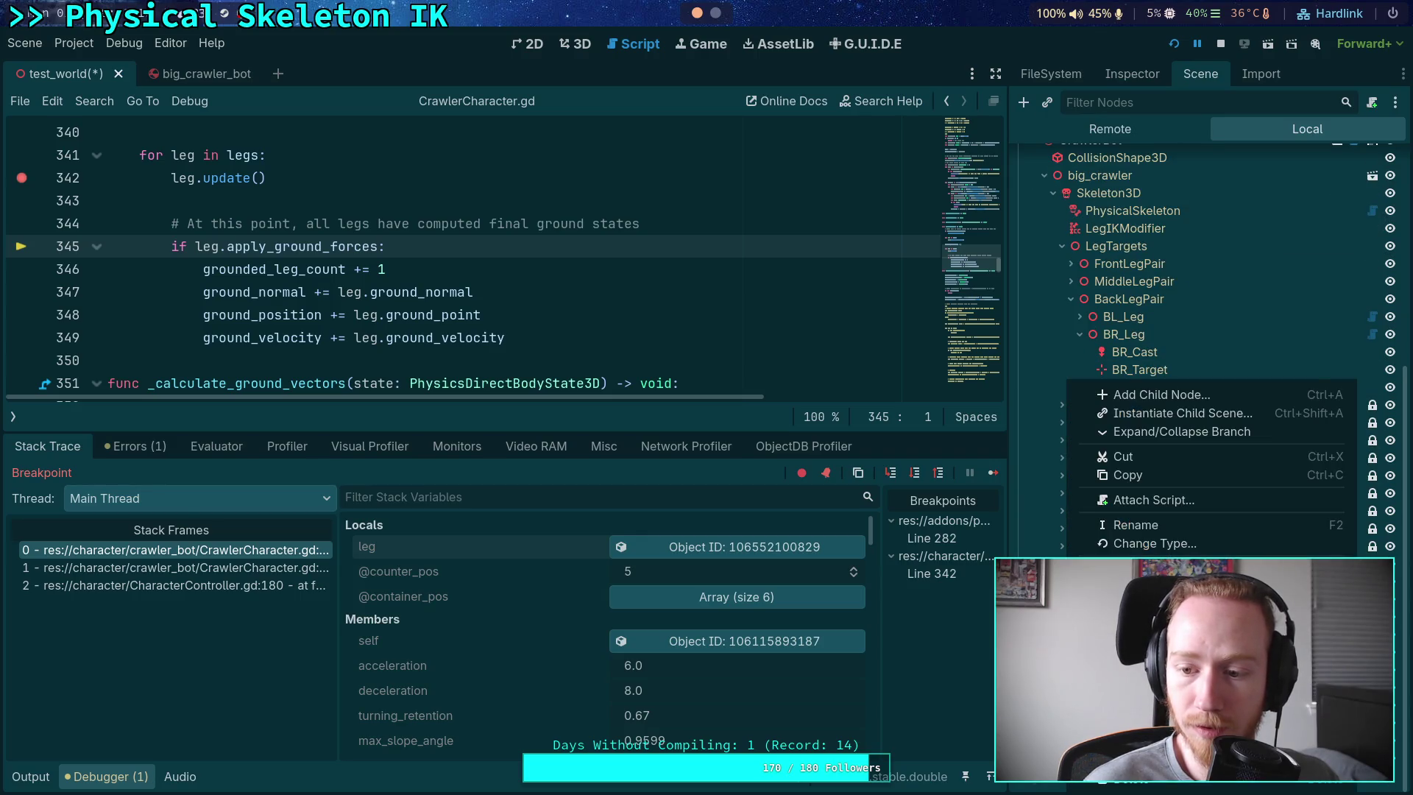
key(Escape)
click(1132, 73)
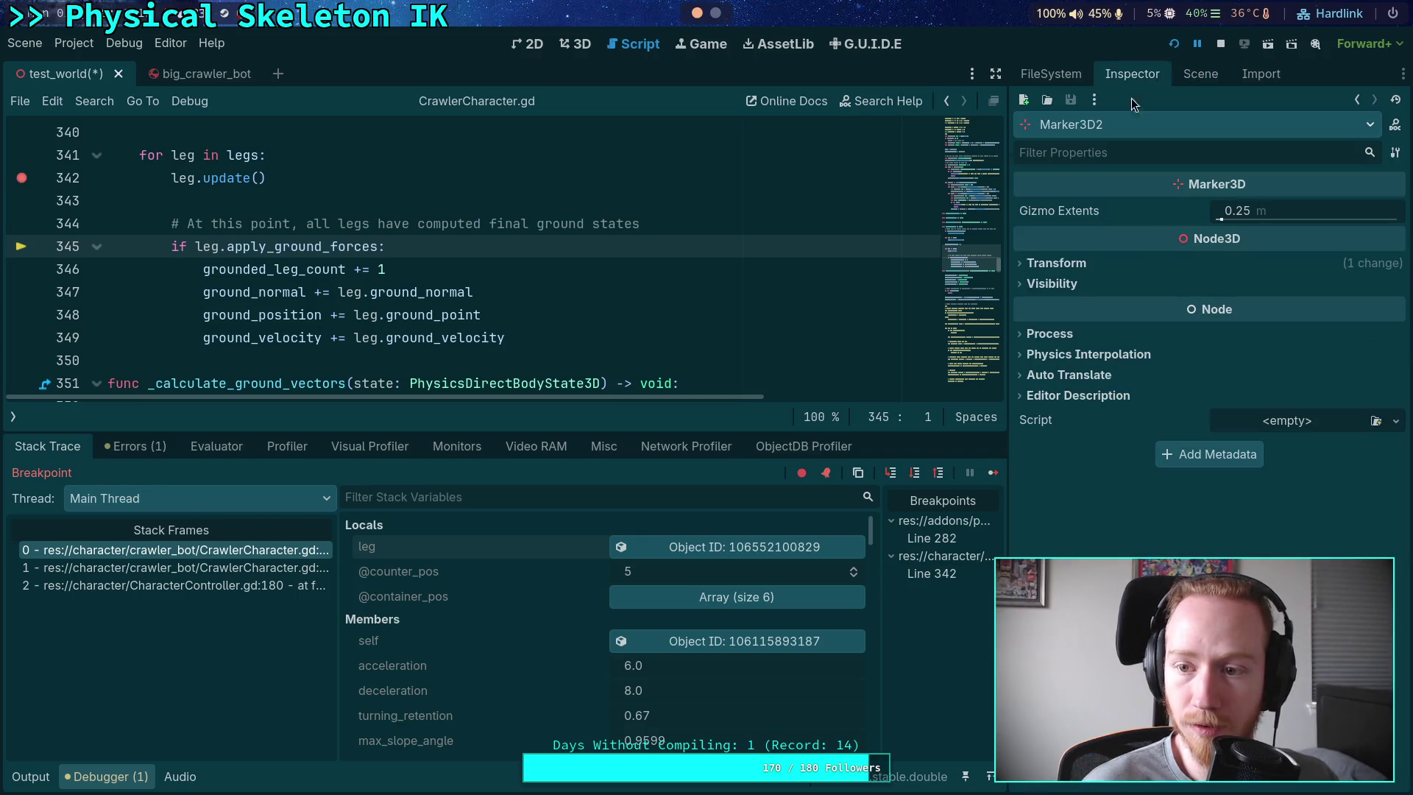
click(1062, 263)
right_click(1111, 287)
click(1096, 316)
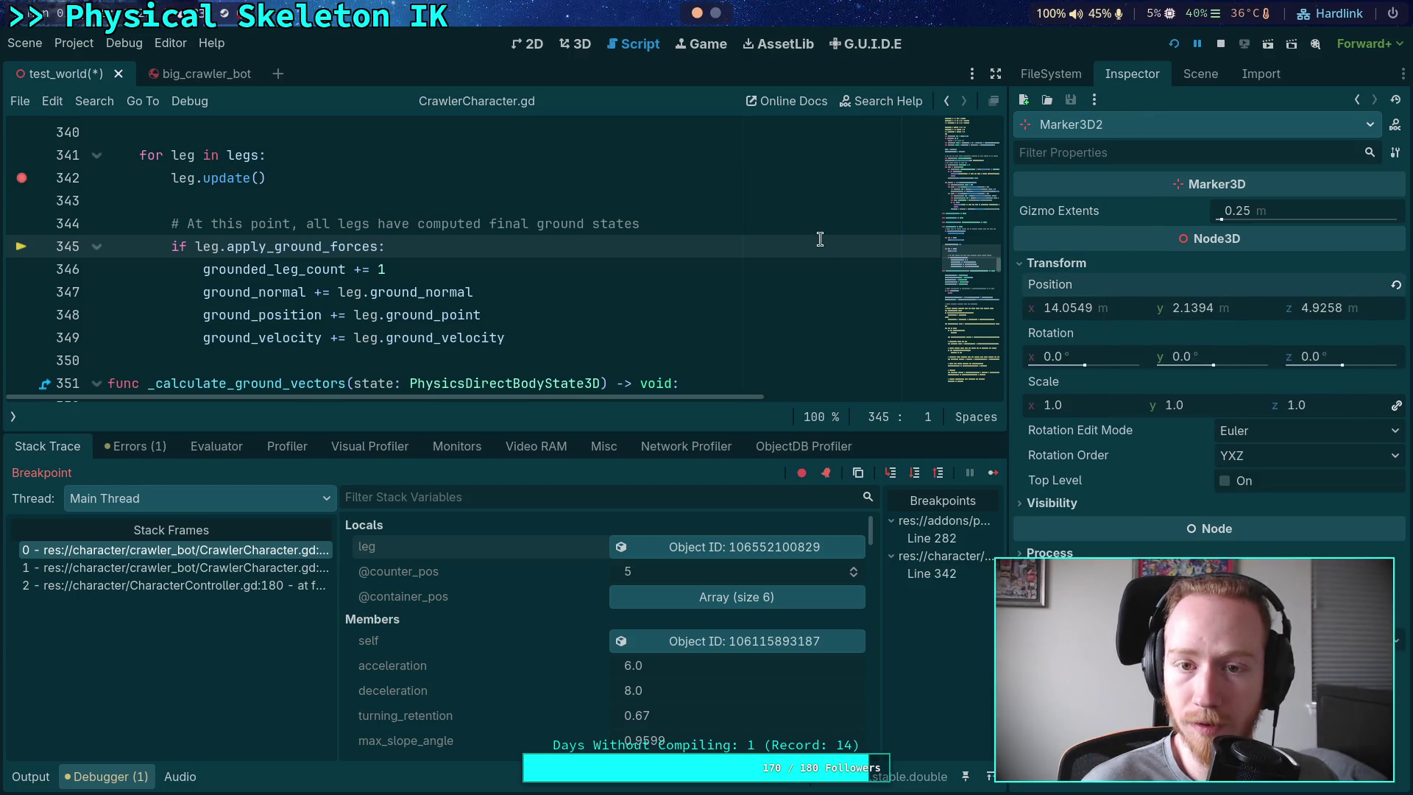
Focus the 3D view on Marker3D2 beside the crawler legs, then open Project Settings
click(578, 45)
key(f)
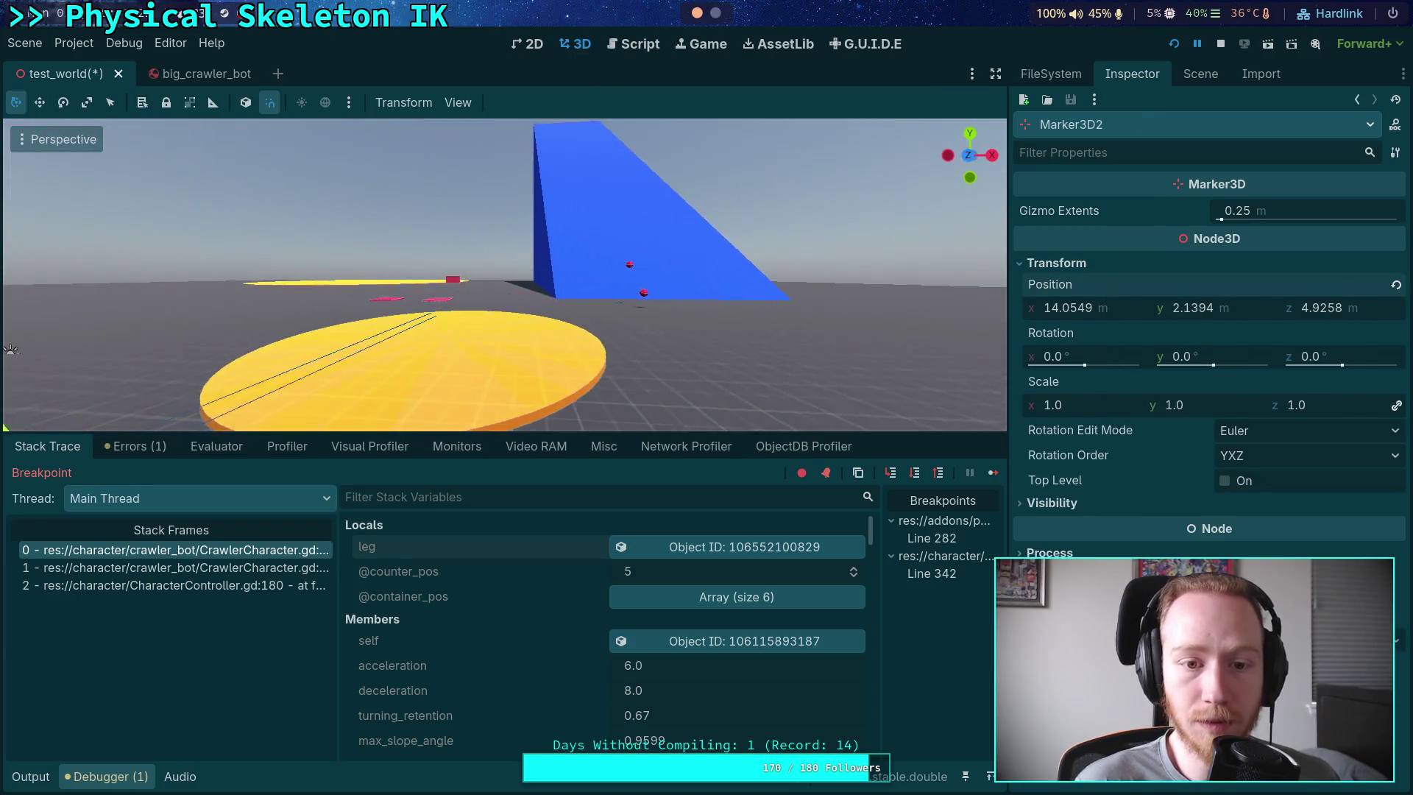
scroll(565, 288, up, 3)
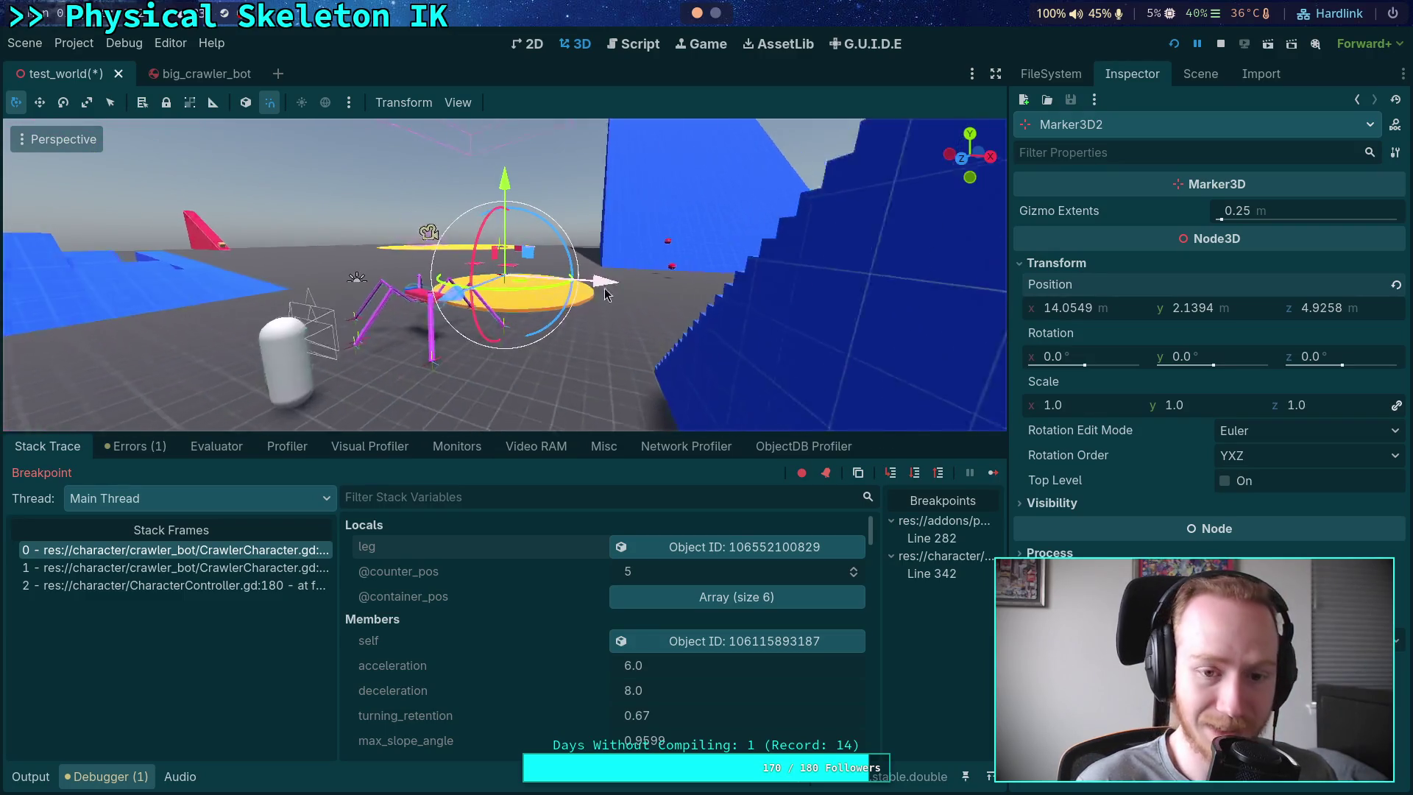
click(1200, 74)
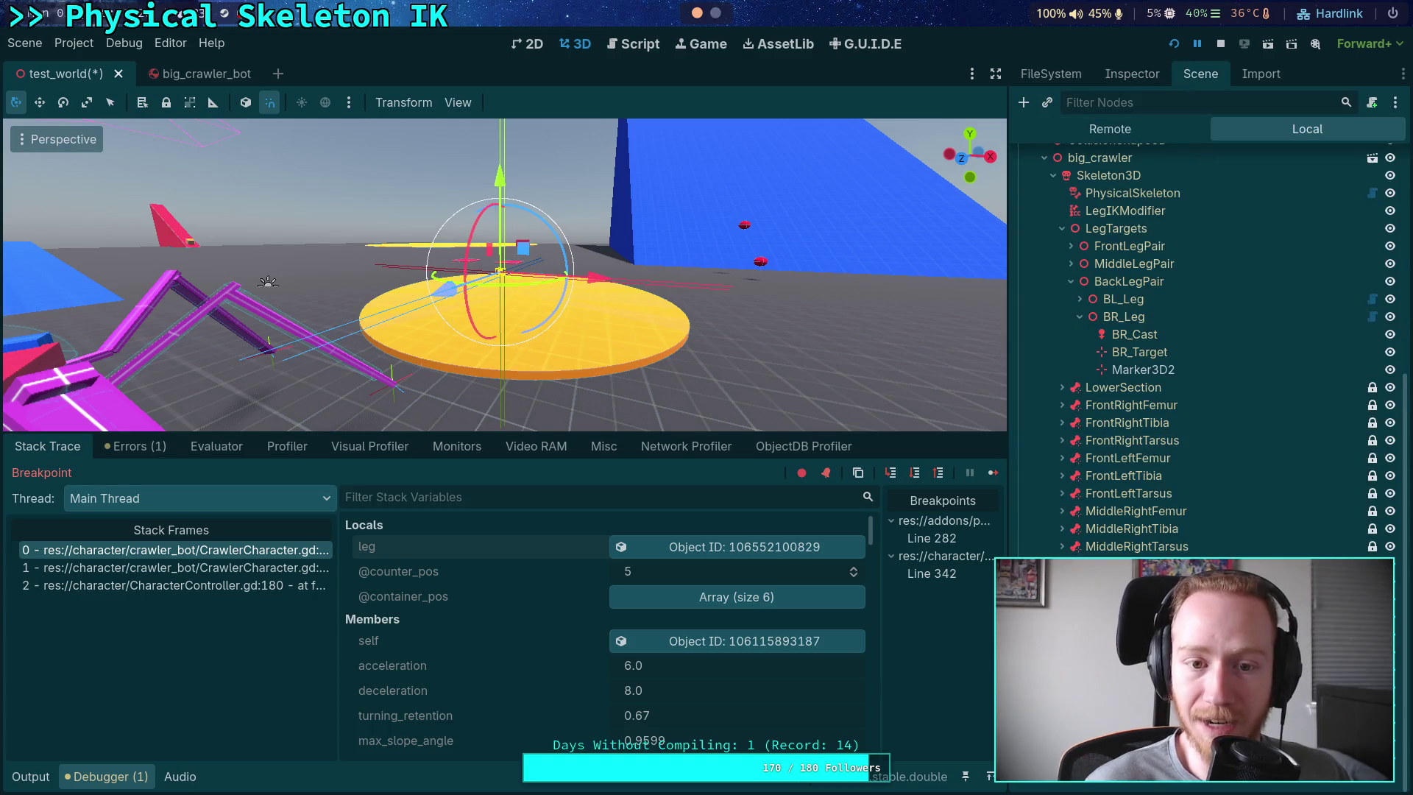
scroll(504, 274, up, 3)
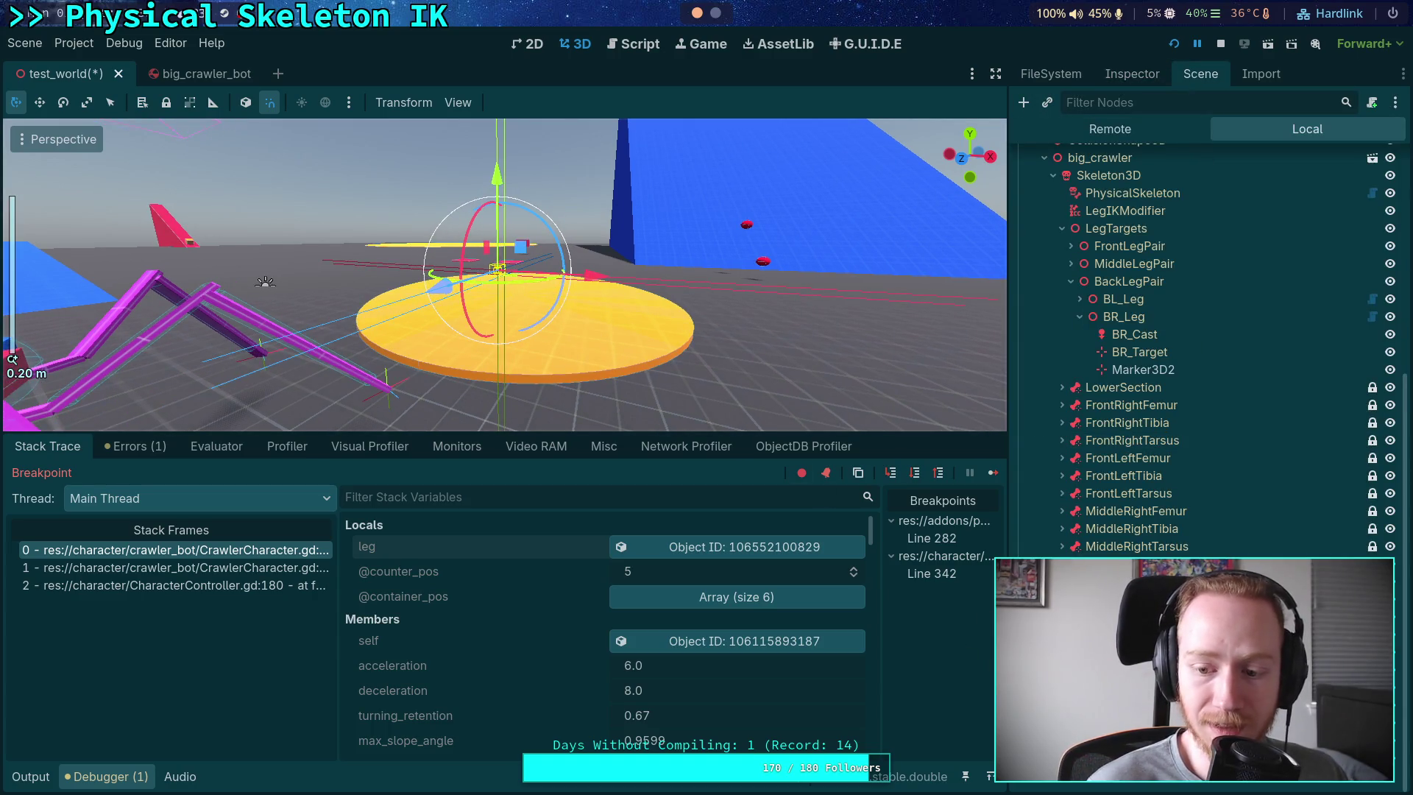
mouse_move(655, 316)
mouse_down()
mouse_move(430, 427)
mouse_move(717, 455)
mouse_move(753, 175)
mouse_move(494, 347)
mouse_move(589, 354)
mouse_move(664, 325)
mouse_move(594, 85)
mouse_up()
click(632, 46)
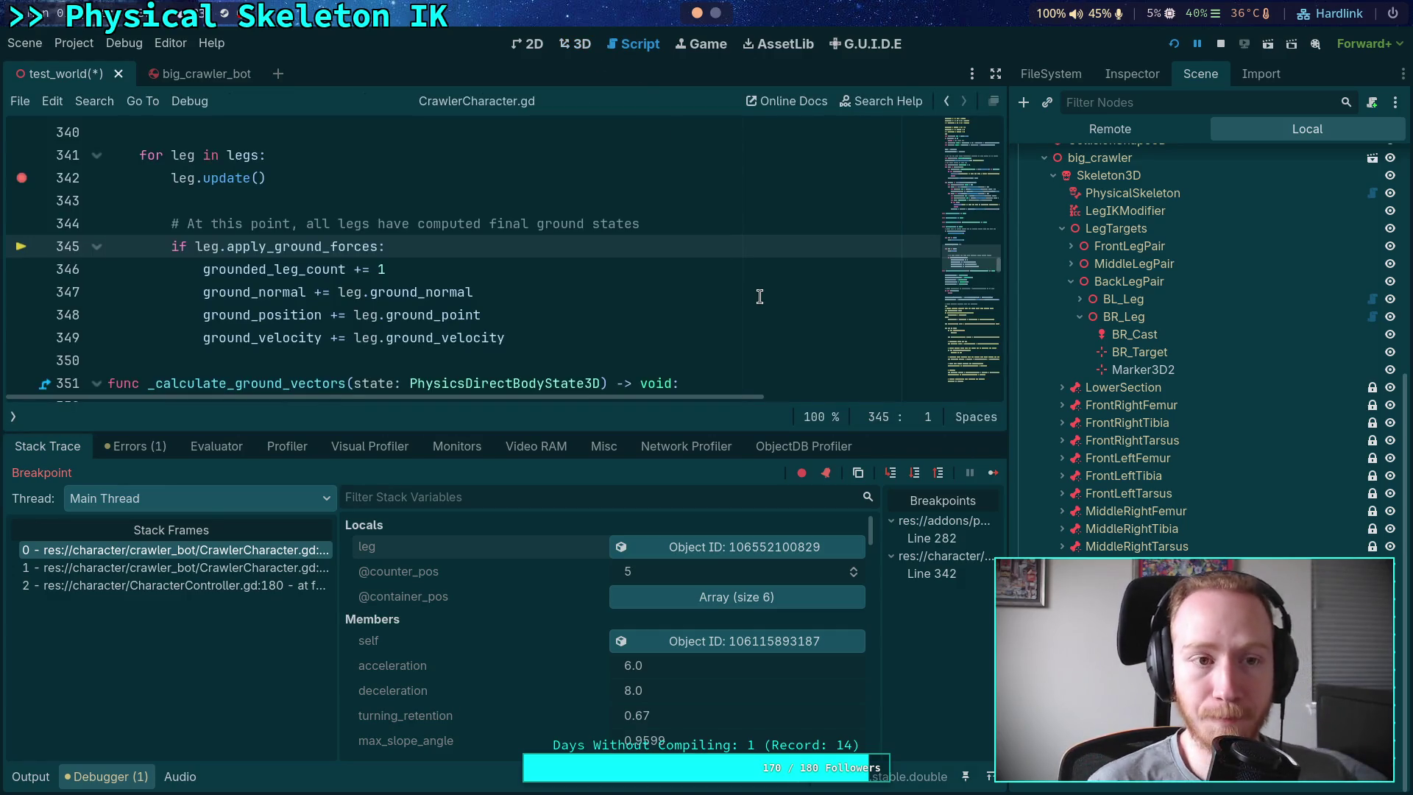
click(74, 43)
click(77, 67)
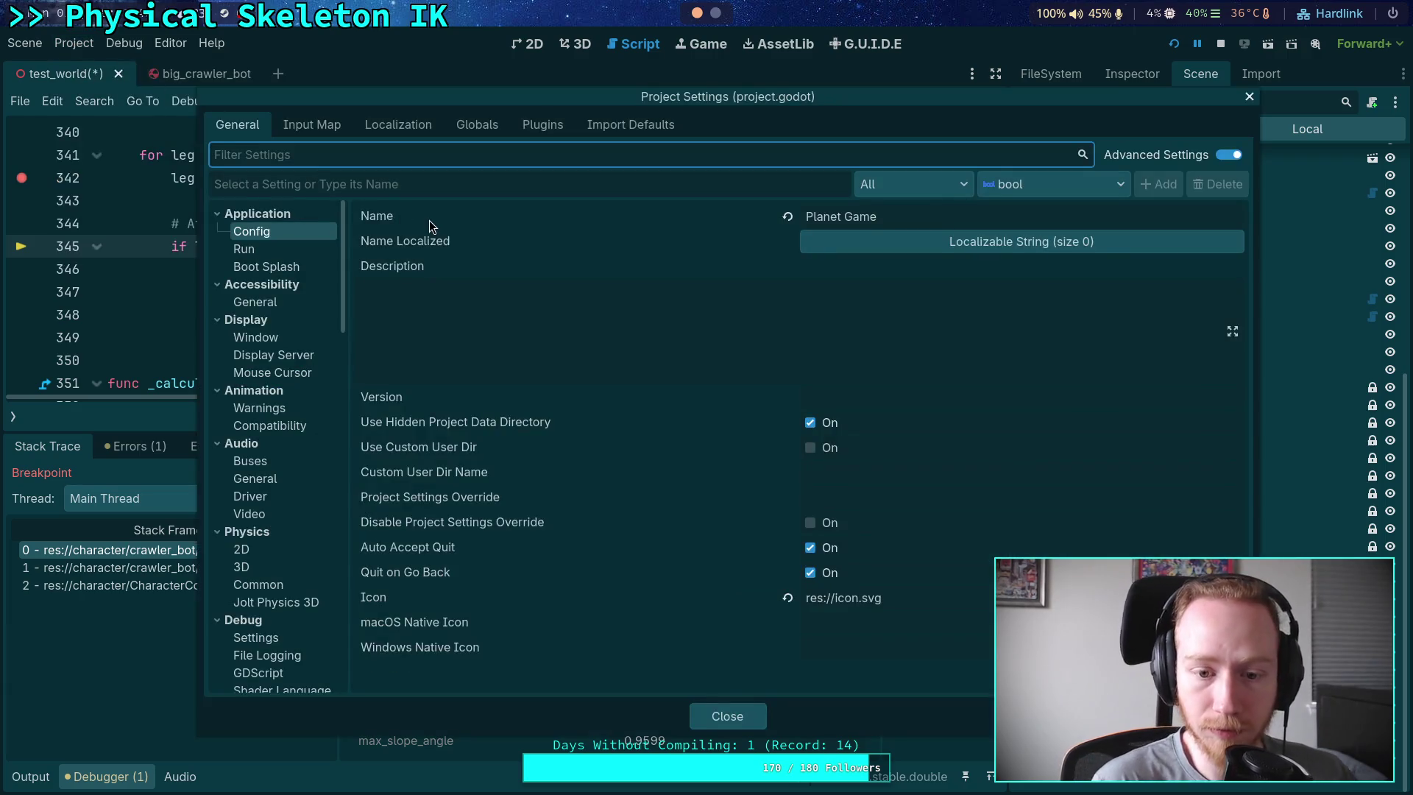
click(303, 603)
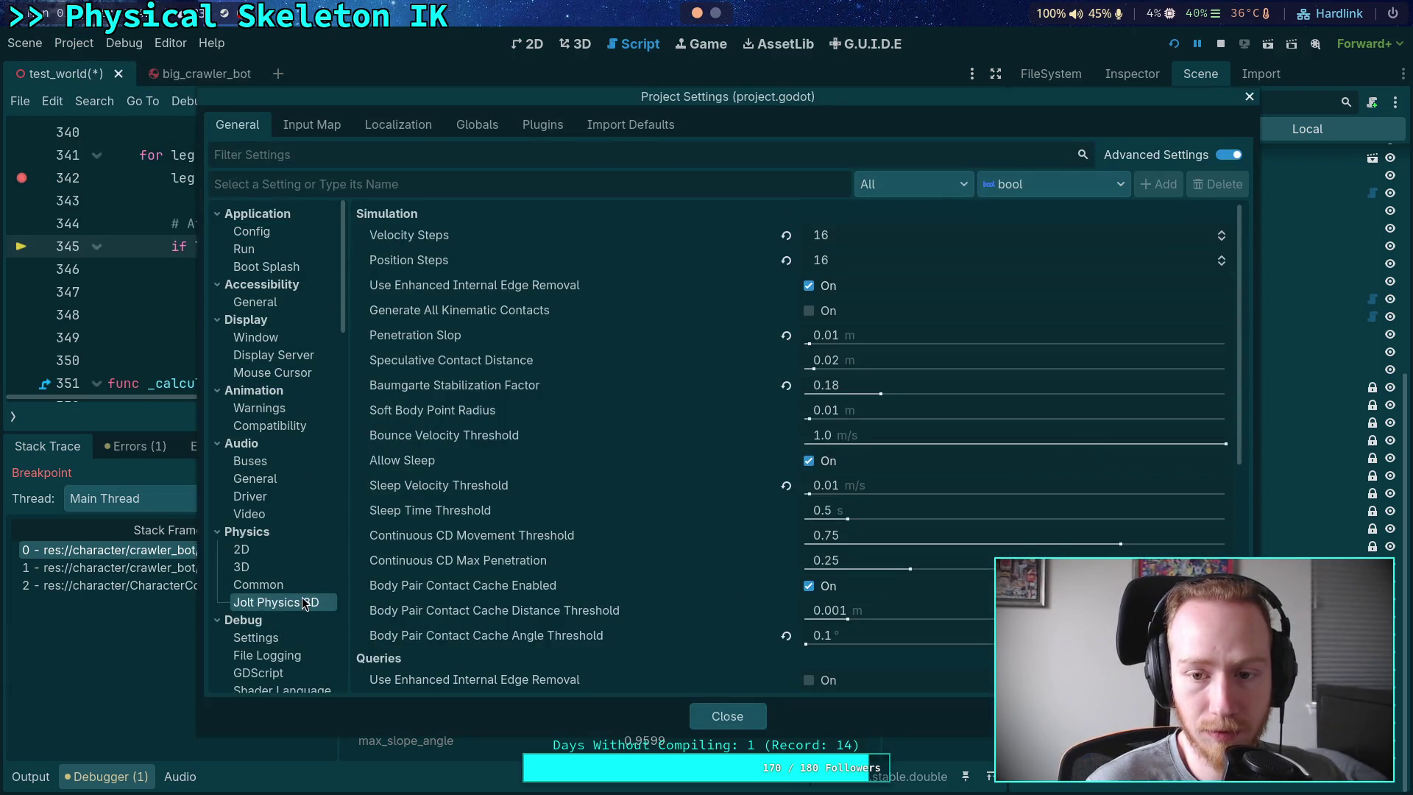
click(722, 715)
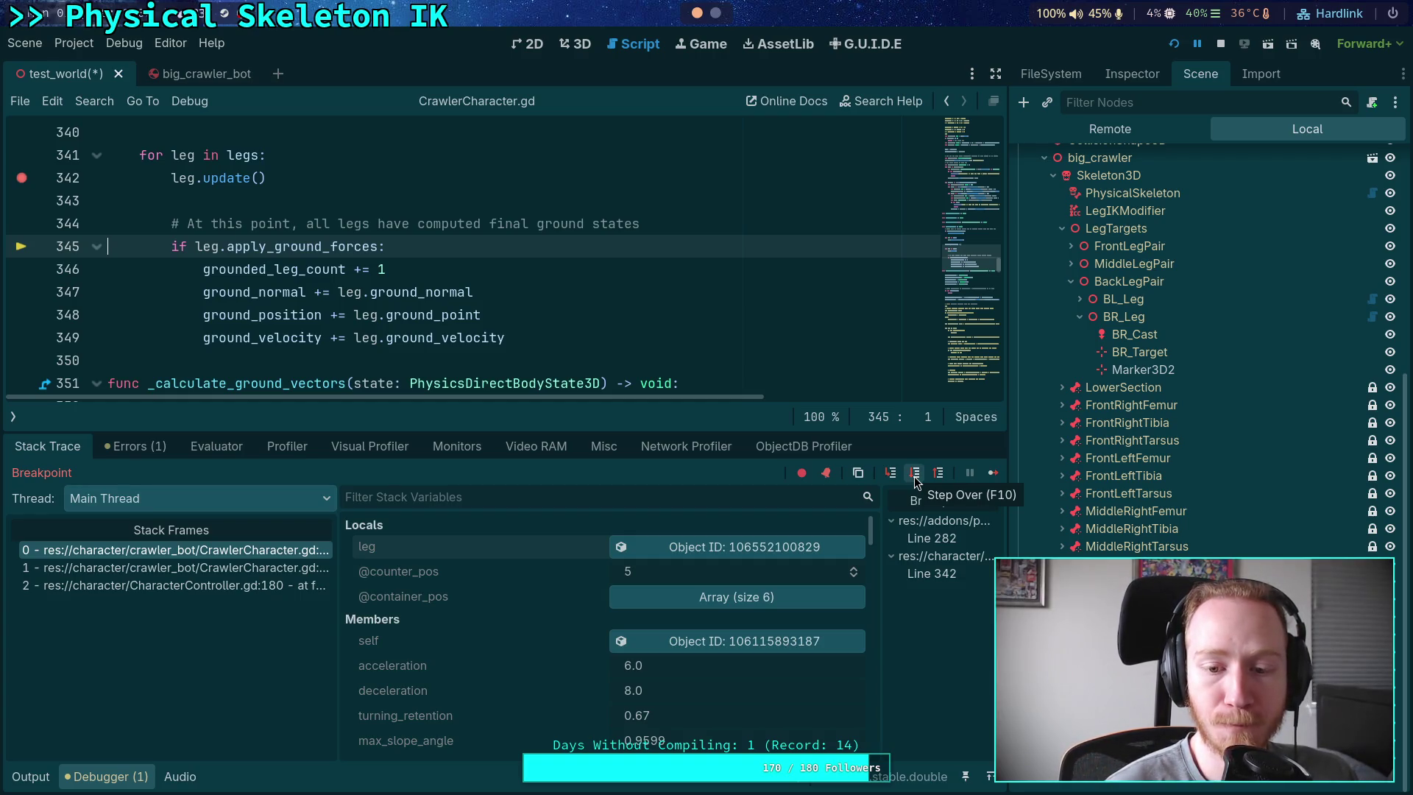
click(915, 475)
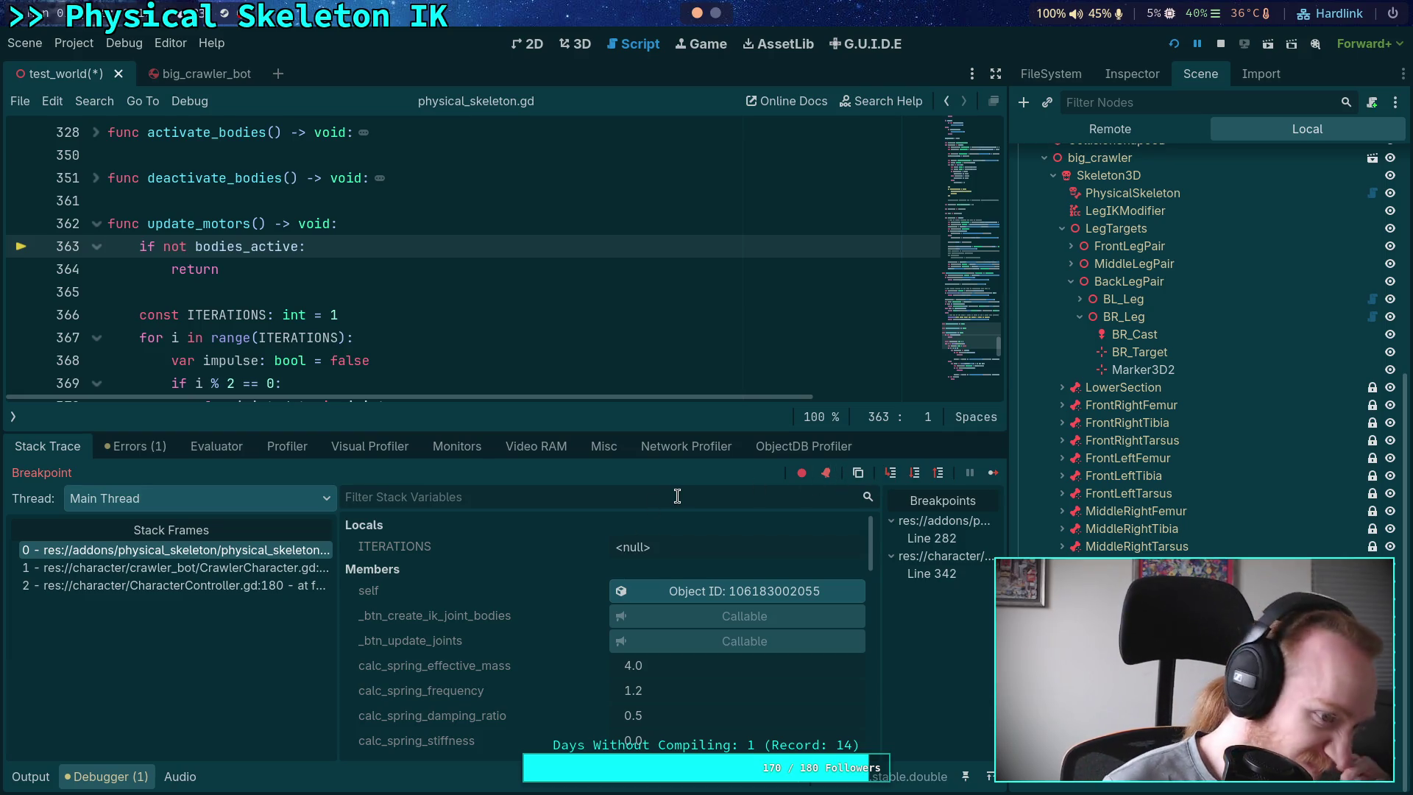
Step into update_motors' ITERATIONS and joints loops and breakpoint line 371
click(915, 475)
click(916, 474)
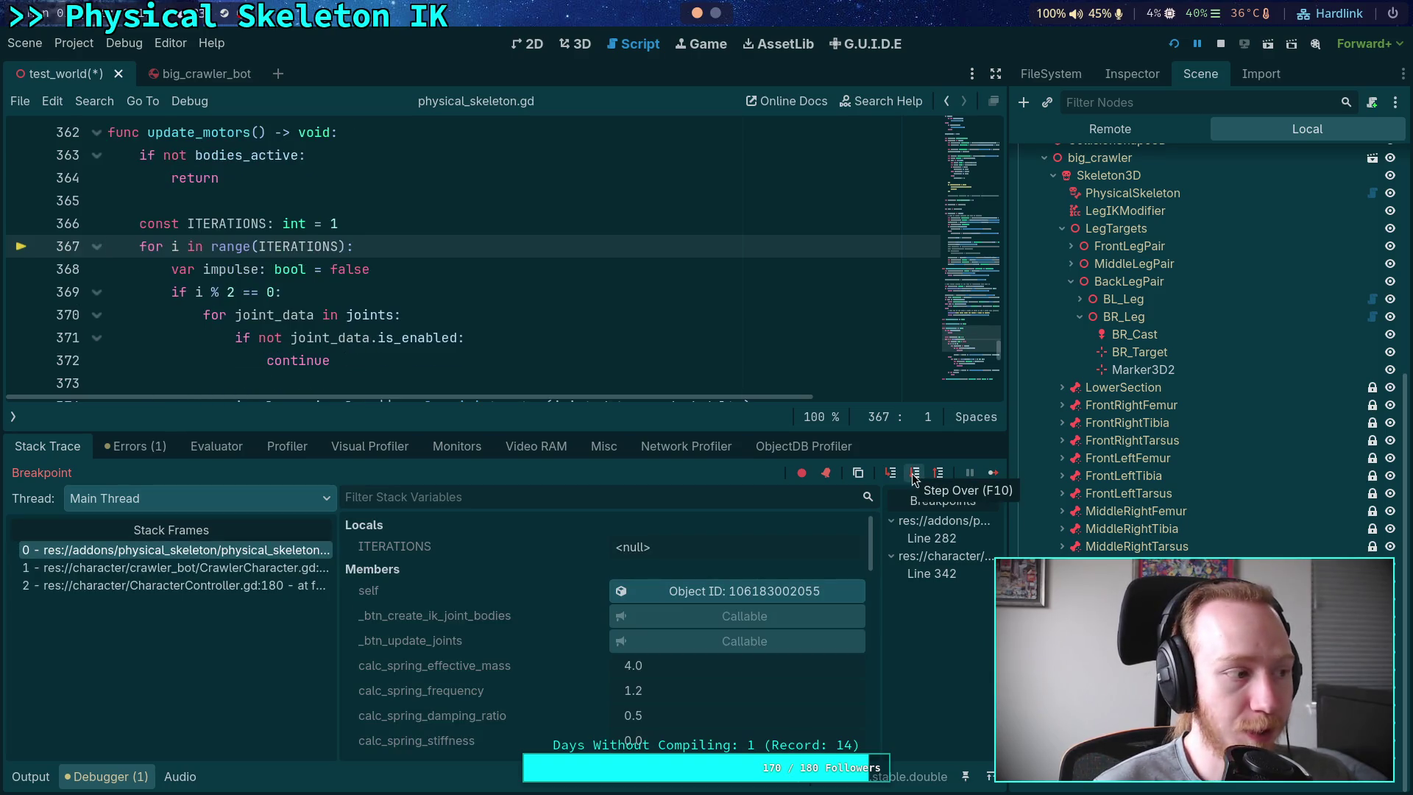
click(913, 475)
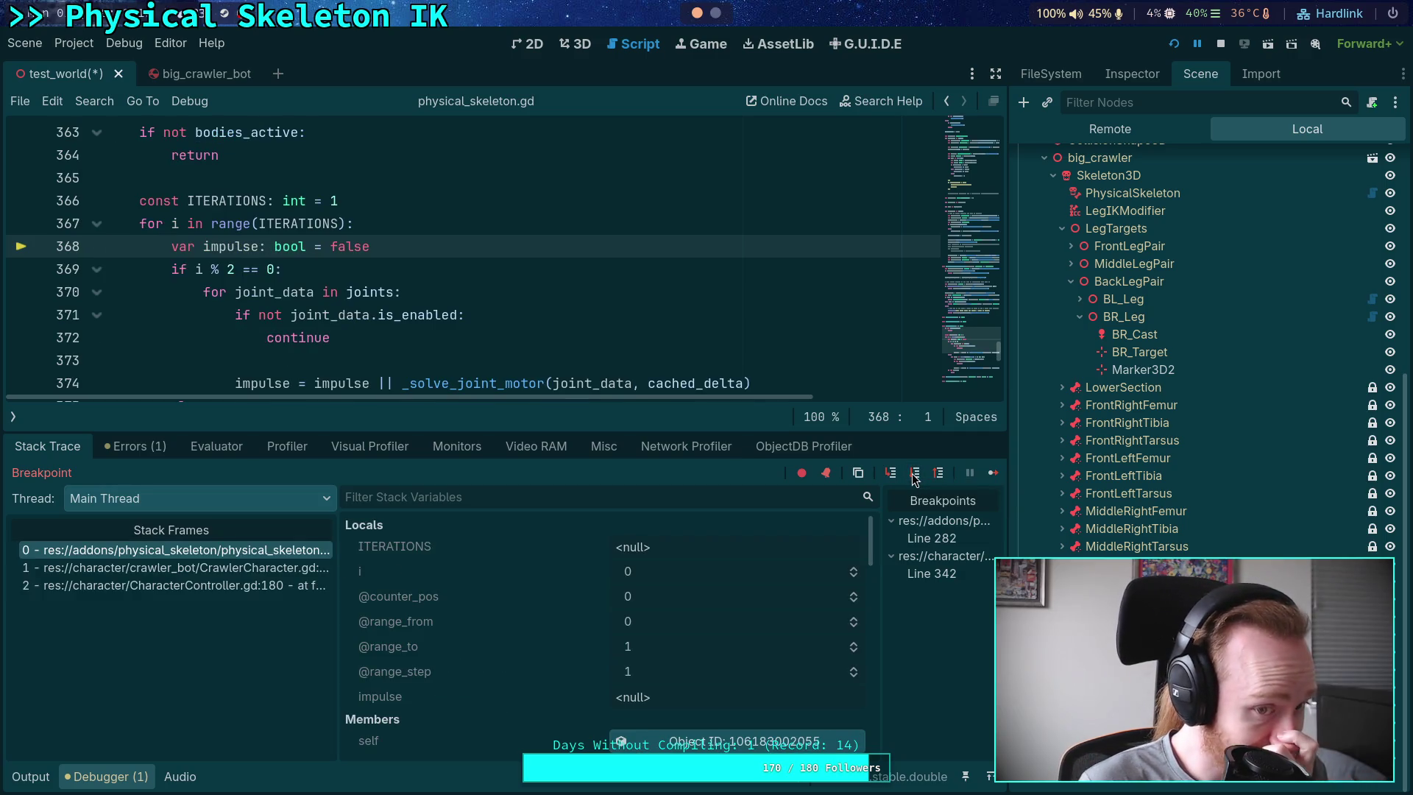
scroll(618, 359, down, 1)
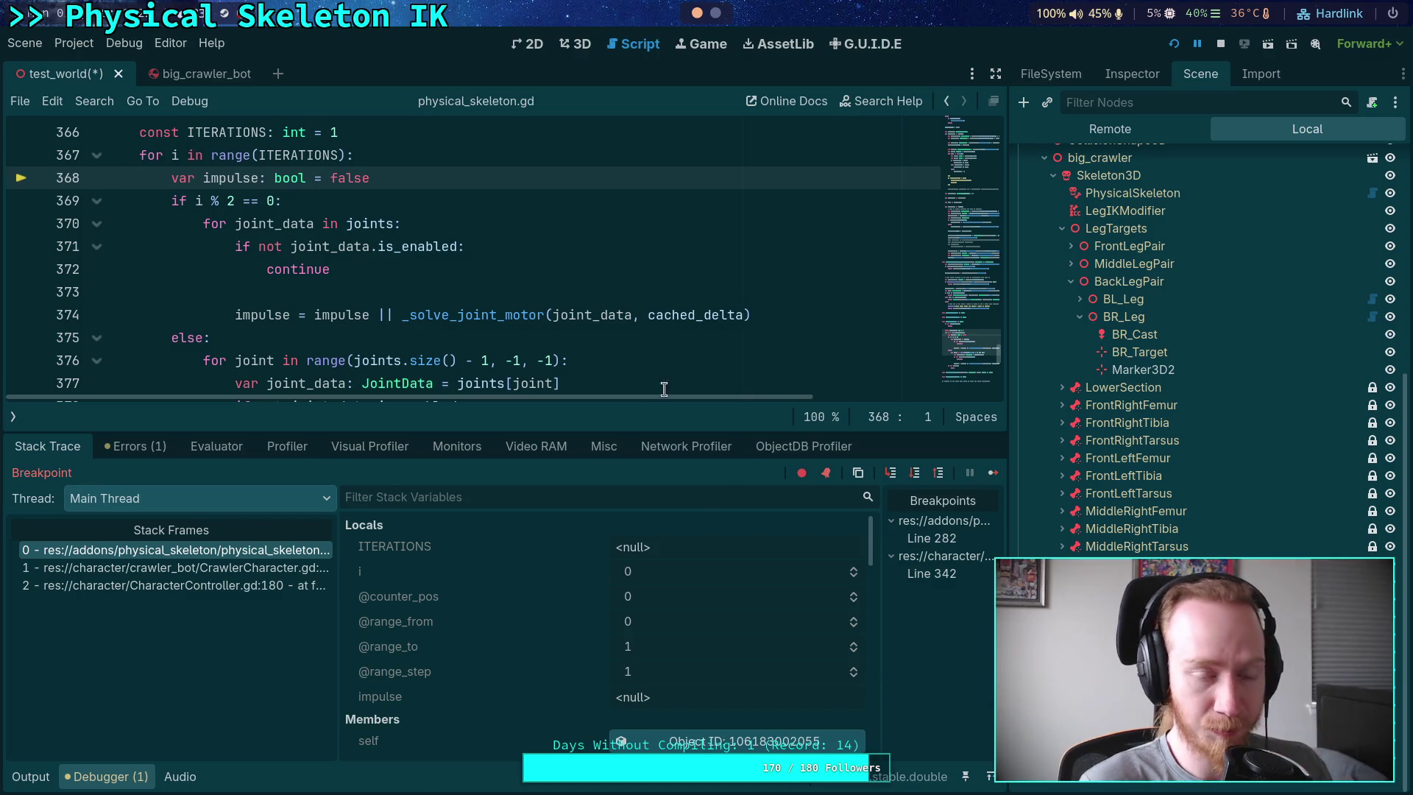
click(918, 479)
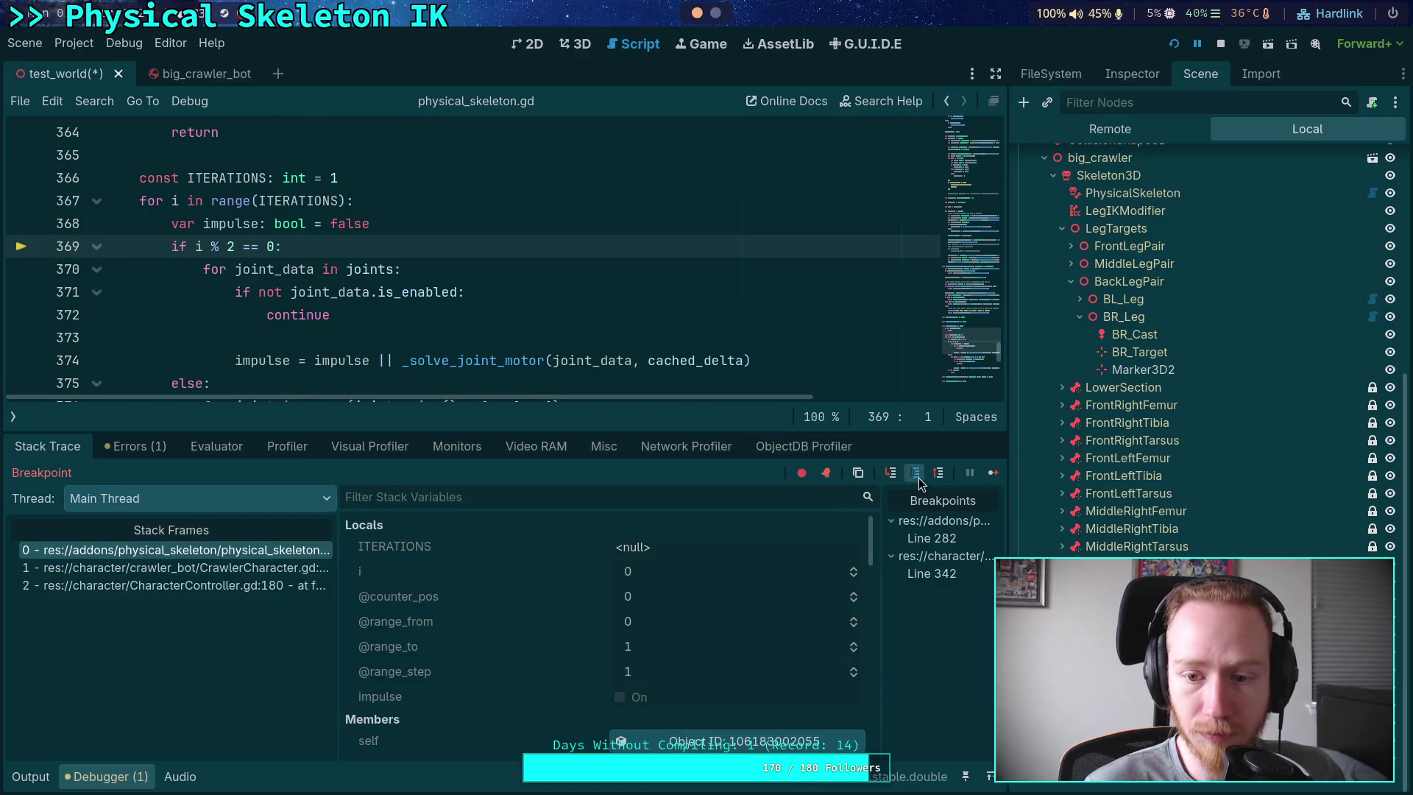
click(916, 475)
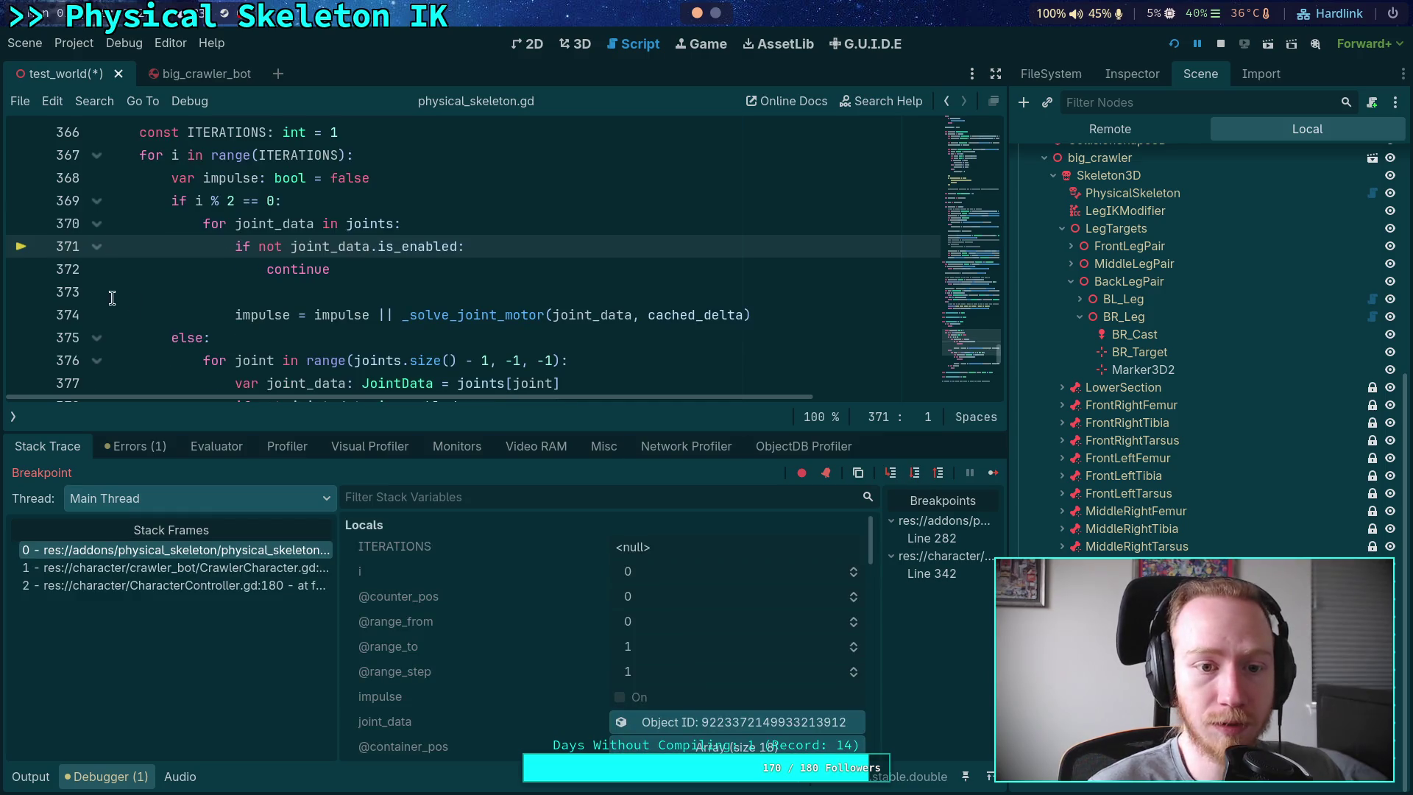
click(21, 247)
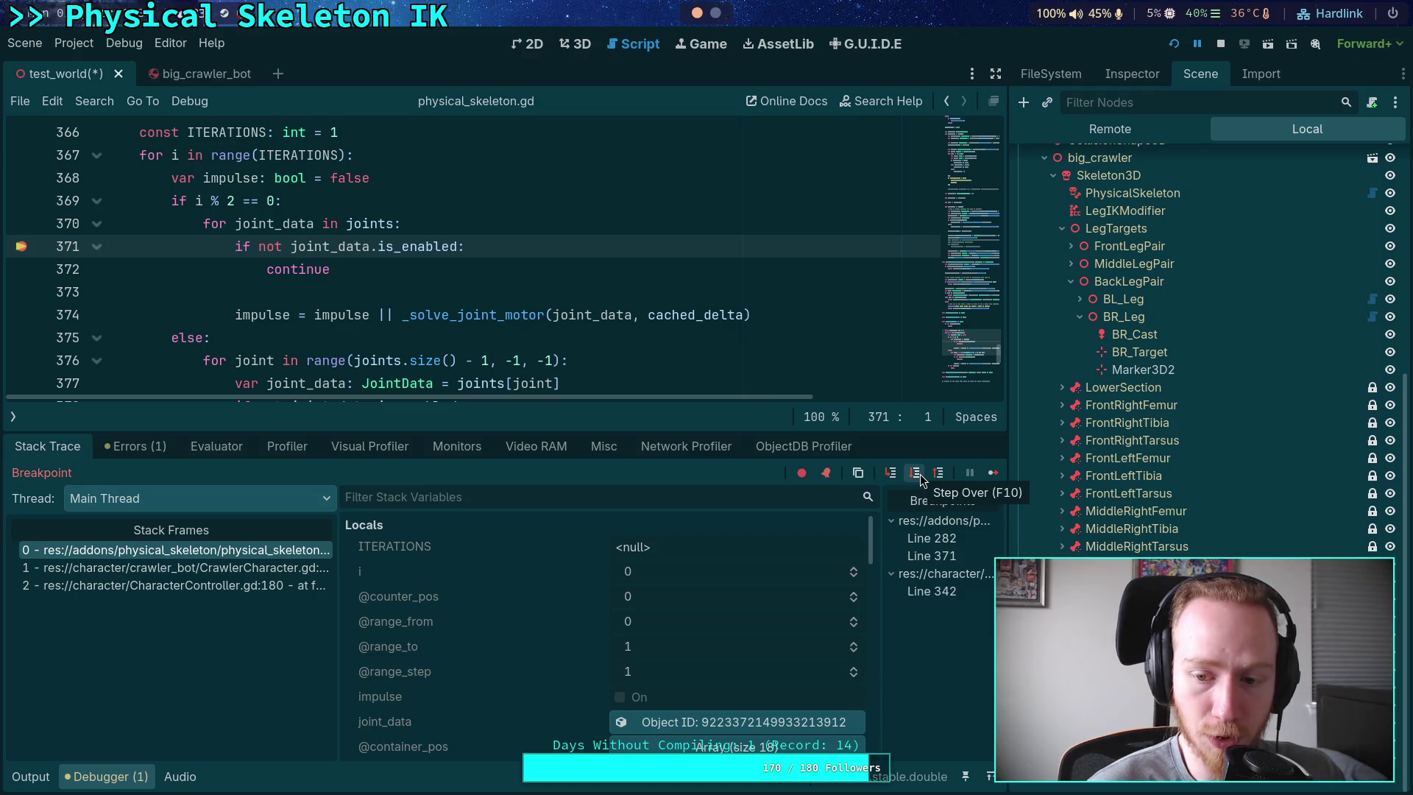
Continue through the joint iterations at line 371, then step to line 382's impulse check
click(990, 473)
click(991, 474)
click(995, 475)
click(995, 474)
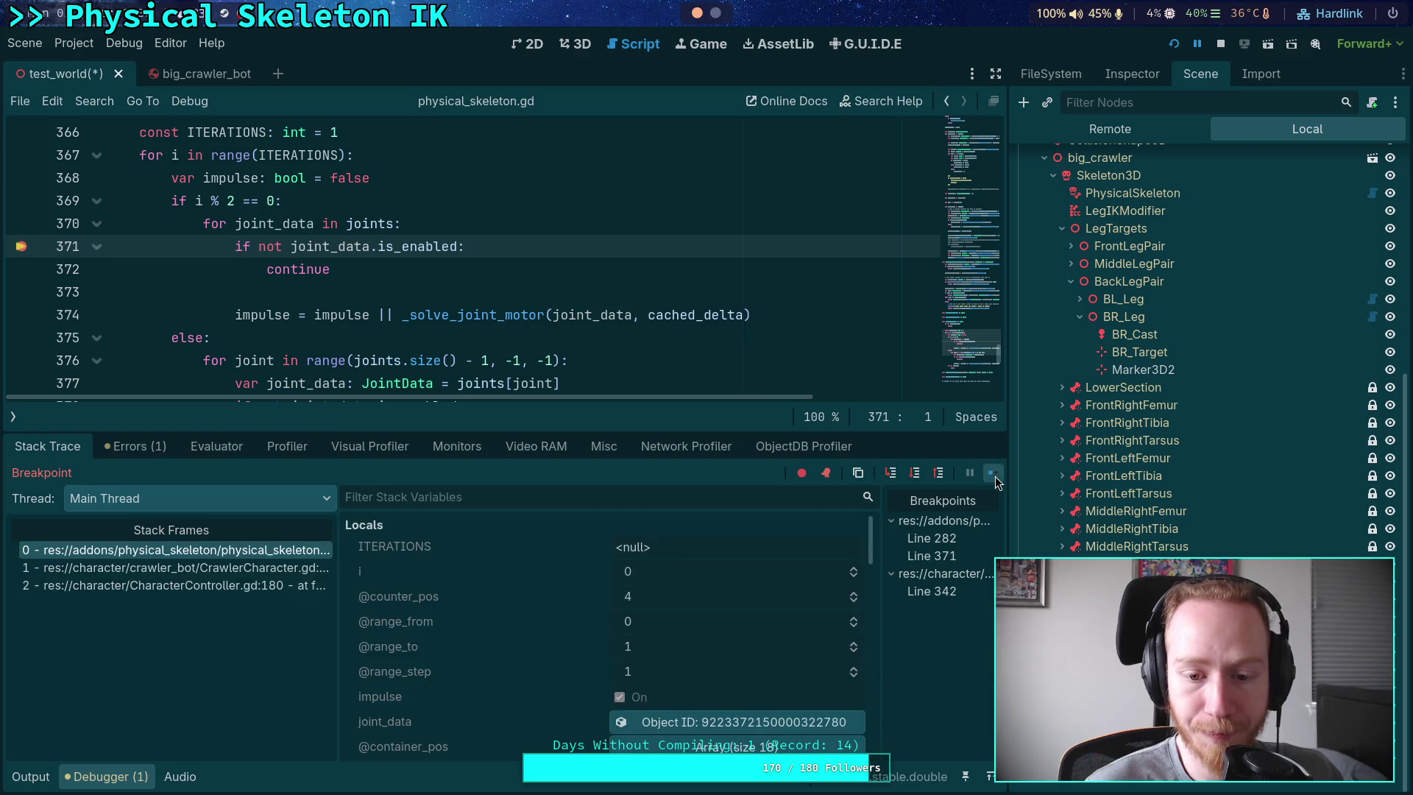
click(994, 474)
click(992, 475)
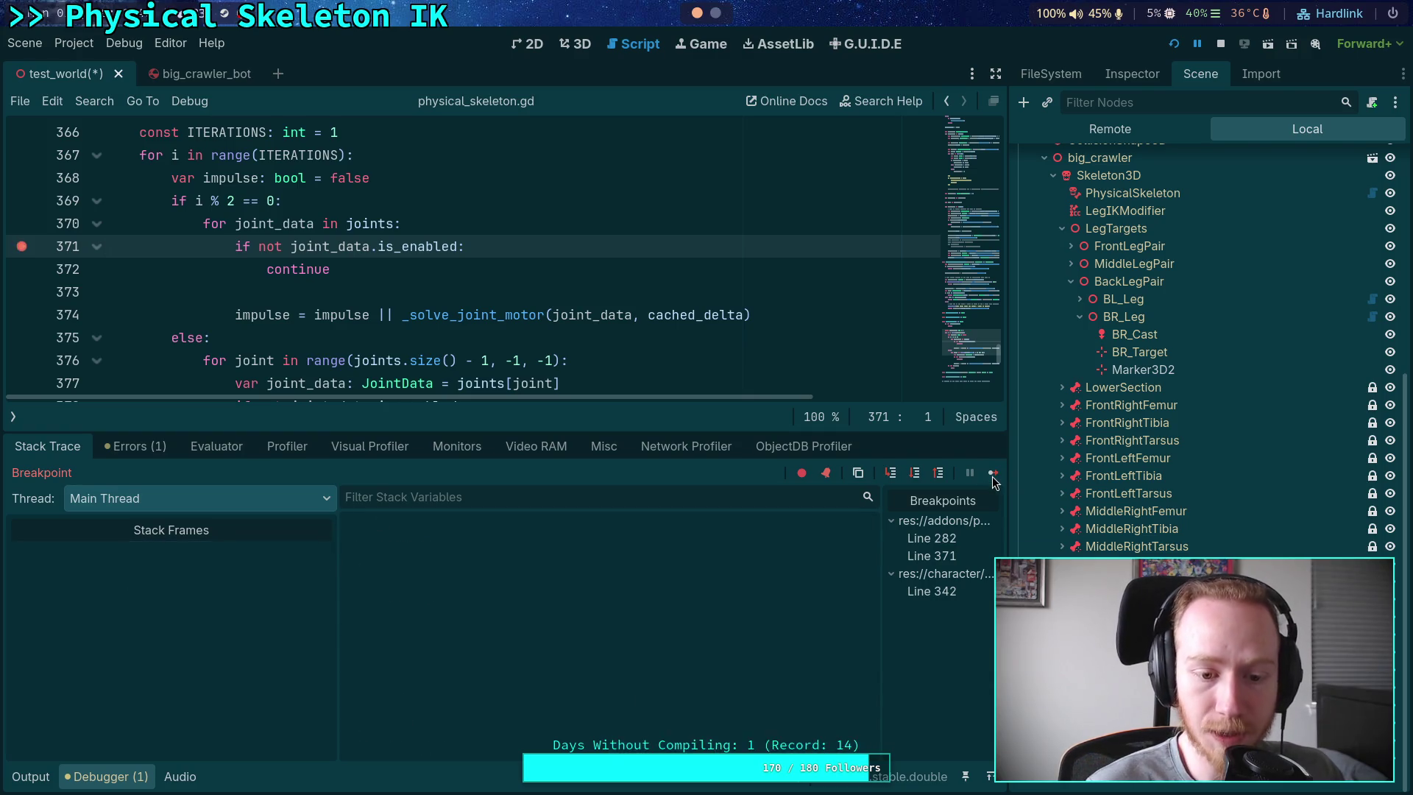
click(993, 473)
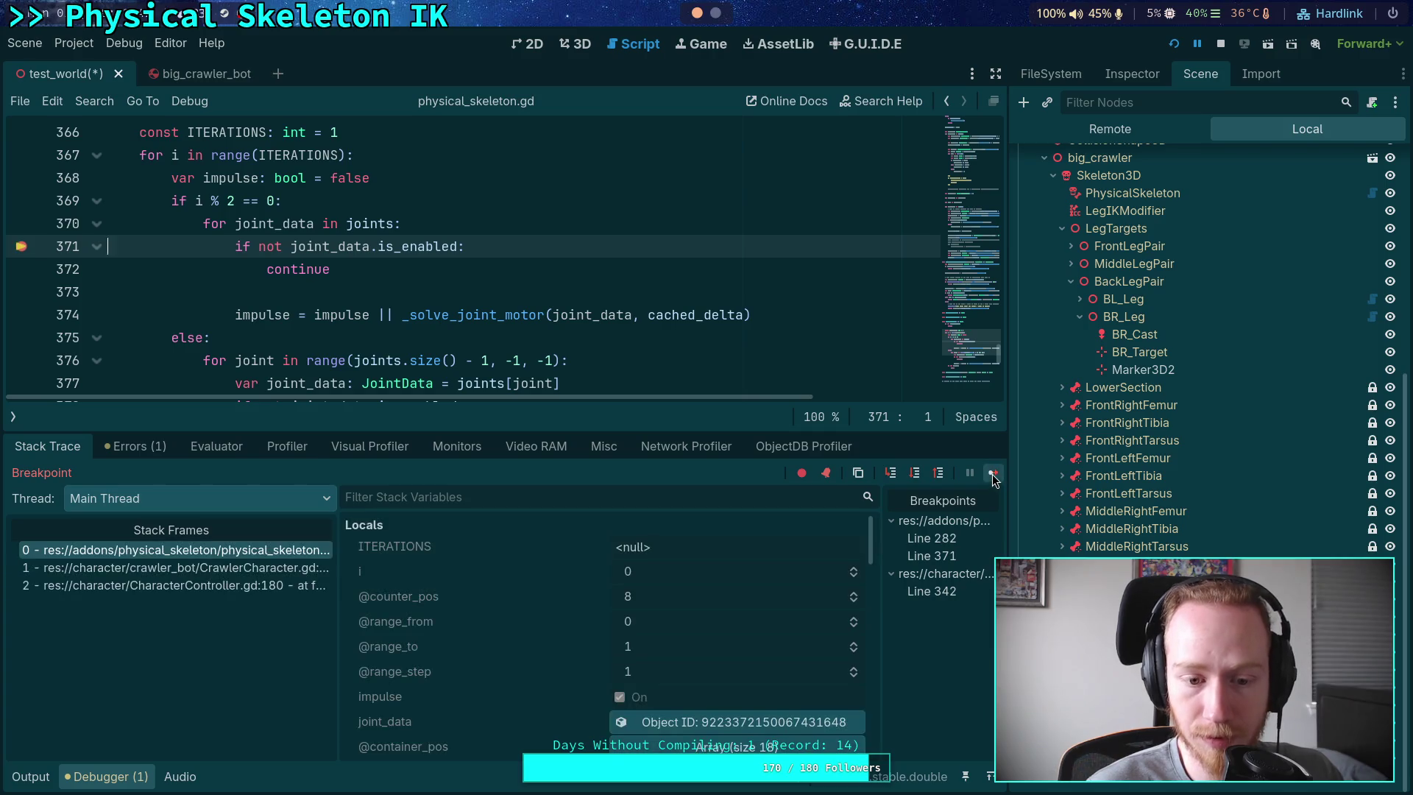
click(994, 477)
click(993, 476)
click(991, 476)
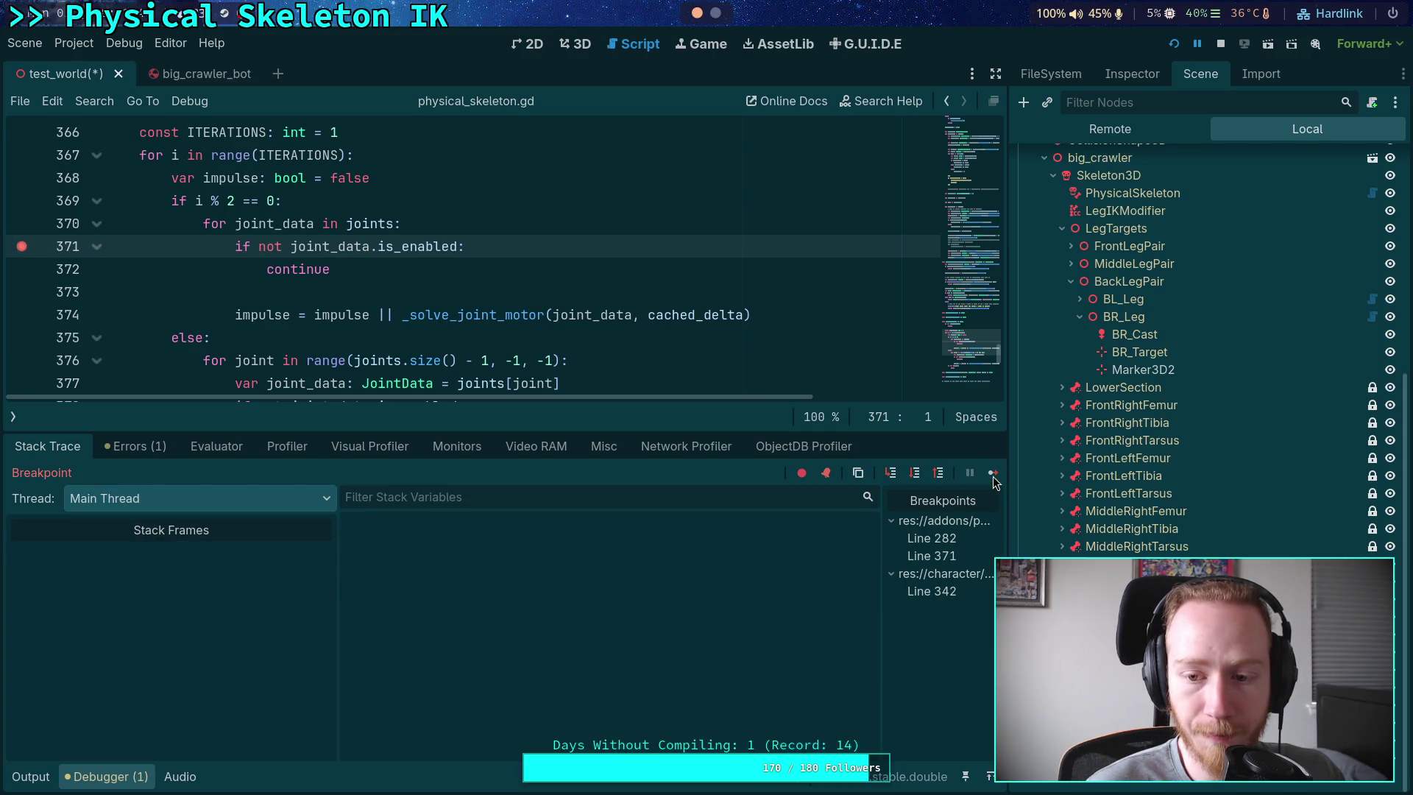
click(991, 475)
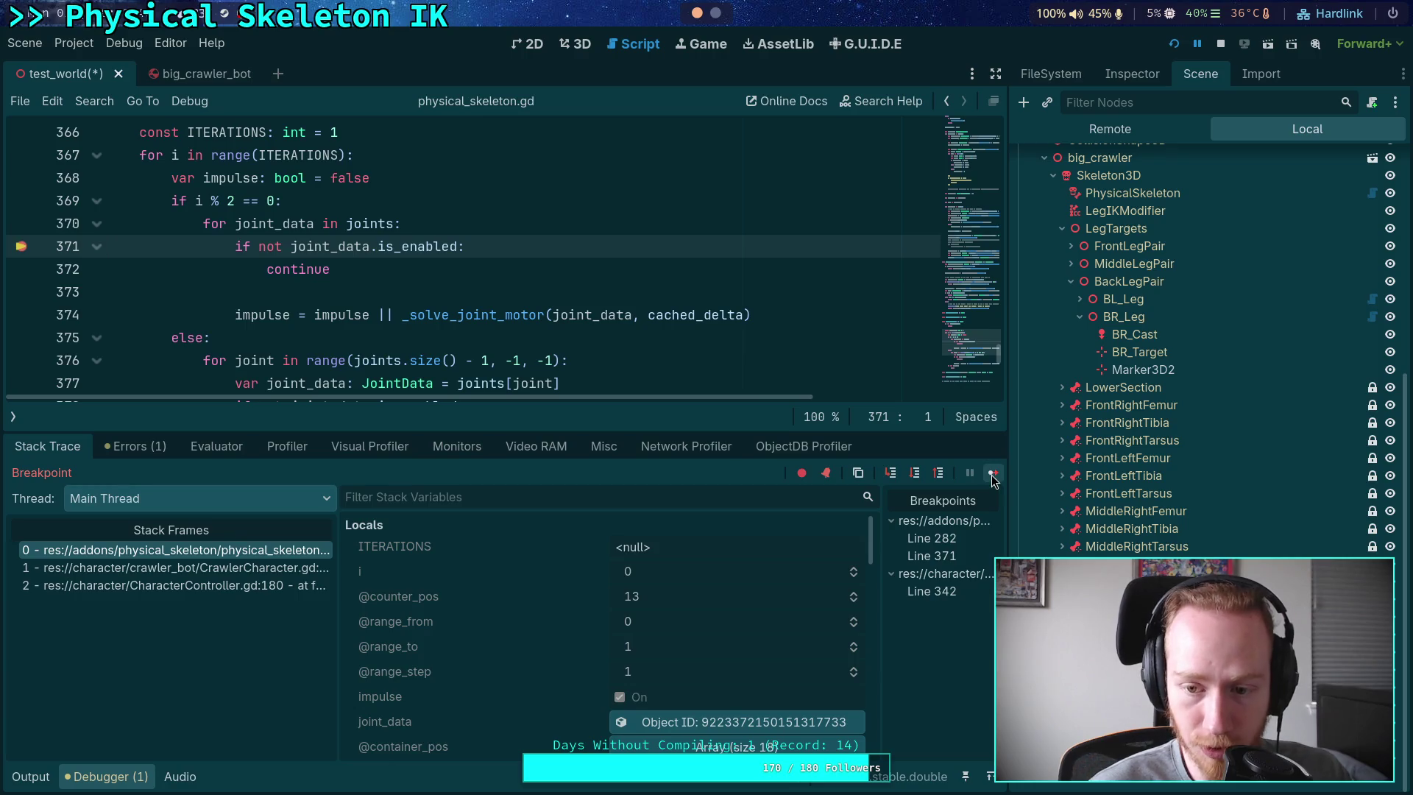
click(995, 473)
click(997, 472)
click(995, 474)
click(992, 476)
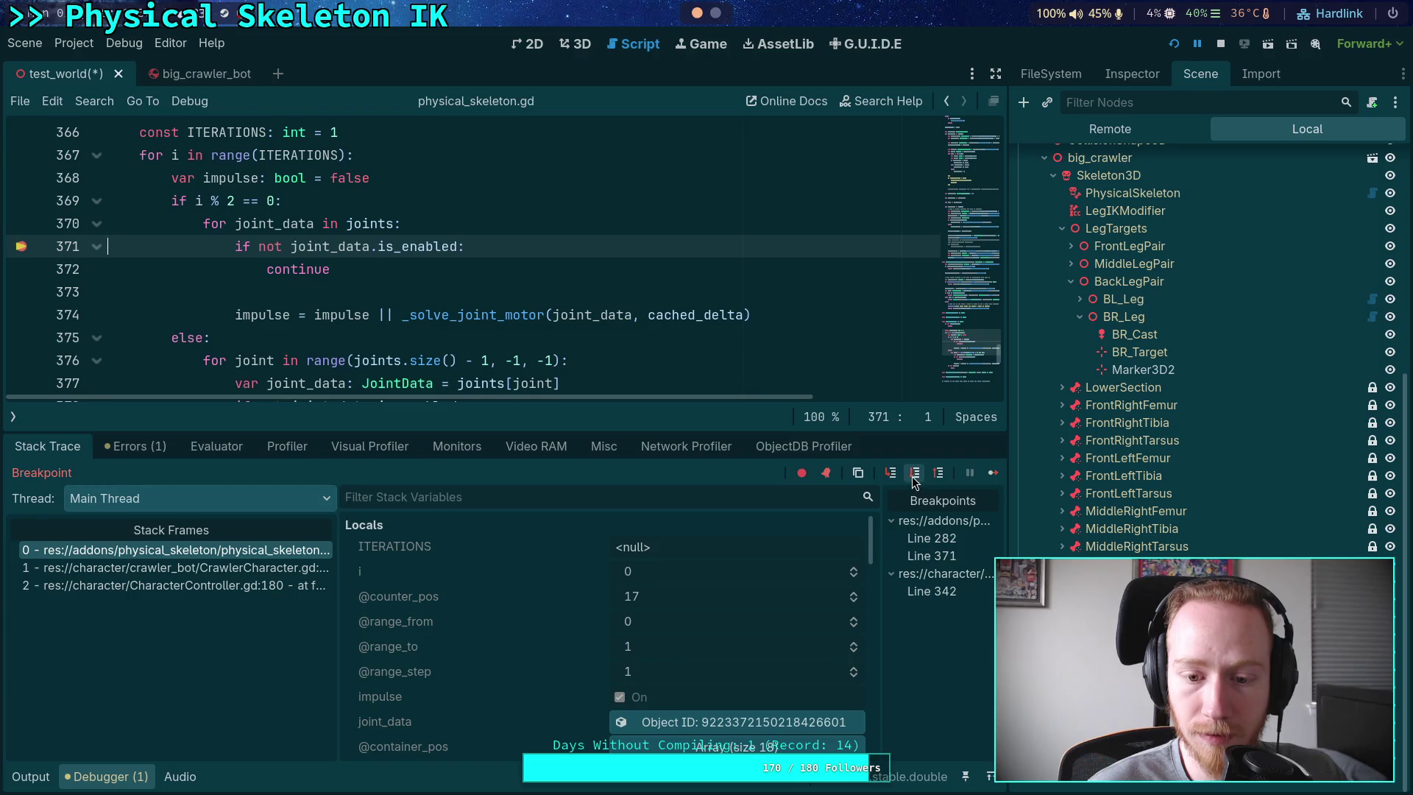
click(914, 474)
click(889, 476)
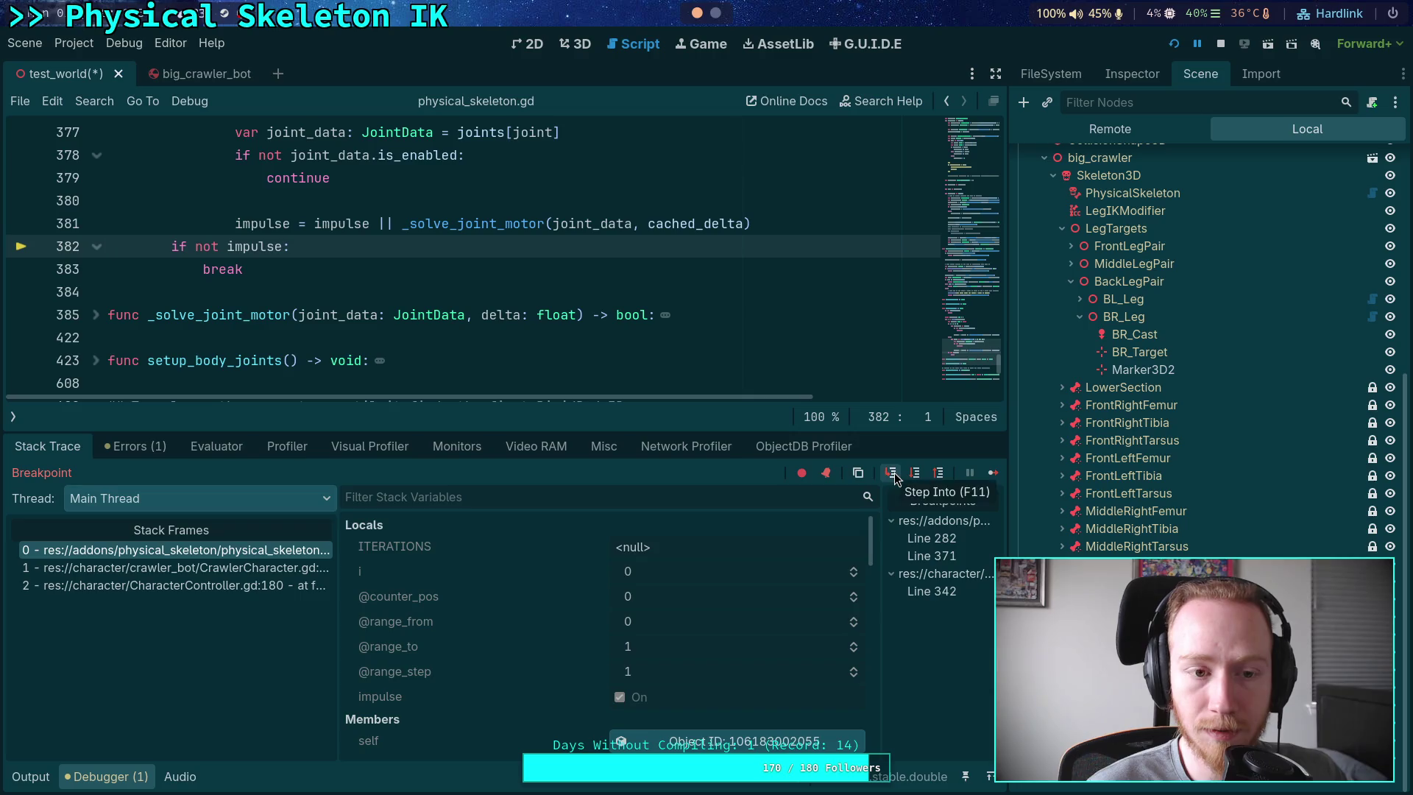
Browse the physical_skeleton.gd code and hide the debugger panel for more editor space
scroll(507, 346, up, 2)
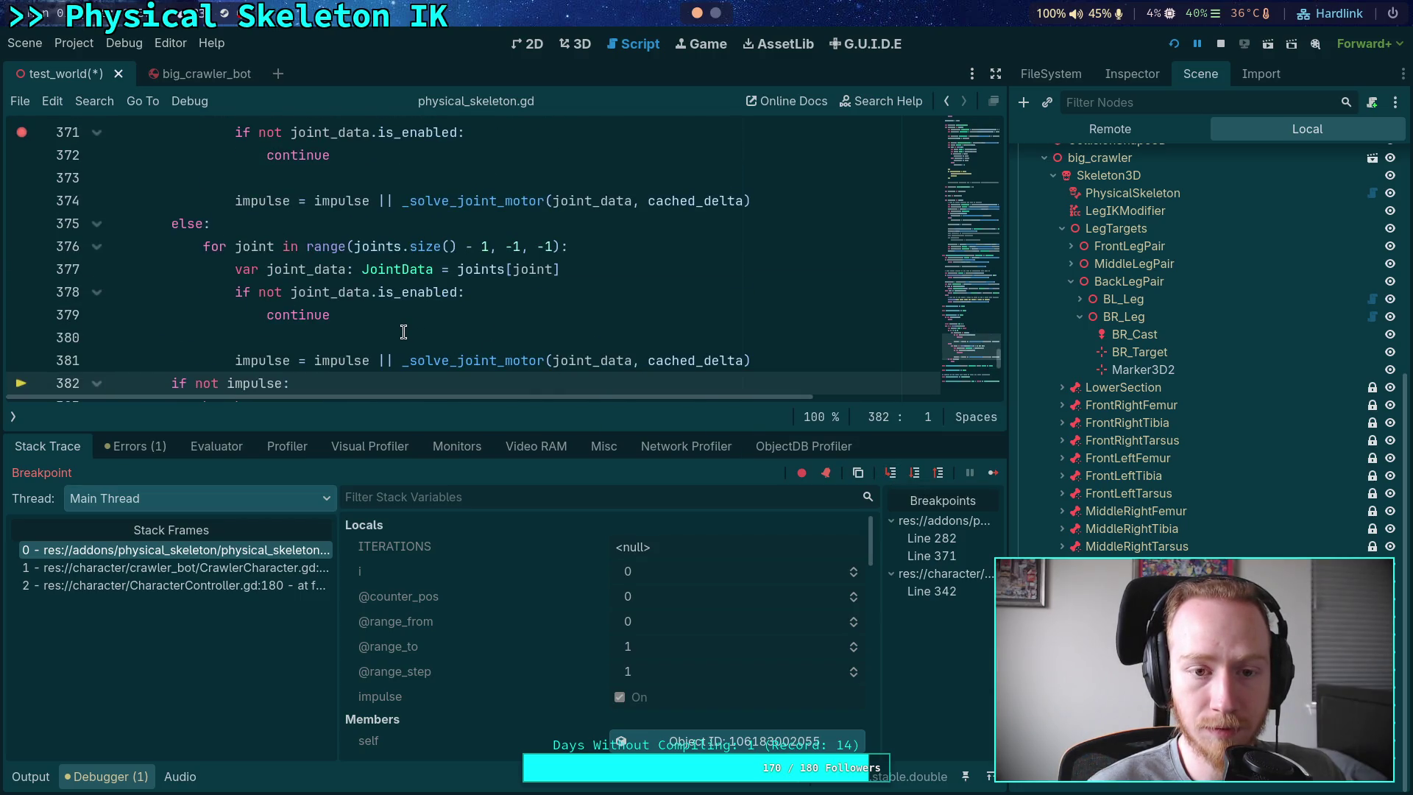
scroll(403, 332, up, 1)
mouse_move(462, 275)
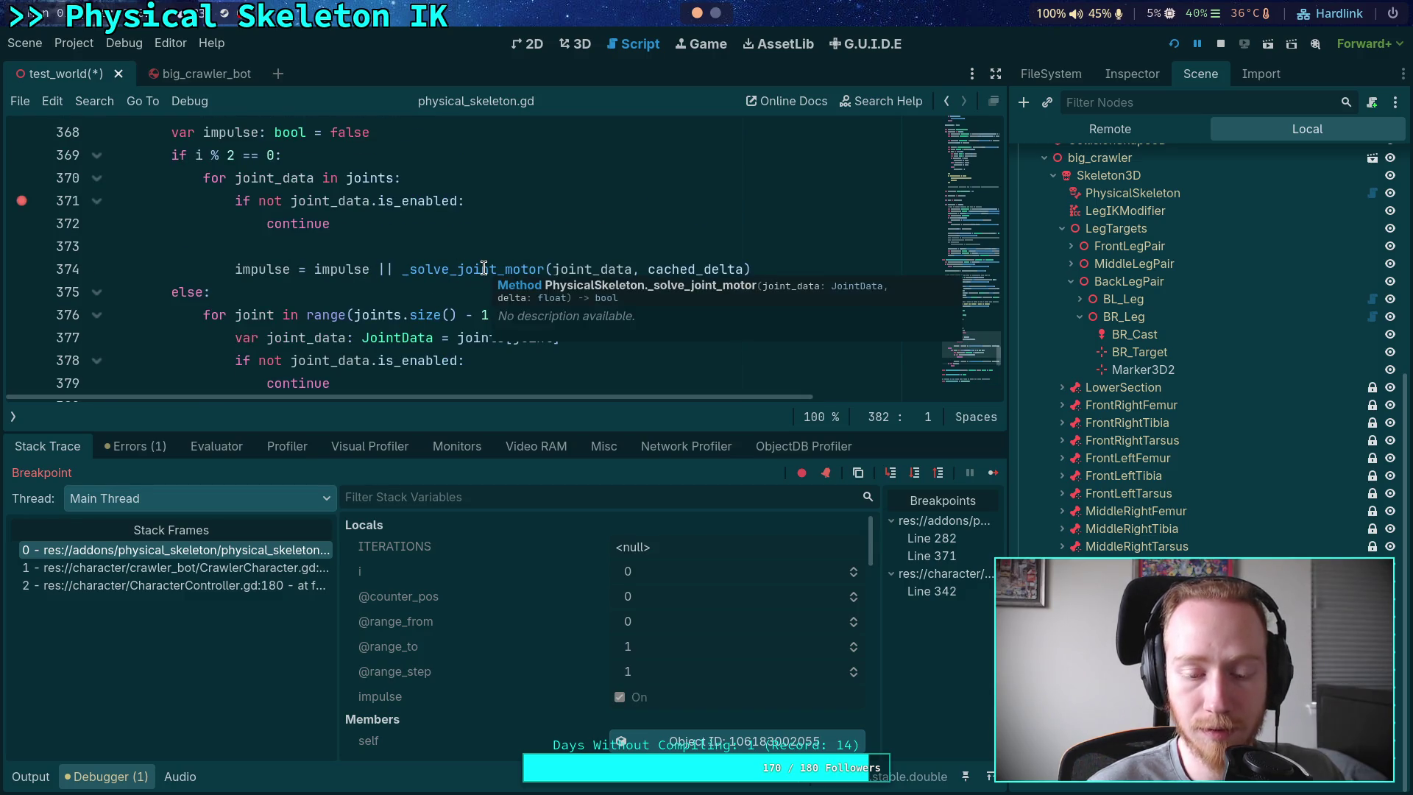
scroll(358, 280, down, 4)
scroll(358, 279, up, 3)
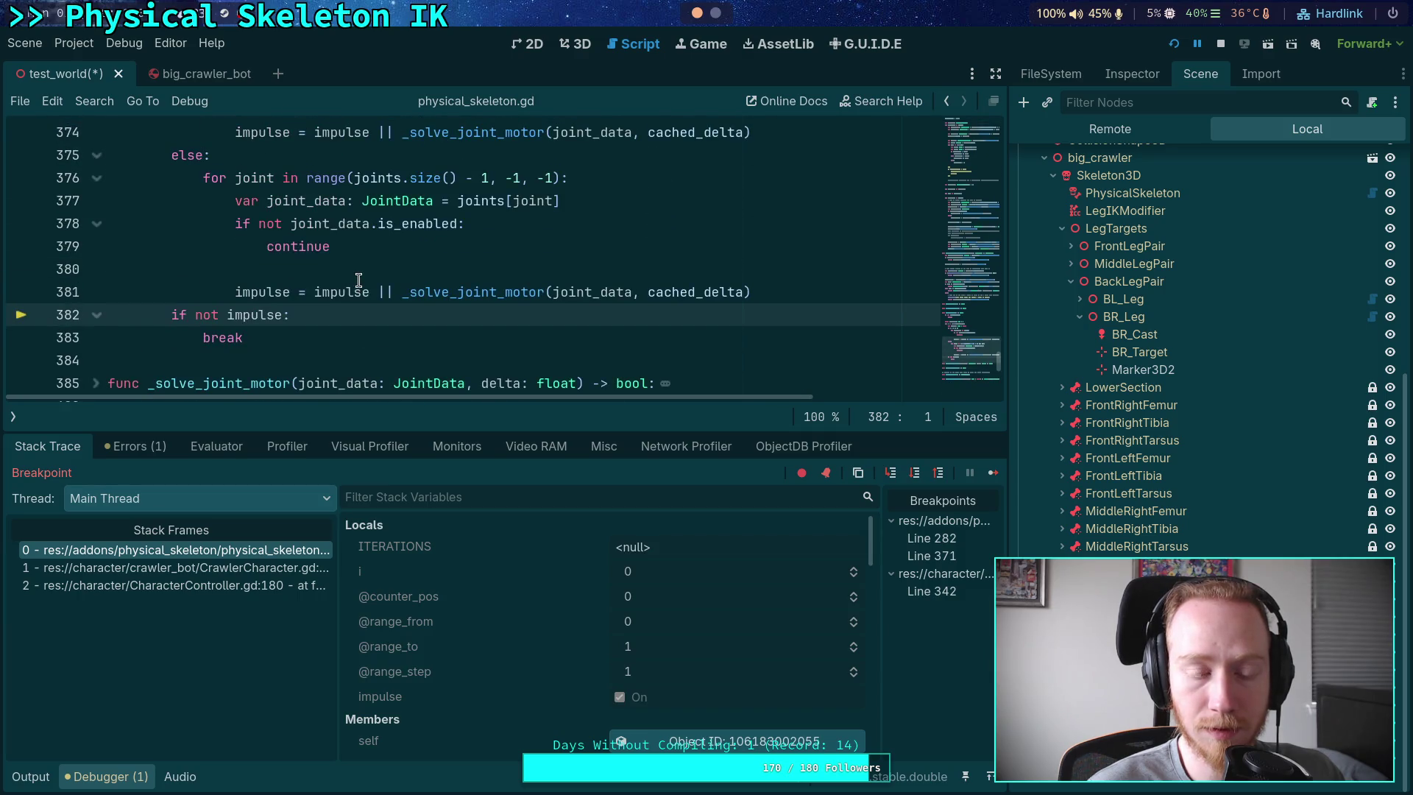
scroll(358, 280, down, 4)
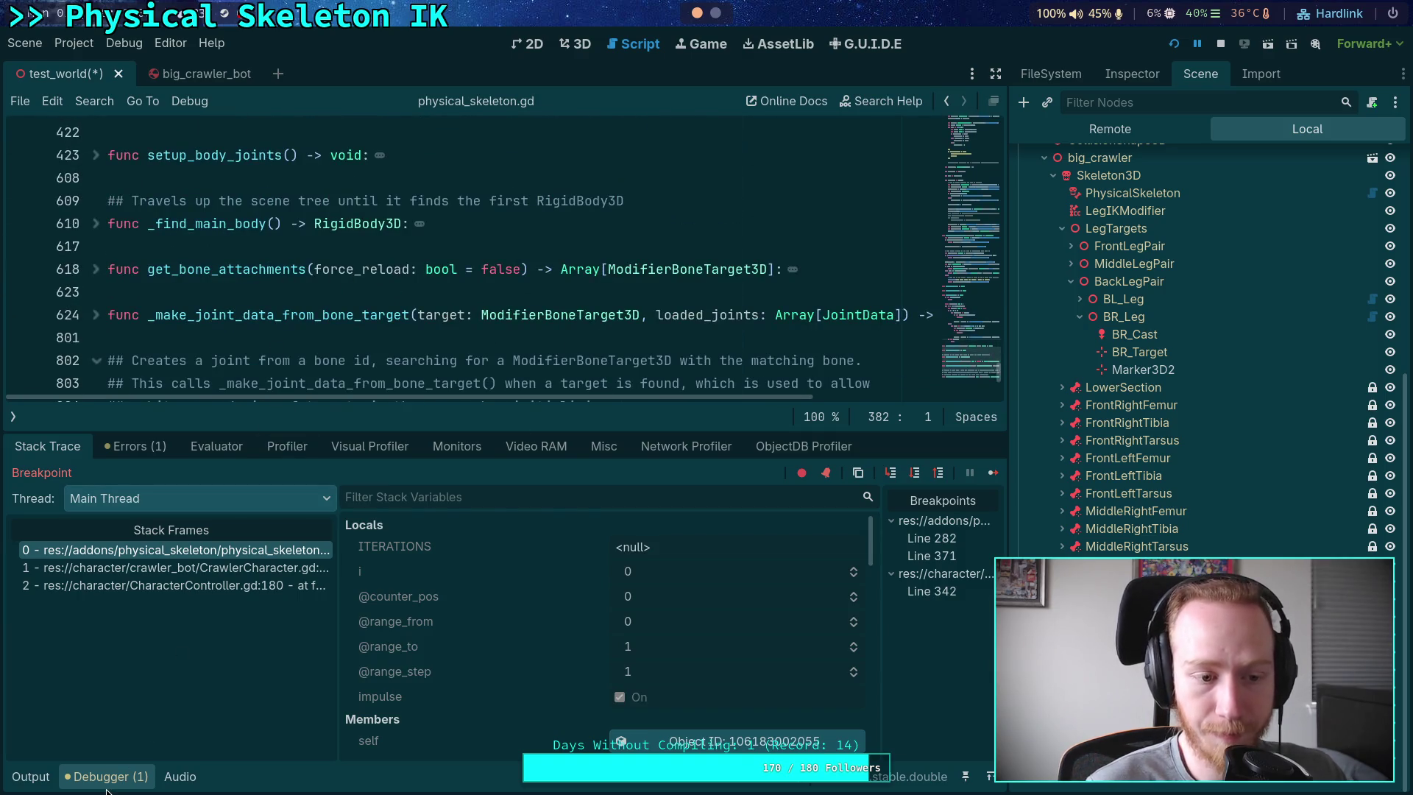
click(110, 776)
Unfold _solve_joint_motor and add a breakpoint on line 399 where velocities are computed
scroll(201, 427, up, 6)
scroll(201, 417, down, 1)
scroll(200, 418, up, 3)
scroll(201, 417, down, 2)
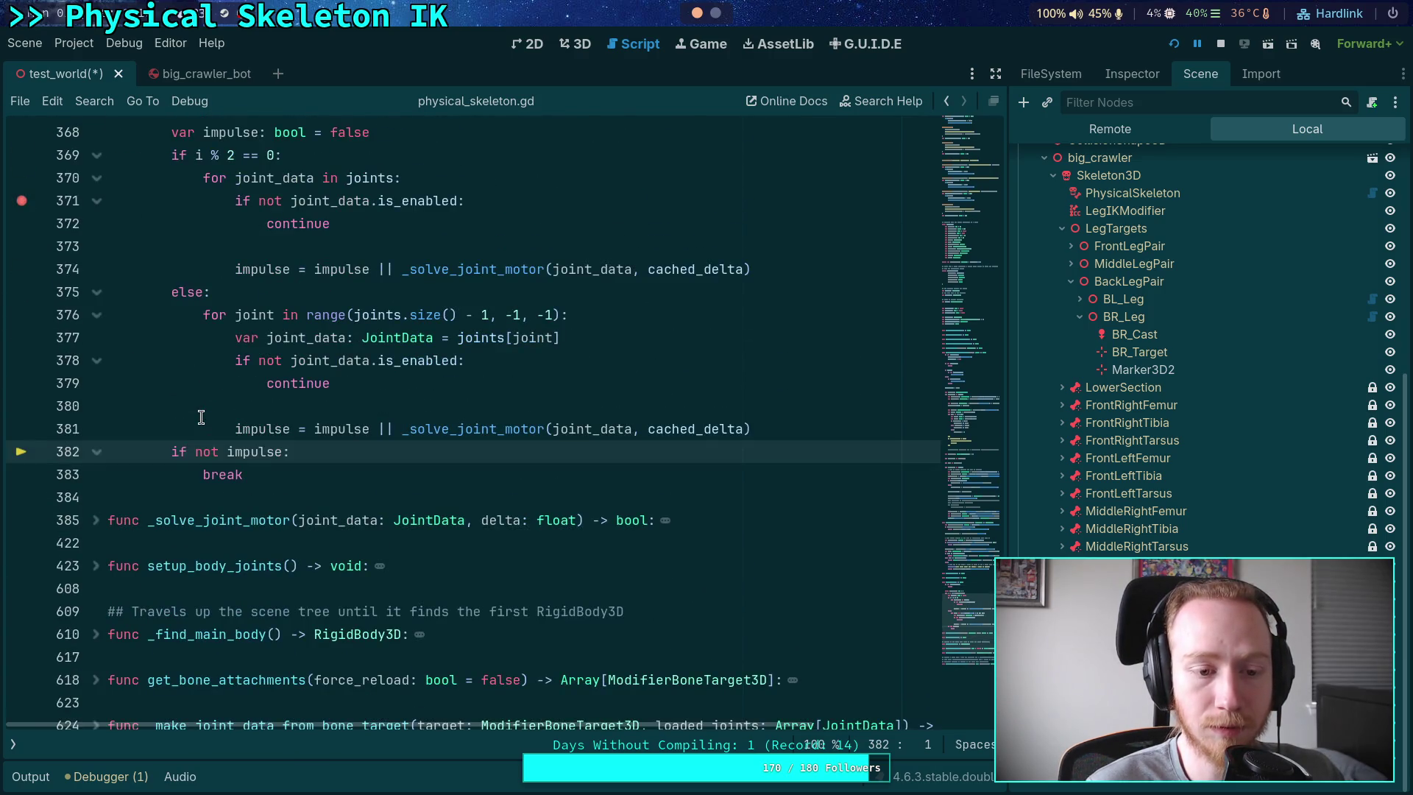
click(97, 521)
scroll(215, 500, down, 4)
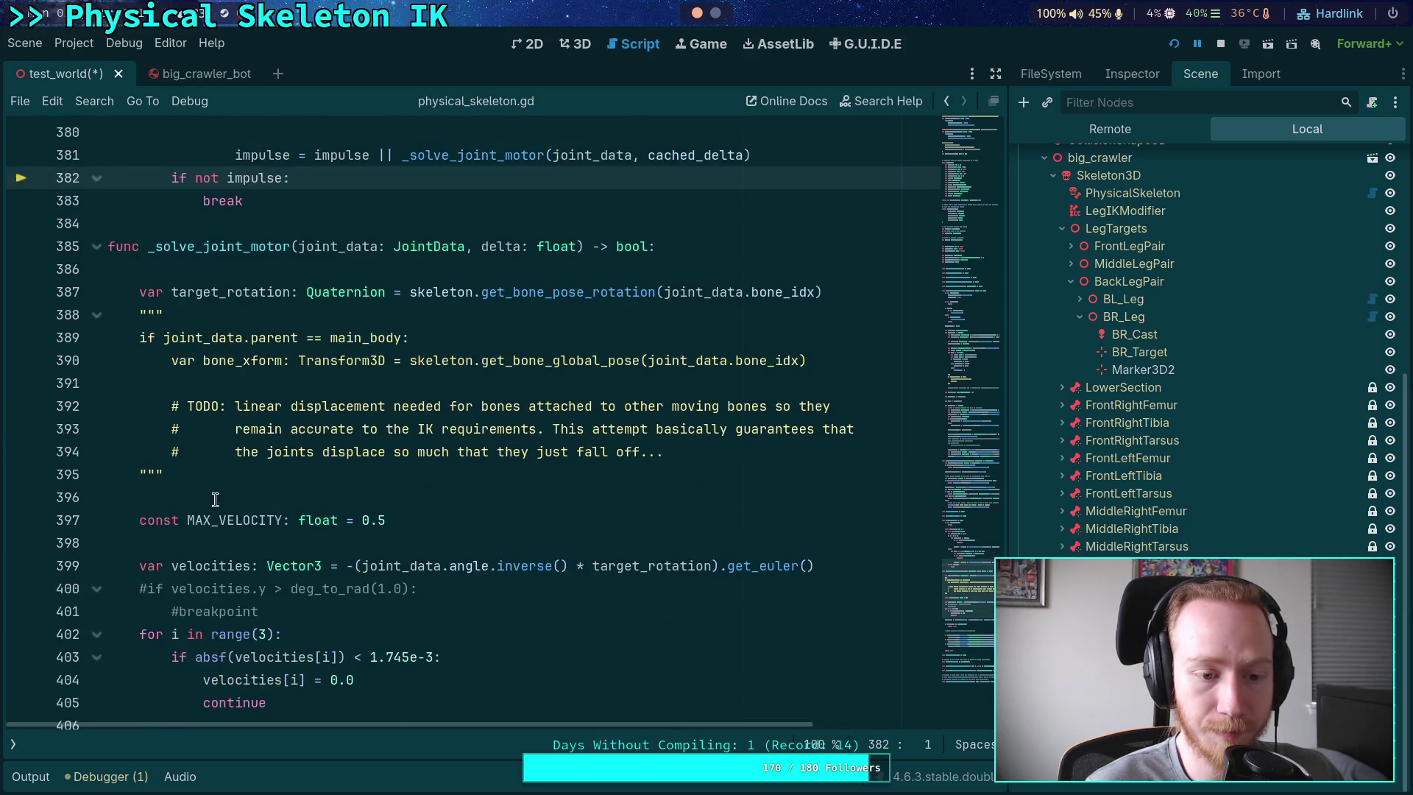
click(29, 569)
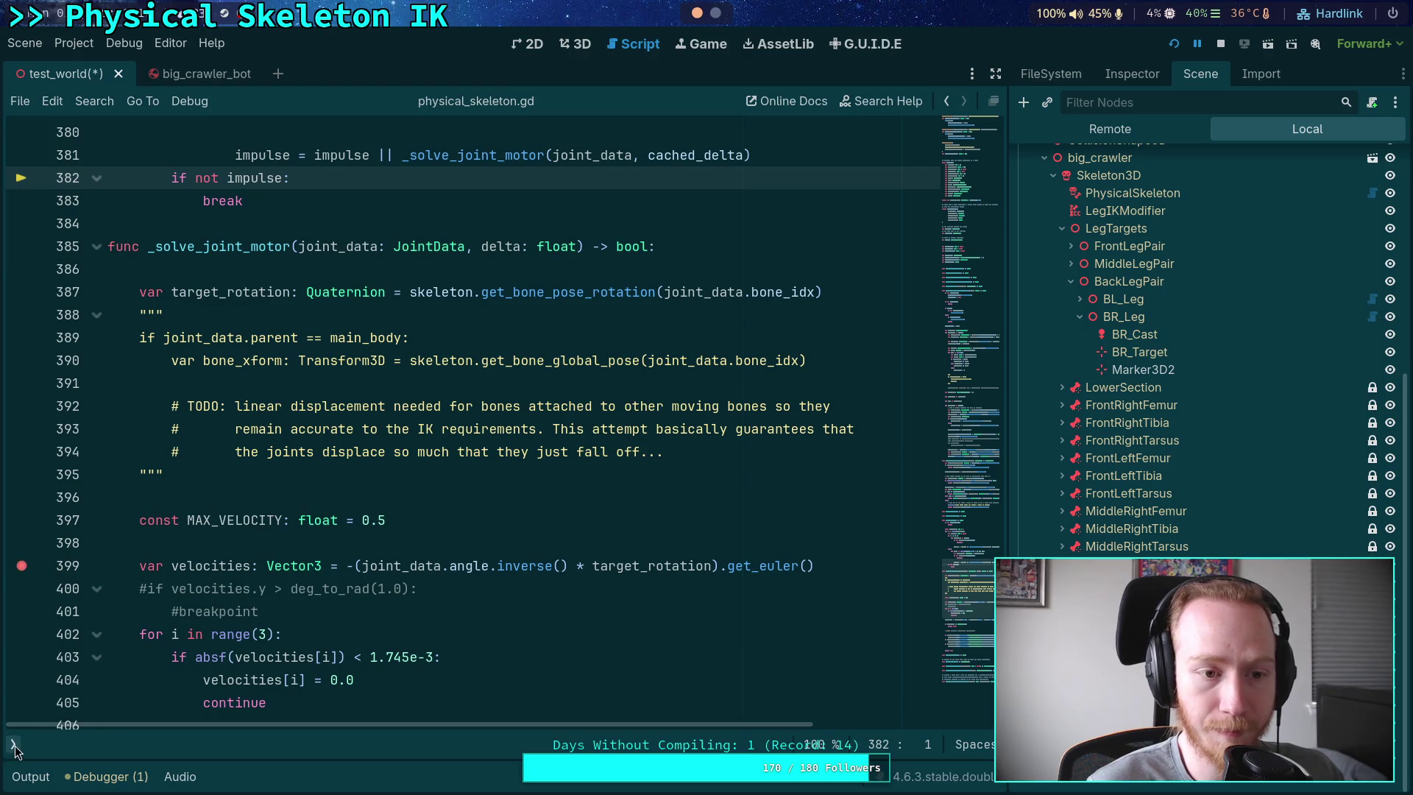
Restore the debugger panel and resume the paused game
click(18, 747)
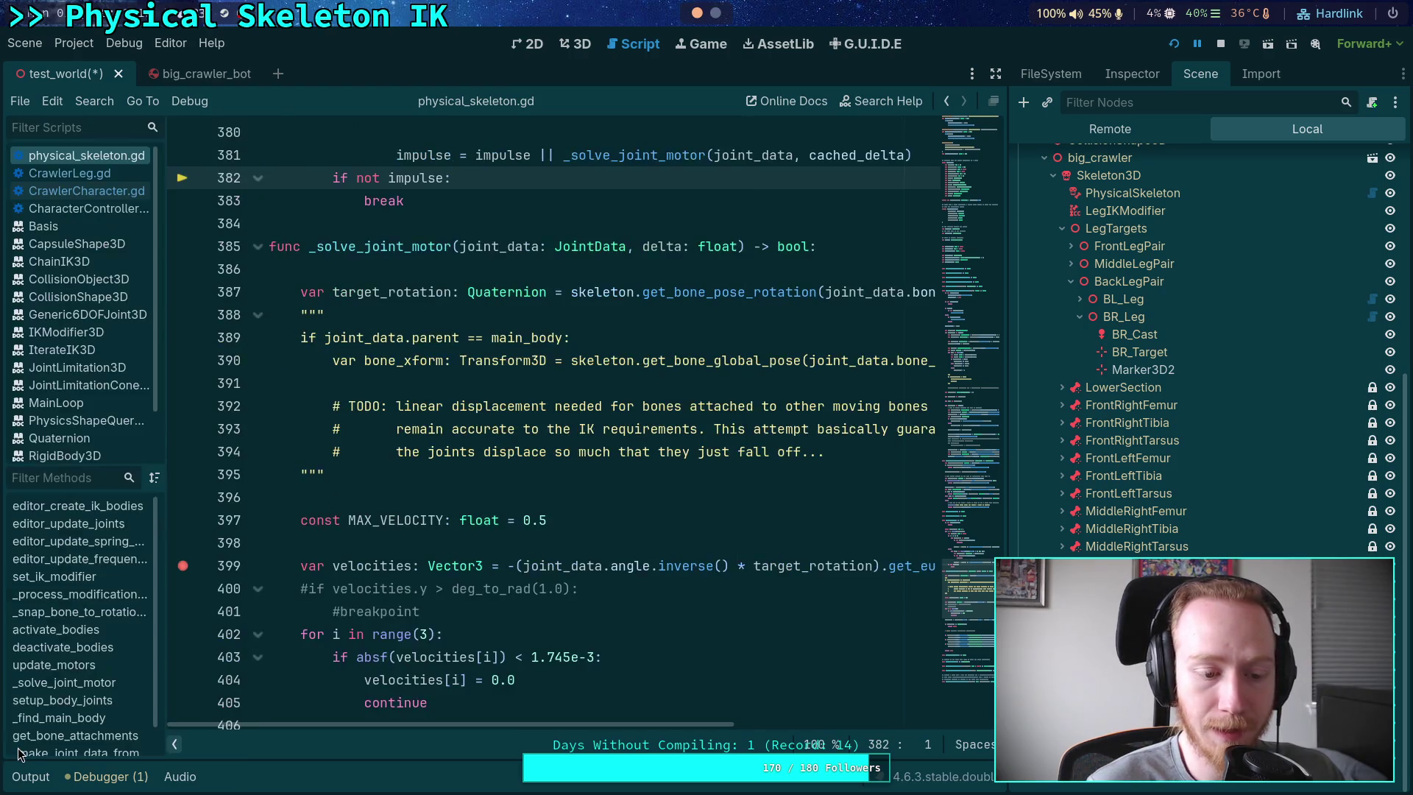
click(13, 743)
click(103, 776)
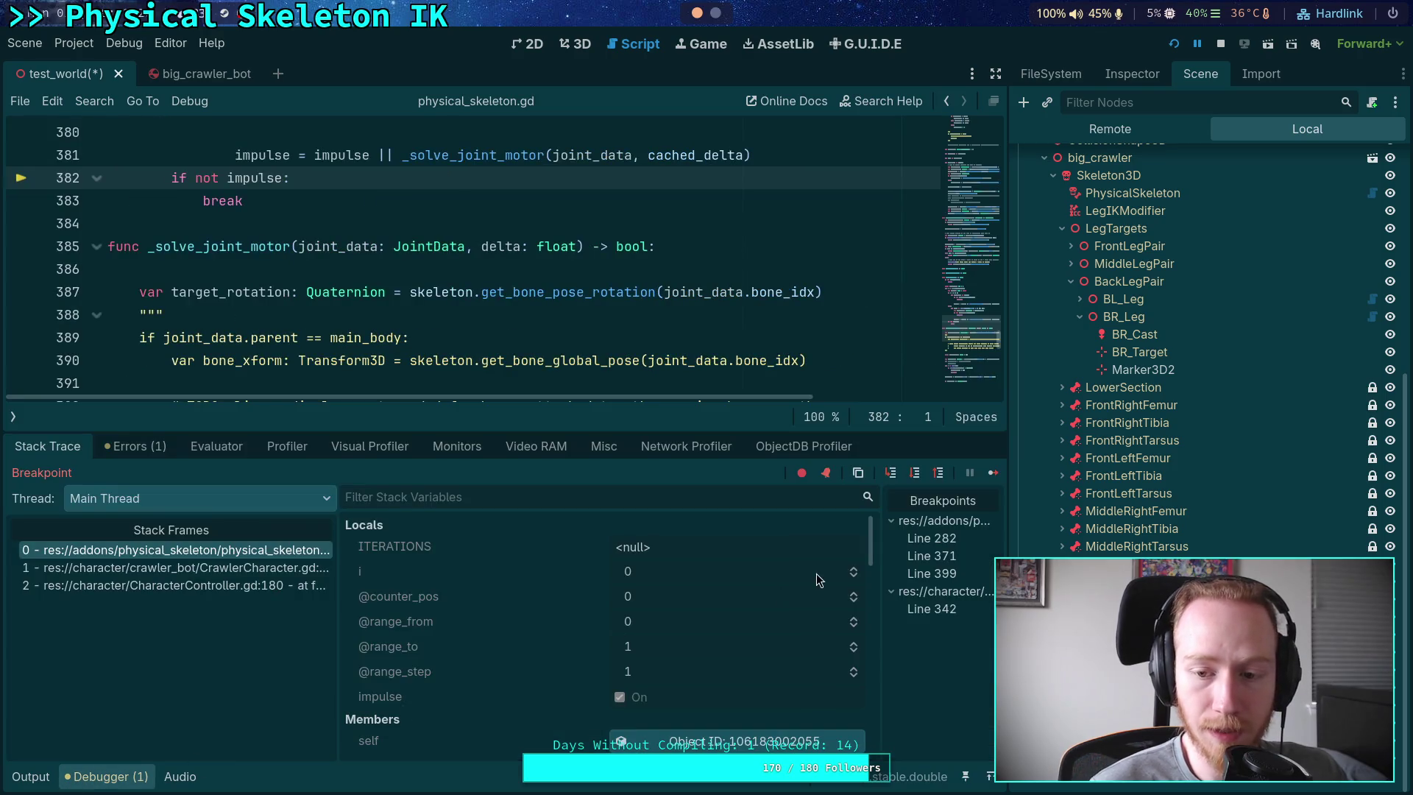
scroll(452, 294, up, 2)
click(451, 292)
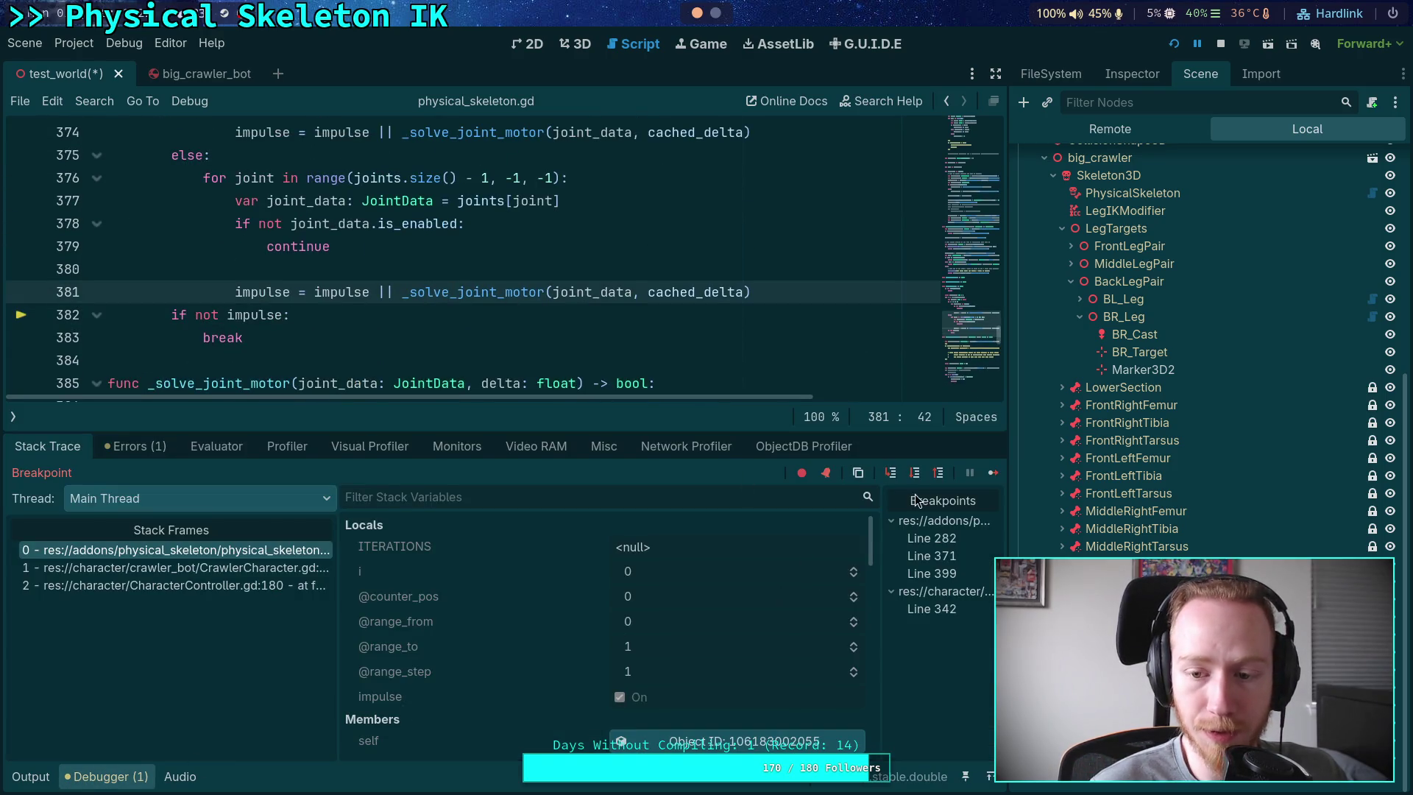
click(992, 475)
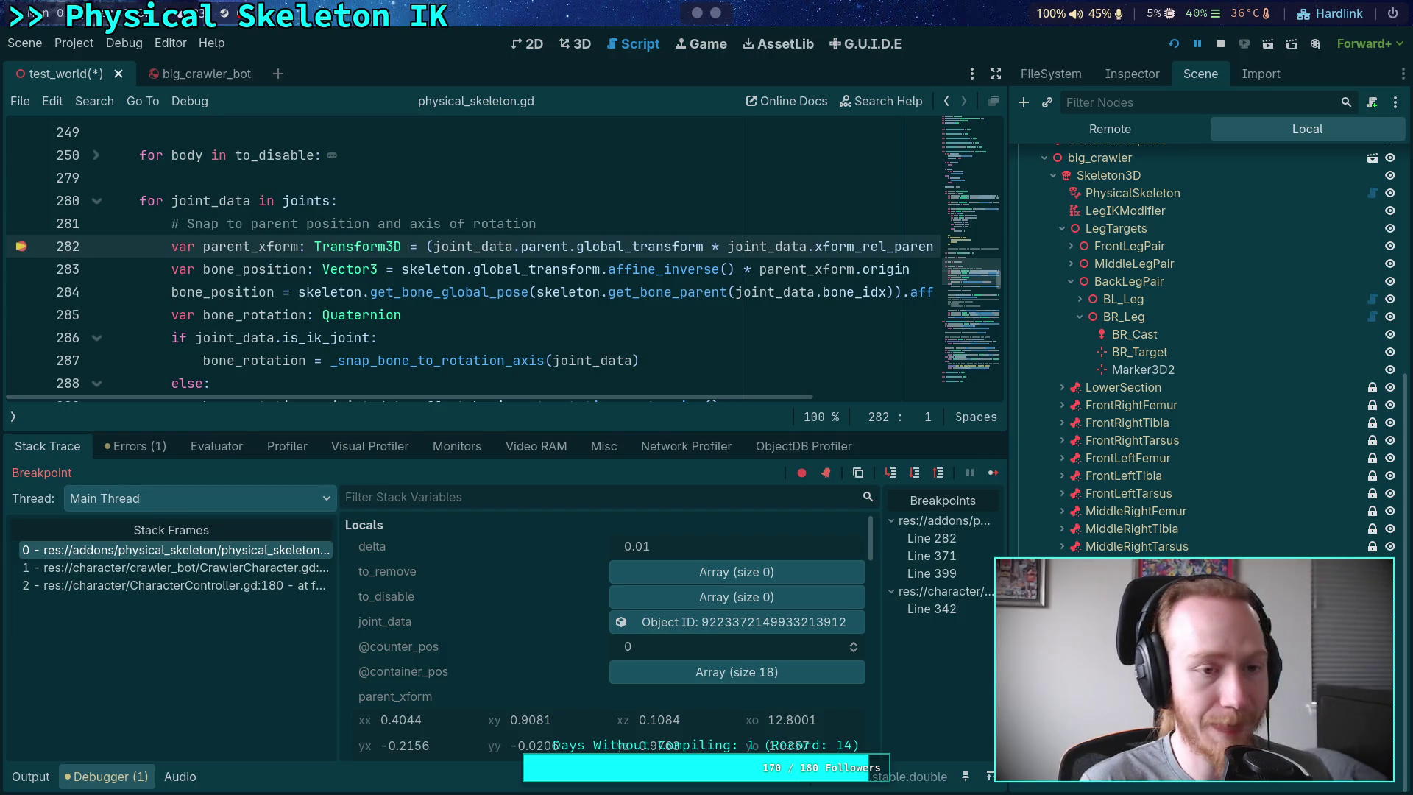
Remove the breakpoints on lines 282 and 342, continuing execution after each
key(F9)
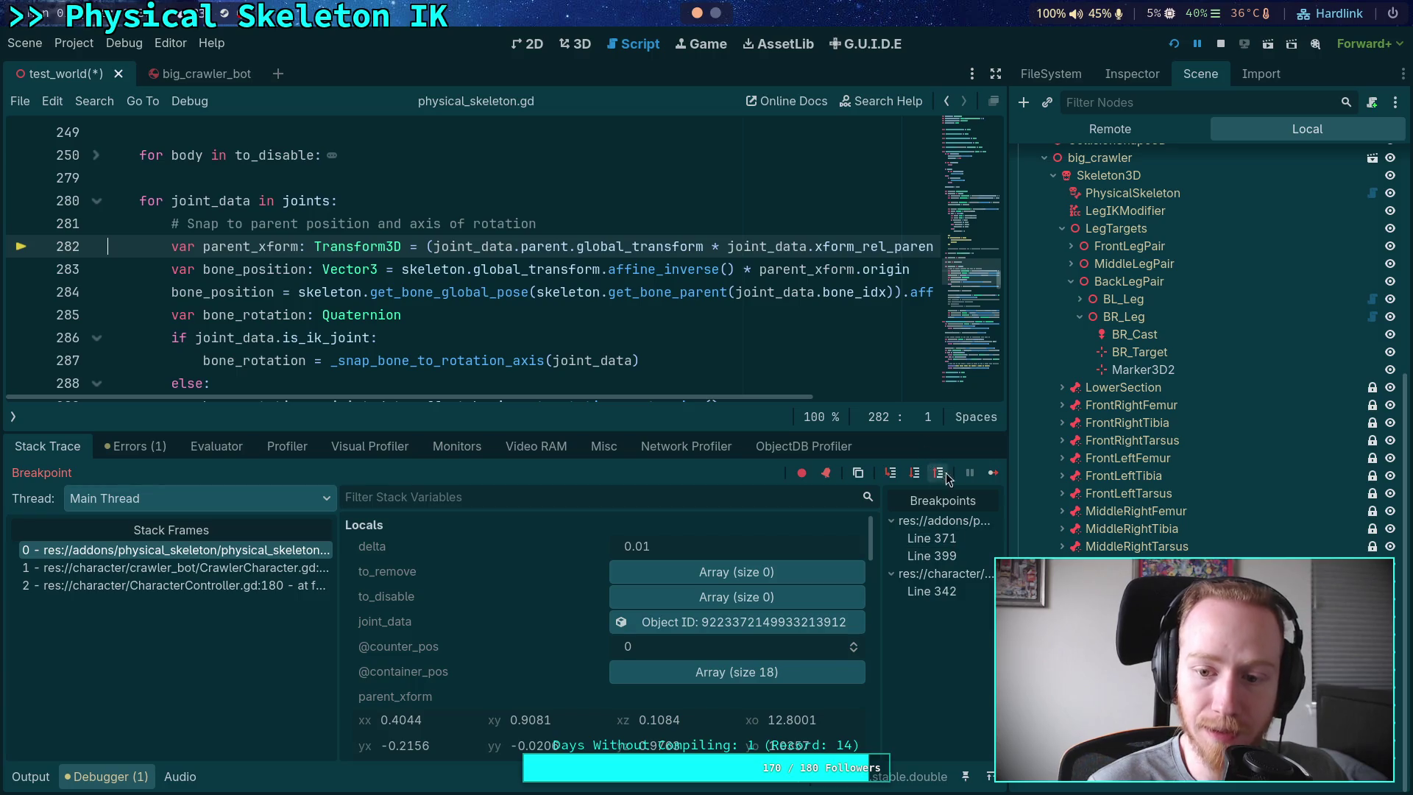
key(F12)
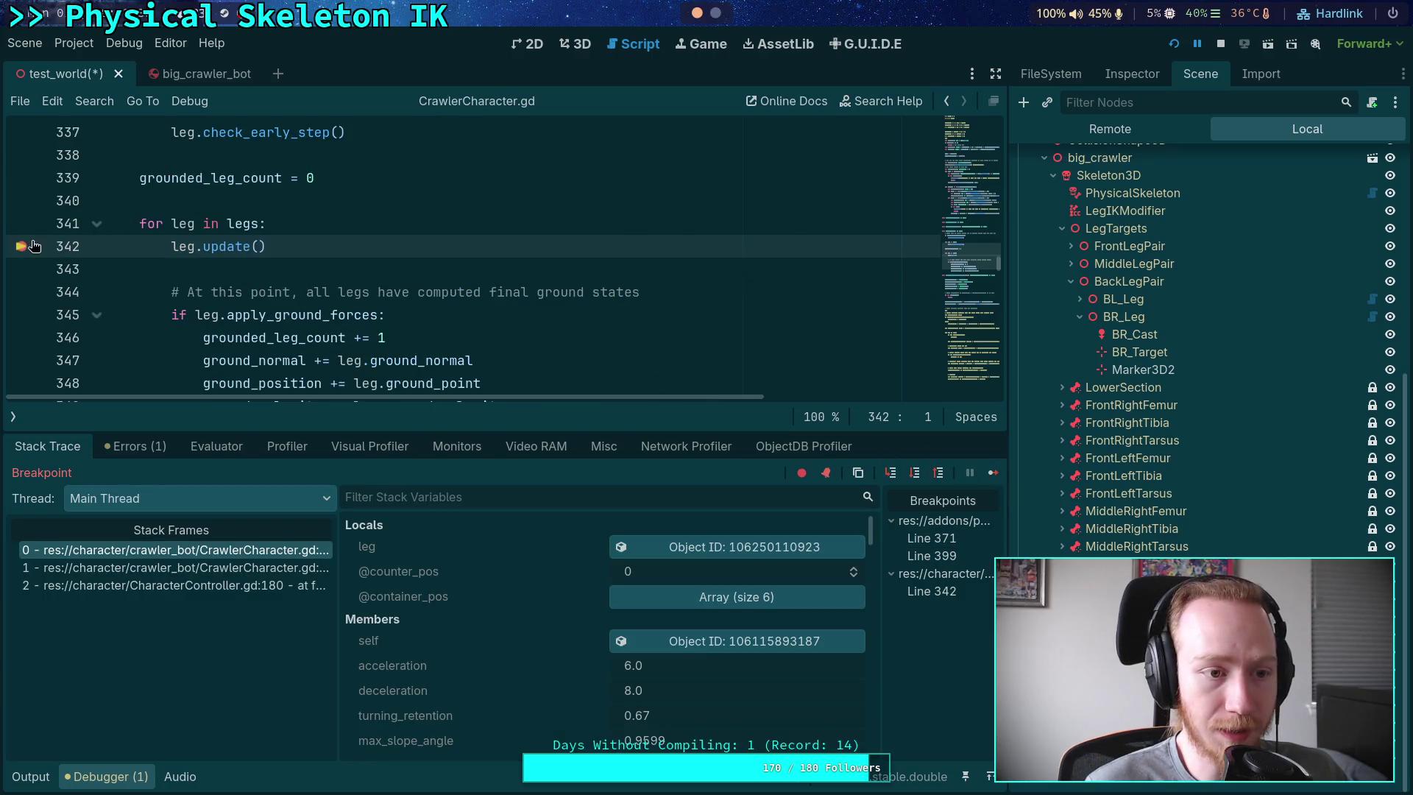
key(F9)
click(992, 472)
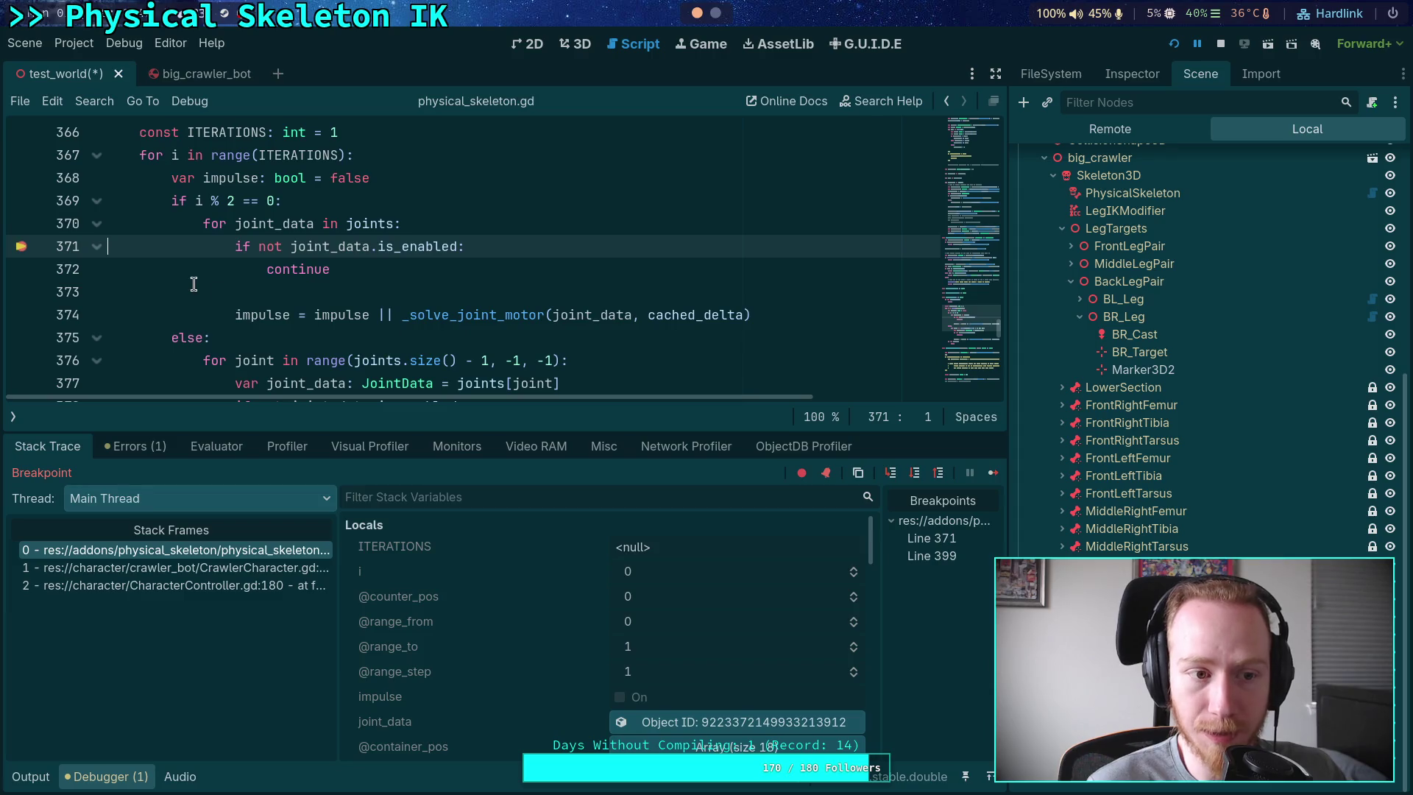
Remove the line 371 breakpoint, continue to line 399, and inspect joint_data's members
click(21, 247)
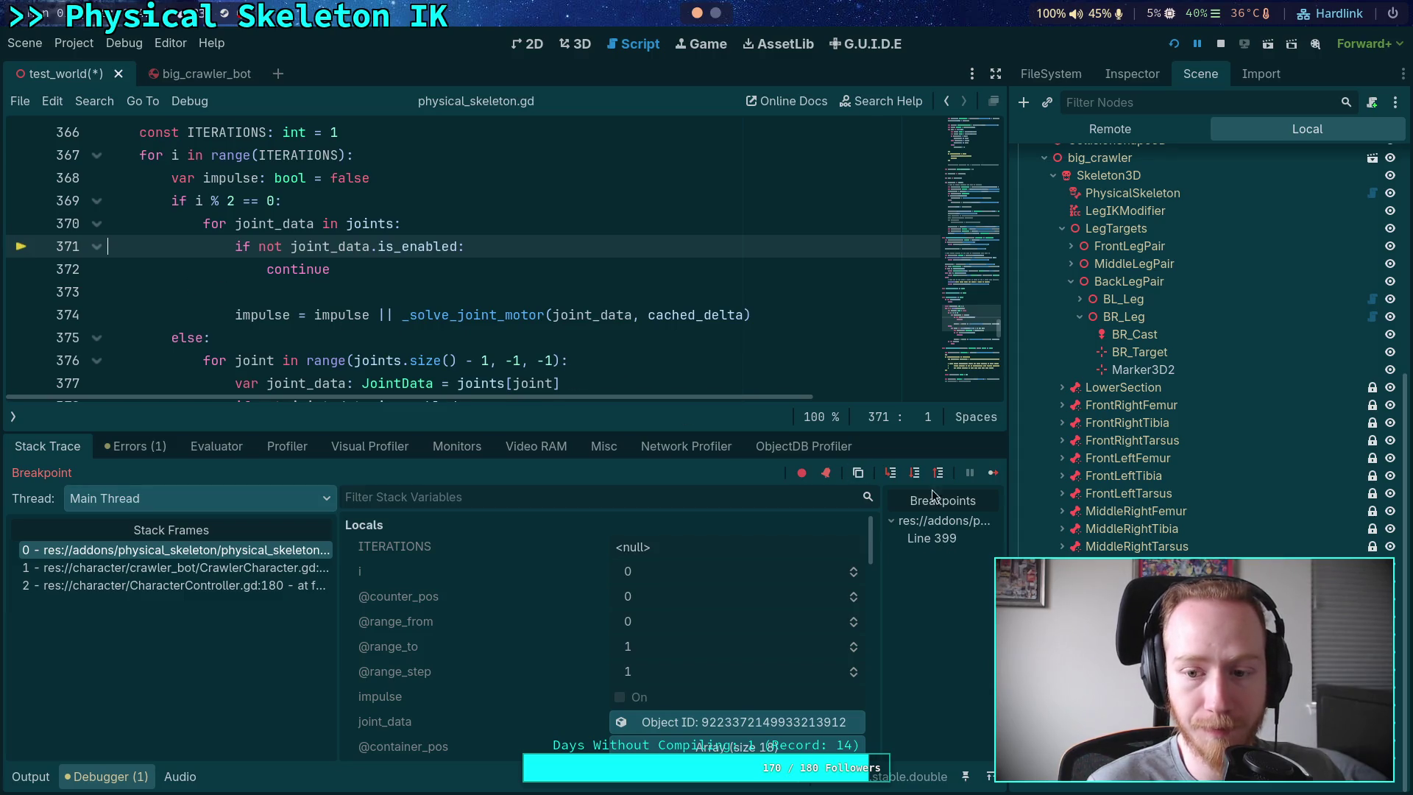
click(992, 473)
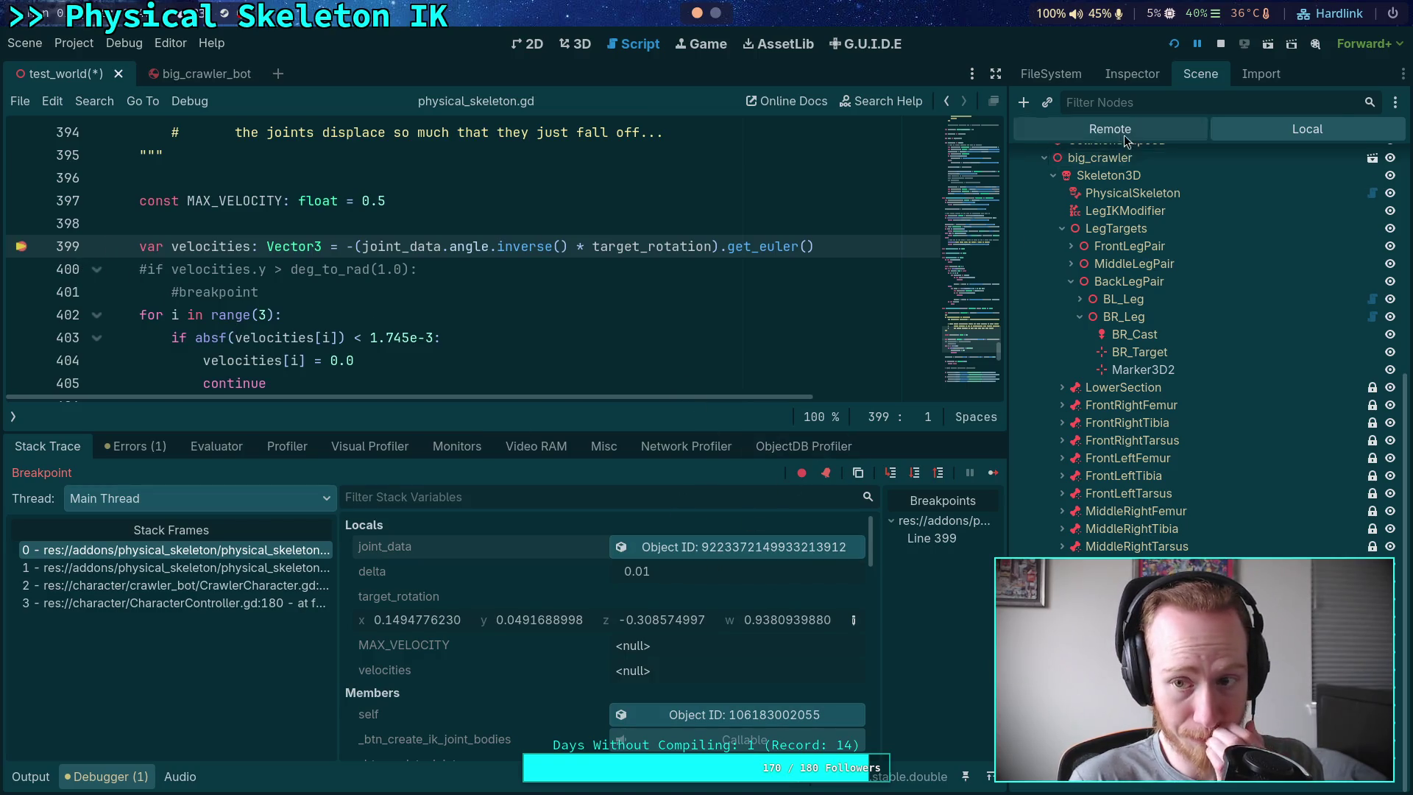
click(1120, 81)
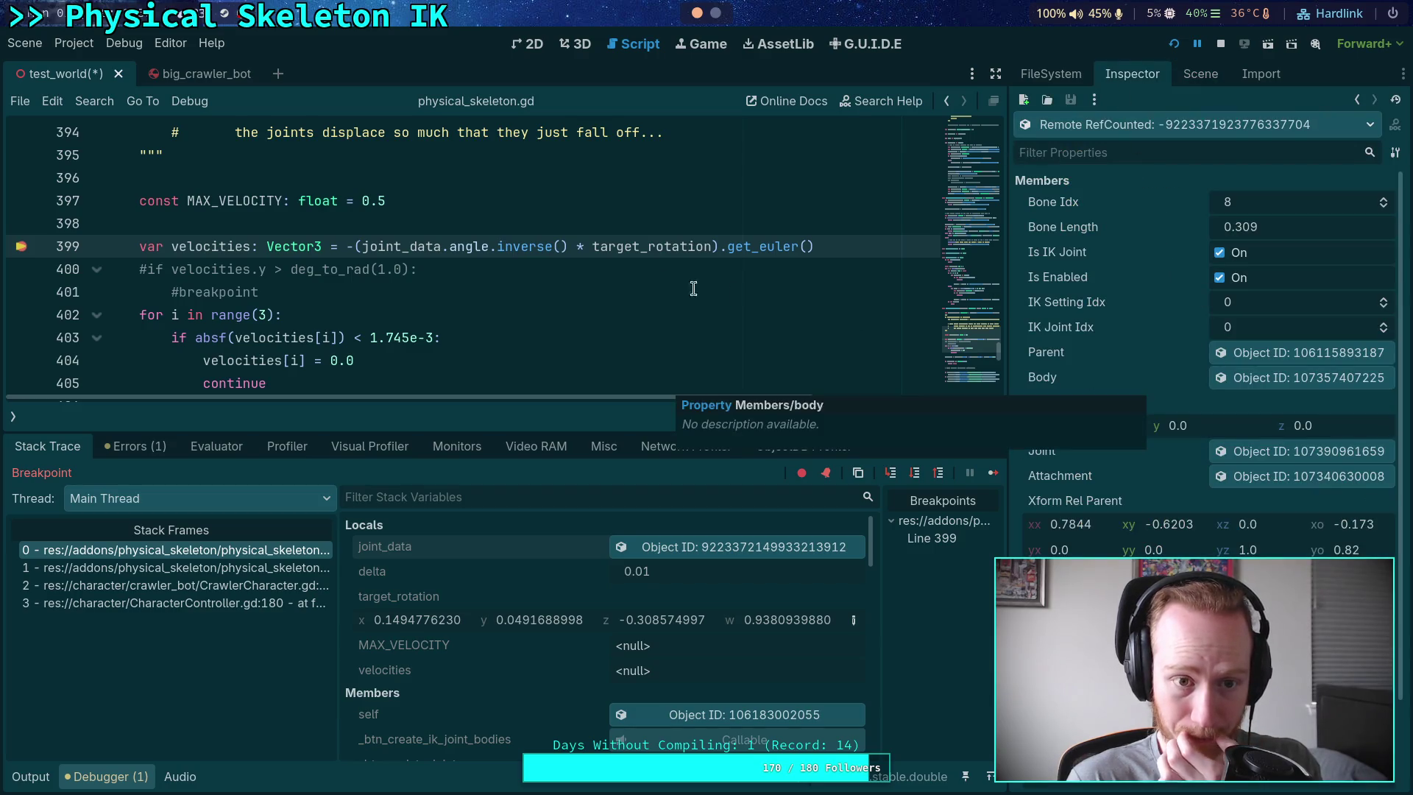
Stop the debug session and hide the debugger panel
scroll(572, 265, up, 3)
scroll(573, 266, up, 3)
scroll(573, 266, up, 2)
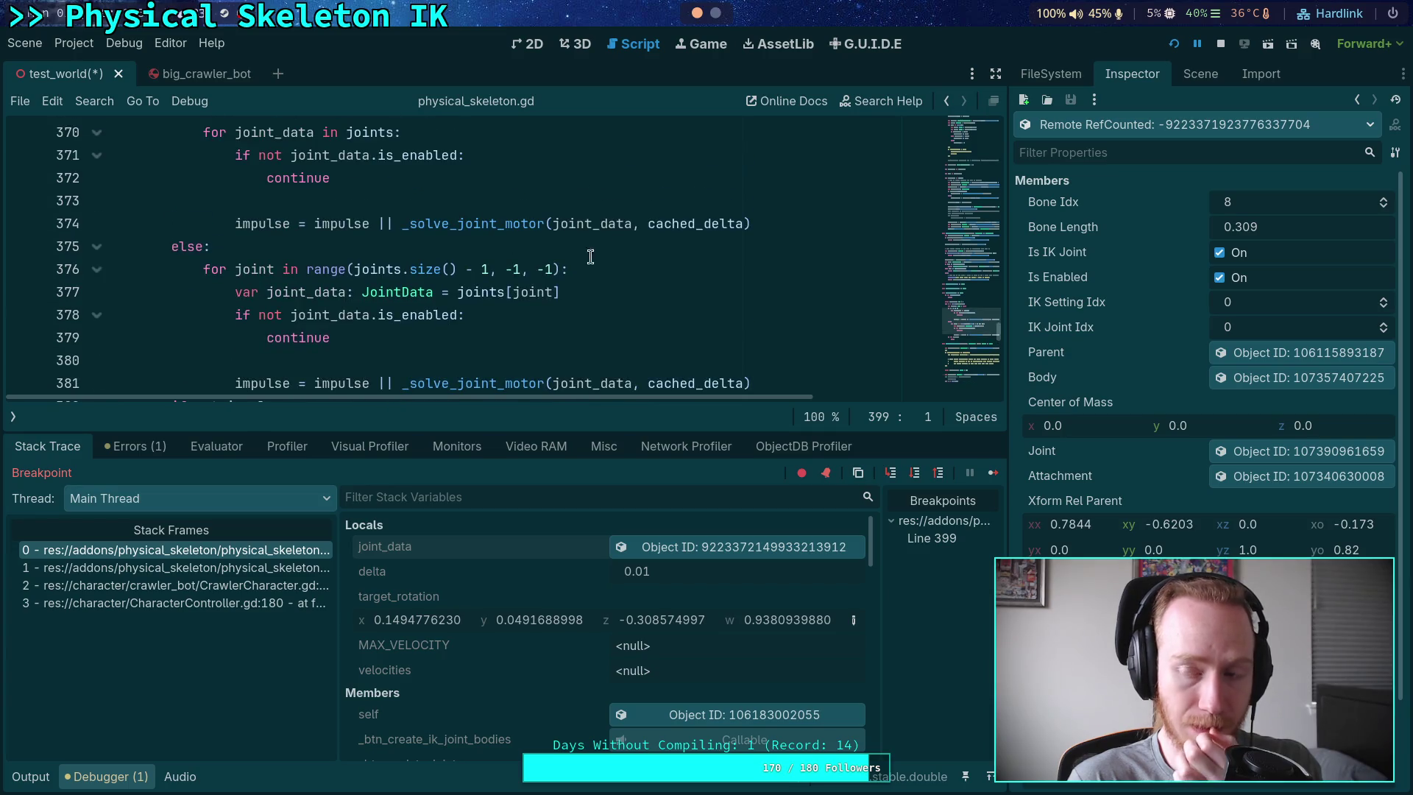
click(1220, 46)
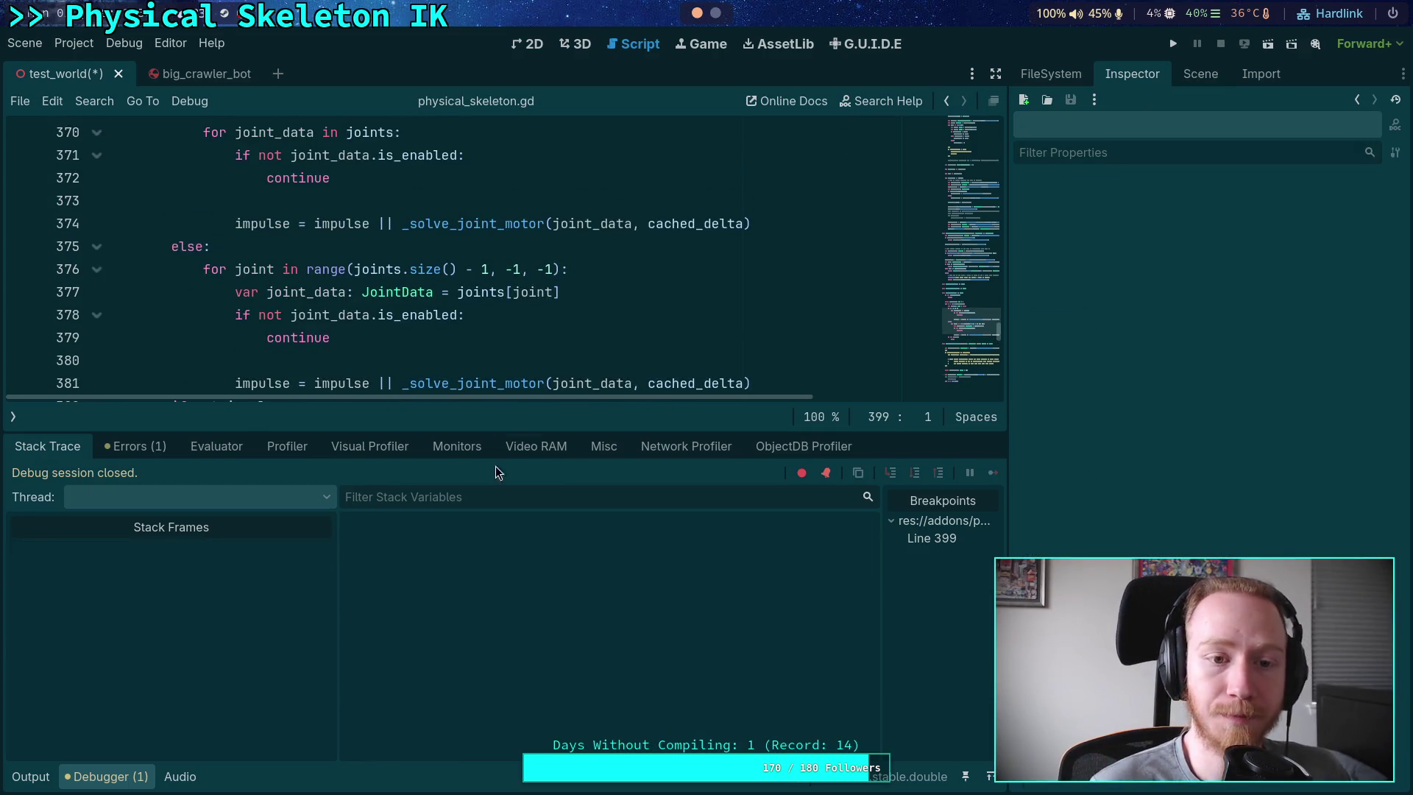
click(117, 774)
scroll(623, 409, up, 2)
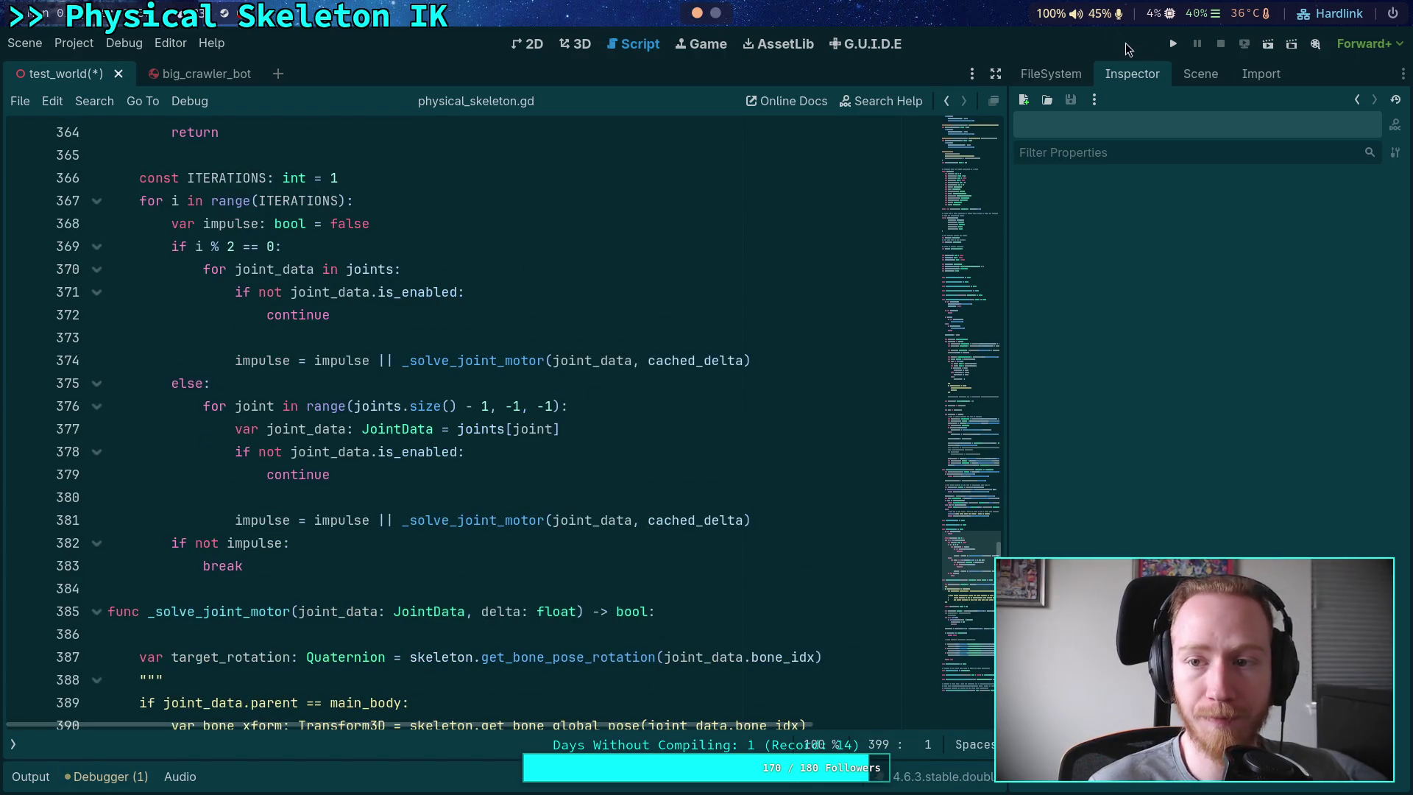
Drop the impulse OR prefix on line 374 and declare var applied_impulse: bool above it
drag(402, 360, 314, 360)
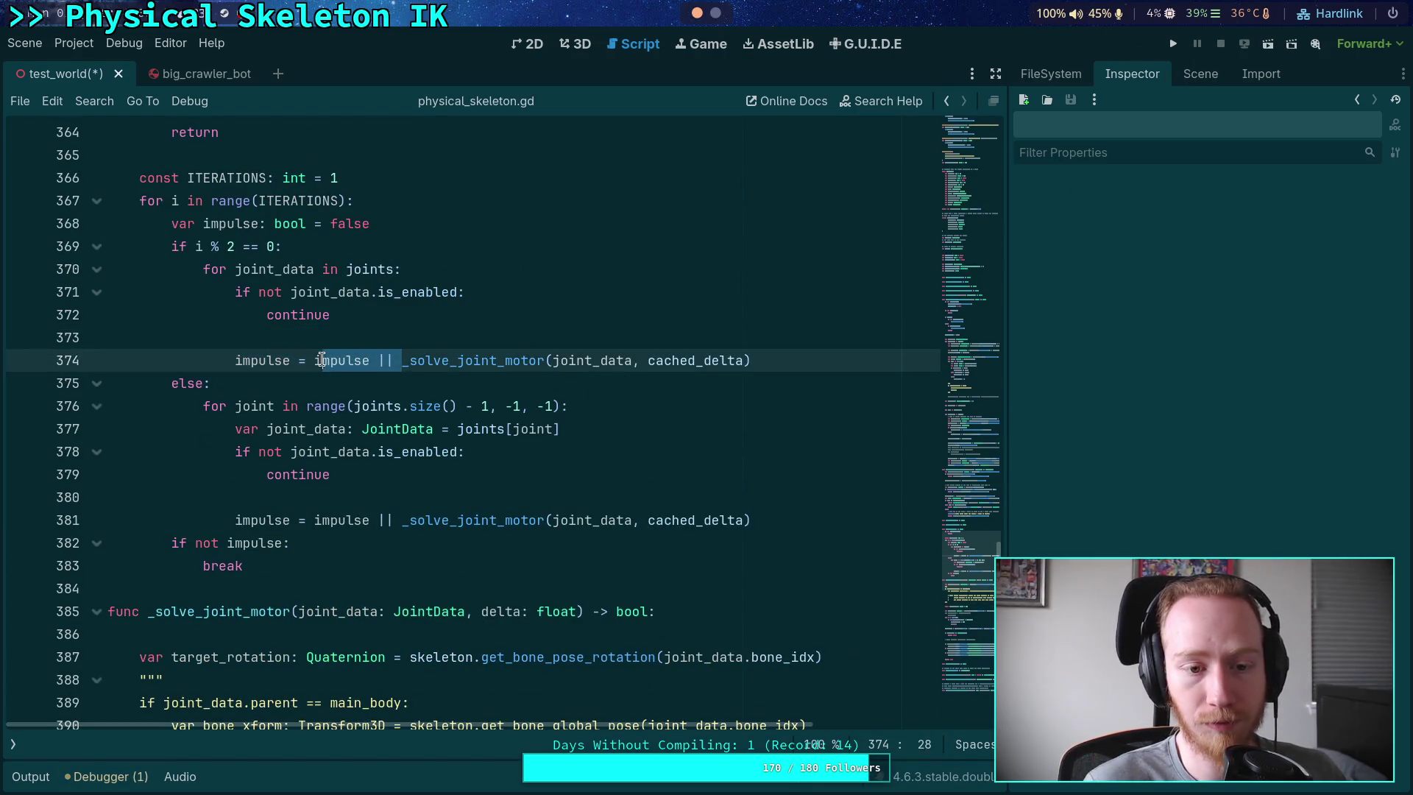
key(BackSpace)
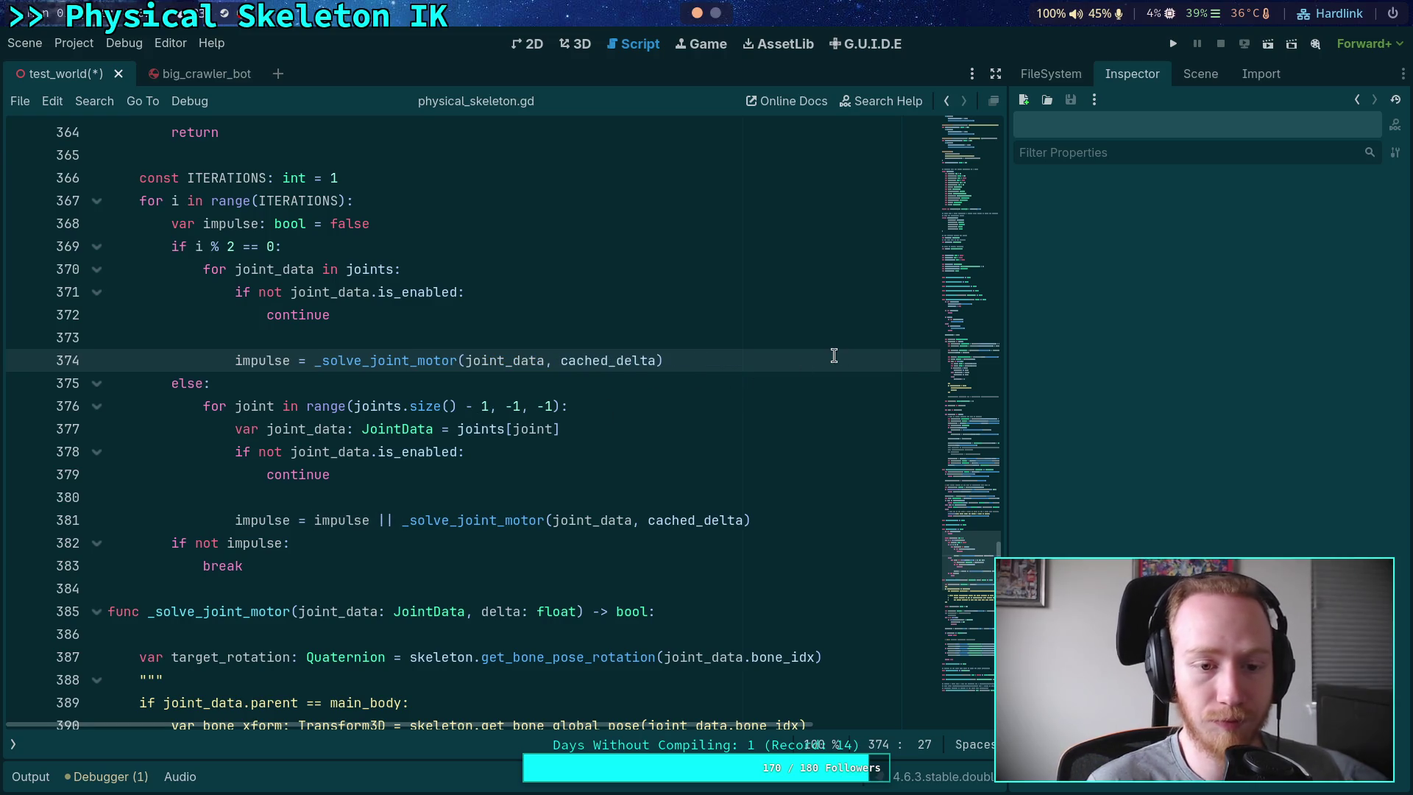
key(ctrl+shift+Return)
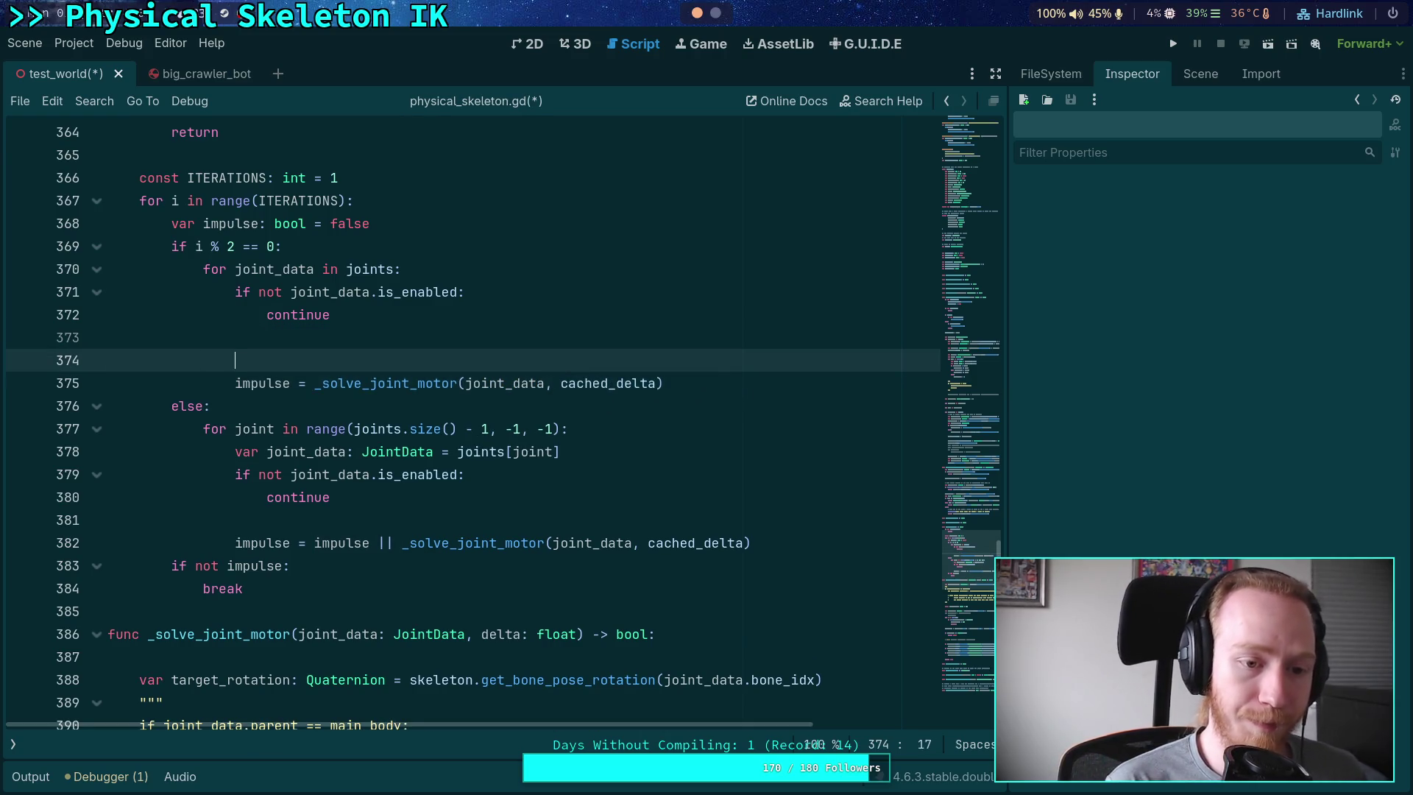
text(var a)
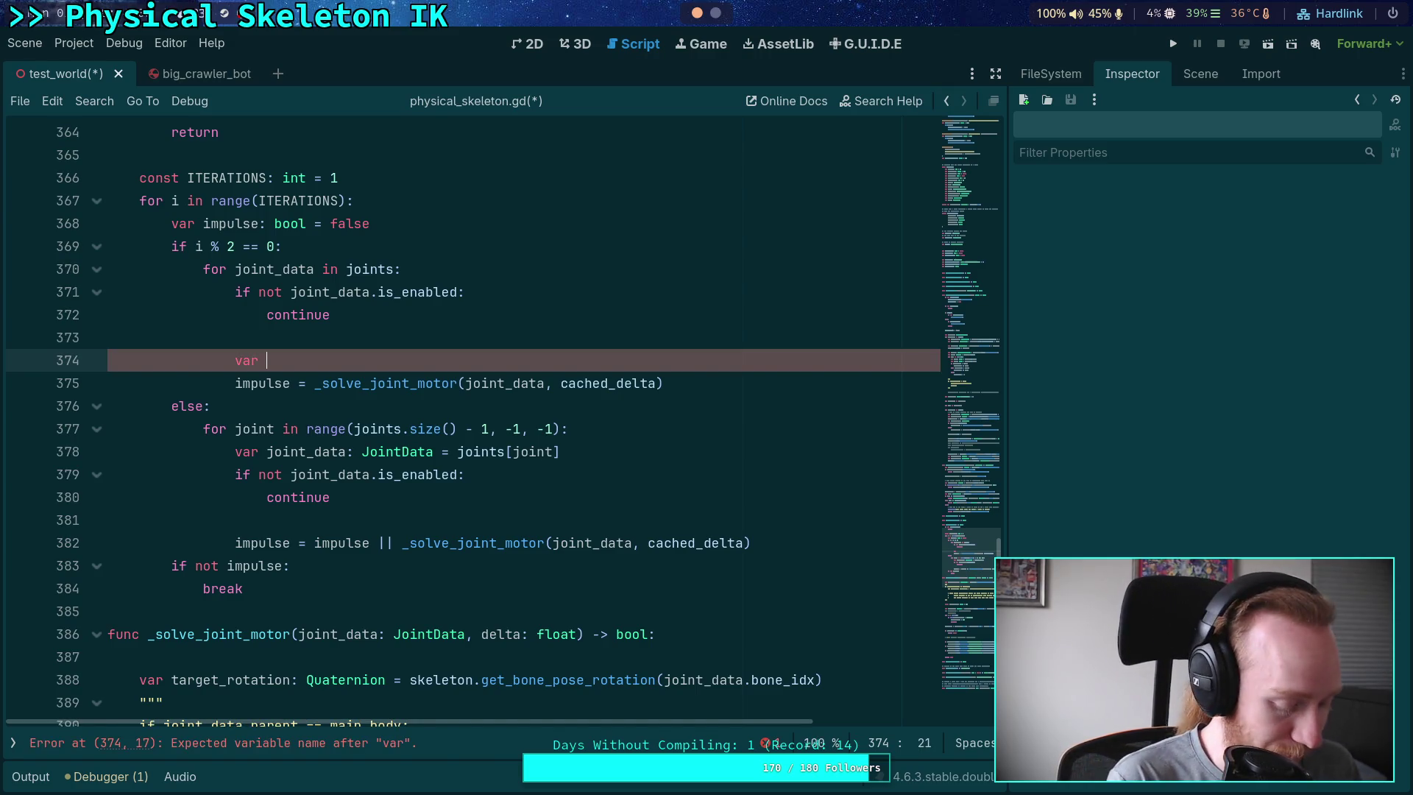
text(pplied_impulse: )
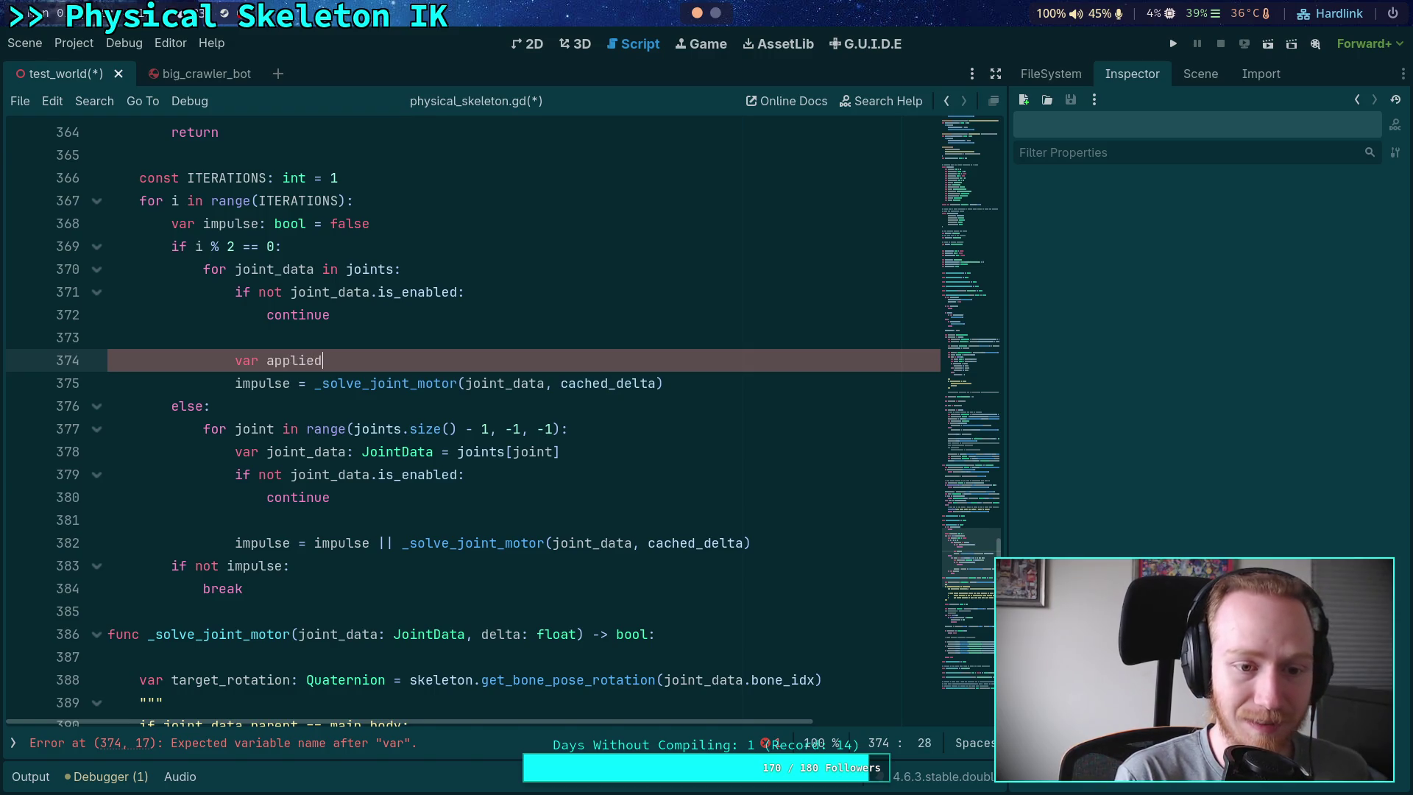
text(boo)
key(ctrl+space)
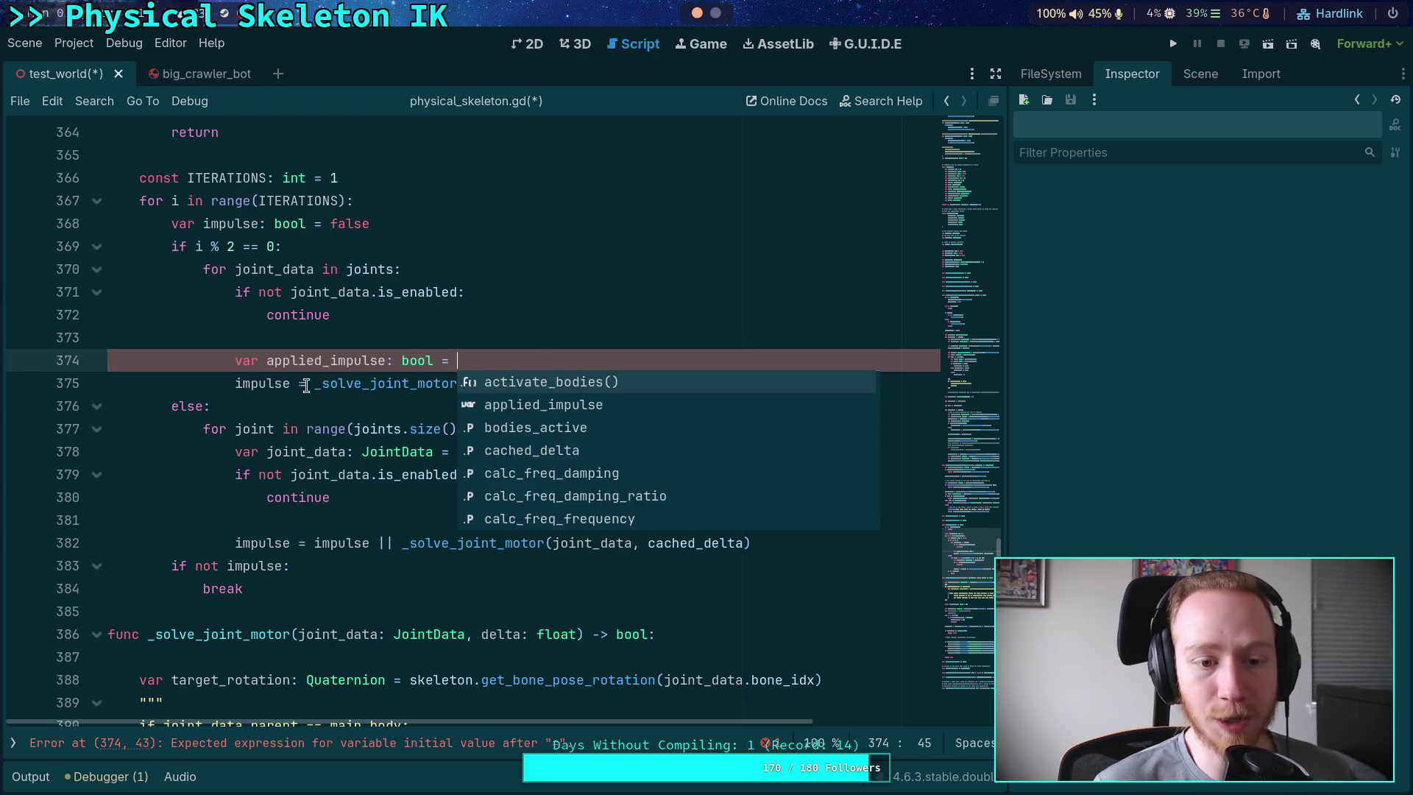
key(Escape)
Assign the _solve_joint_motor call to applied_impulse, then set impulse = impulse || applied_impulse
drag(663, 383, 315, 382)
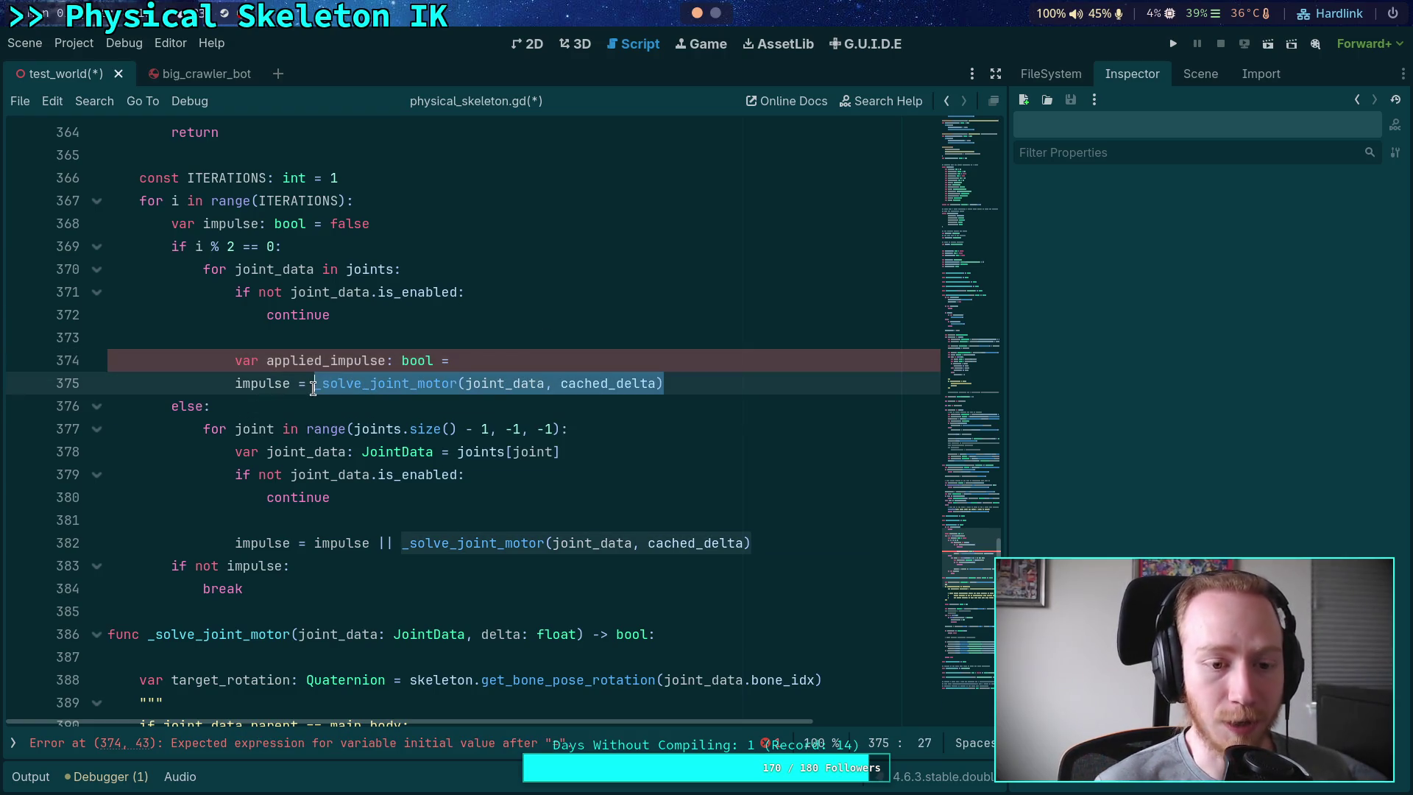
key(ctrl+x)
click(508, 359)
key(ctrl+v)
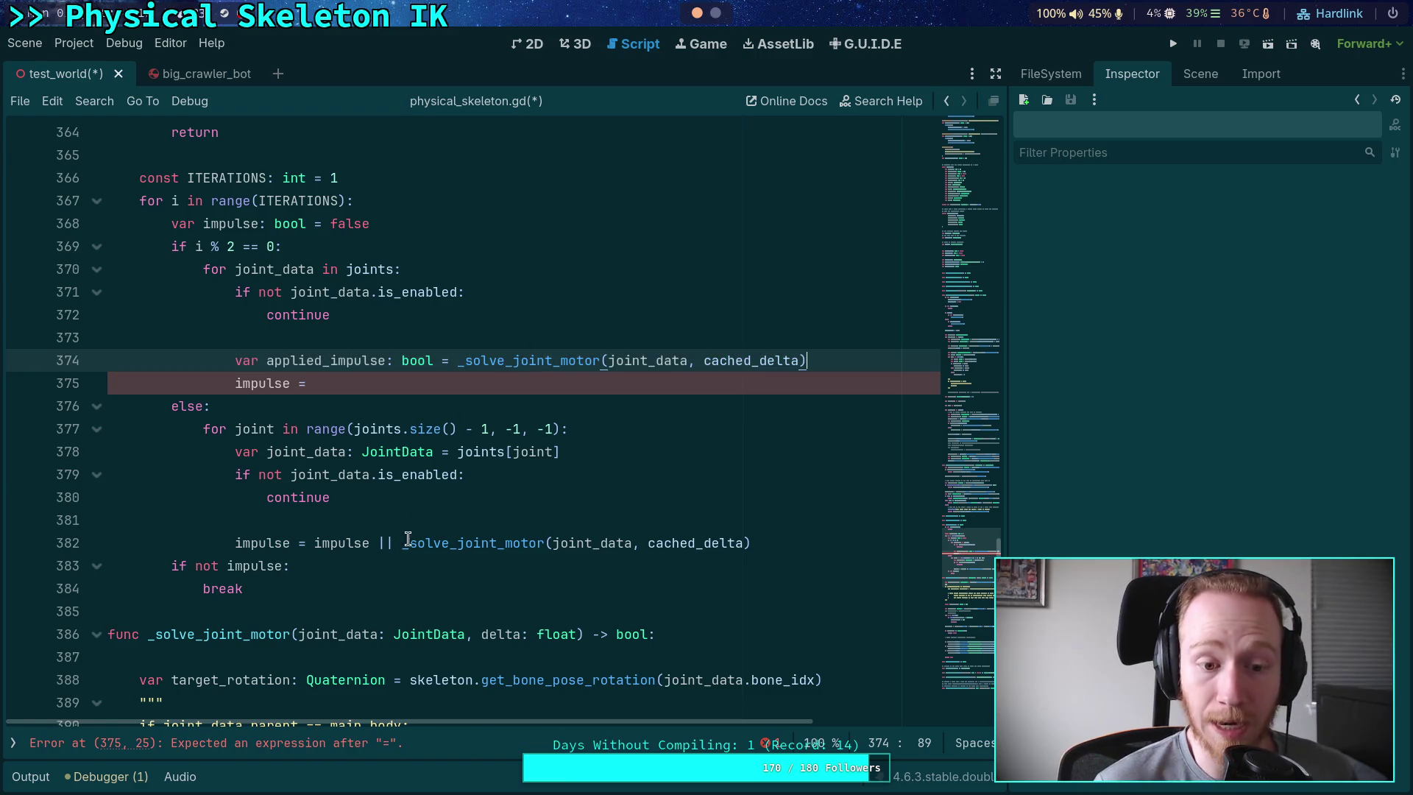
click(379, 519)
click(424, 381)
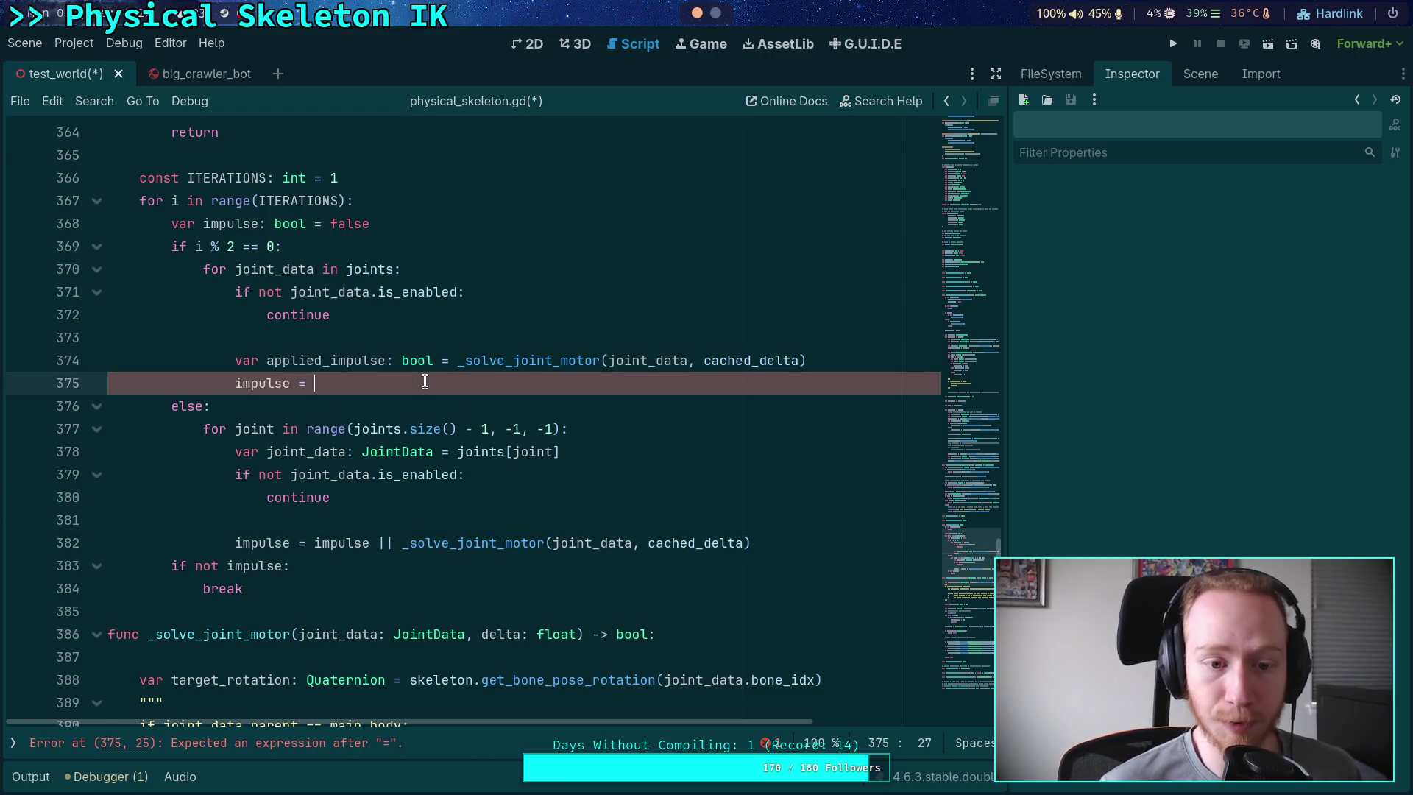
text(impuls)
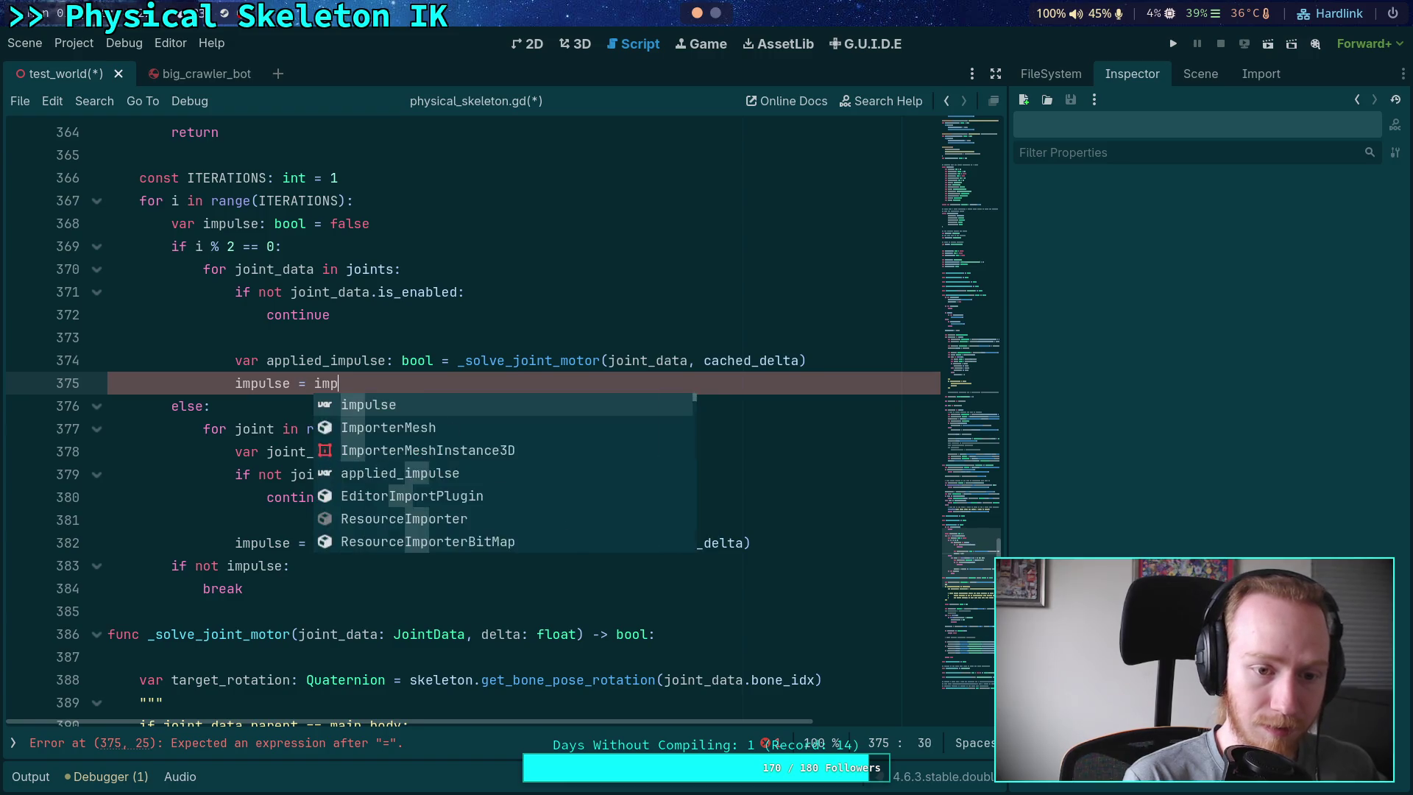
text(e || applied_im)
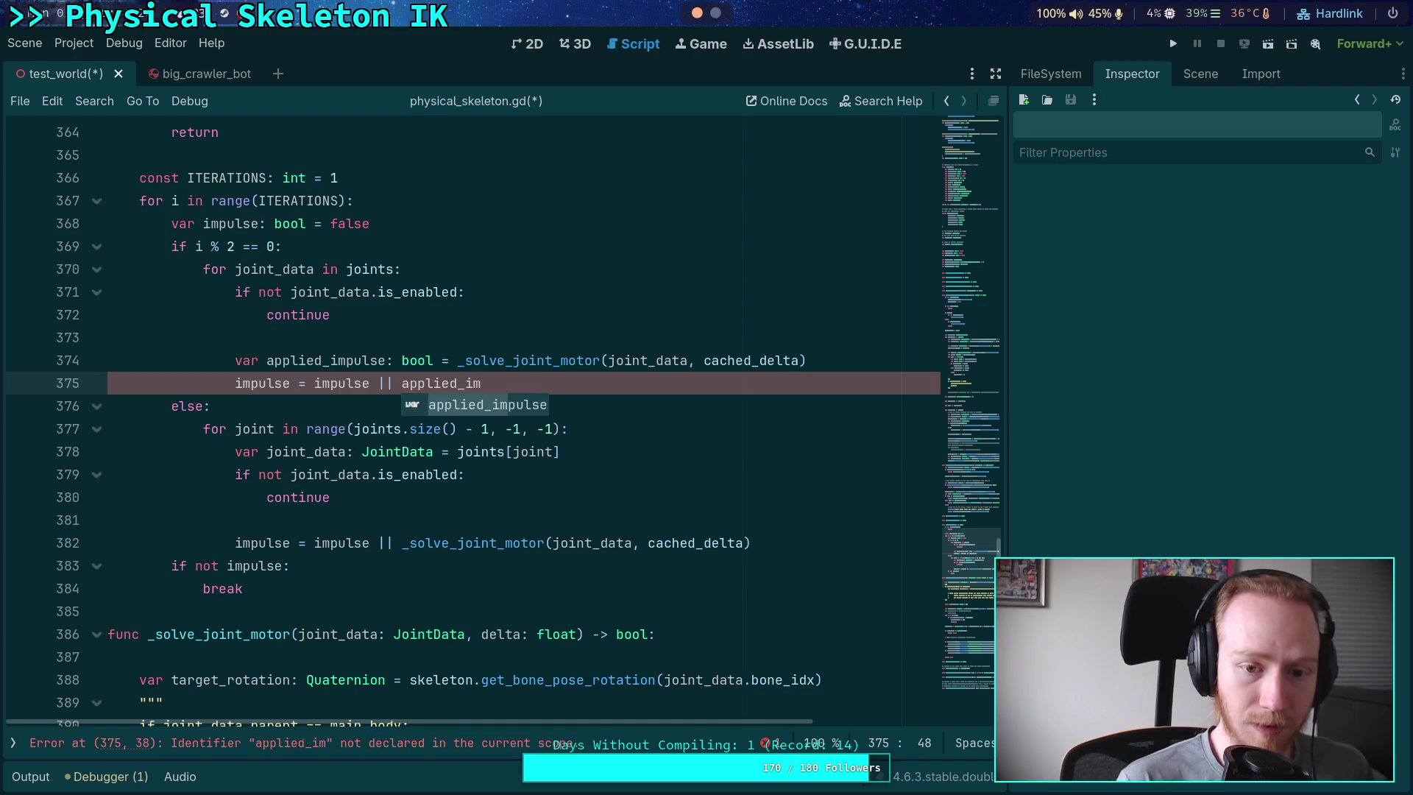
key(Return)
Replace the old motor statement on line 382 with the two new lines and save
drag(596, 386, 234, 360)
right_click(271, 363)
click(301, 439)
drag(752, 542, 235, 542)
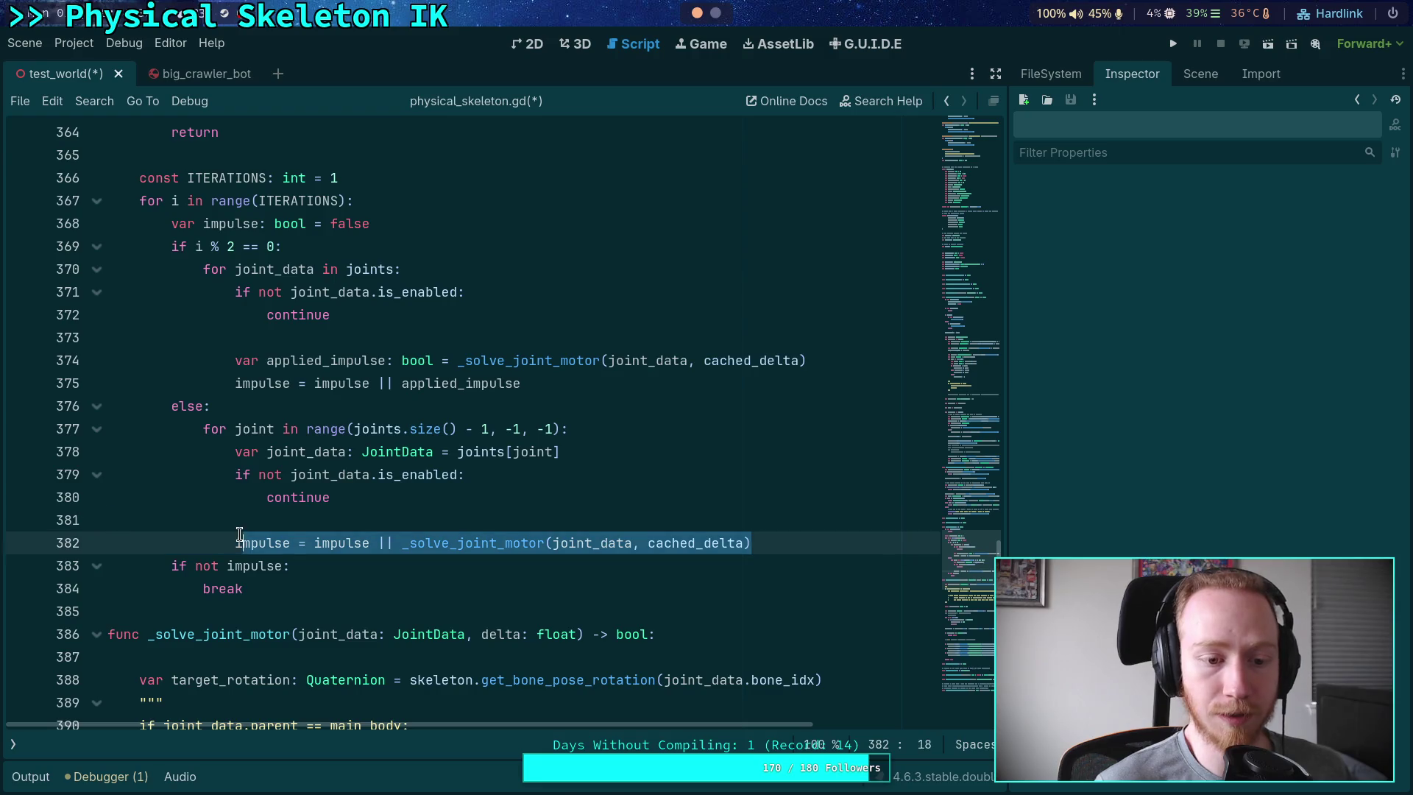
key(ctrl+v)
key(ctrl+s)
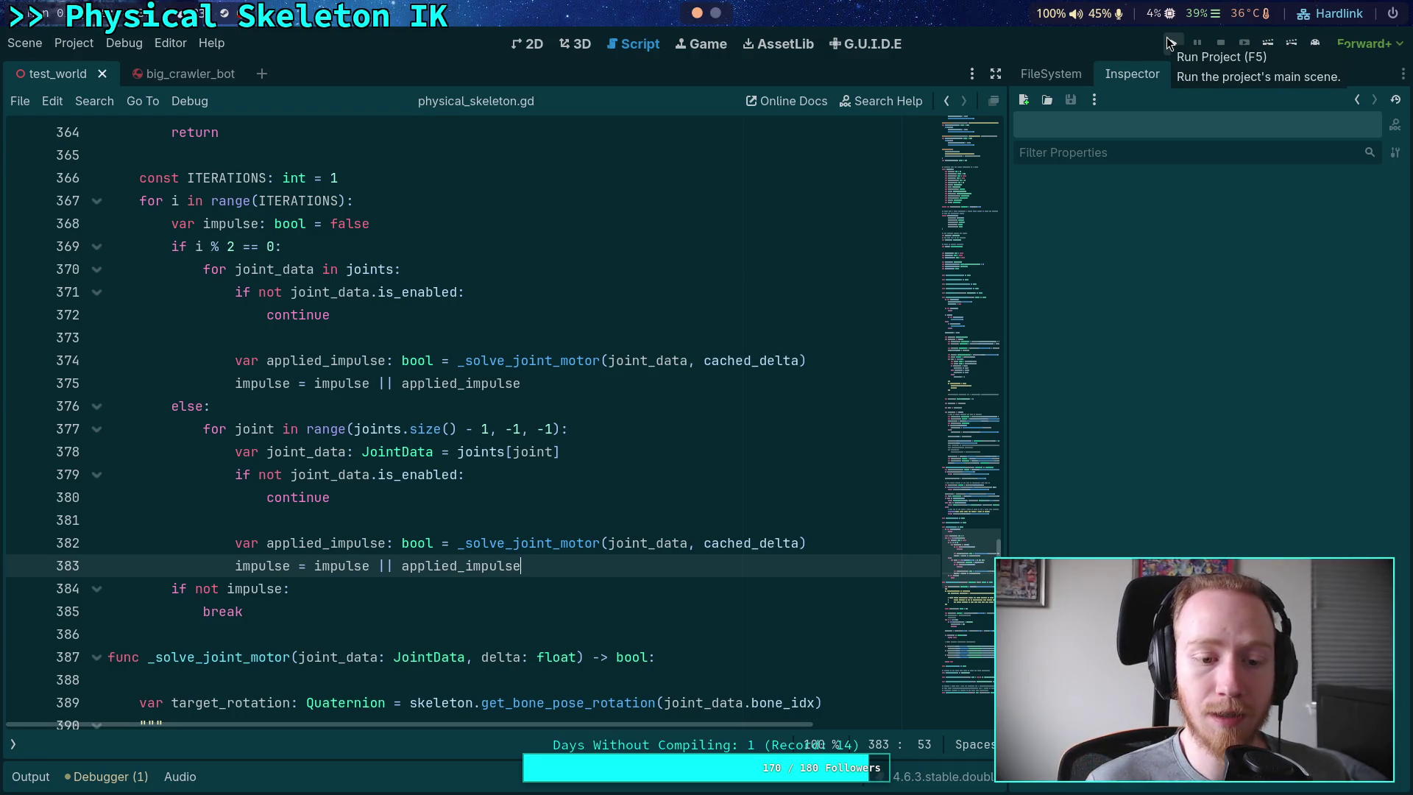
click(107, 776)
Review the unused-parameter warning and the Profiler, Visual Profiler, Monitors and Video RAM tabs
click(154, 447)
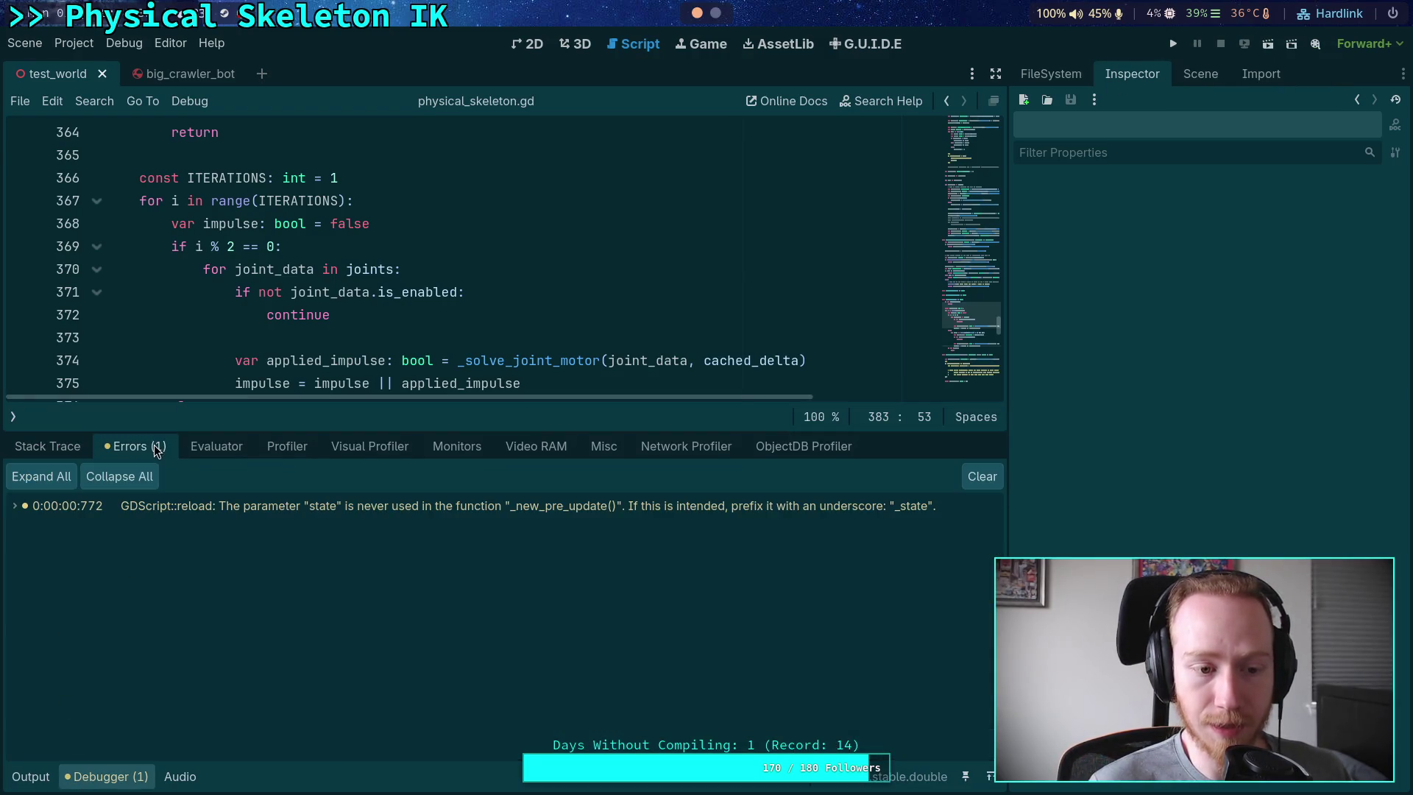
click(287, 445)
click(370, 446)
click(456, 445)
click(526, 446)
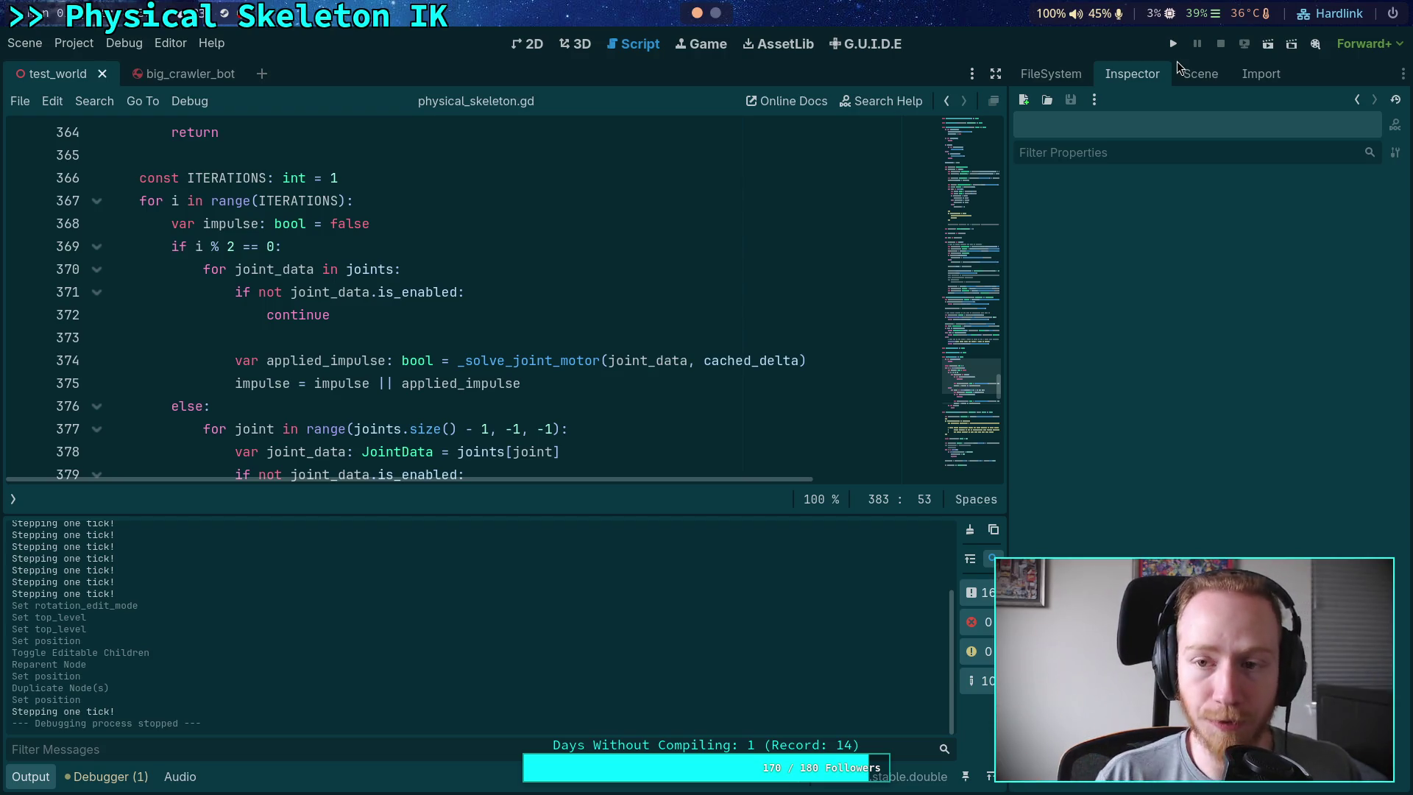
Run the project, continue past the line 401 breakpoint, and return to the script editor
click(1172, 43)
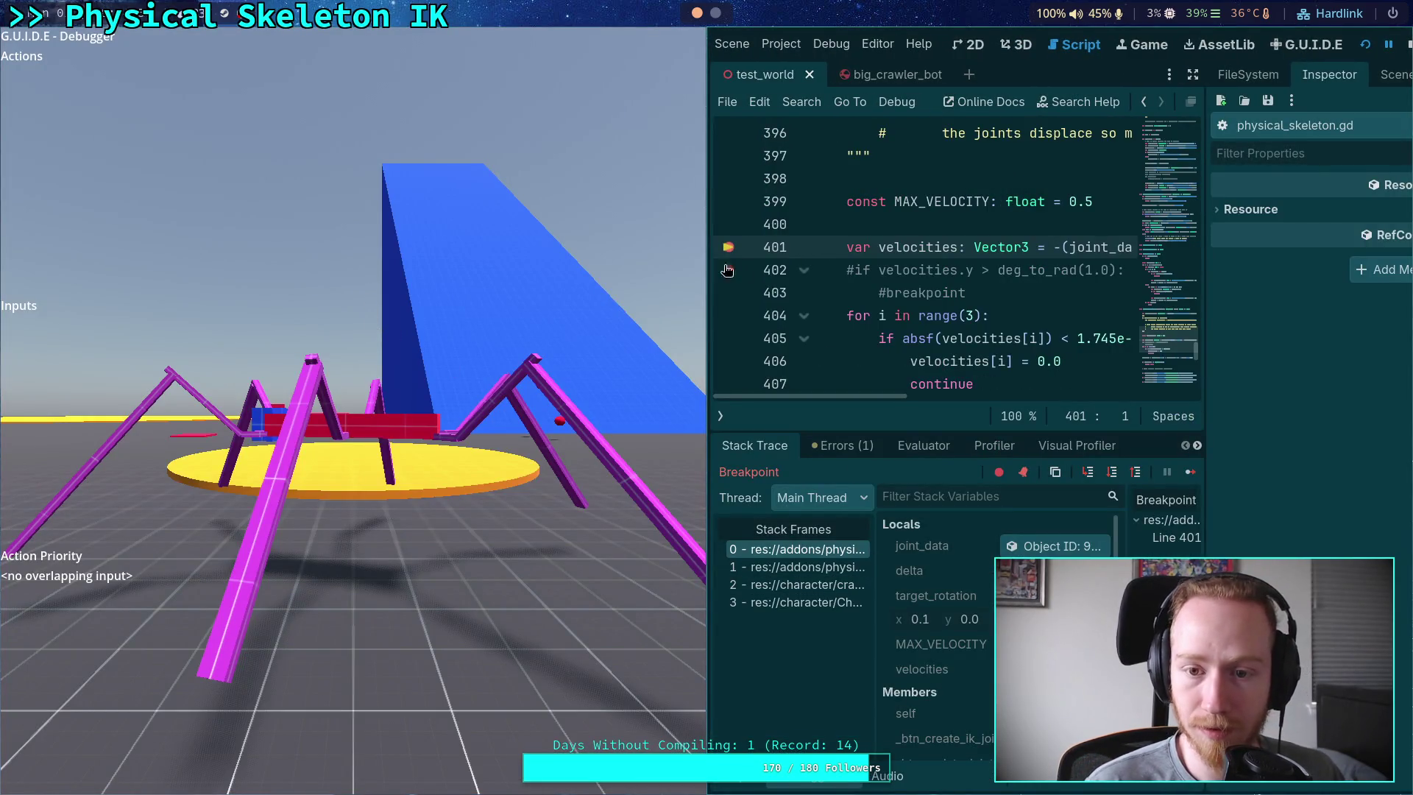
click(1189, 472)
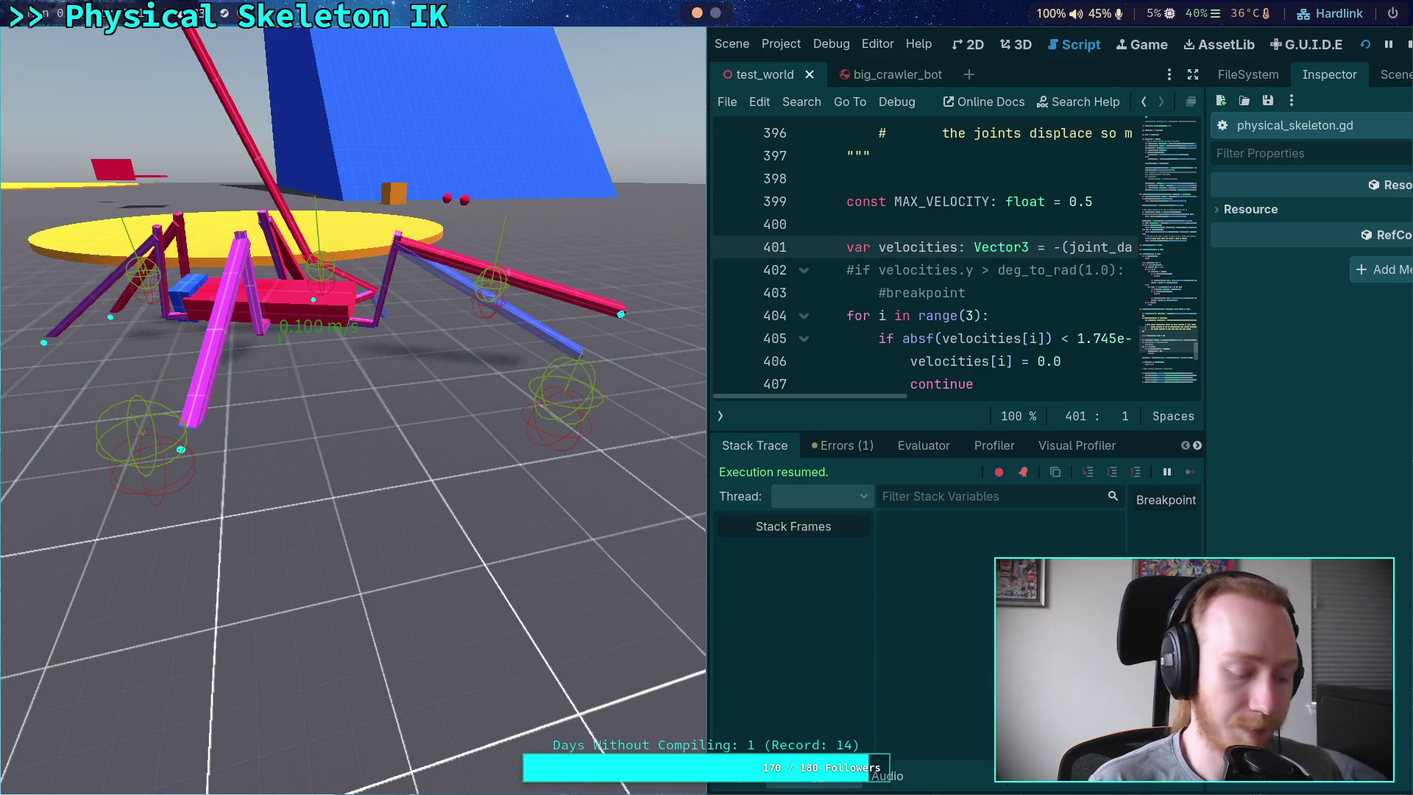
key(F8)
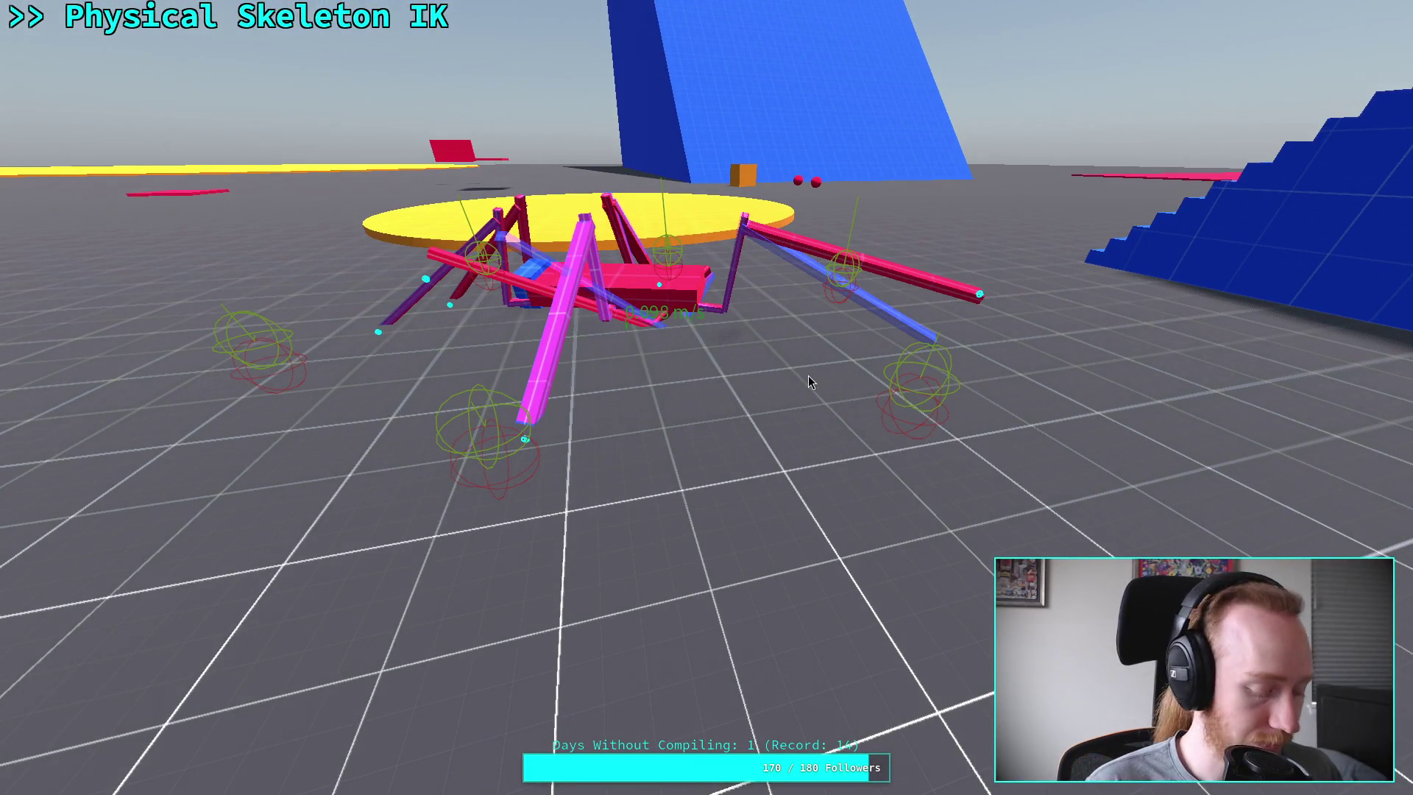
key(alt+Tab)
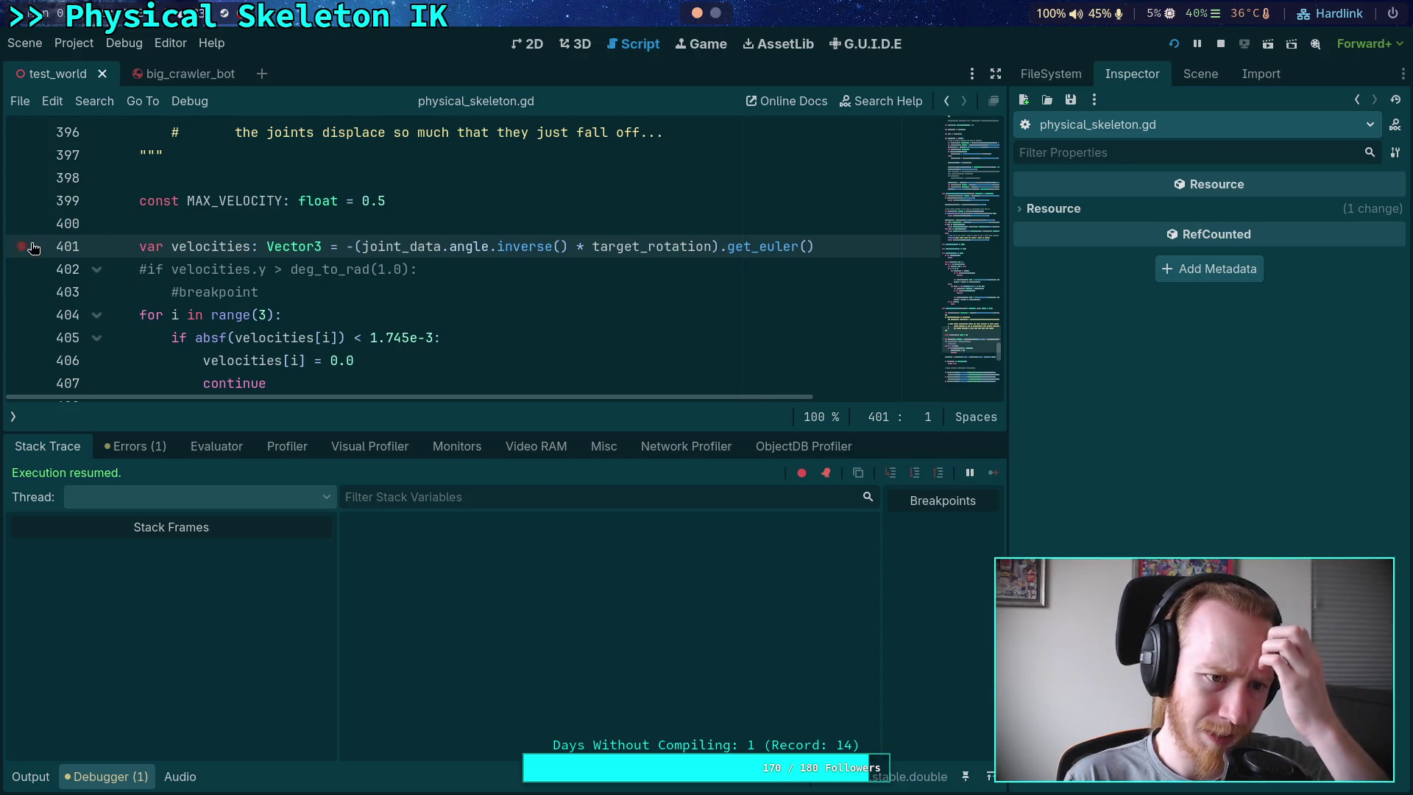
Inspect joint_data, then replace the line 401 breakpoint with one on line 371 and continue
click(22, 246)
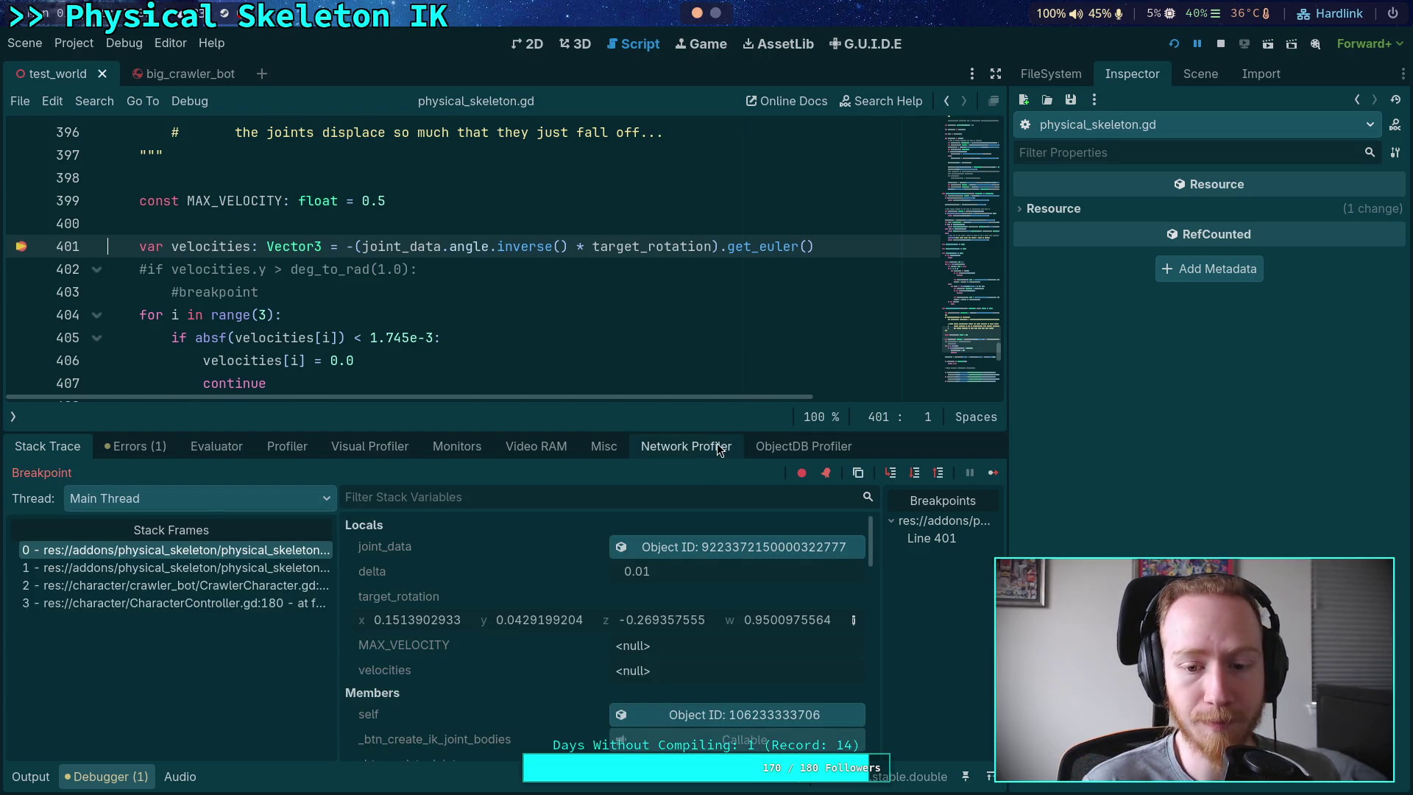
click(724, 549)
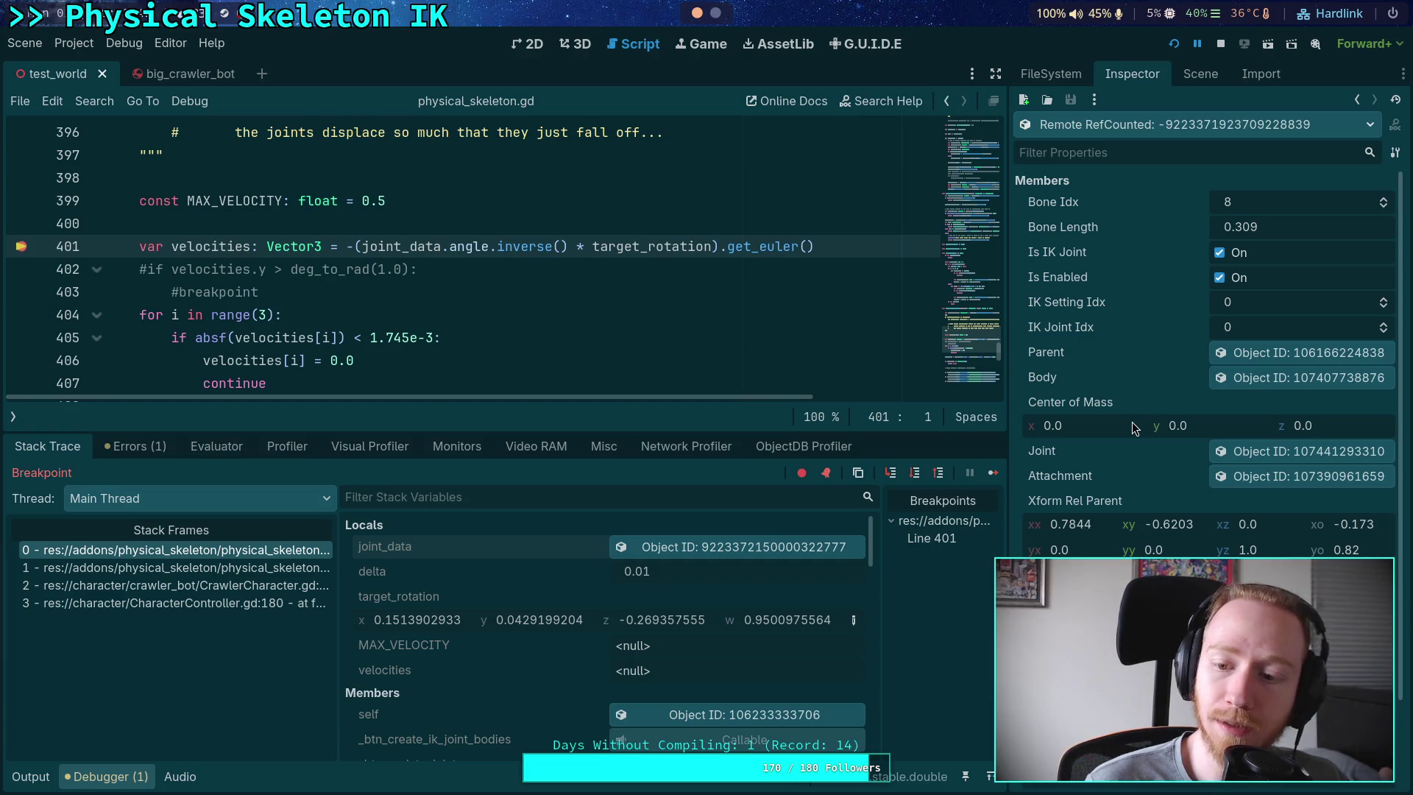
scroll(170, 280, up, 10)
click(21, 315)
scroll(59, 320, down, 9)
click(21, 383)
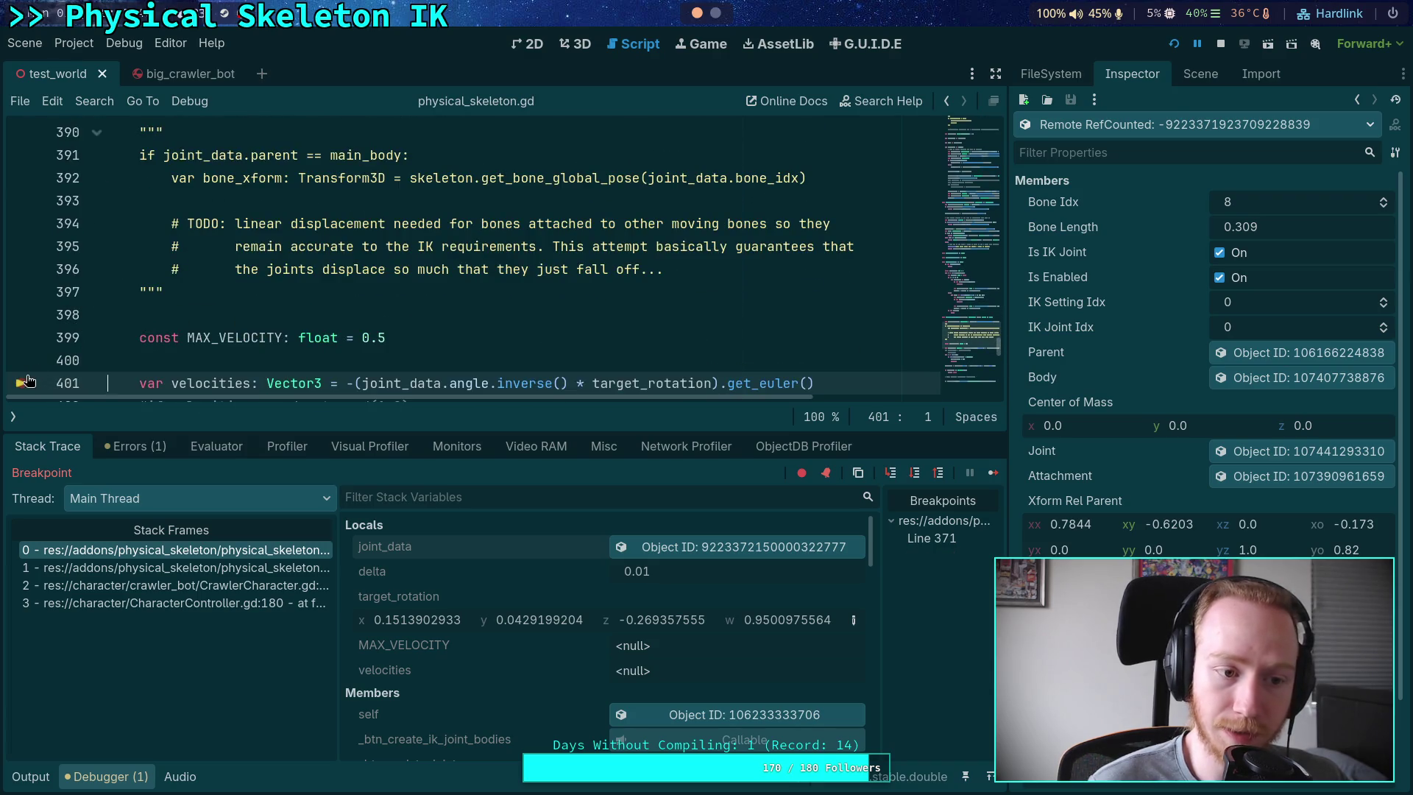
click(993, 473)
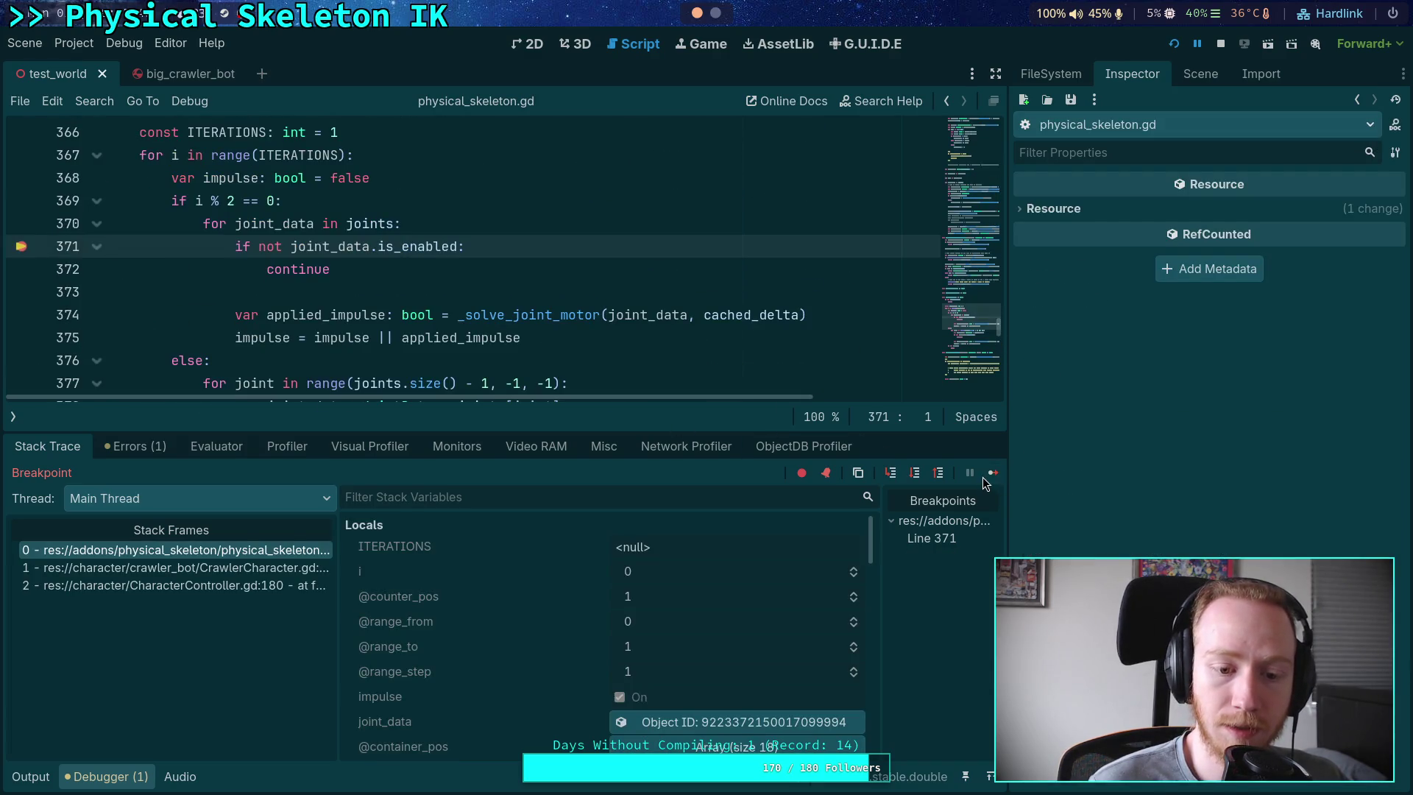
click(987, 475)
Continue through seven more line 371 breakpoint hits across successive joints
click(992, 474)
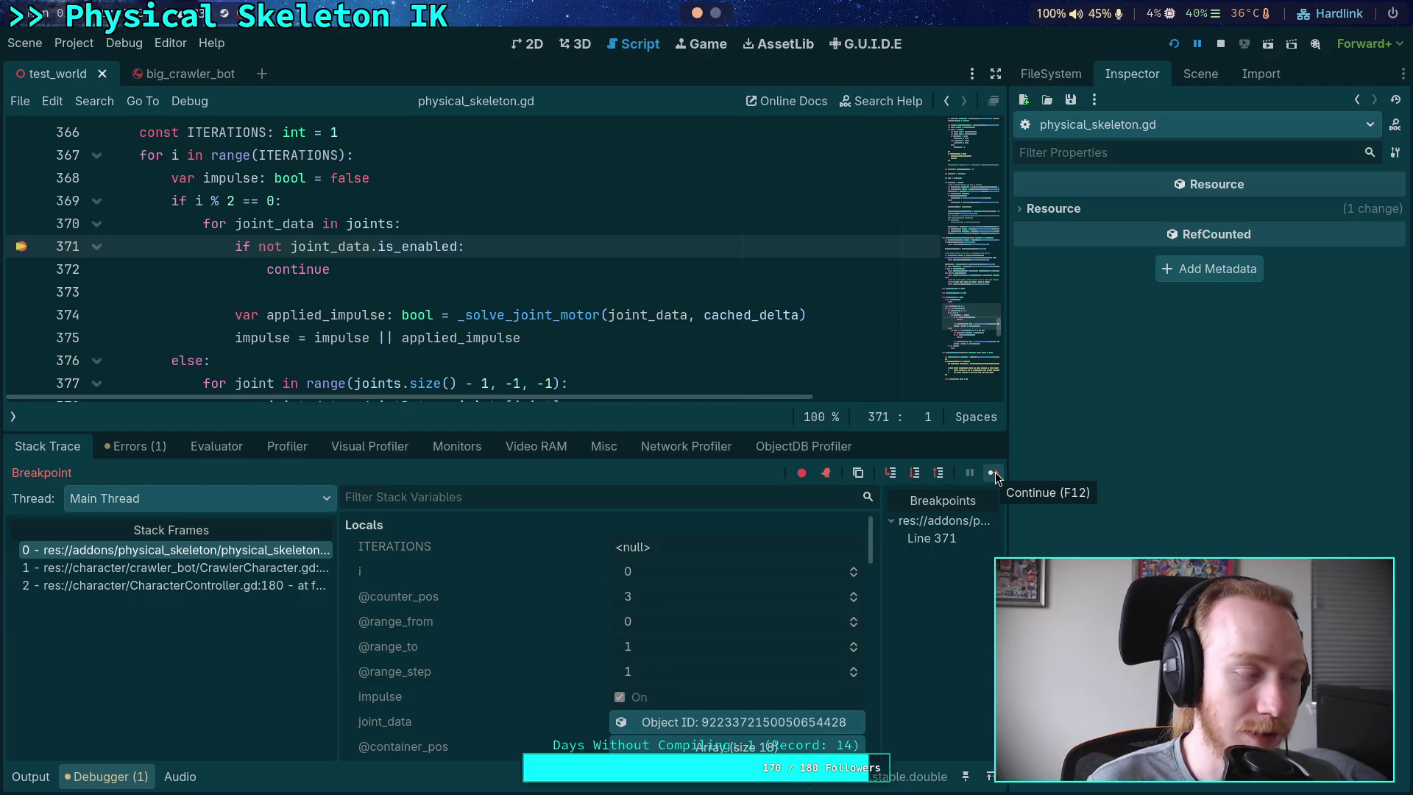
click(993, 473)
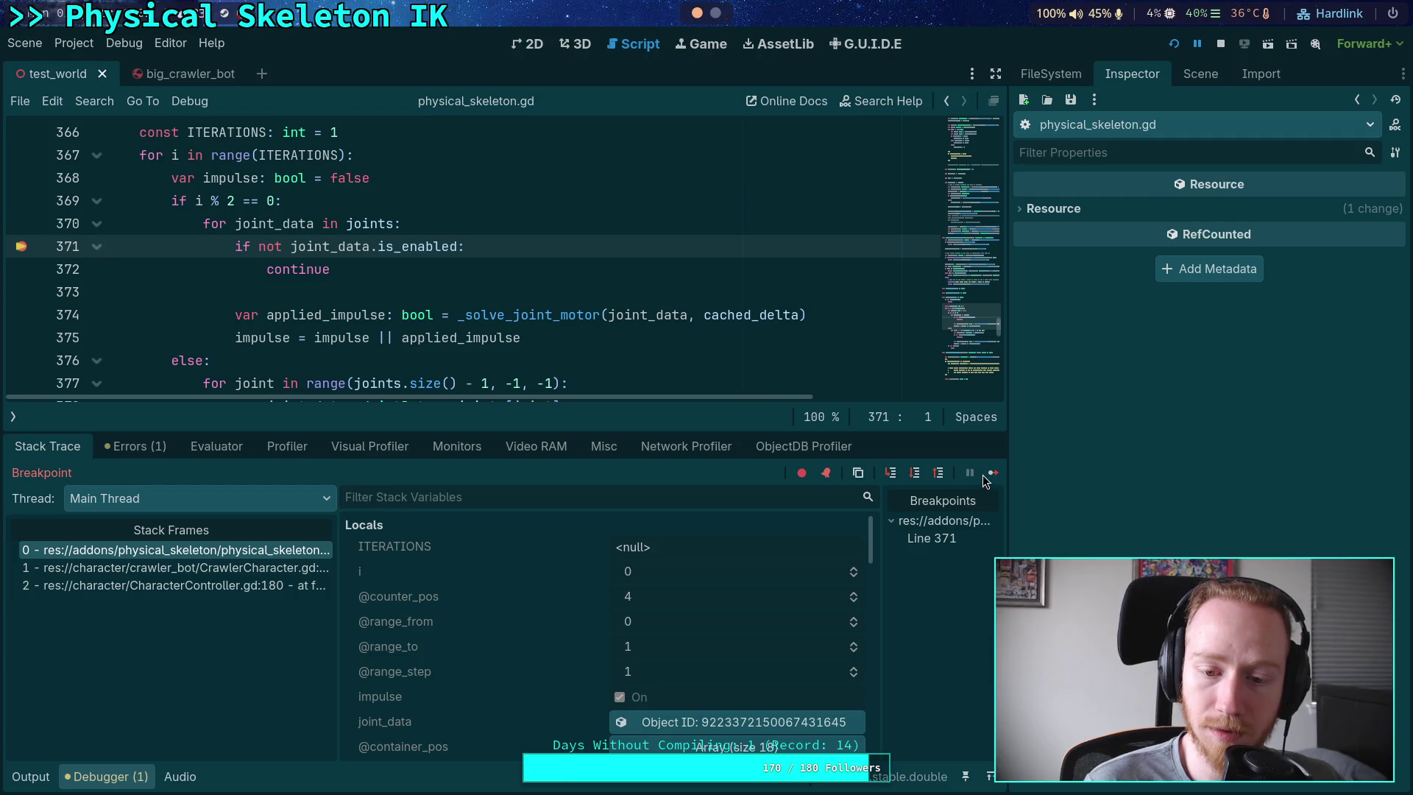
click(988, 472)
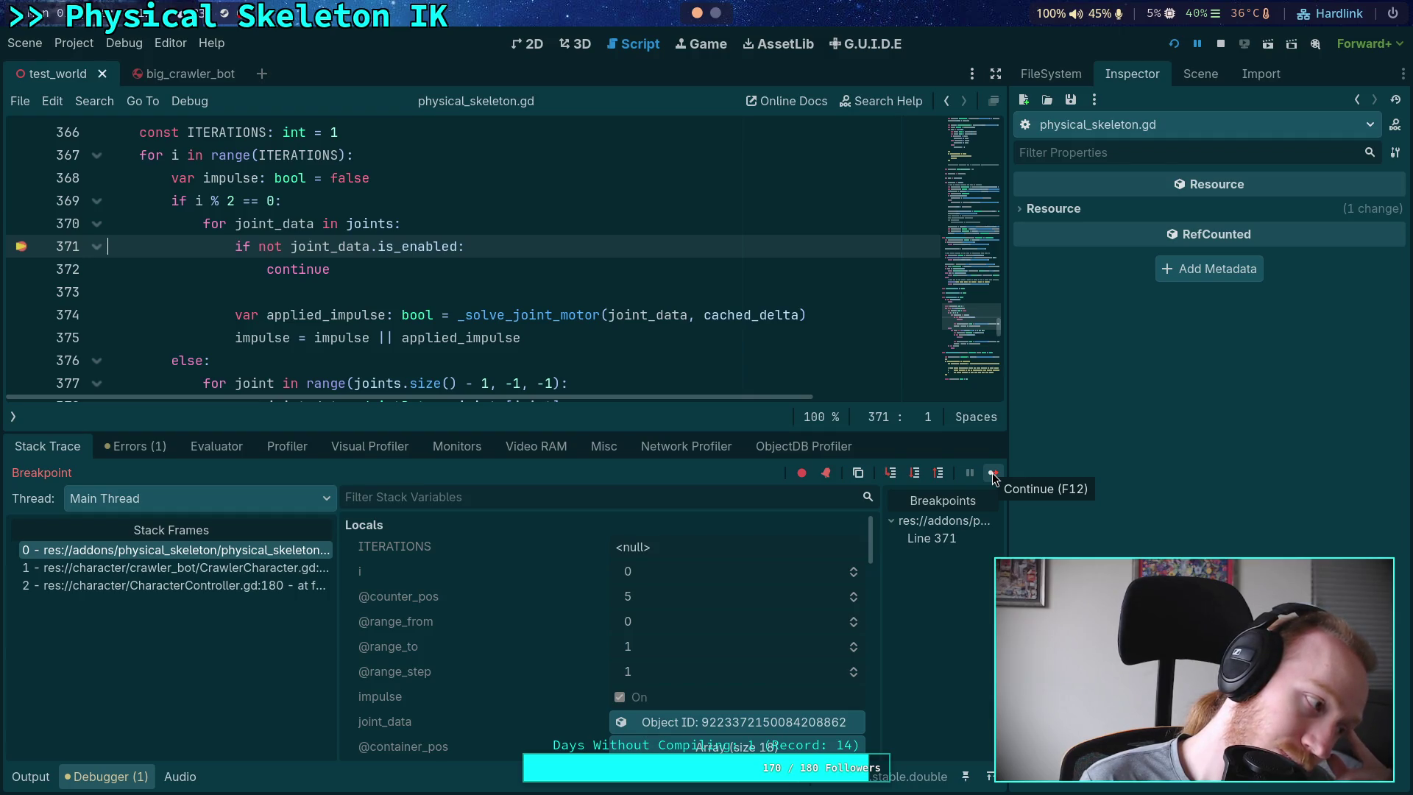
click(992, 474)
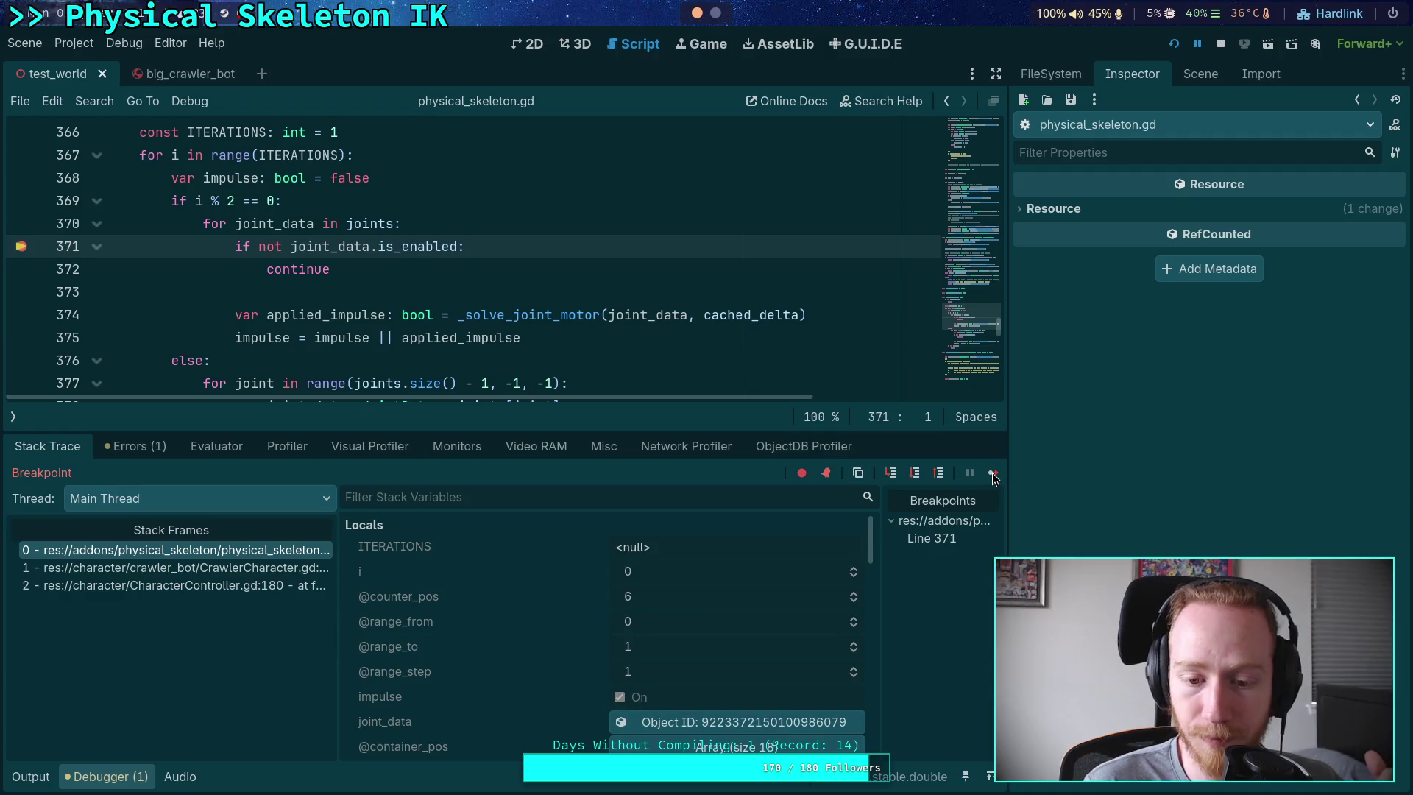
click(991, 474)
click(992, 474)
click(993, 474)
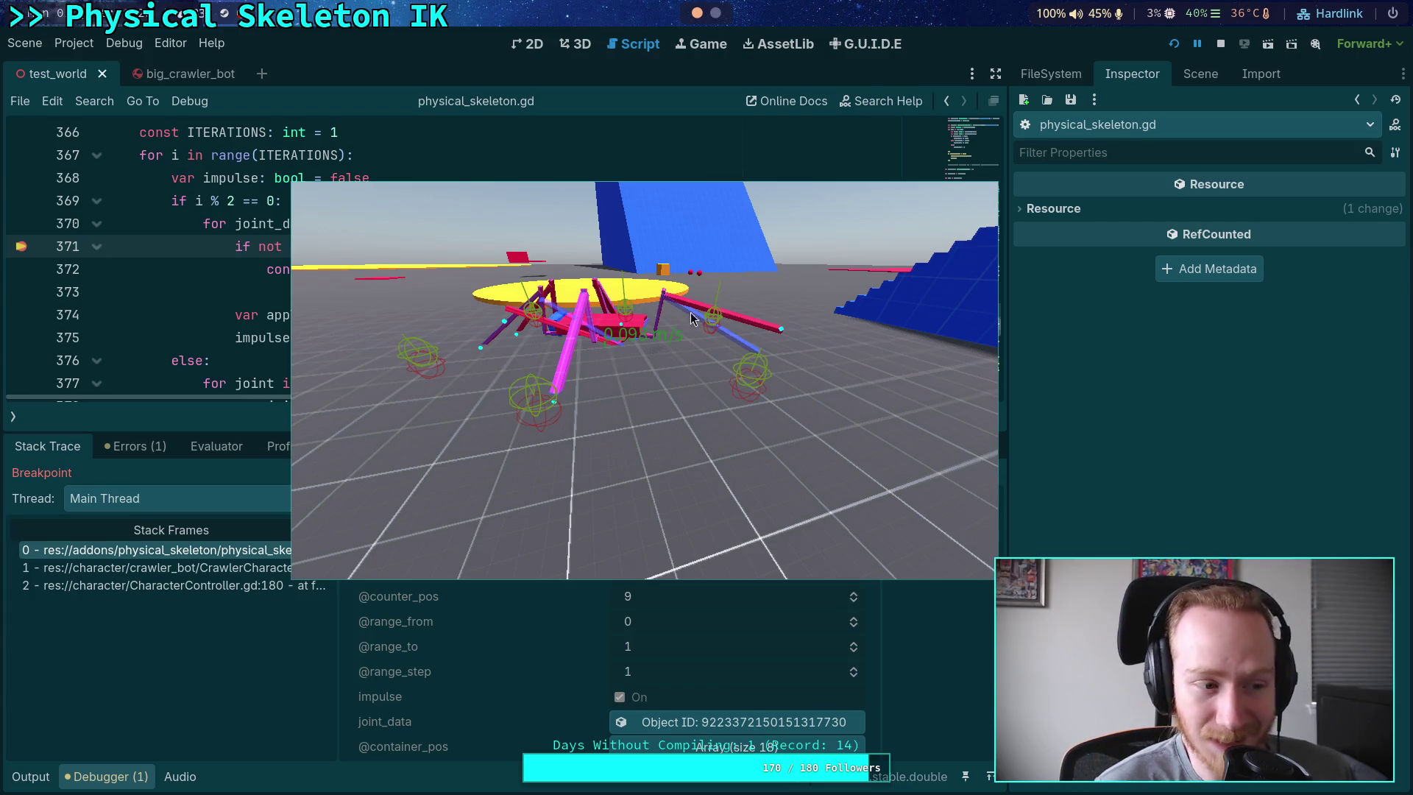
Hide the game window, continue five more joints, then add a breakpoint on line 401
key(super+shift+Left)
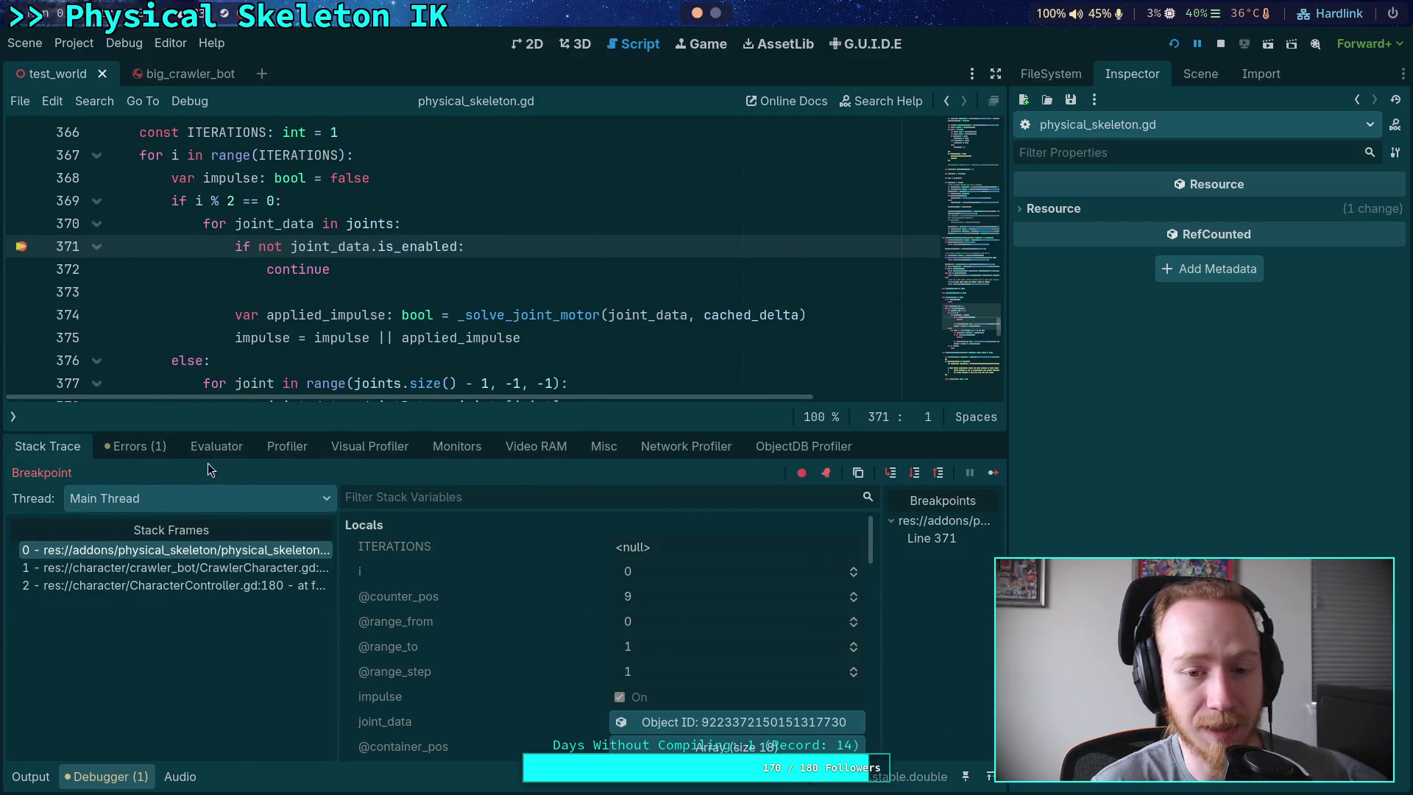
click(992, 475)
click(992, 474)
click(993, 475)
click(993, 474)
click(992, 475)
scroll(351, 312, down, 5)
scroll(351, 313, down, 5)
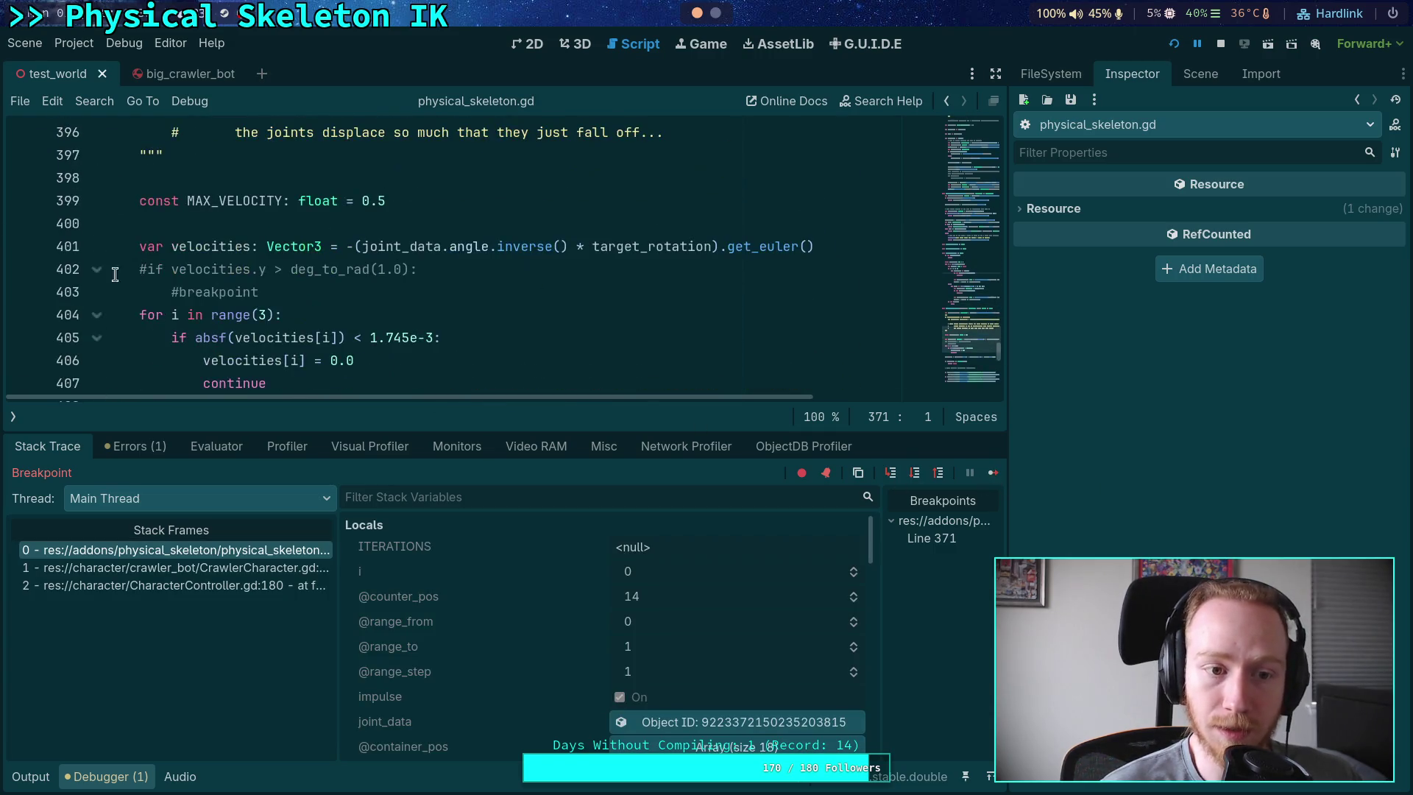
click(22, 247)
Step into _solve_joint_motor and over to line 404, yielding velocities 1.4832, -3.0918, -3.0694
scroll(699, 368, up, 9)
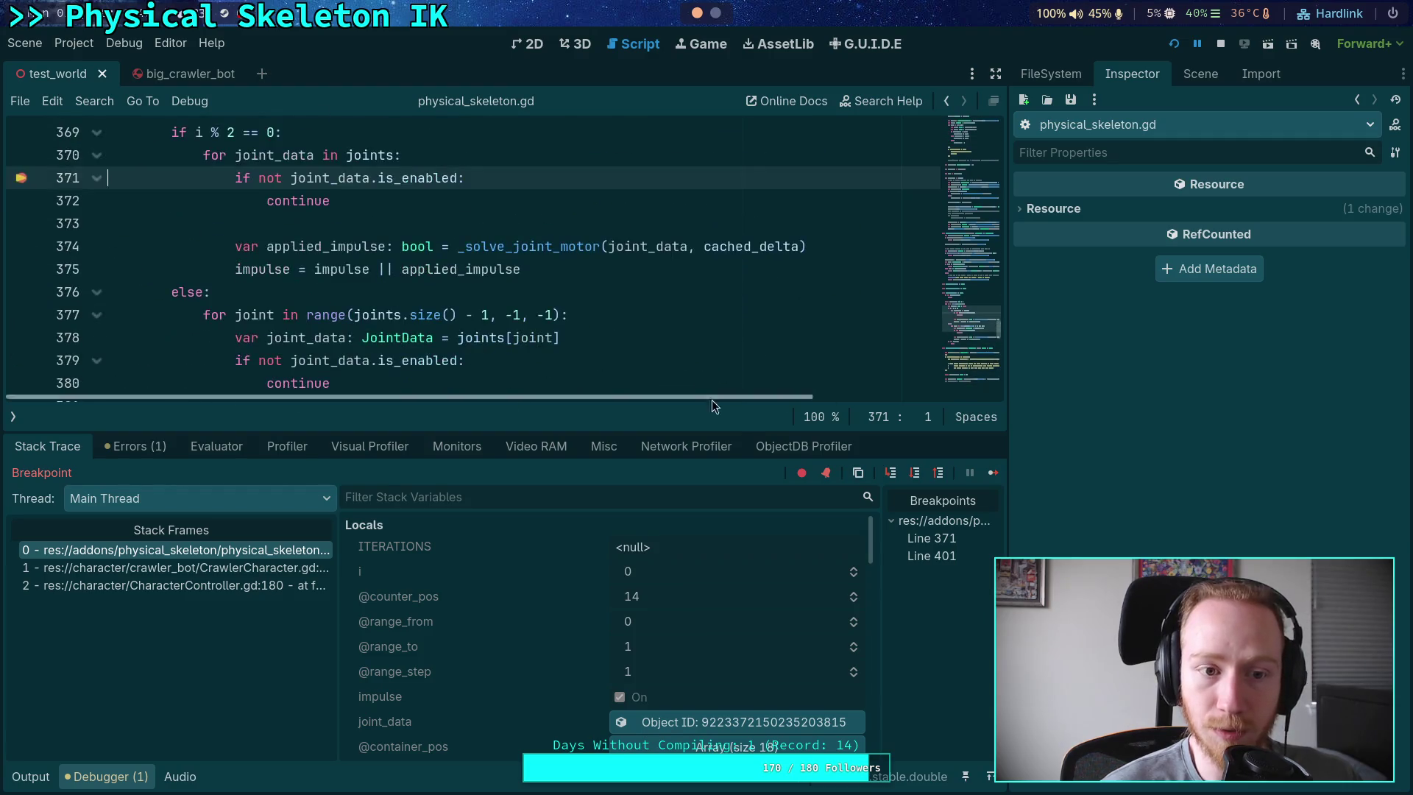
click(890, 472)
click(891, 474)
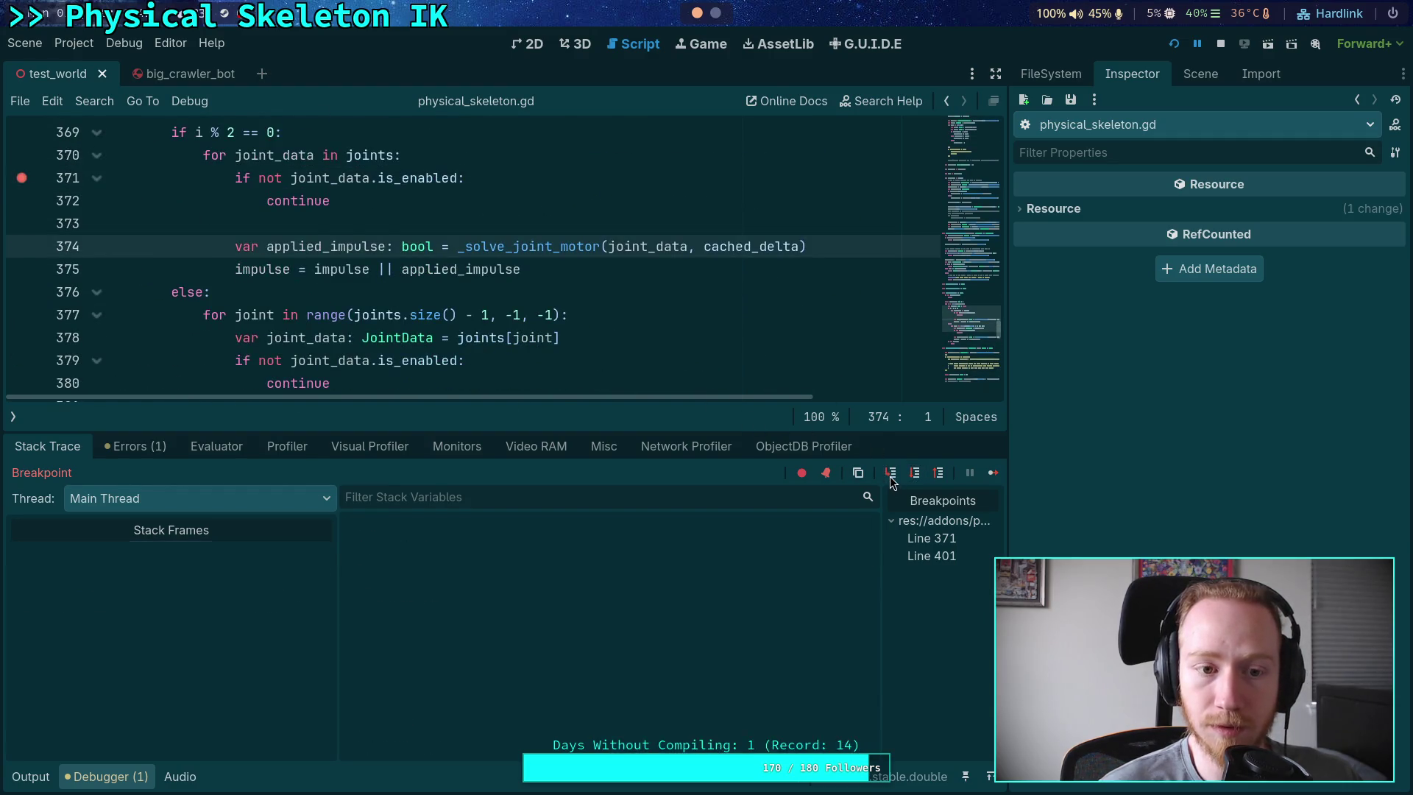
click(914, 474)
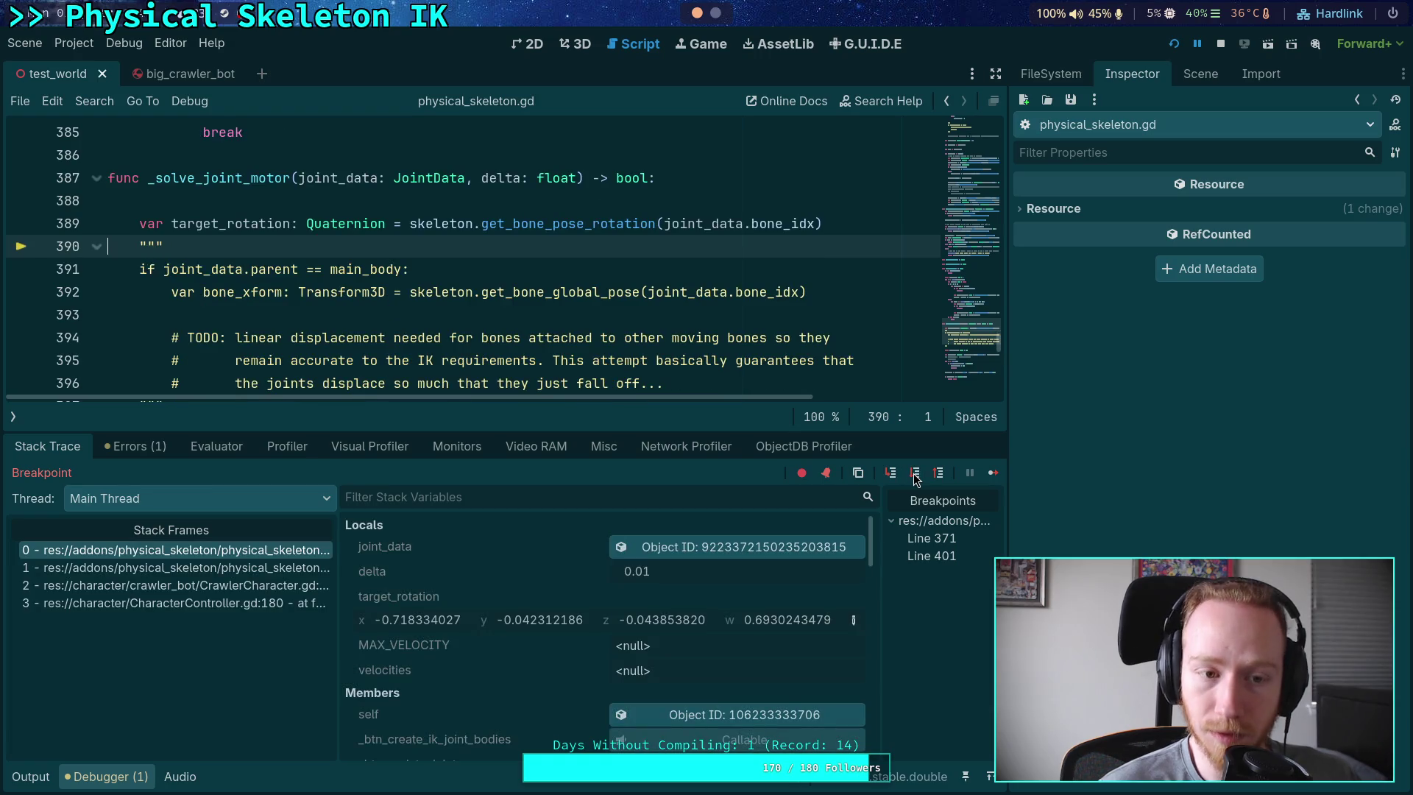
click(914, 475)
click(915, 474)
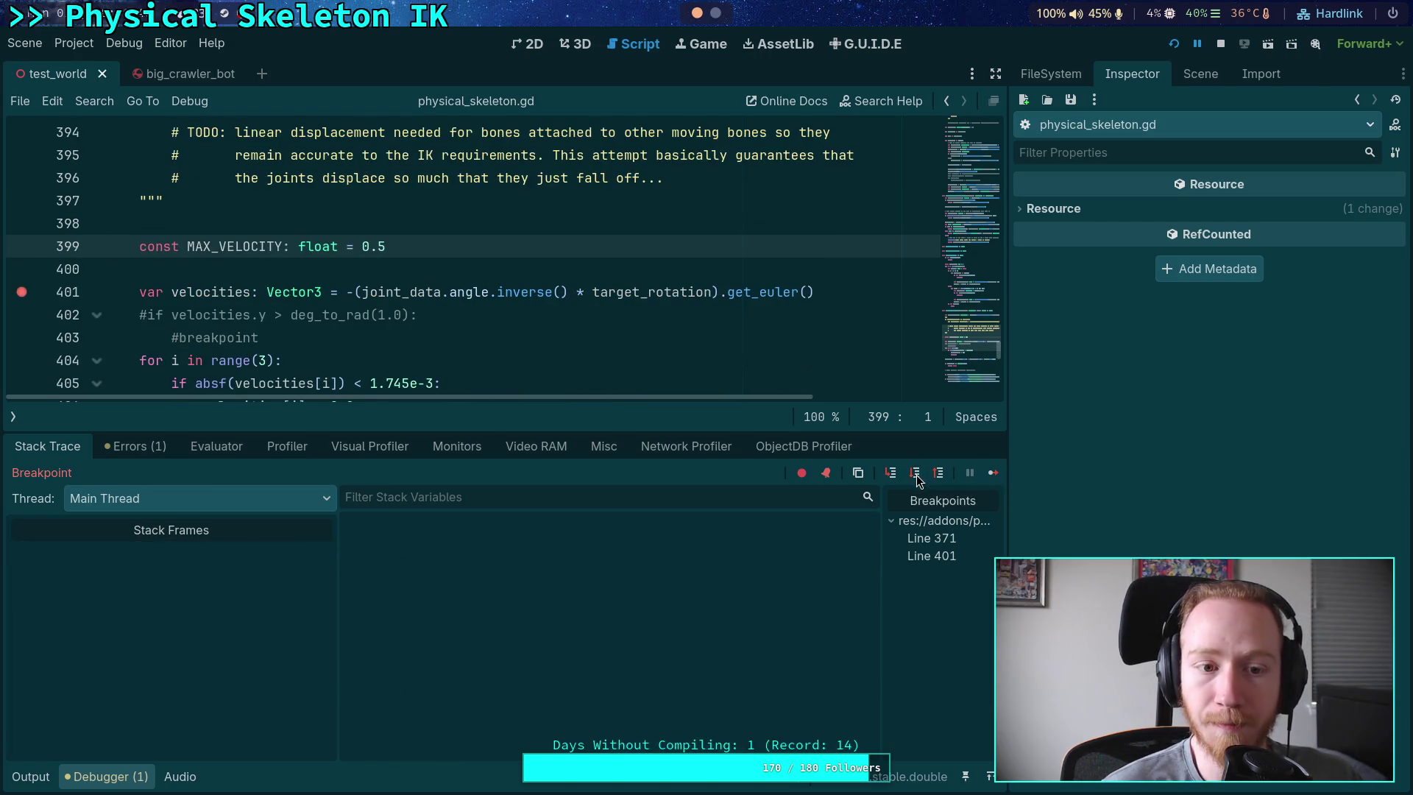
click(914, 475)
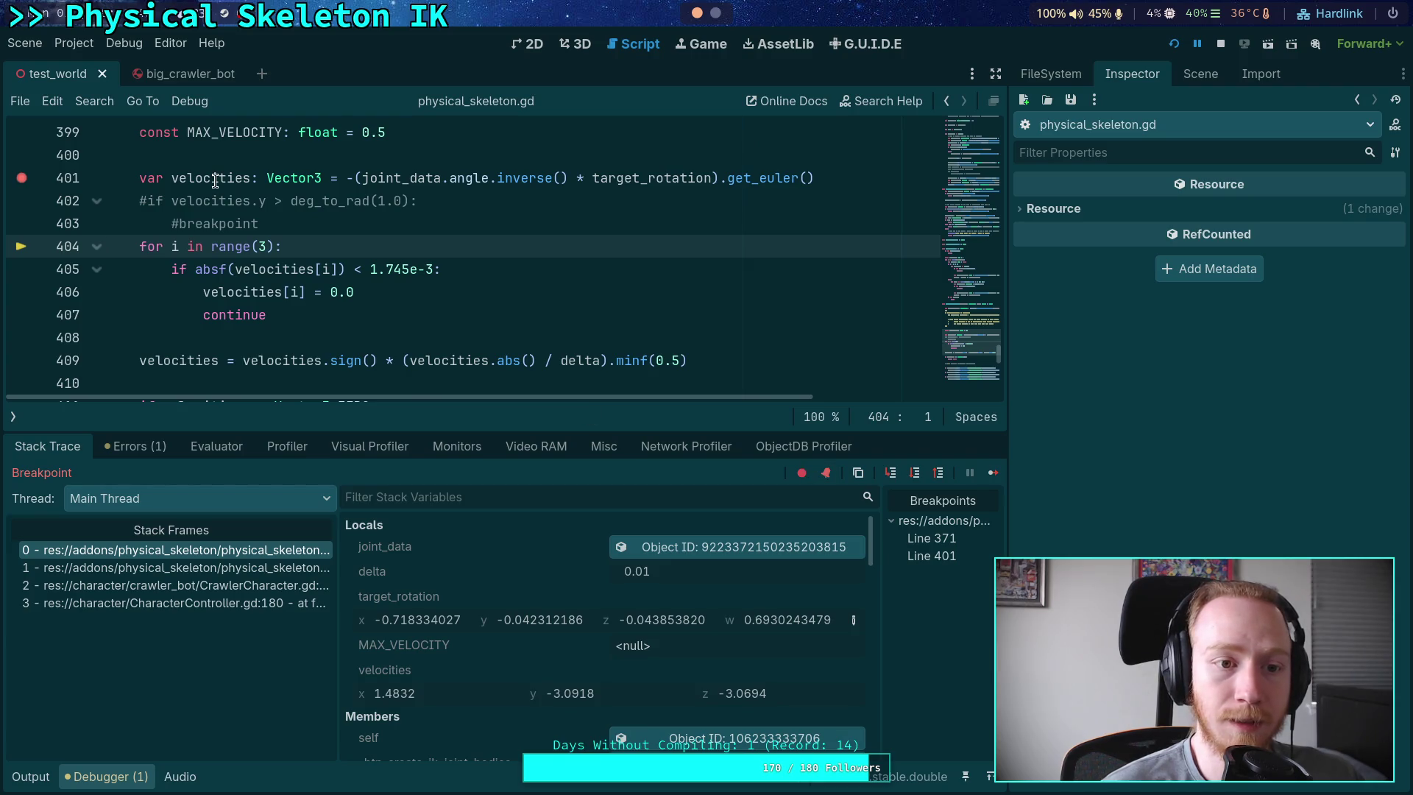
mouse_move(215, 180)
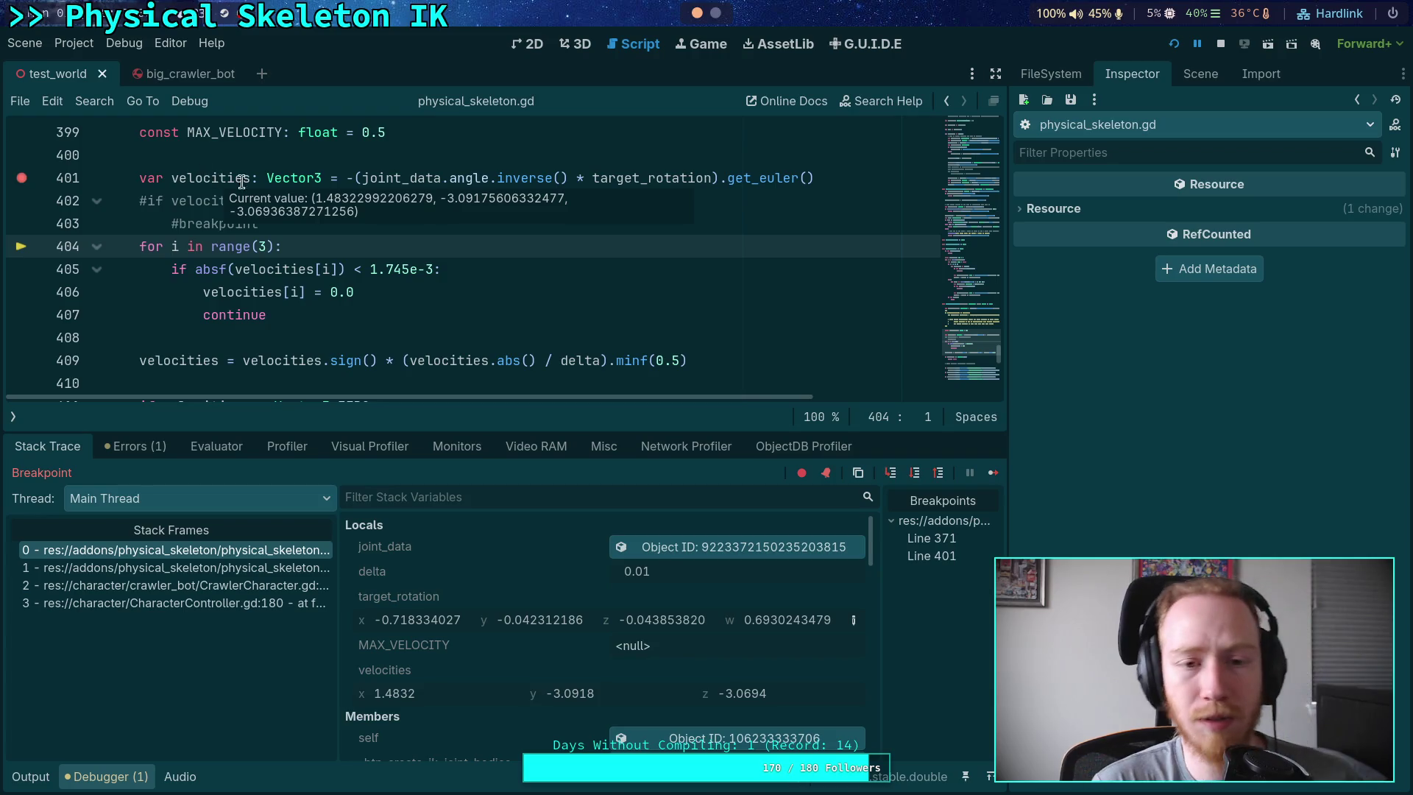
scroll(481, 333, up, 1)
scroll(526, 379, up, 1)
mouse_move(472, 318)
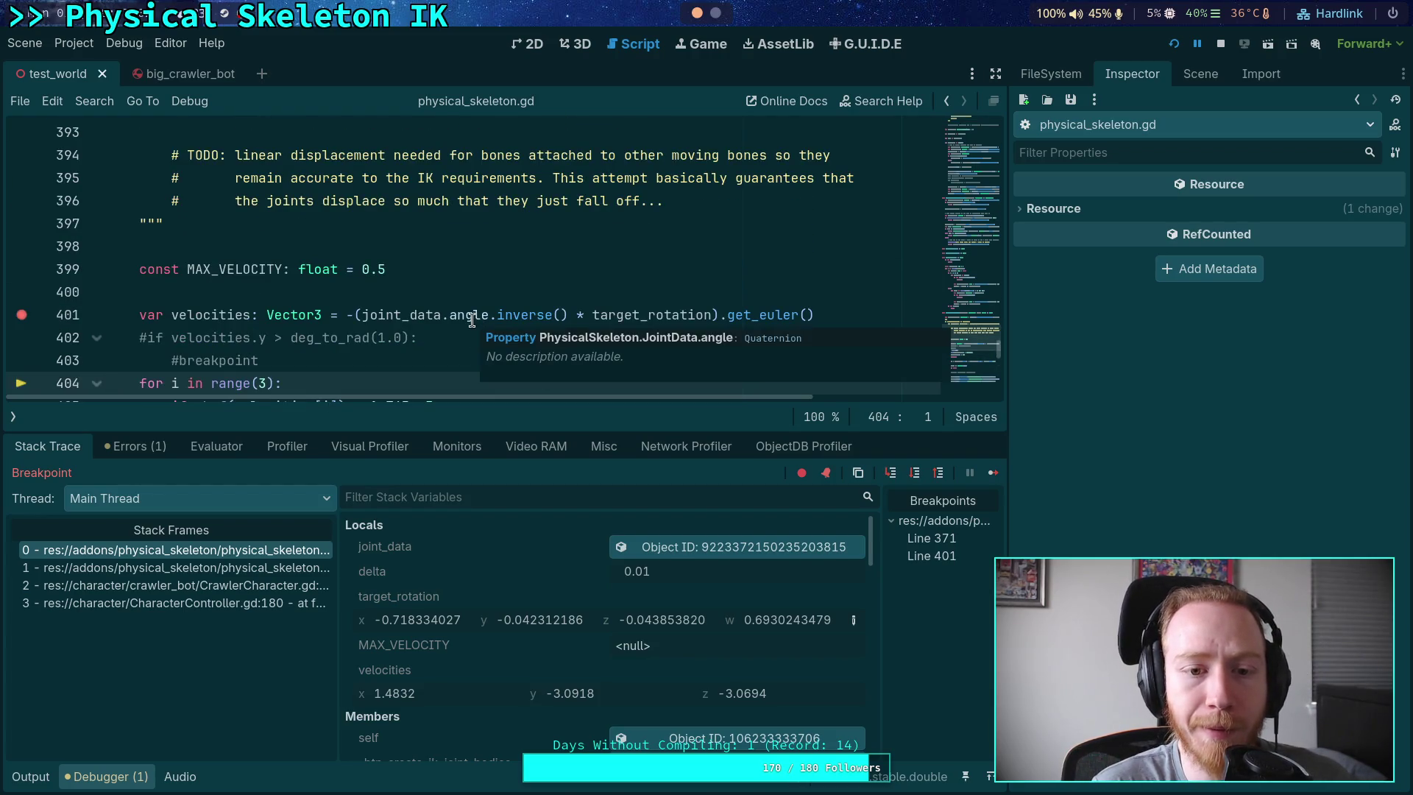
mouse_move(654, 309)
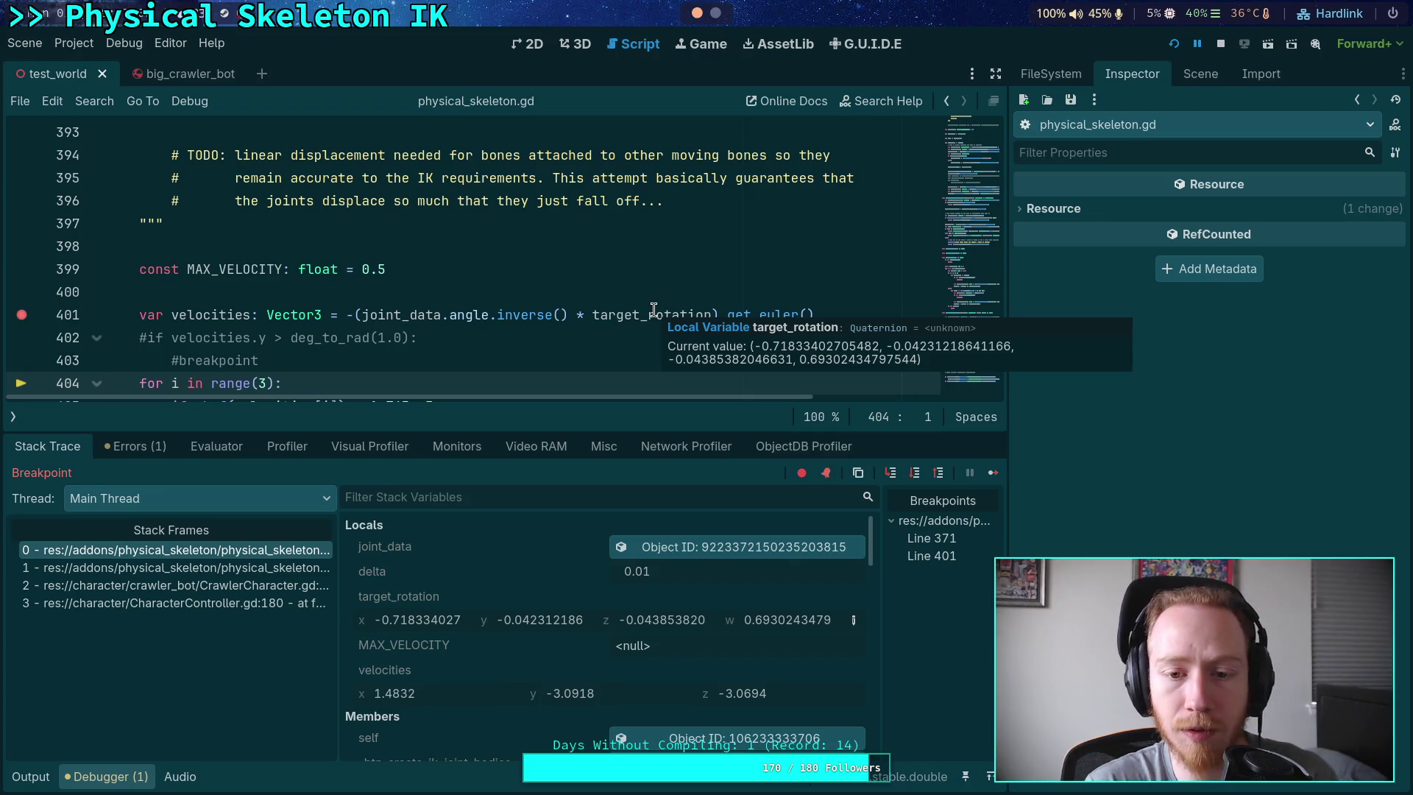
scroll(484, 270, up, 2)
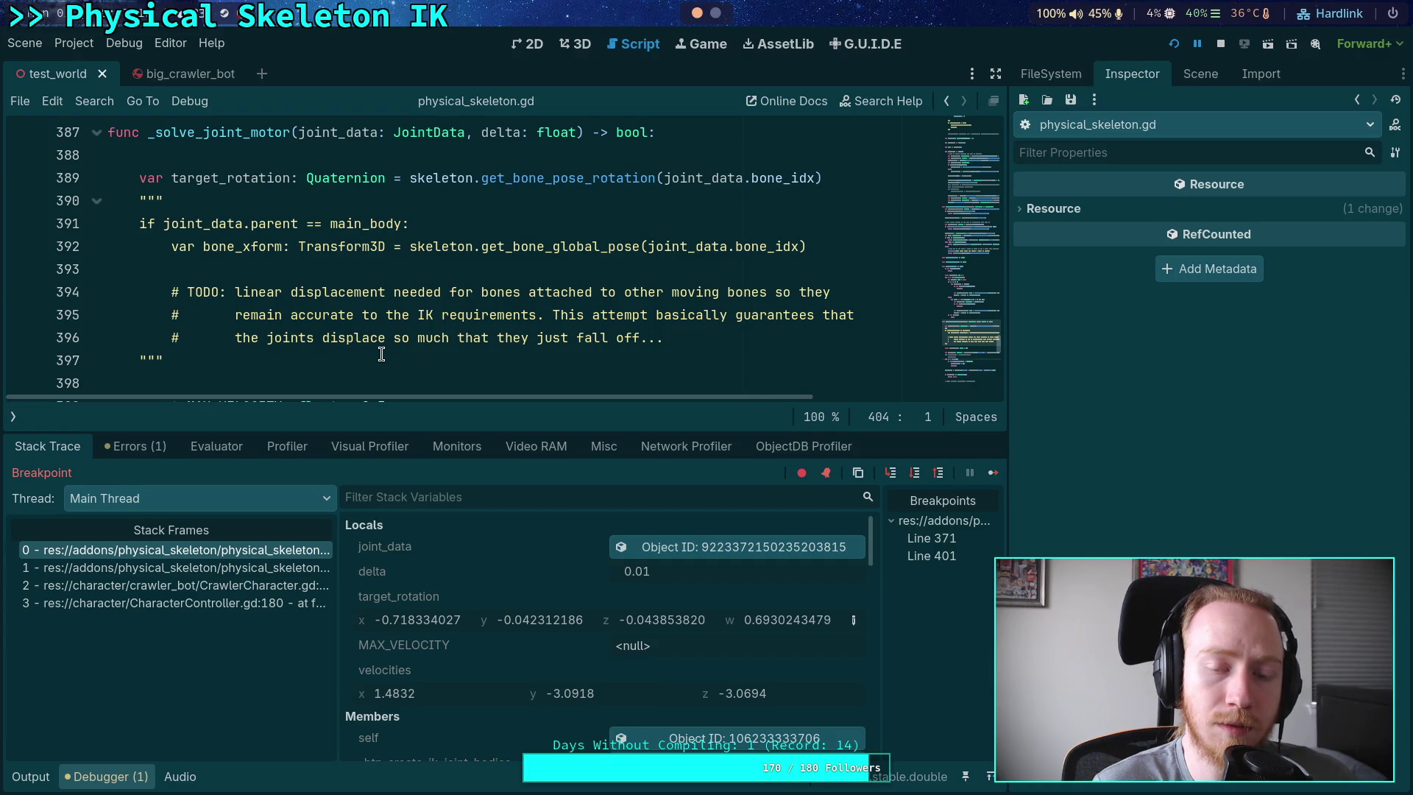
scroll(381, 354, down, 1)
scroll(382, 345, down, 1)
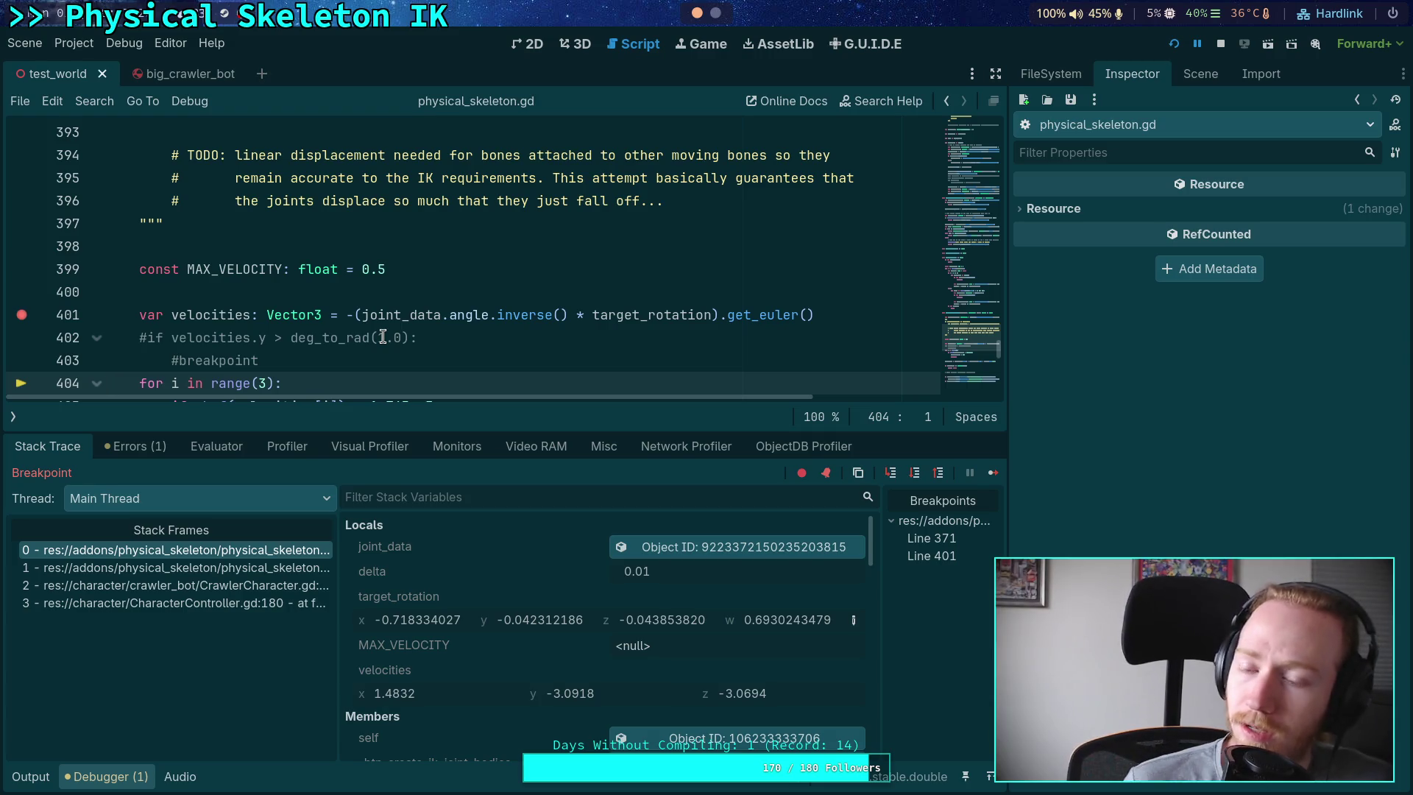
scroll(441, 245, up, 9)
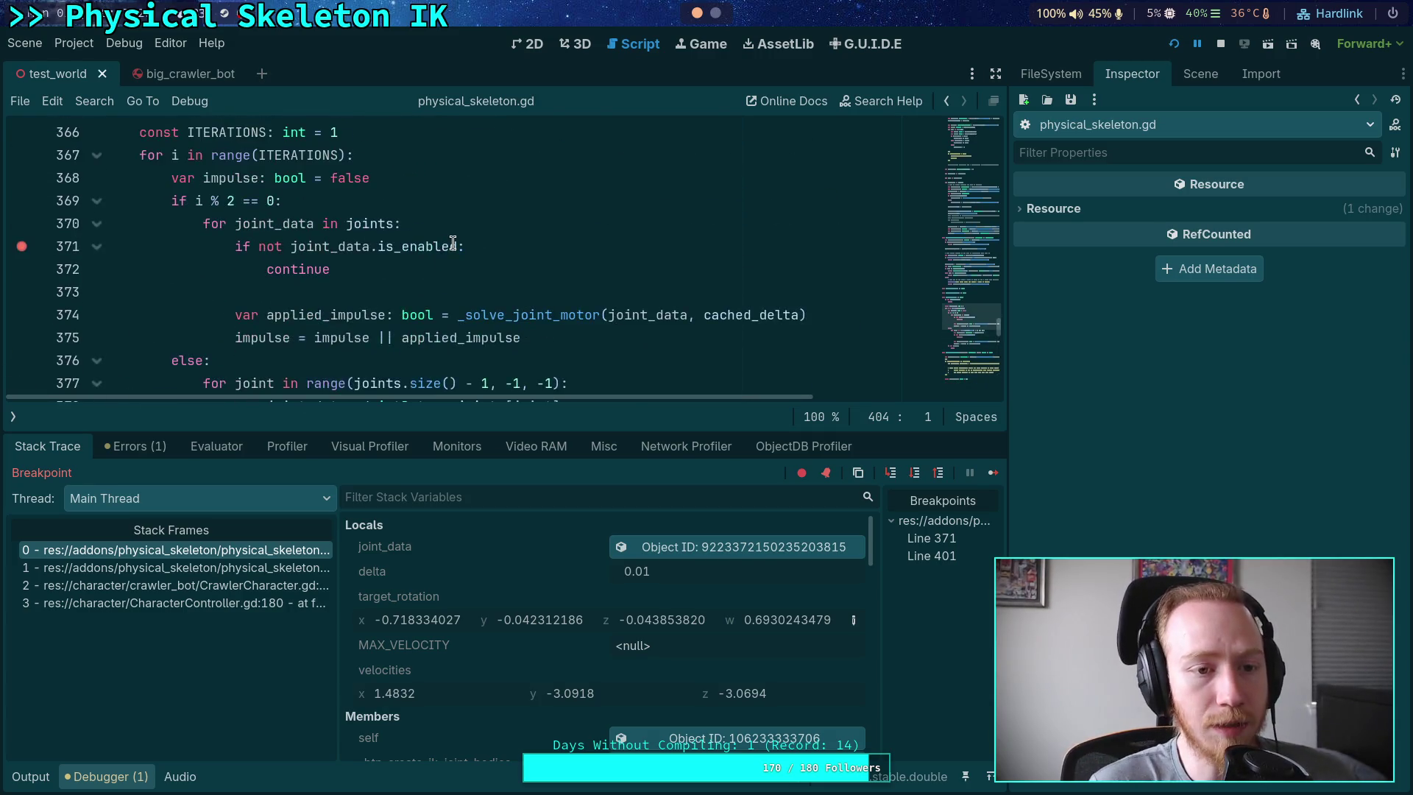
scroll(453, 244, up, 18)
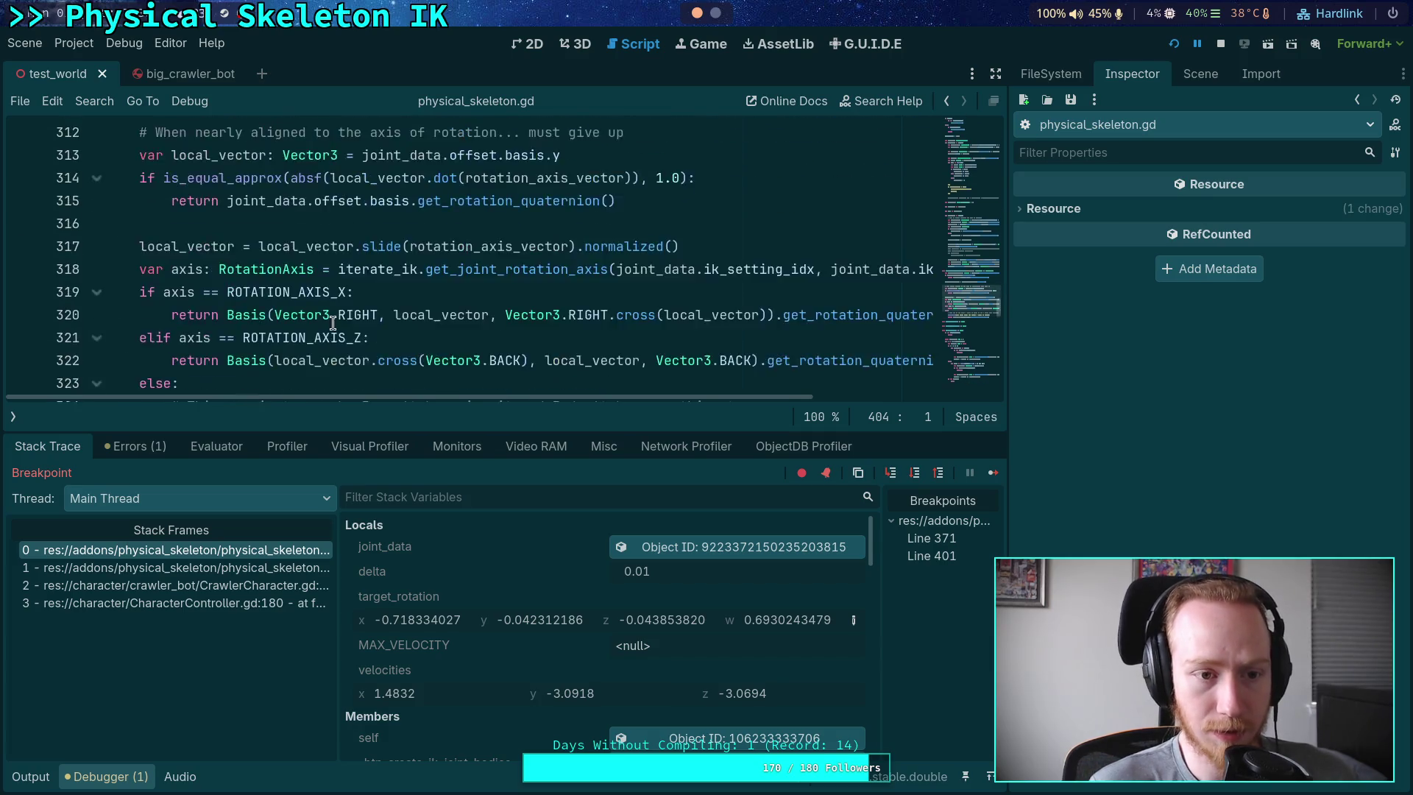
scroll(332, 322, up, 3)
scroll(242, 316, up, 3)
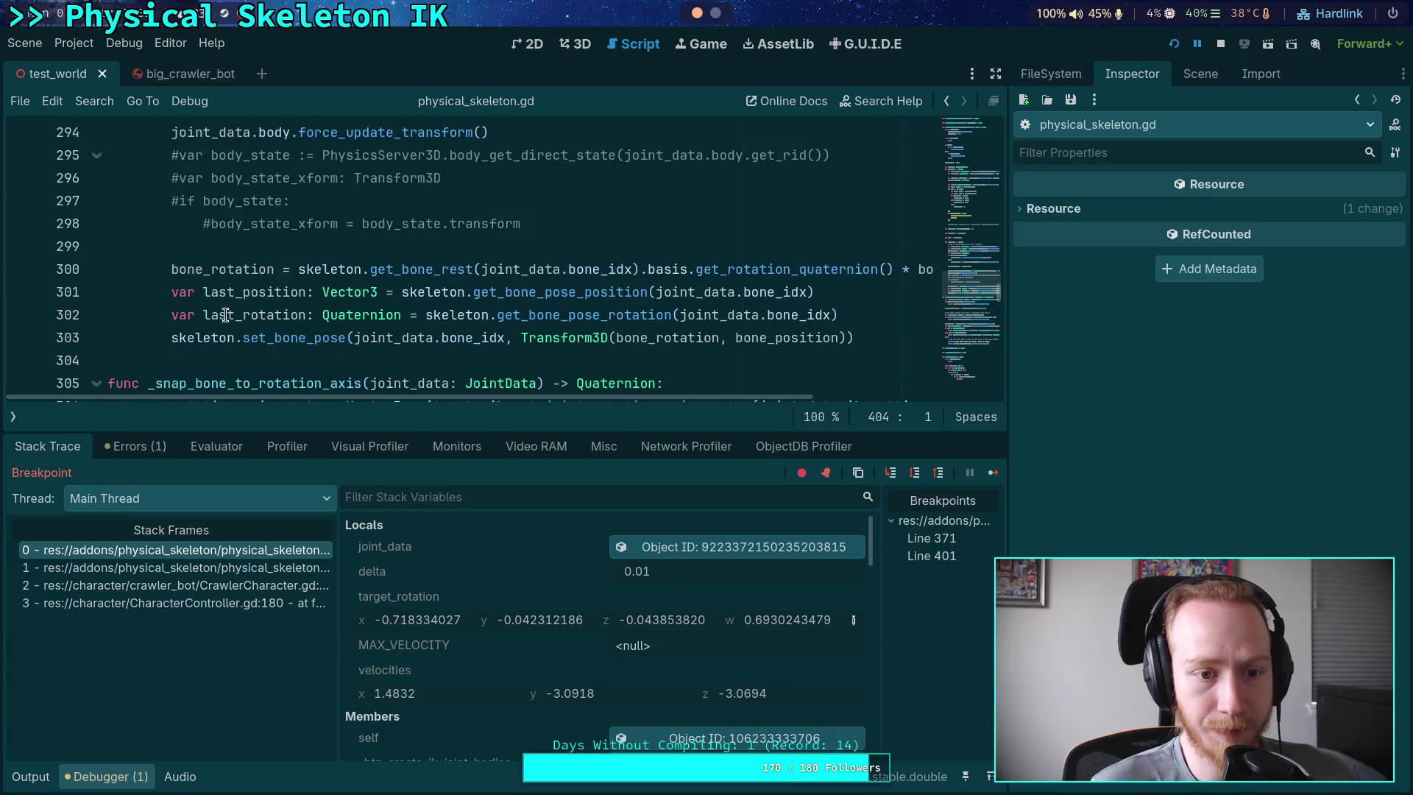
scroll(225, 315, up, 3)
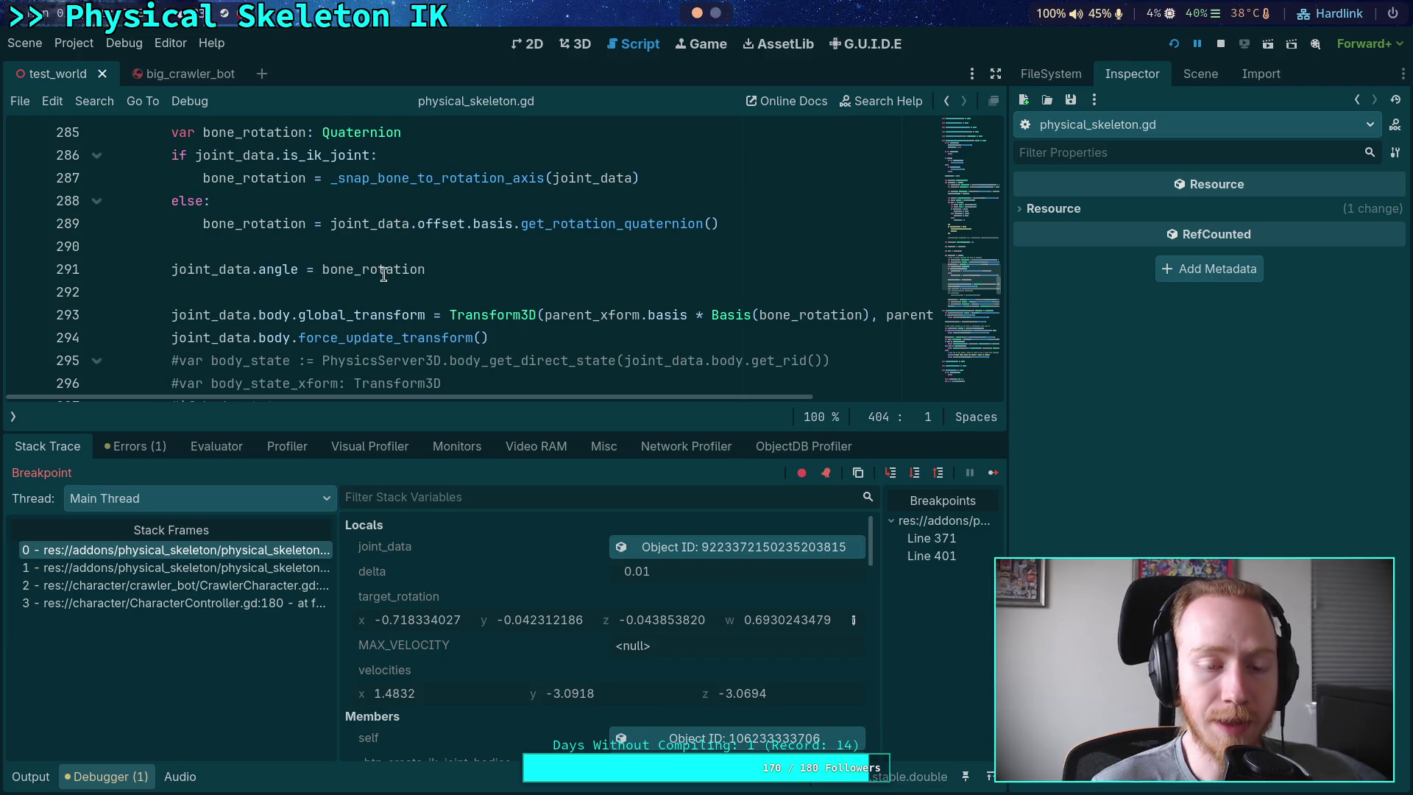
mouse_move(384, 274)
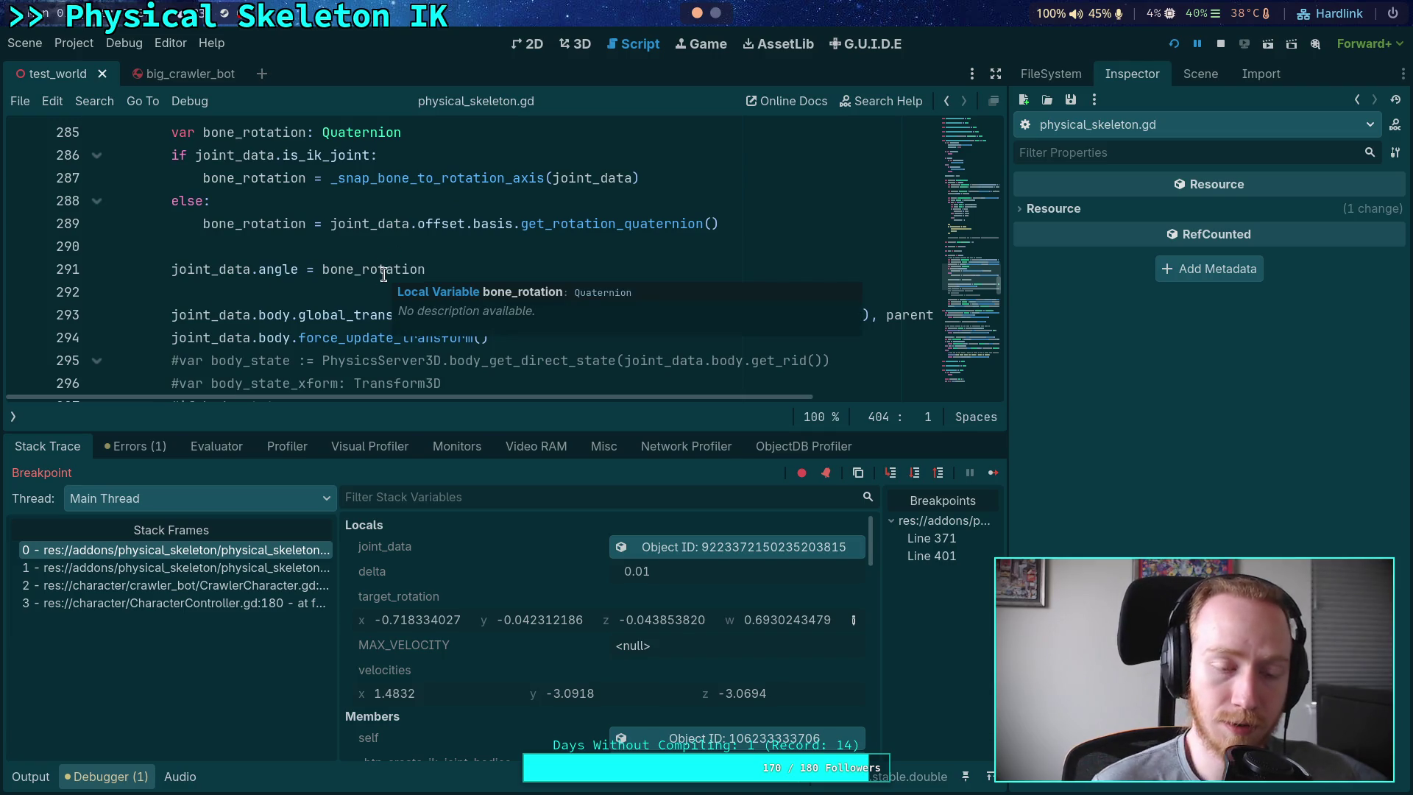
click(248, 270)
scroll(498, 321, down, 2)
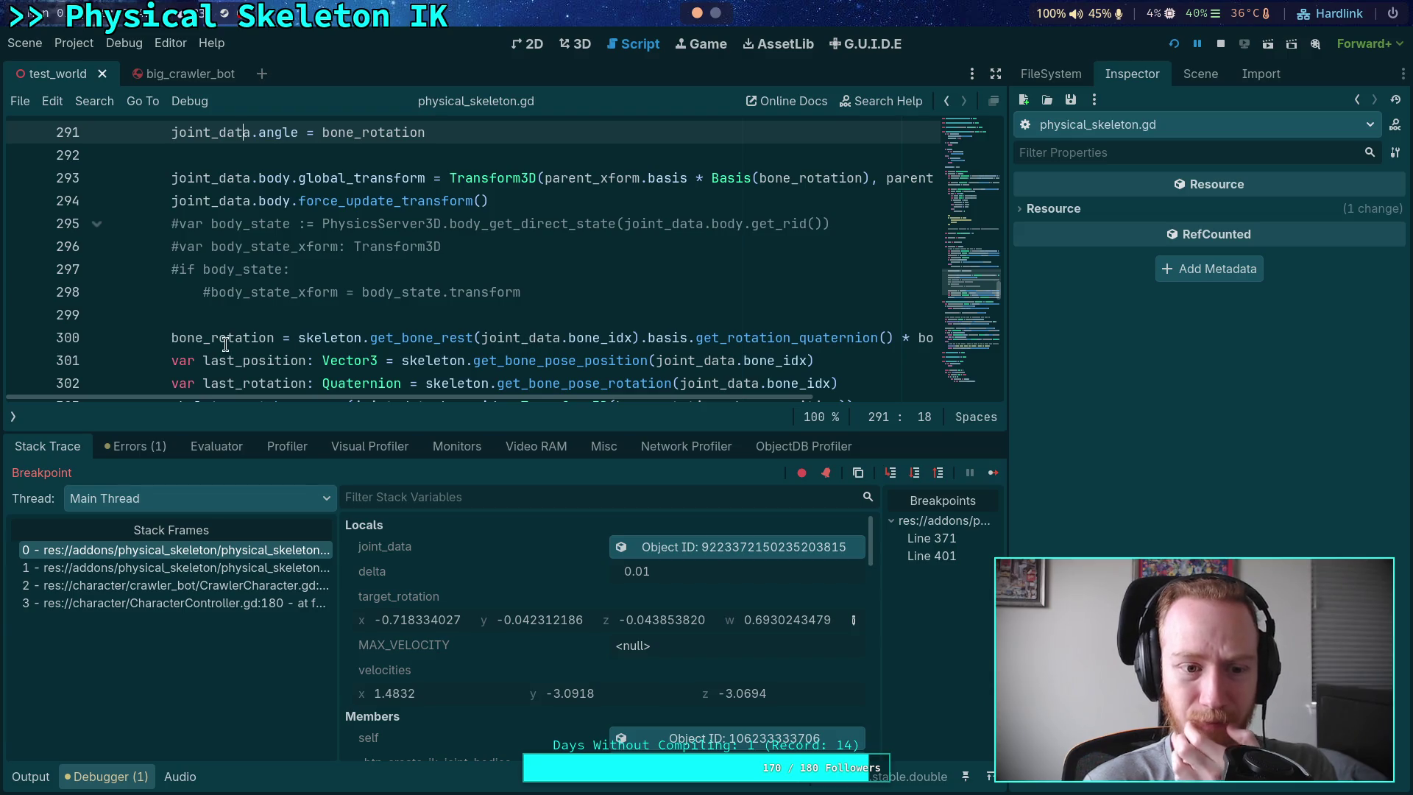
double_click(199, 330)
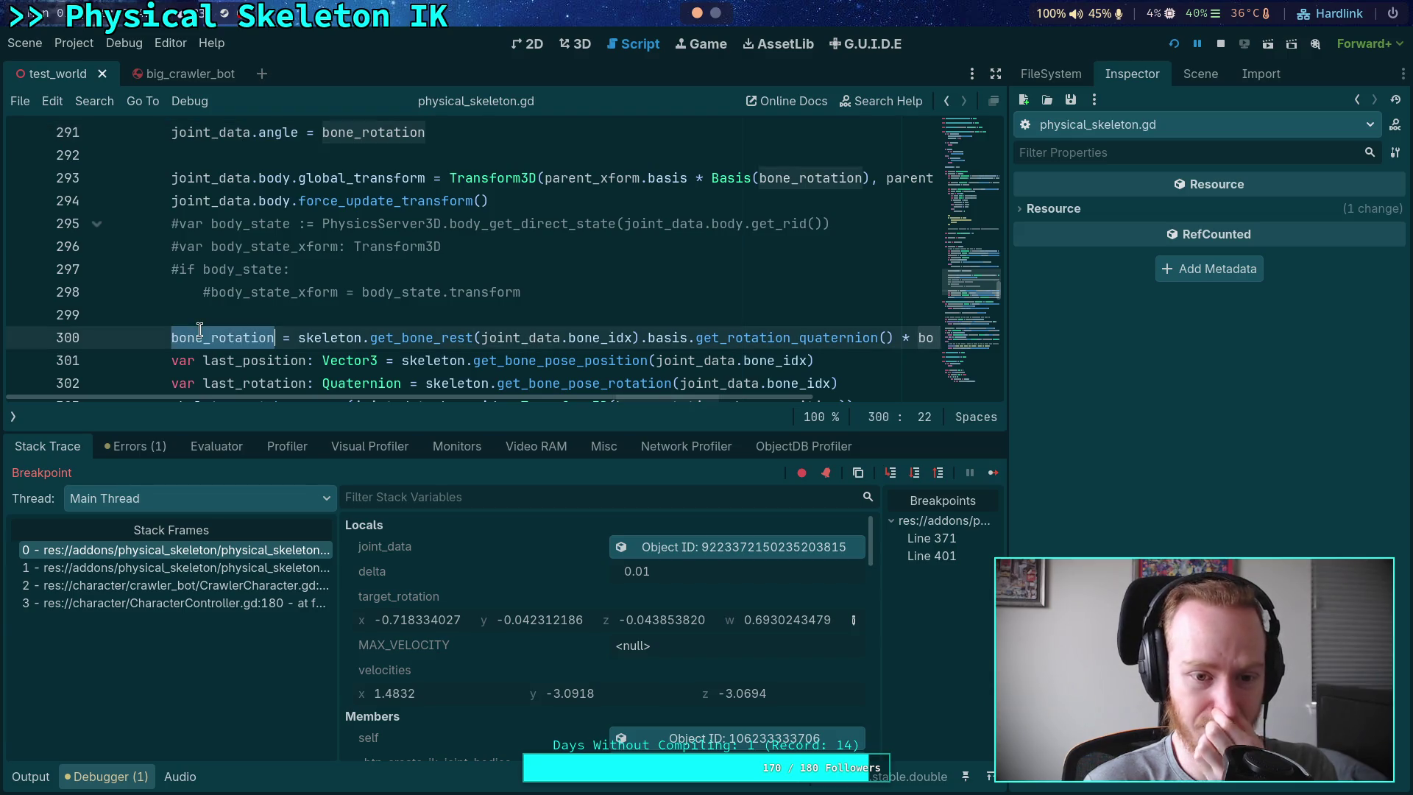
click(235, 134)
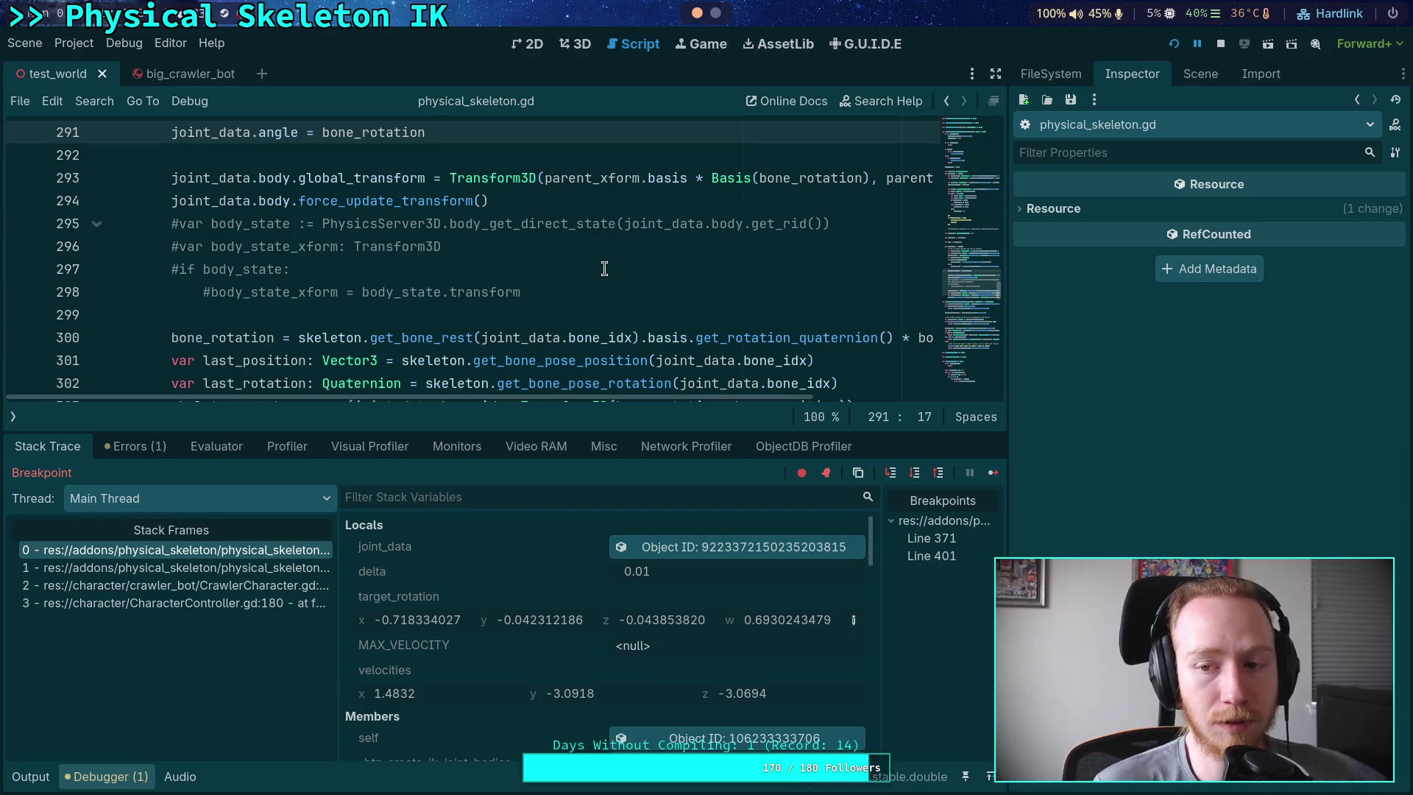
scroll(604, 268, down, 20)
scroll(547, 269, down, 7)
scroll(558, 259, down, 2)
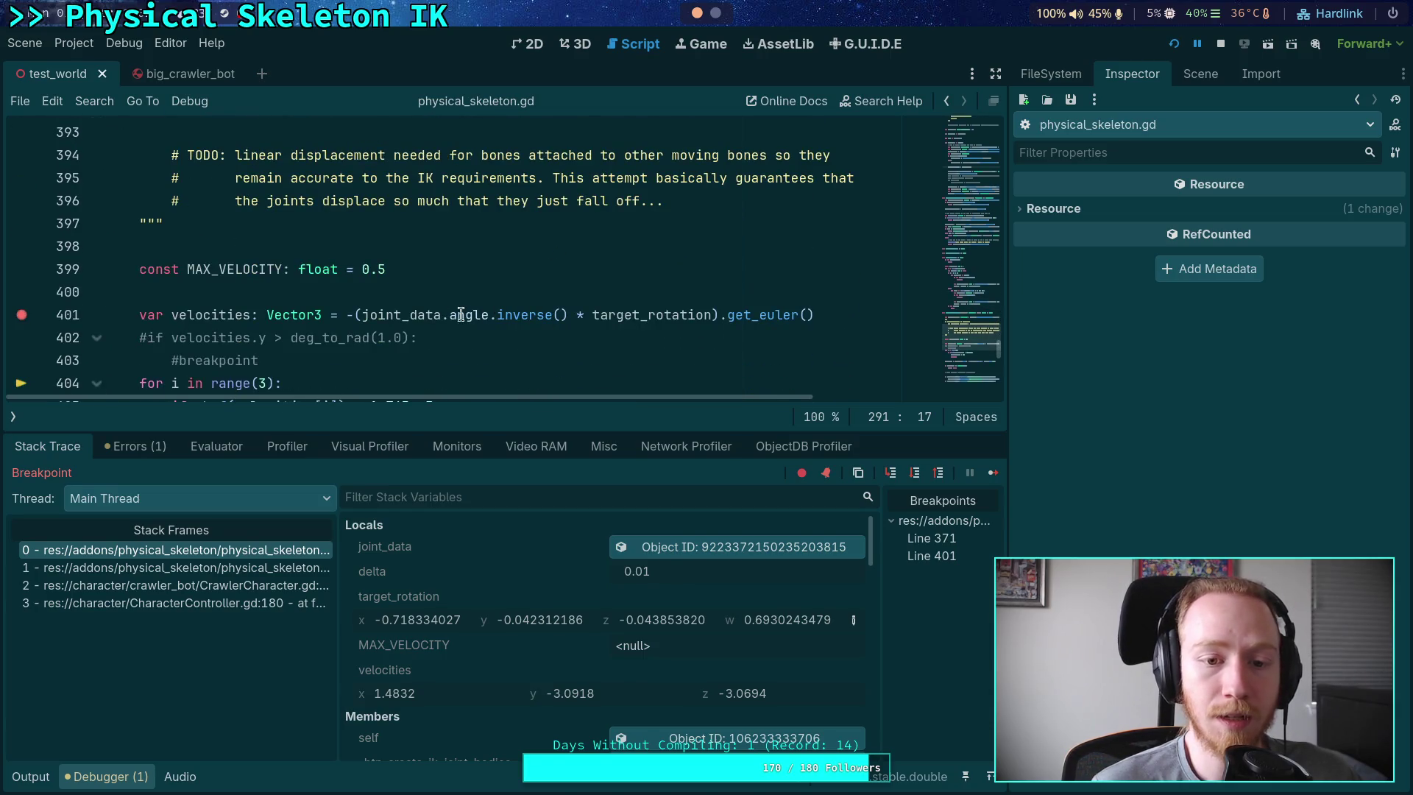
click(460, 314)
scroll(459, 250, up, 4)
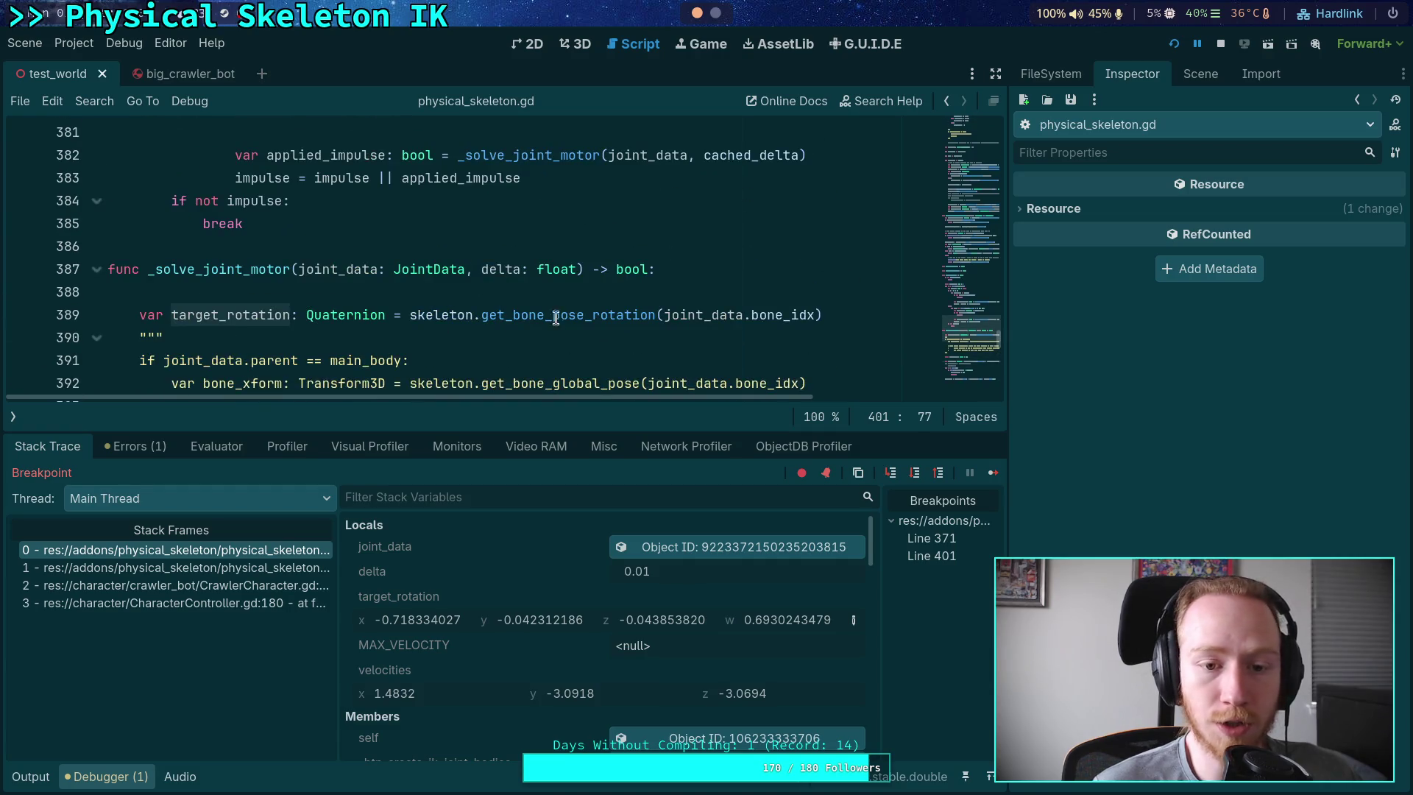
click(425, 315)
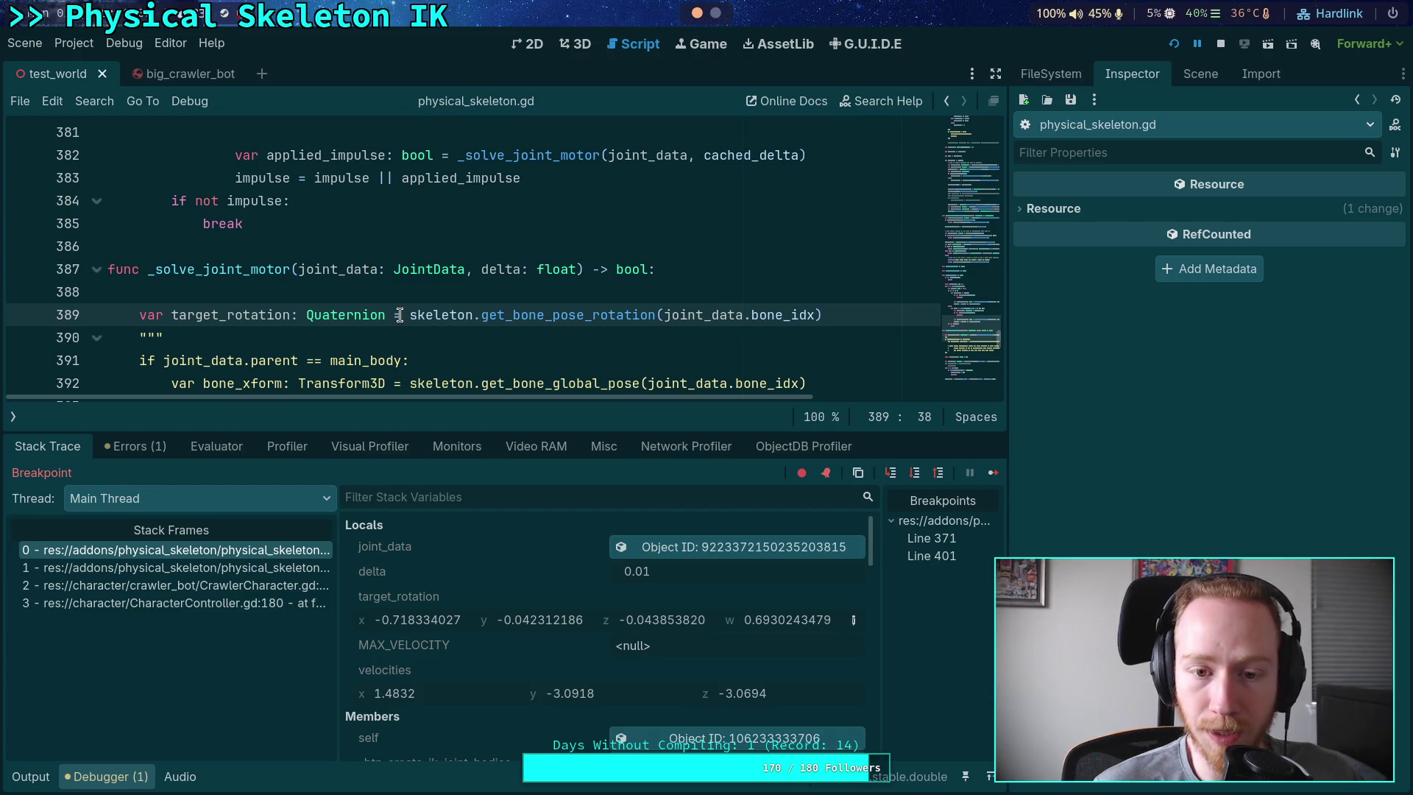
click(647, 293)
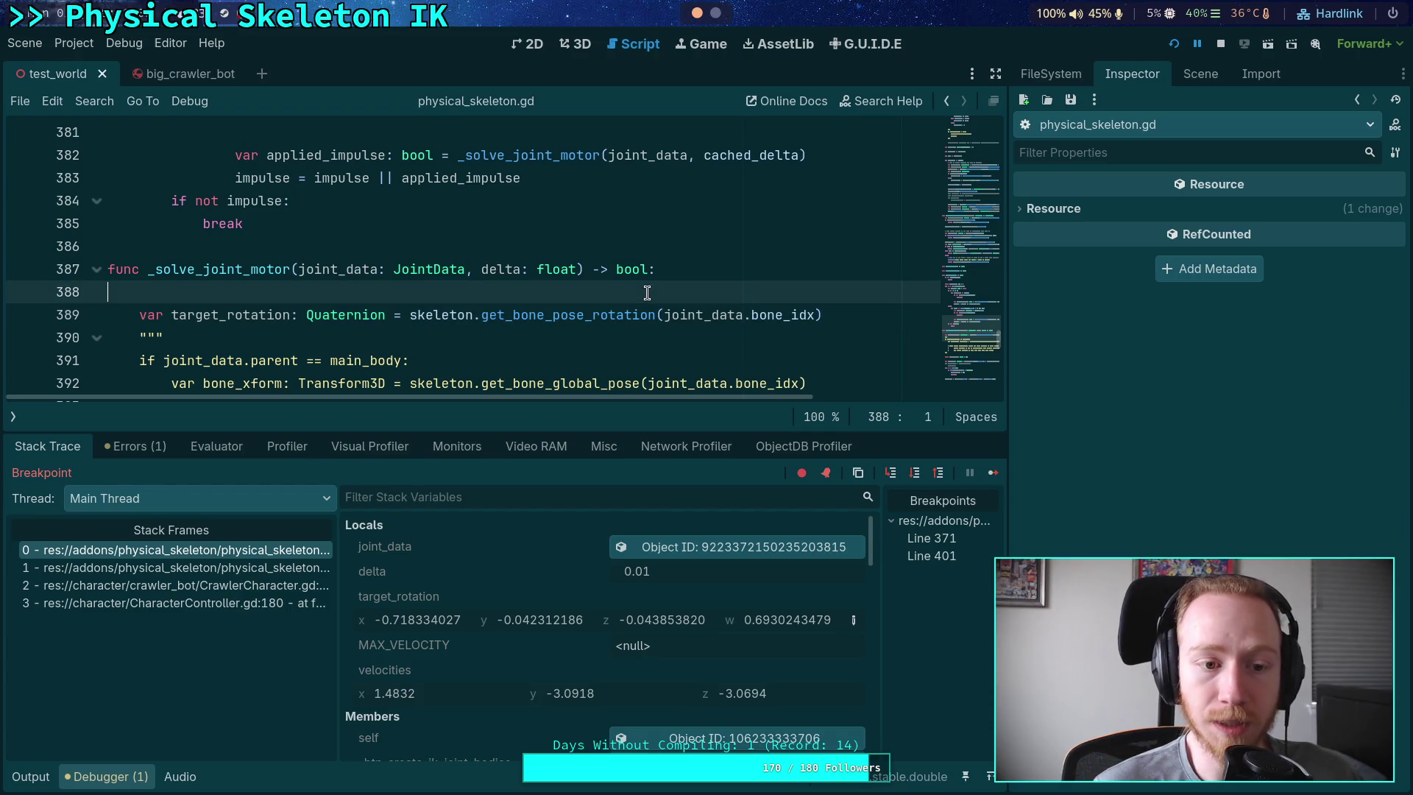
click(818, 309)
scroll(817, 306, down, 5)
scroll(815, 303, up, 4)
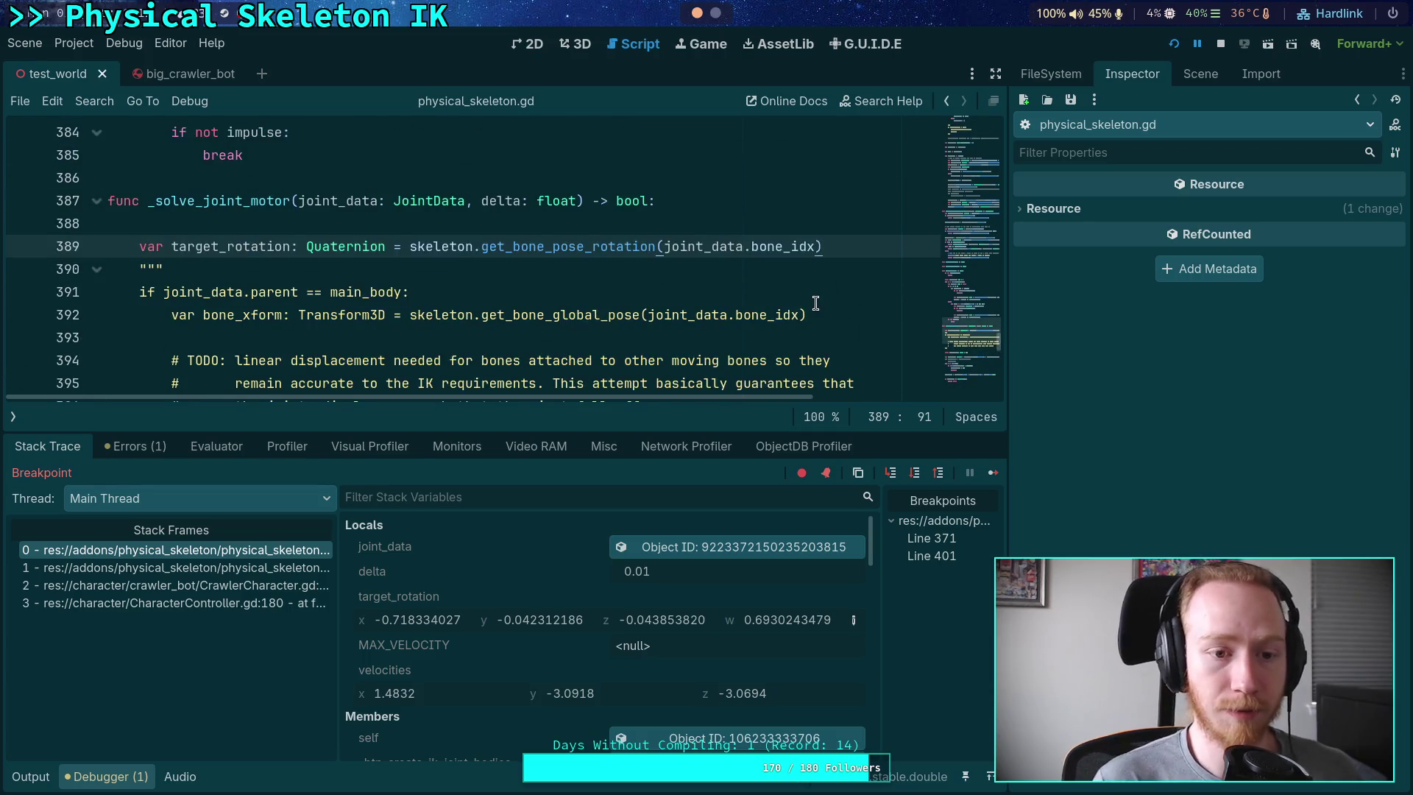
Add line 390 setting target_rotation to skeleton.get_bone_rest(joint_data.bone_idx).inverse() * target_rotation and save
key(Return)
text(target_rot)
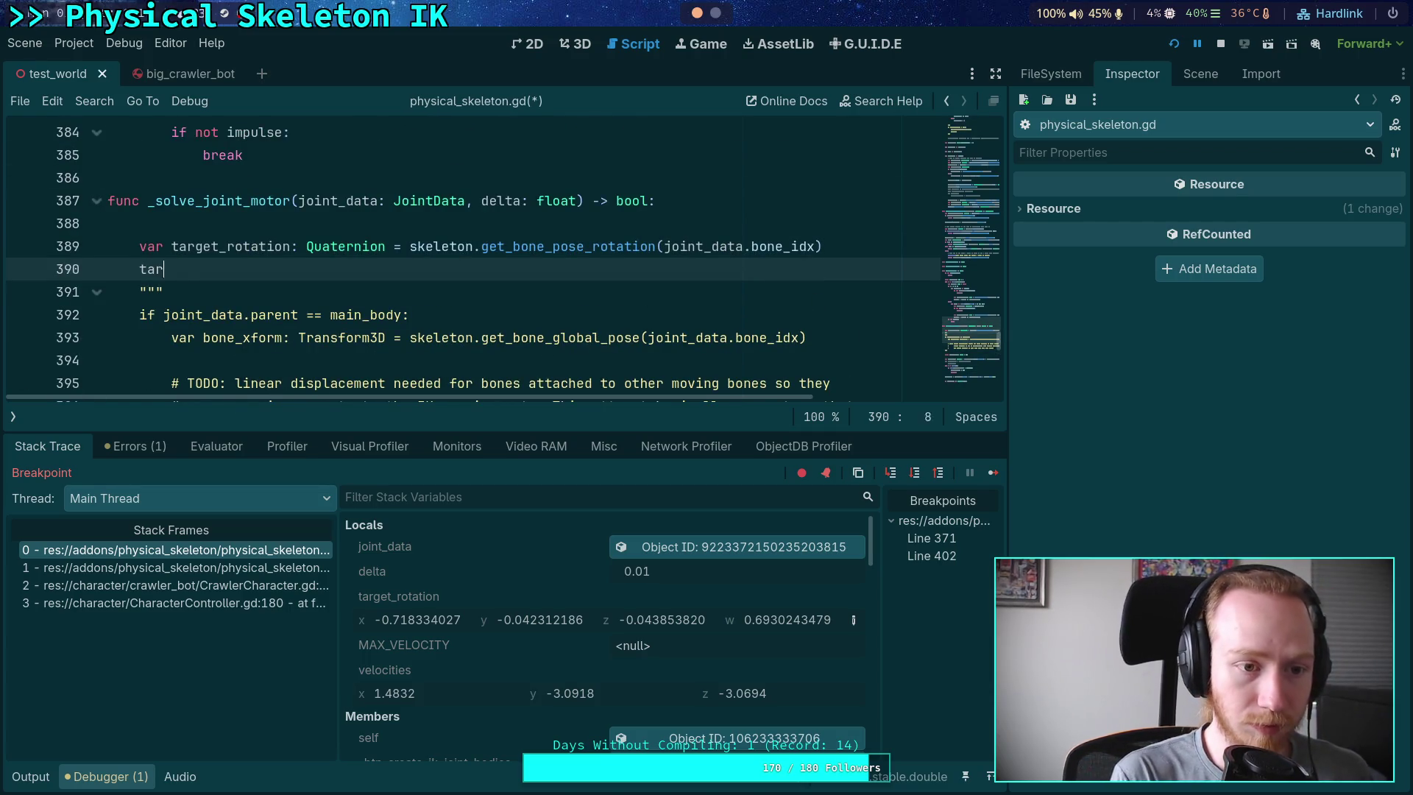
text(ation )
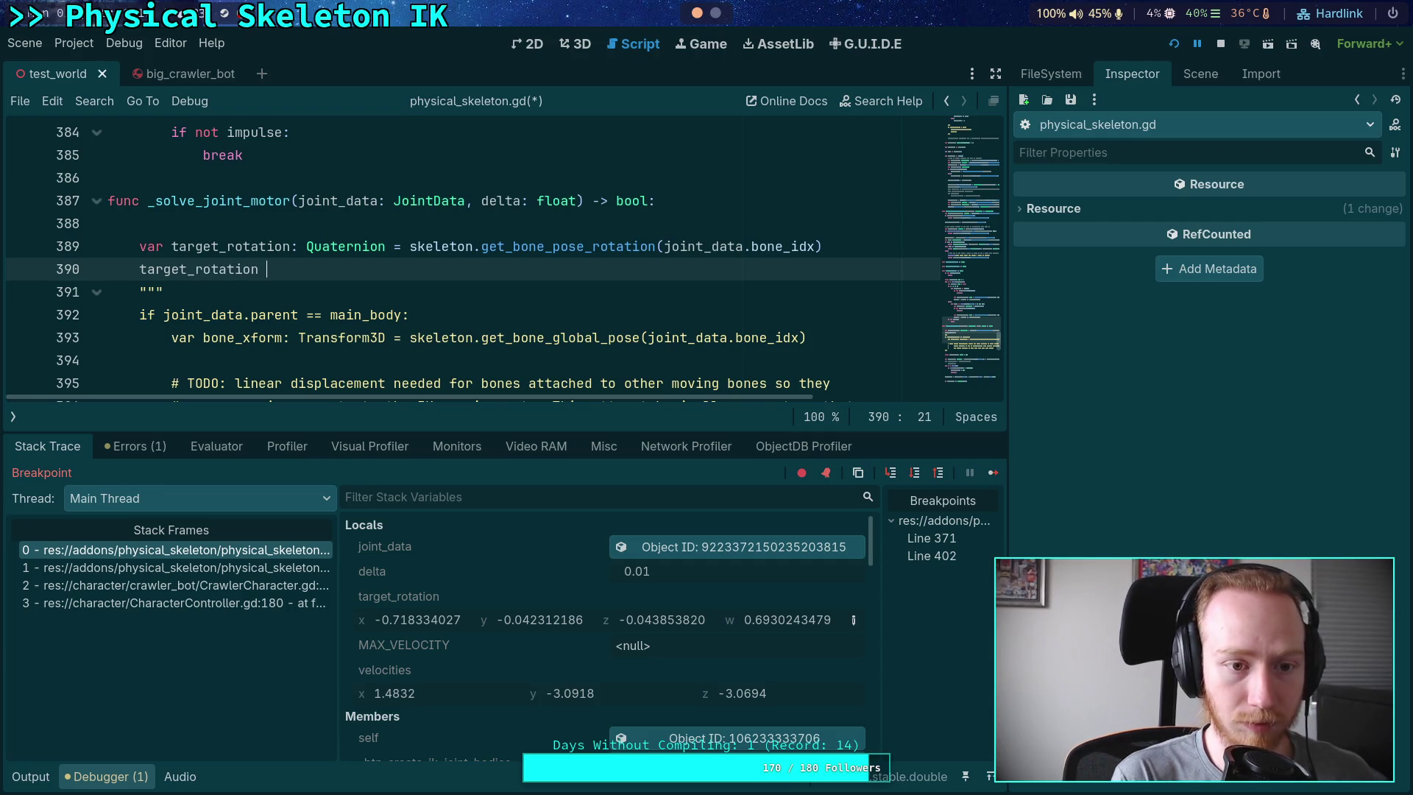
text(= skel)
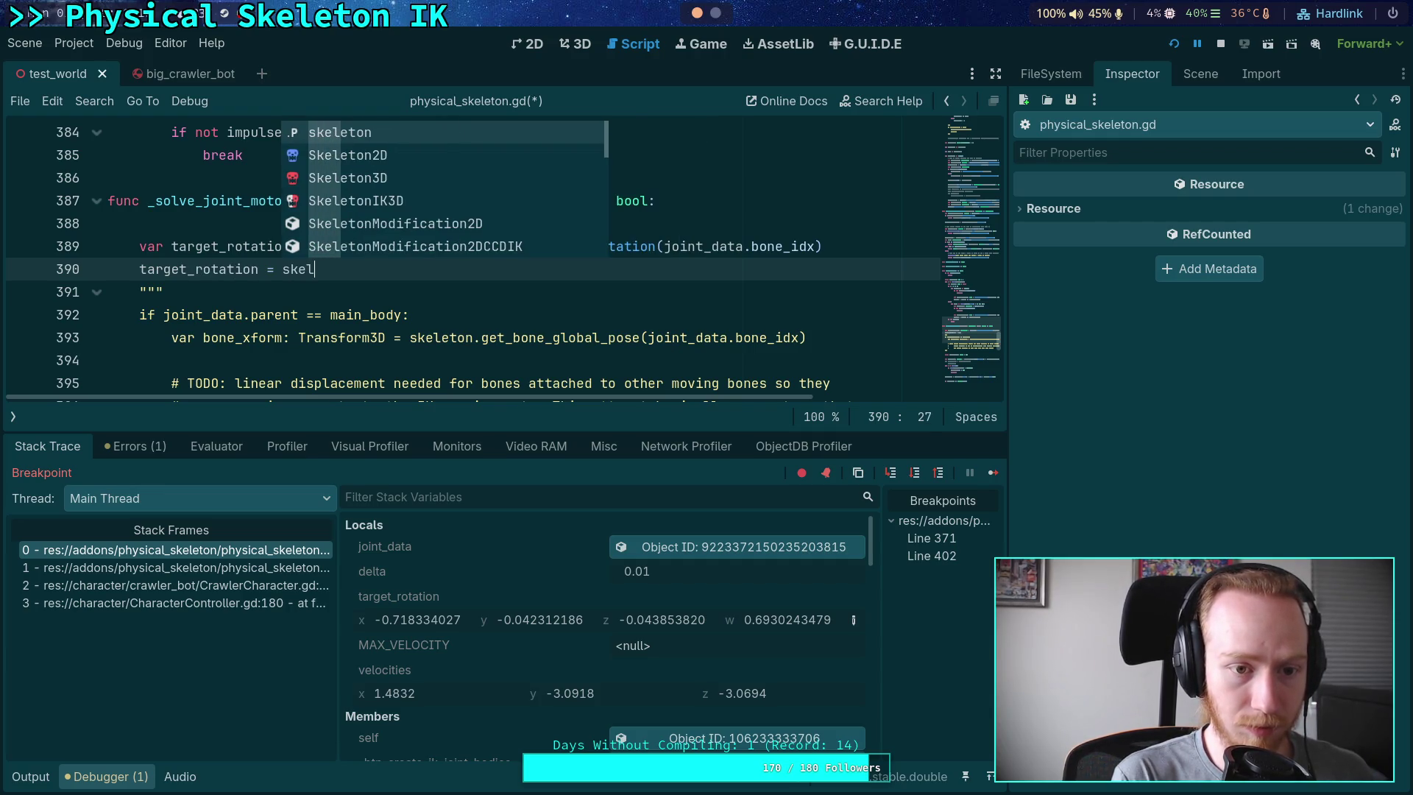
key(Return)
text(get-)
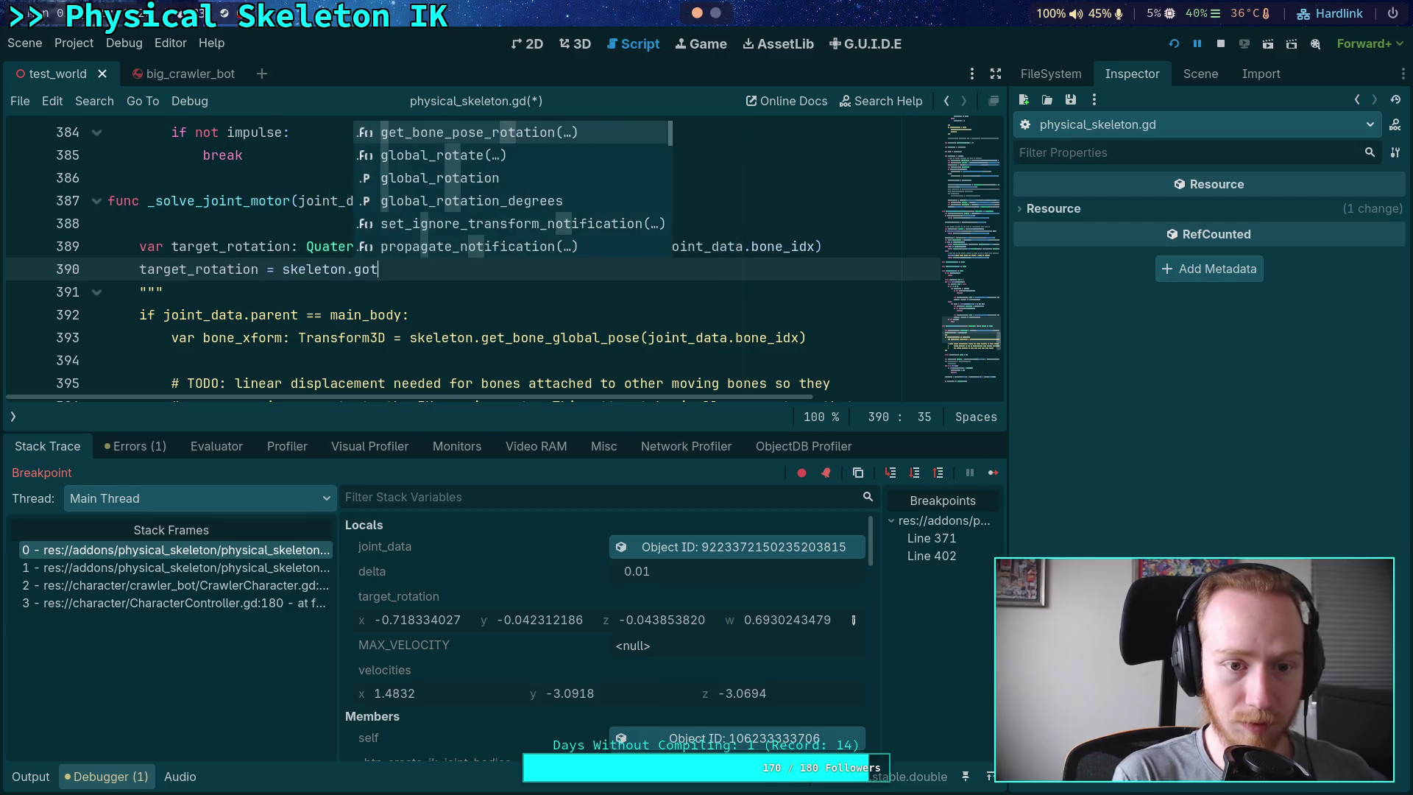
text(bone_re)
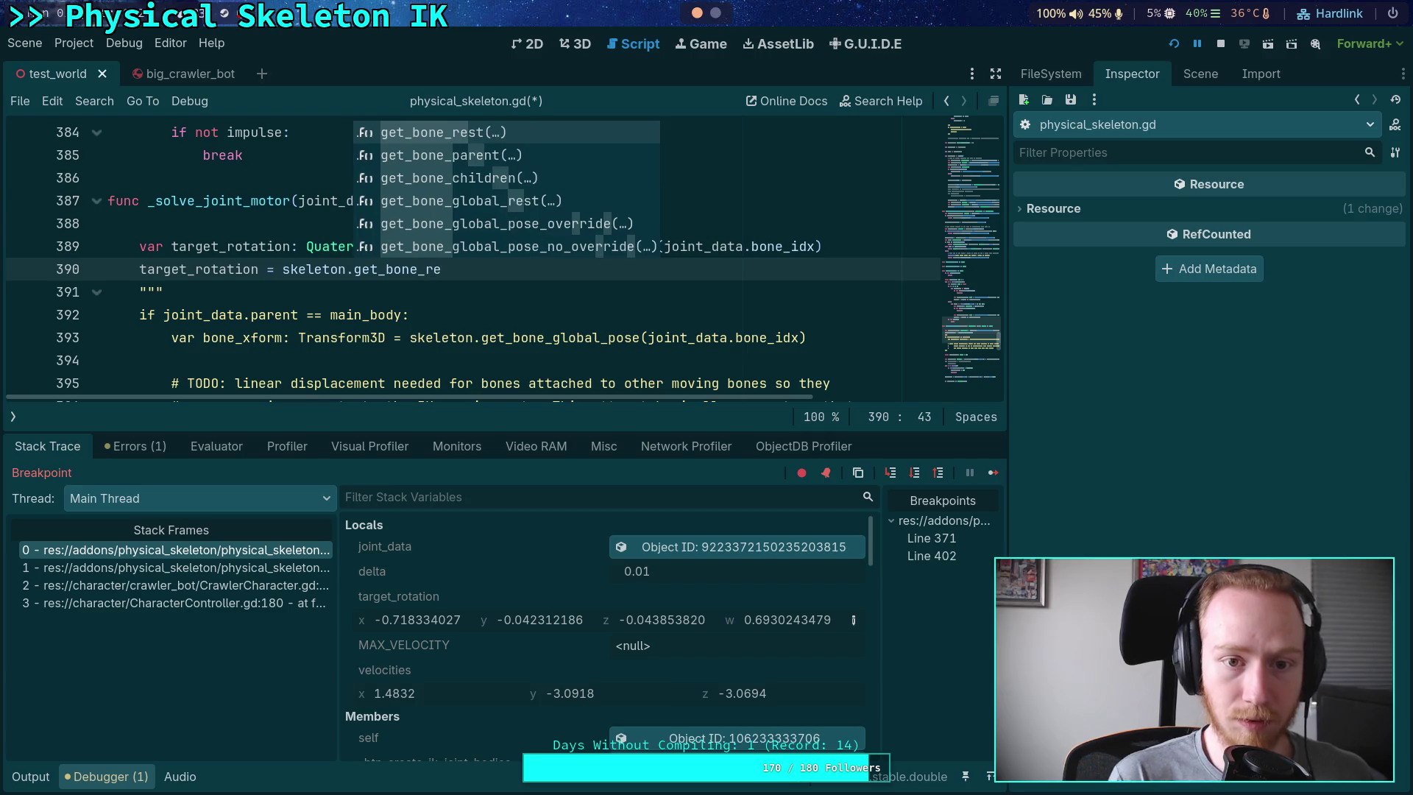
key(Return)
text(joint_data.)
text(bone_idx).)
key(Return)
text(.inv)
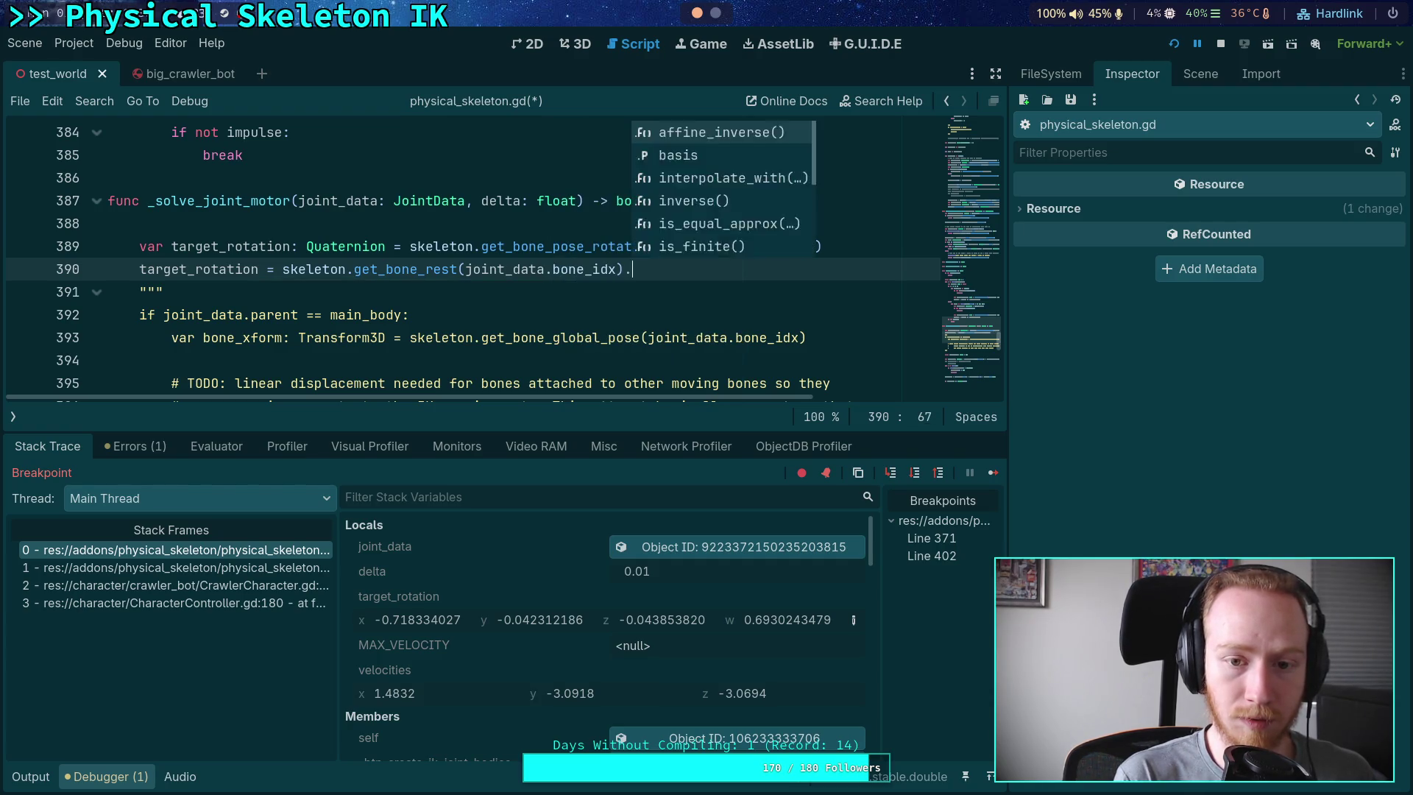
key(Return)
text(targ)
key(Return)
key(ctrl+s)
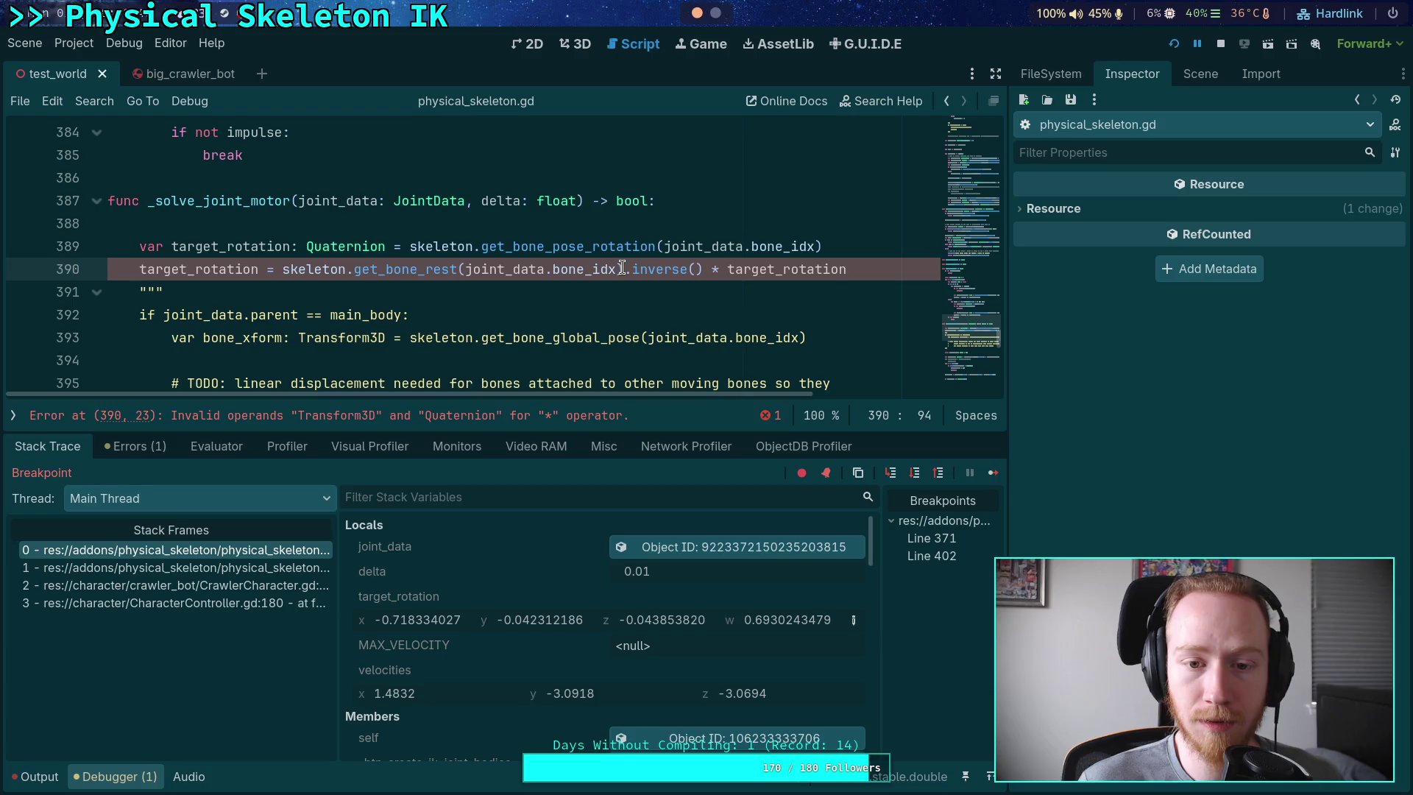
Change the inverse() call to basis.get_rotation_quaternion().inverse() on line 390 and save
drag(631, 269, 703, 270)
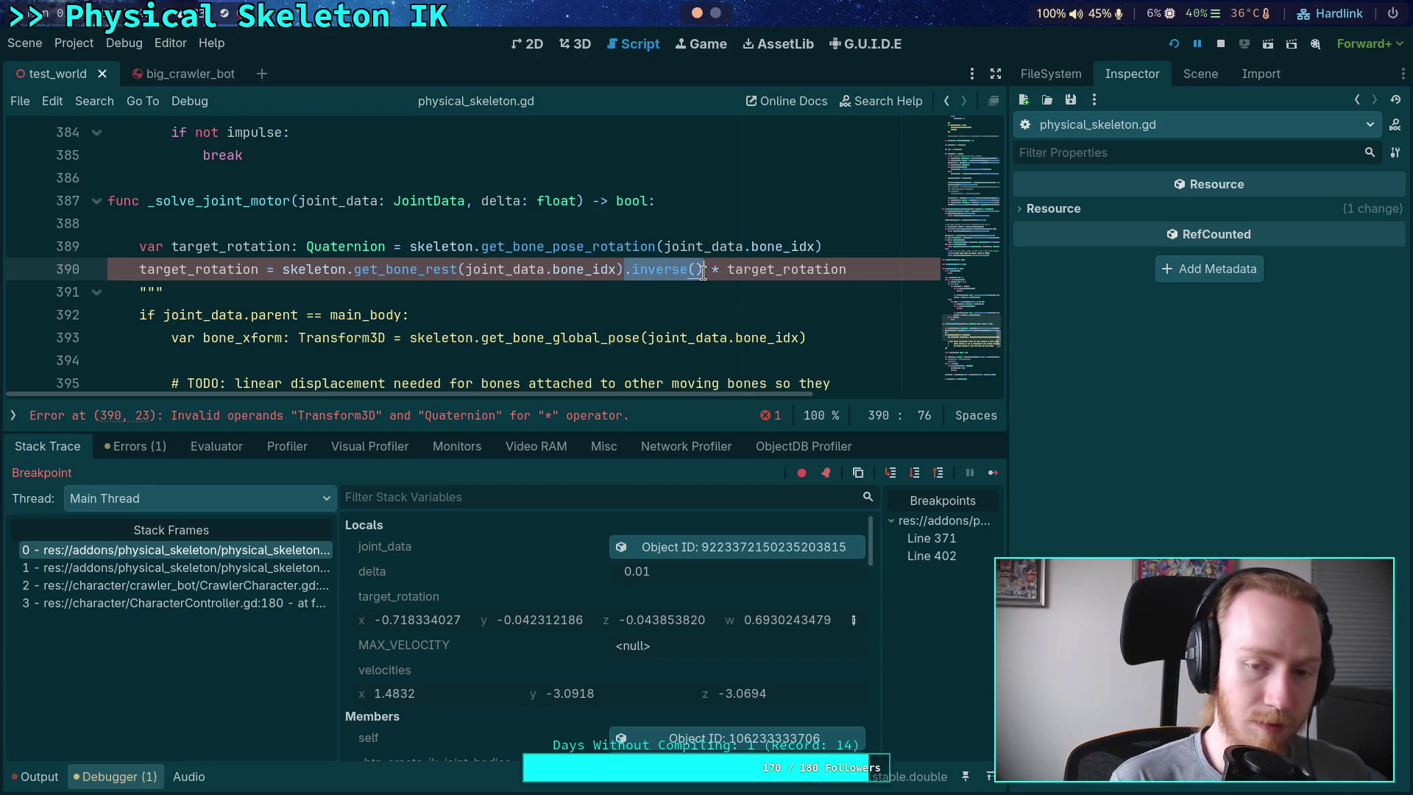
key(BackSpace)
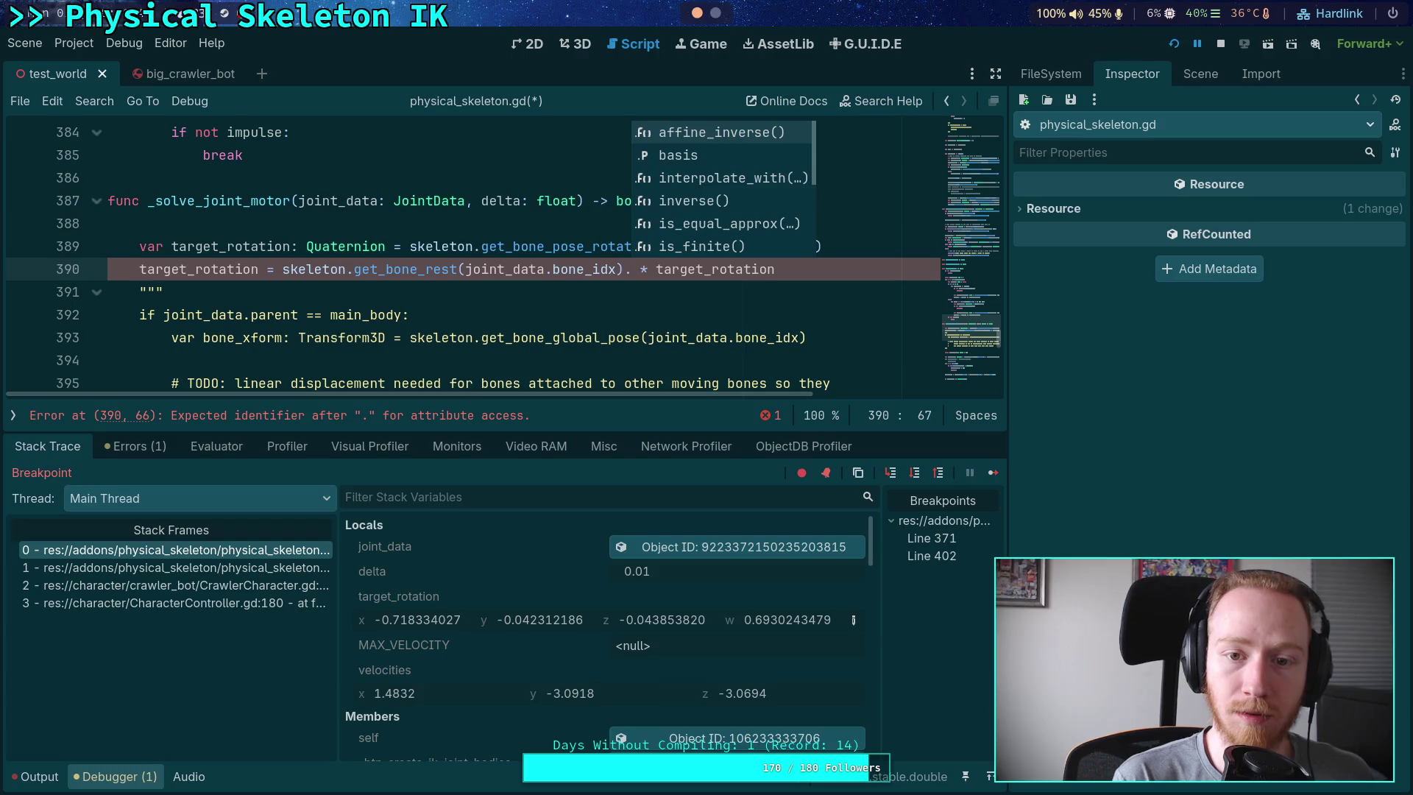
text(basis.)
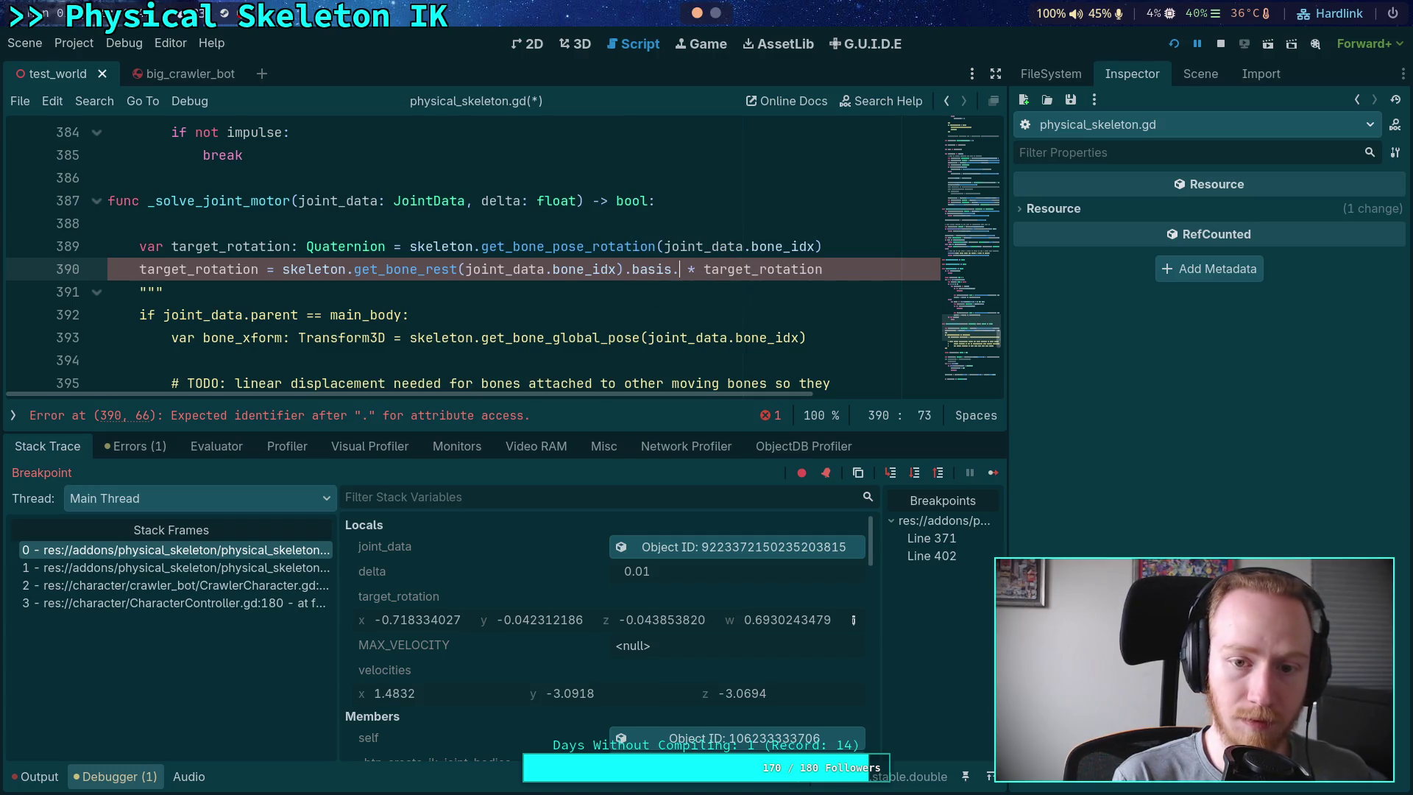
text(rotated)
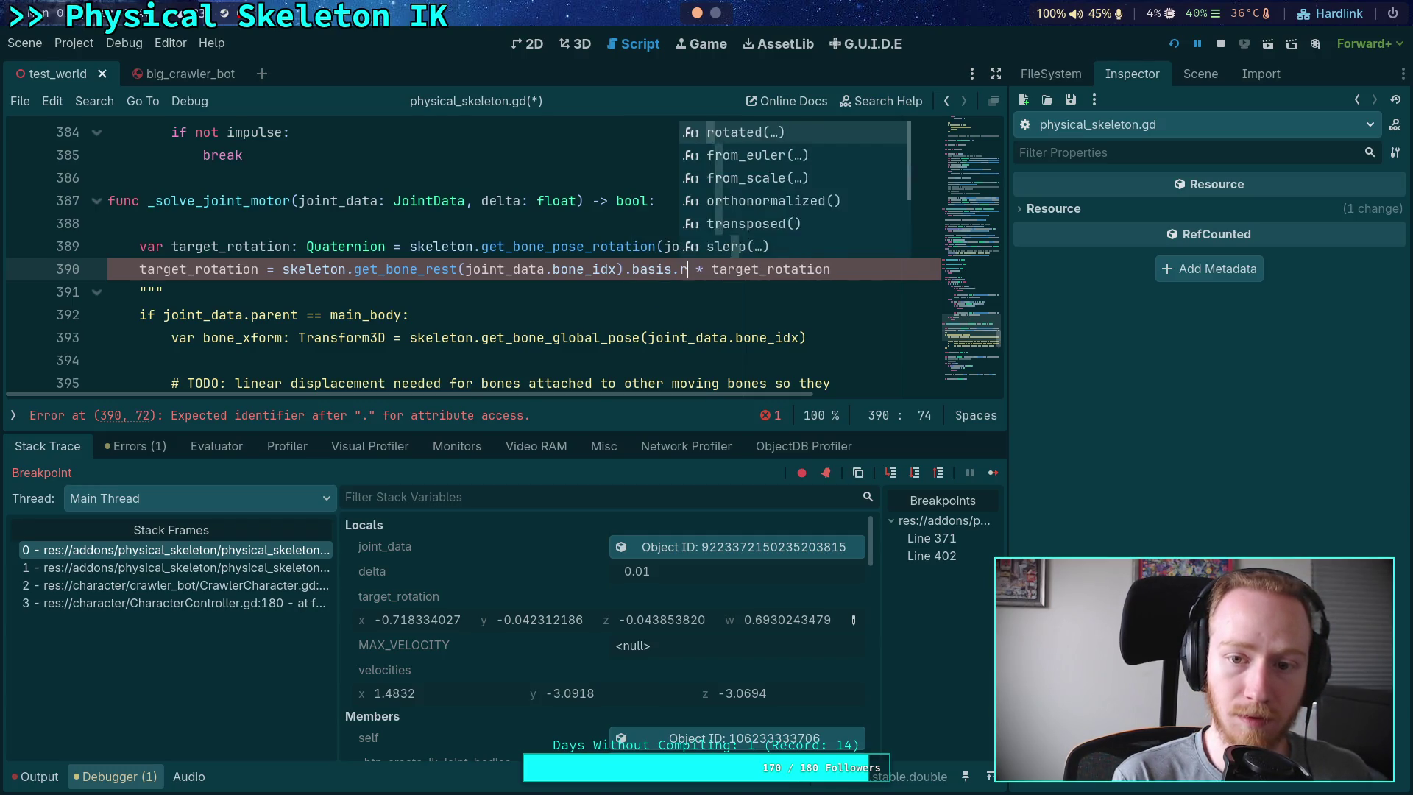
key(BackSpace)
key(BackSpace)
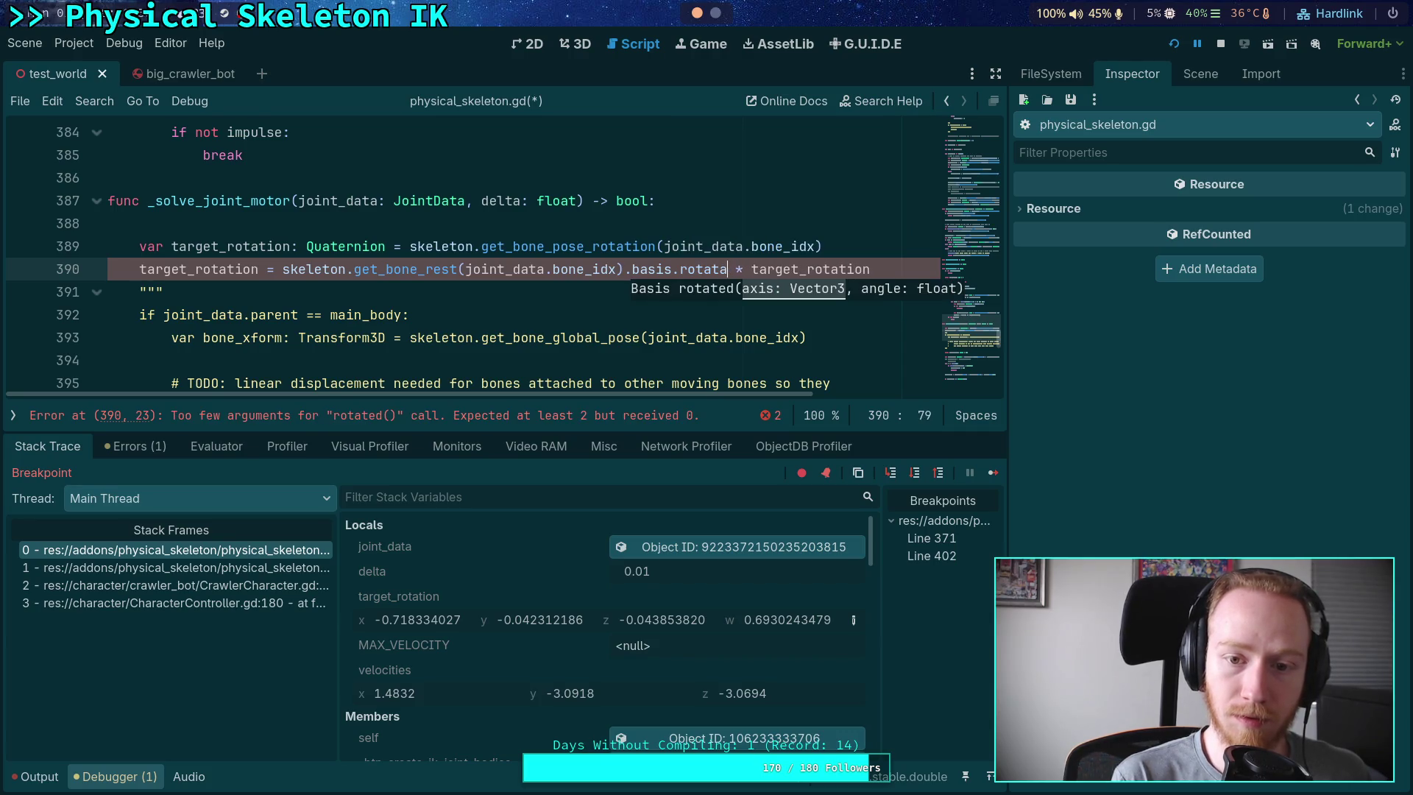
text(a)
key(Return)
text(.in * t)
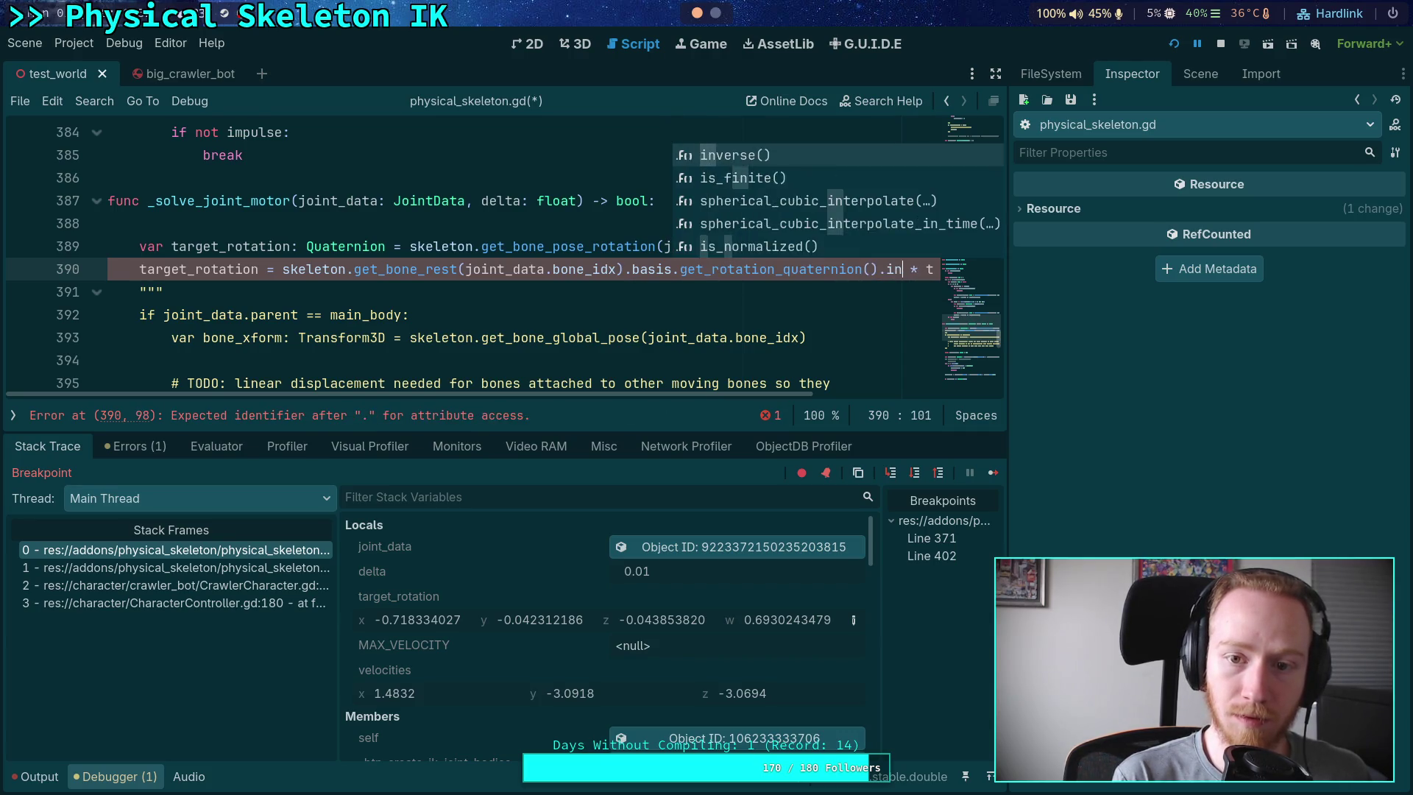
key(Return)
key(ctrl+s)
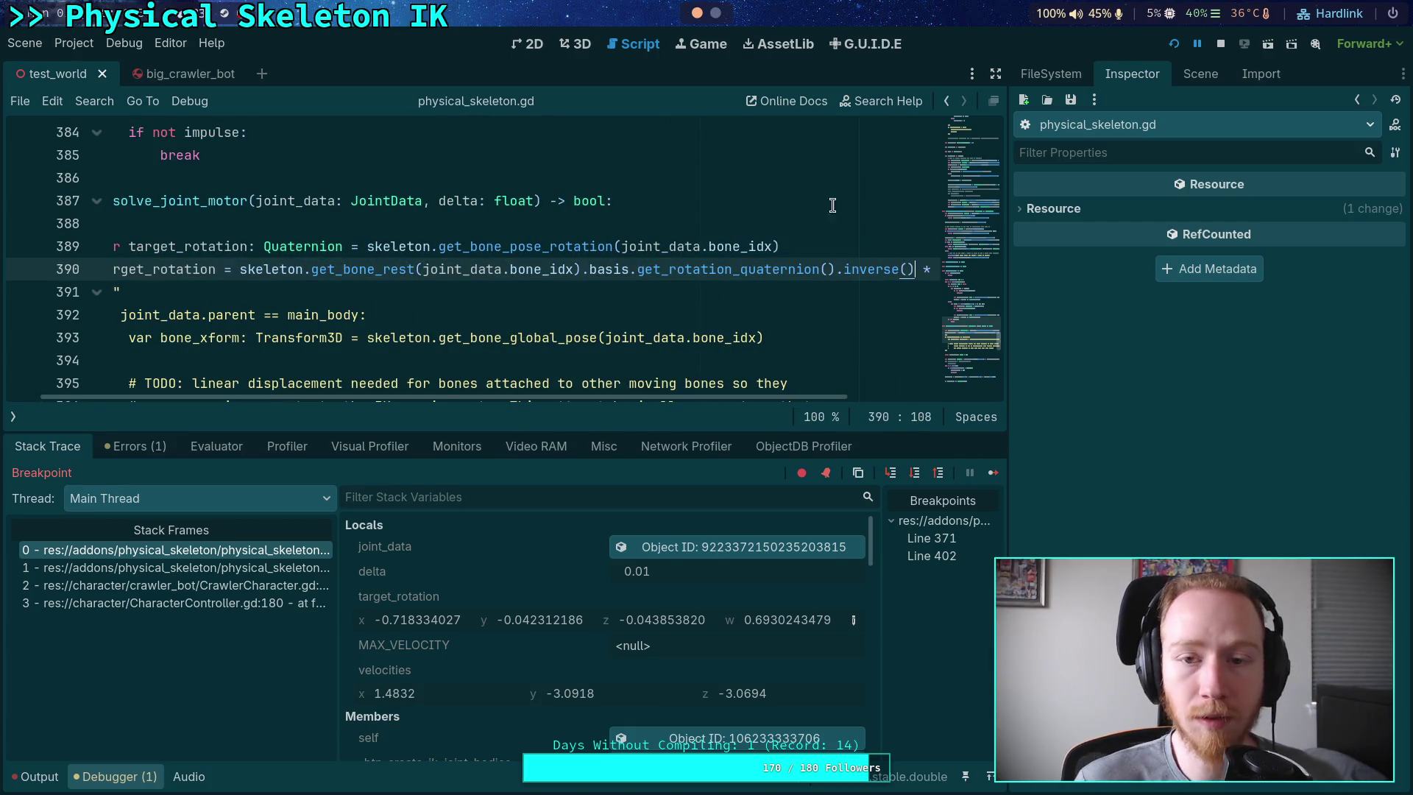
click(1220, 43)
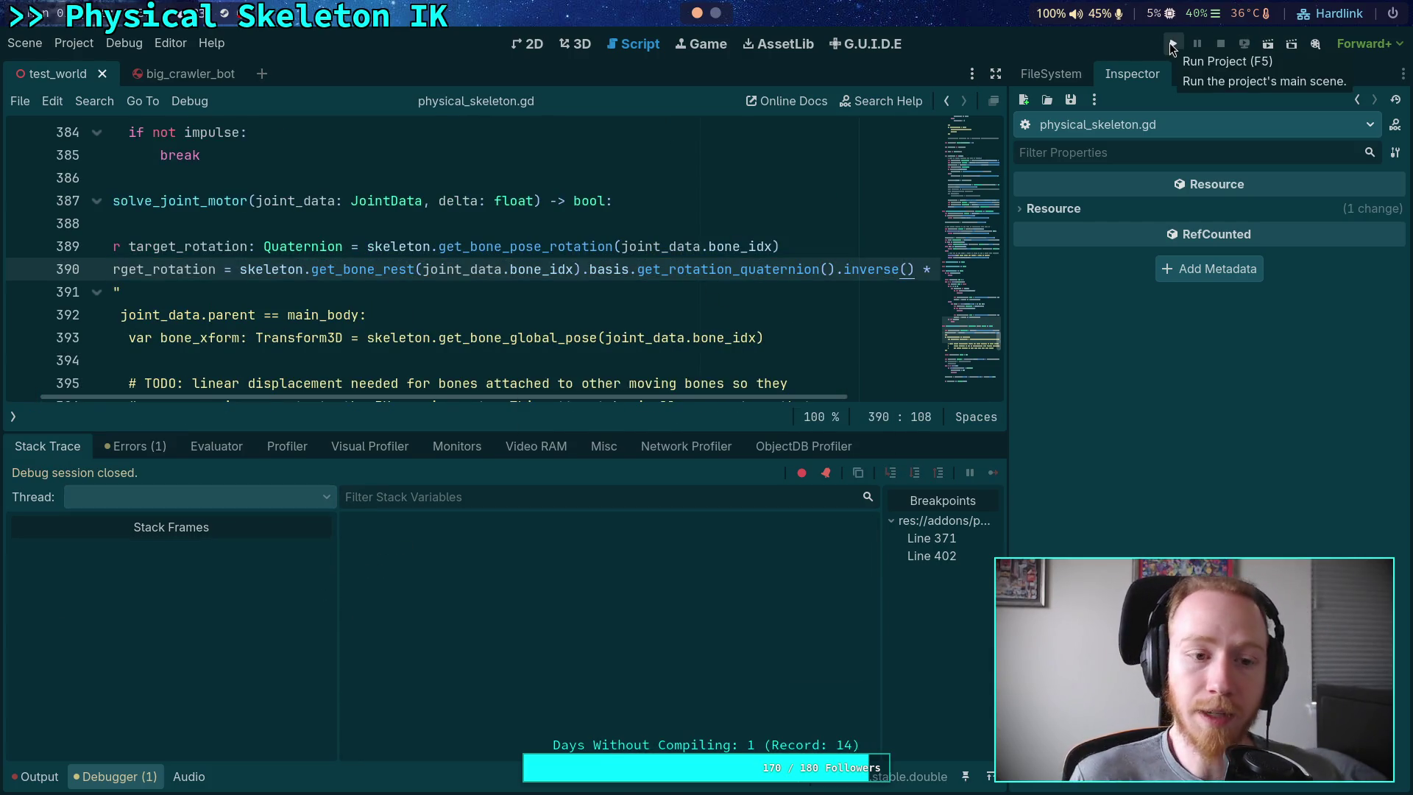
Relaunch the project, remove the line 371 breakpoint, and continue to line 402
click(1172, 45)
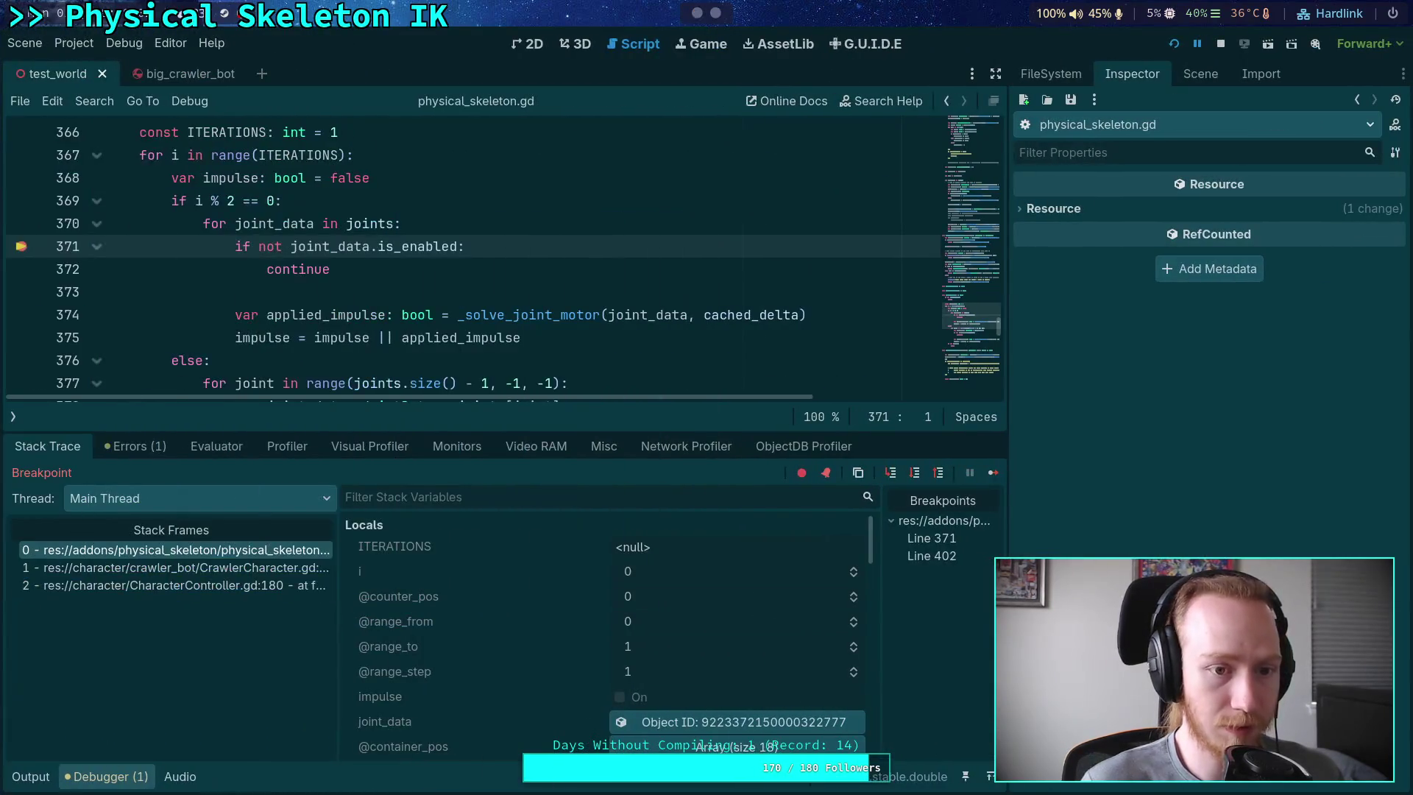
click(20, 246)
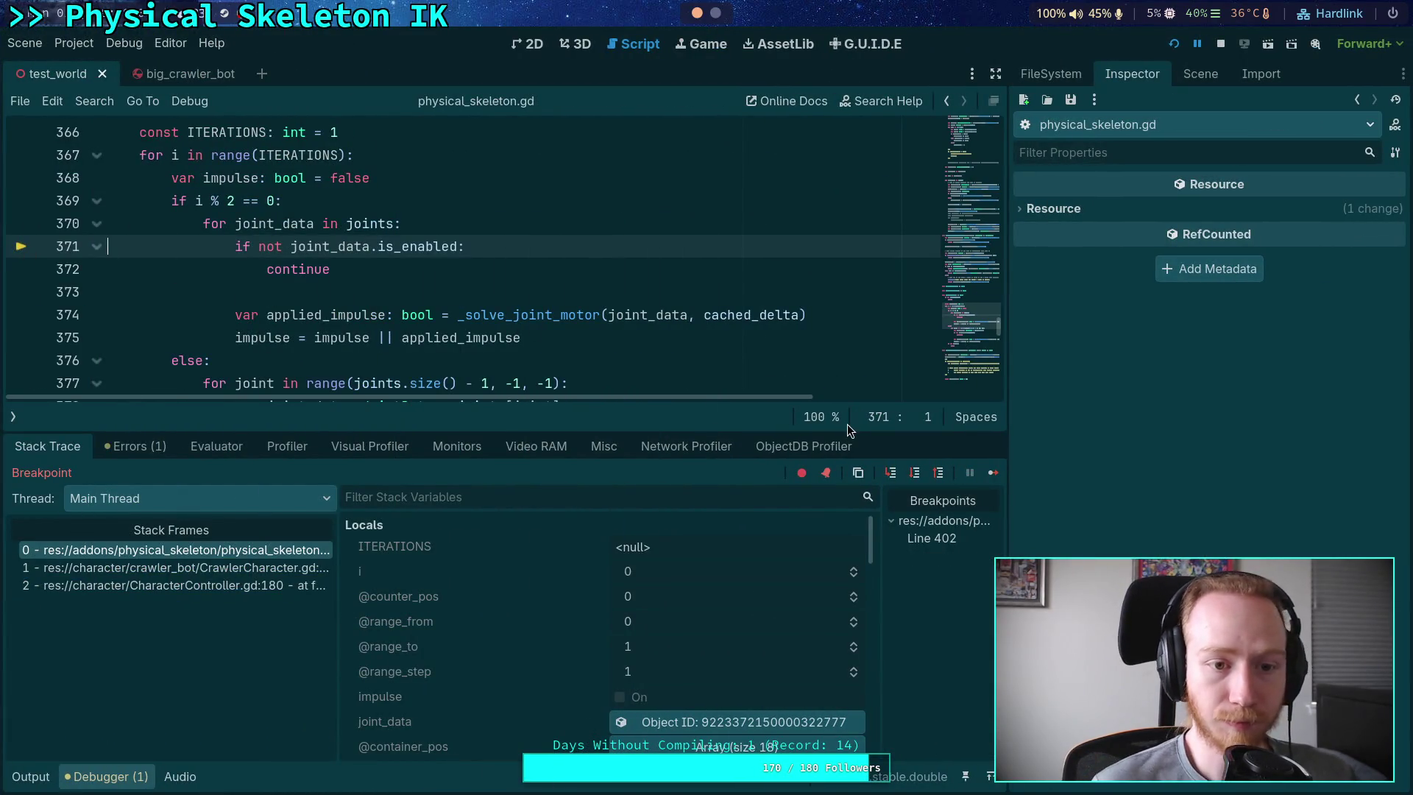
click(992, 472)
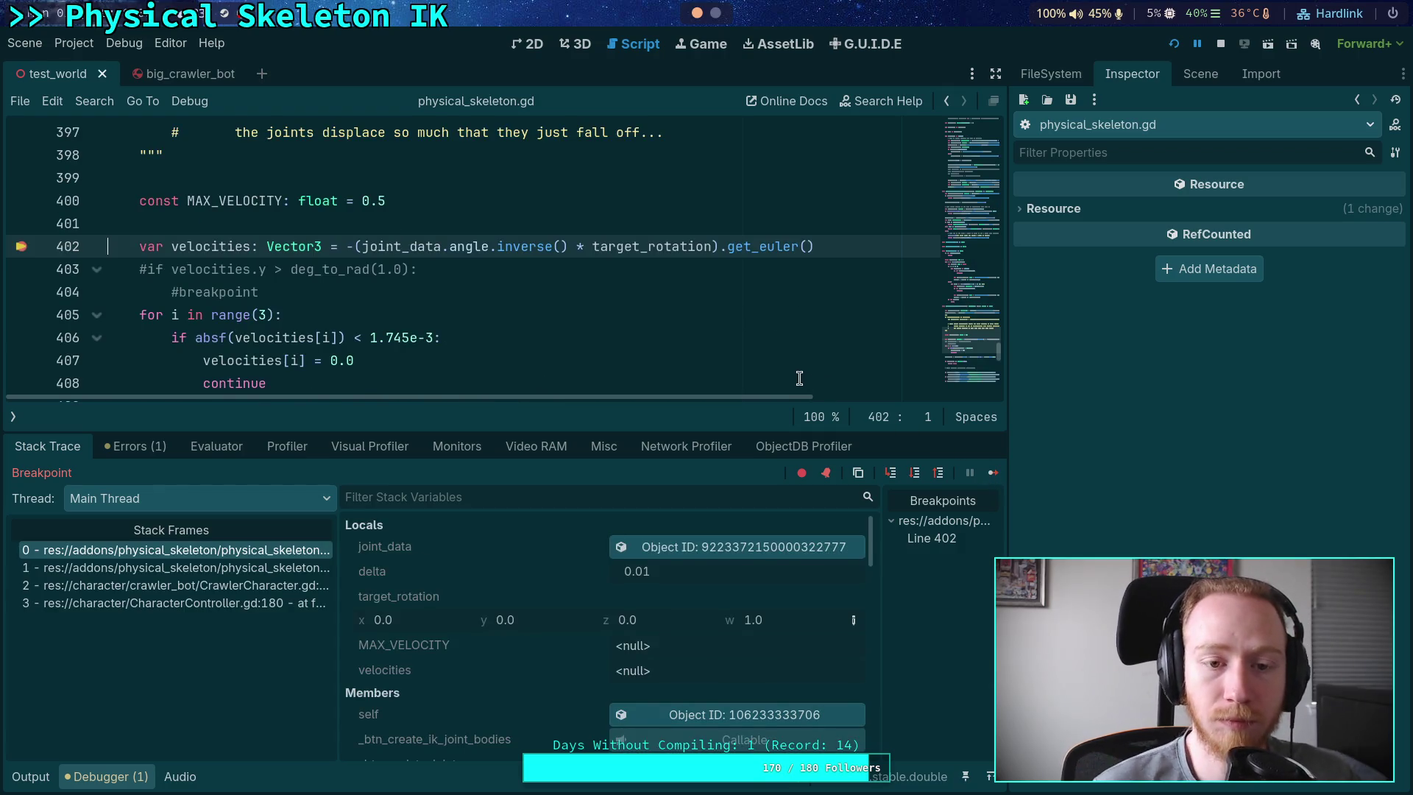
scroll(795, 380, up, 1)
Check target_rotation and joint_data values, step past line 402, and continue to the next hit
mouse_move(624, 315)
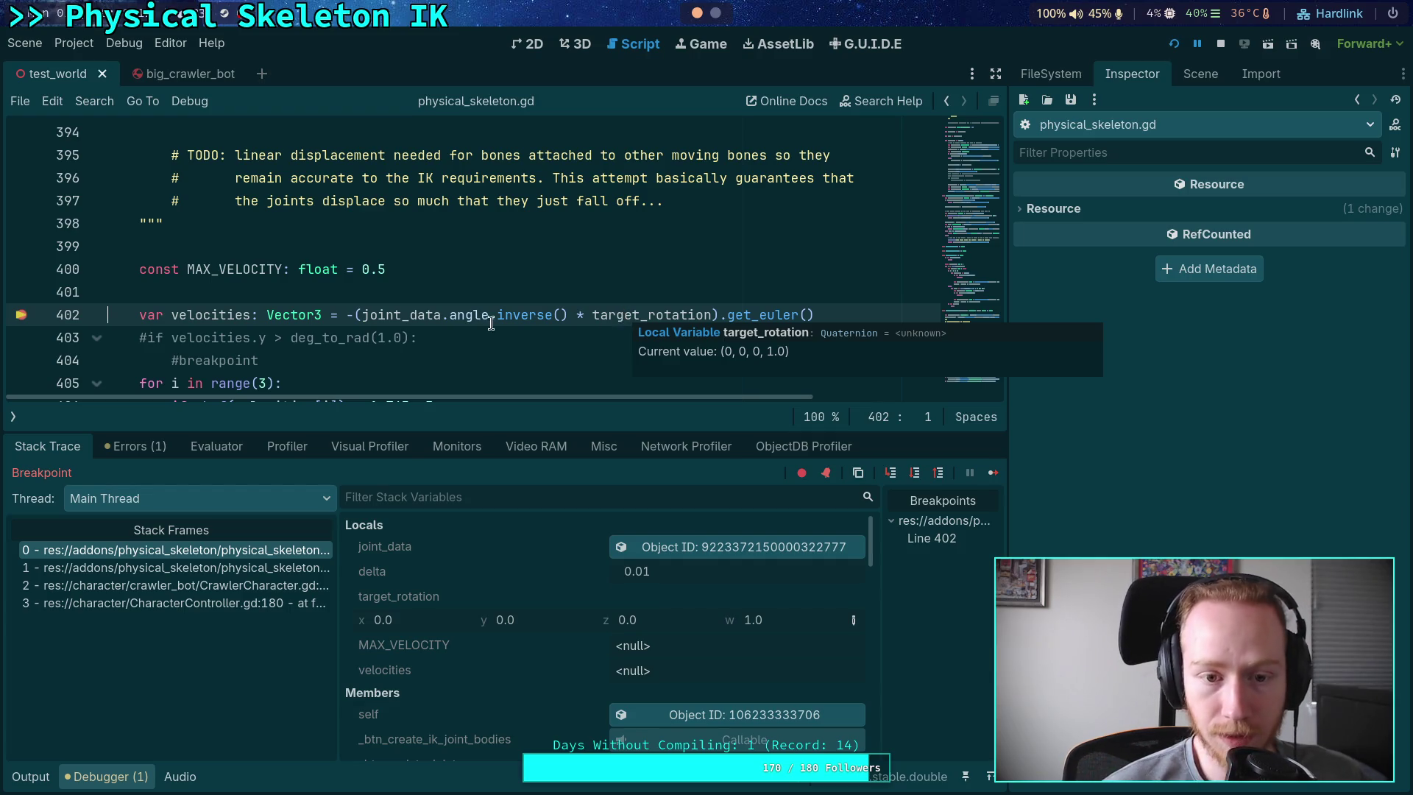
click(707, 546)
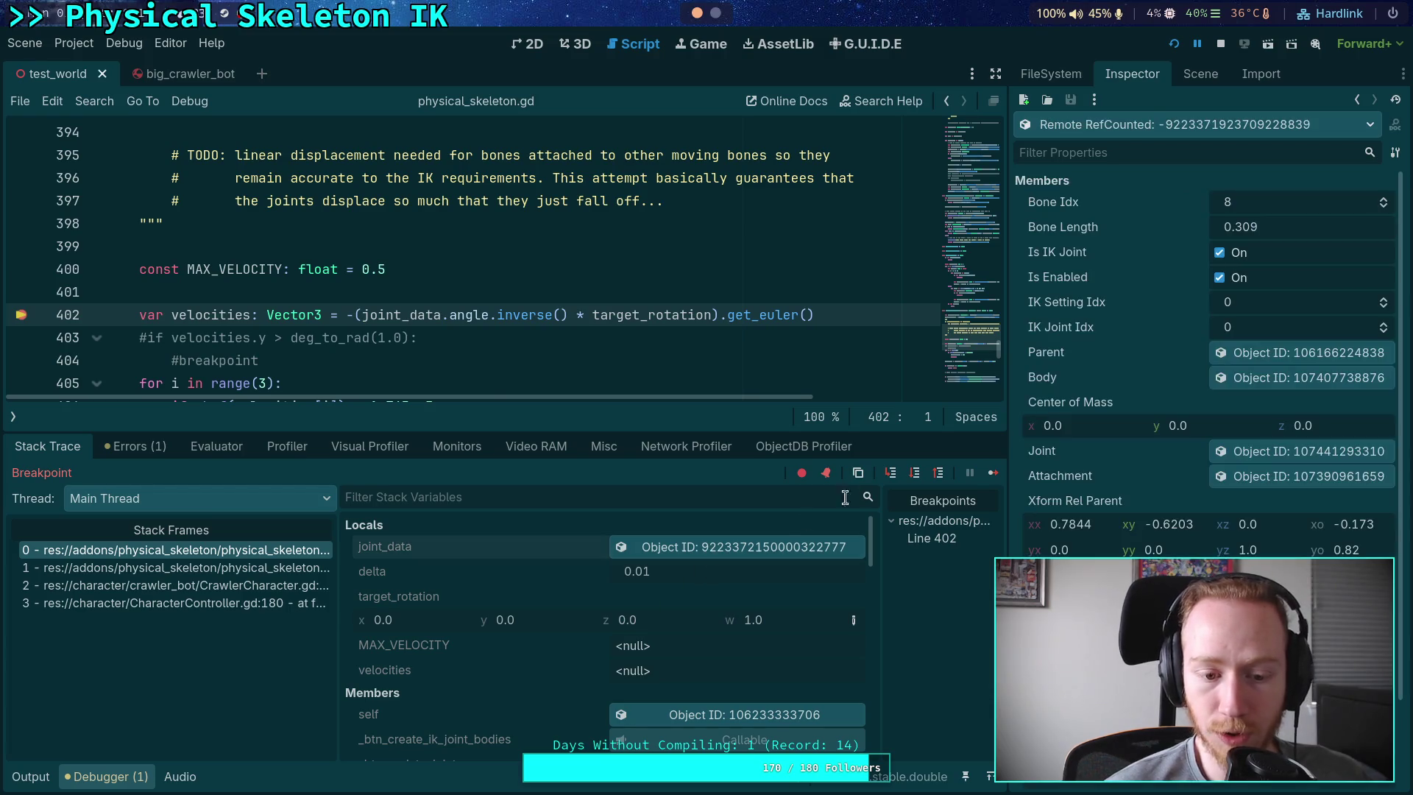
scroll(1104, 479, down, 2)
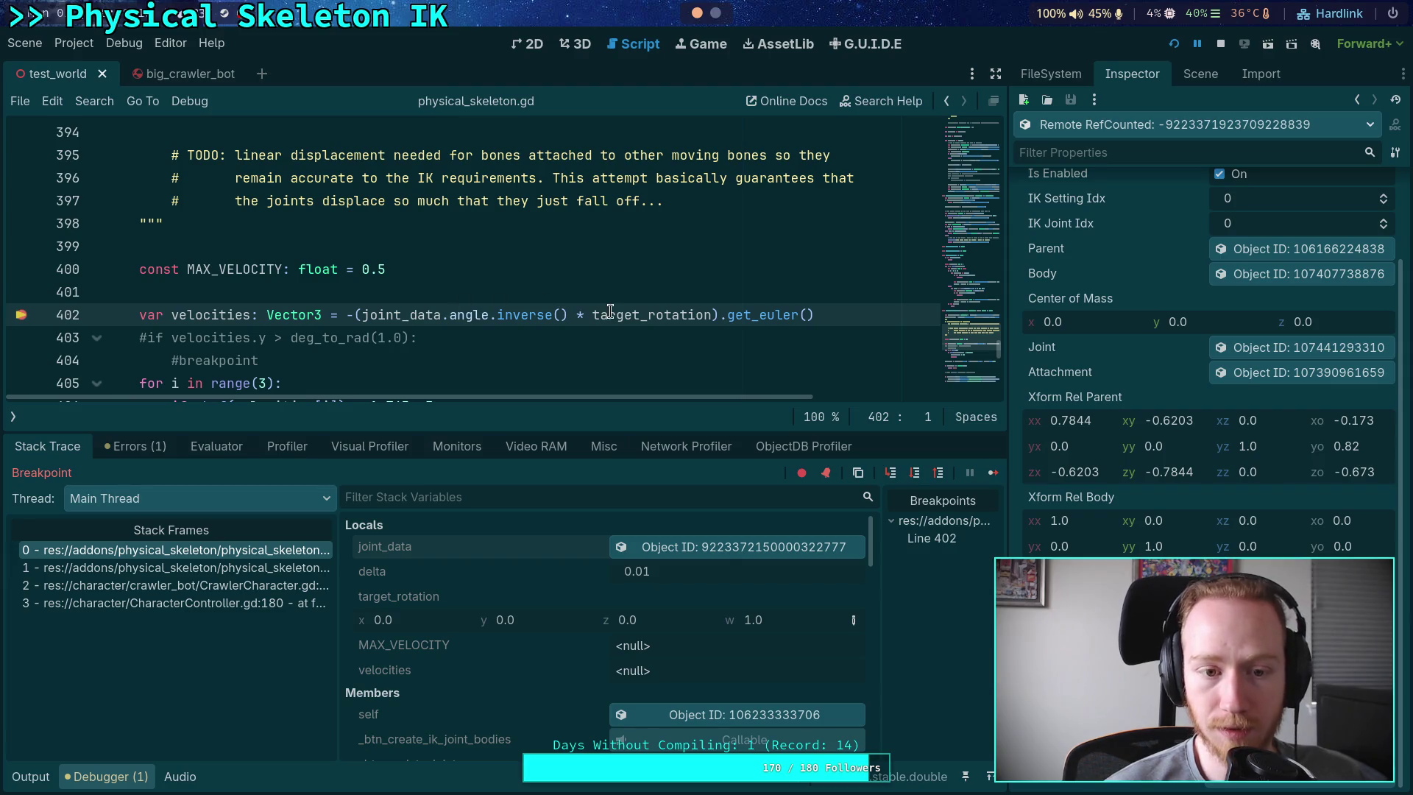
click(888, 472)
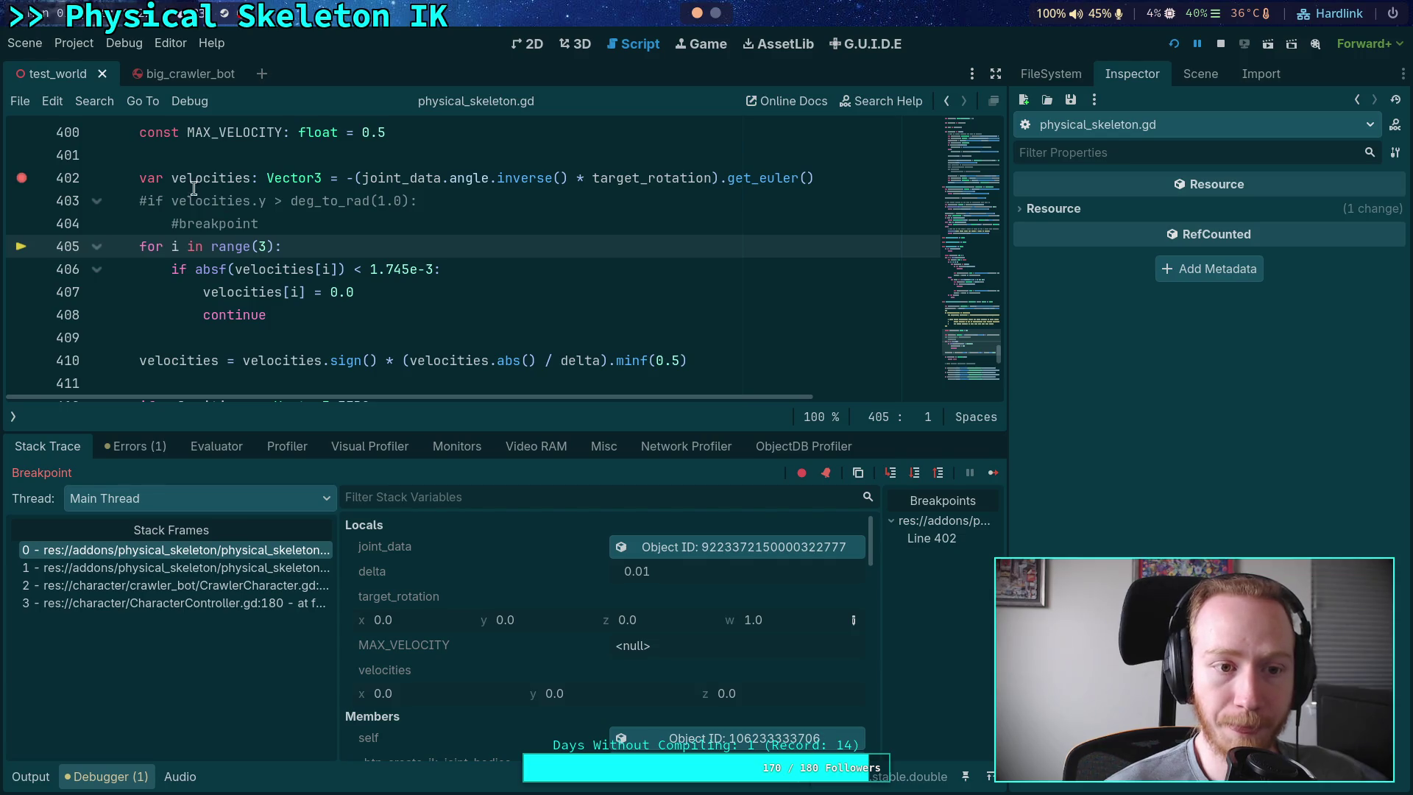
mouse_move(228, 174)
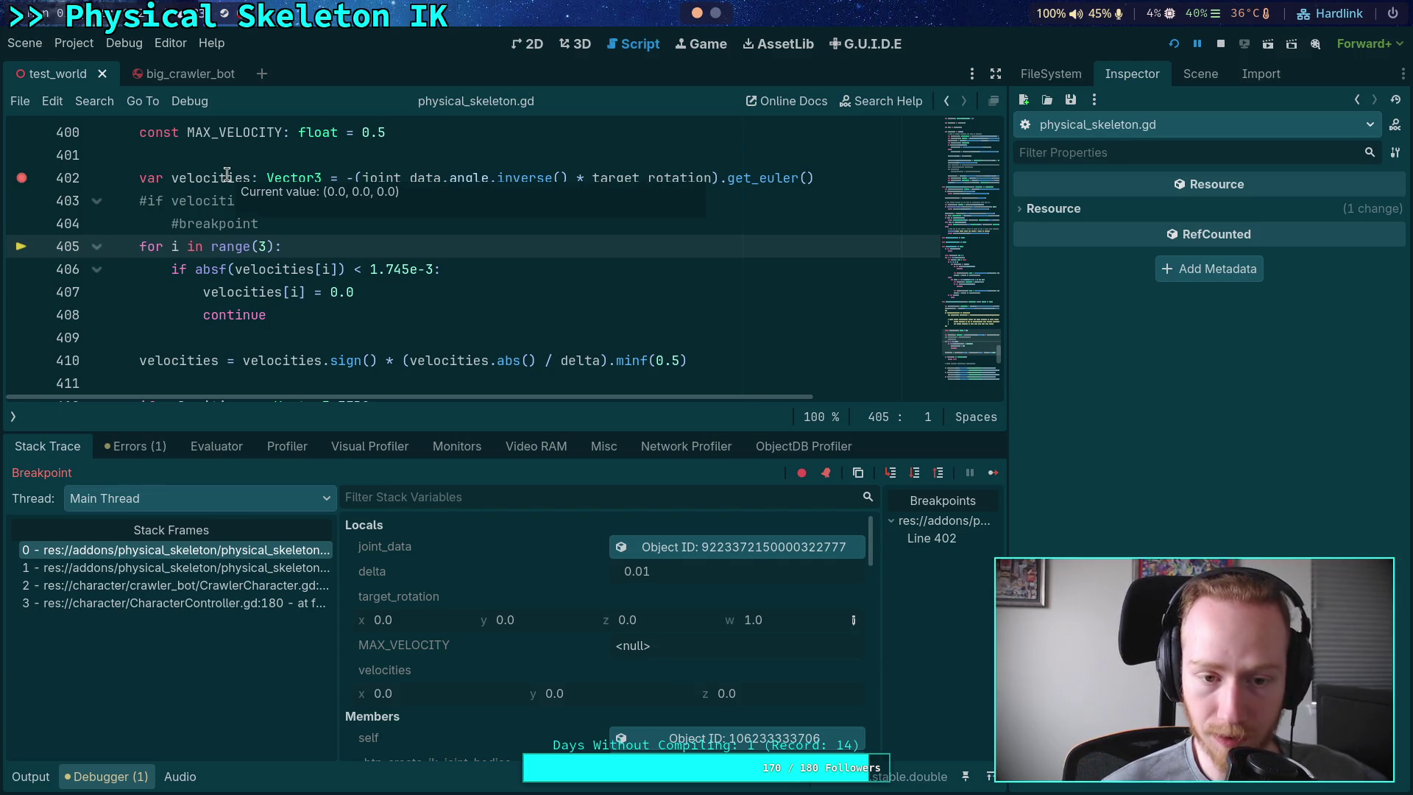
scroll(498, 290, up, 3)
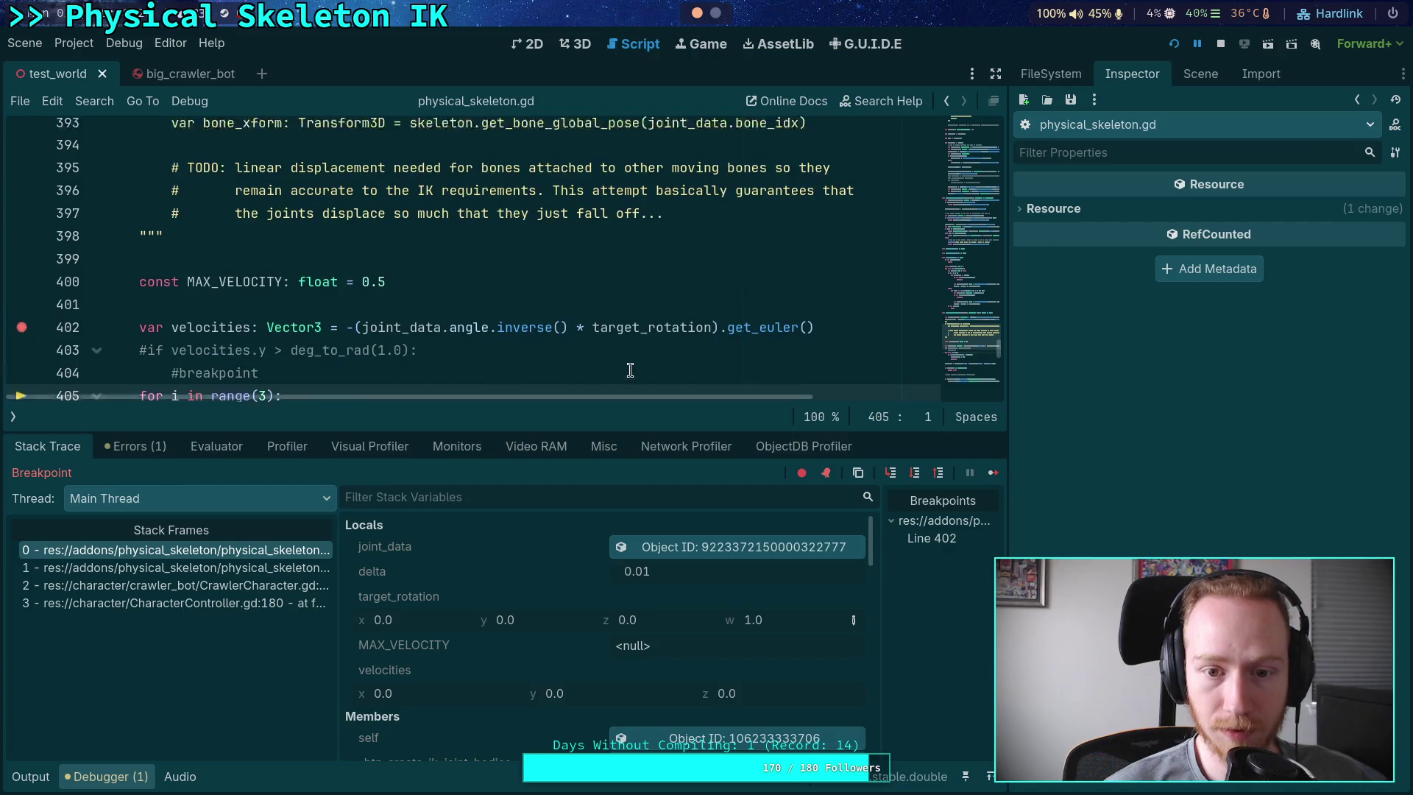
scroll(593, 358, down, 1)
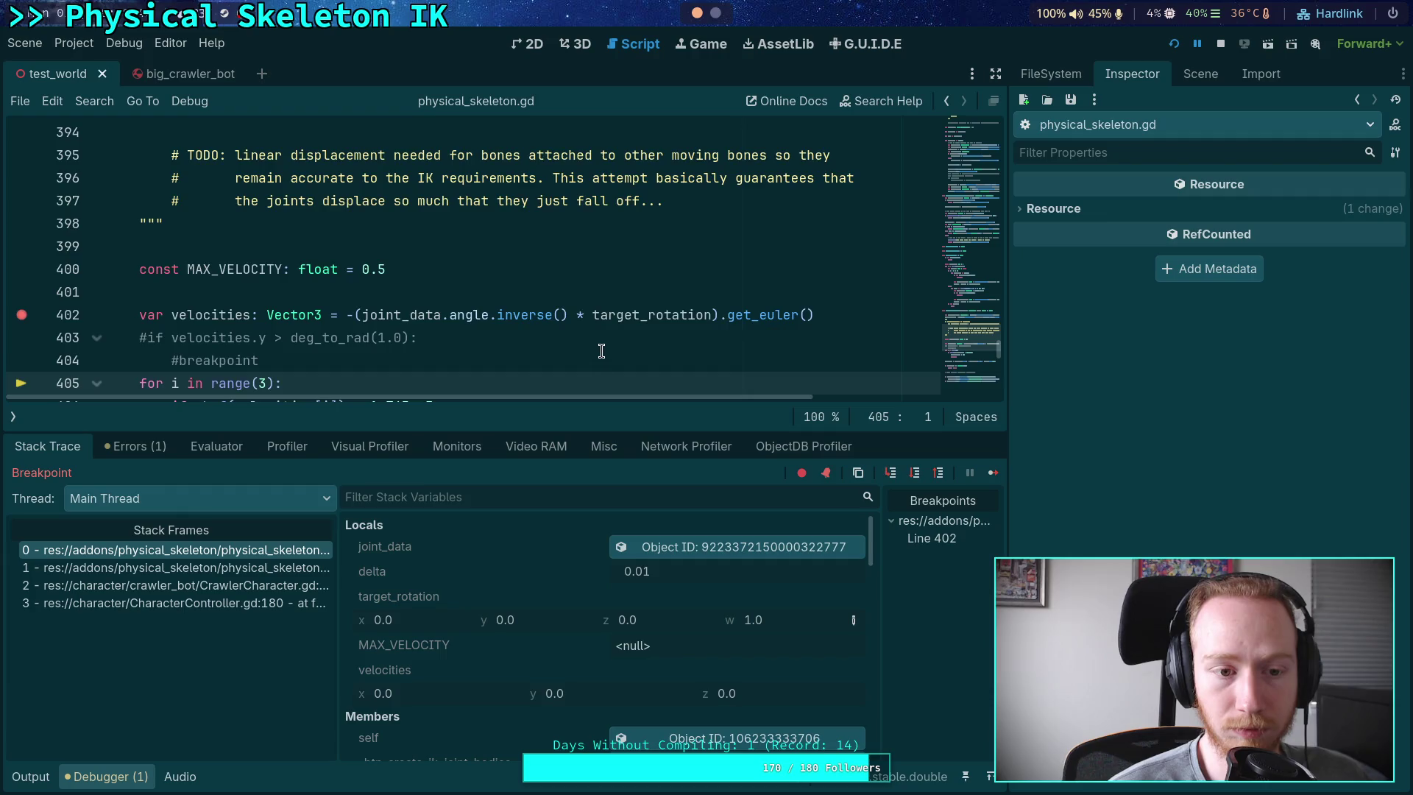
scroll(601, 351, down, 2)
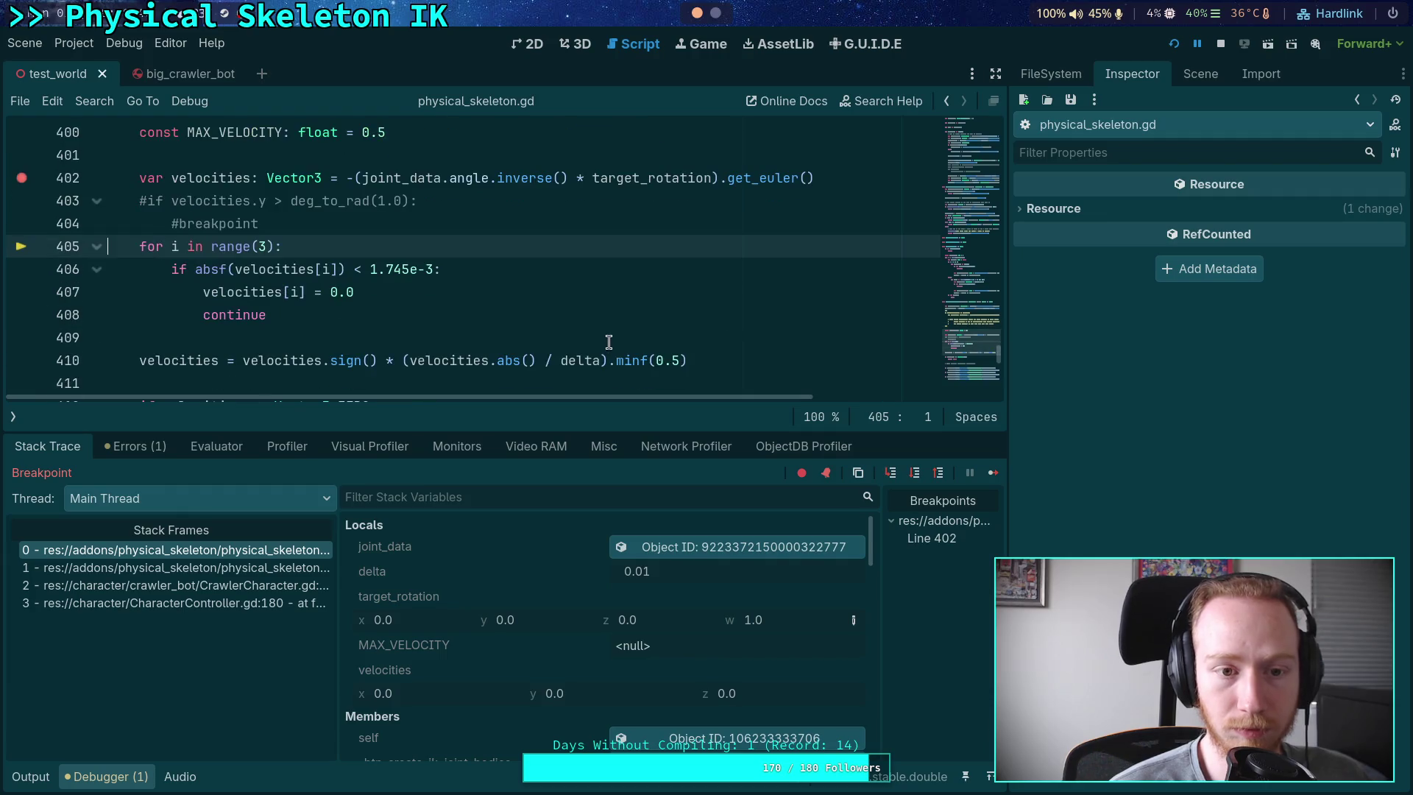
click(985, 476)
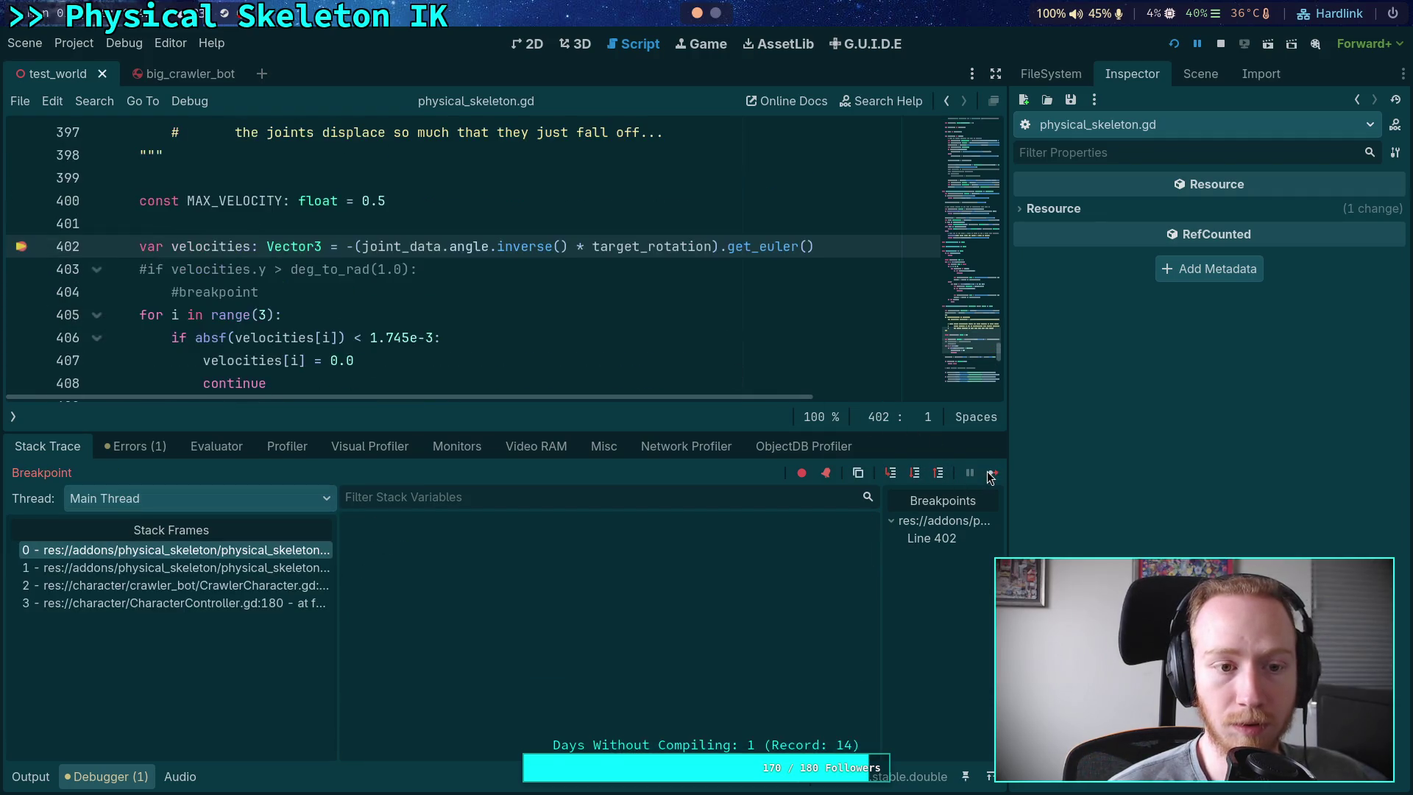
Remove the line 402 breakpoint, resume the crawler game, and restart the running project
click(22, 246)
key(F12)
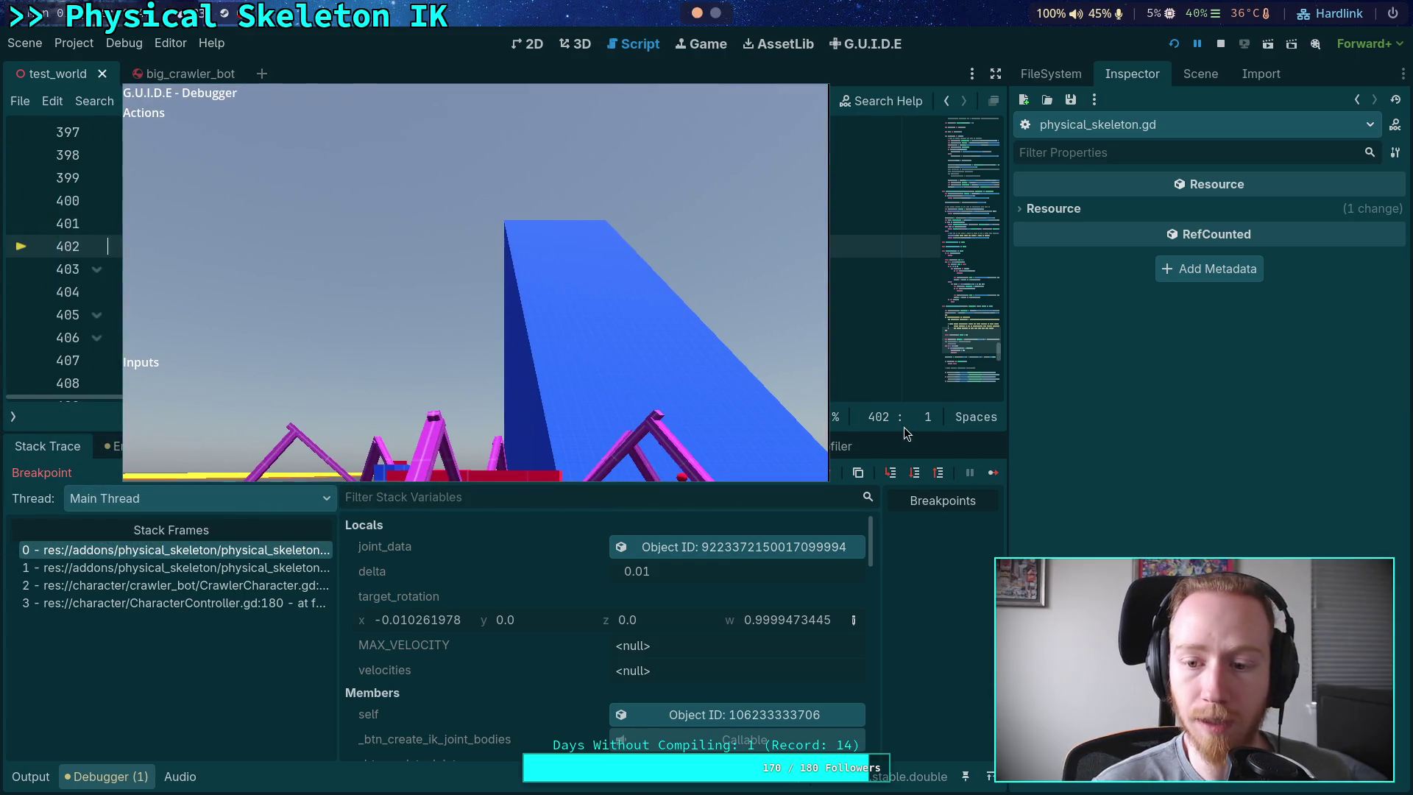
click(993, 472)
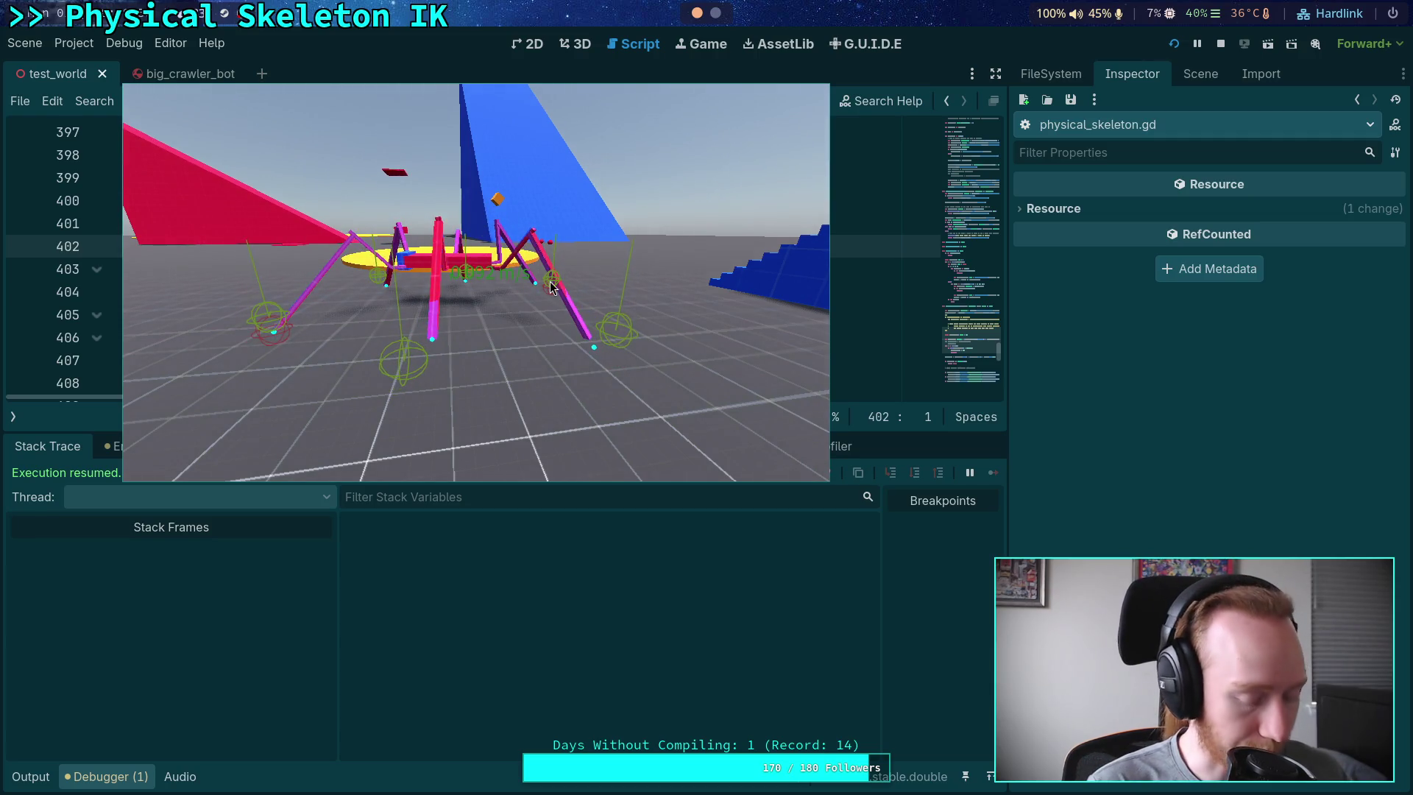
key(F5)
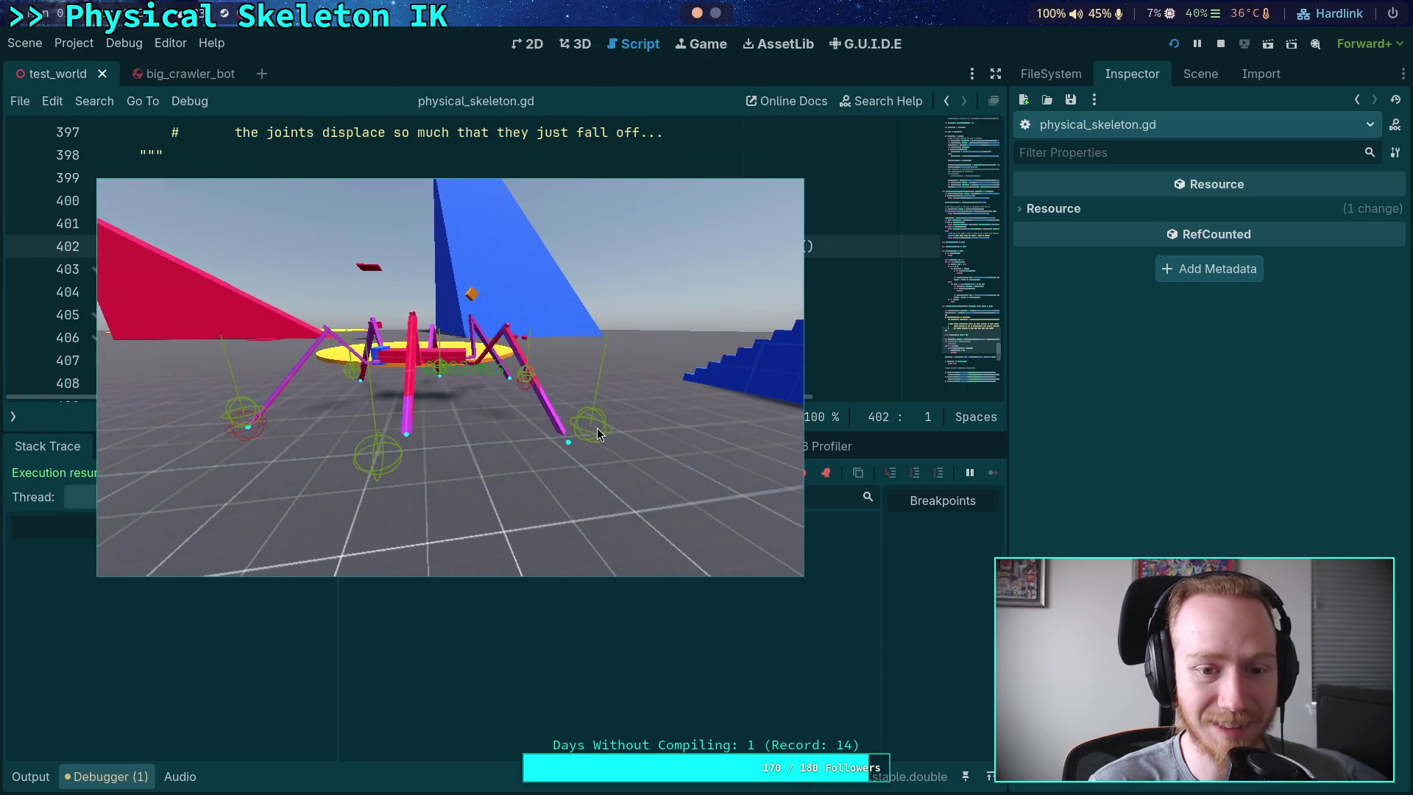
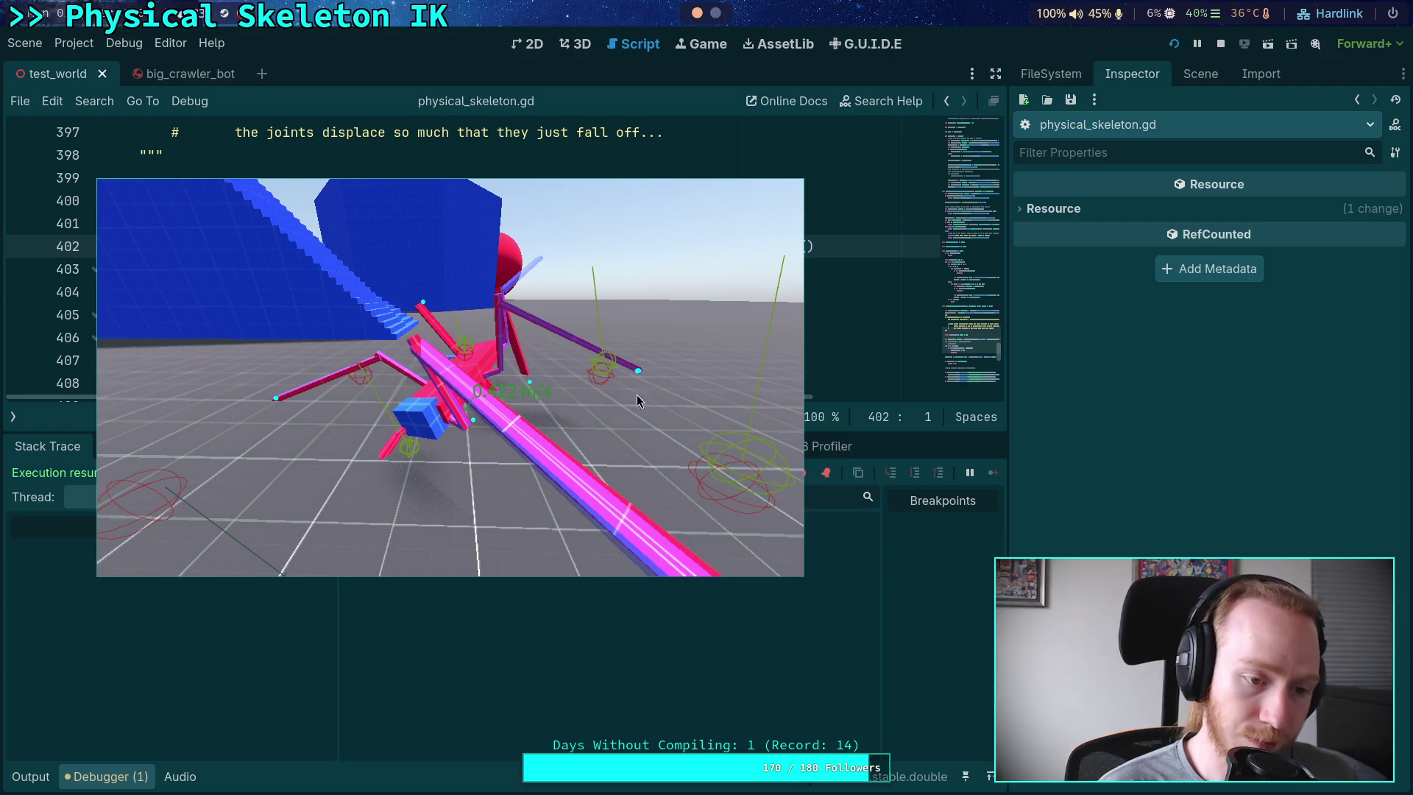
Hide the game window and set a breakpoint on line 371 of physical_skeleton.gd
key(alt+Tab)
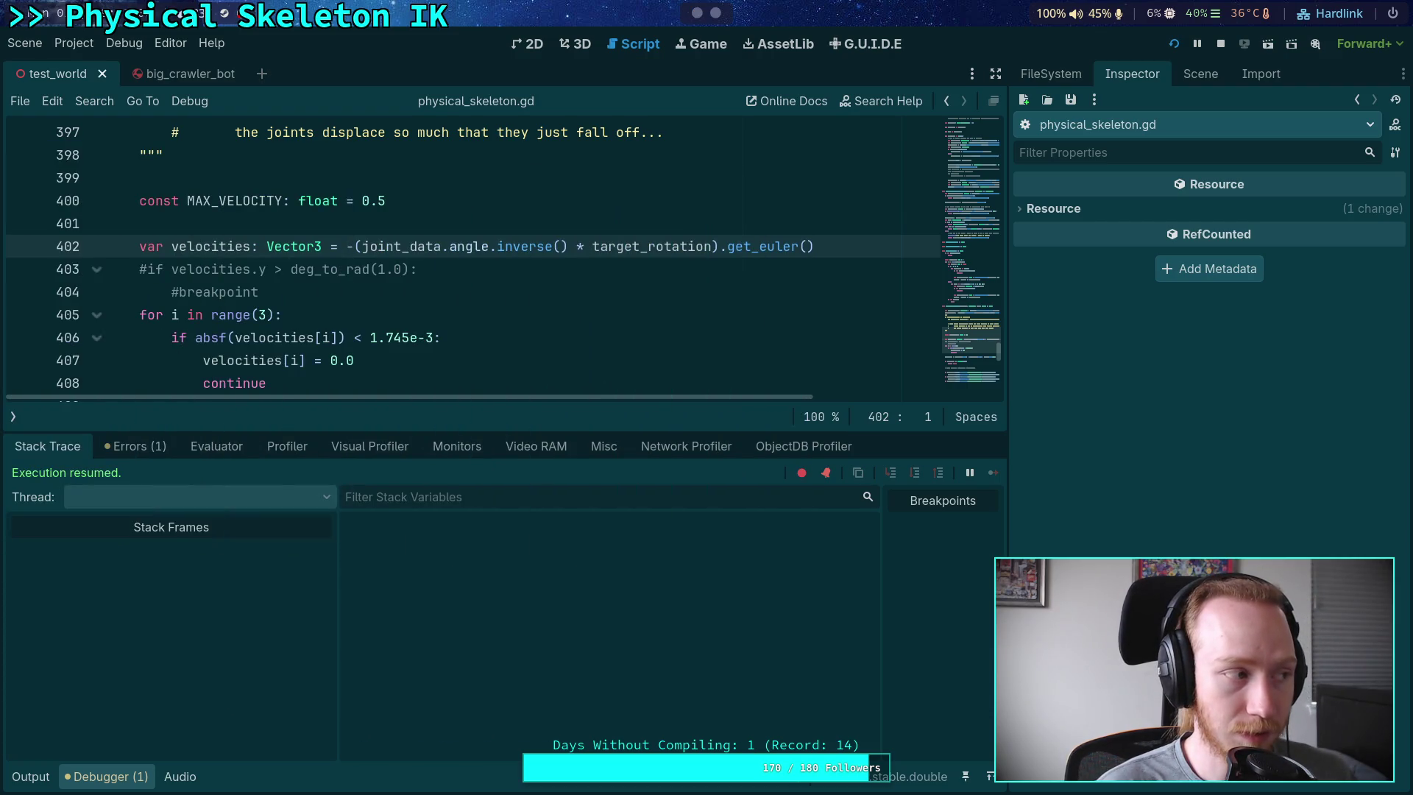
click(20, 247)
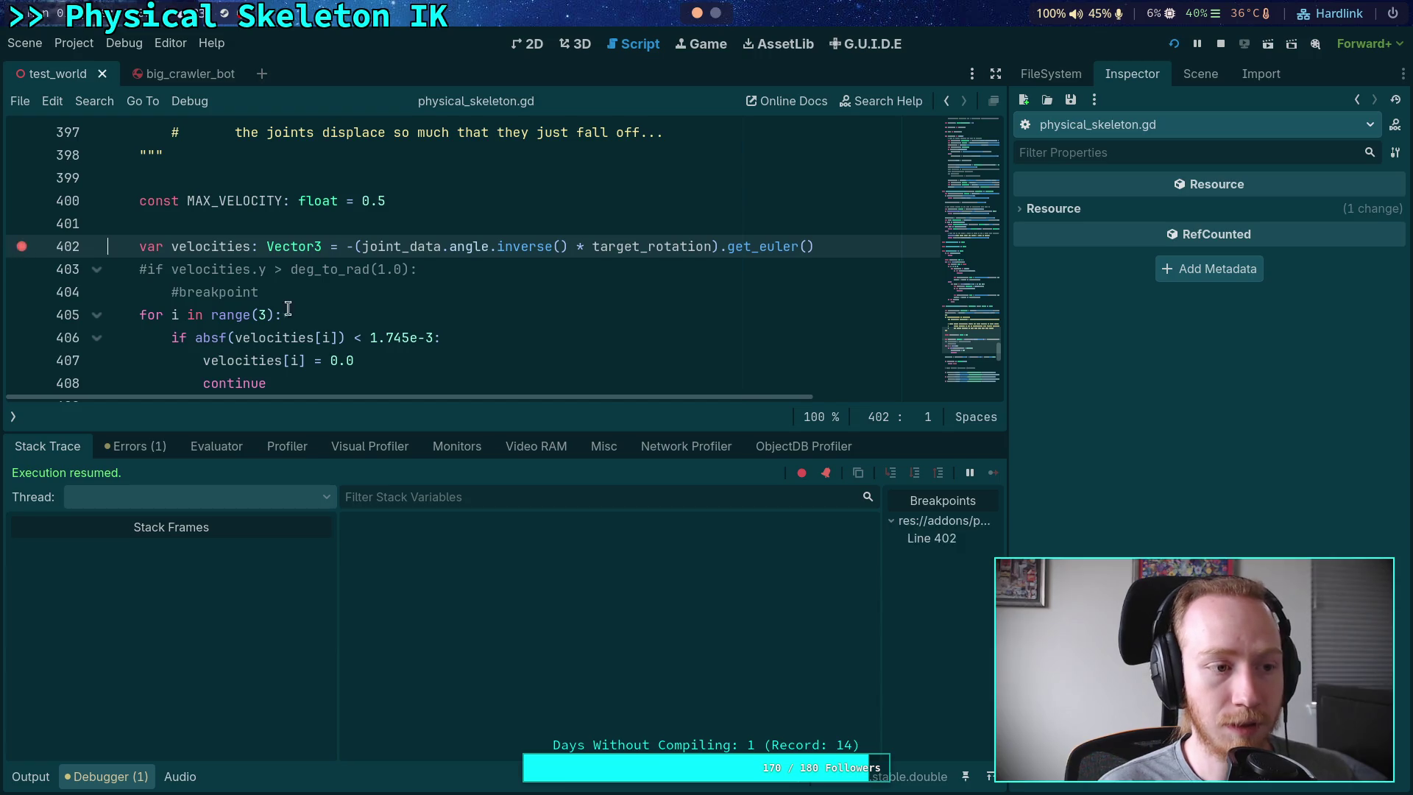
click(22, 246)
scroll(220, 278, up, 10)
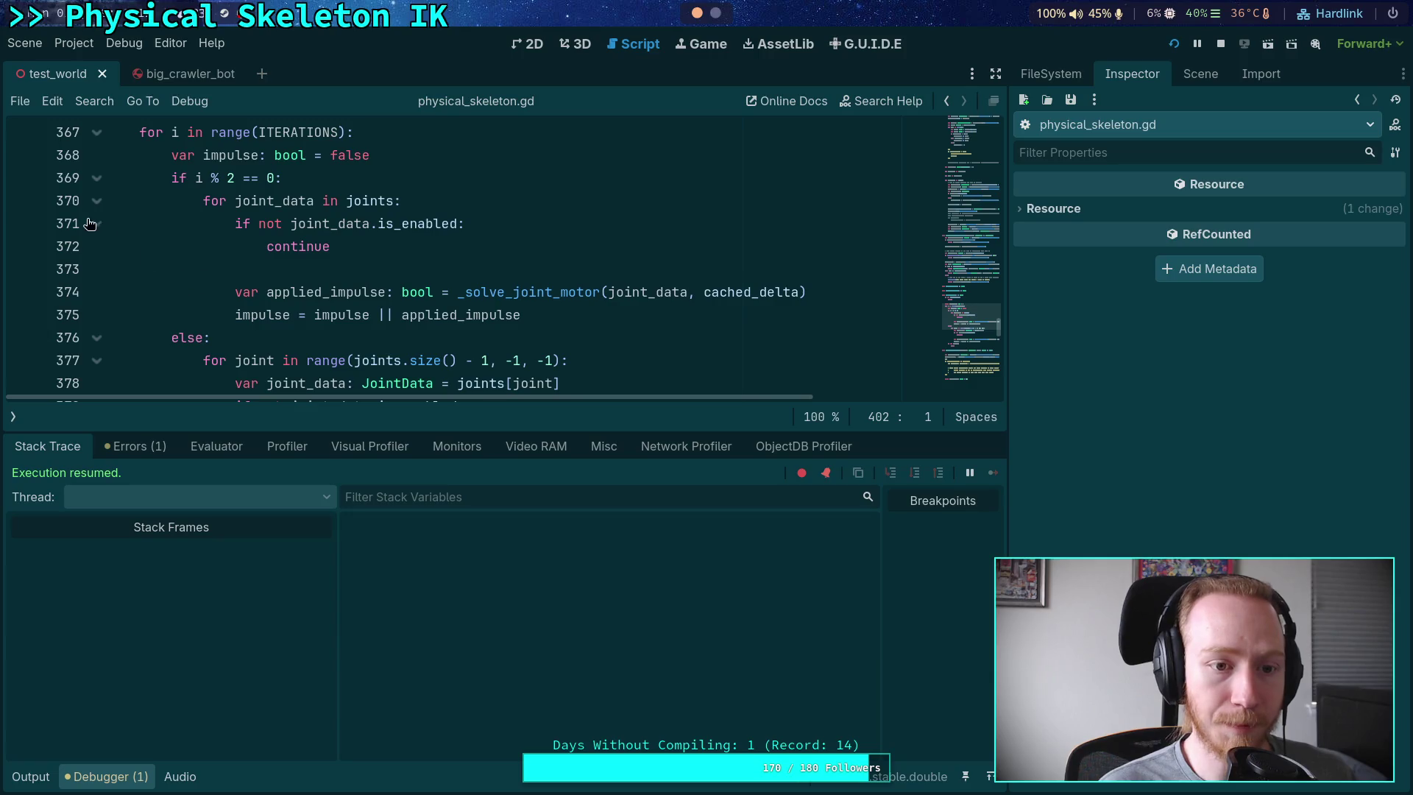
click(21, 224)
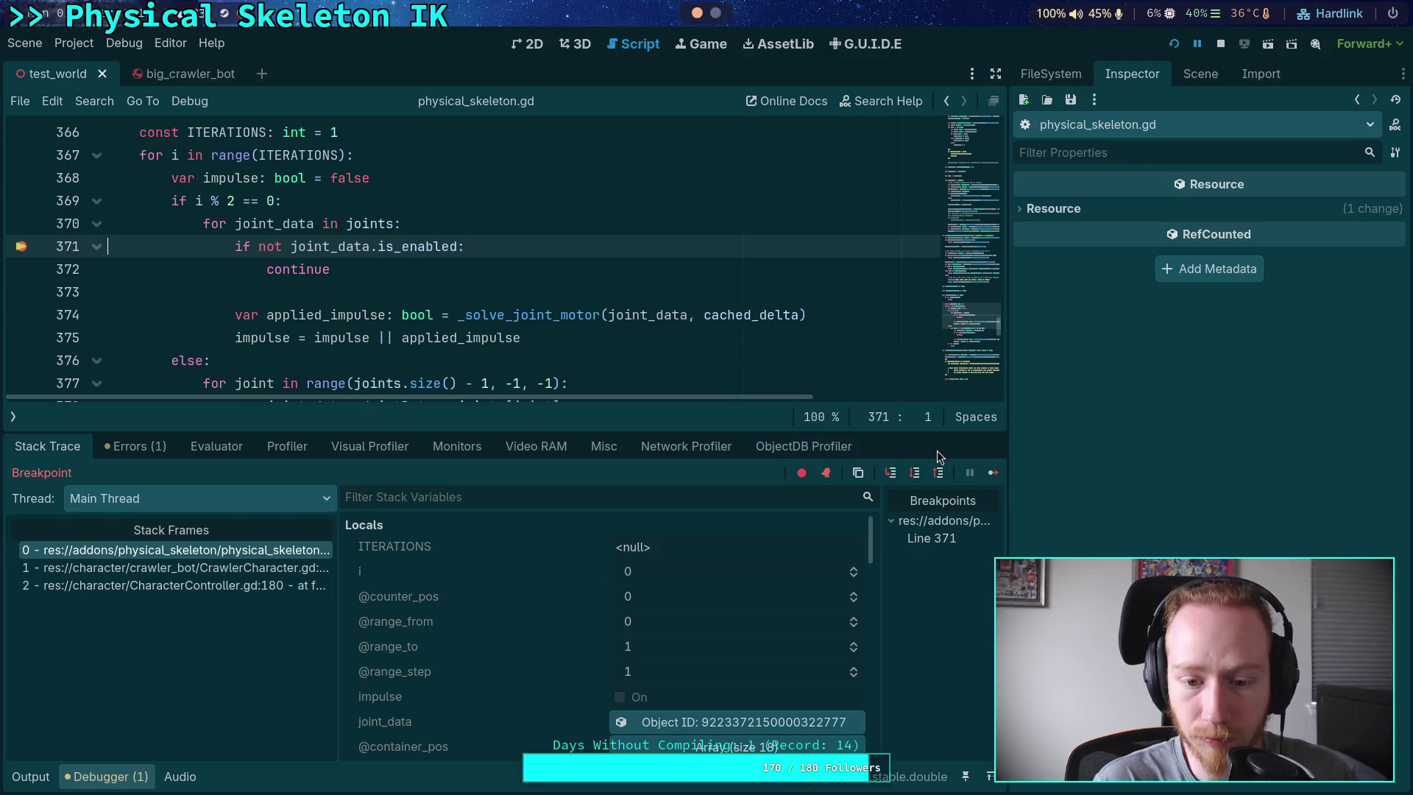
Resume repeatedly, hitting line 371 for each joint until the loop counter reaches 14
click(993, 472)
click(993, 471)
click(993, 472)
click(992, 473)
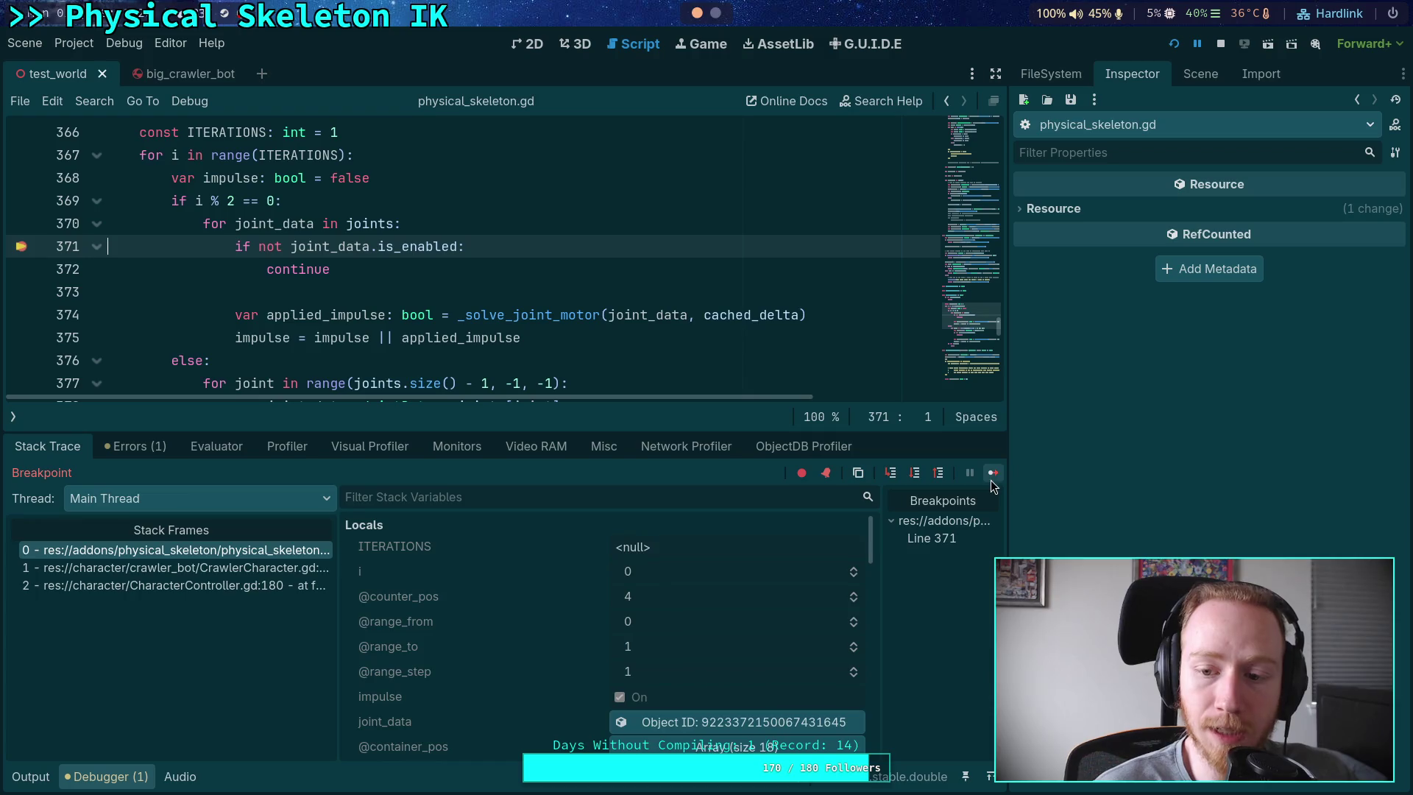
click(991, 478)
click(994, 477)
click(990, 475)
click(990, 479)
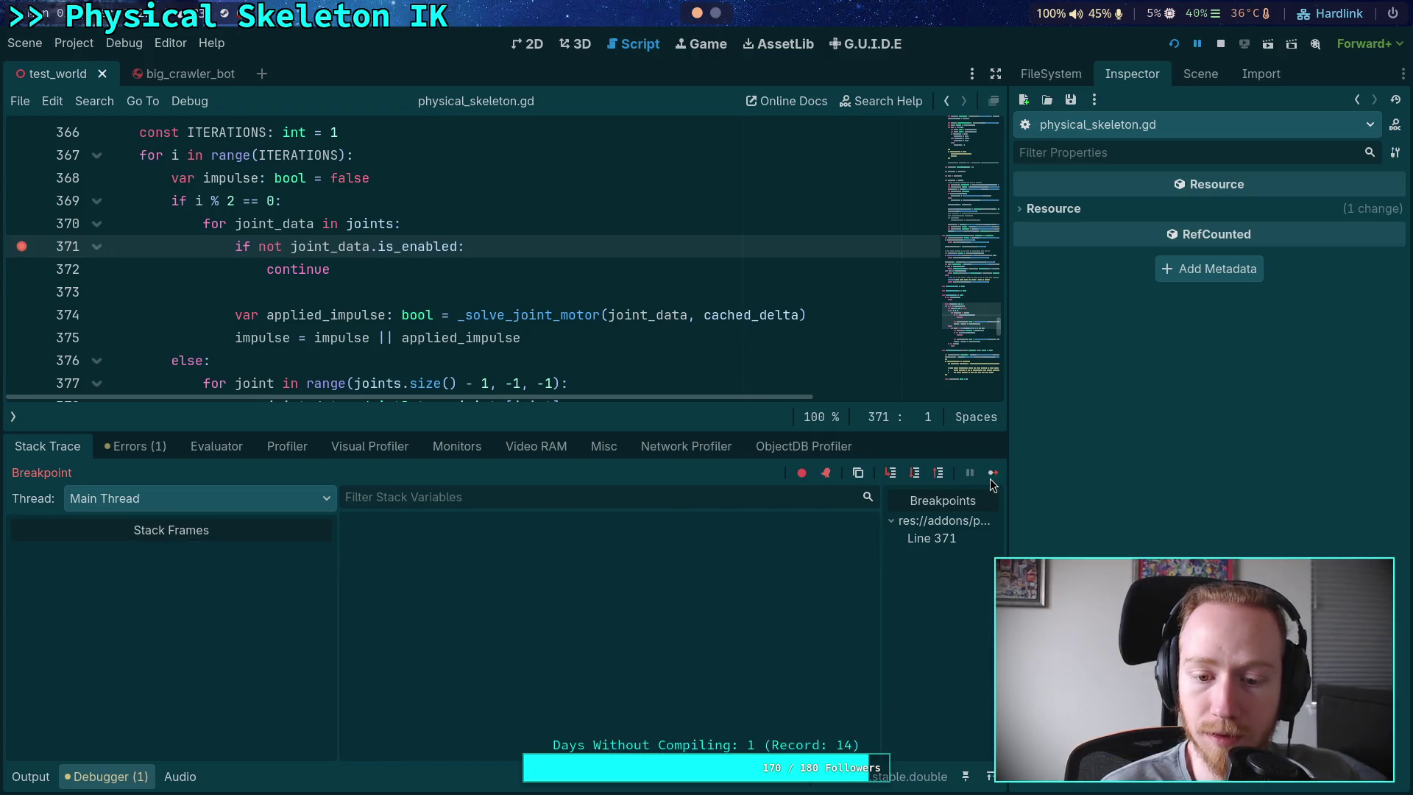
click(992, 478)
click(989, 475)
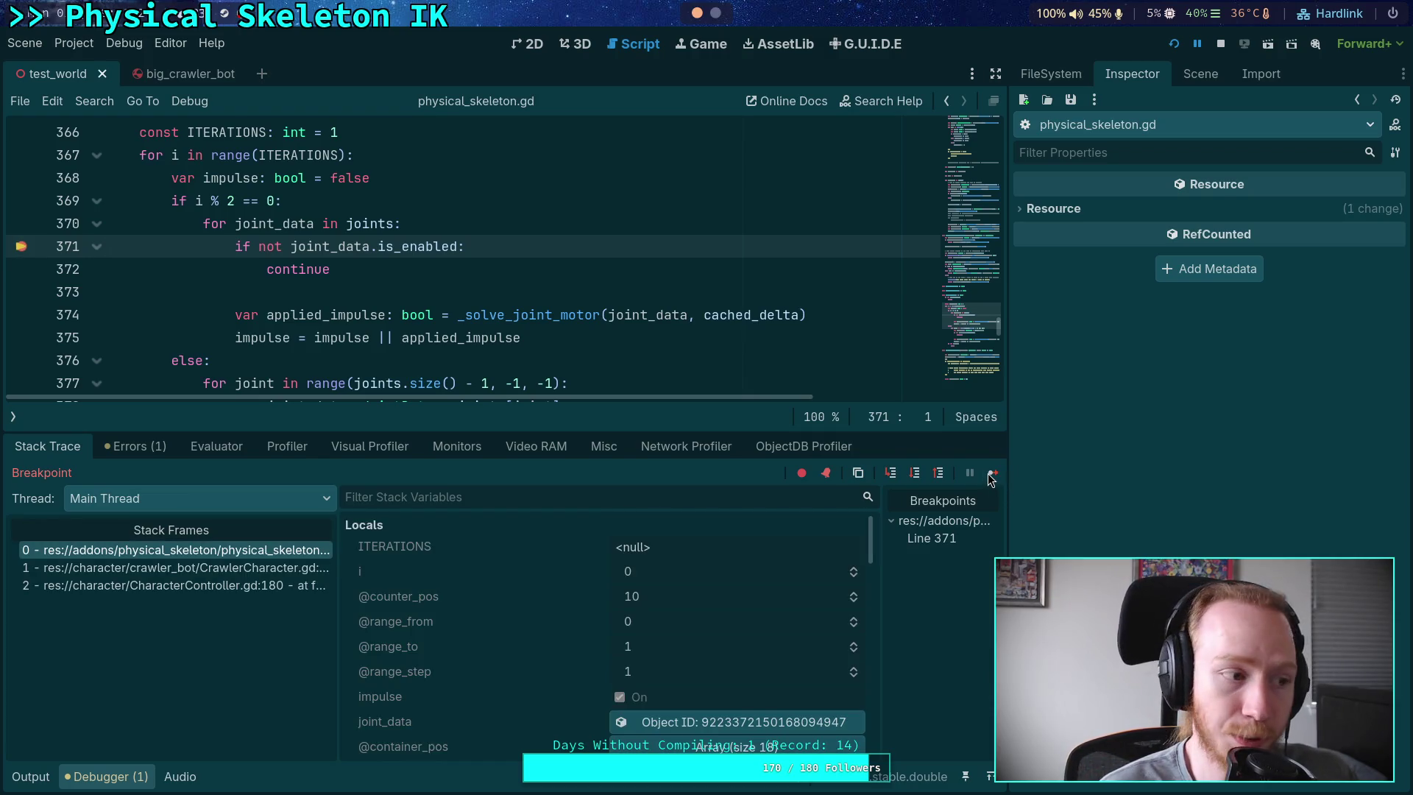
click(990, 477)
click(992, 480)
click(991, 475)
click(989, 475)
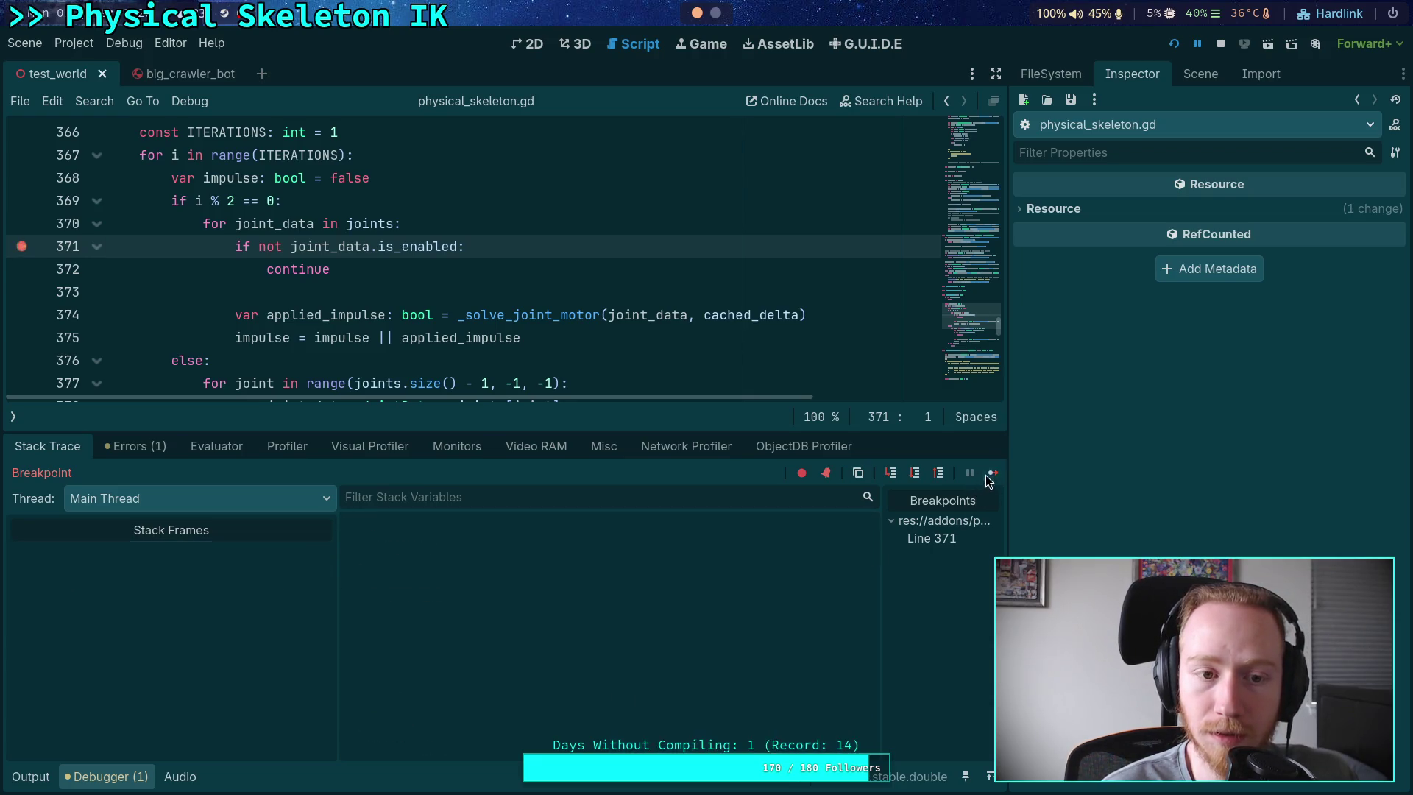
scroll(404, 318, down, 10)
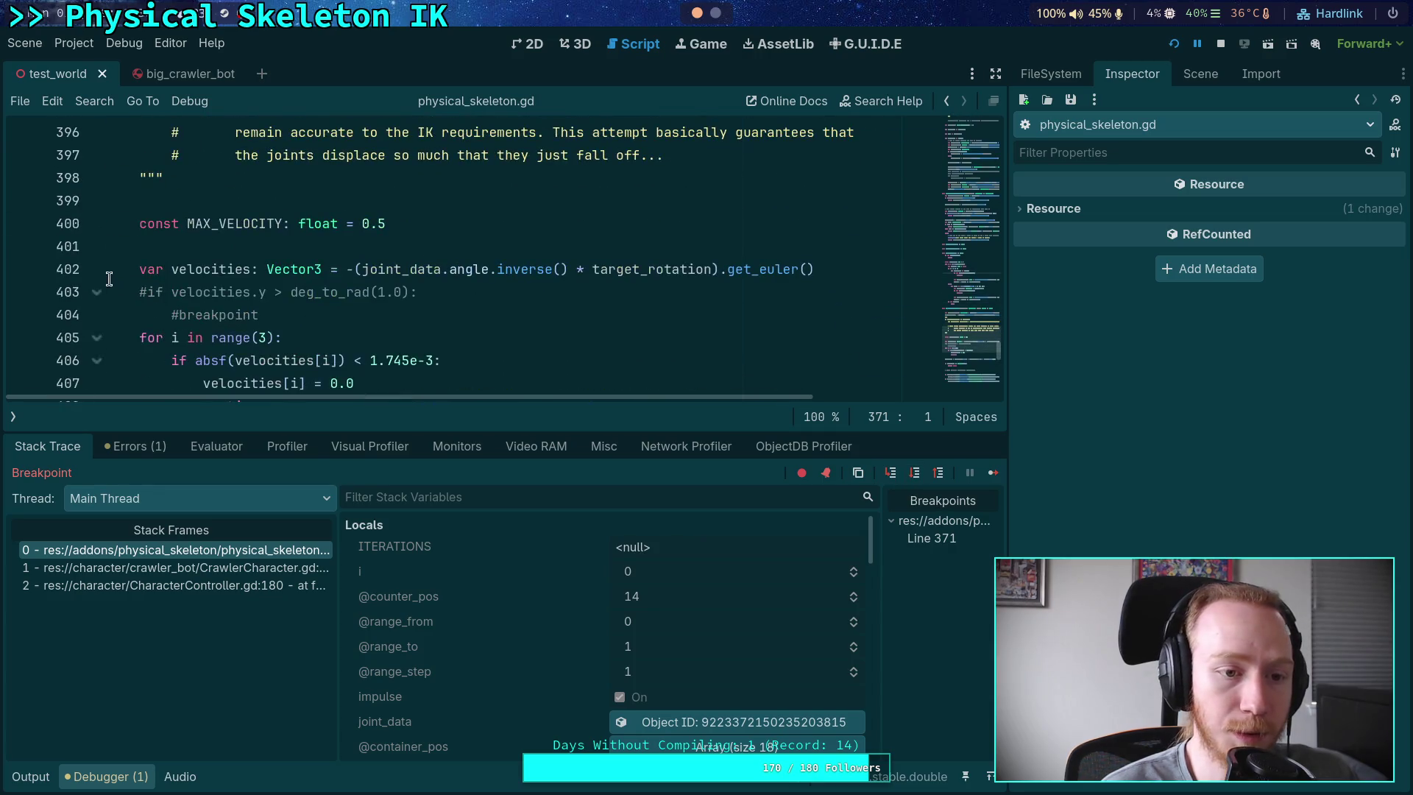
Add a breakpoint on line 402 and step into _solve_joint_motor through the velocities calculation
click(36, 273)
scroll(412, 287, up, 6)
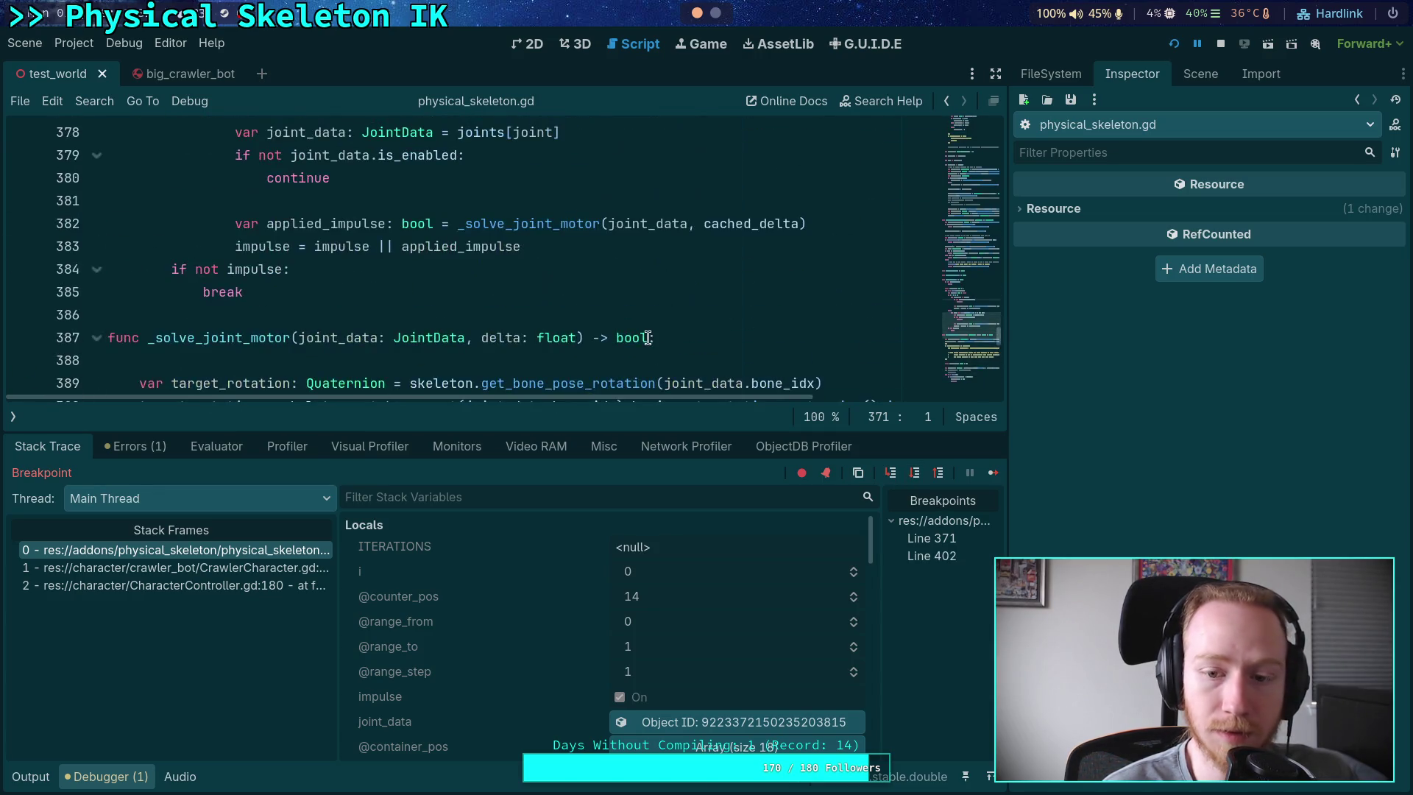
click(914, 472)
click(915, 474)
click(915, 473)
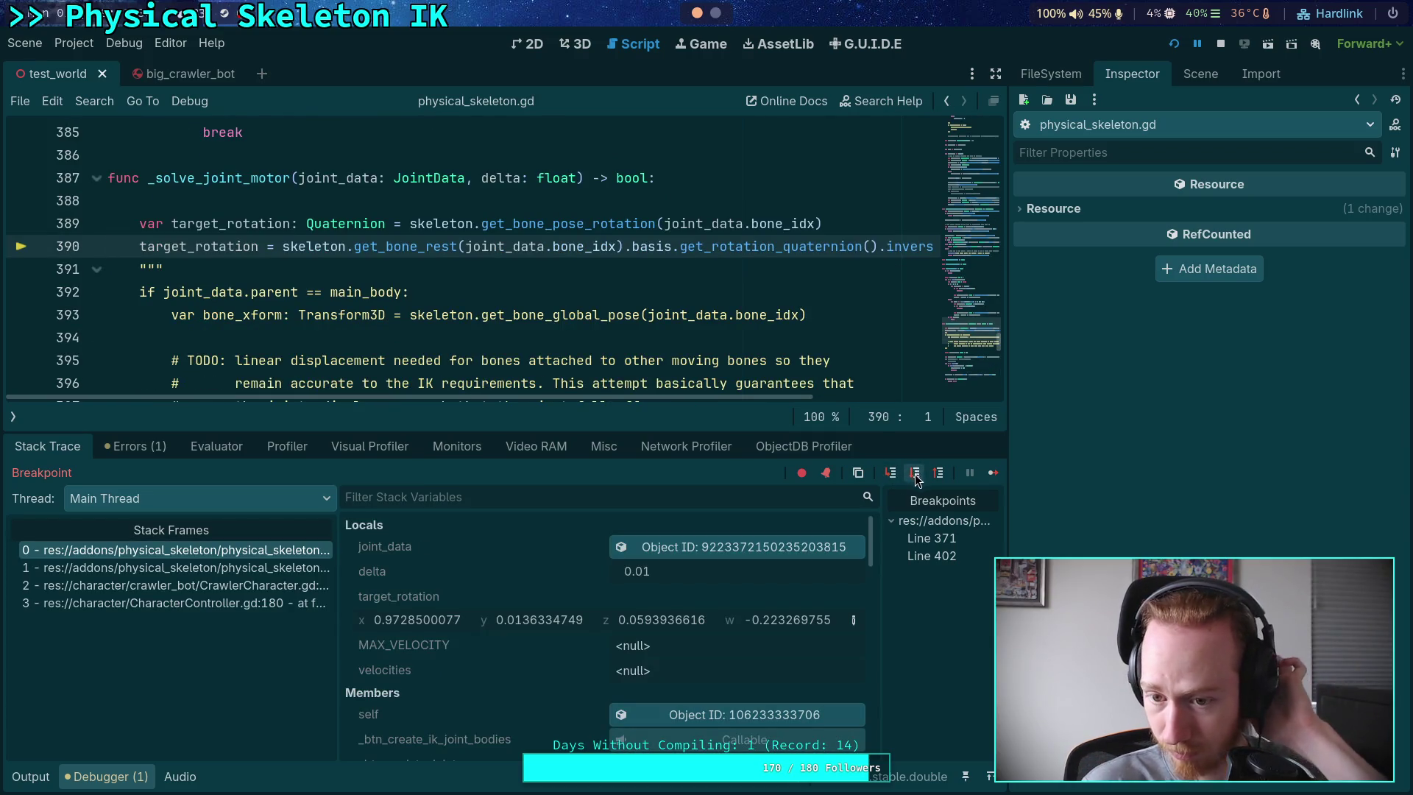
click(914, 474)
click(914, 474)
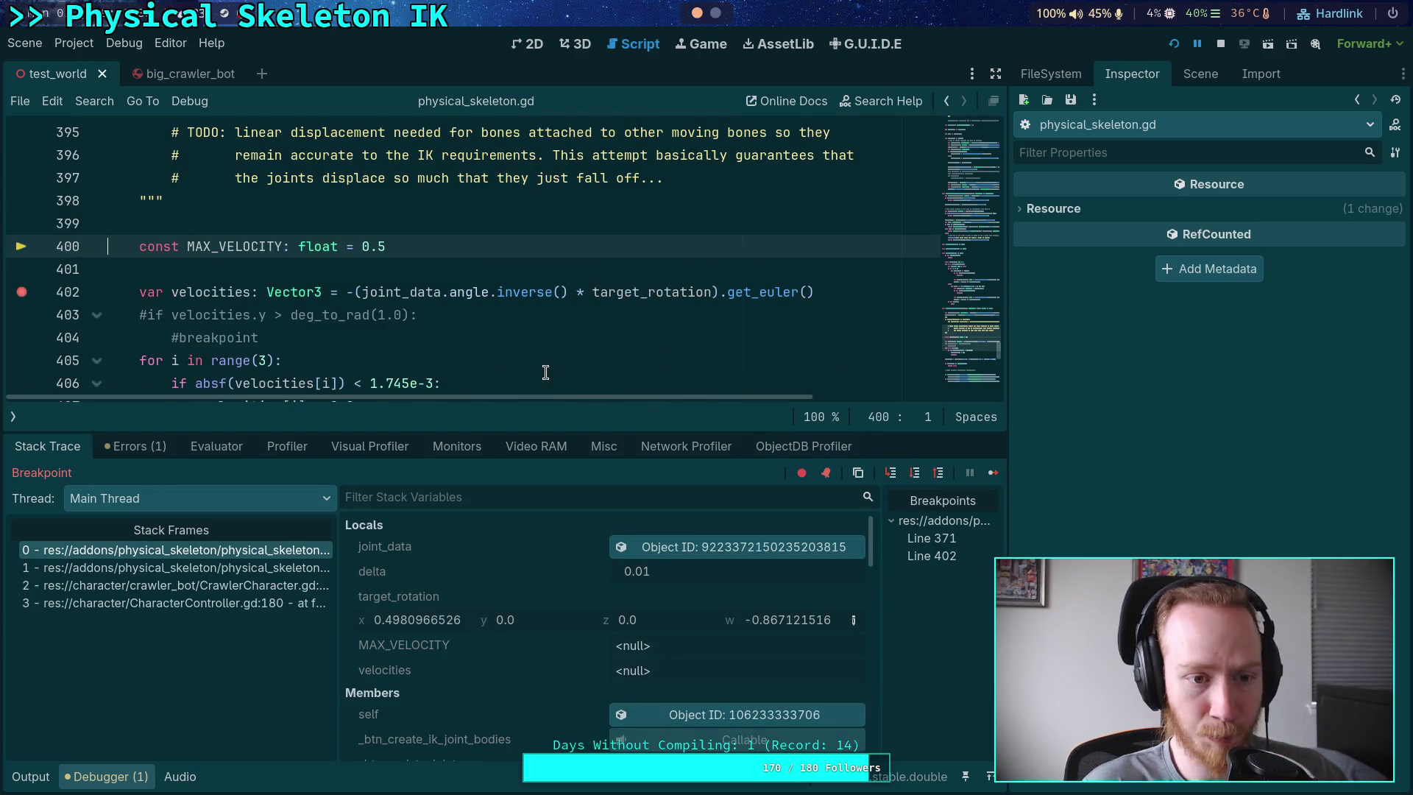
click(915, 473)
click(915, 473)
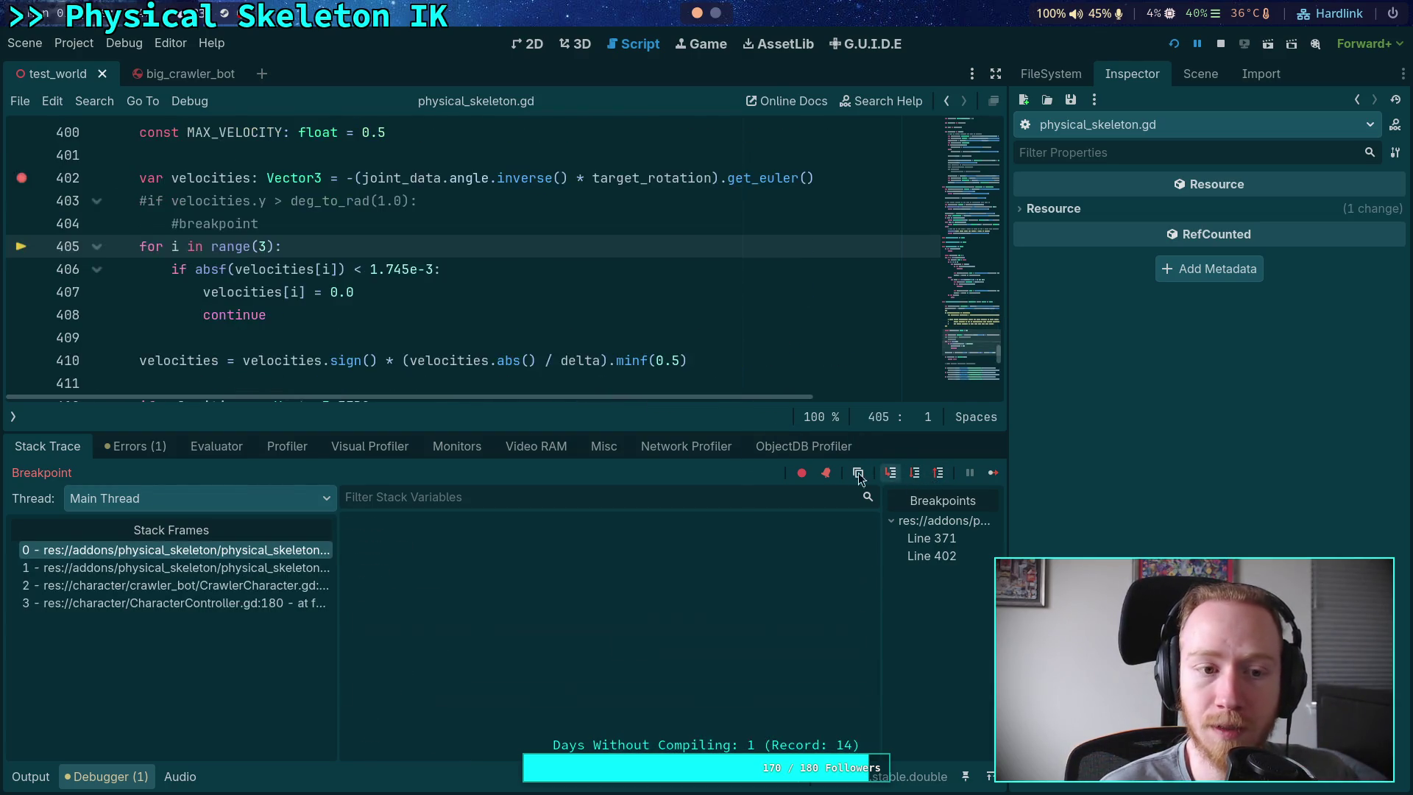
Step through the loop to line 410, with velocities at (-0.0228, 0, 0), and run the clamp
scroll(211, 321, up, 2)
mouse_move(211, 321)
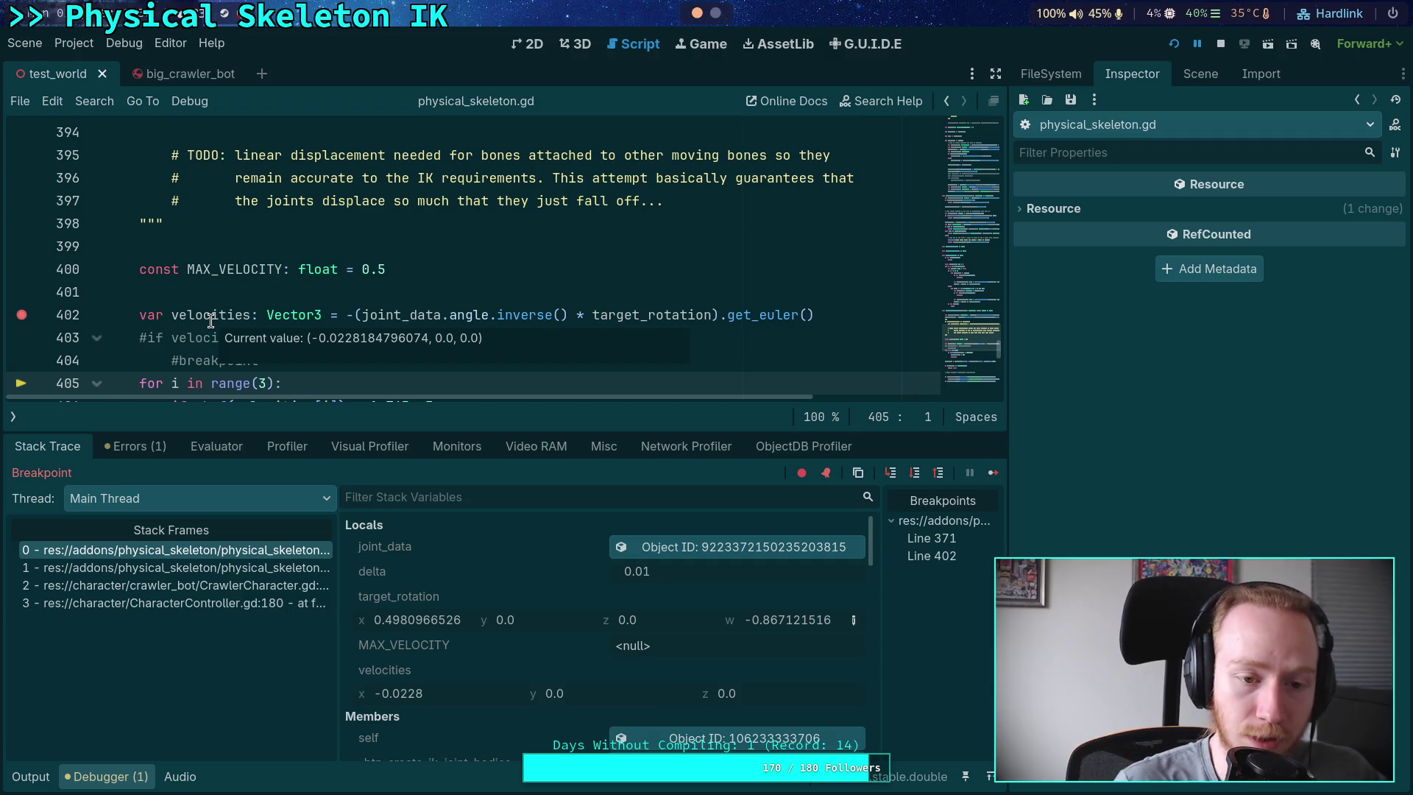
scroll(211, 321, down, 2)
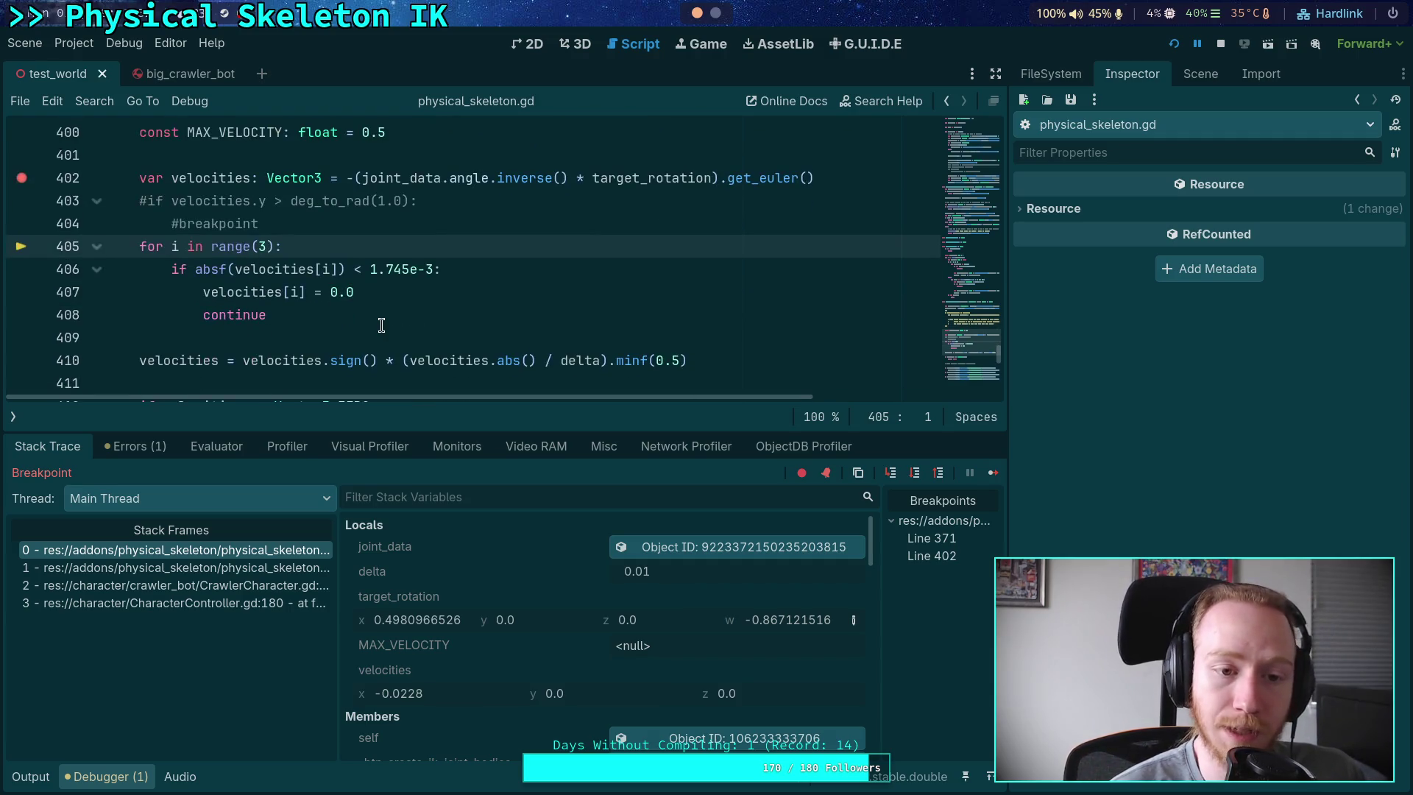
click(914, 473)
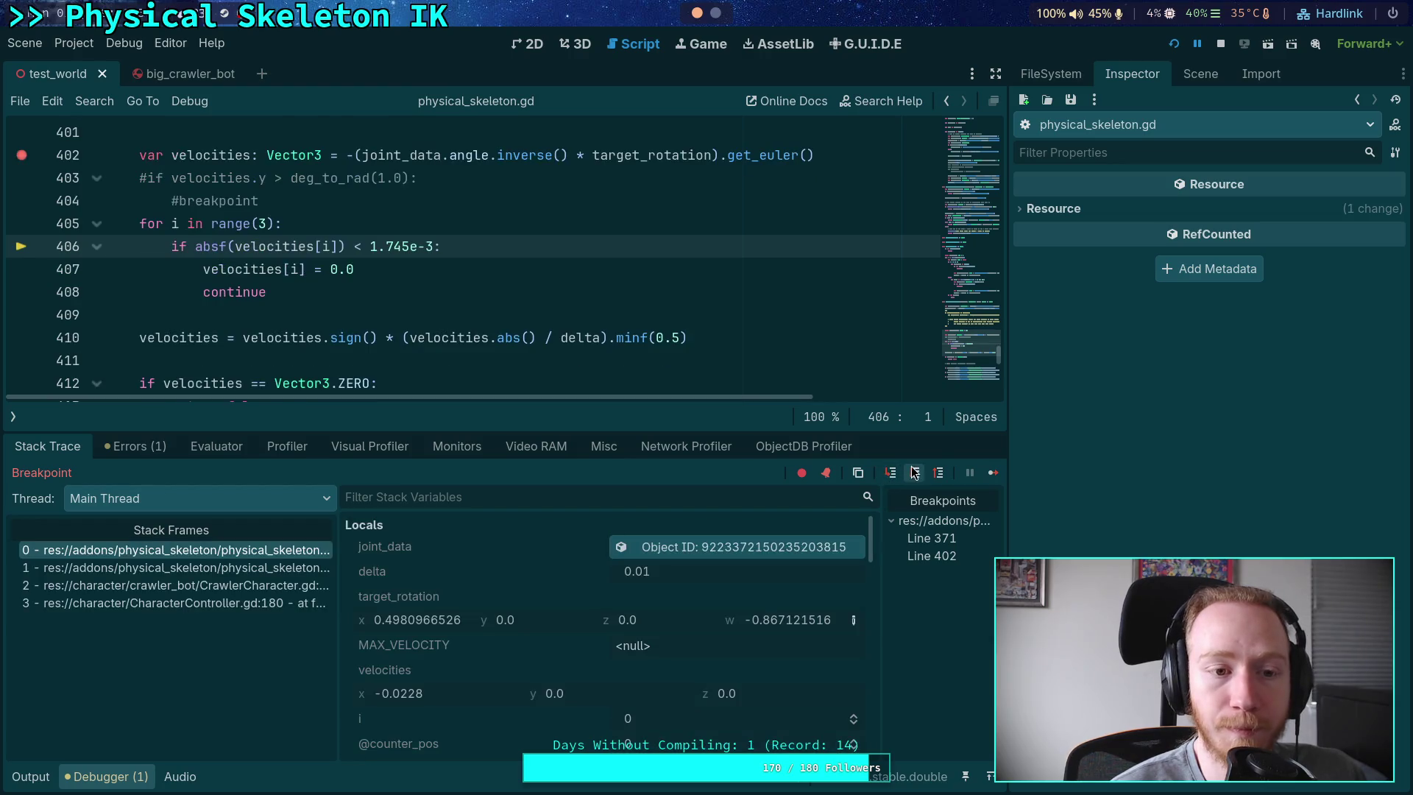
click(914, 473)
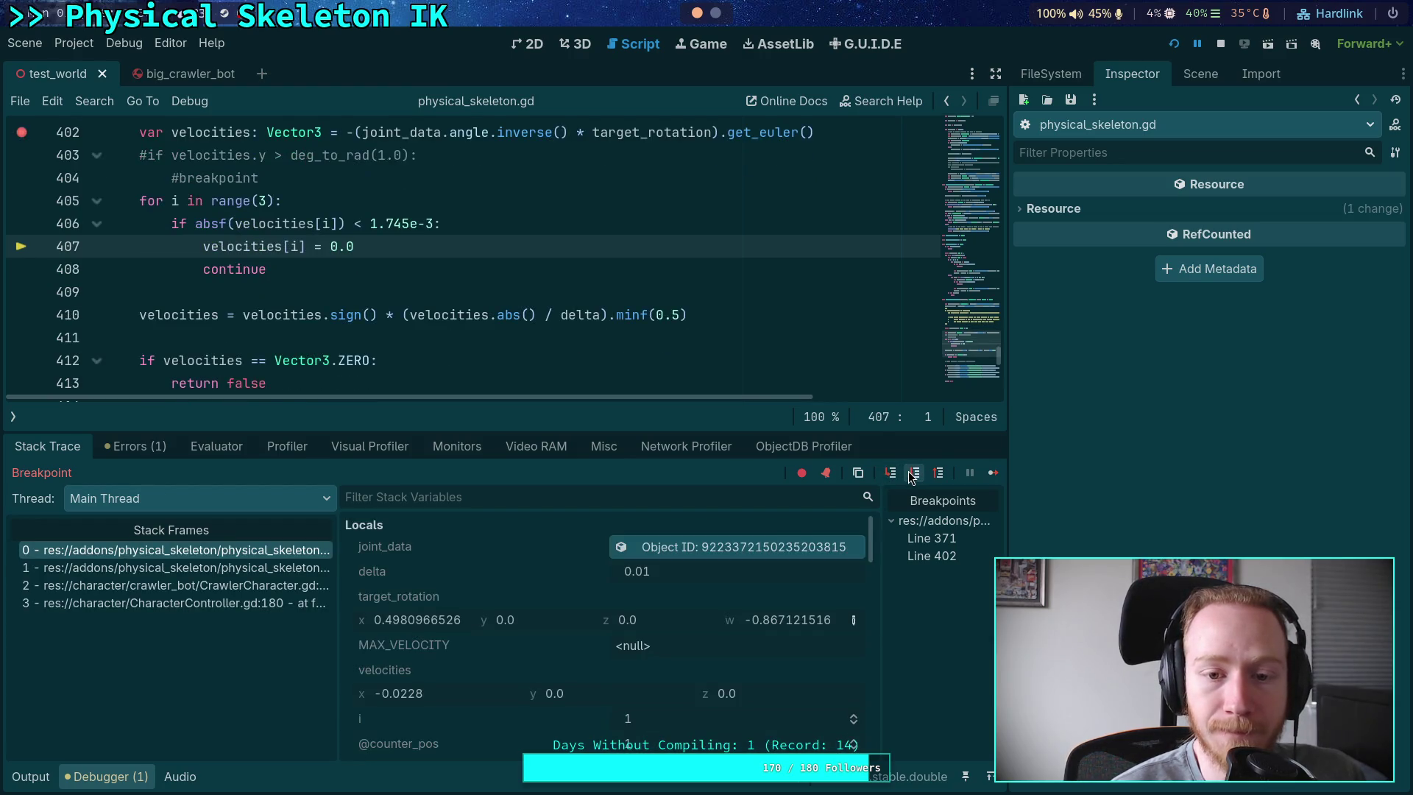
click(914, 473)
click(914, 475)
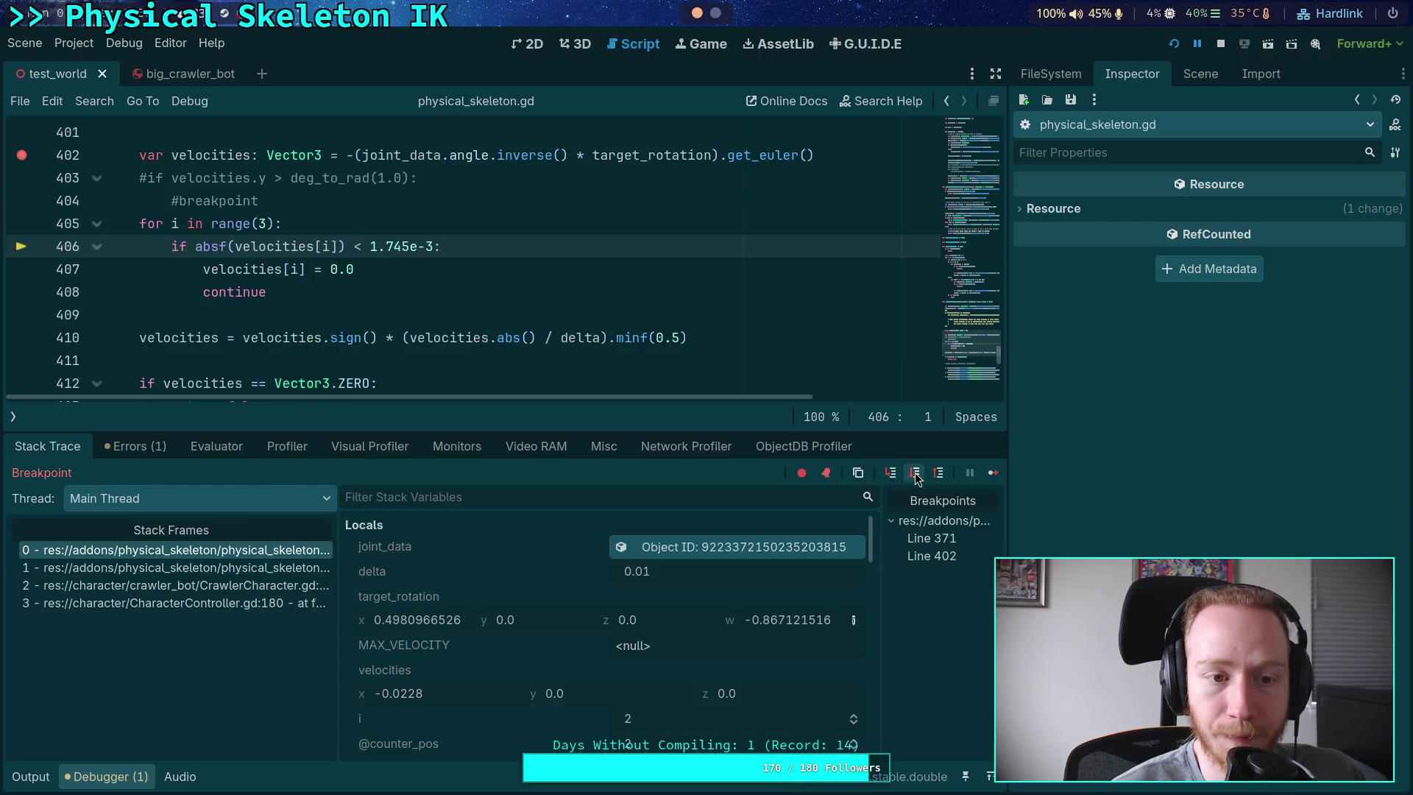
click(913, 475)
click(914, 474)
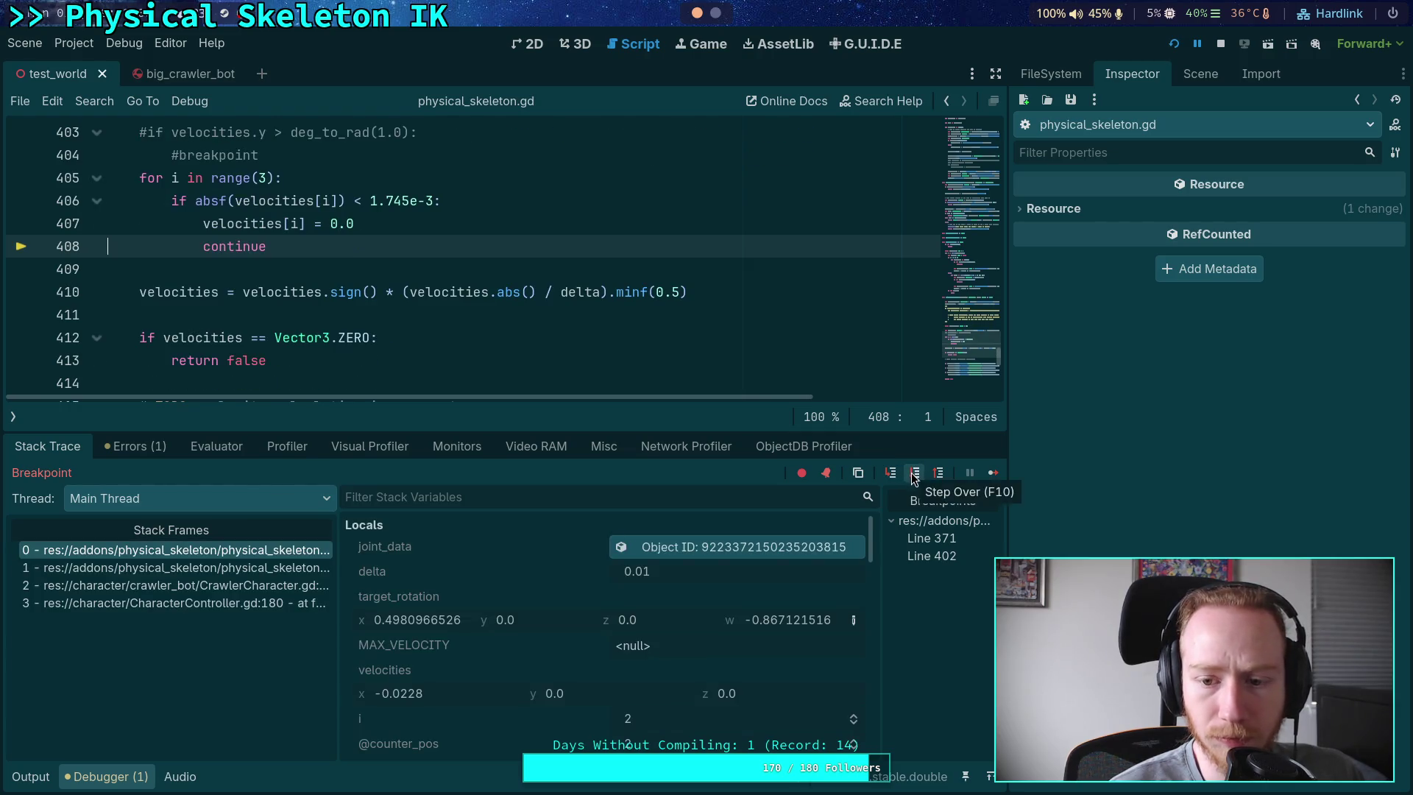
click(913, 474)
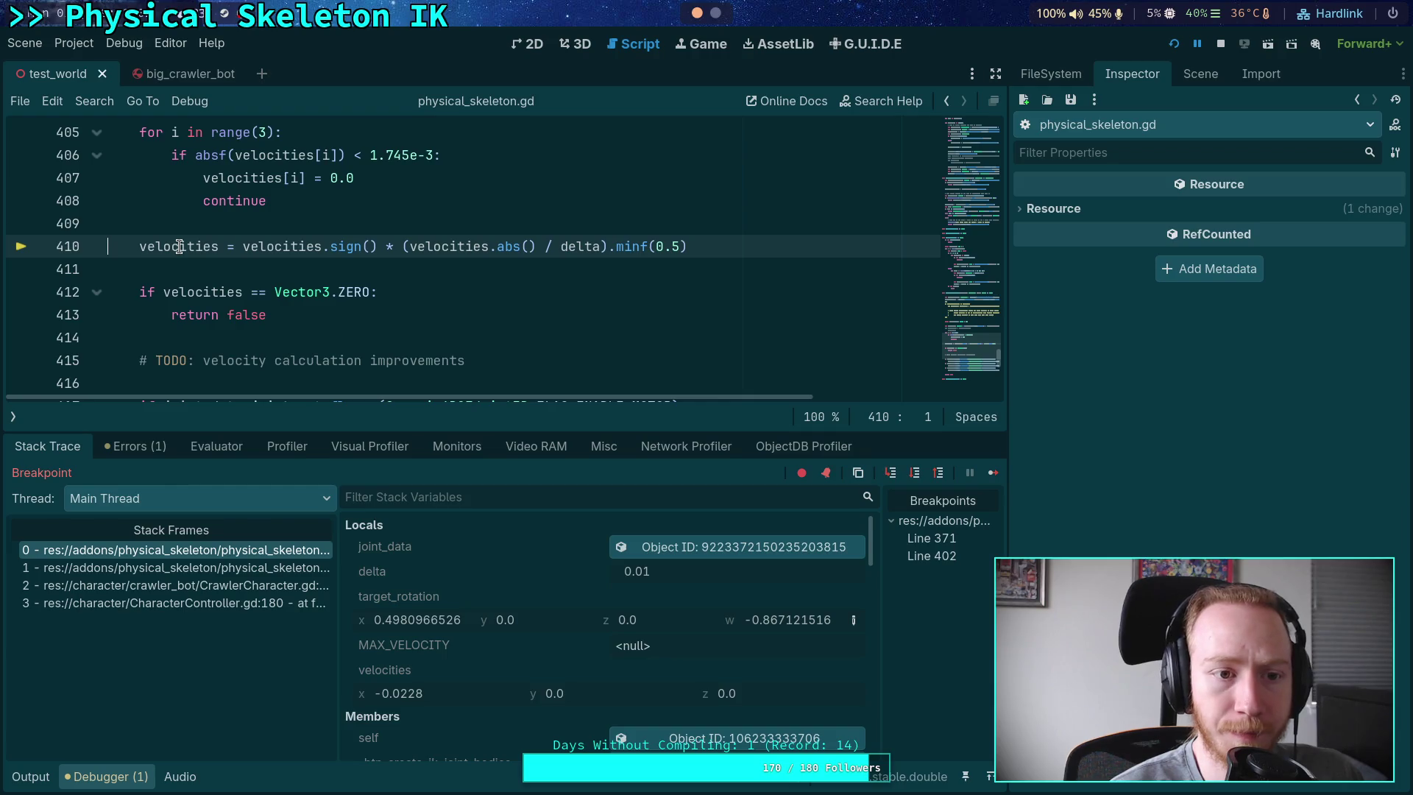
mouse_move(179, 247)
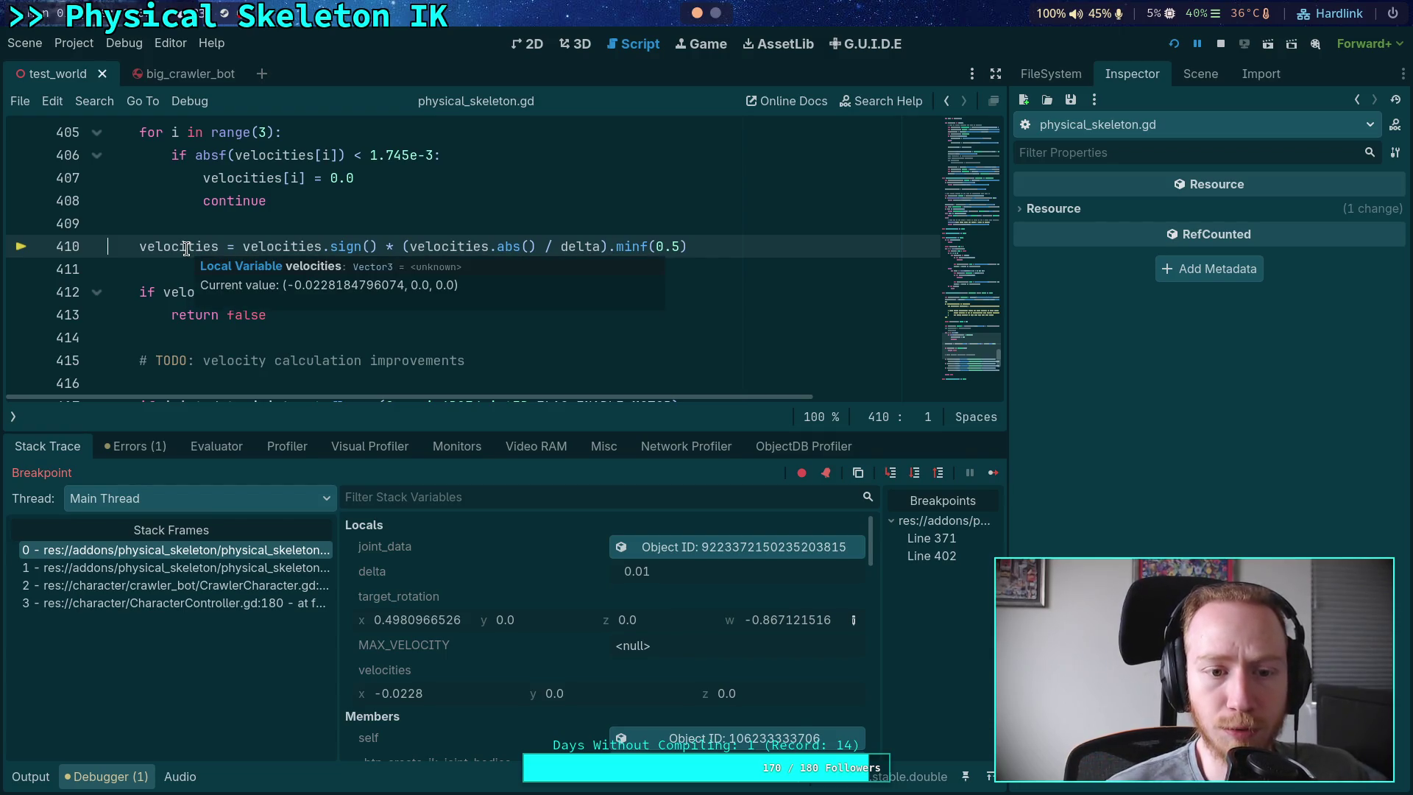
click(914, 475)
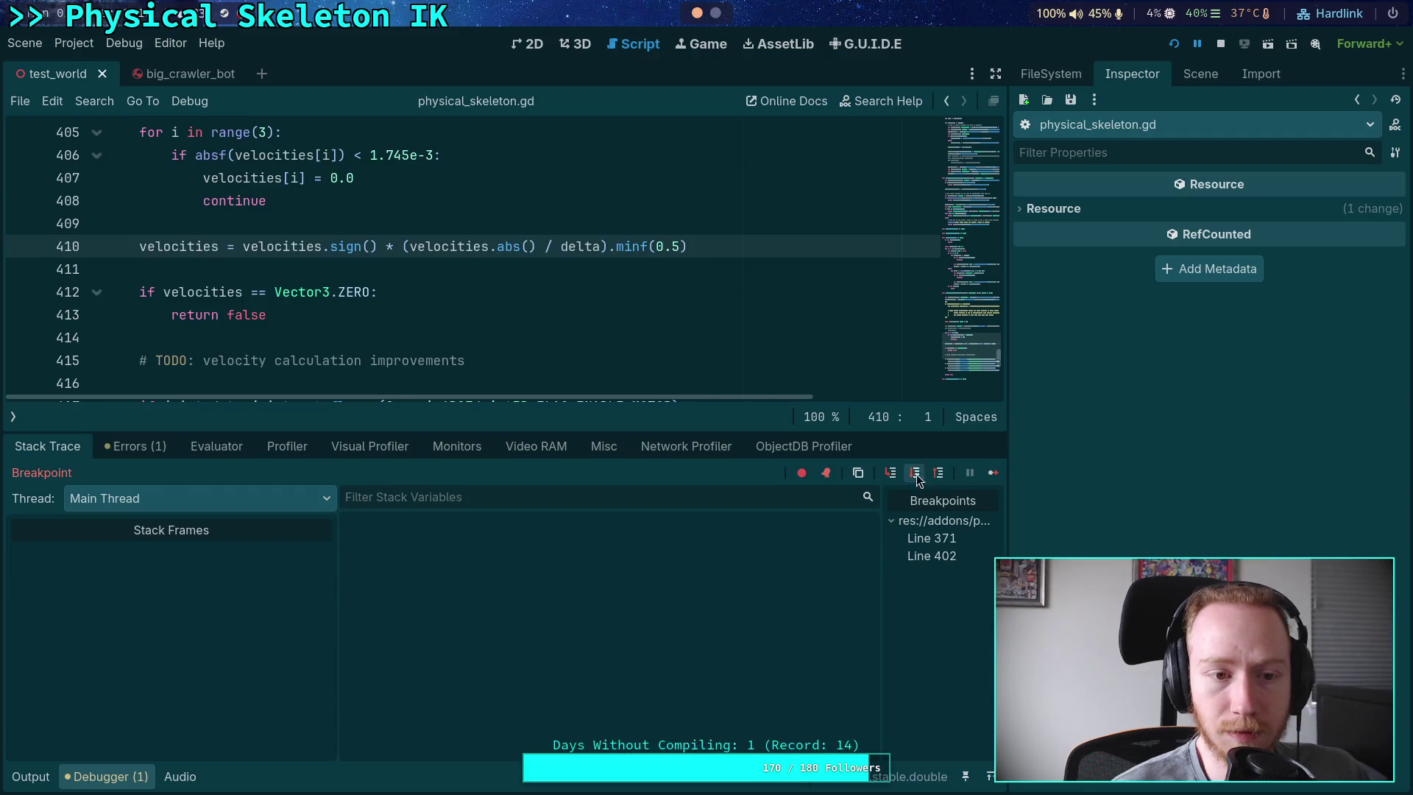
Confirm velocities reads (-0.5, 0, 0) on line 410, highlighting velocities.abs() / delta and the 0.5 limit
mouse_move(167, 203)
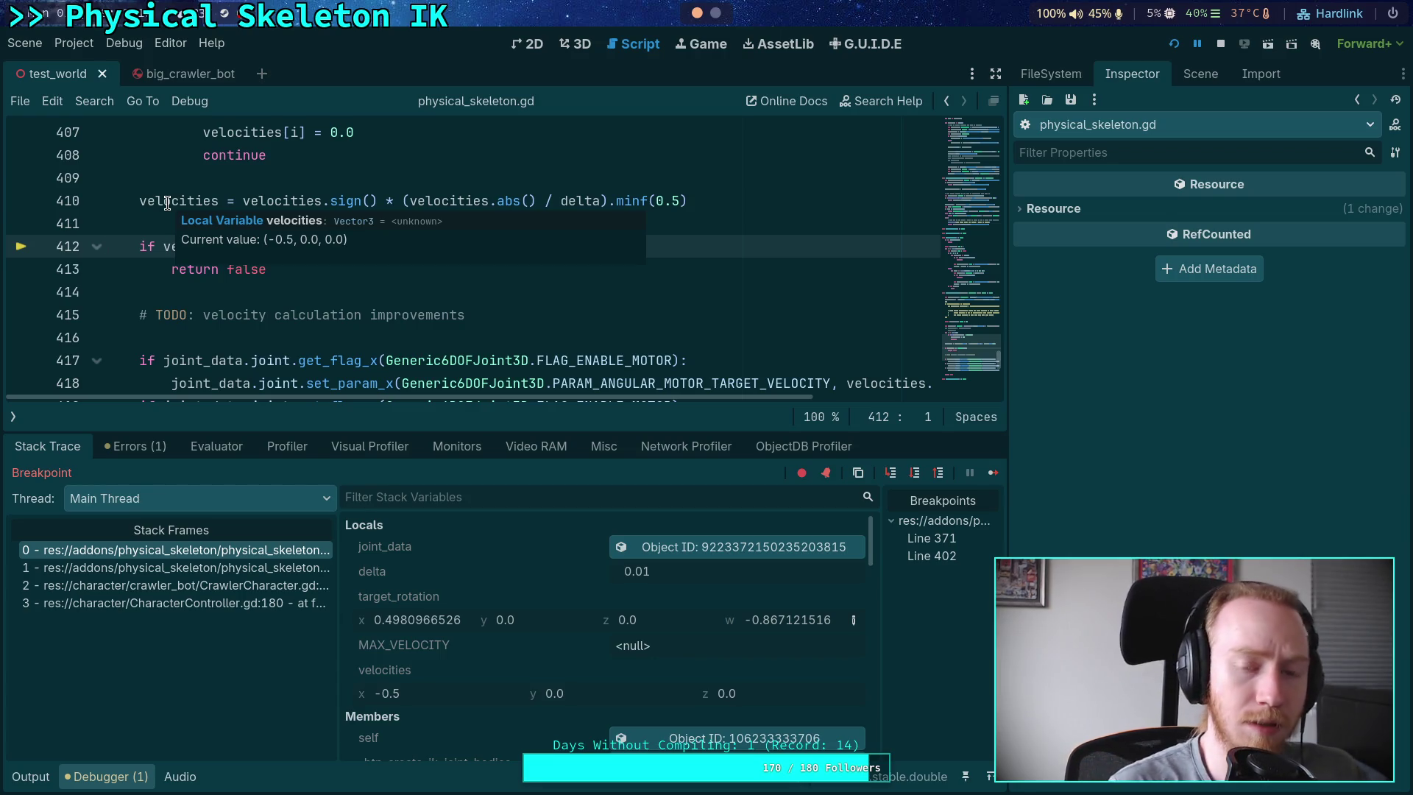
scroll(366, 282, up, 1)
scroll(512, 353, up, 1)
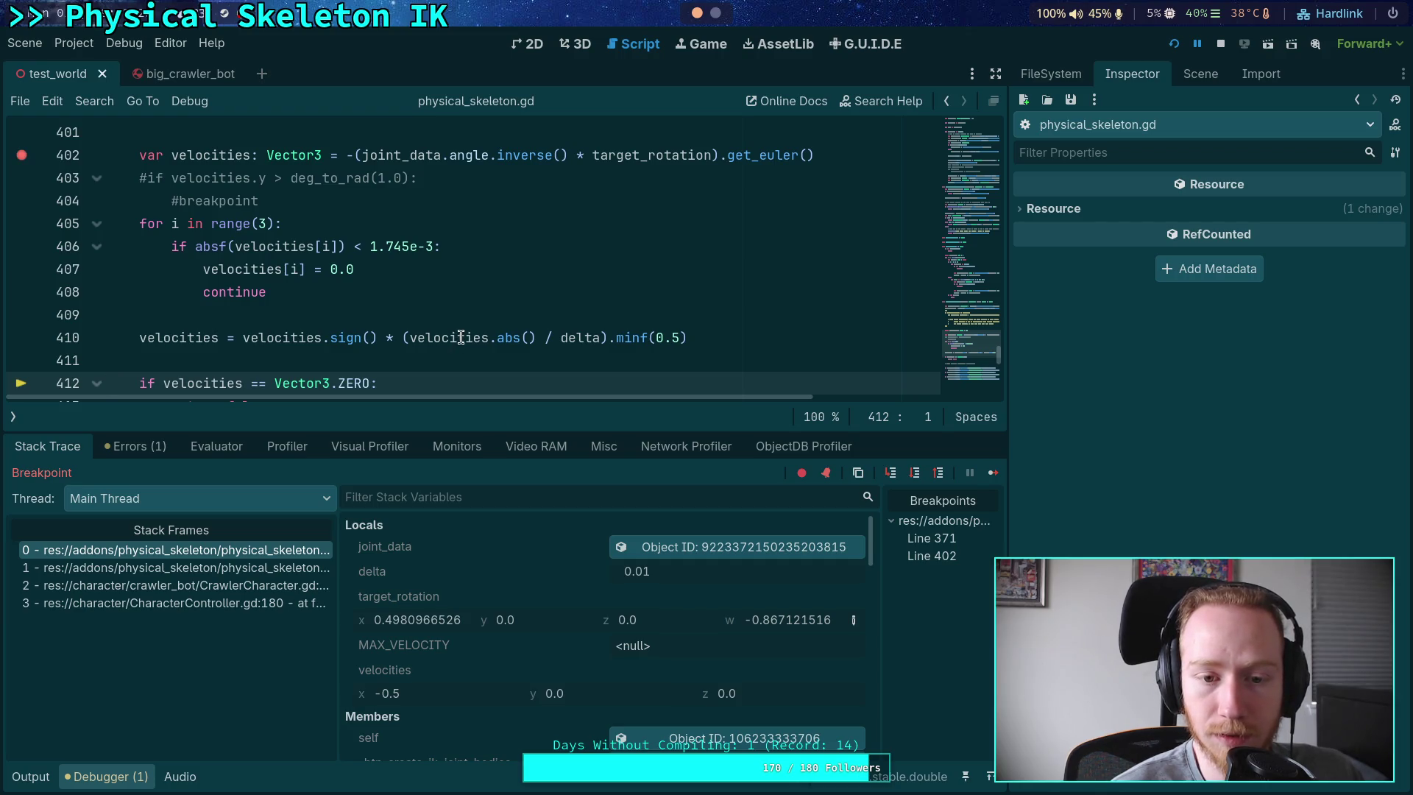
mouse_move(460, 337)
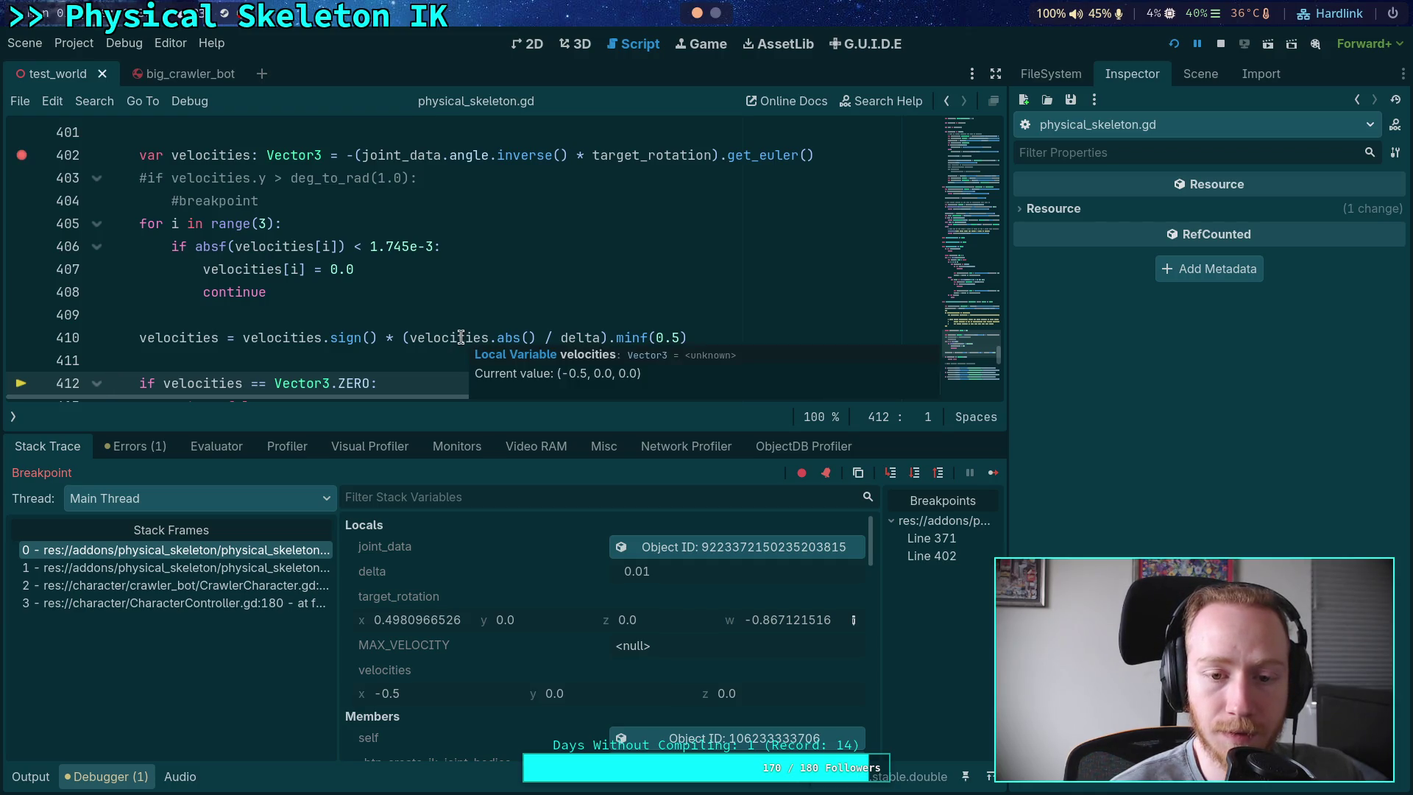
drag(409, 337, 605, 337)
double_click(662, 337)
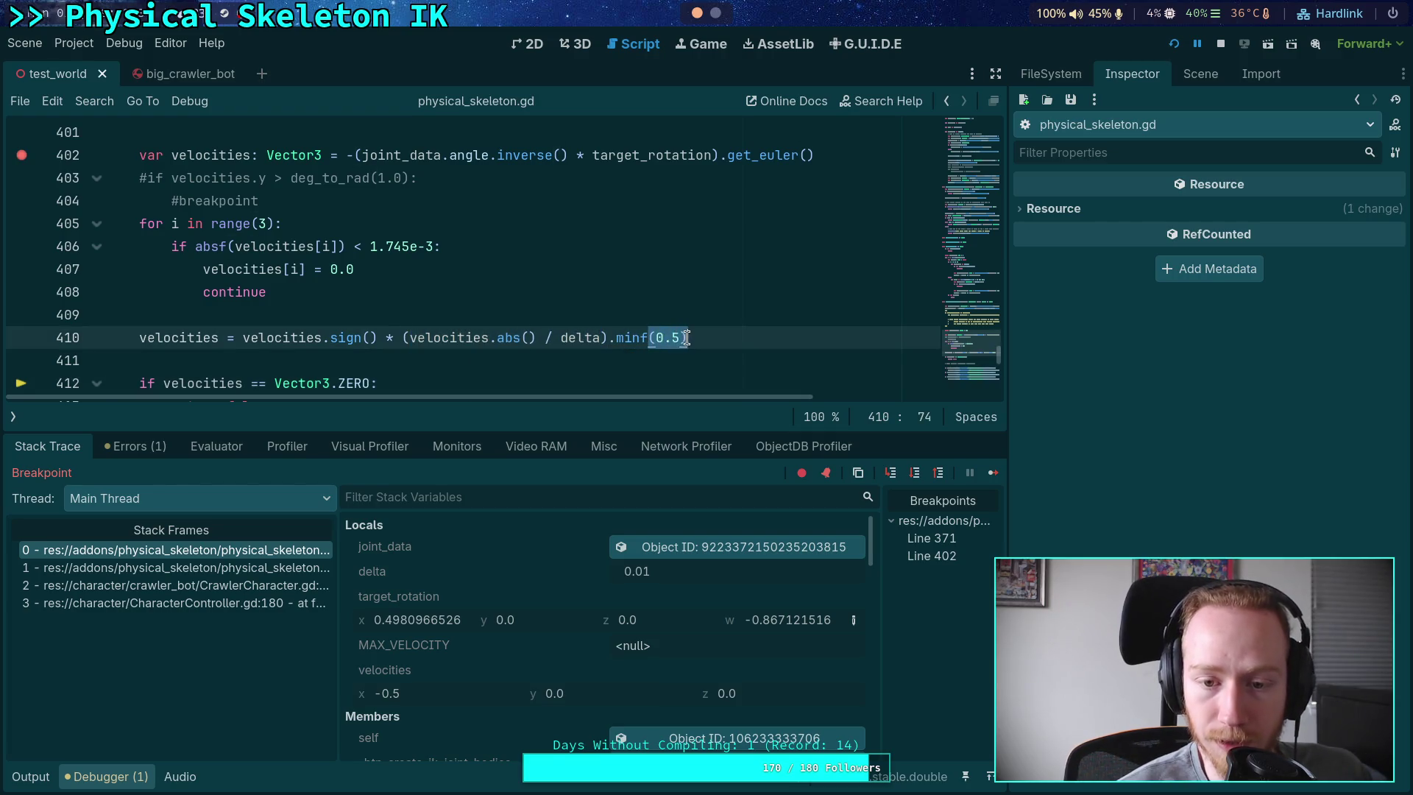
click(463, 321)
drag(417, 337, 602, 340)
click(480, 292)
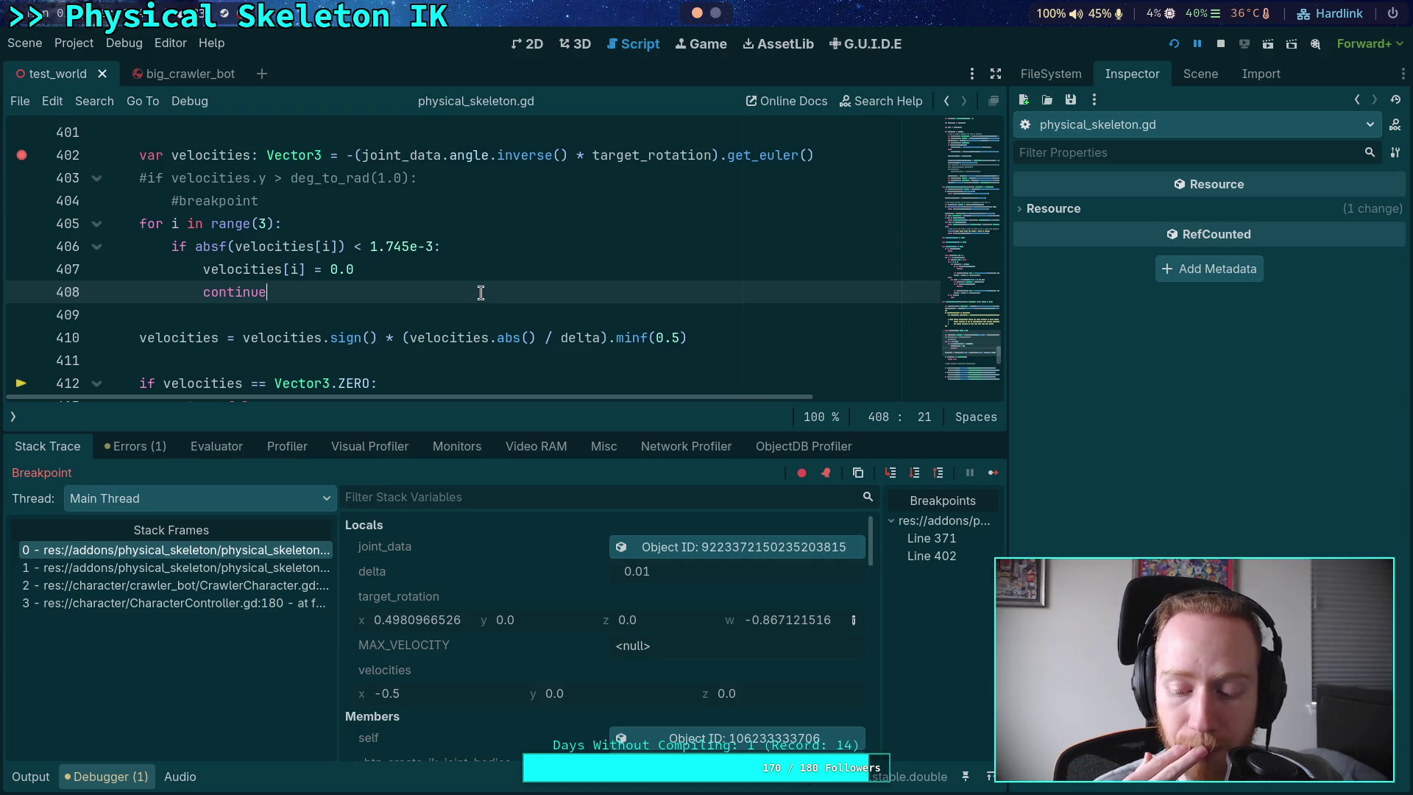
click(715, 12)
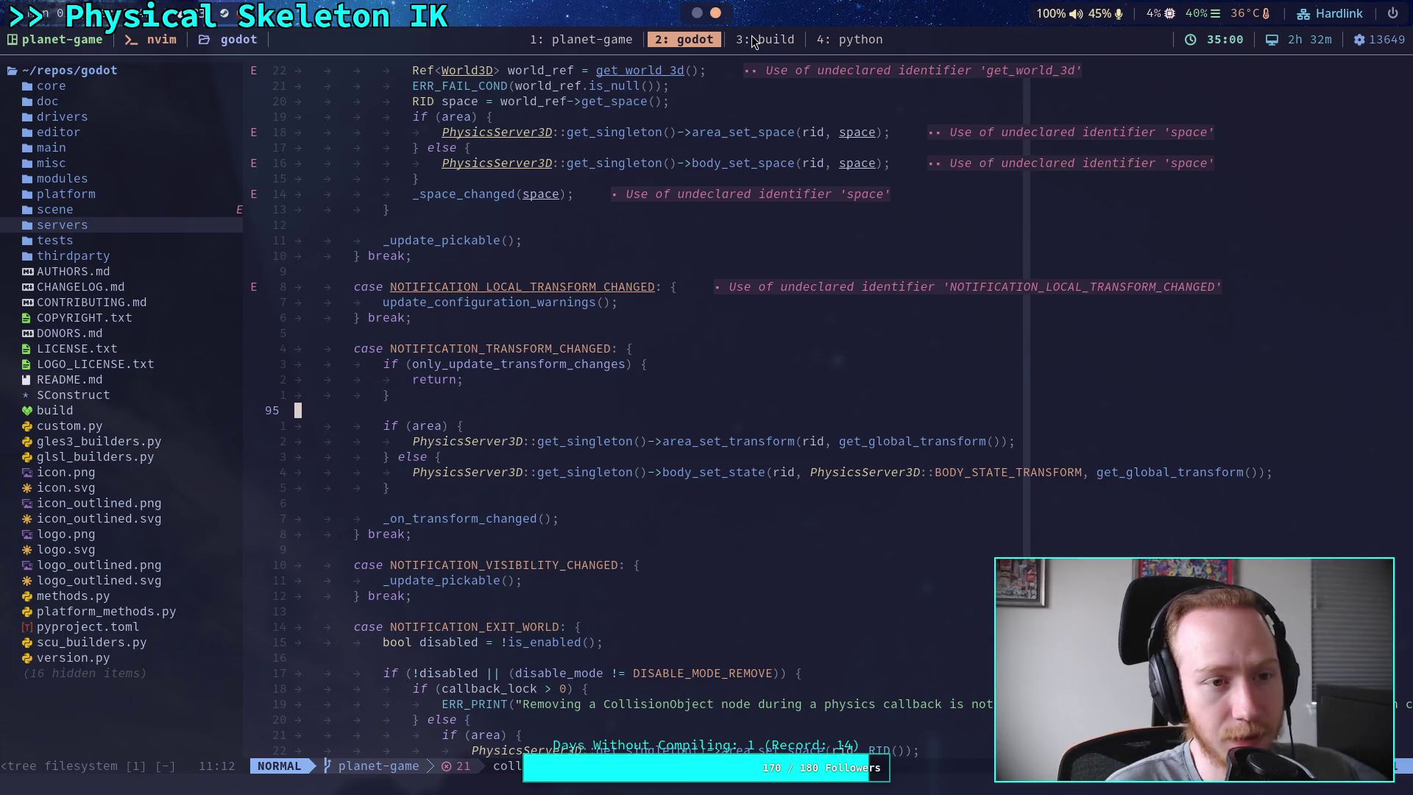
In the Python REPL, import math and convert 0.0218 and 0.5 radians to degrees
click(752, 36)
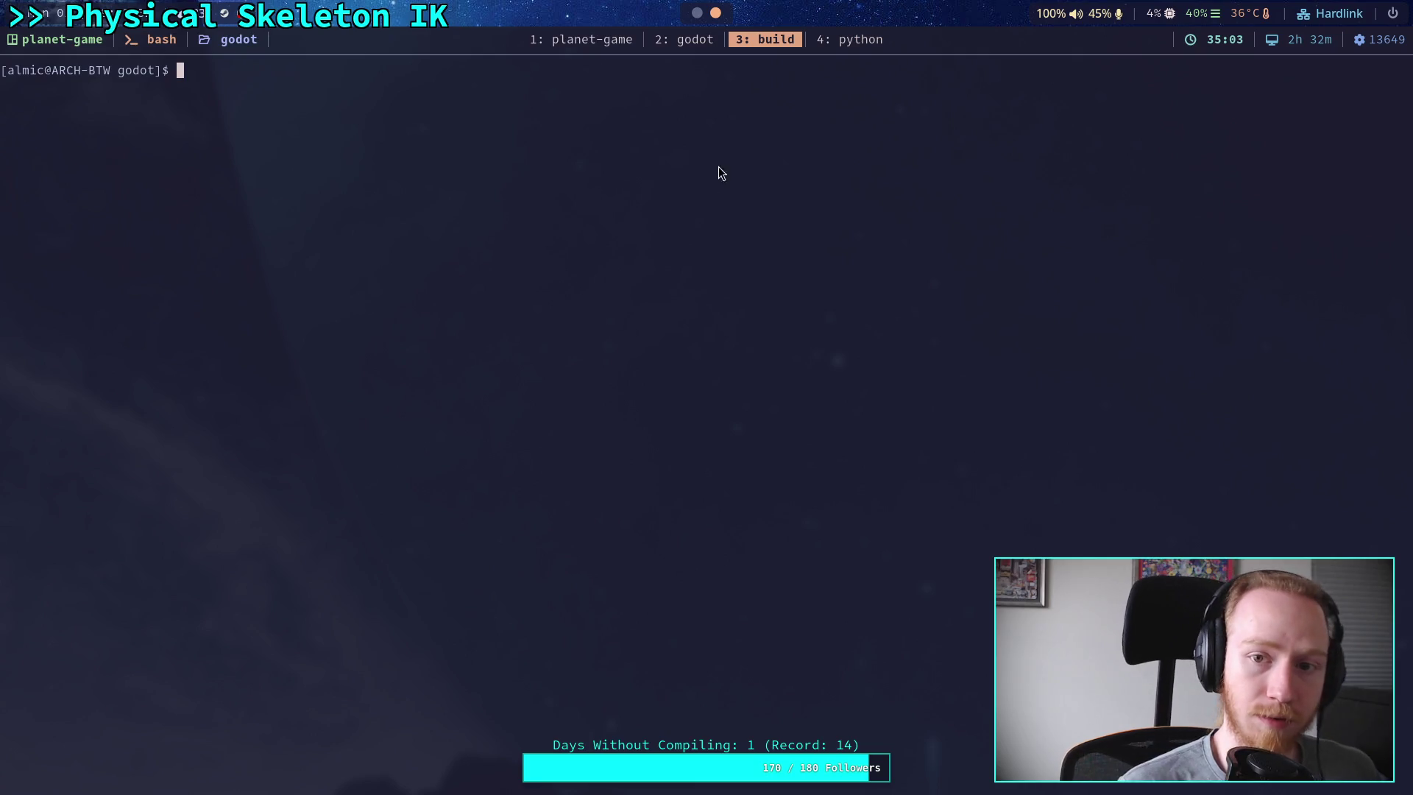
key(ctrl+Tab)
text(import)
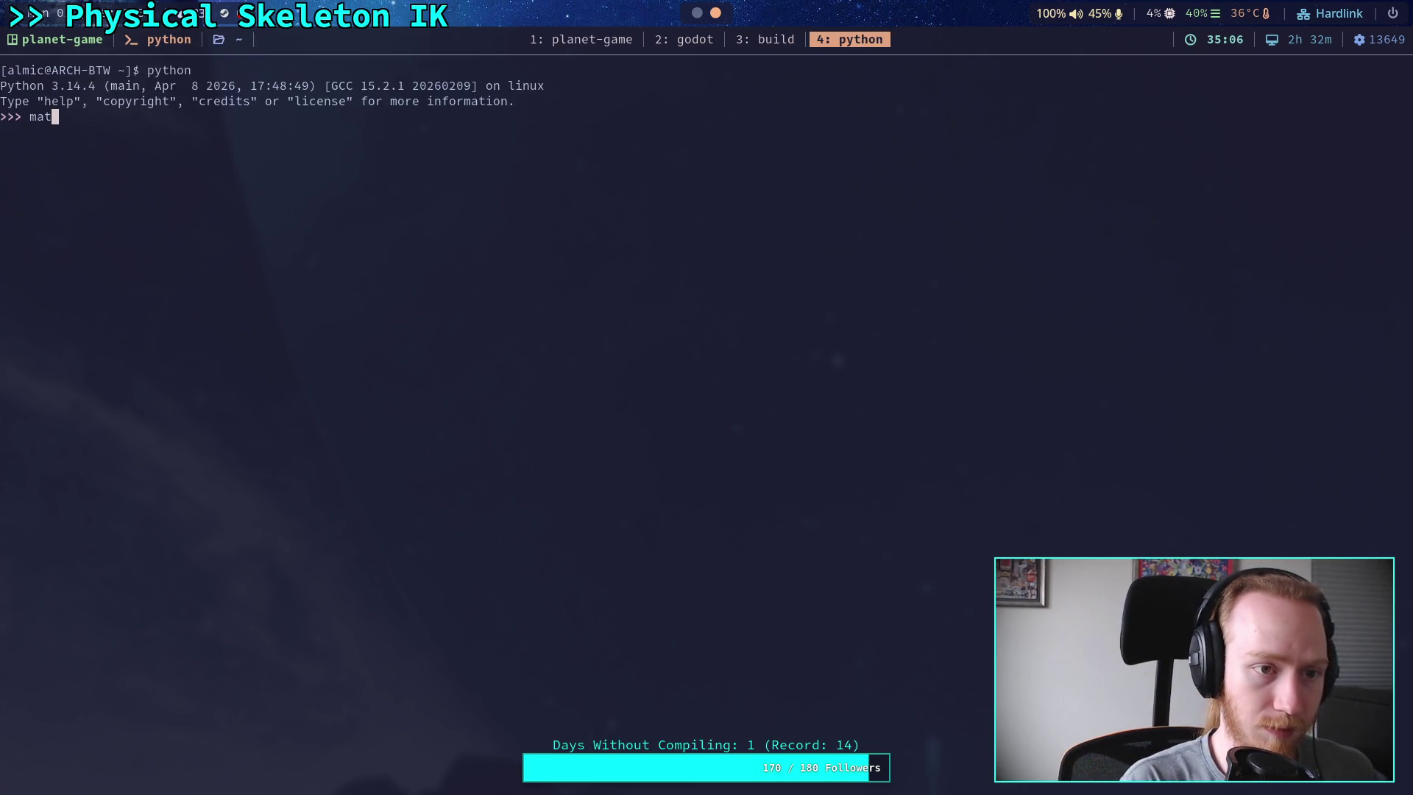
text( math)
key(Return)
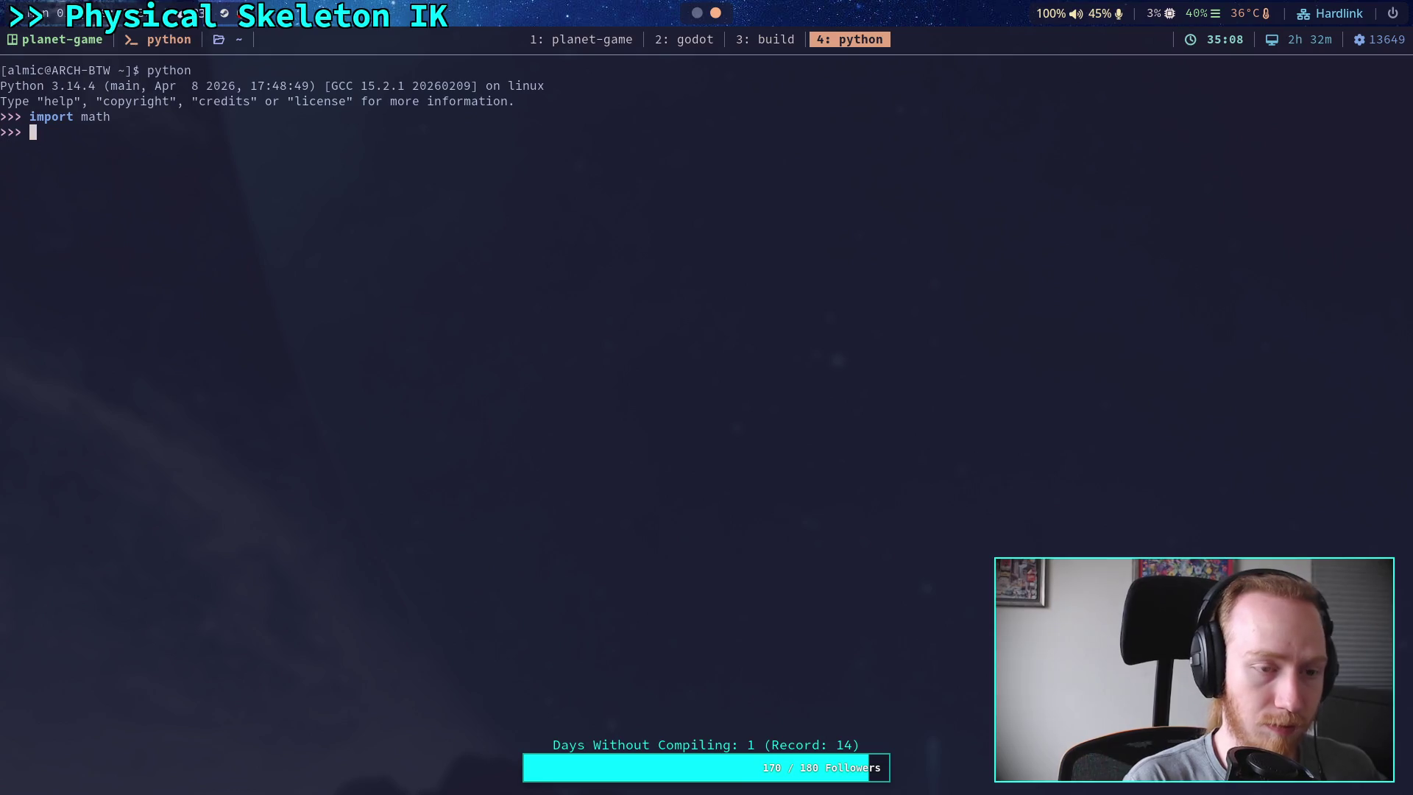
text(math.degrees(0.0)
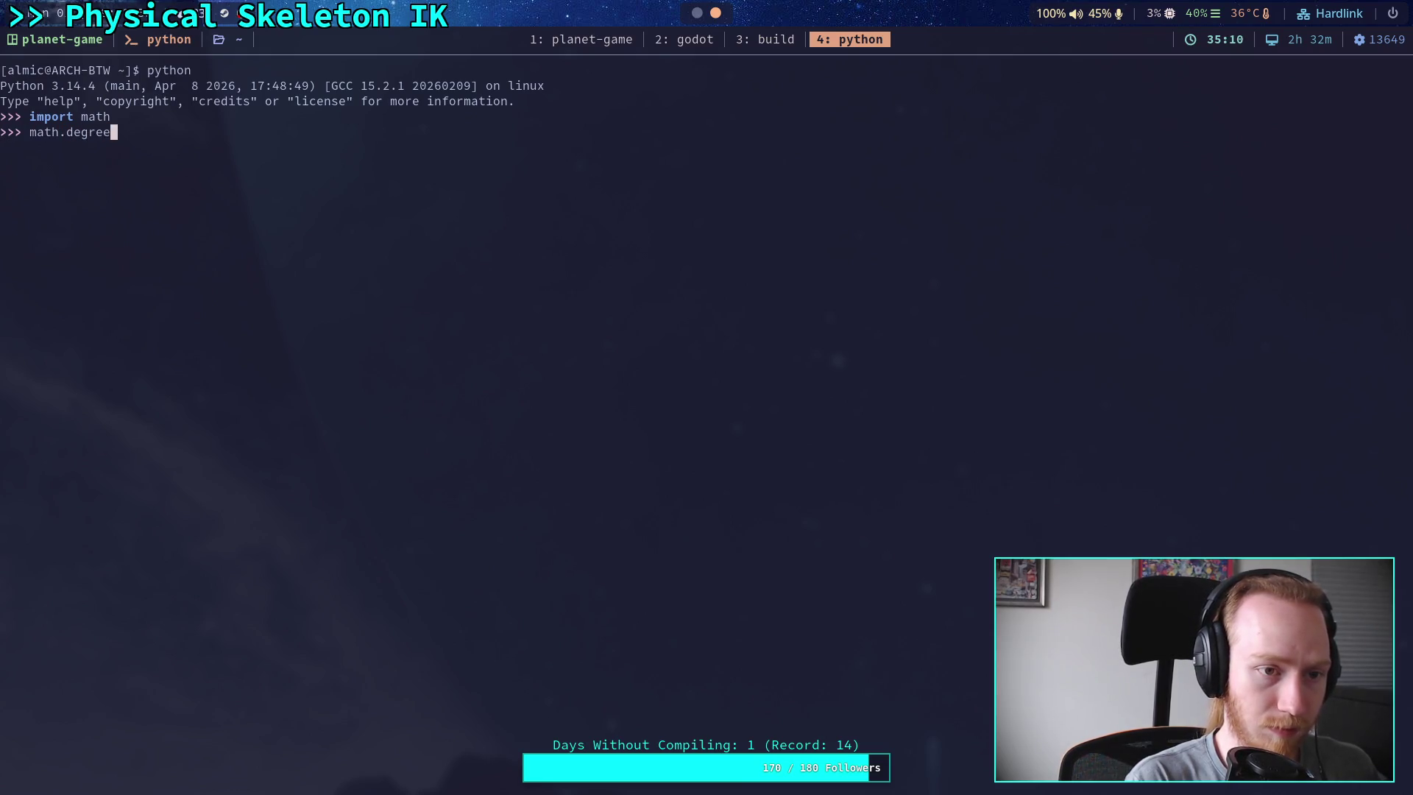
text(1)
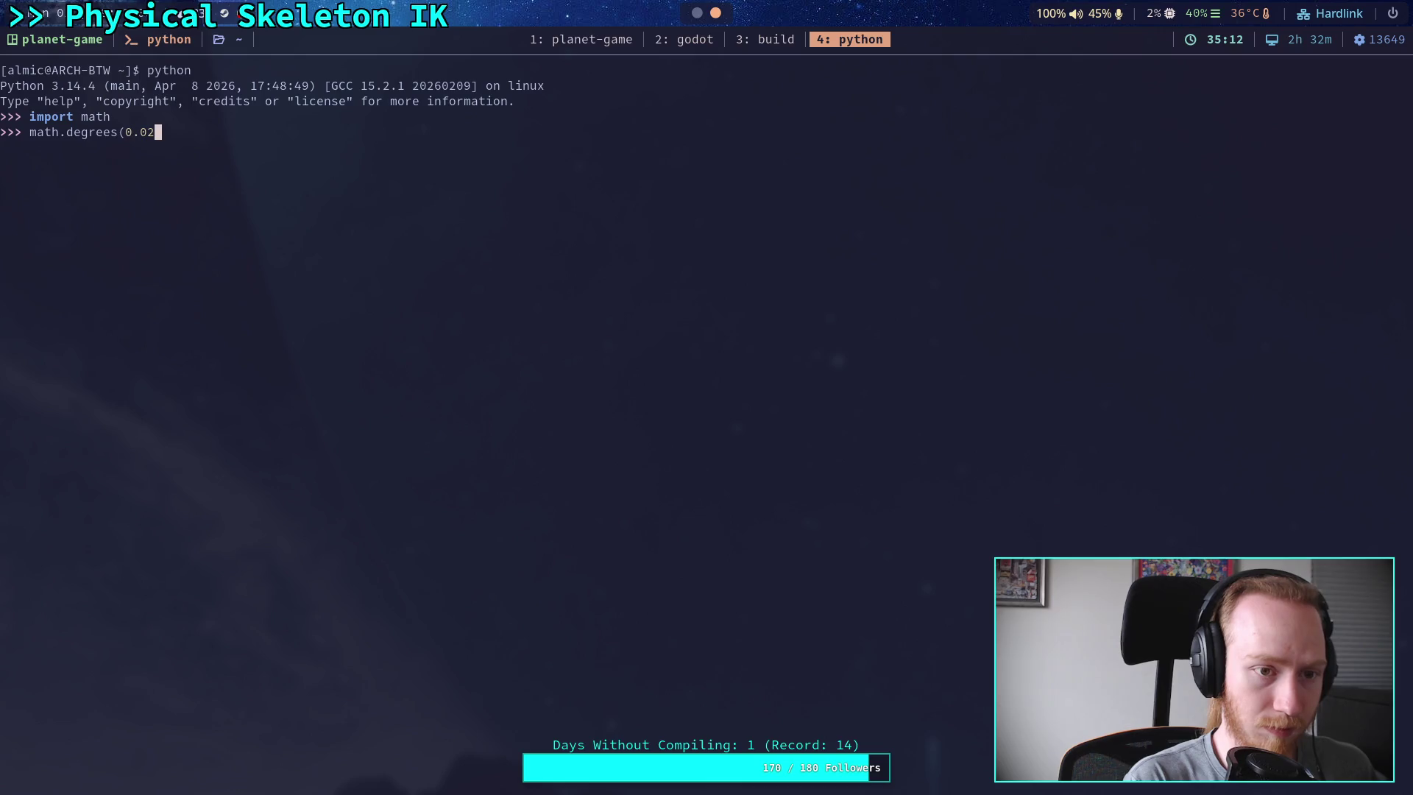
text(18))
key(Return)
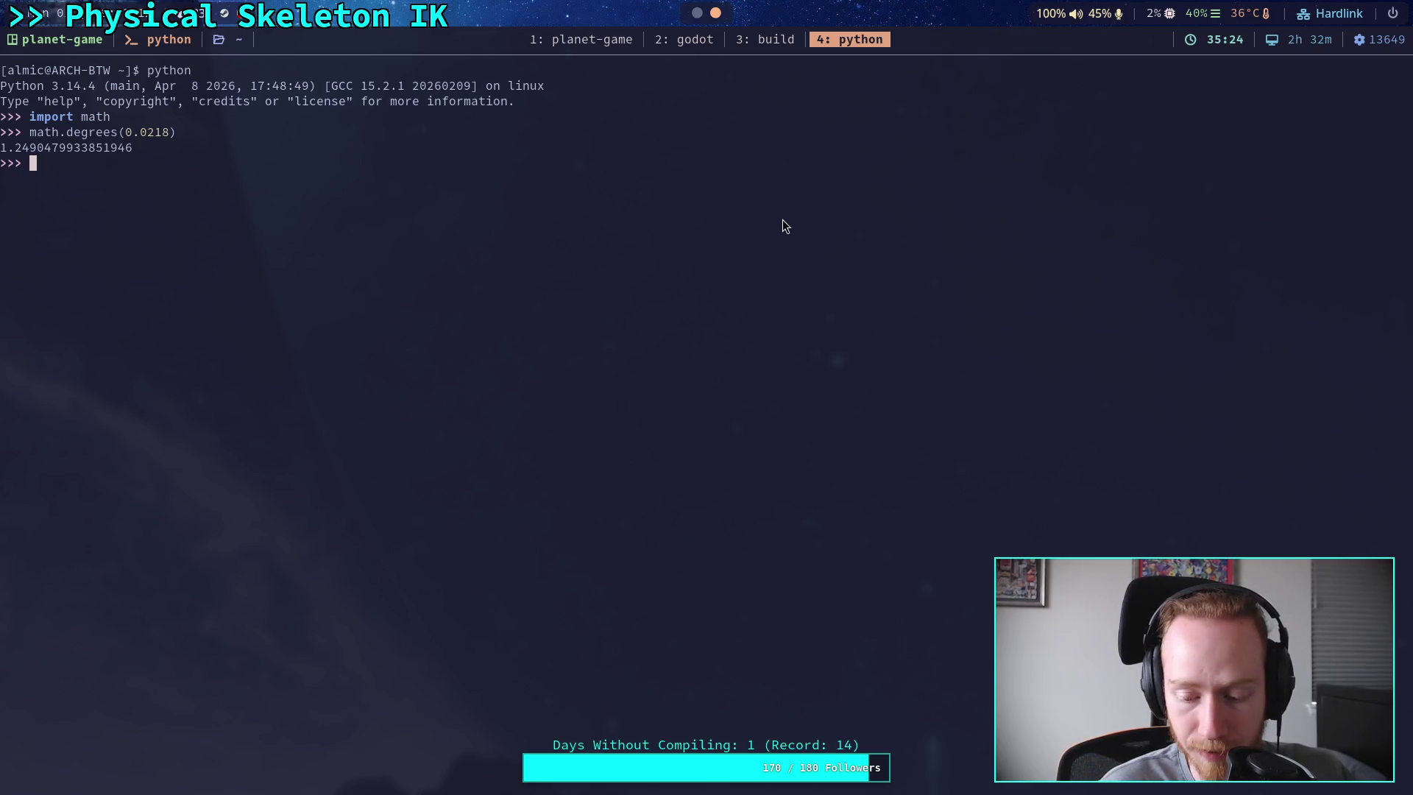
text(math.degrees(0.5))
key(Return)
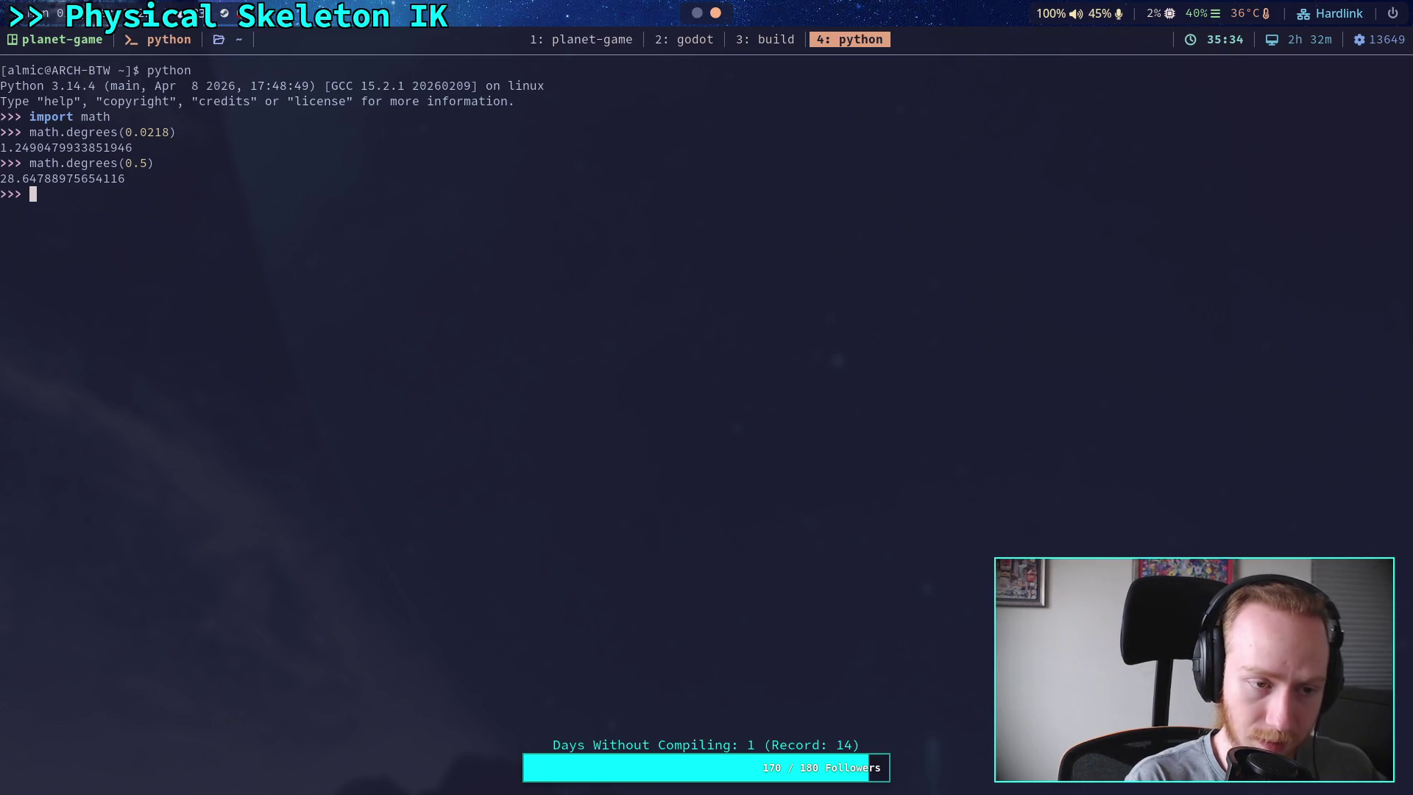
Evaluate 28*0.01 and 1/100, then return to the Godot editor
text(28)
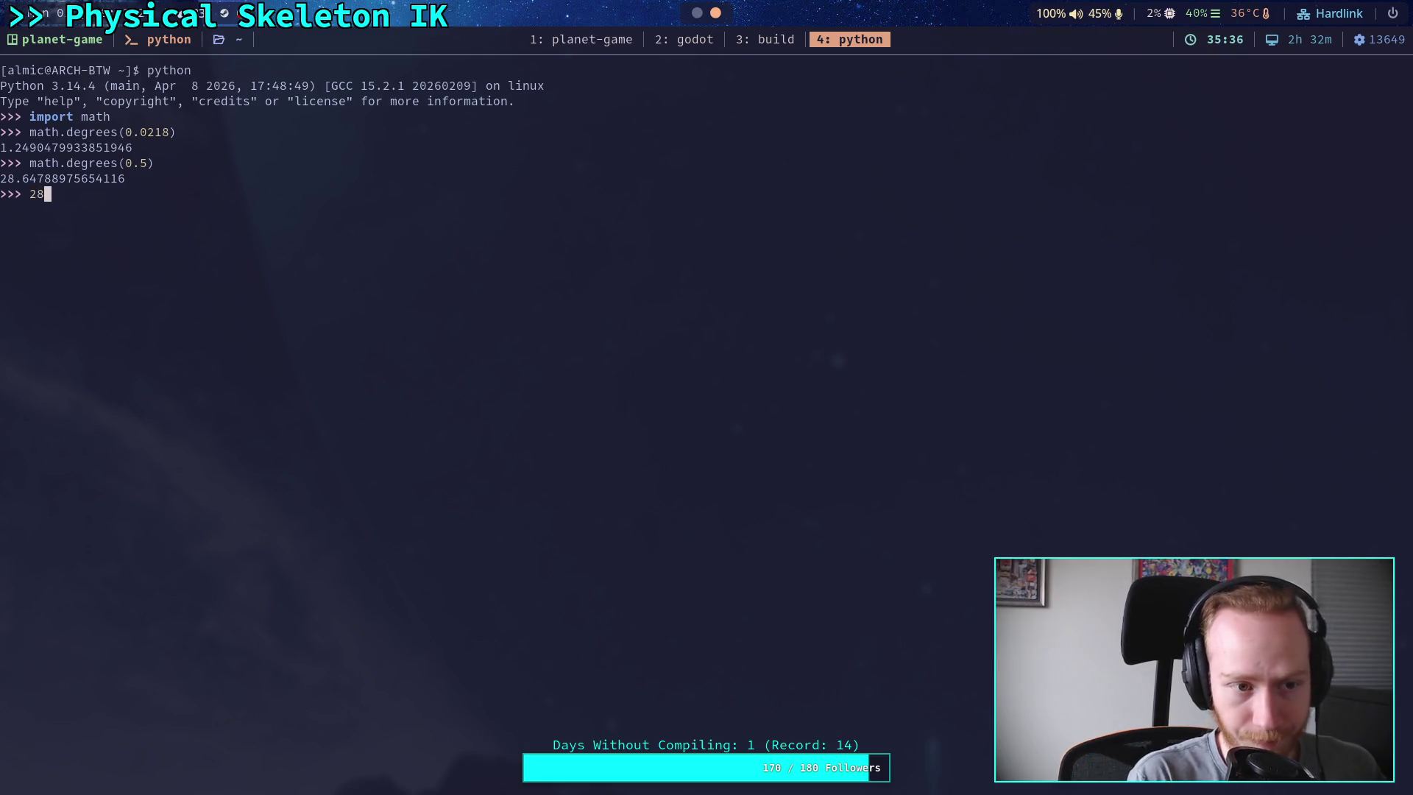
text(*0.01)
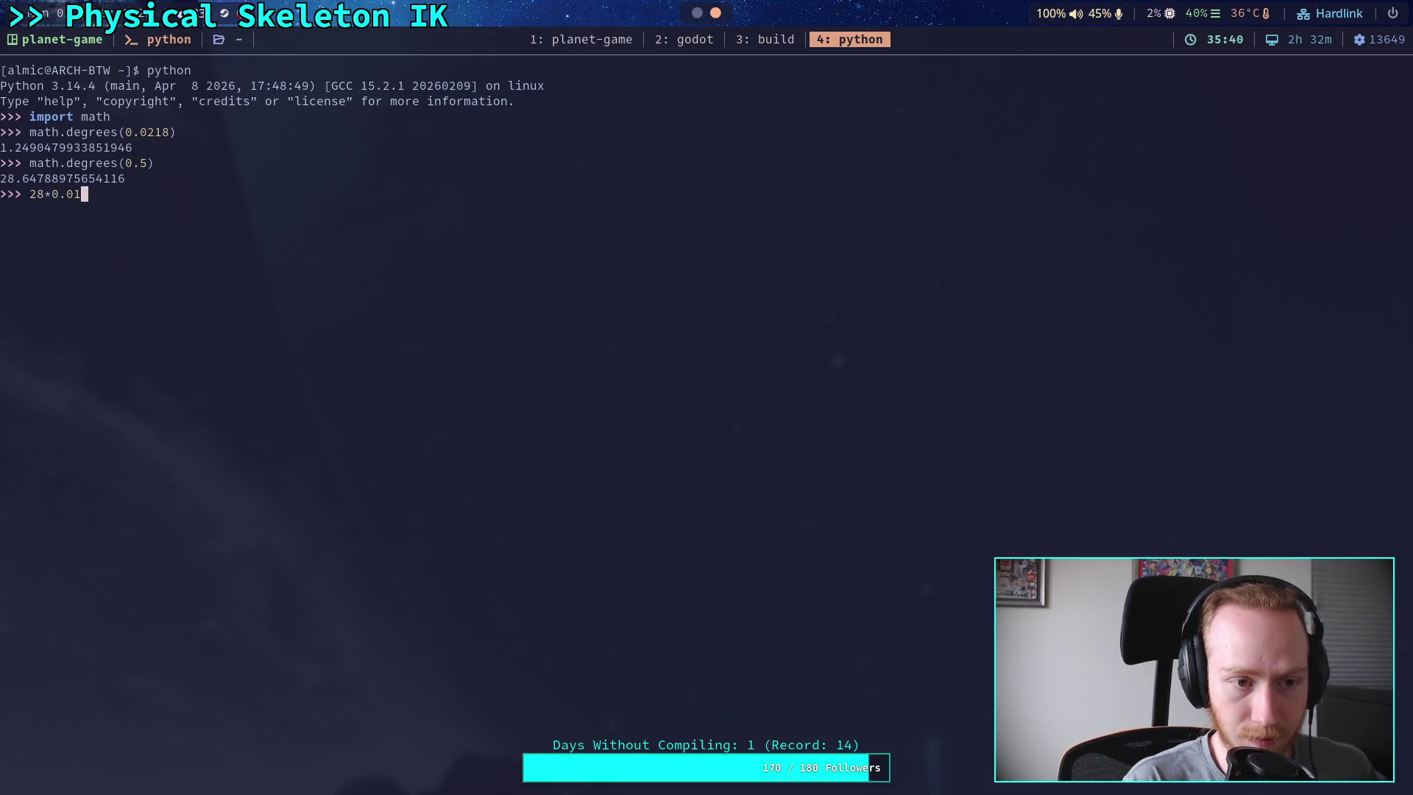
key(Return)
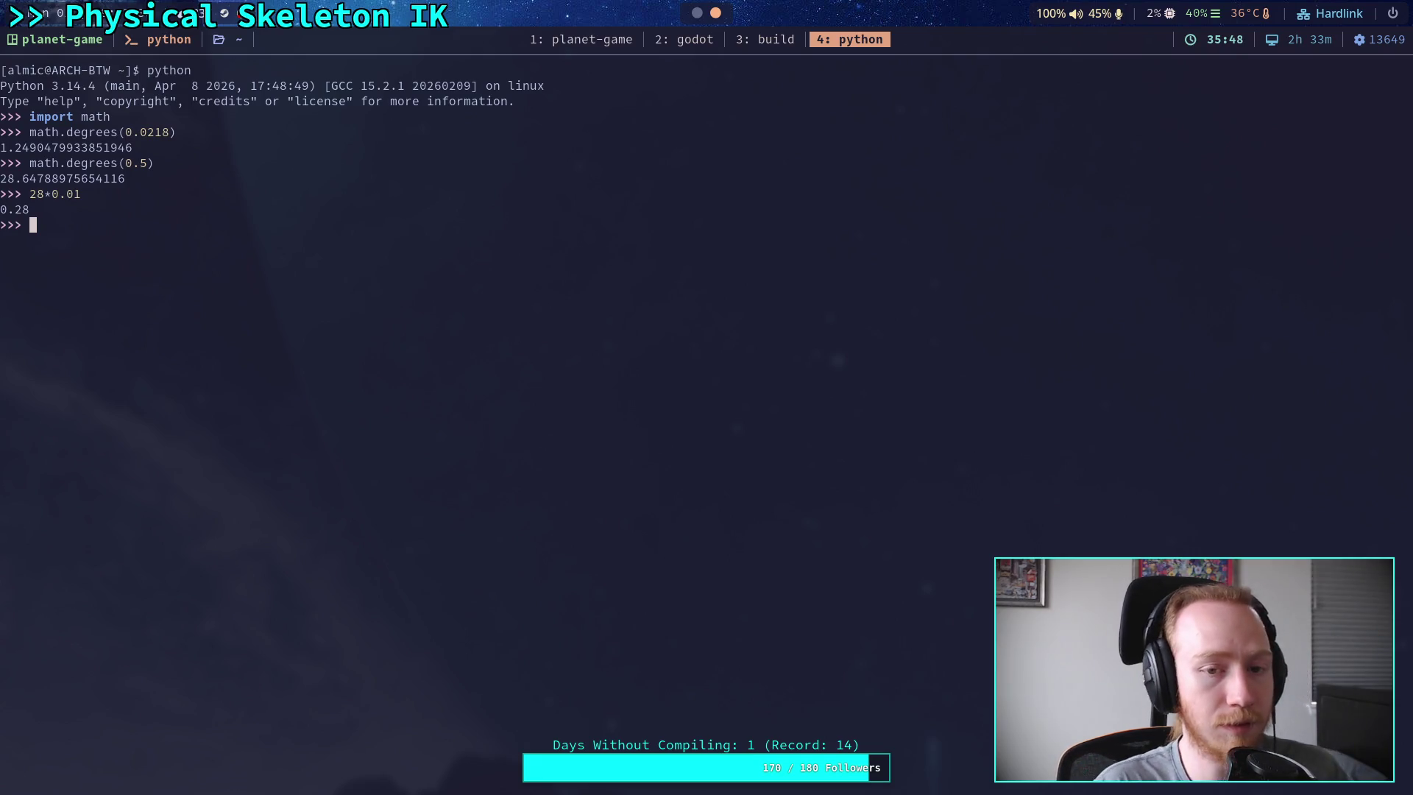
text(1/100)
key(Return)
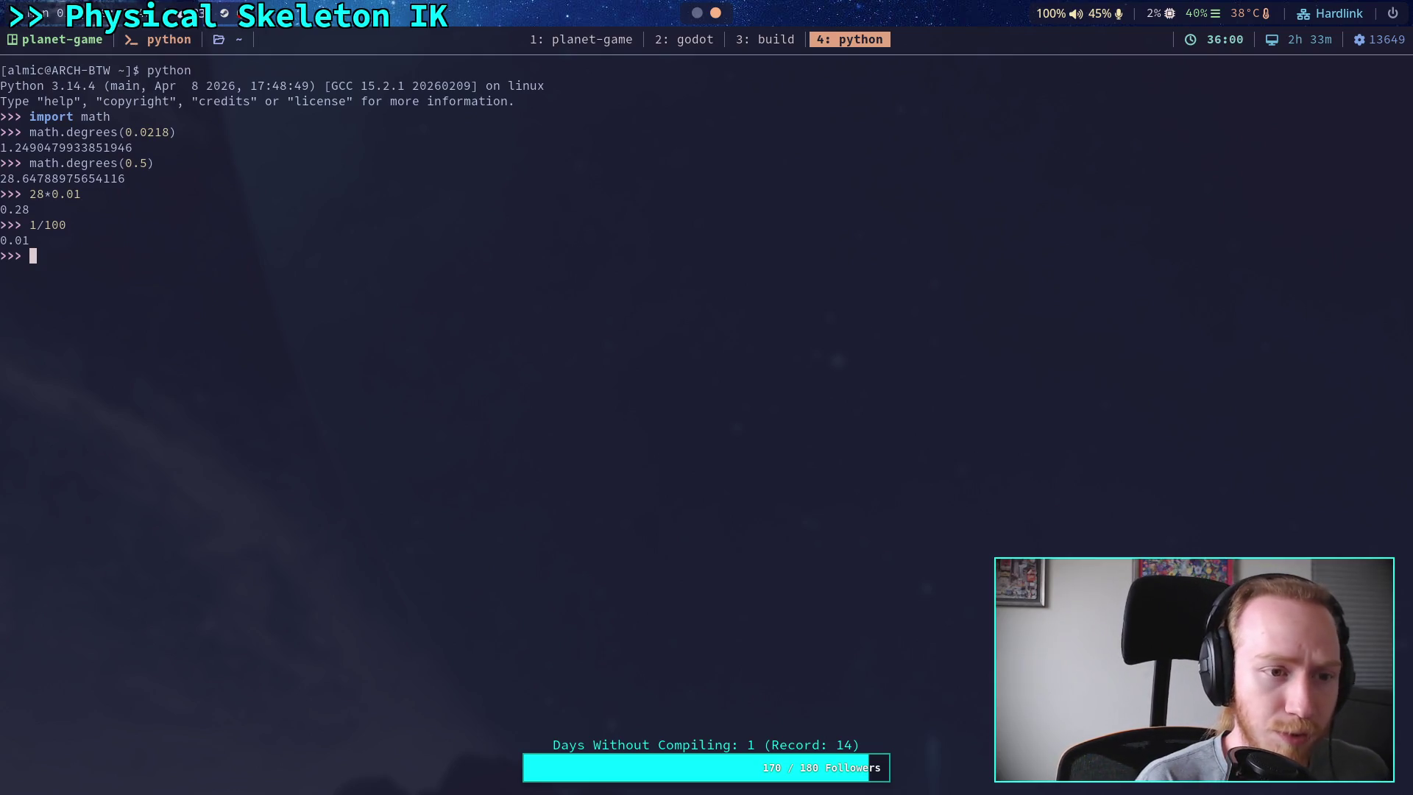
text(math.radian)
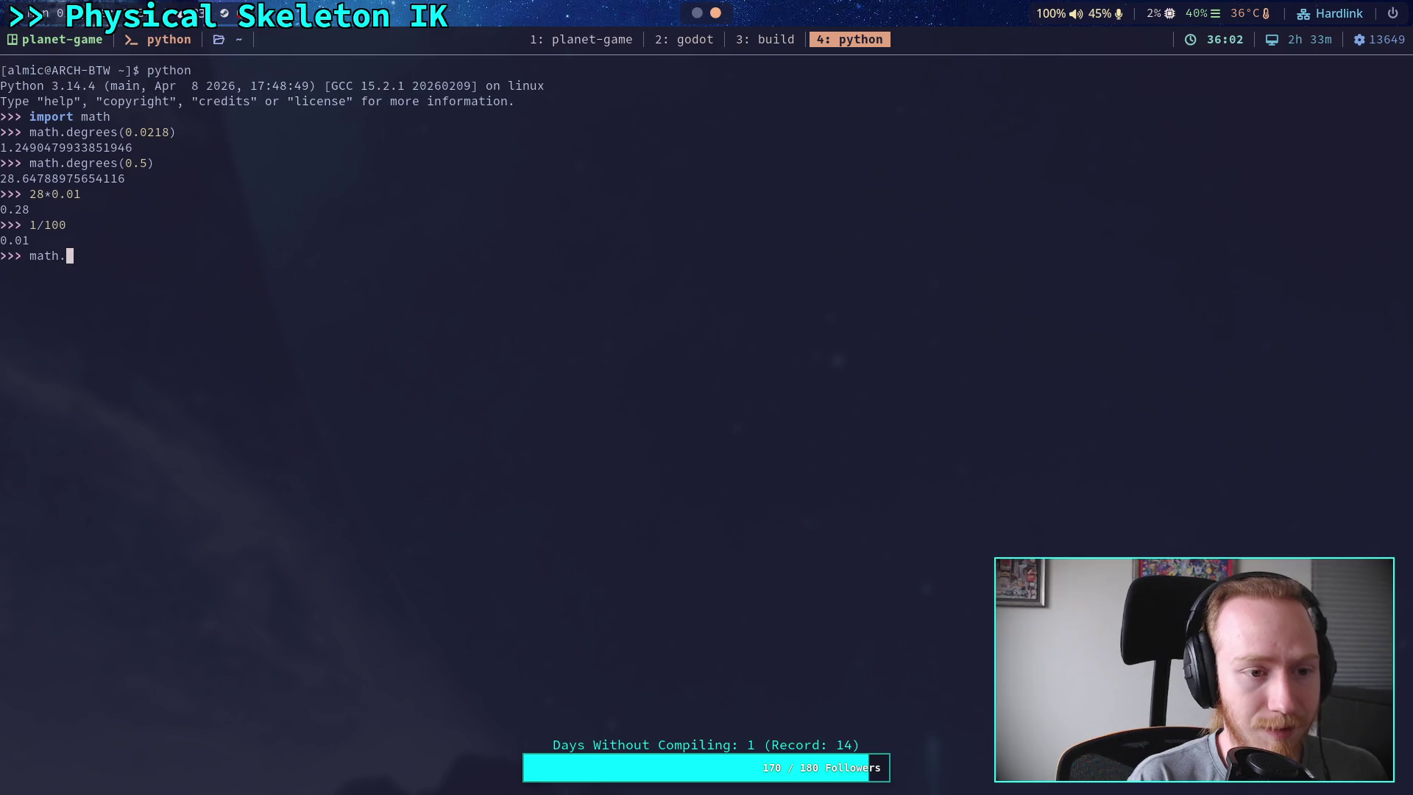
text(s)
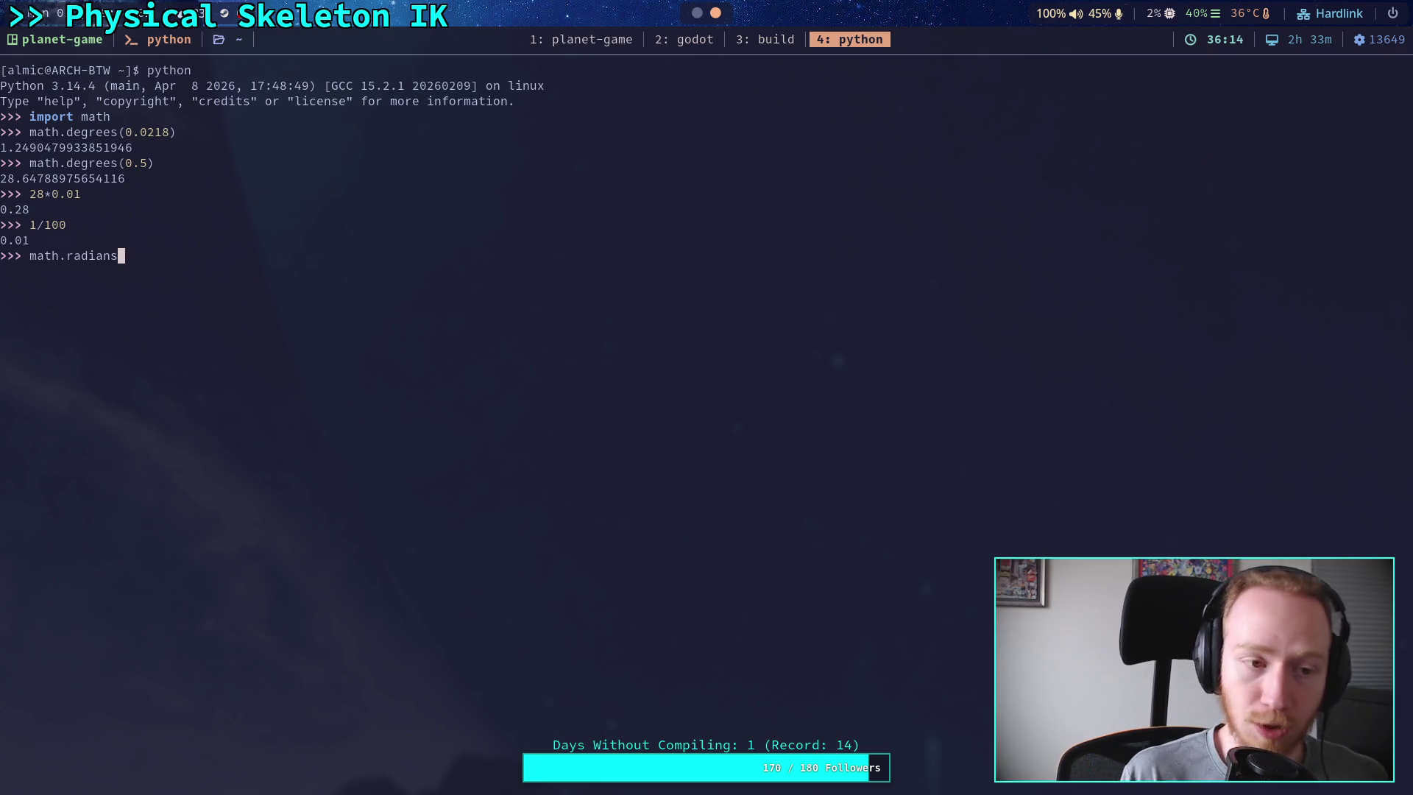
click(697, 13)
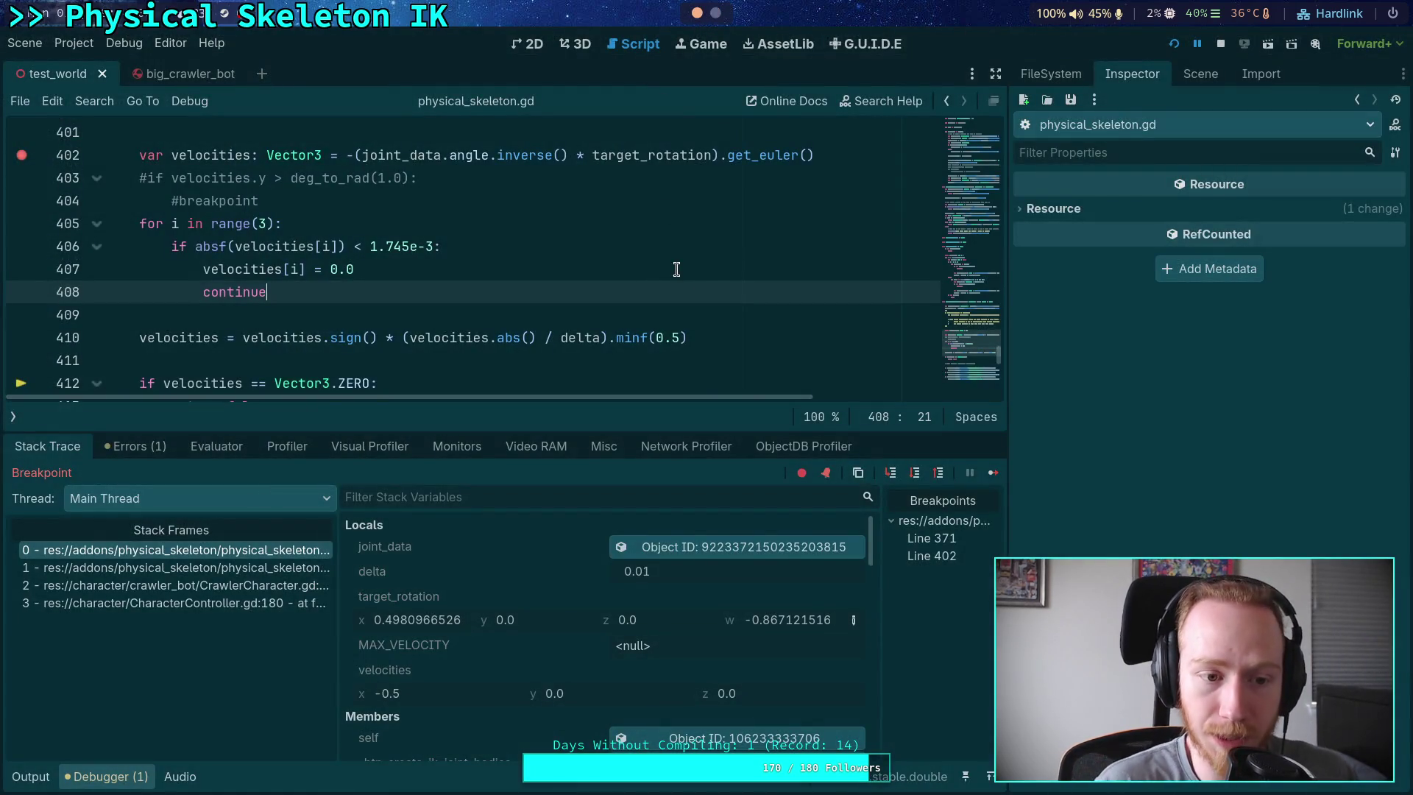
Step to line 417 and review target_rotation (0.498, 0, 0, -0.867) and velocities (-0.5, 0, 0)
scroll(610, 273, down, 4)
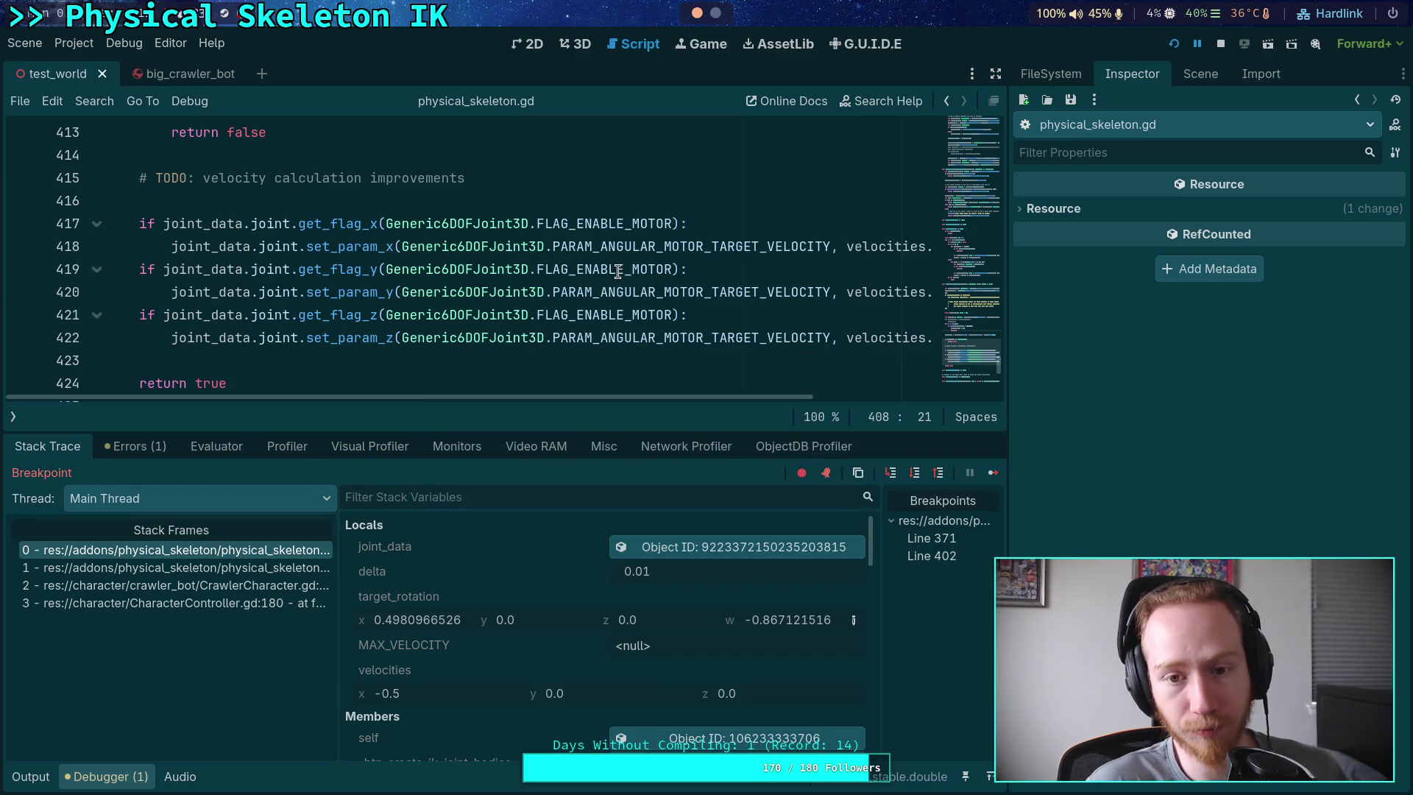
mouse_move(645, 254)
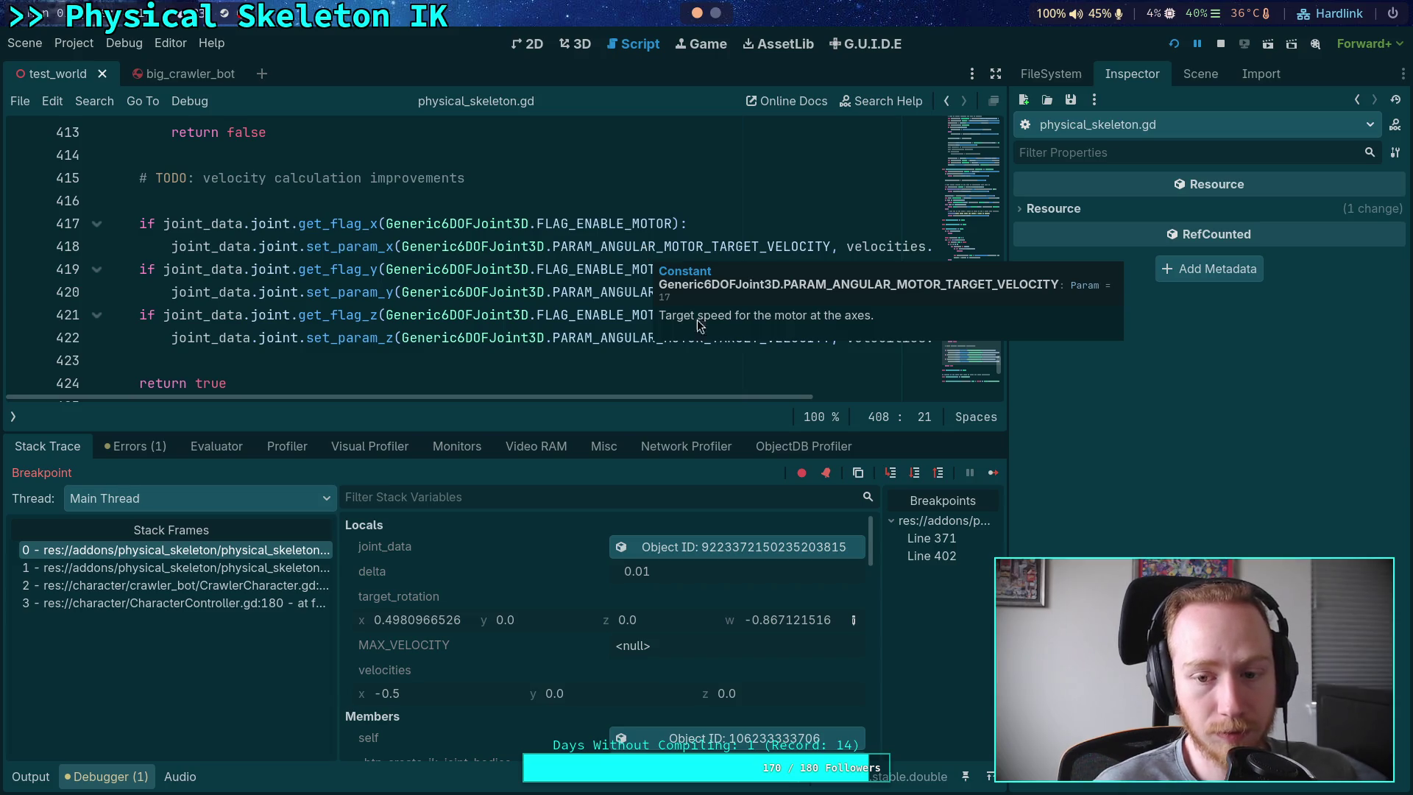
click(912, 474)
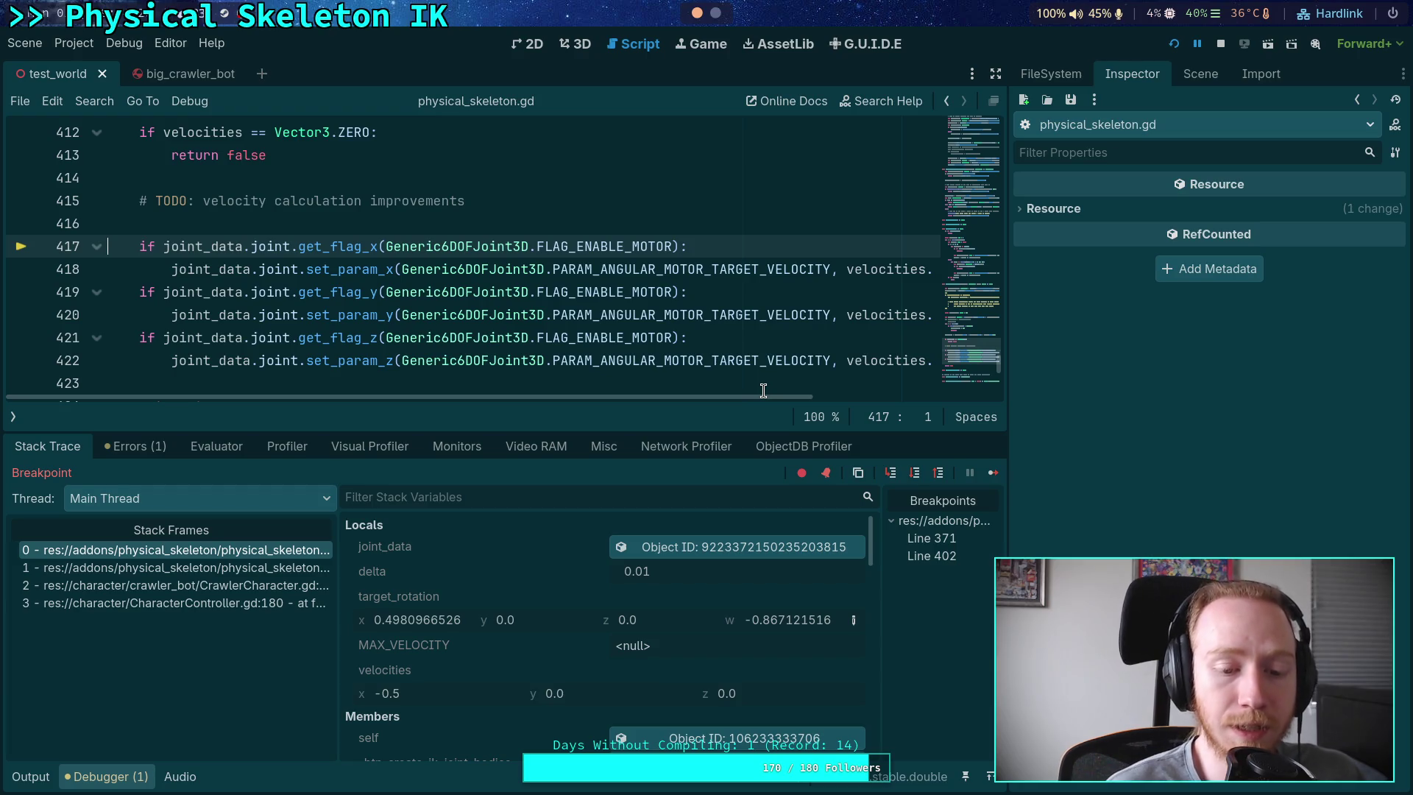
mouse_move(529, 359)
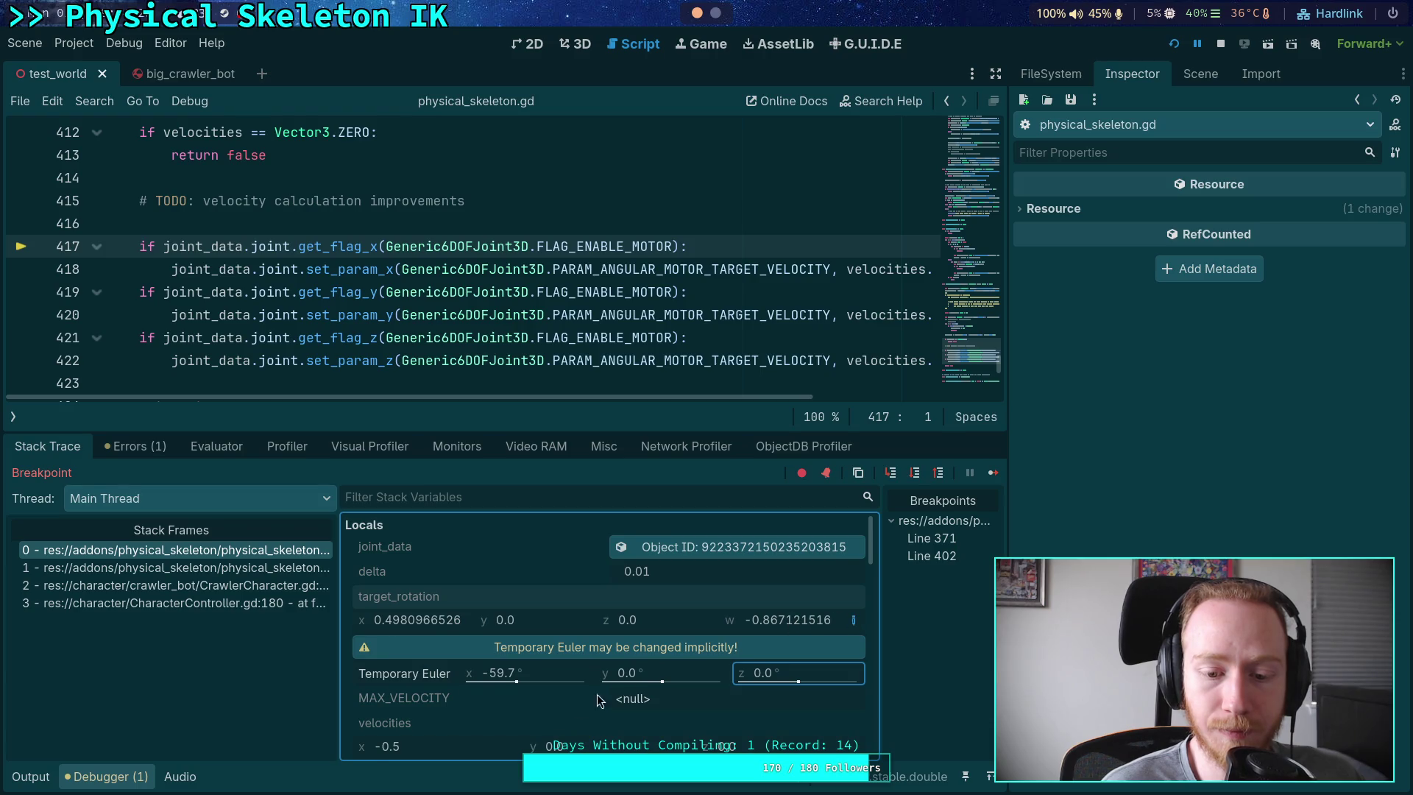
scroll(562, 682, down, 5)
scroll(561, 675, up, 3)
scroll(559, 669, up, 2)
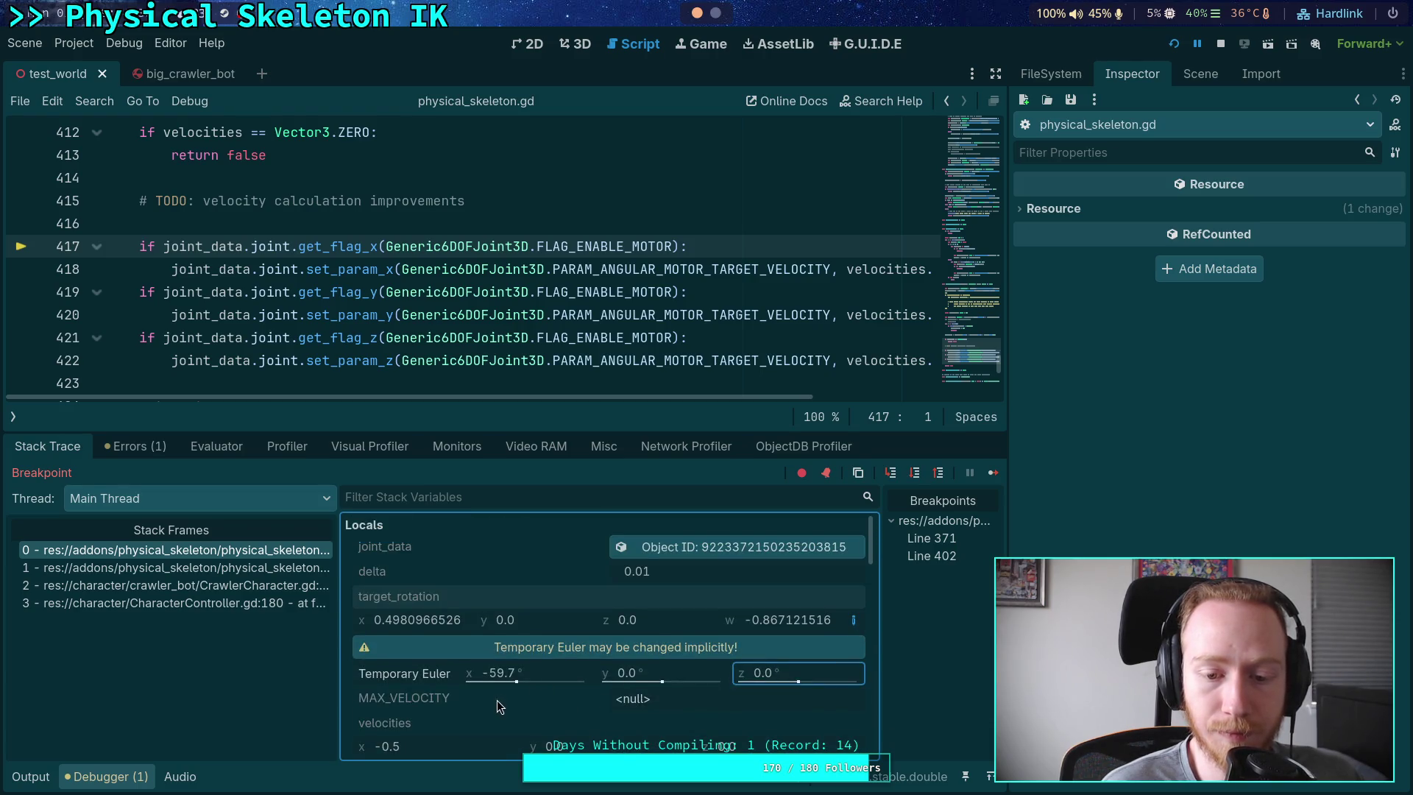
click(852, 623)
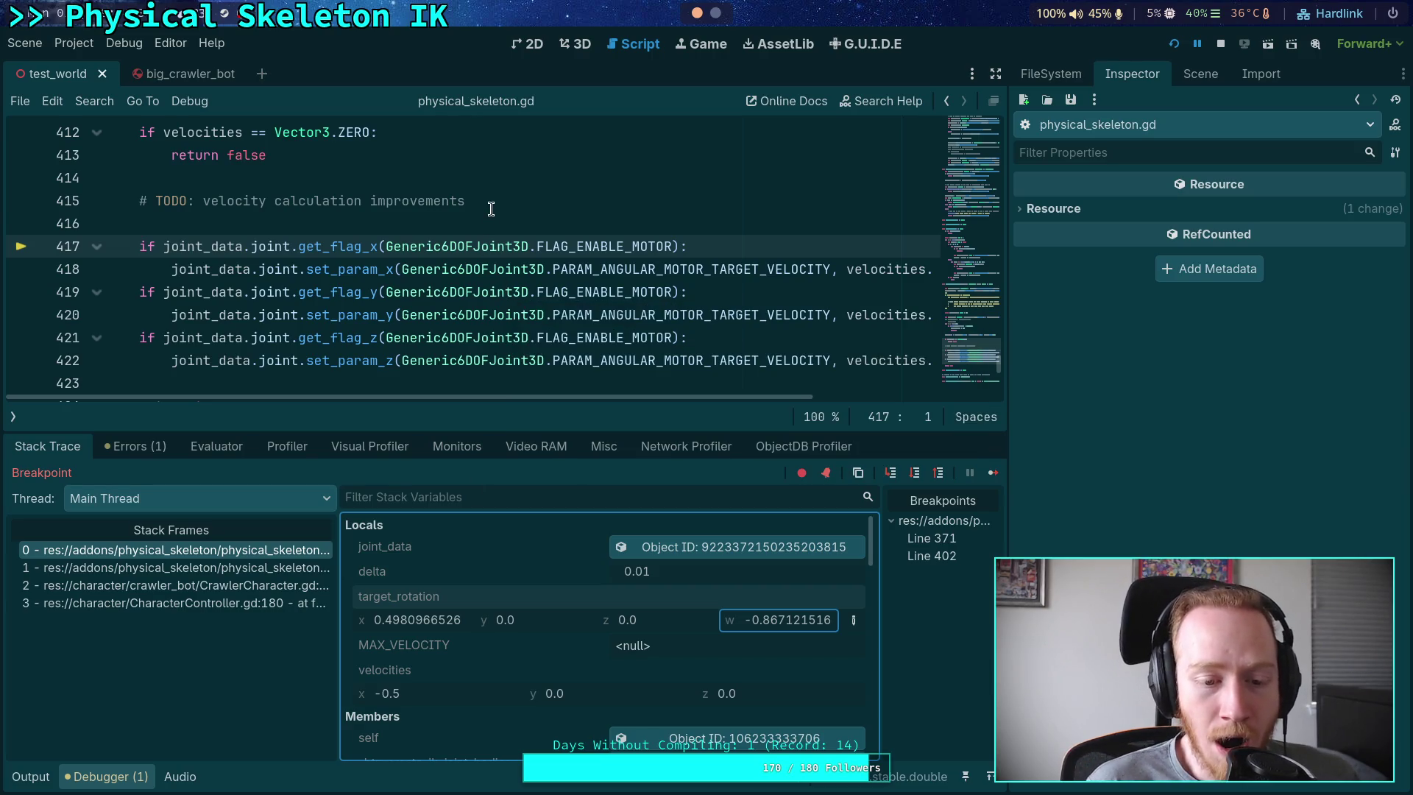
scroll(508, 284, up, 3)
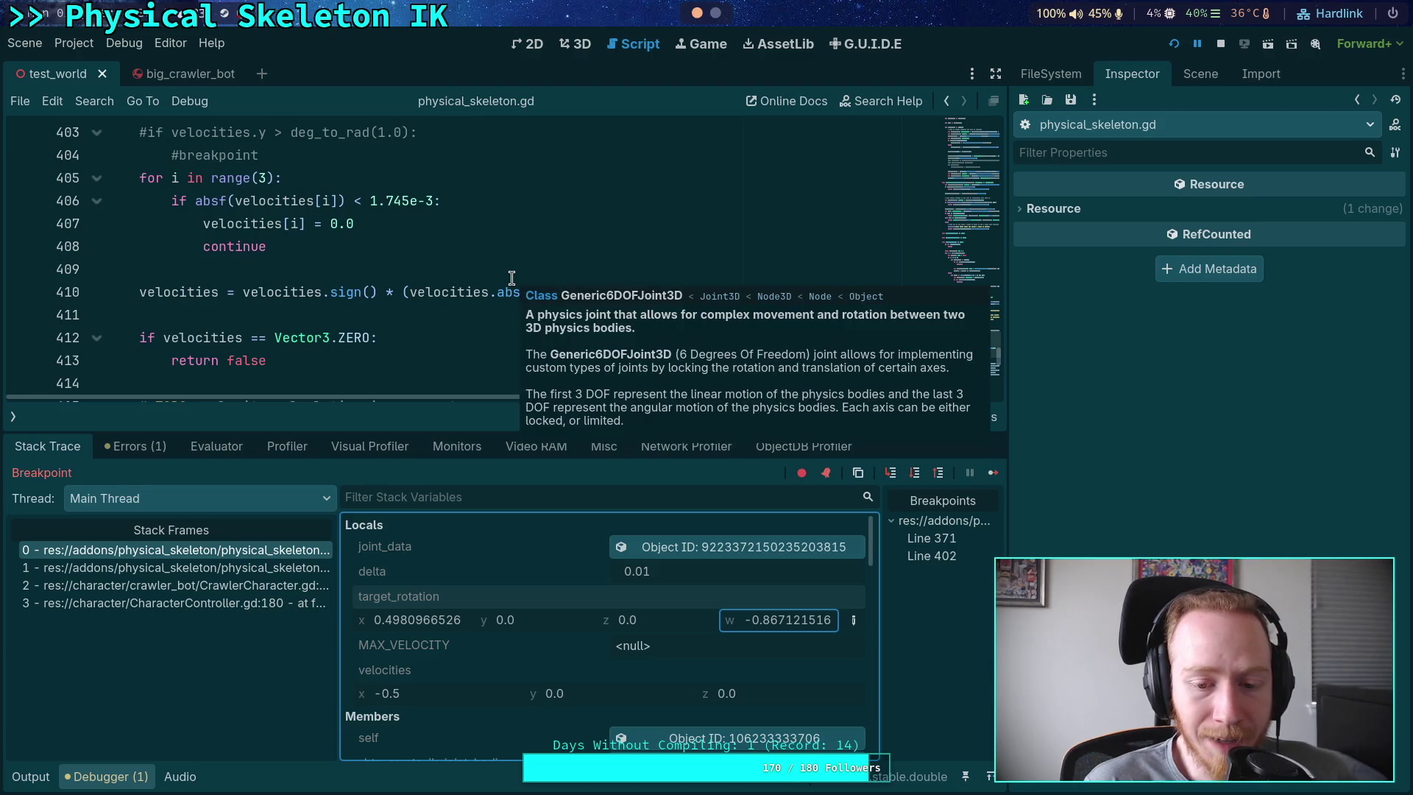
Inspect joint_data and show target_rotation as Euler angles, about -59.7° on x
click(705, 549)
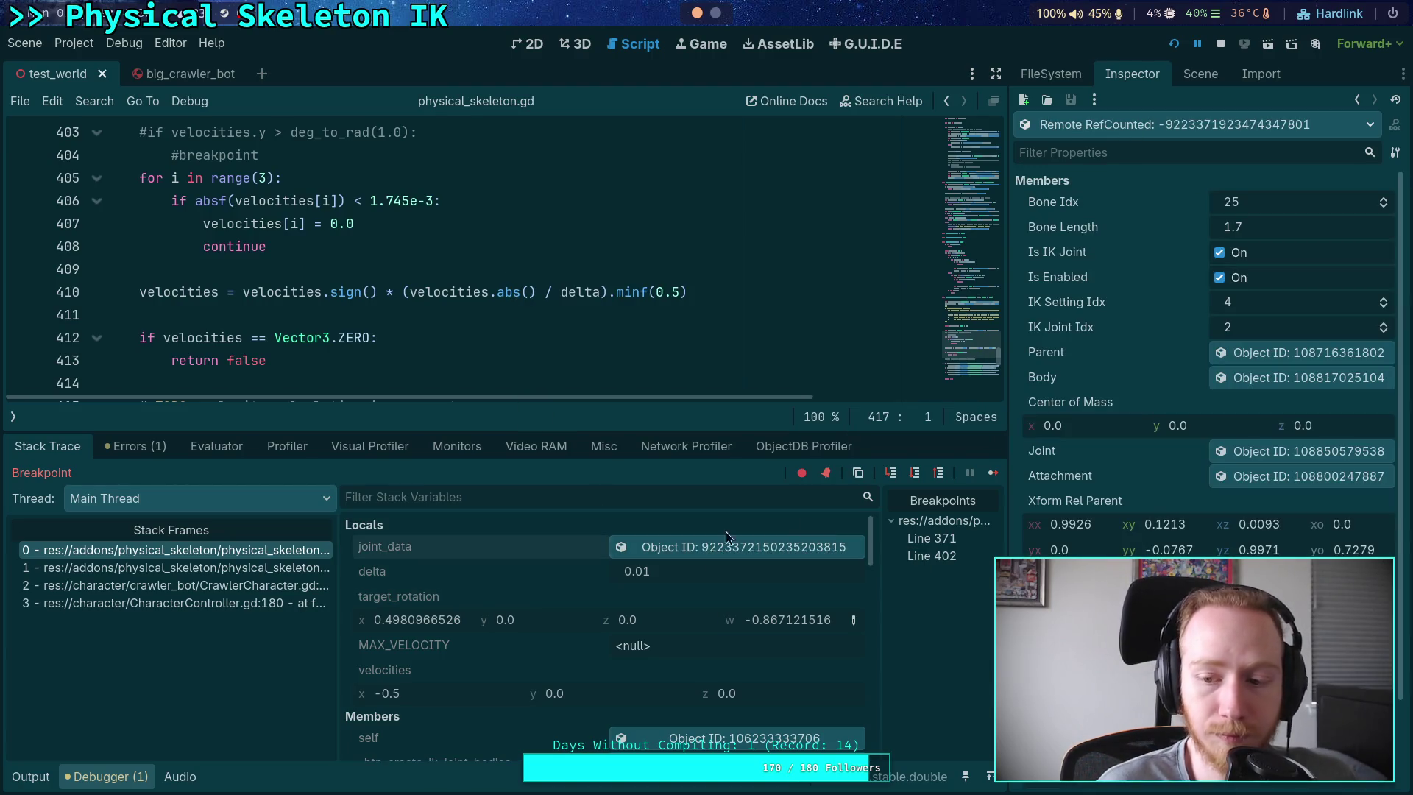
scroll(1120, 473, down, 2)
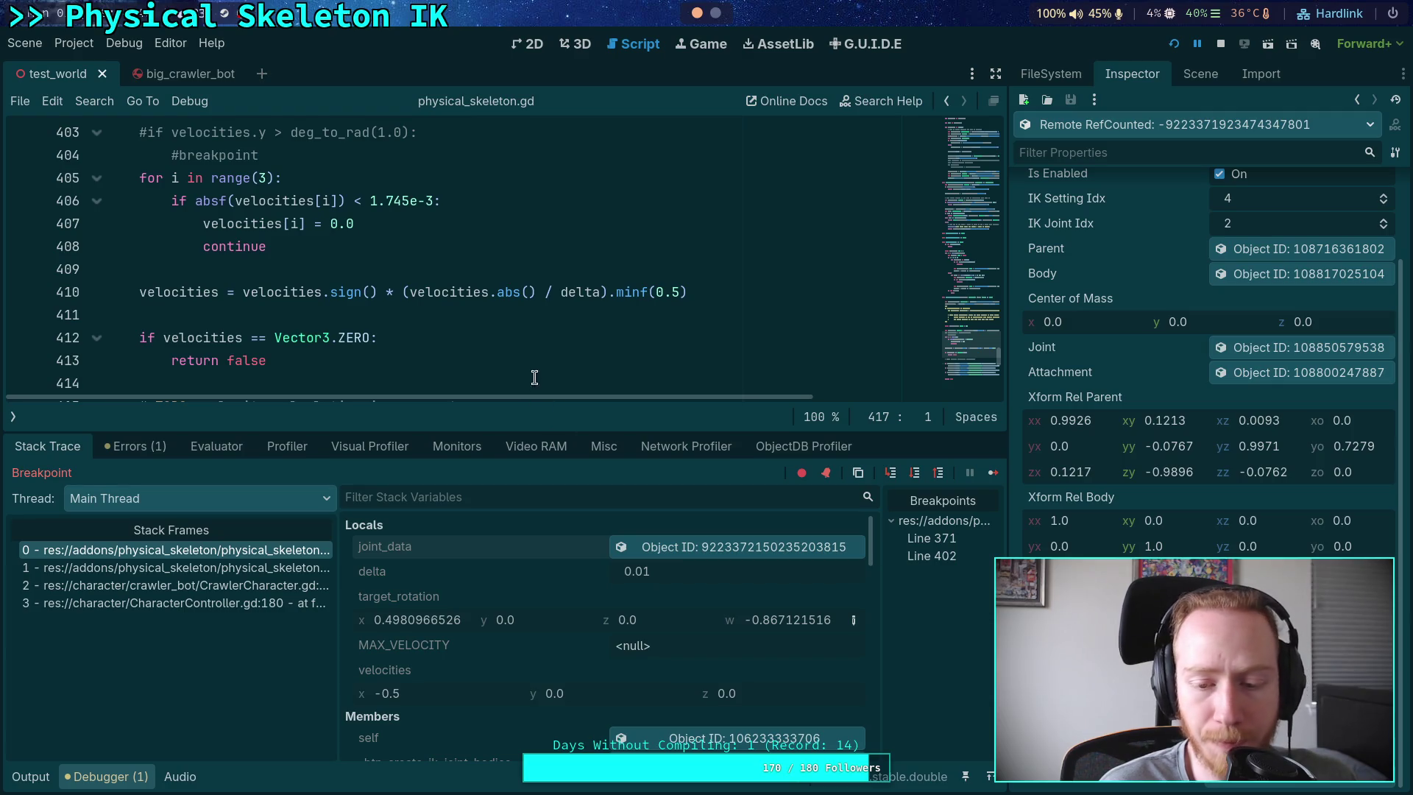
click(853, 620)
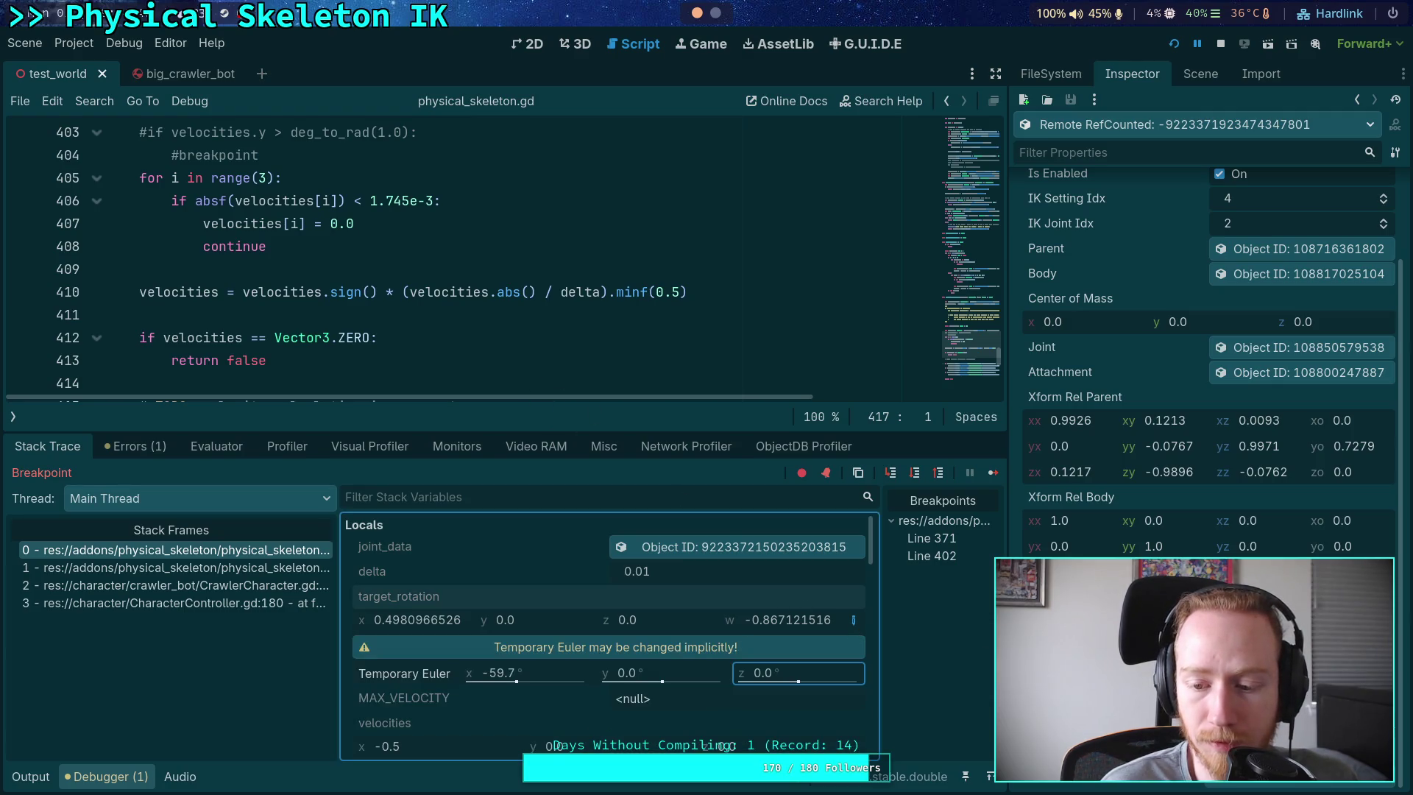
scroll(1207, 353, down, 2)
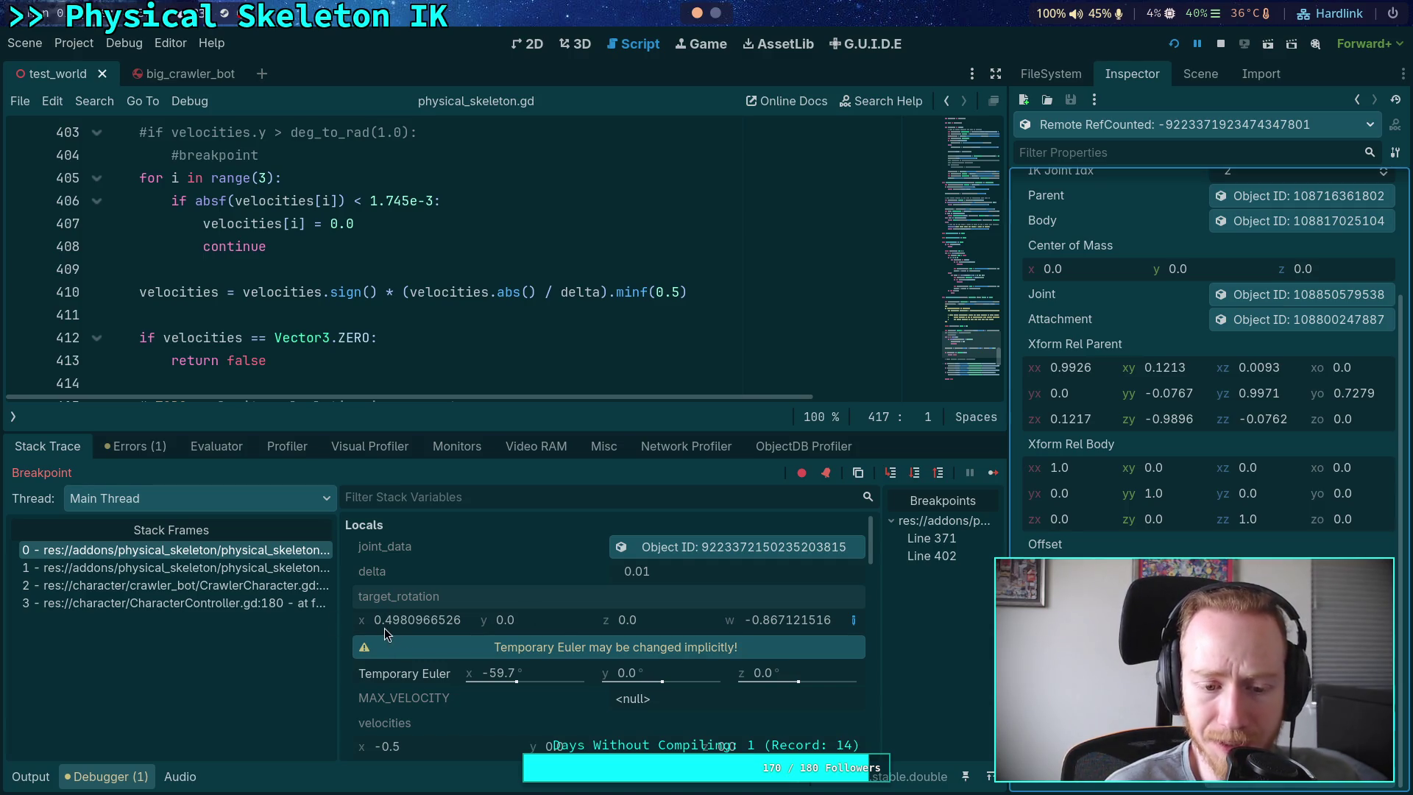
mouse_move(384, 628)
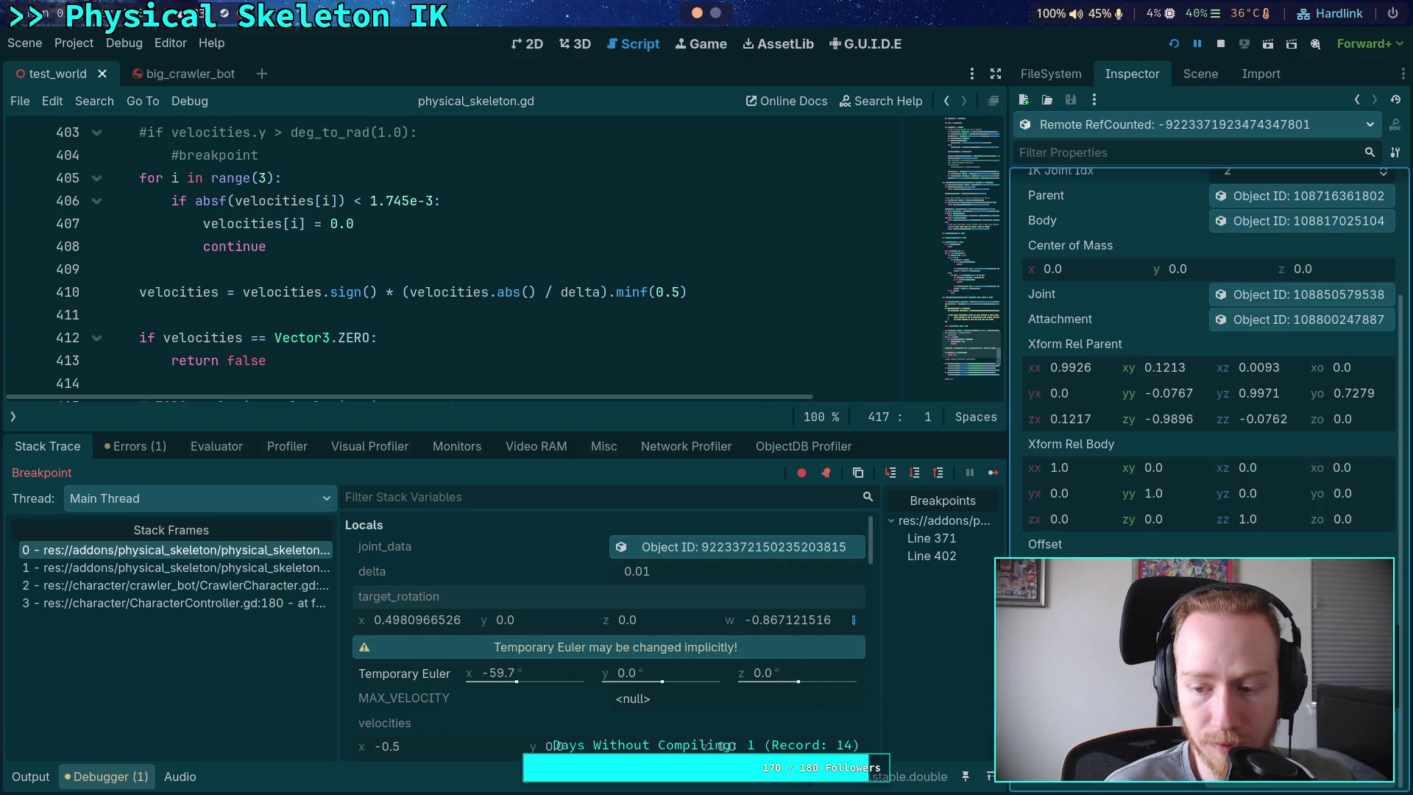
Review joint_data's bone index 25, bone length 1.7, IK setting 4 and IK joint 2
click(713, 13)
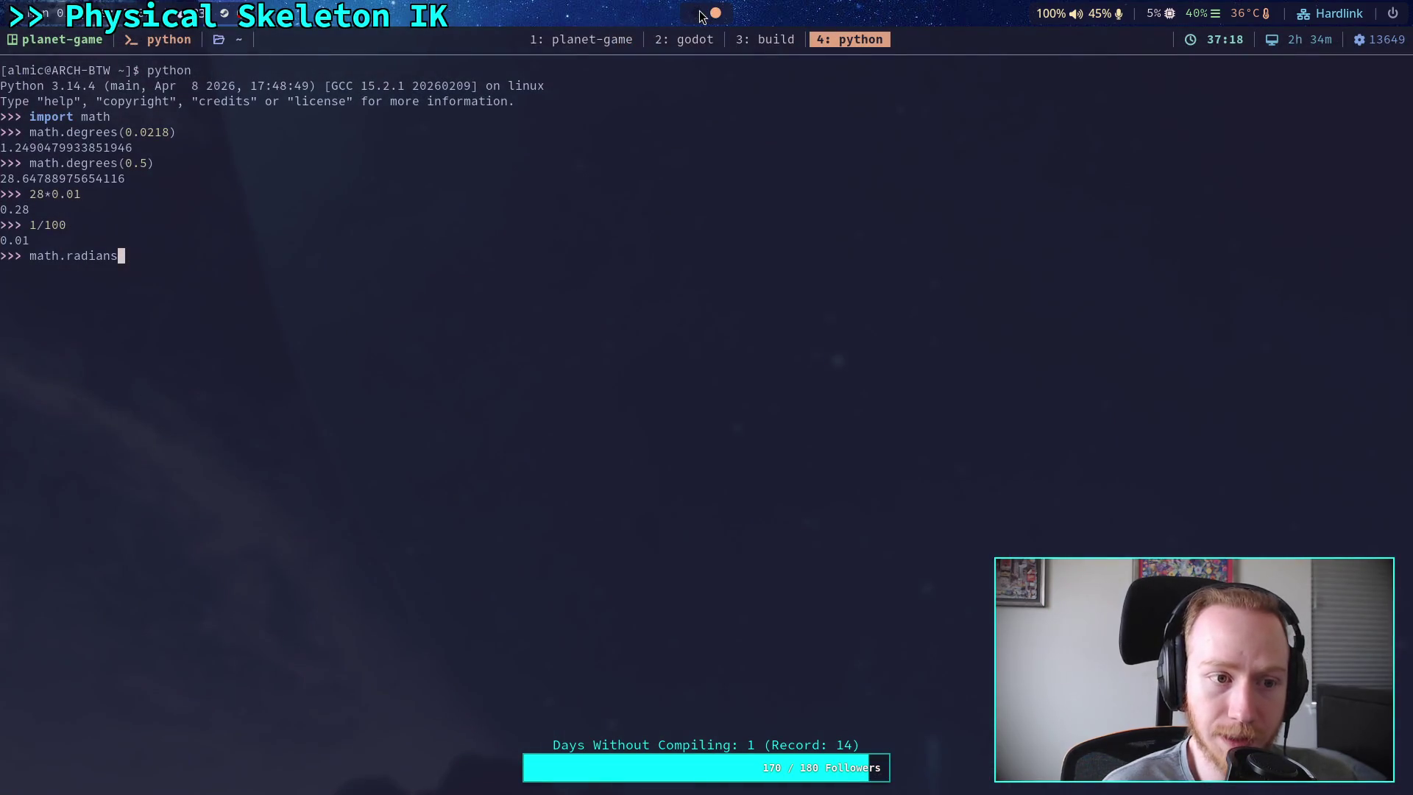
click(698, 13)
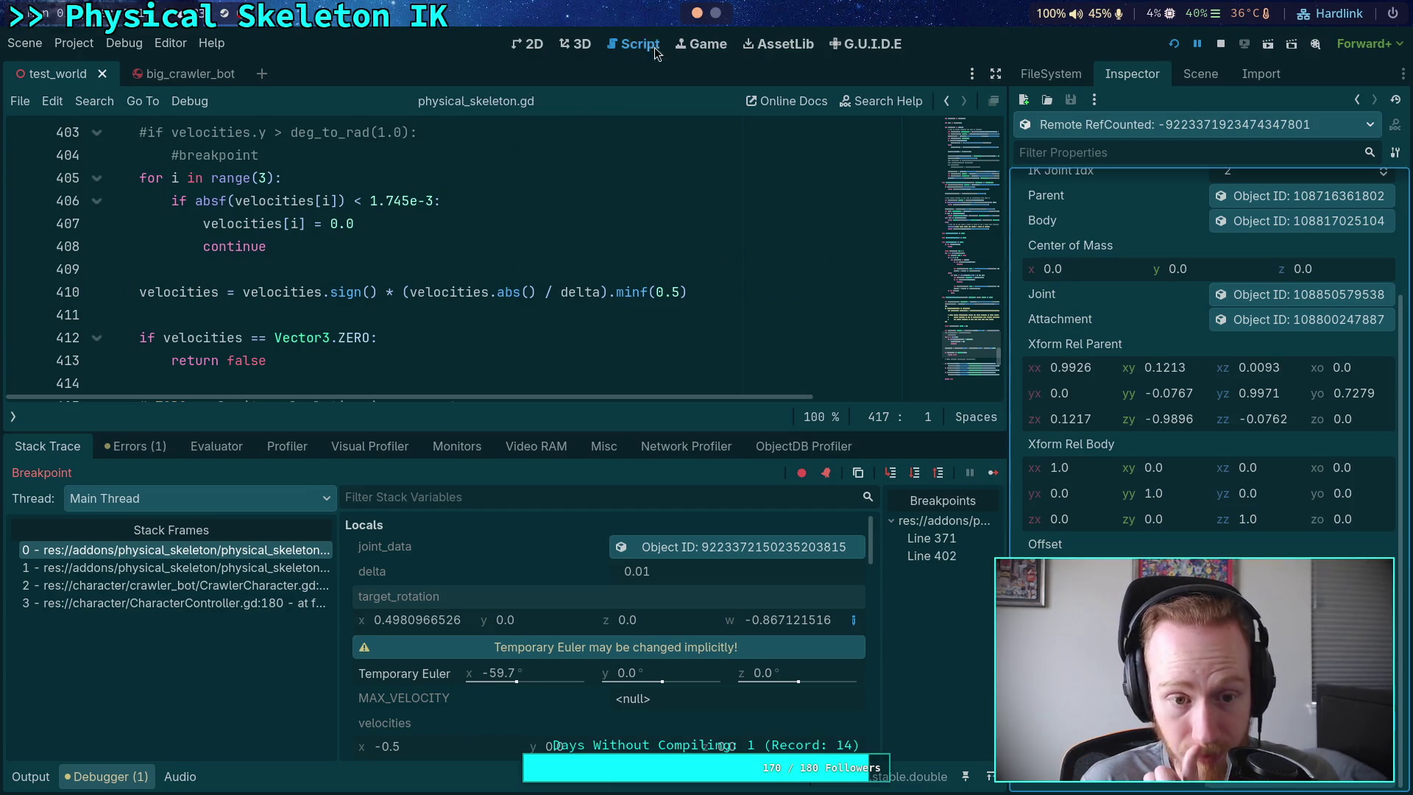
mouse_move(181, 287)
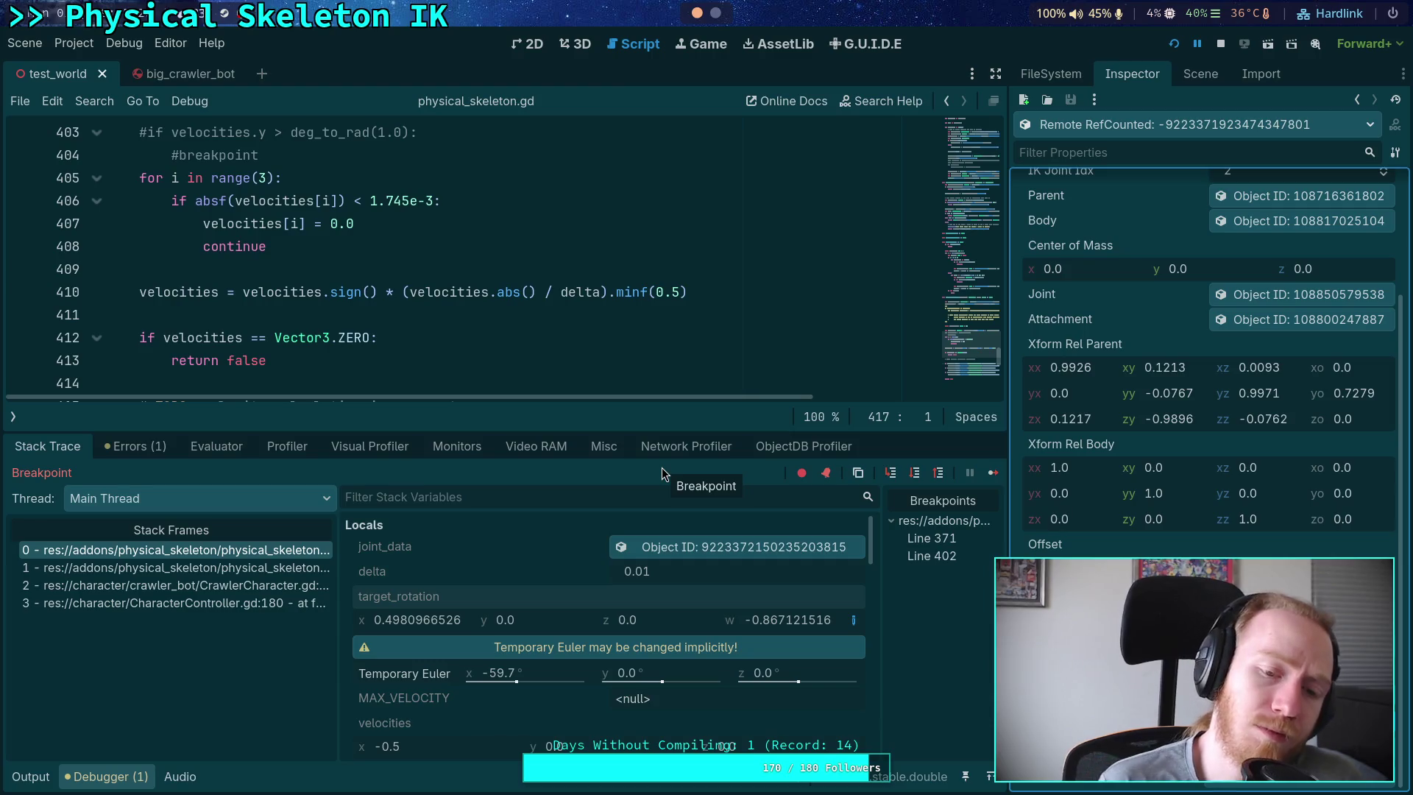
scroll(531, 275, down, 3)
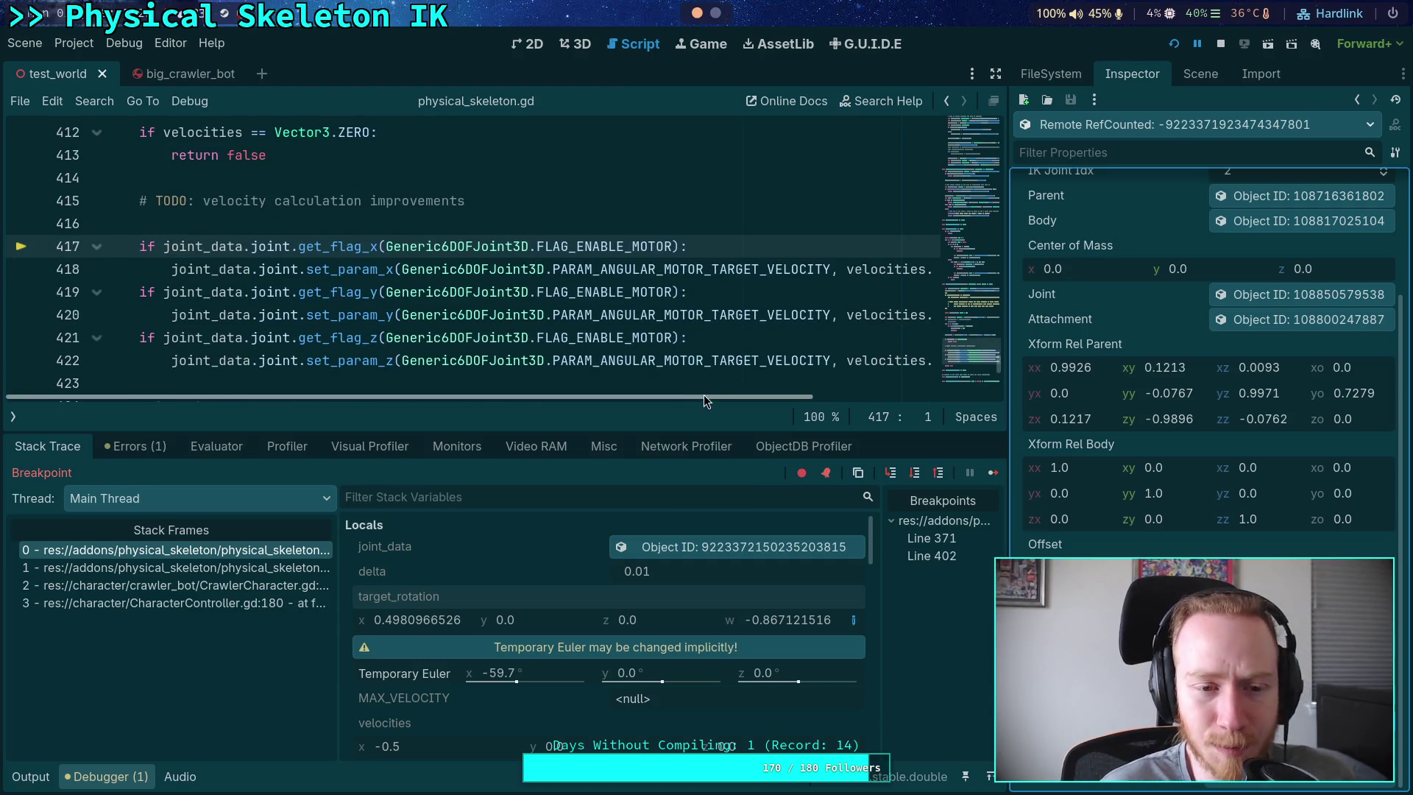
mouse_move(736, 397)
mouse_down()
mouse_move(849, 400)
mouse_move(713, 413)
mouse_up()
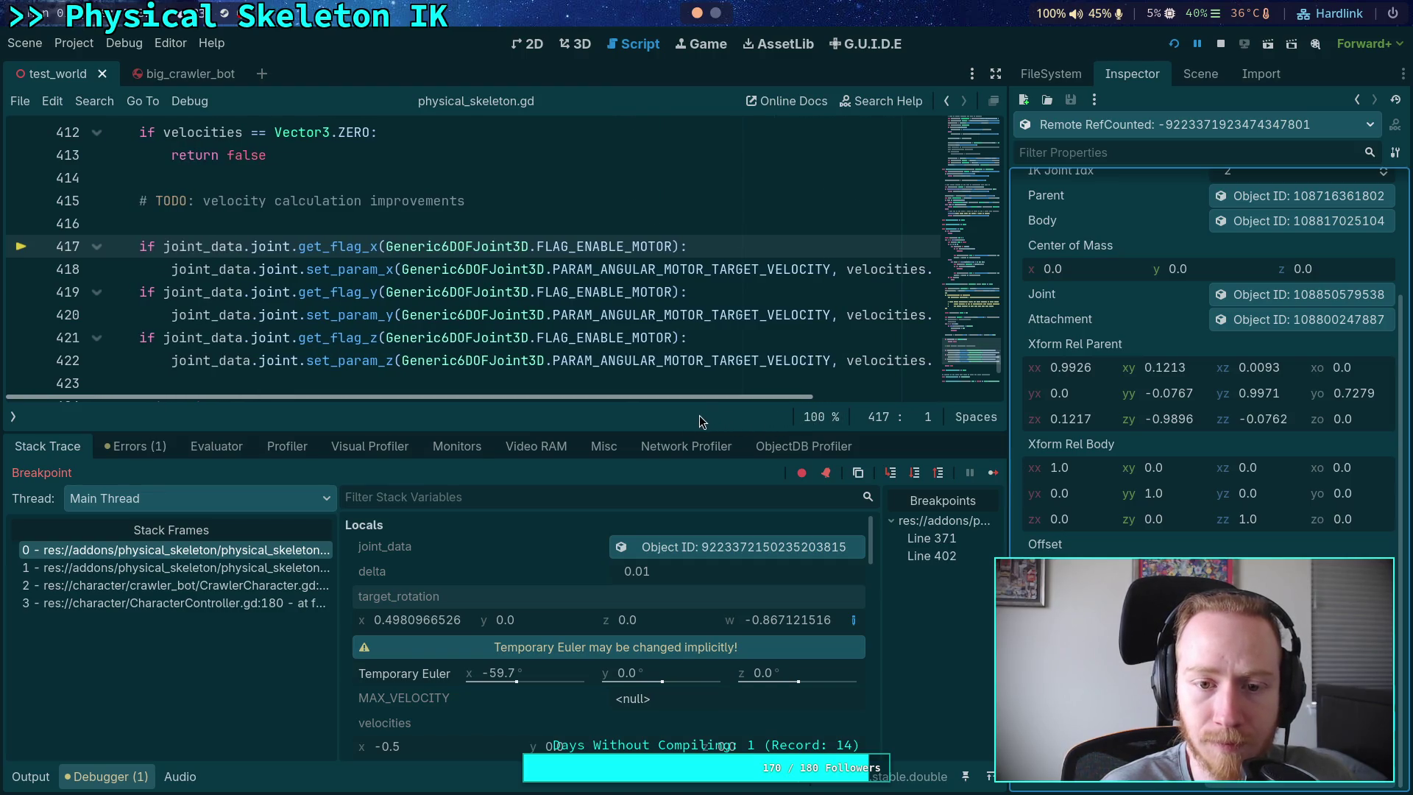
click(1197, 77)
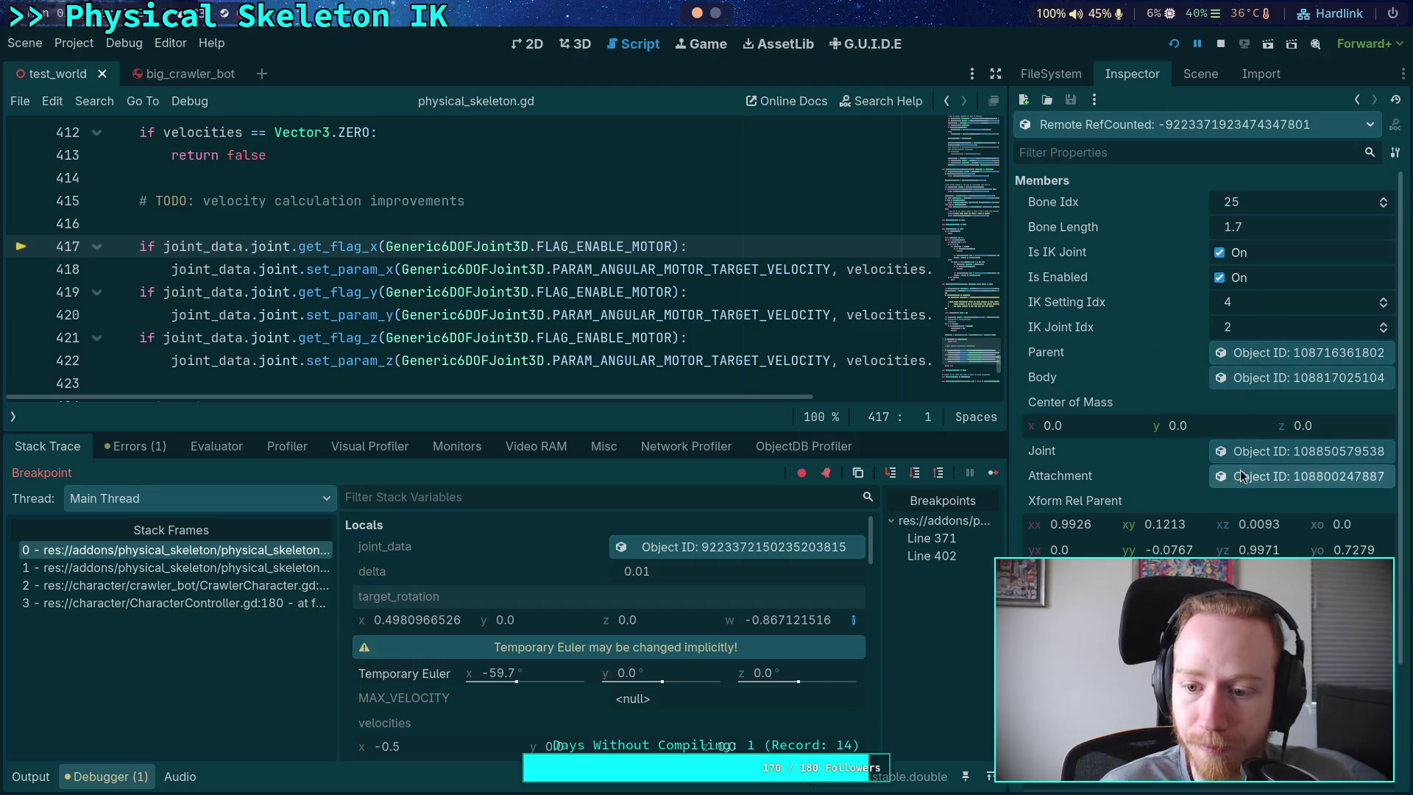
Review the Generic6DOFJoint3D's limits, springs and Angular Motor X (-28.6479°/s, force 300), then step to line 418
click(1260, 454)
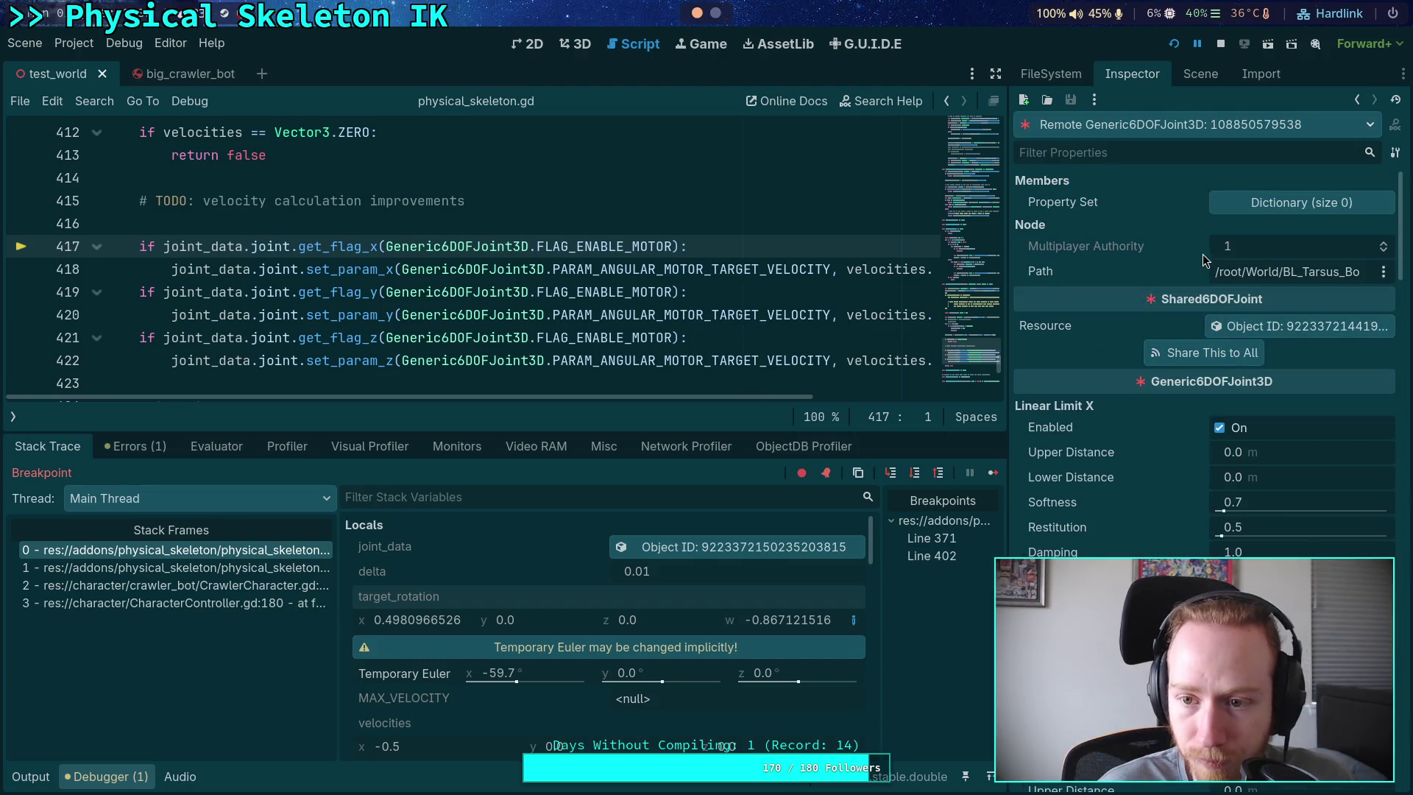
scroll(1119, 475, down, 7)
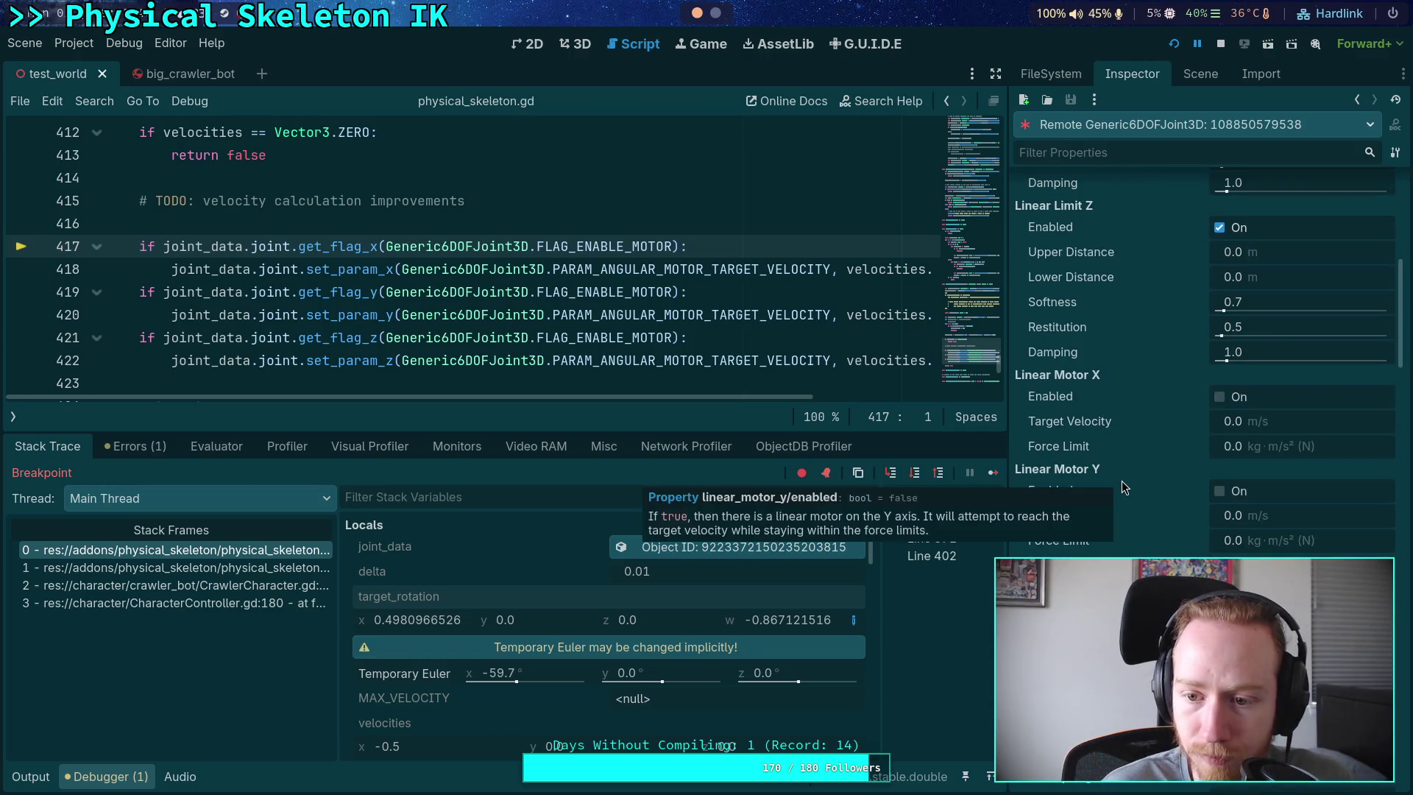
scroll(1172, 544, down, 10)
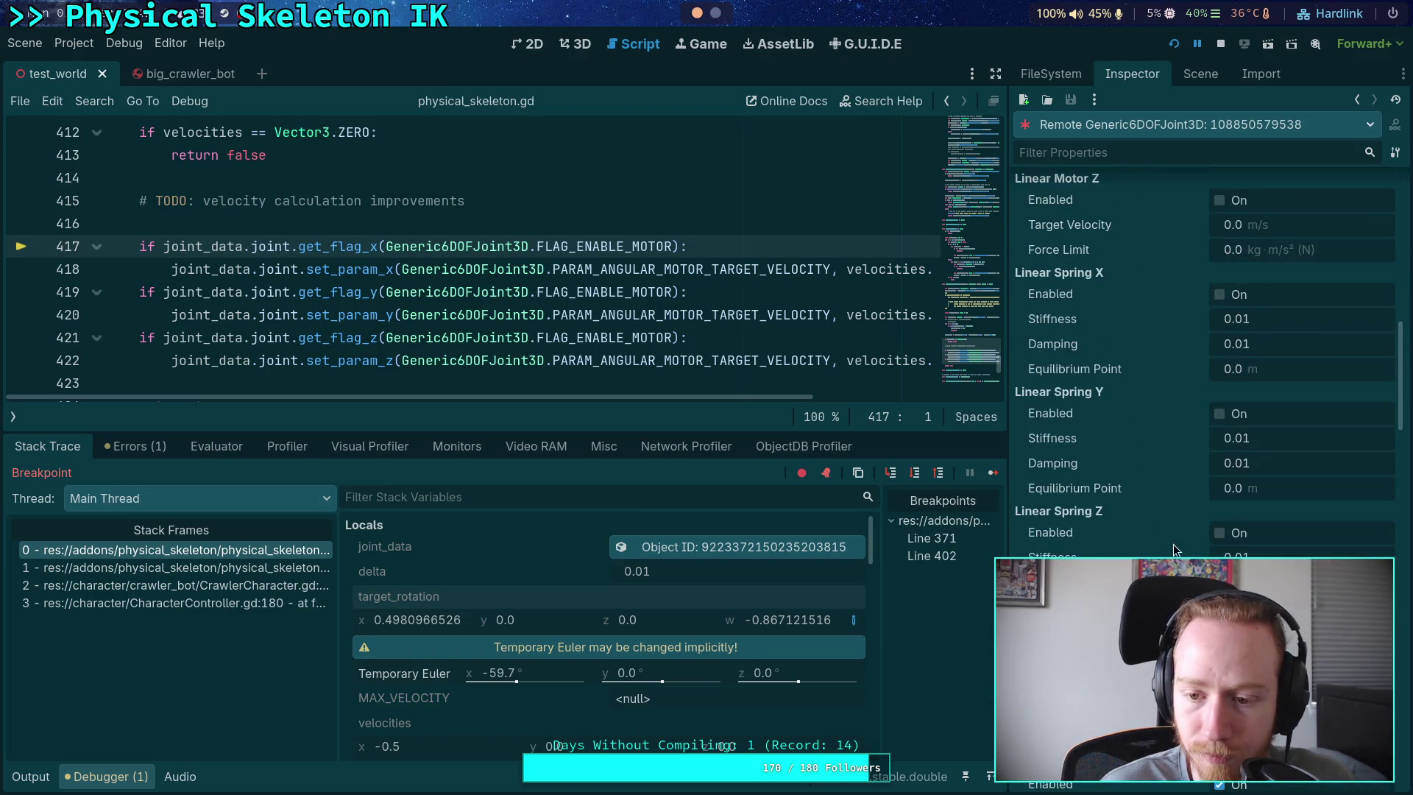
scroll(1172, 545, down, 10)
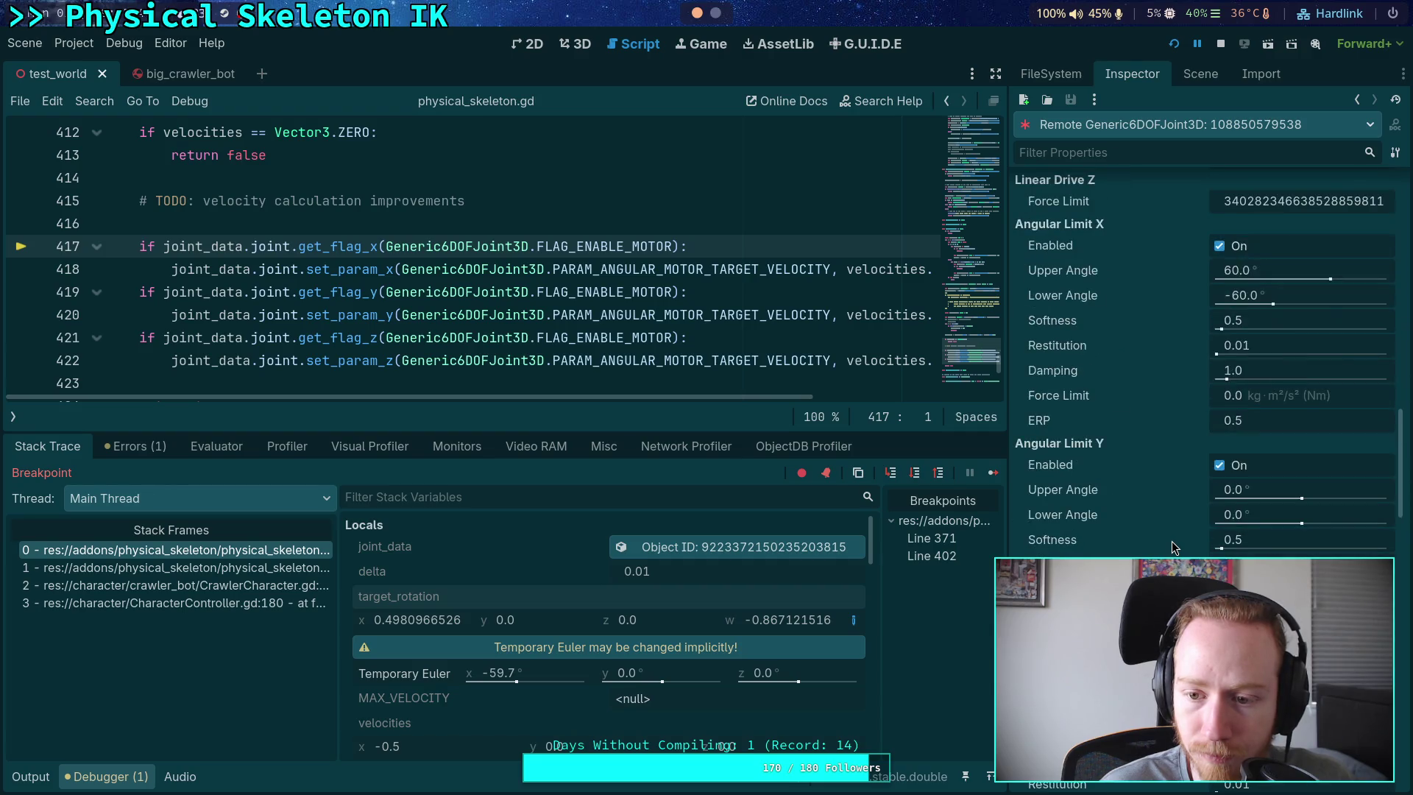
scroll(1171, 541, up, 7)
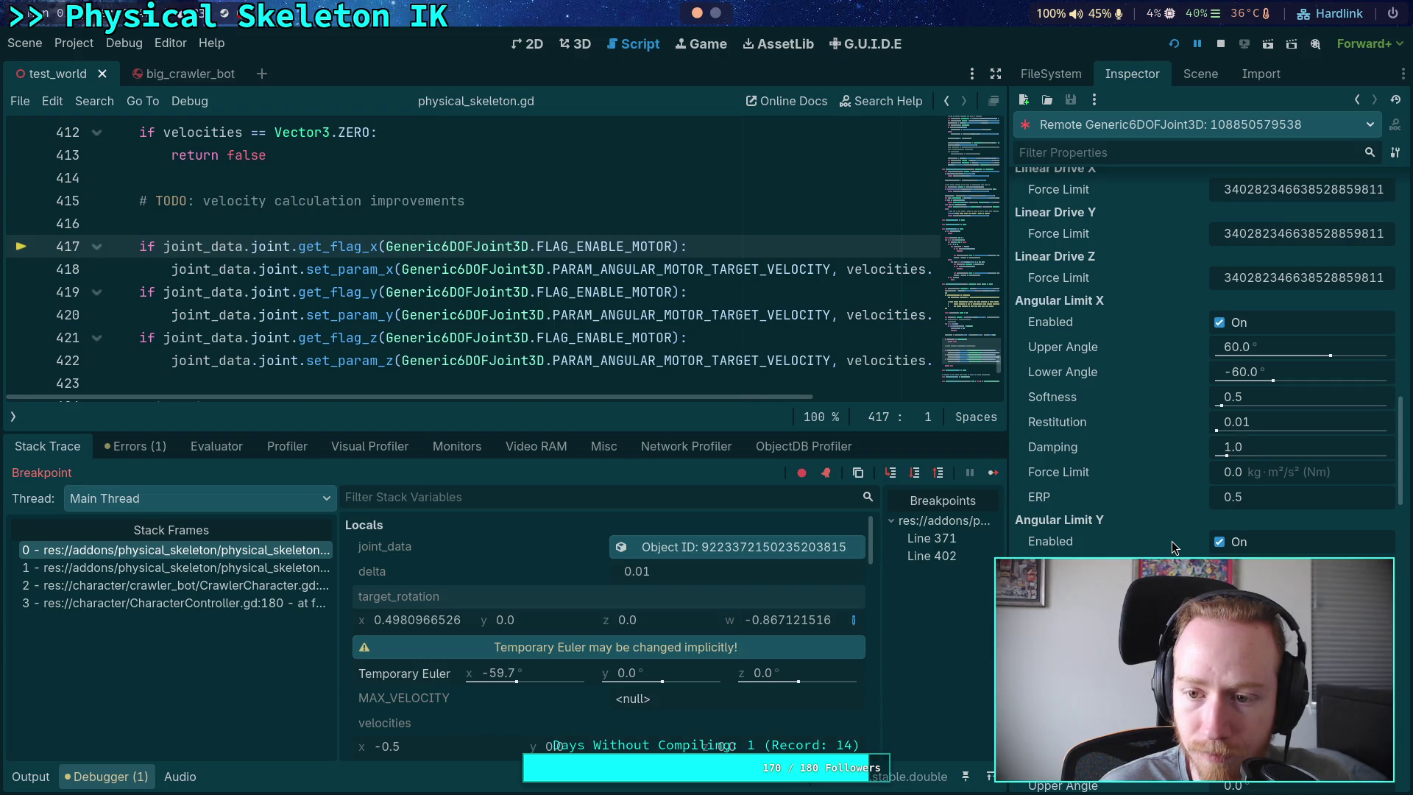
scroll(1172, 545, down, 6)
scroll(1172, 540, down, 5)
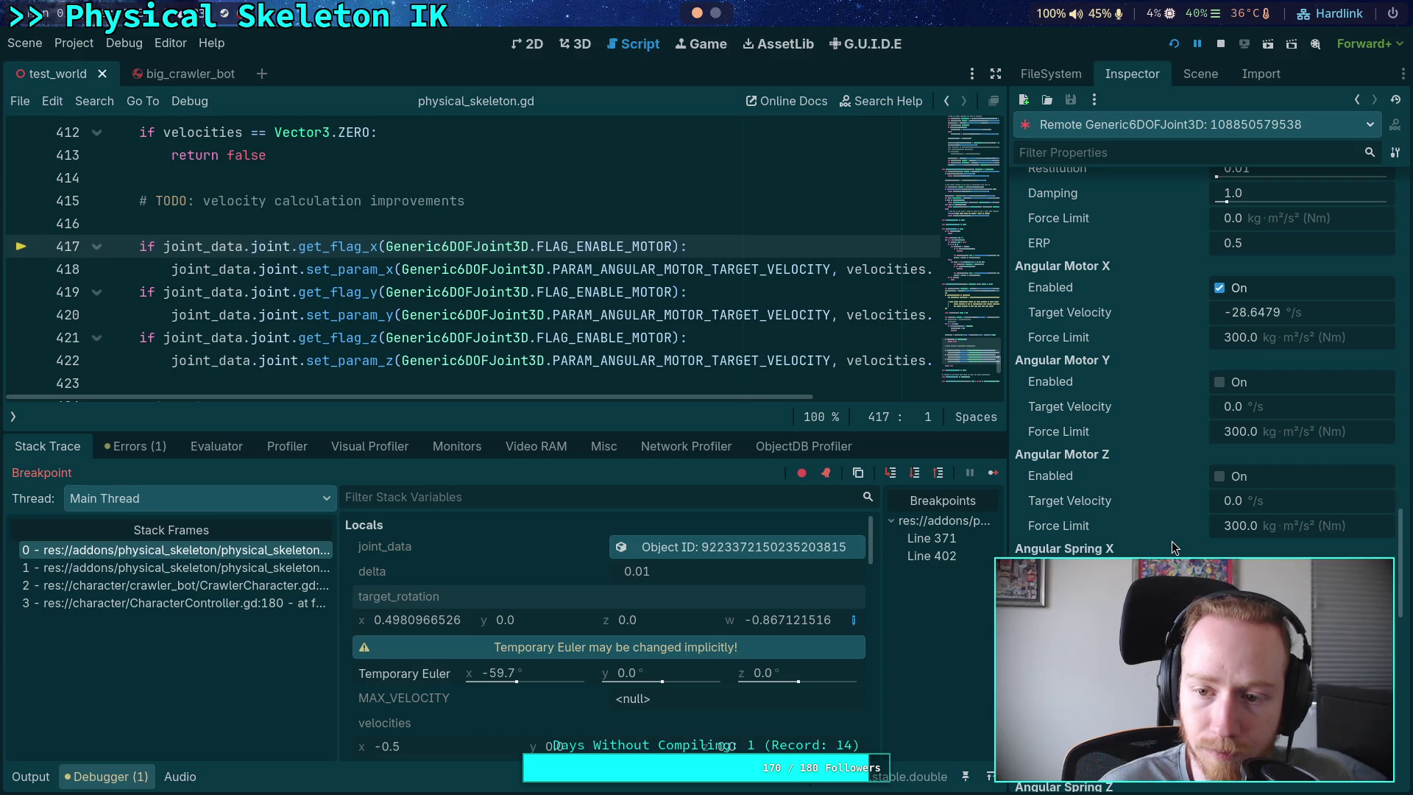
scroll(1172, 540, down, 5)
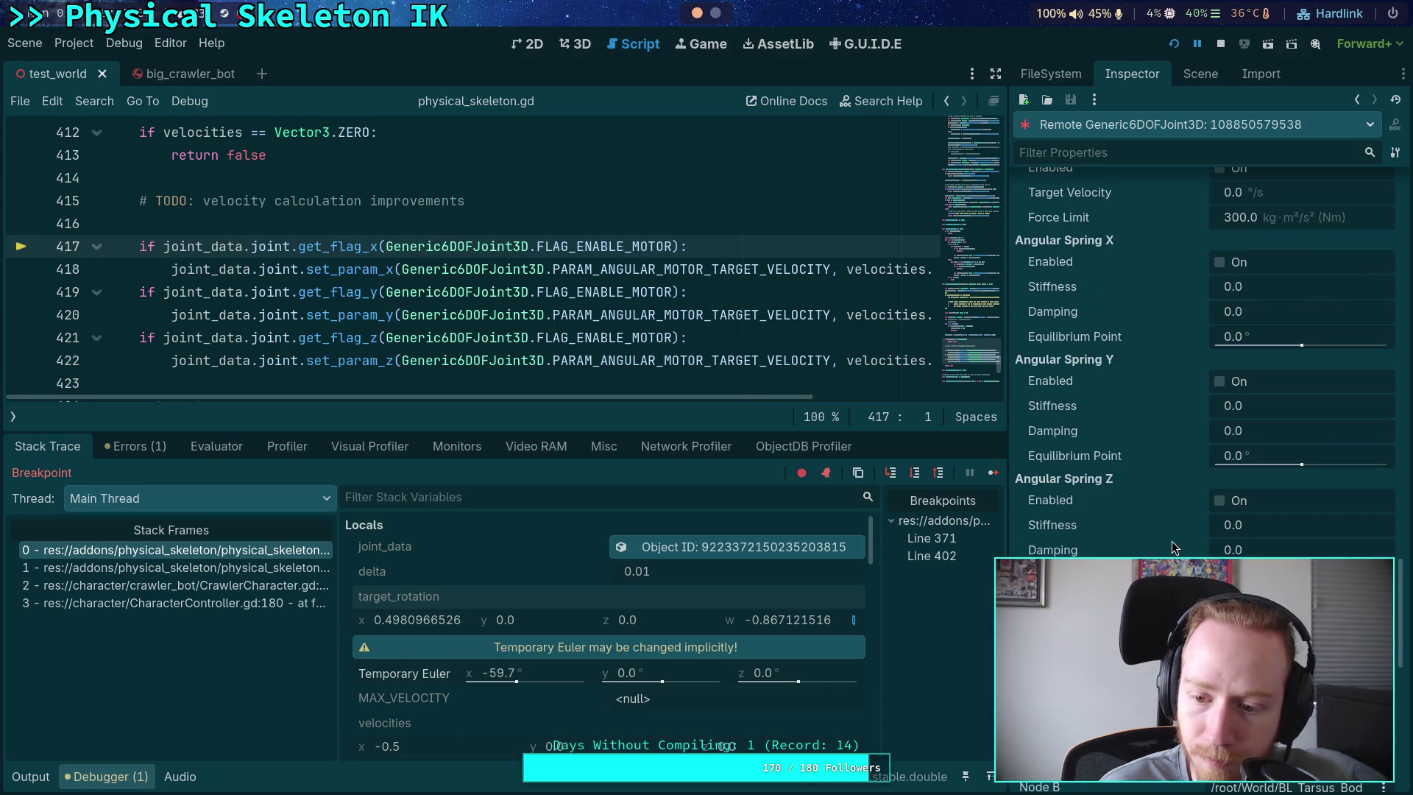
scroll(1171, 540, up, 5)
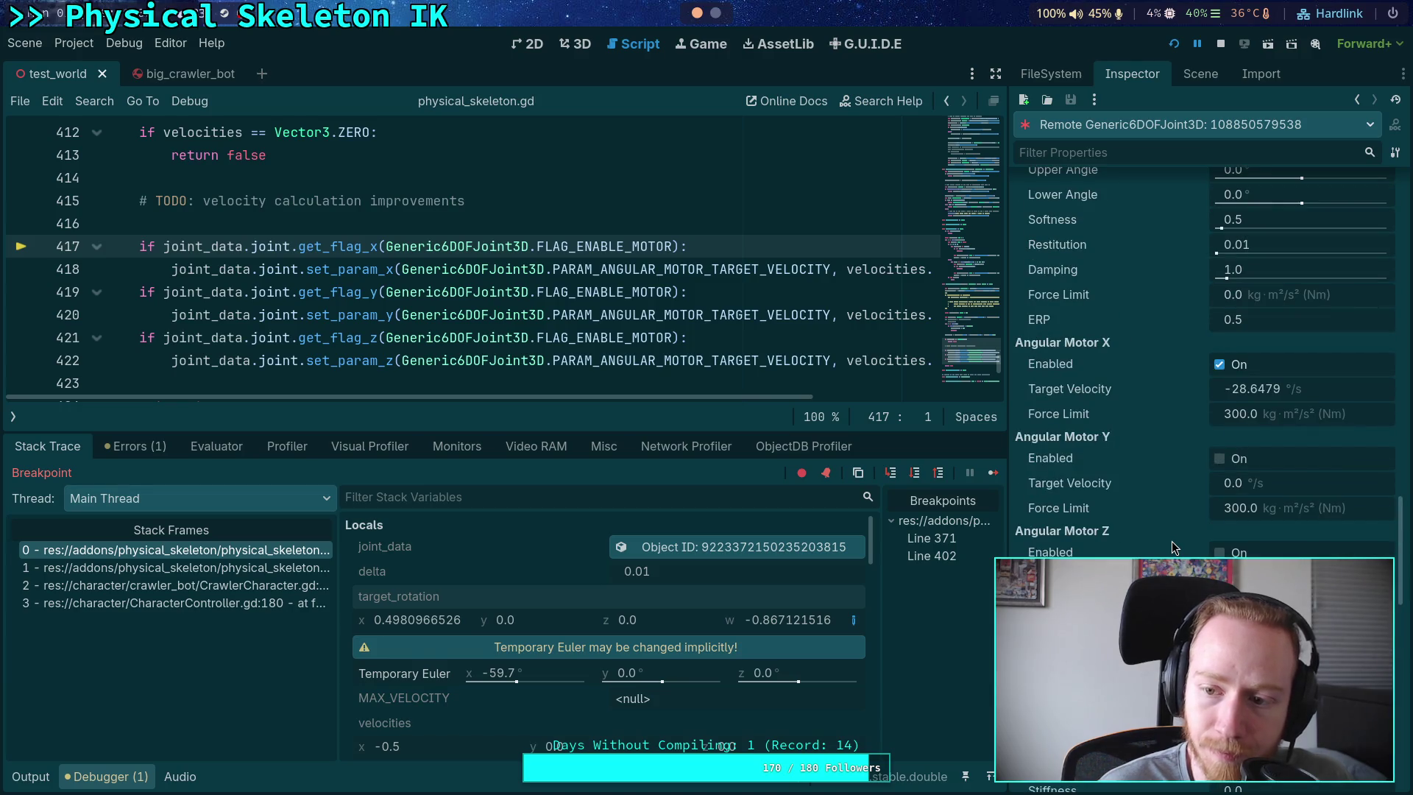
click(915, 478)
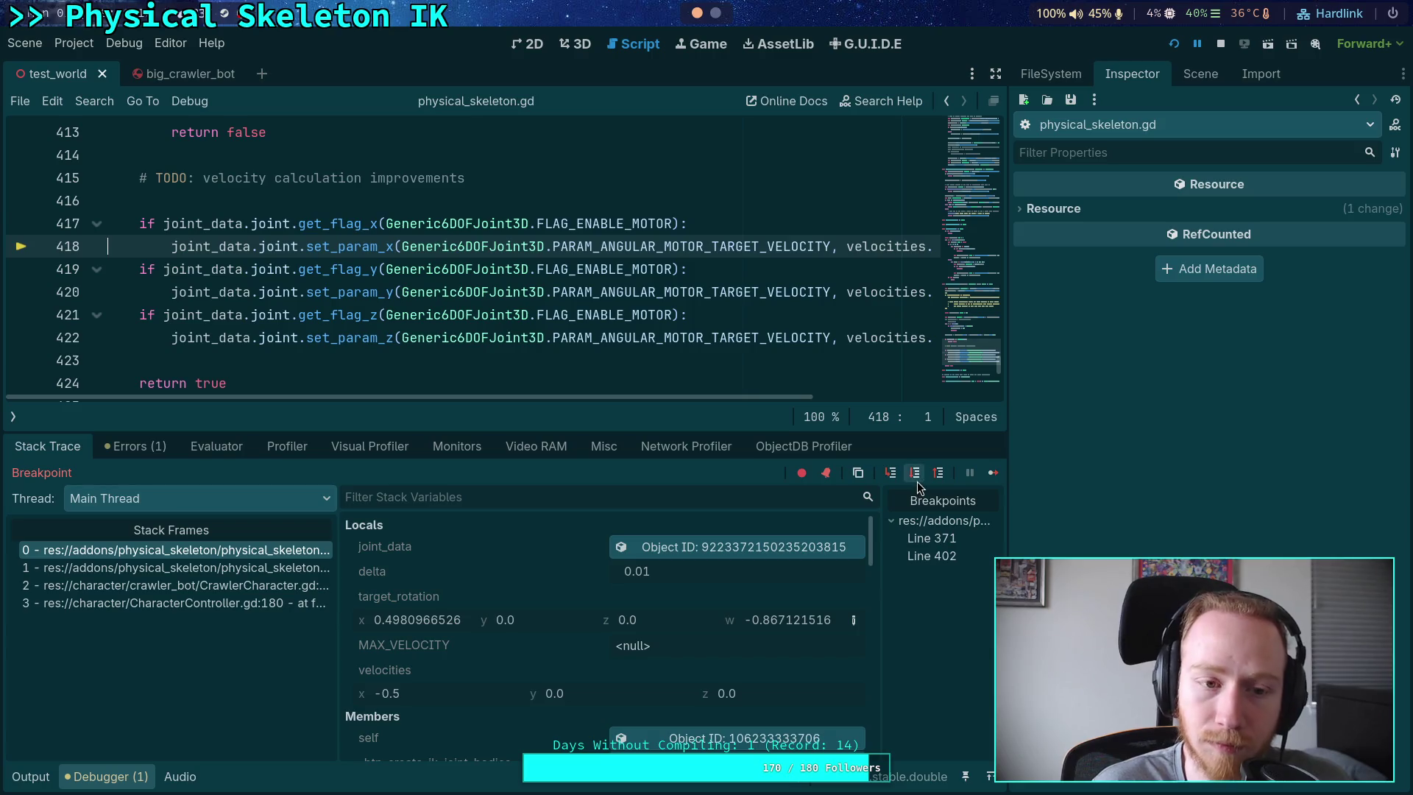
Step from line 418 past return true back to line 375, then stop debugging
click(914, 475)
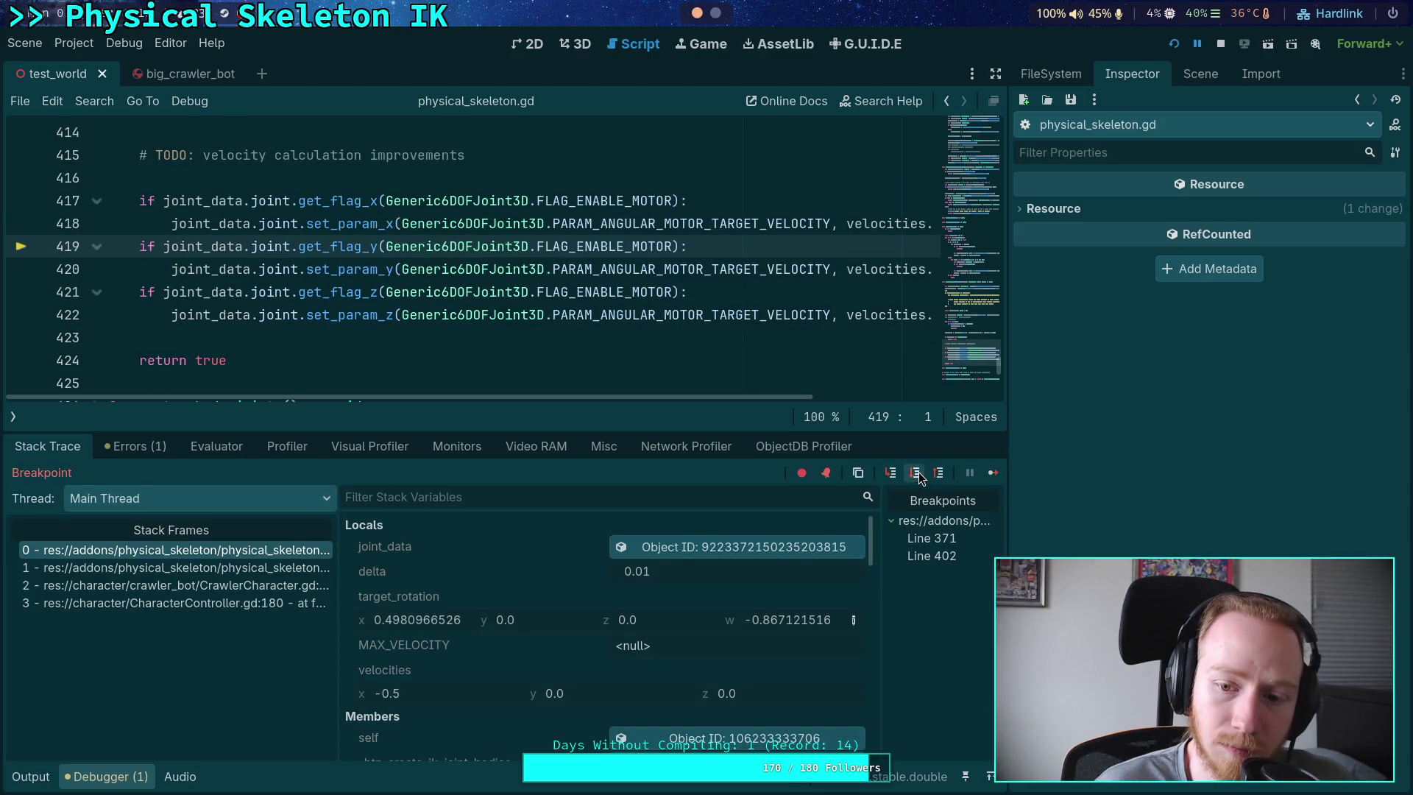
click(918, 473)
click(919, 473)
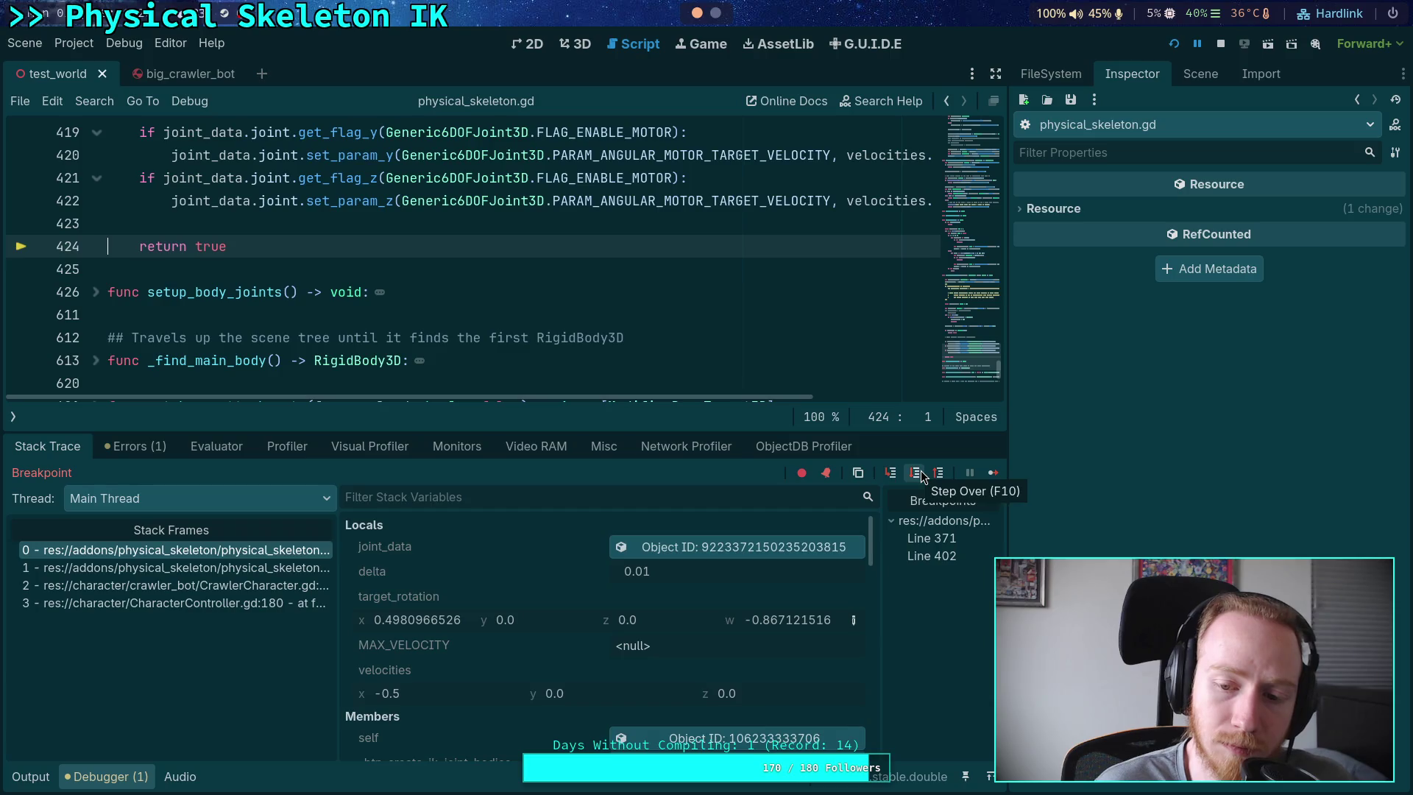
click(920, 472)
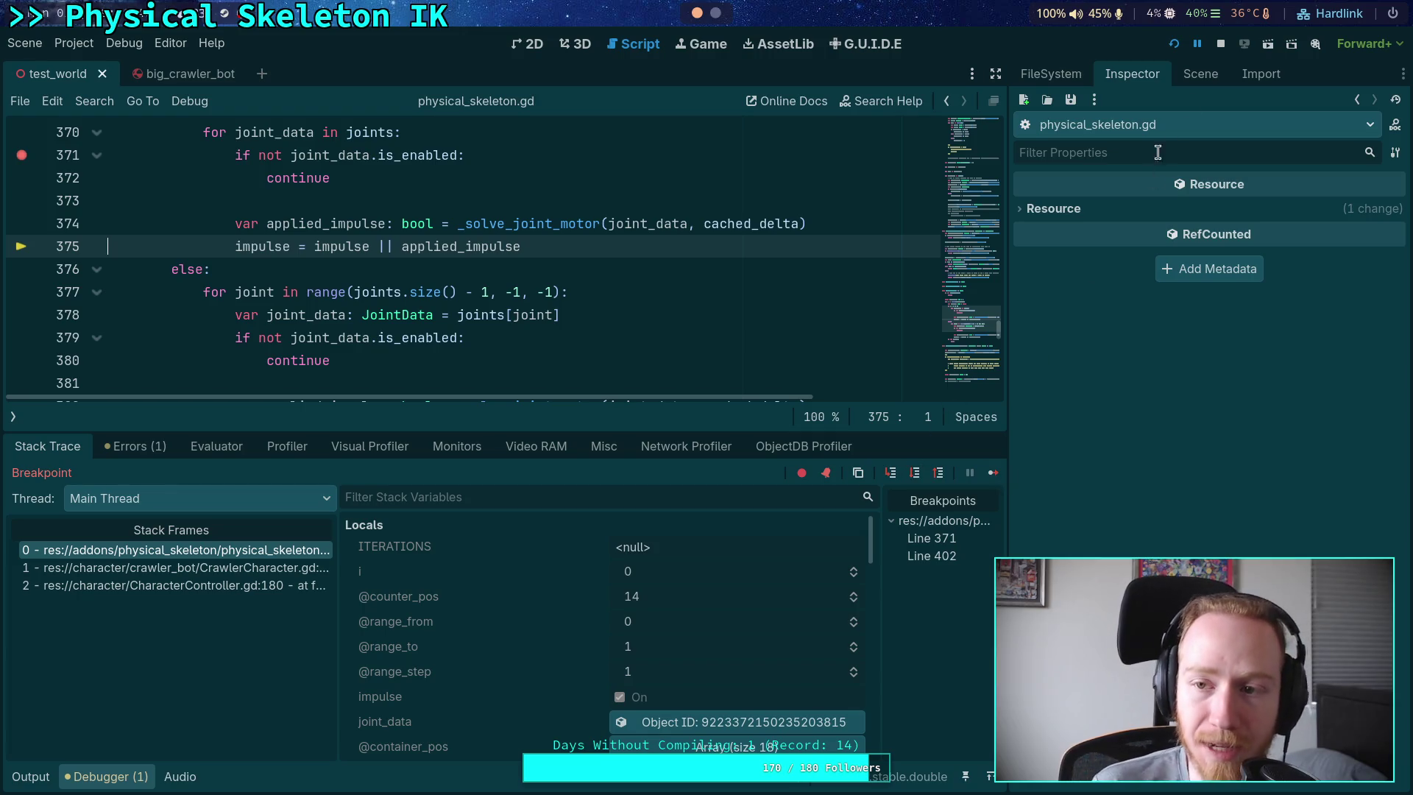
click(1220, 45)
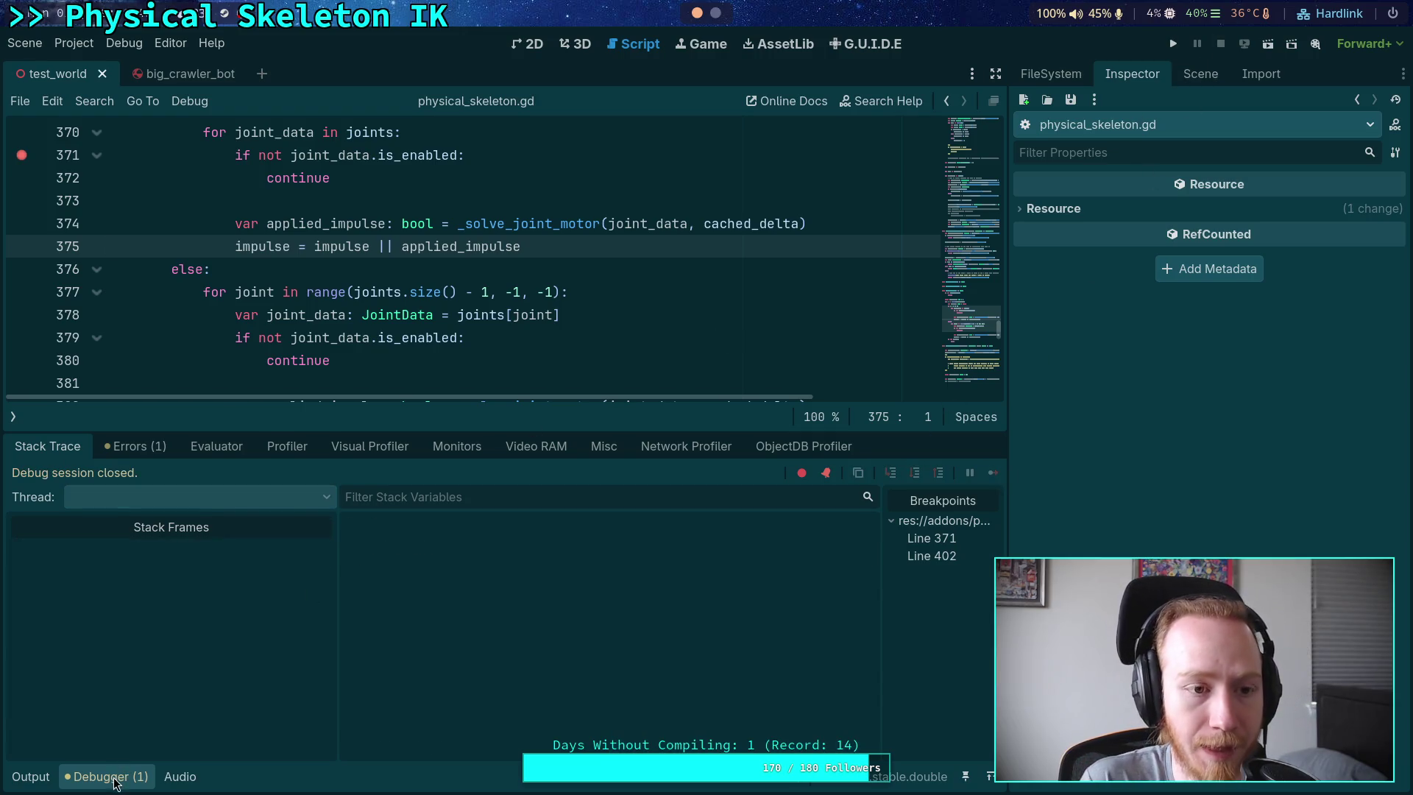
Collapse the debugger and insert two blank lines after the calc_freq_damping declaration on line 74
click(118, 777)
scroll(471, 242, up, 4)
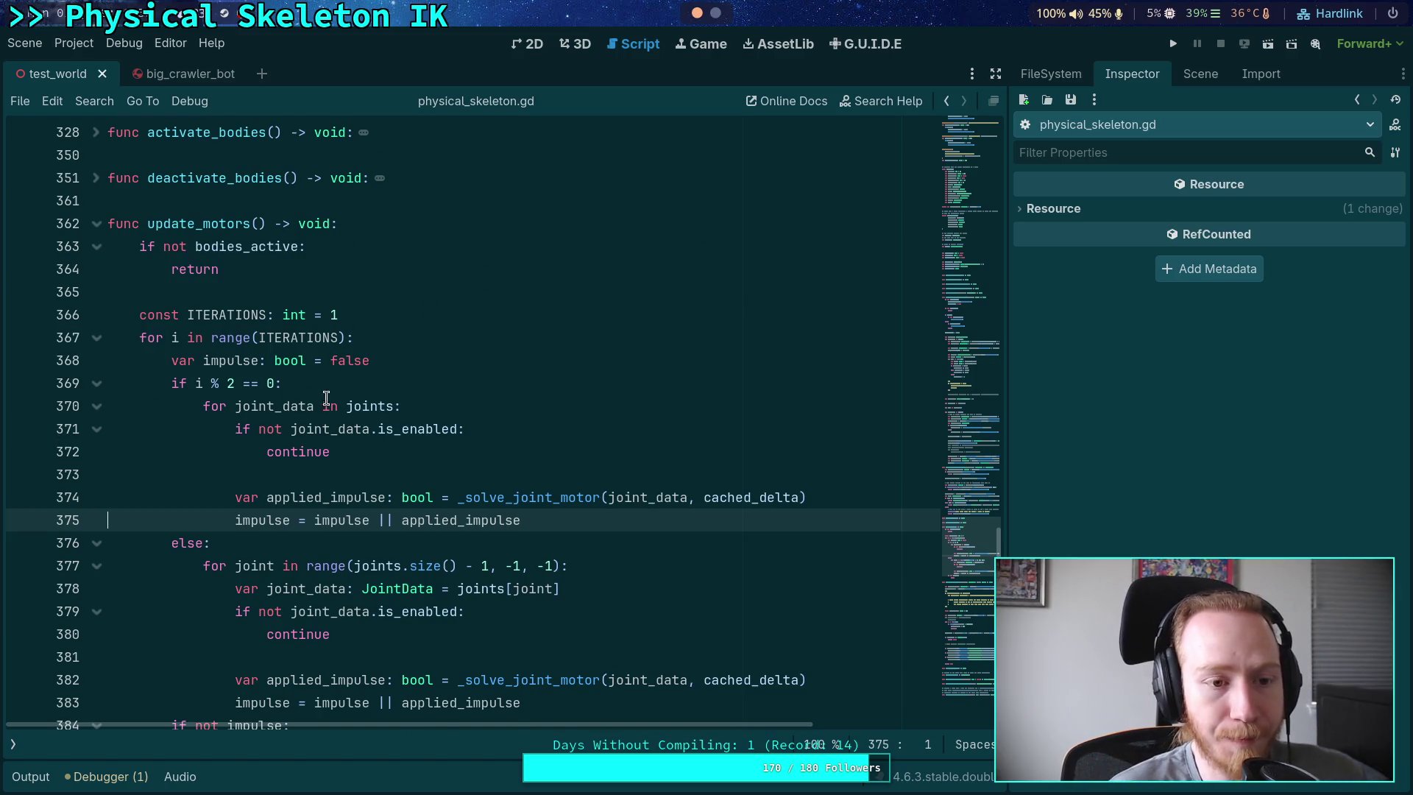
scroll(327, 397, up, 9)
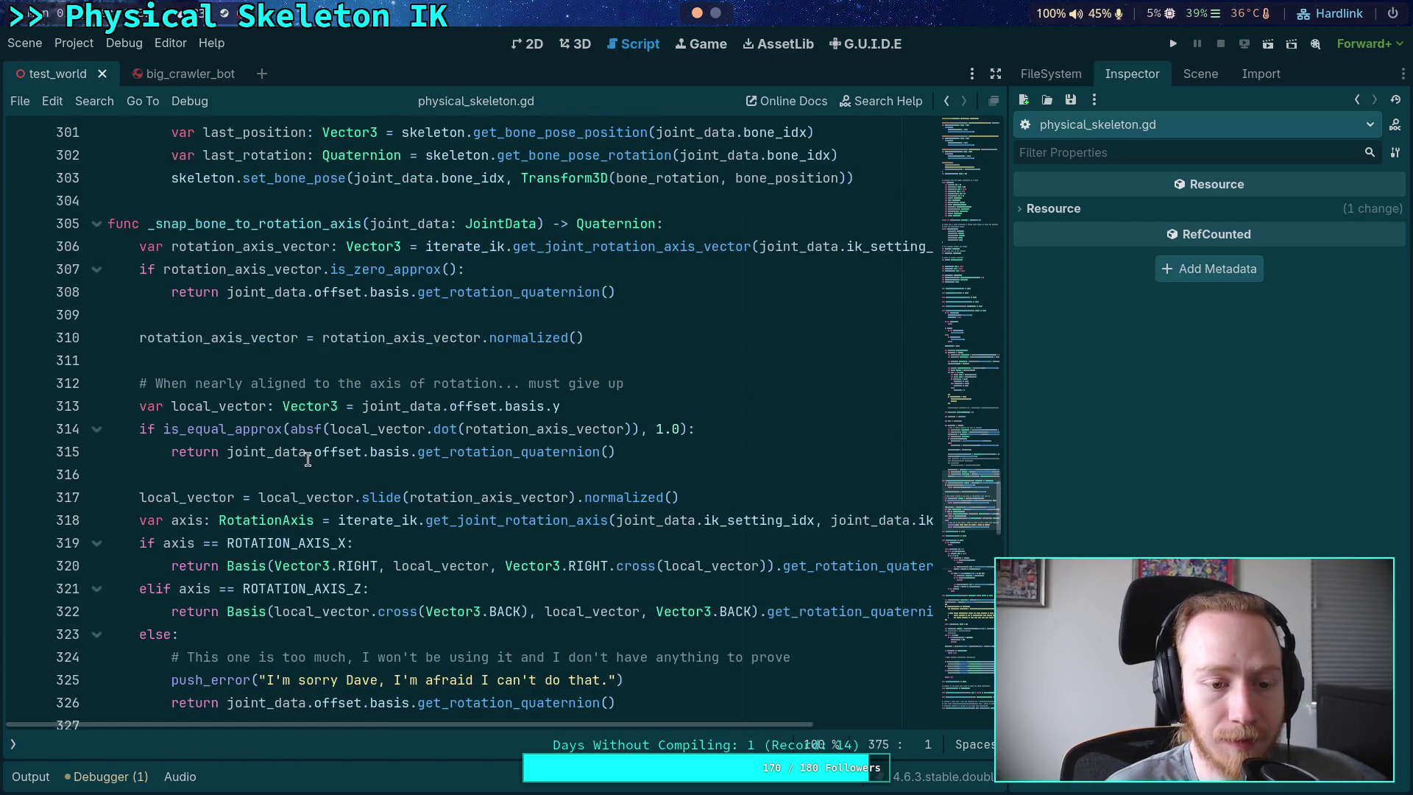
click(309, 470)
scroll(519, 373, up, 11)
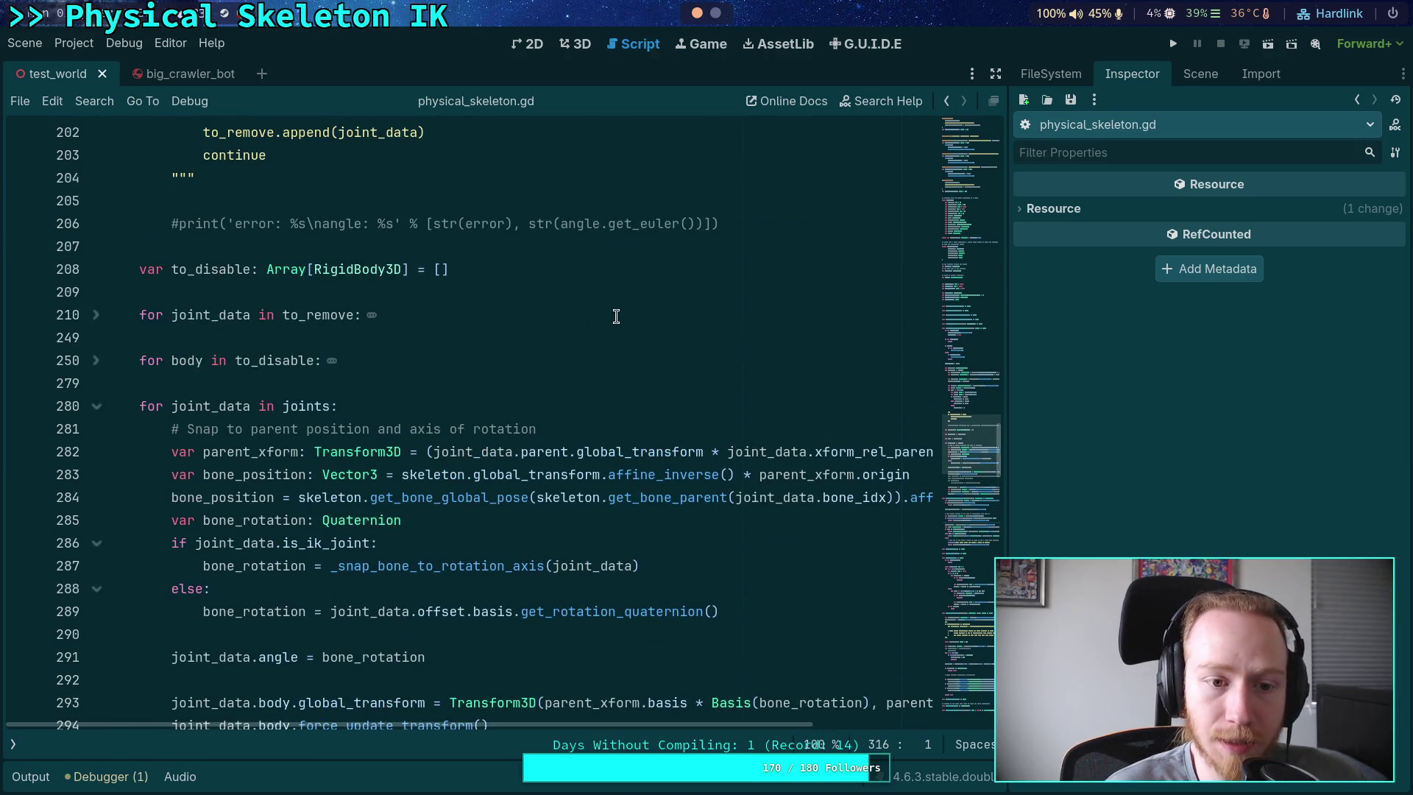
scroll(630, 309, up, 10)
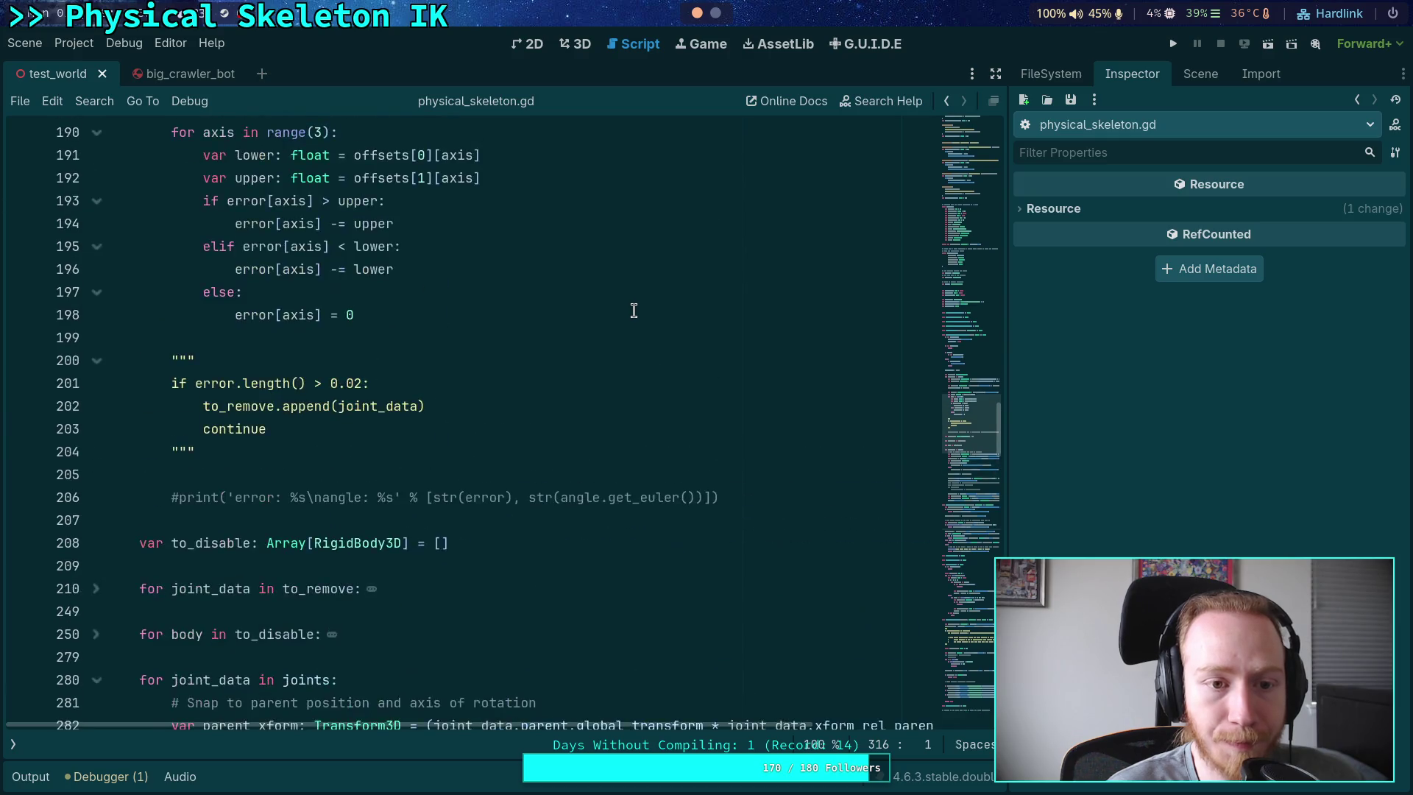
scroll(688, 266, up, 15)
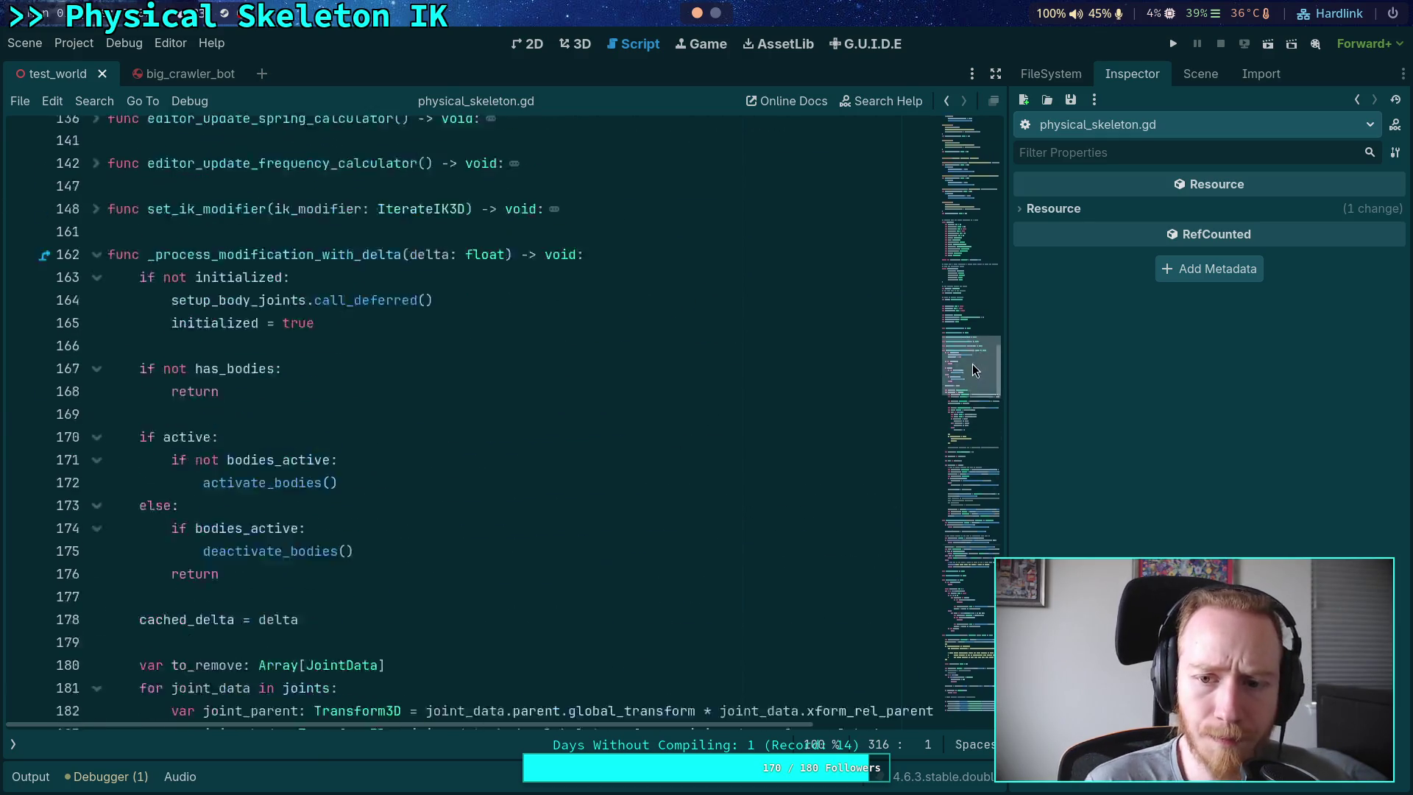
click(468, 490)
scroll(594, 469, up, 3)
scroll(593, 470, down, 5)
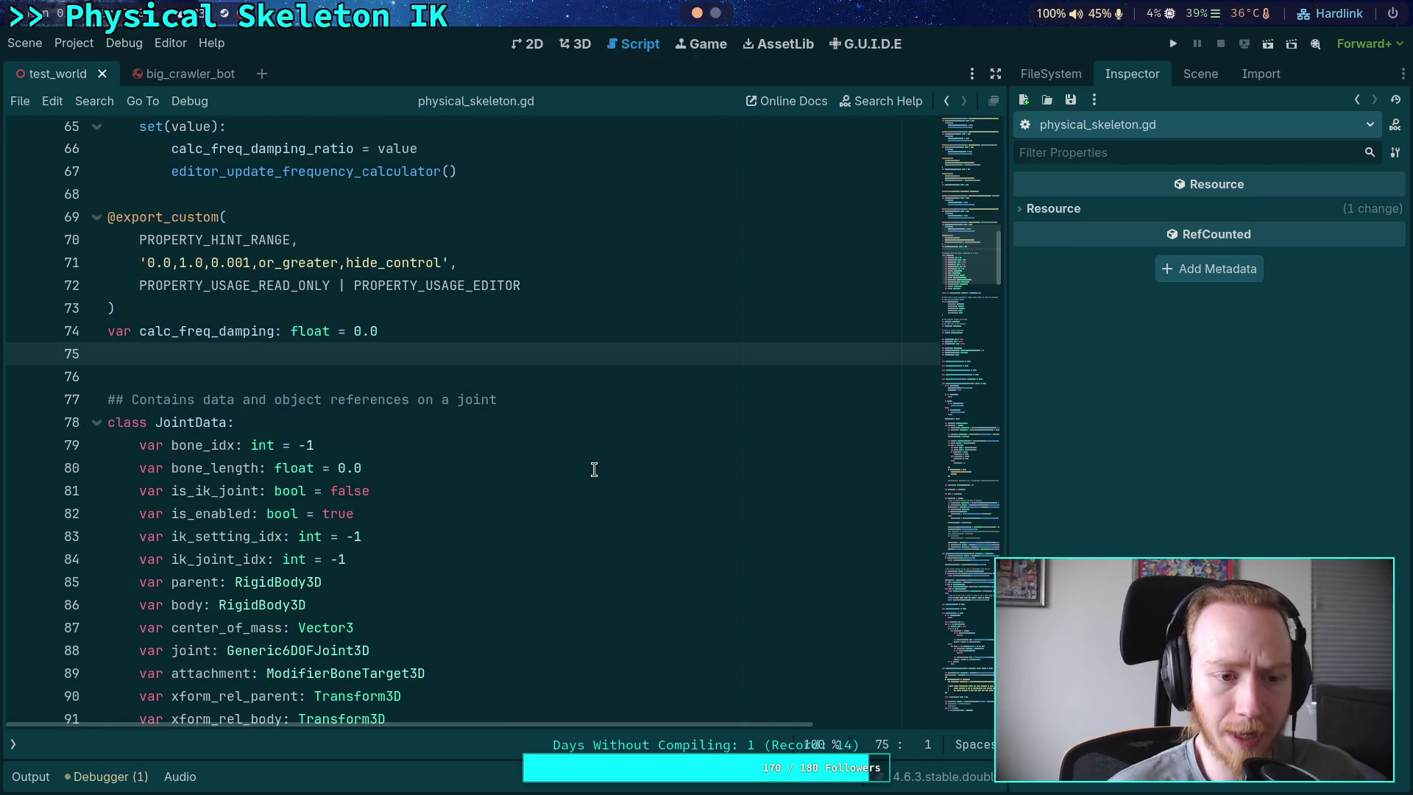
key(Return)
key(Return)
key(Up)
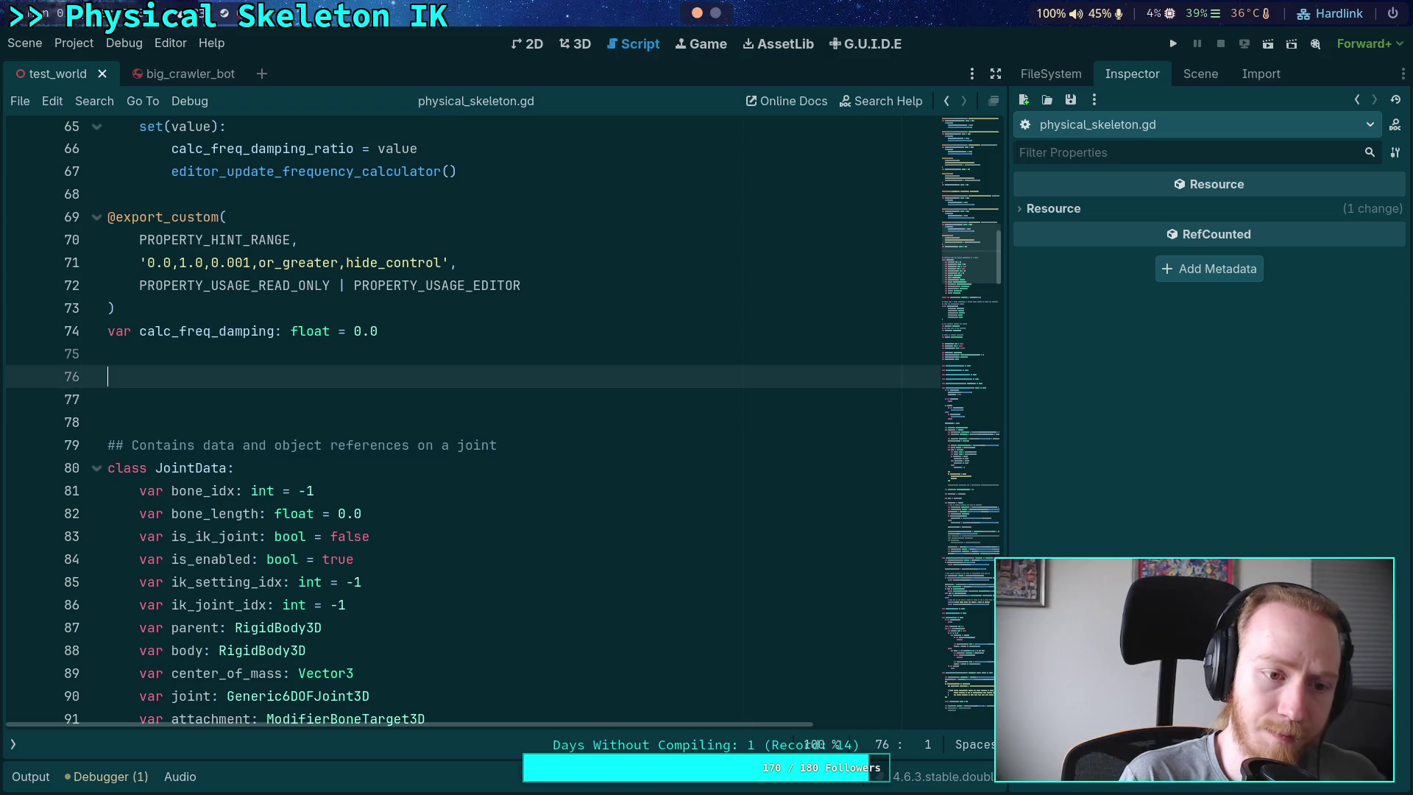
text(var)
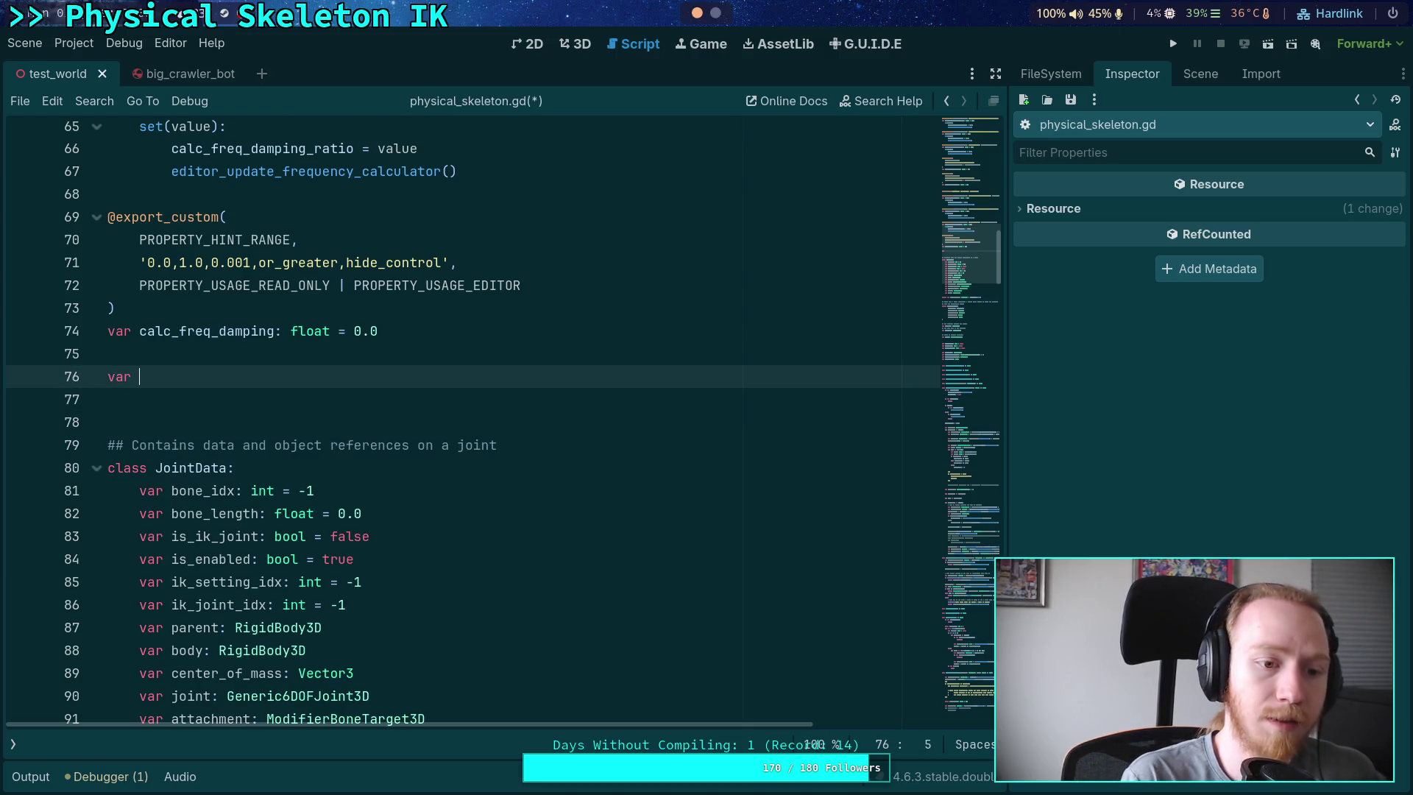
key(BackSpace)
key(BackSpace)
key(BackSpace)
text(@)
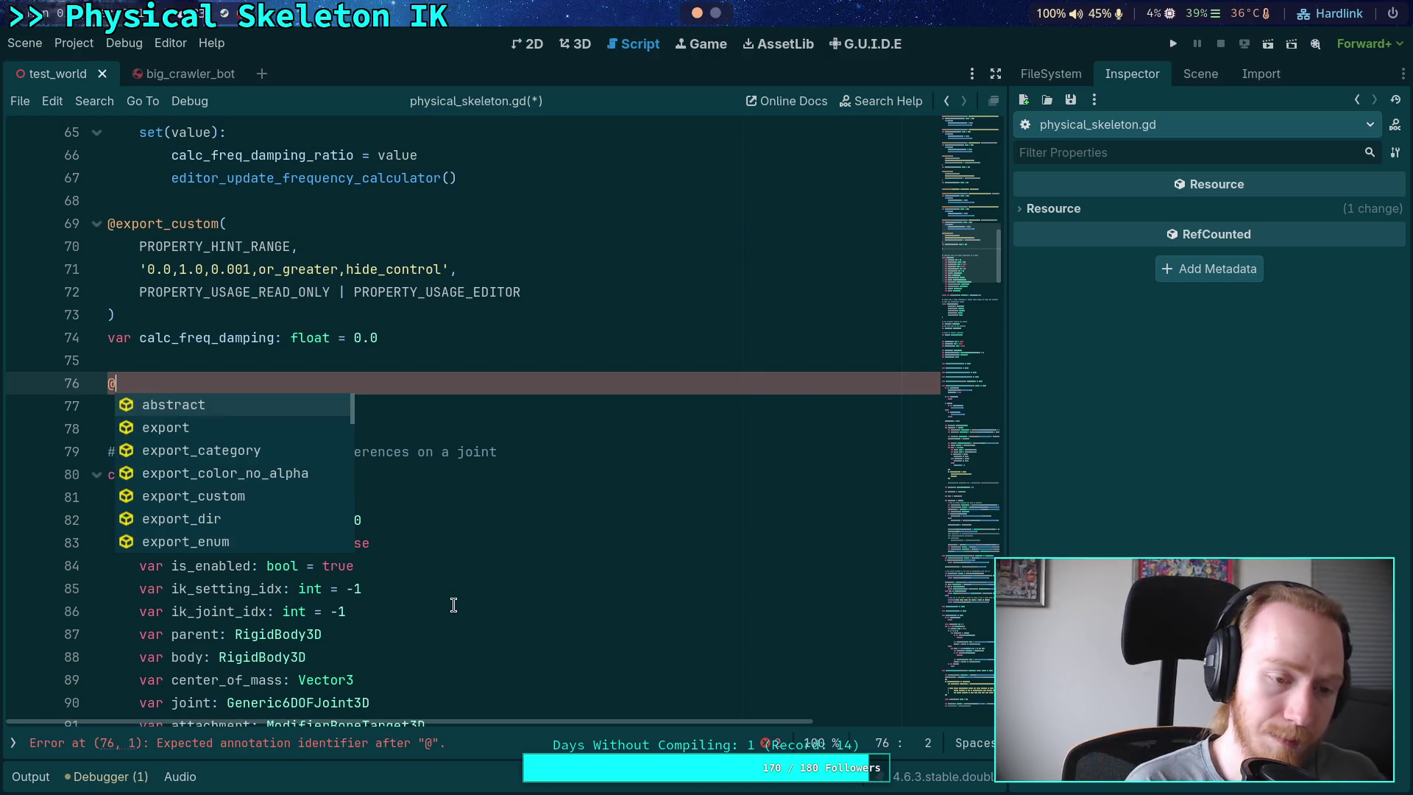
text(onread)
key(BackSpace)
key(BackSpace)
key(BackSpace)
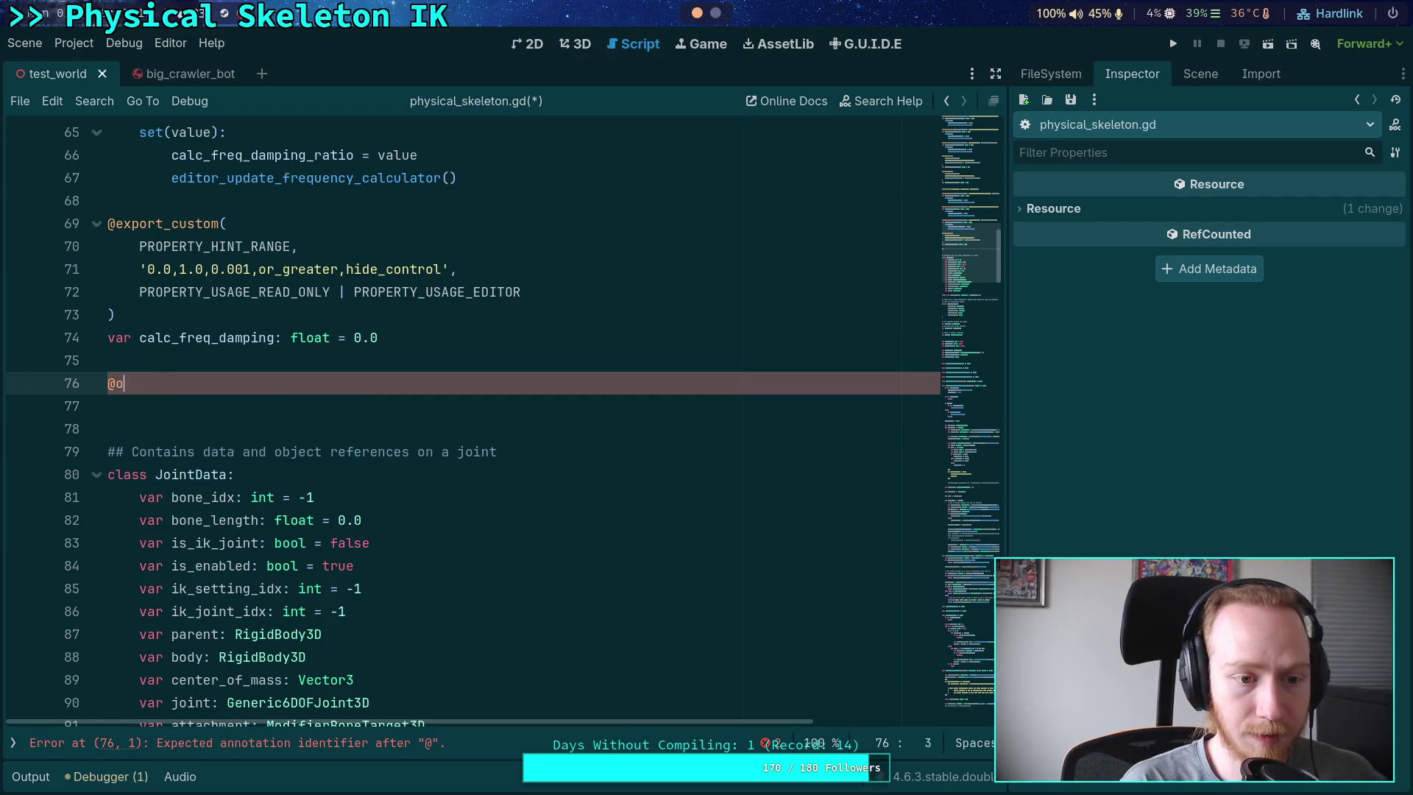
text(port )
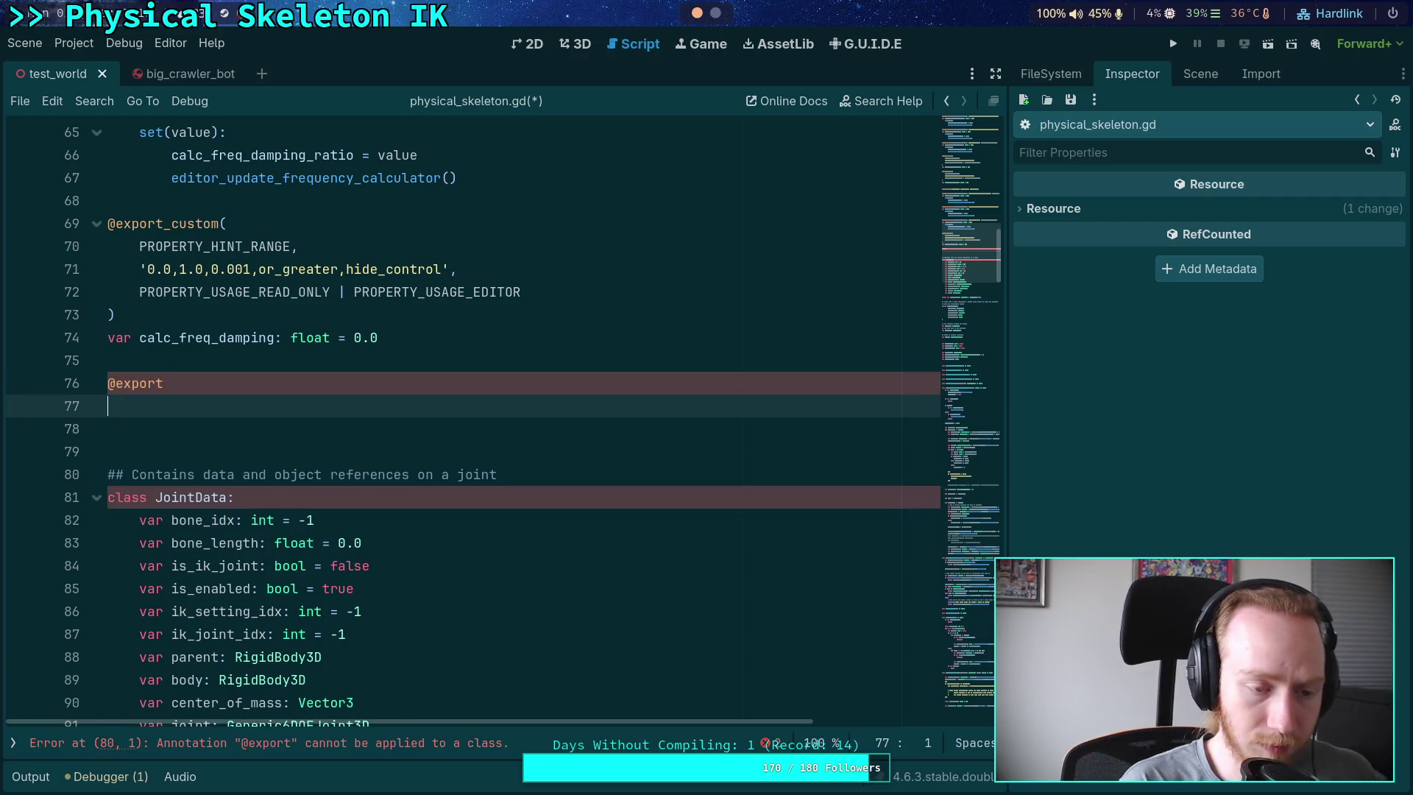
text(var p)
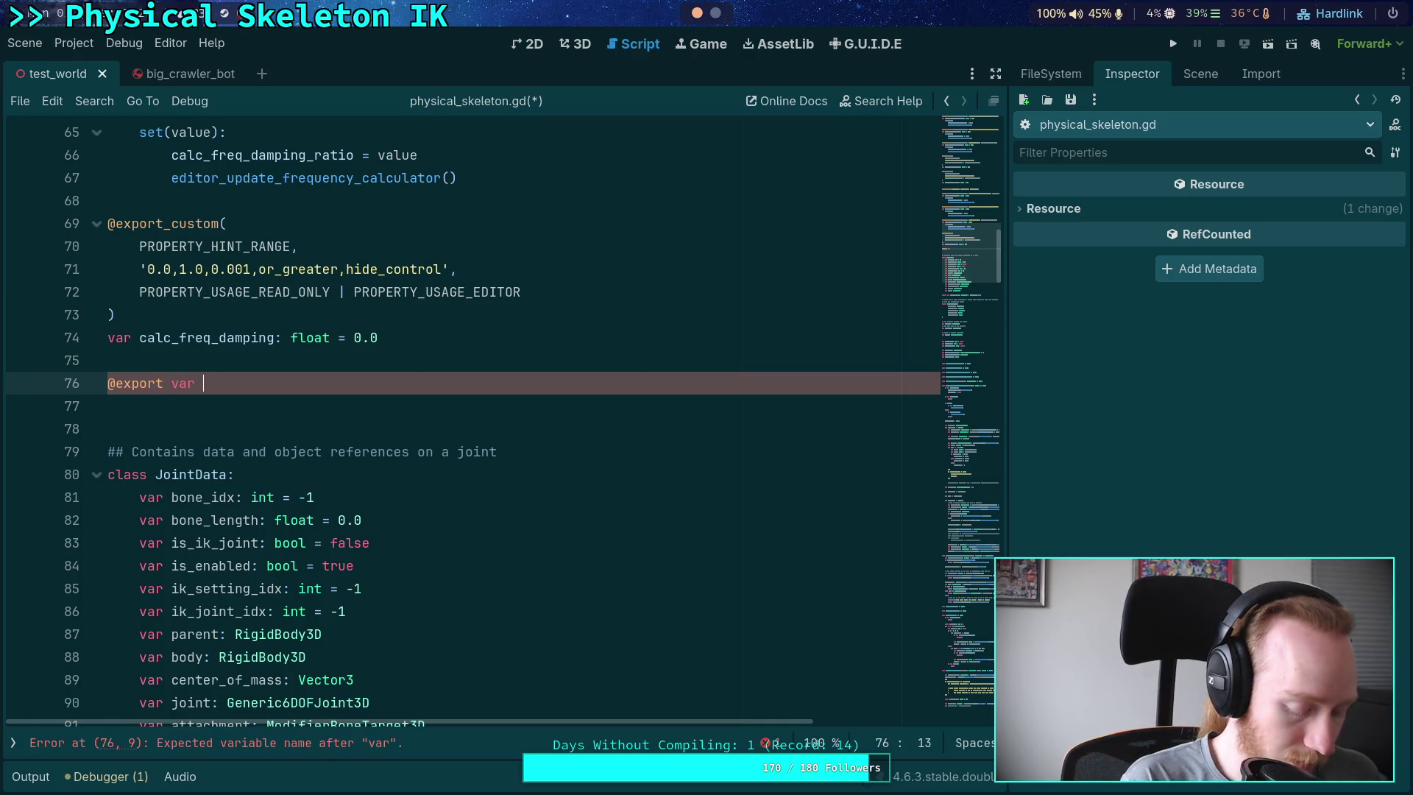
text(rint_index:)
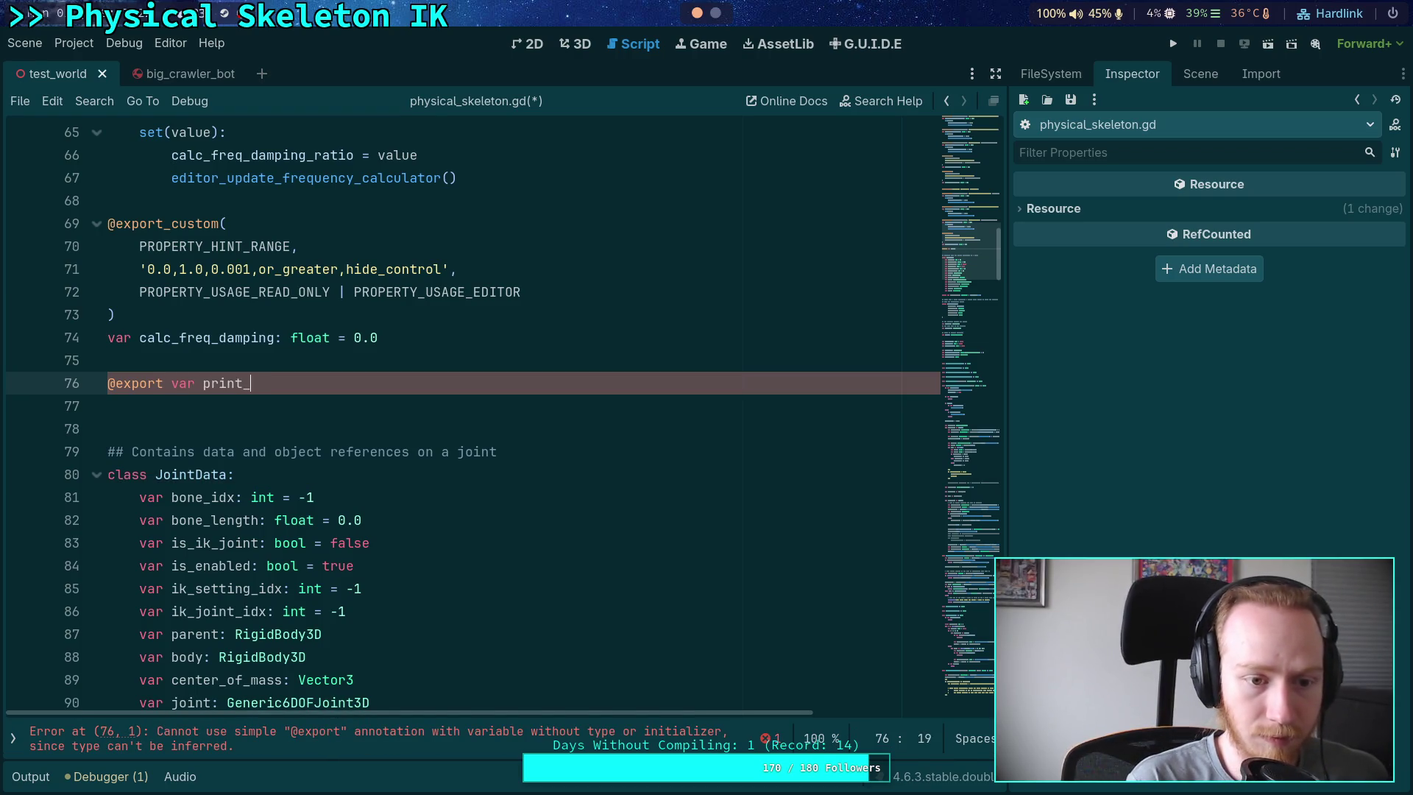
text( int = -1)
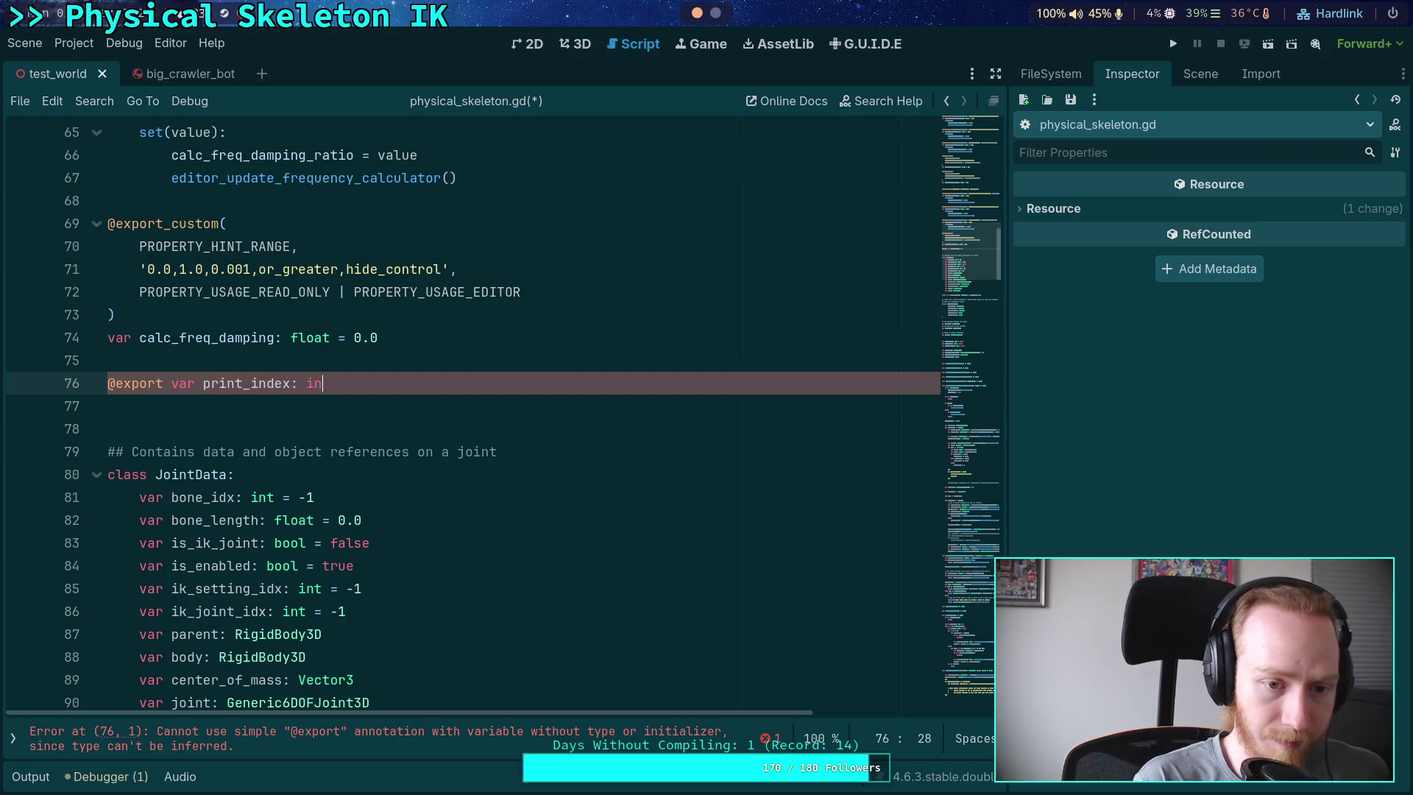
key(Return)
text(var last_xf)
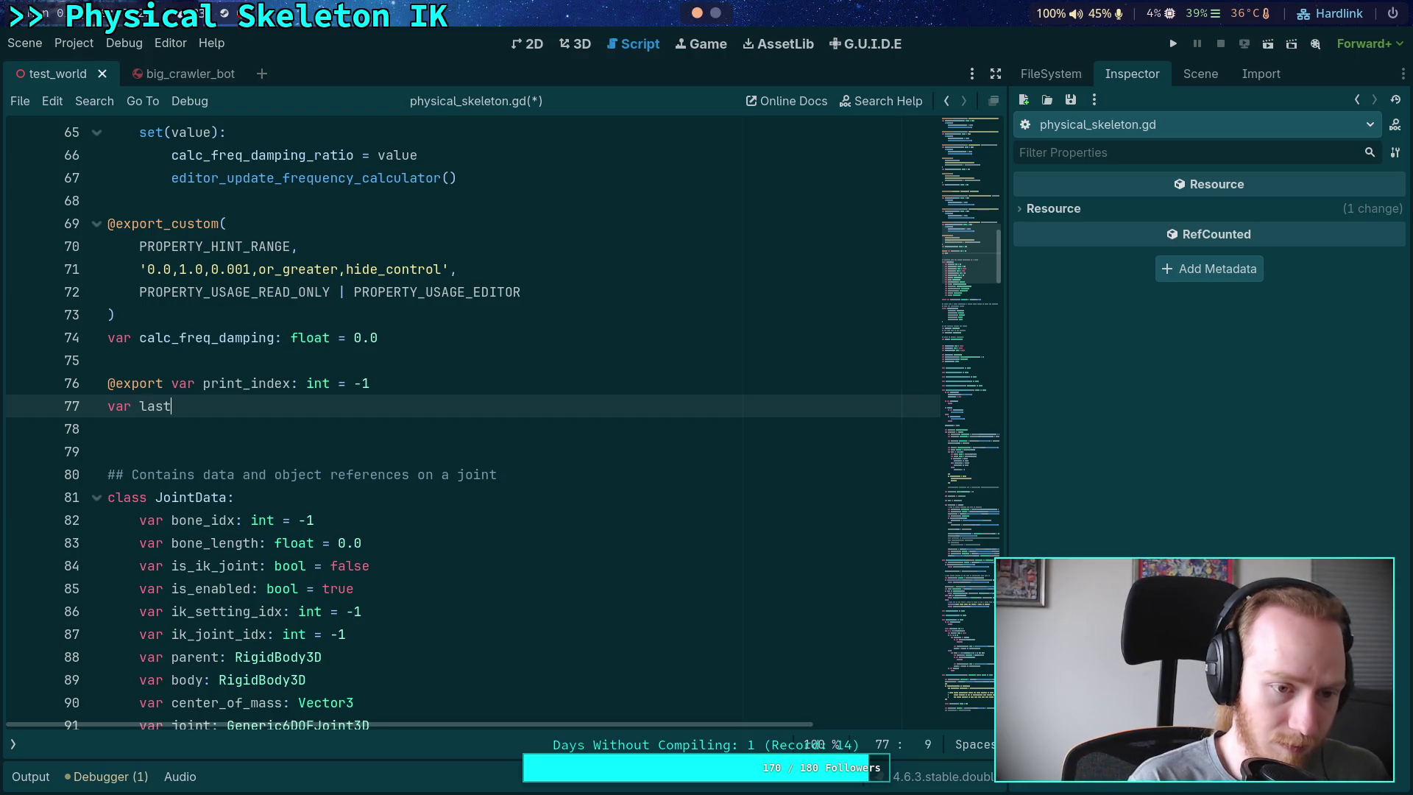
text(orm: )
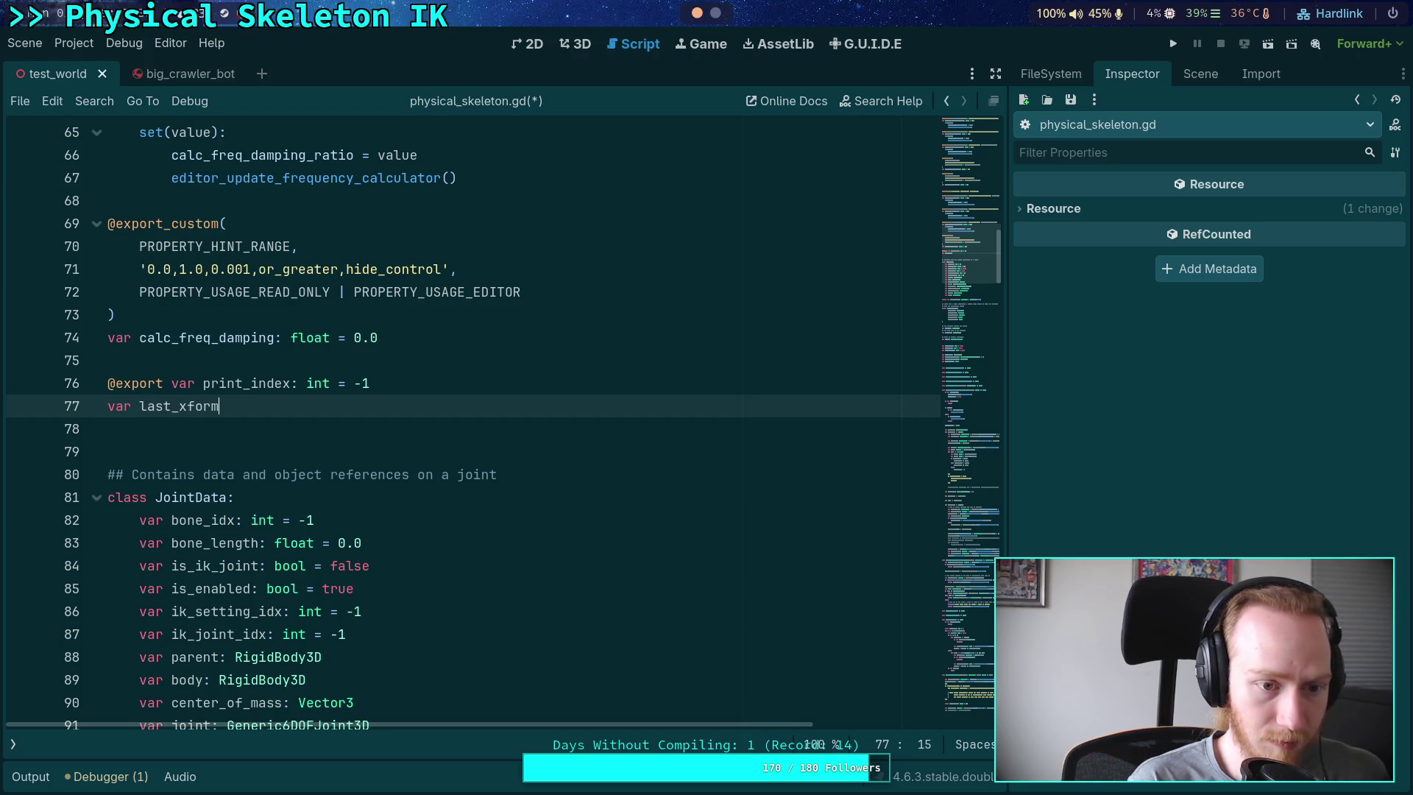
text(Transfo)
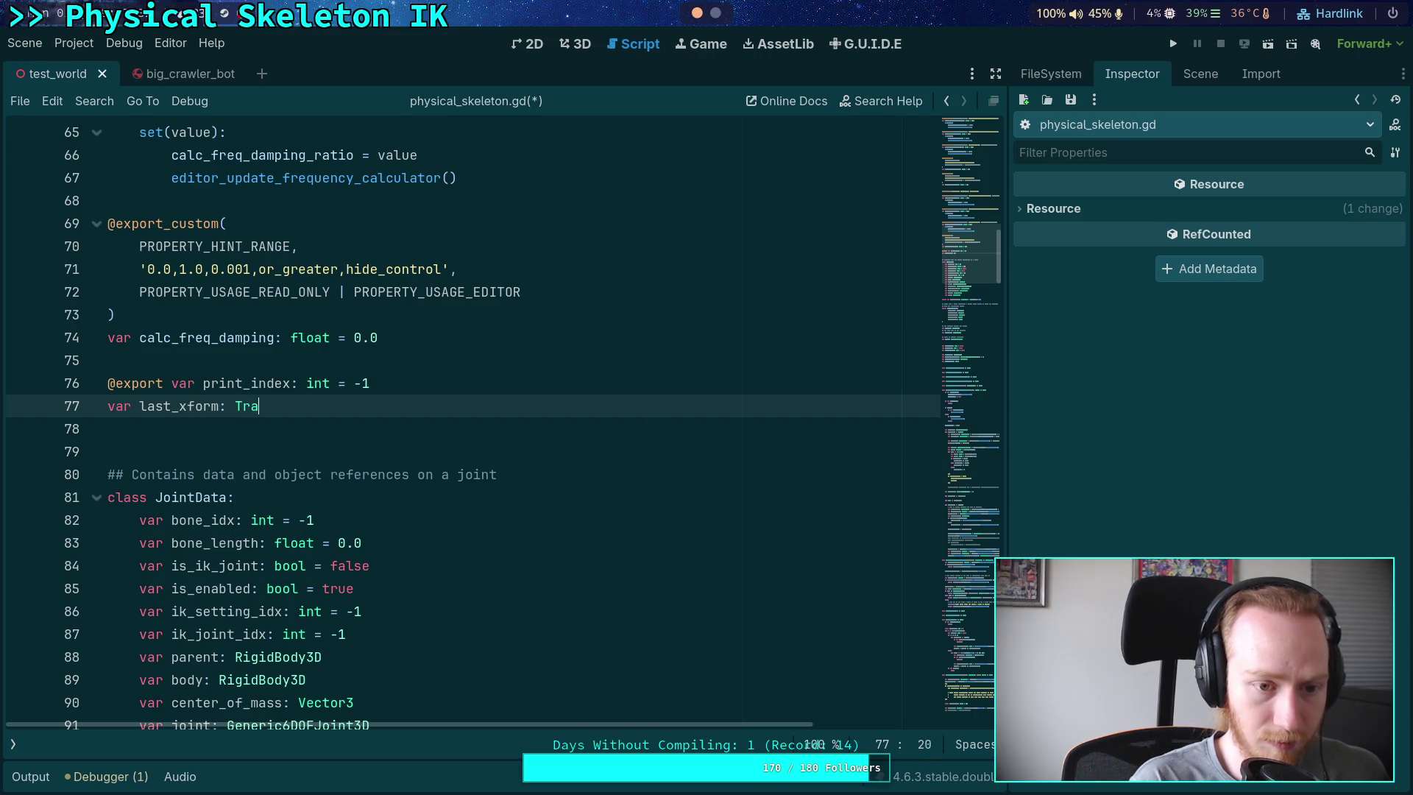
text(rm3D)
key(ctrl+s)
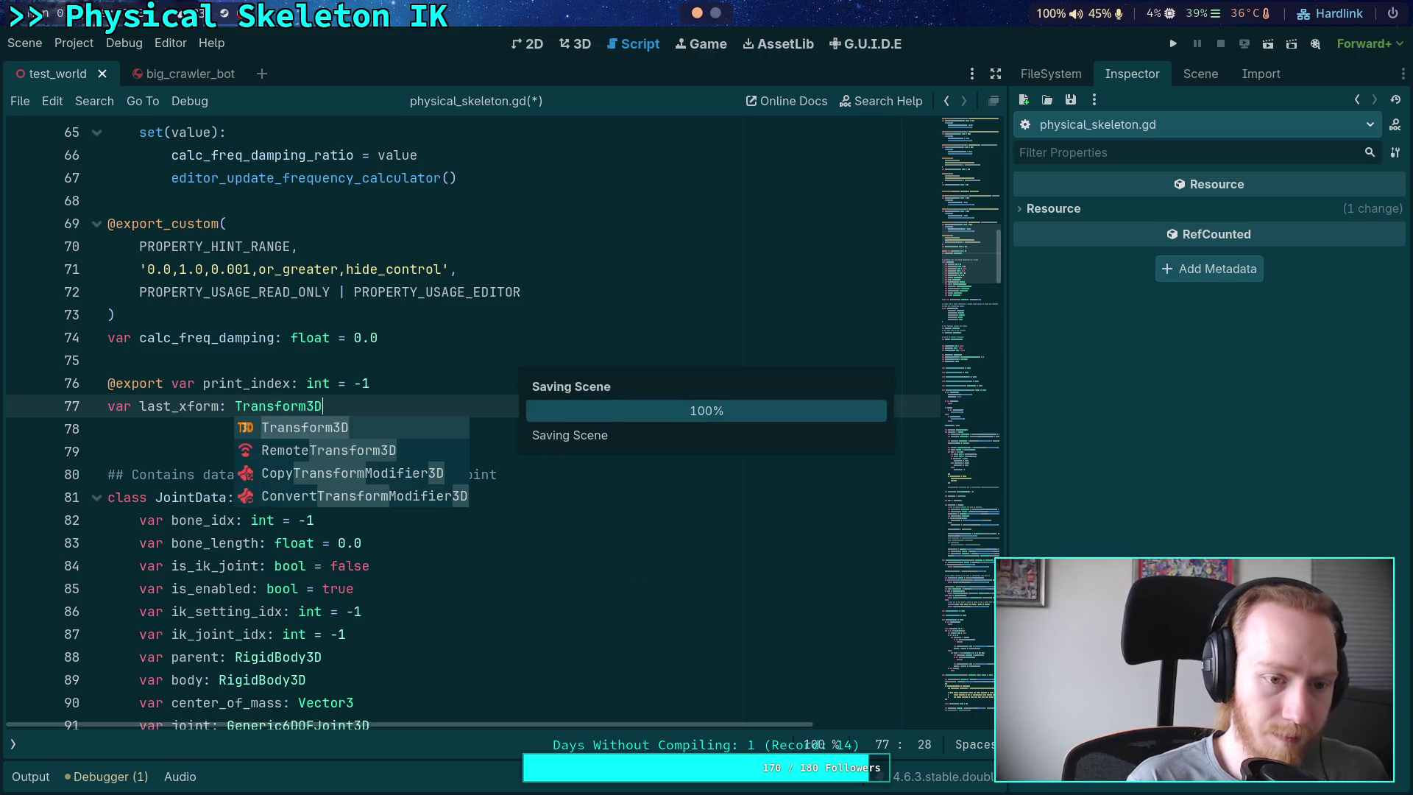
Rename last_xform to last_print_xform and save the script
click(177, 409)
text(print_)
key(ctrl+s)
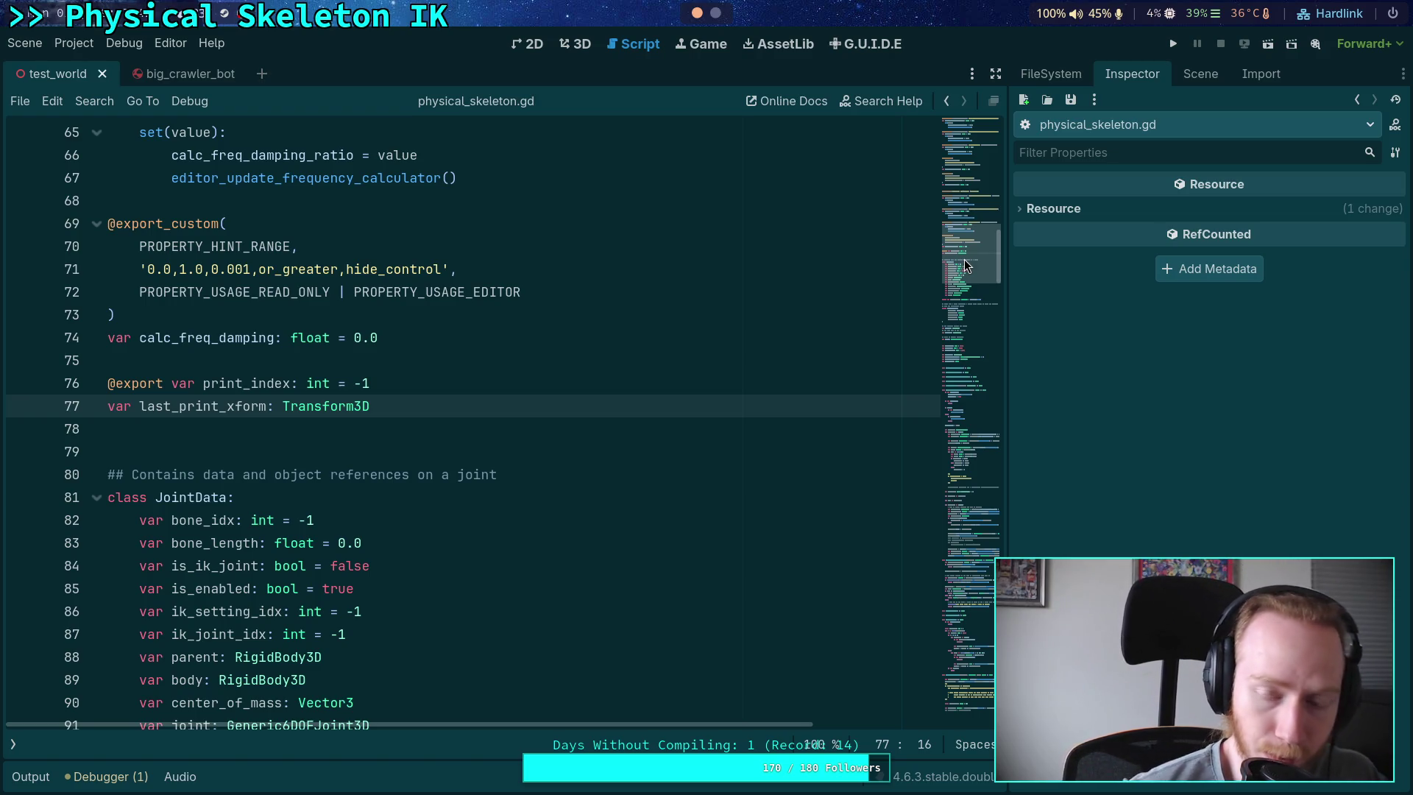
Clear the selection on lines 76–77 and put the caret at the end of the joints for loop on line 184
mouse_move(374, 409)
mouse_down()
mouse_move(103, 406)
mouse_move(88, 389)
mouse_up()
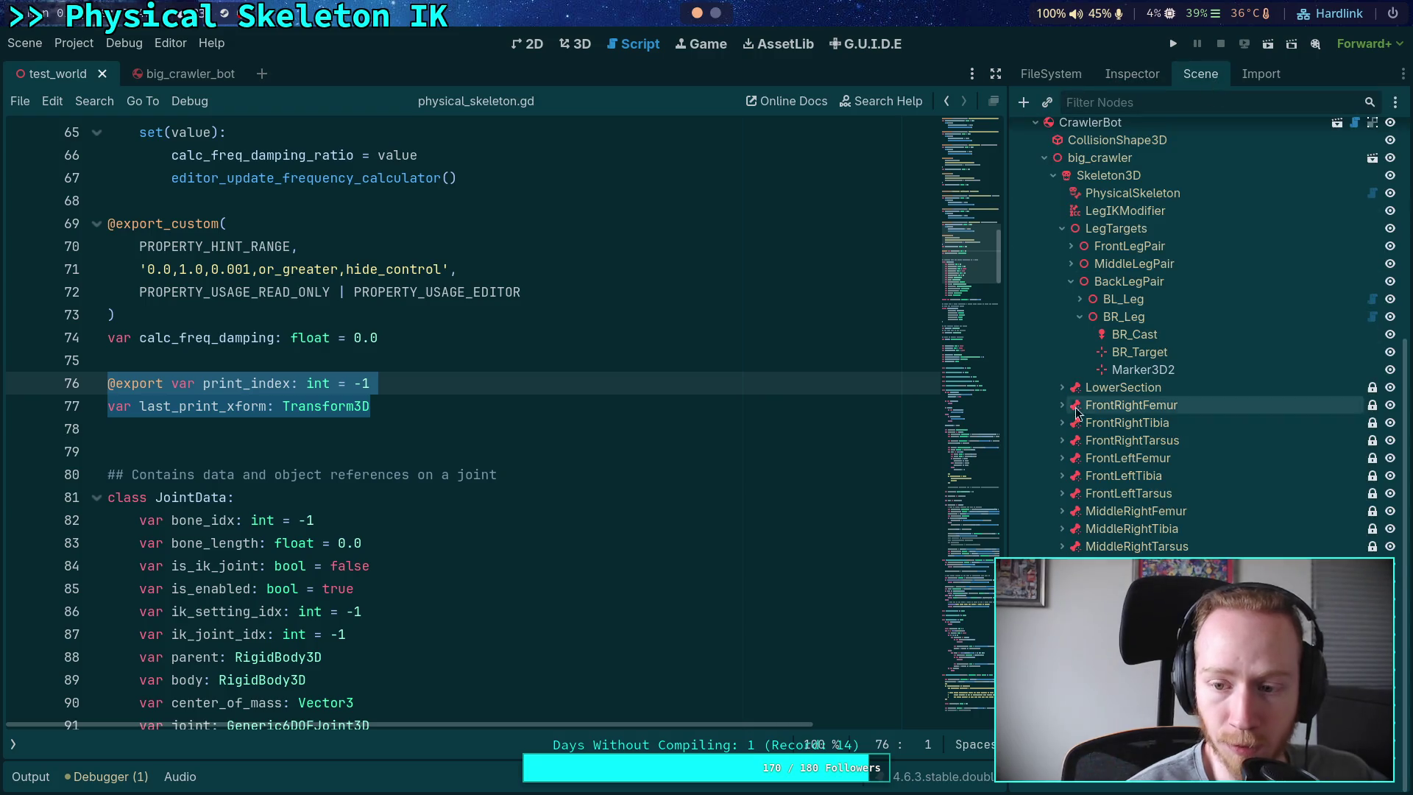
click(392, 383)
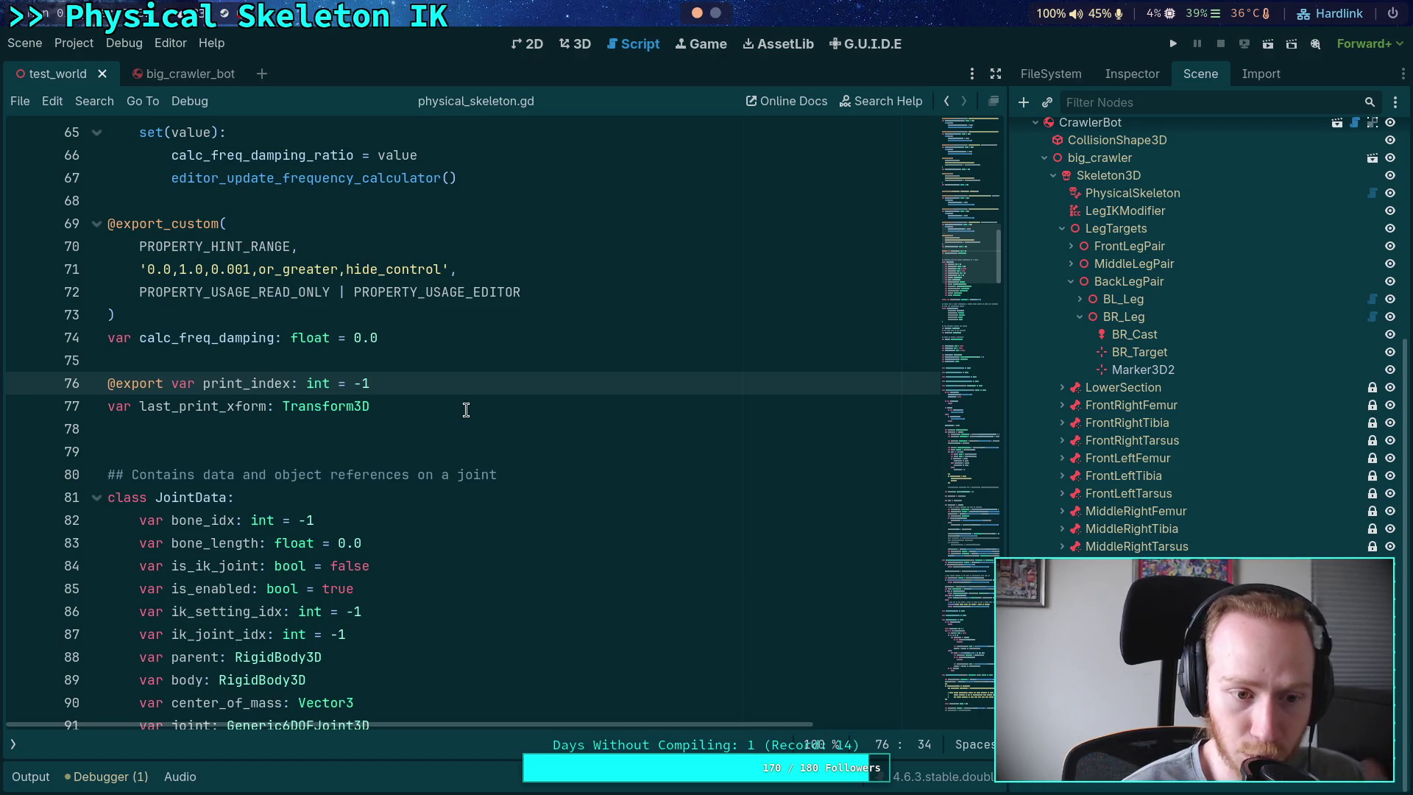
mouse_move(985, 272)
mouse_down()
mouse_move(982, 479)
mouse_move(983, 382)
mouse_up()
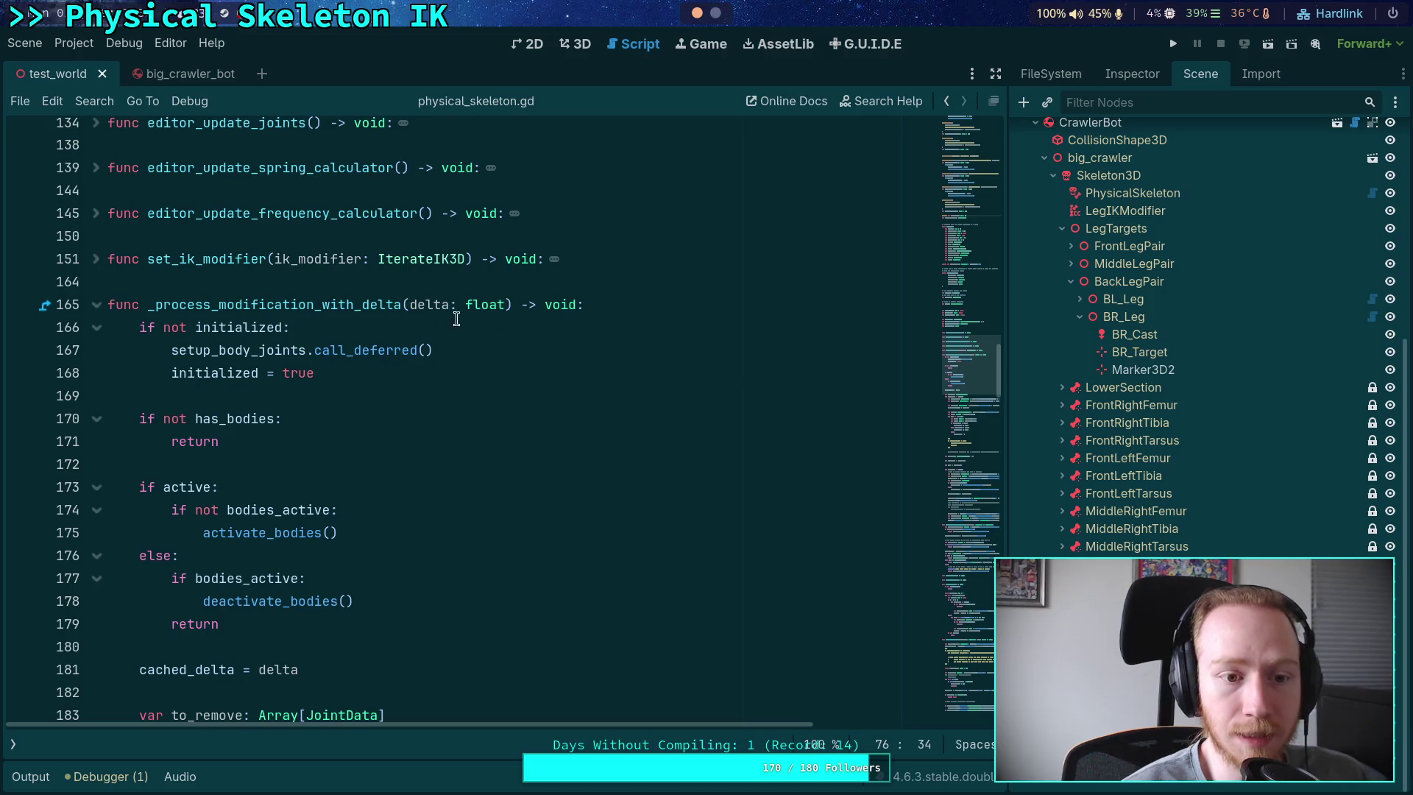
scroll(372, 449, down, 3)
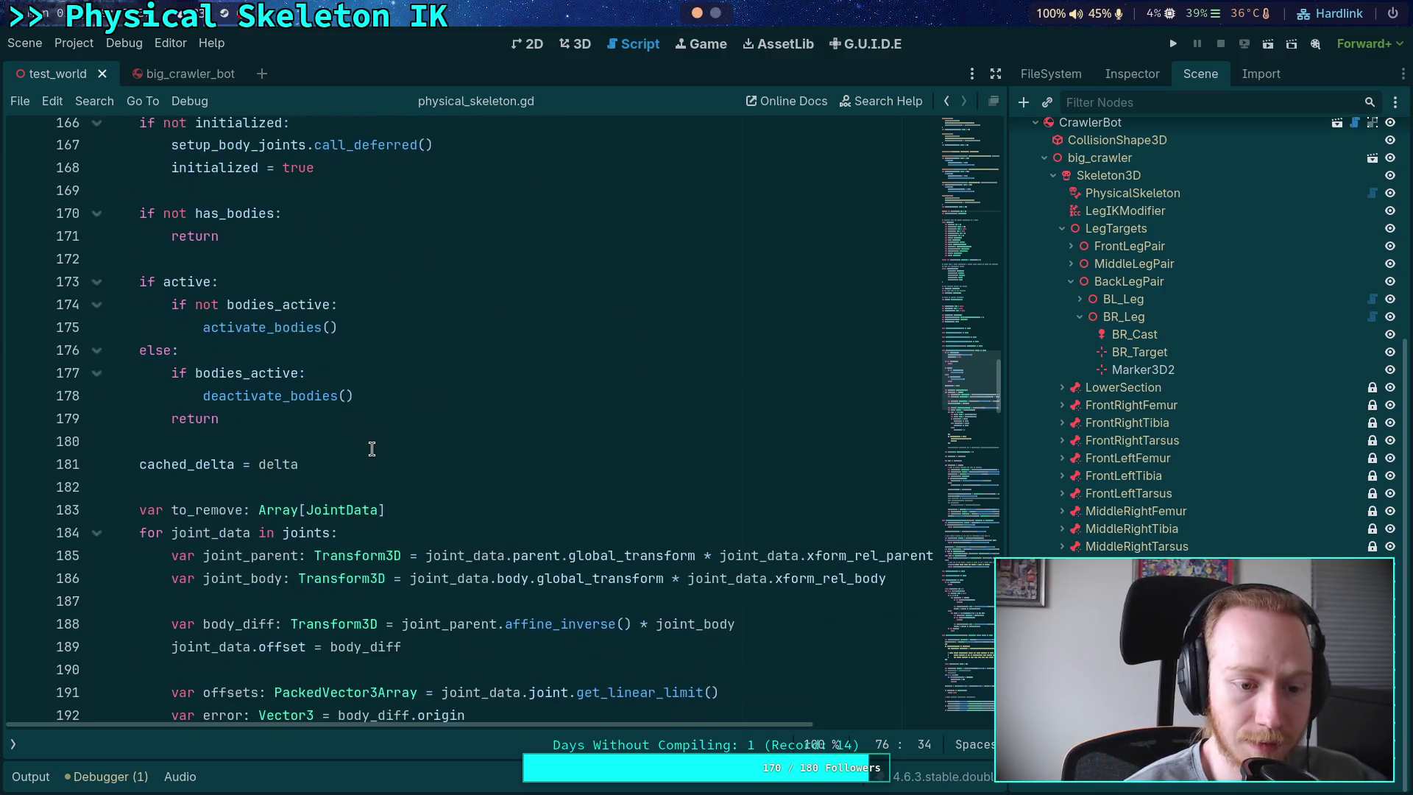
scroll(372, 446, down, 2)
click(491, 395)
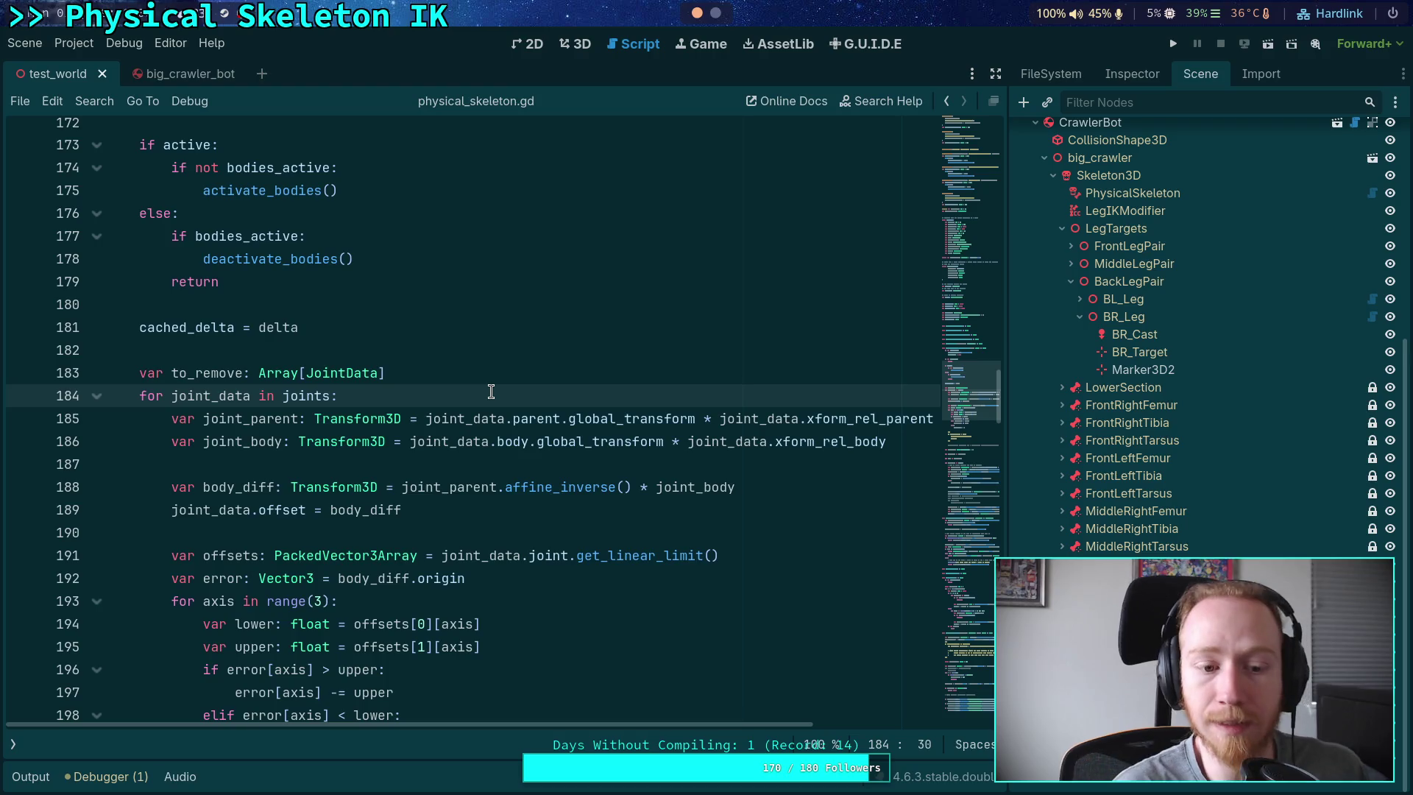
Start a new line in the joints loop, then discard the unfinished joint_data condition
key(Return)
key(Return)
key(Up)
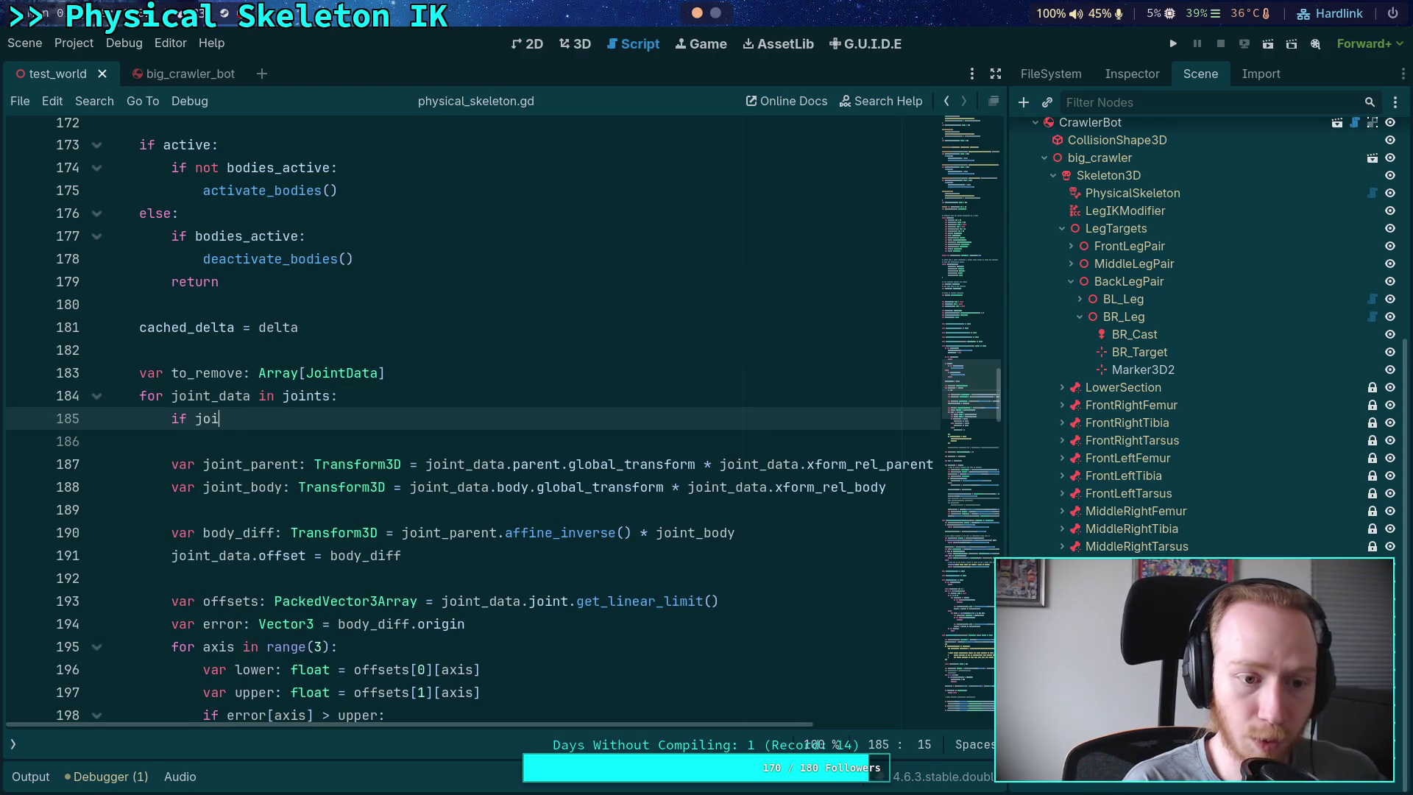
text(nt_d)
key(Return)
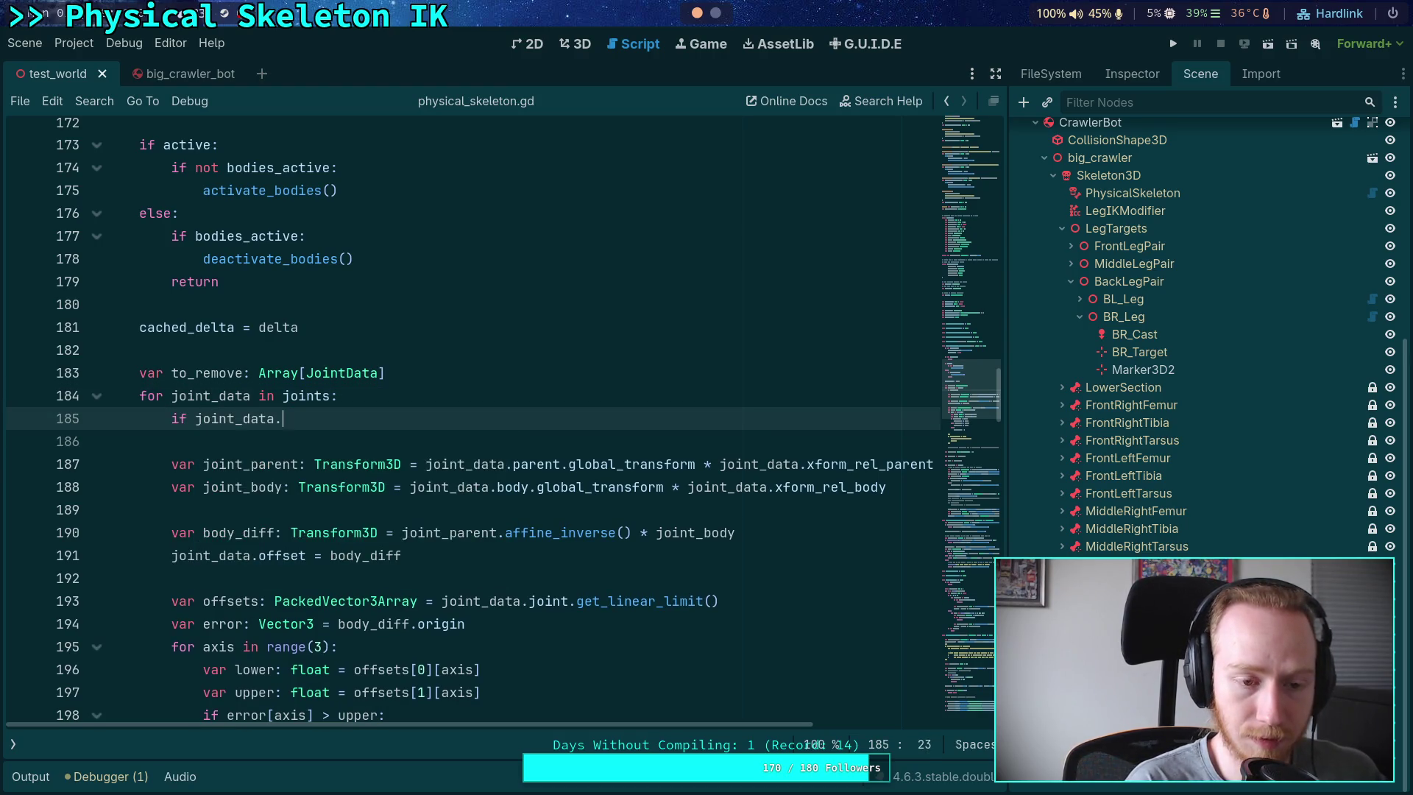
text(.)
key(BackSpace)
key(BackSpace)
key(BackSpace)
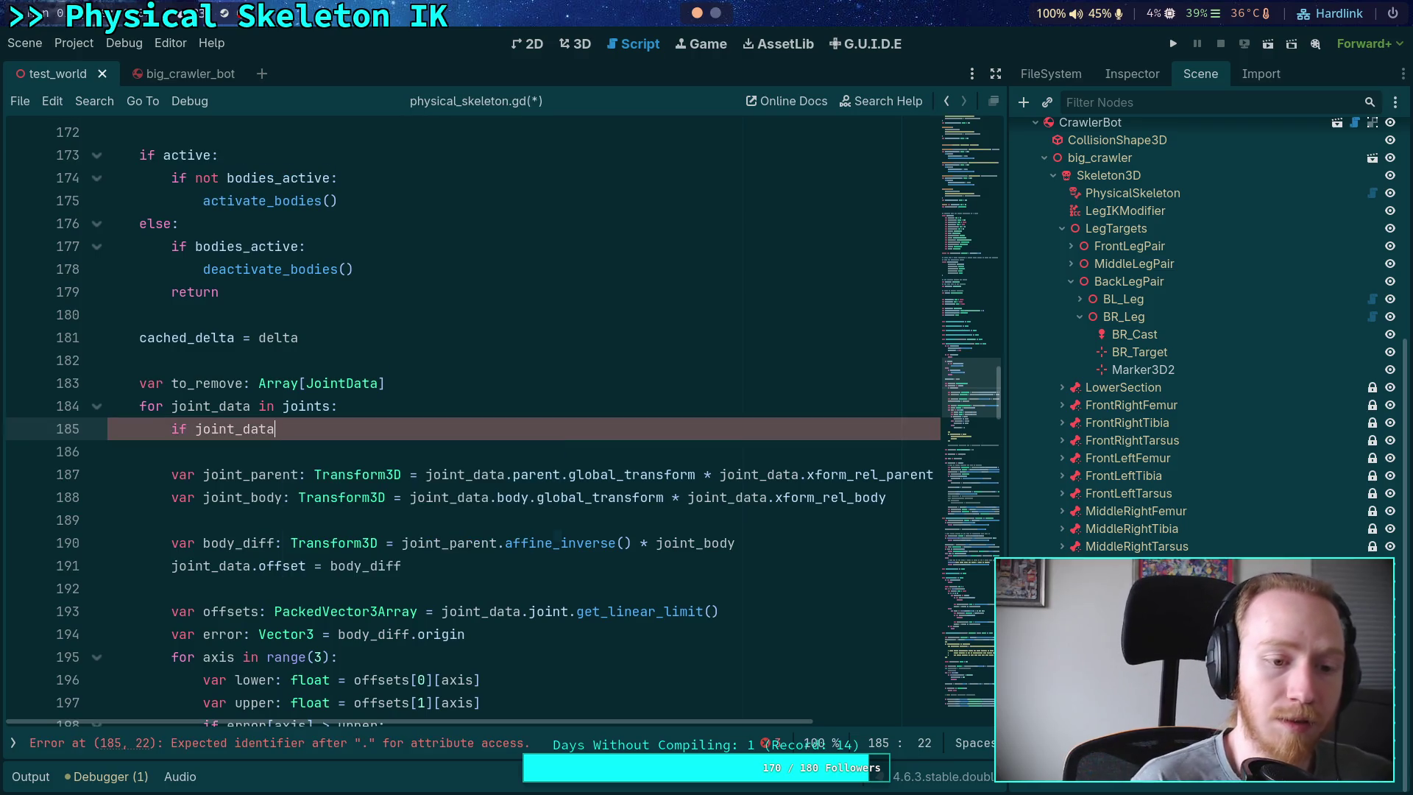
key(BackSpace)
key(BackSpace)
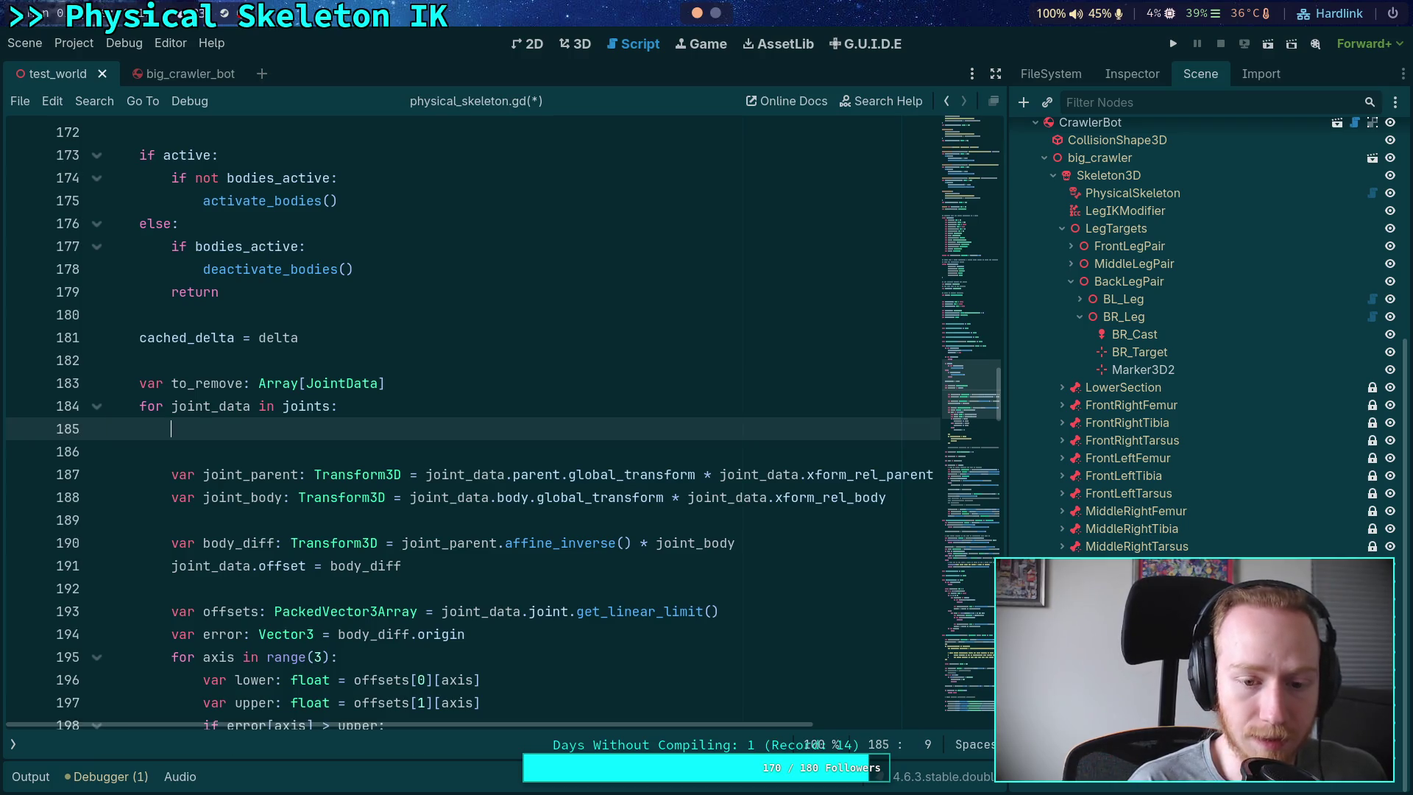
key(BackSpace)
key(BackSpace)
Declare 'var index: int = -1' above the joints loop and add 'index += 1' inside it
key(Up)
key(End)
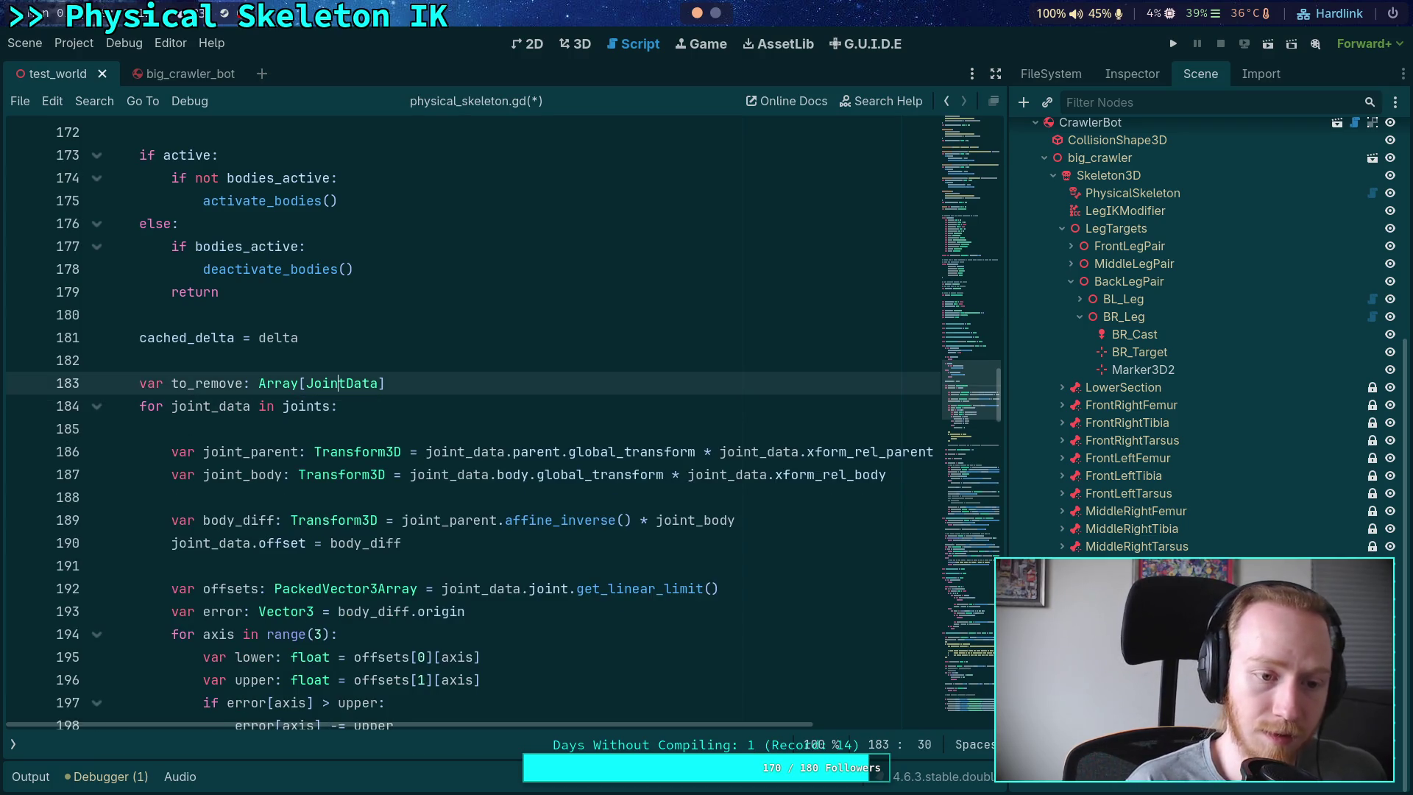
key(Return)
text(index:)
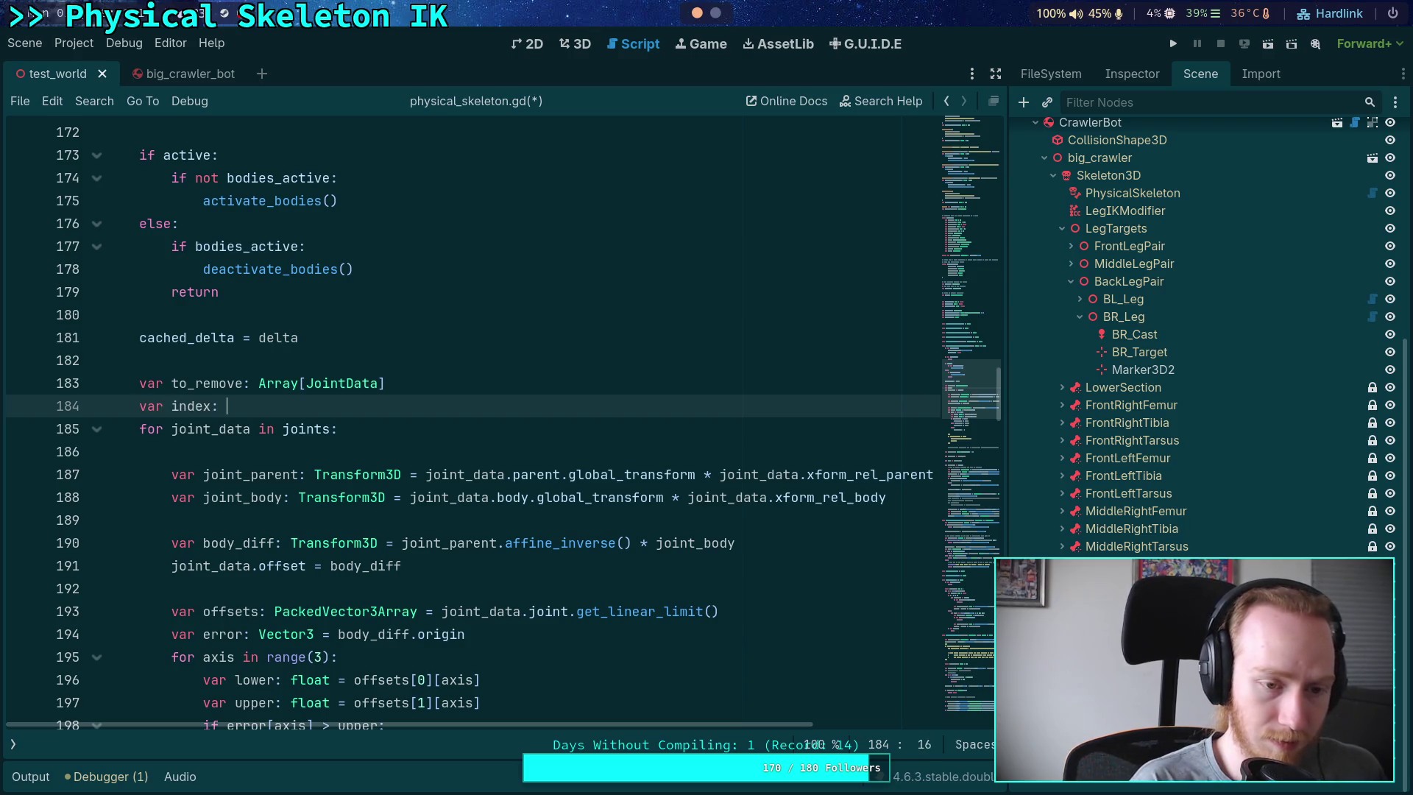
text( int = )
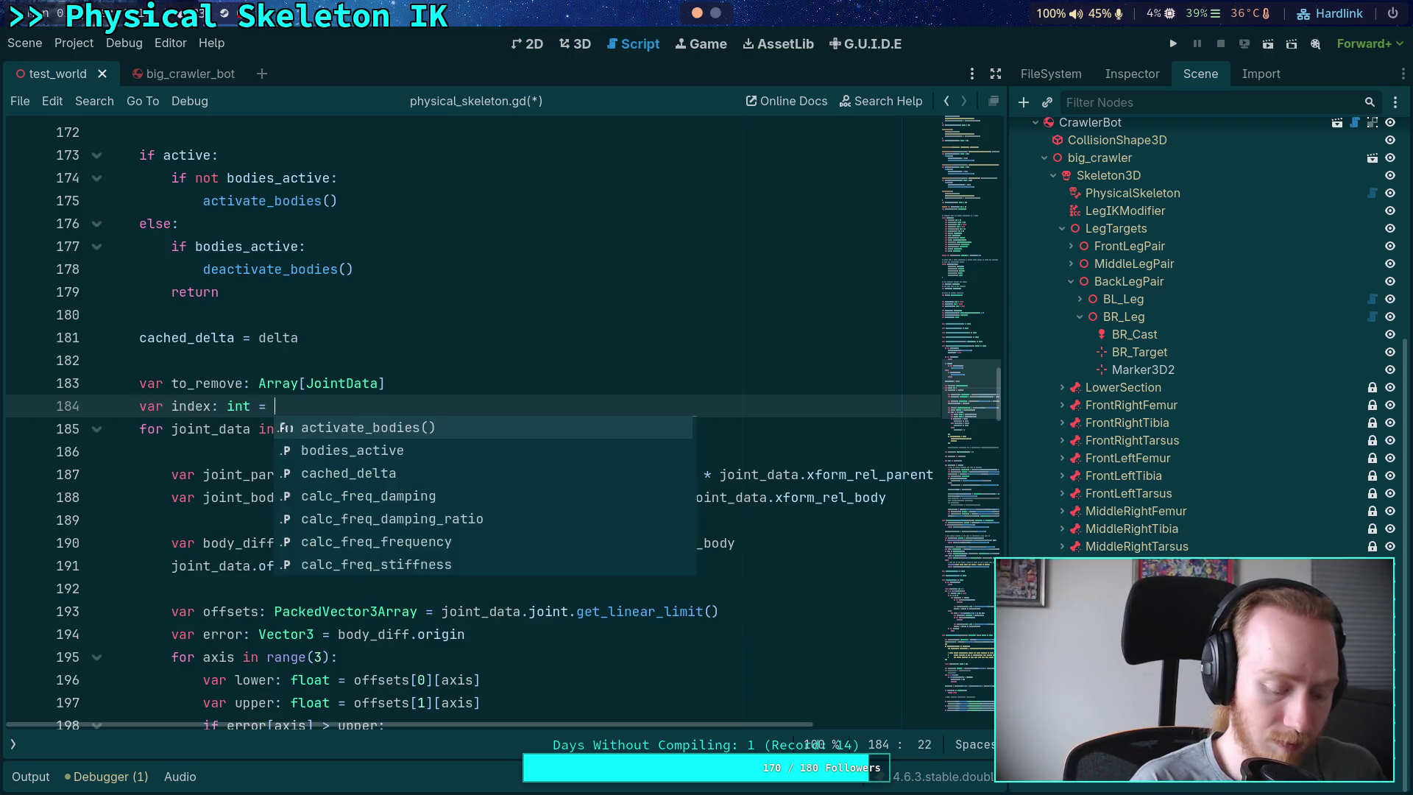
text(-1)
key(Down)
key(Down)
key(Return)
key(Up)
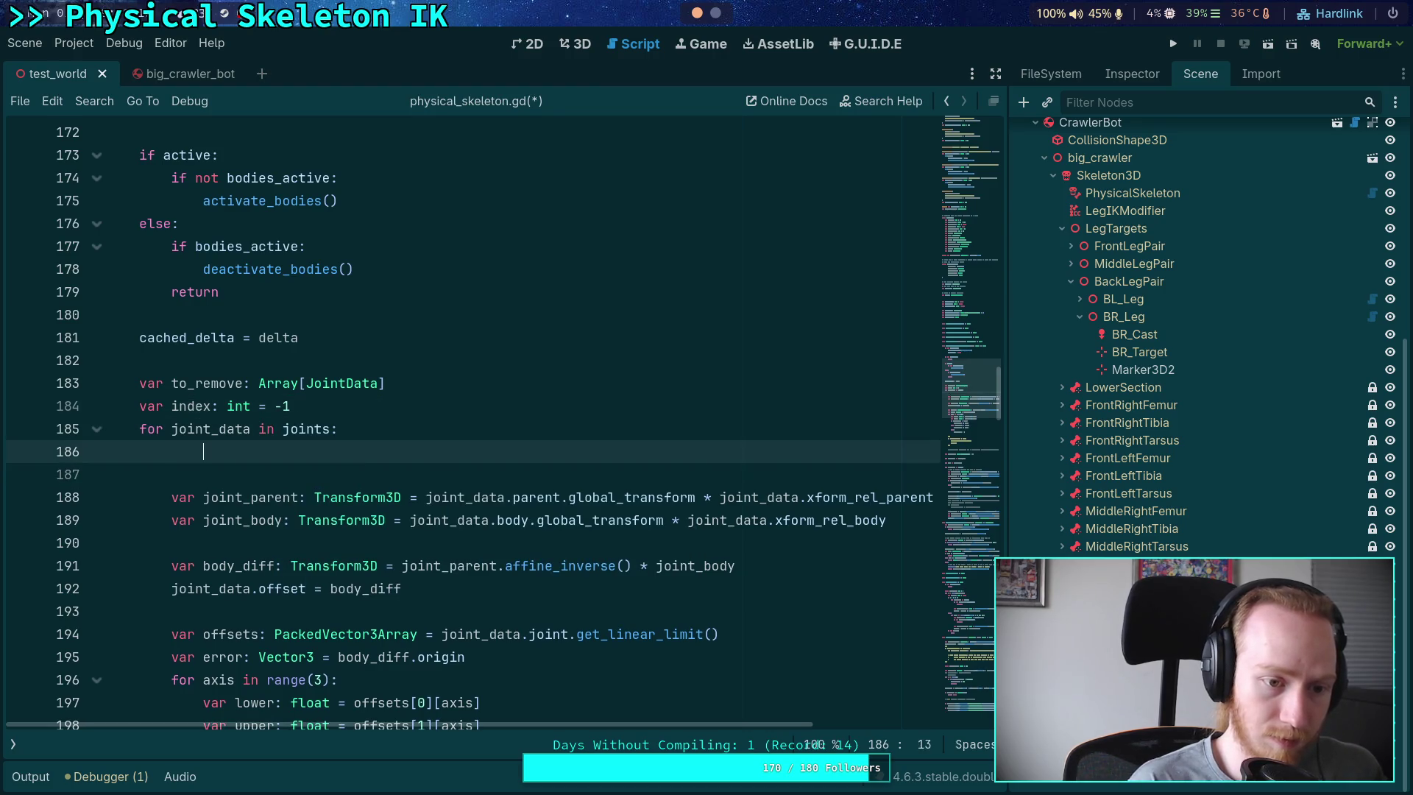
text(index += 1)
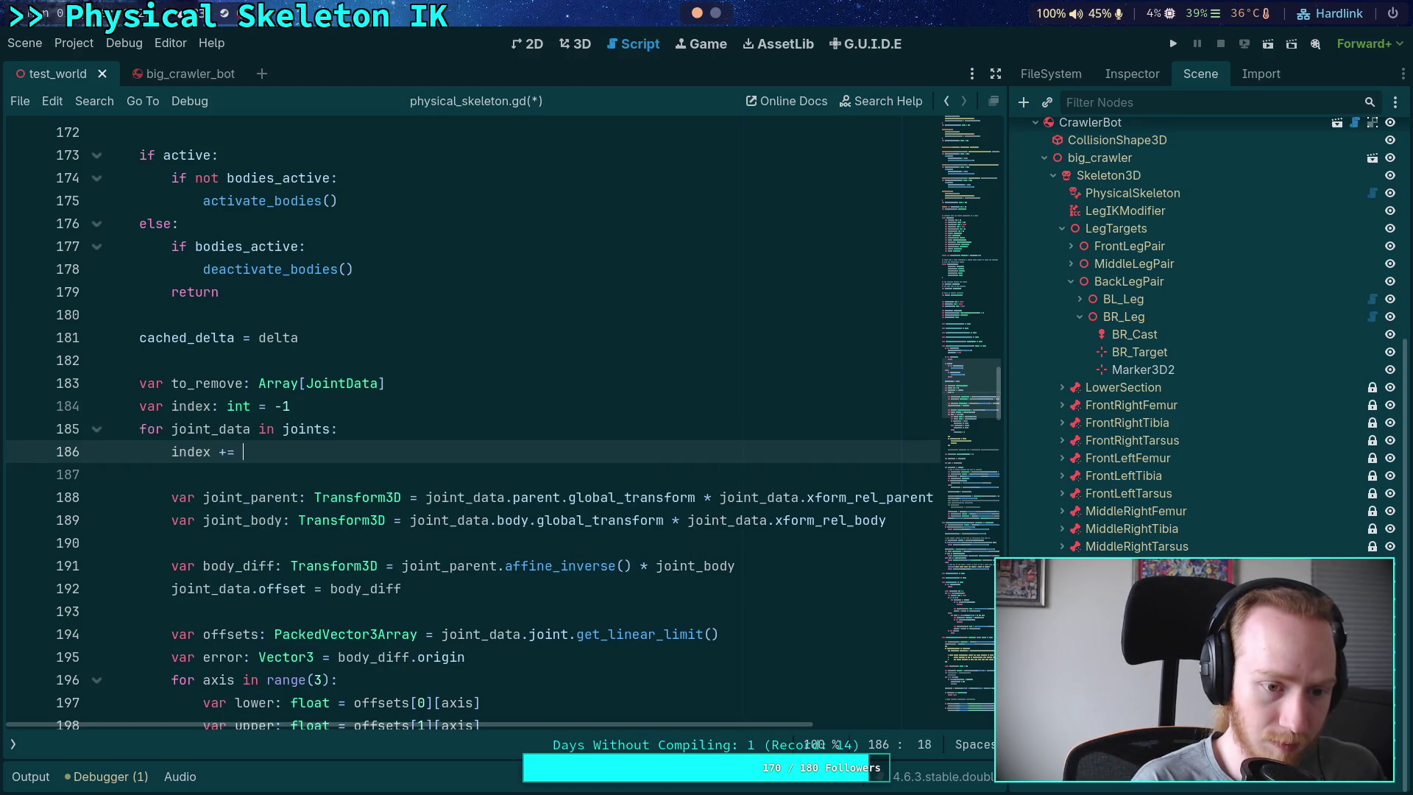
Add 'if index == print_index:' with an empty print('') call in its body
key(Return)
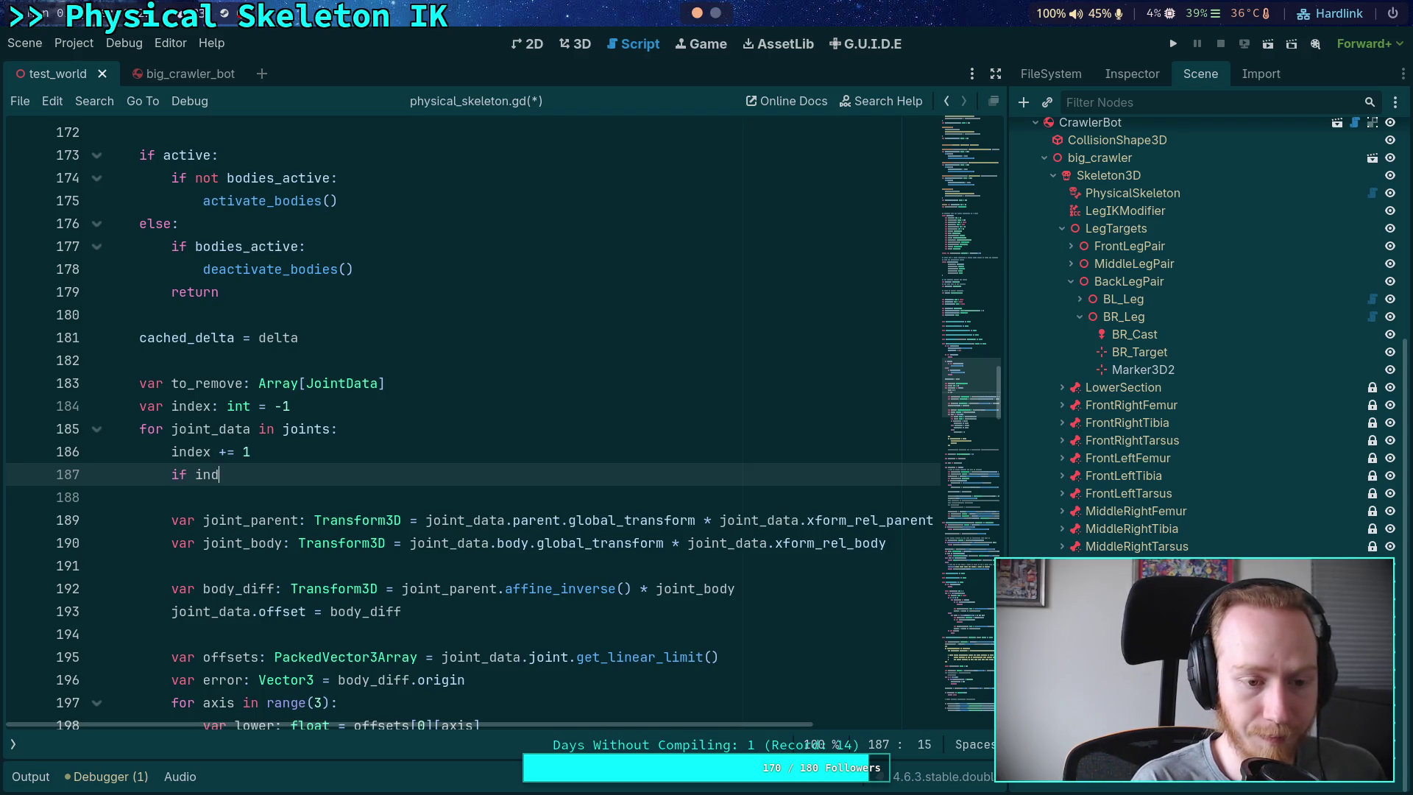
text(pr)
key(Return)
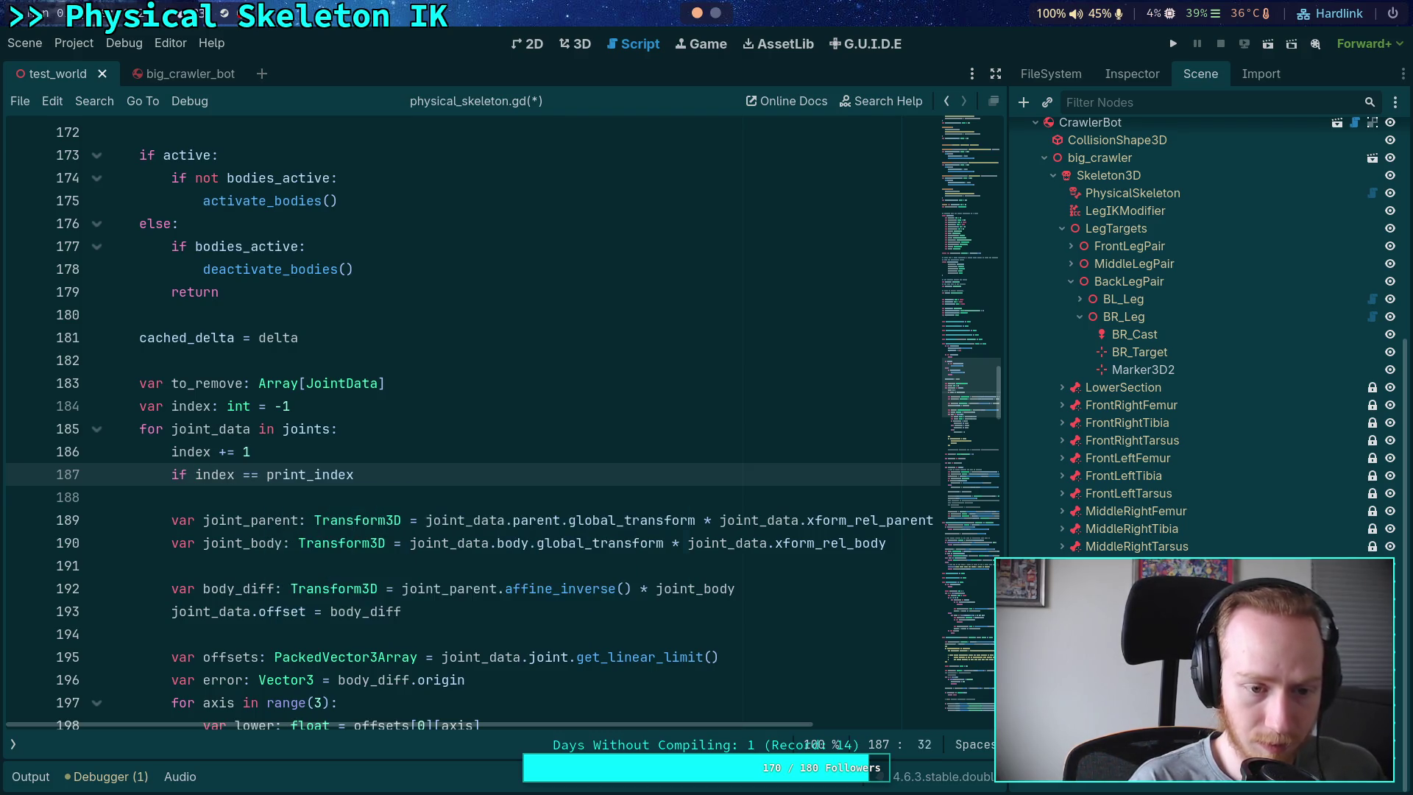
key(Return)
text(int('La)
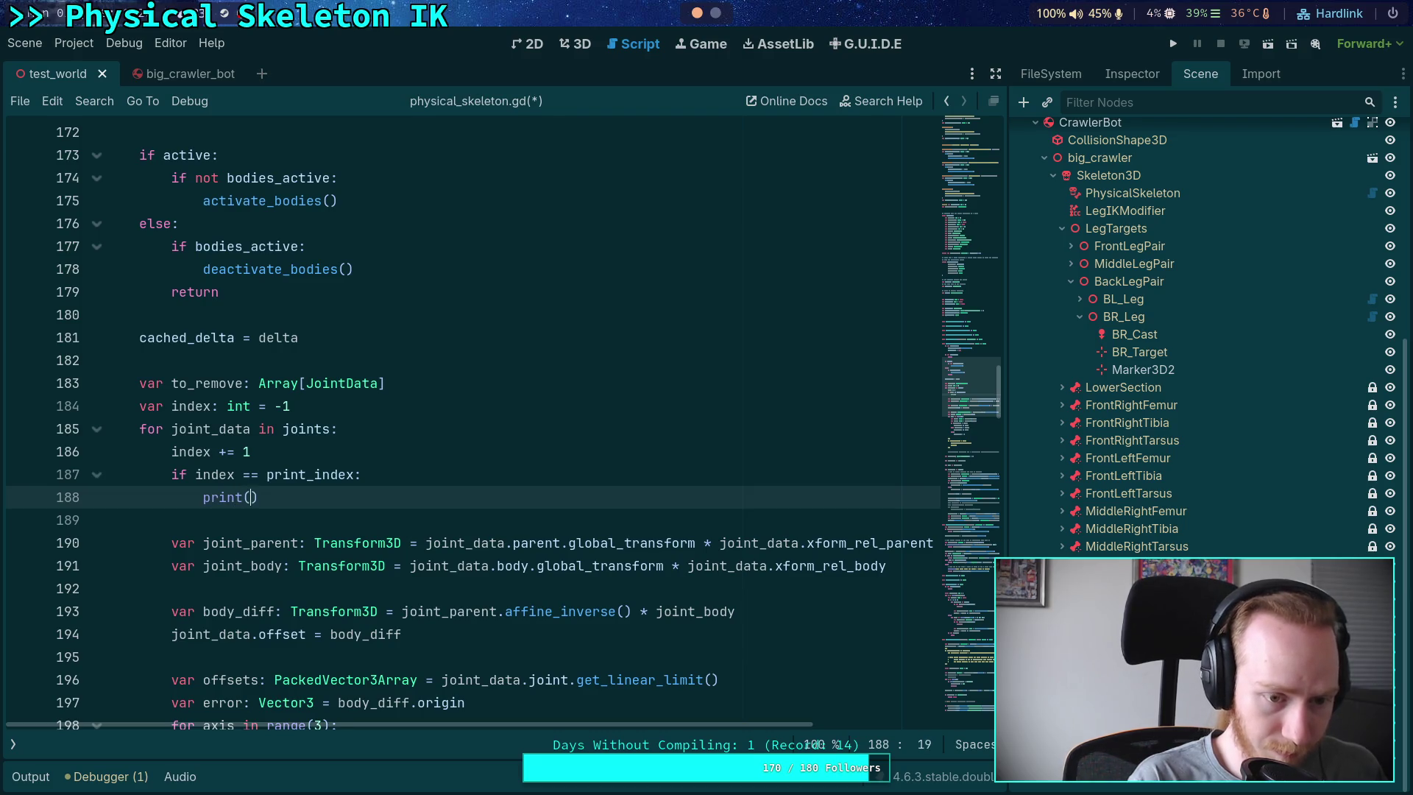
key(BackSpace)
key(BackSpace)
text(New)
key(BackSpace)
key(BackSpace)
key(BackSpace)
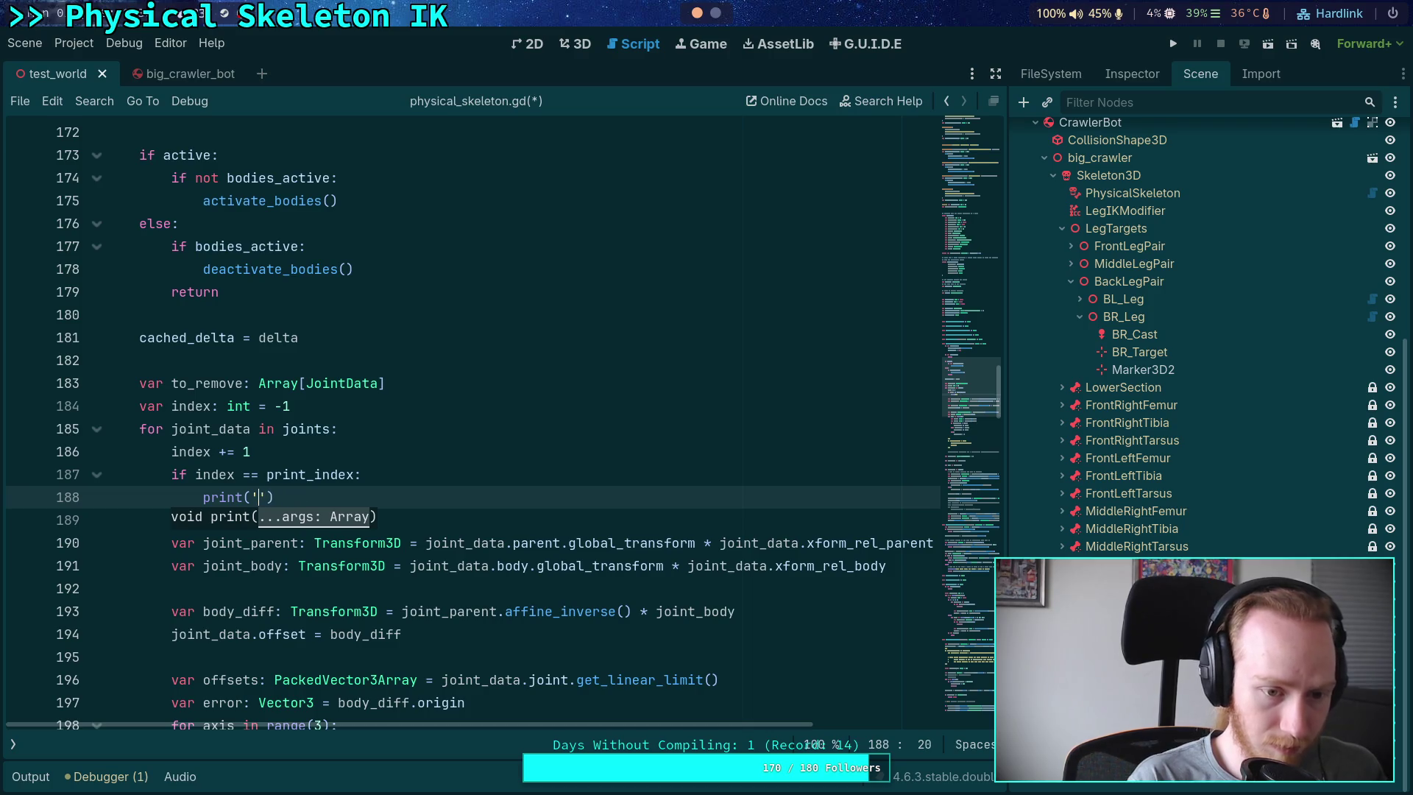
Complete the print as 'Incoming xform: %s' % str(joint_data.body.transform) and save the script
text(New xform)
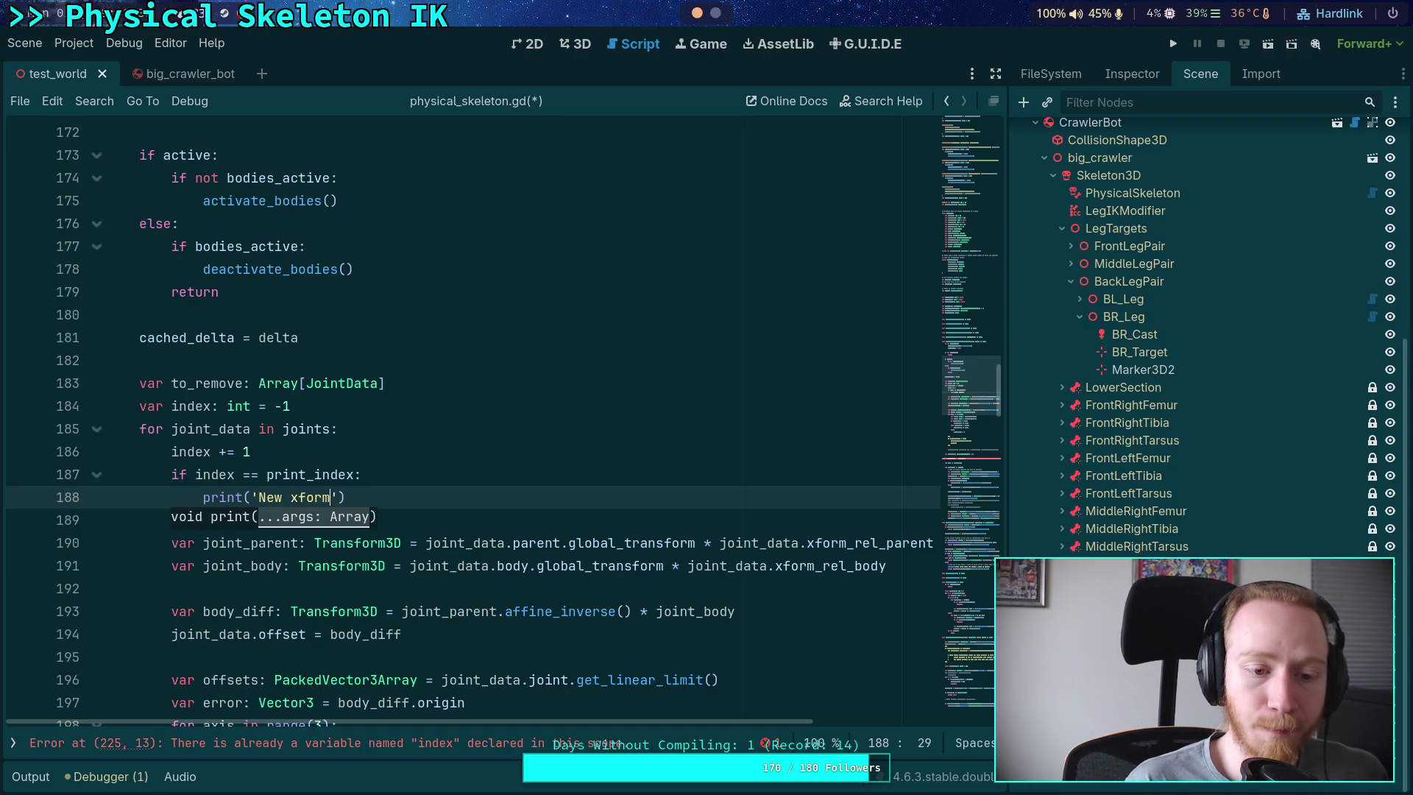
key(BackSpace)
key(BackSpace)
key(BackSpace)
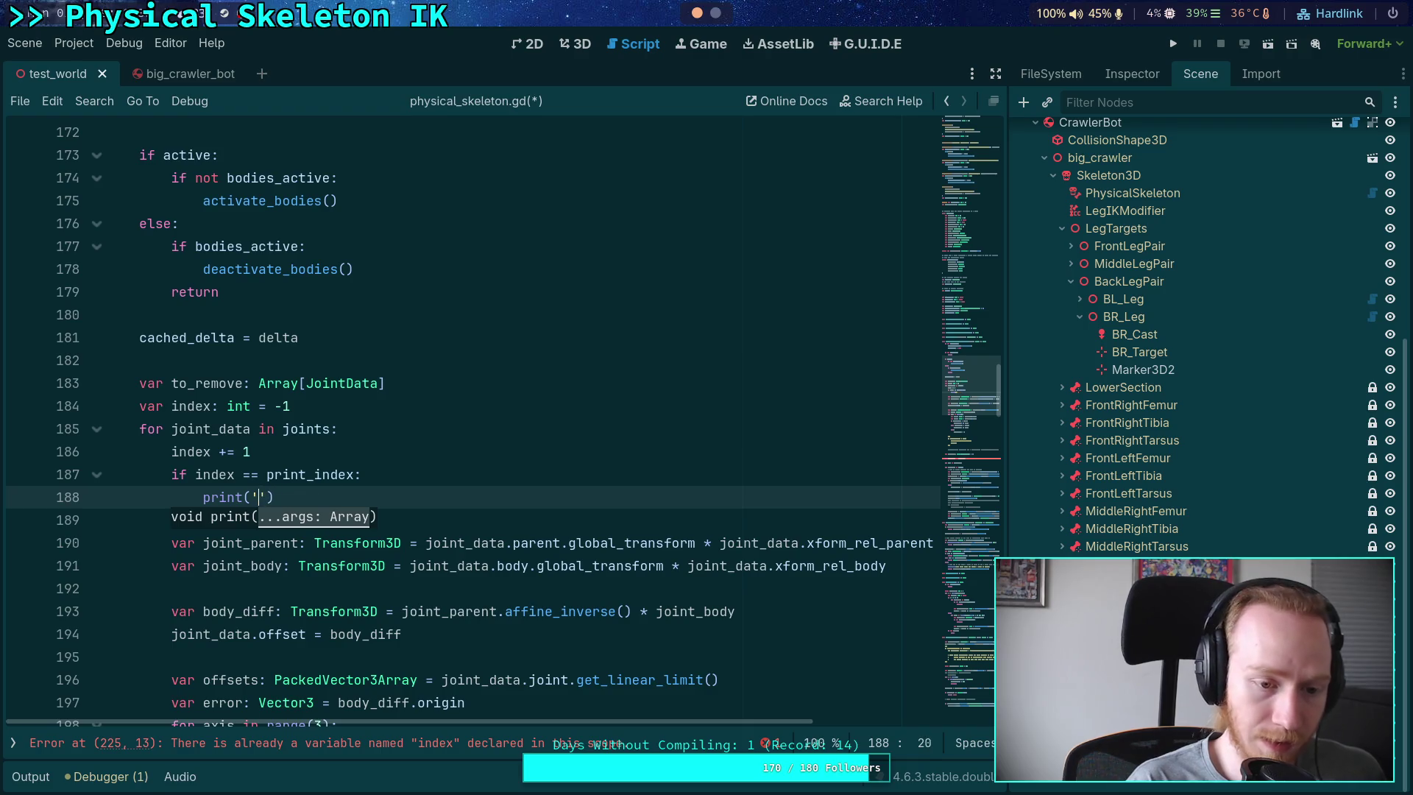
text(Incoming xform: )
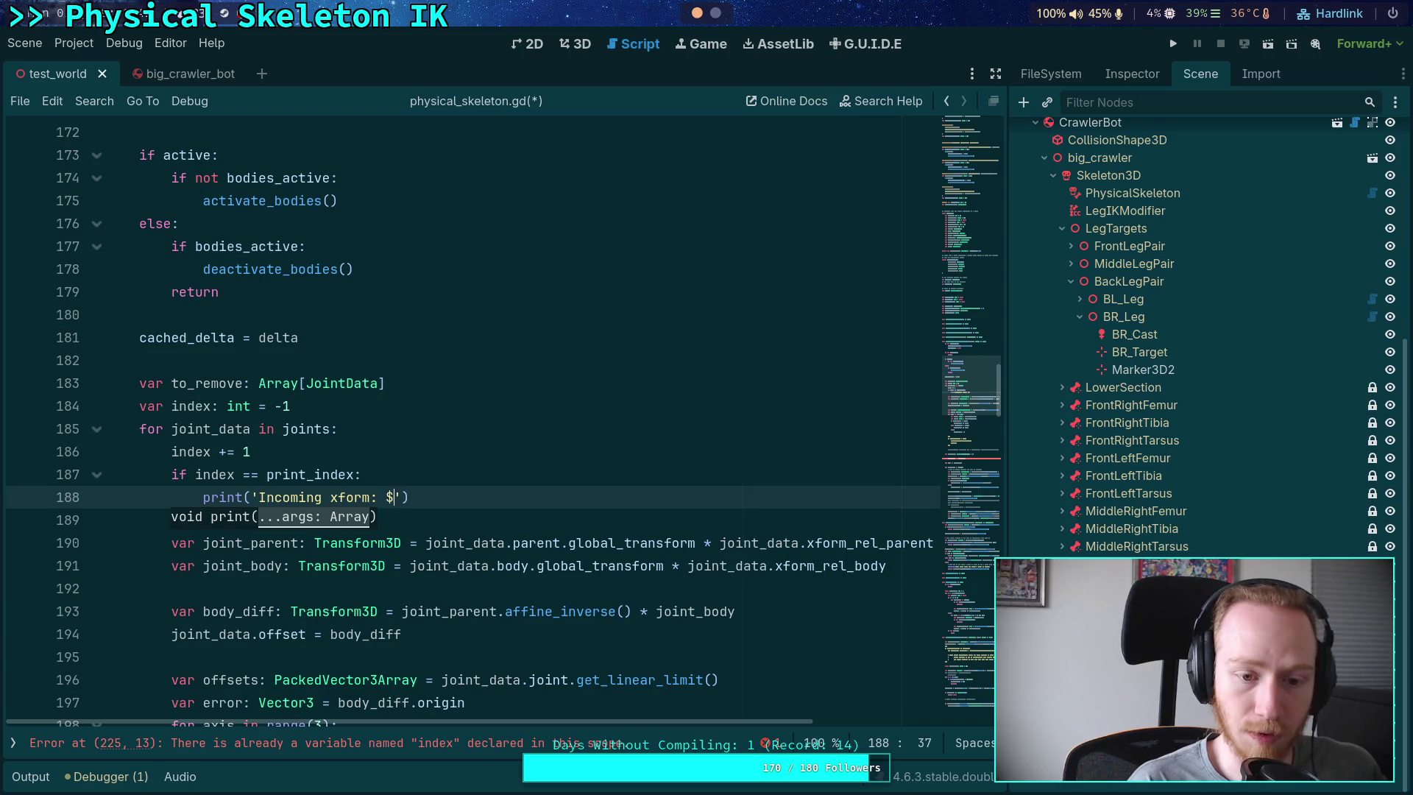
text(%s' % str)
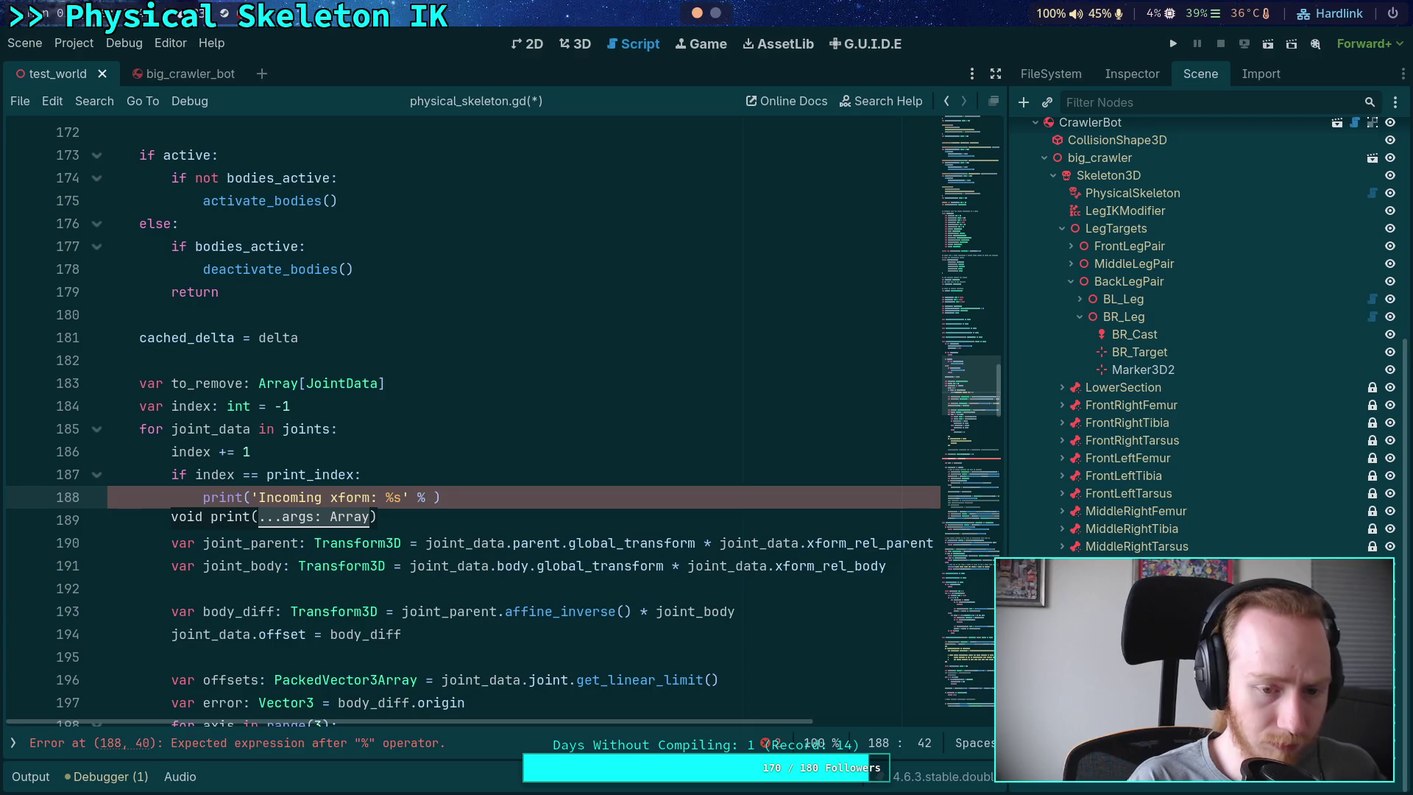
text((joint_data.body.tr)
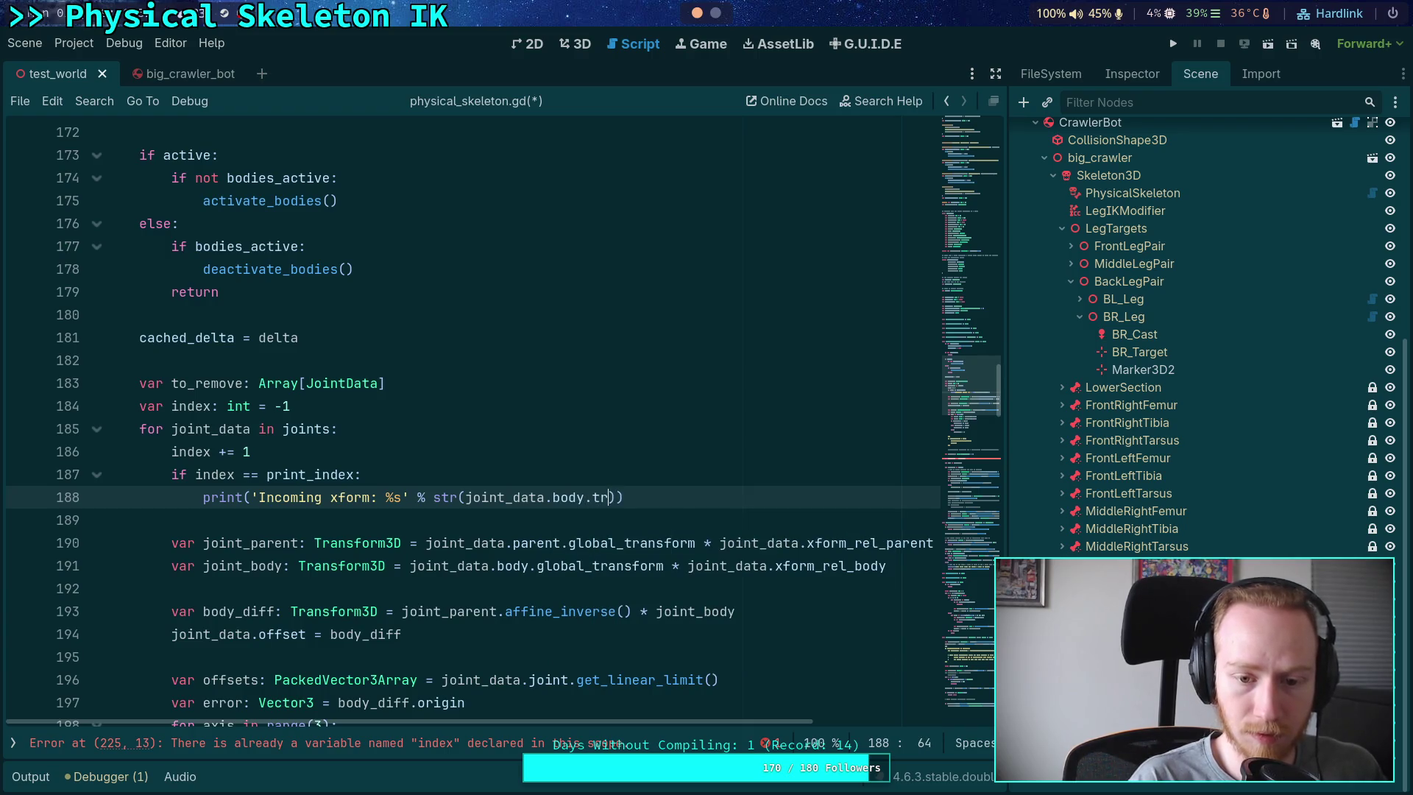
key(Return)
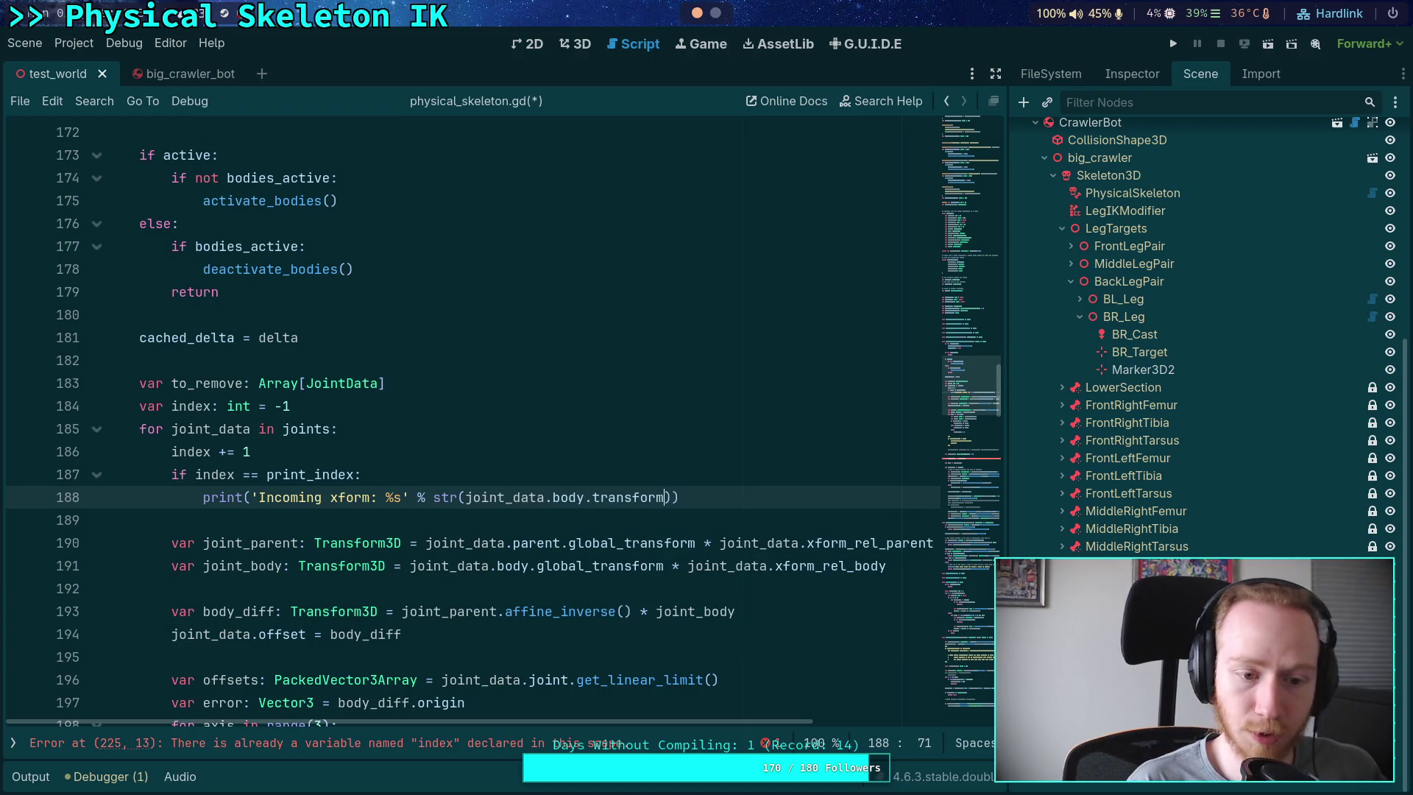
key(ctrl+s)
Delete the var last_print_xform declaration on line 77
scroll(342, 431, up, 10)
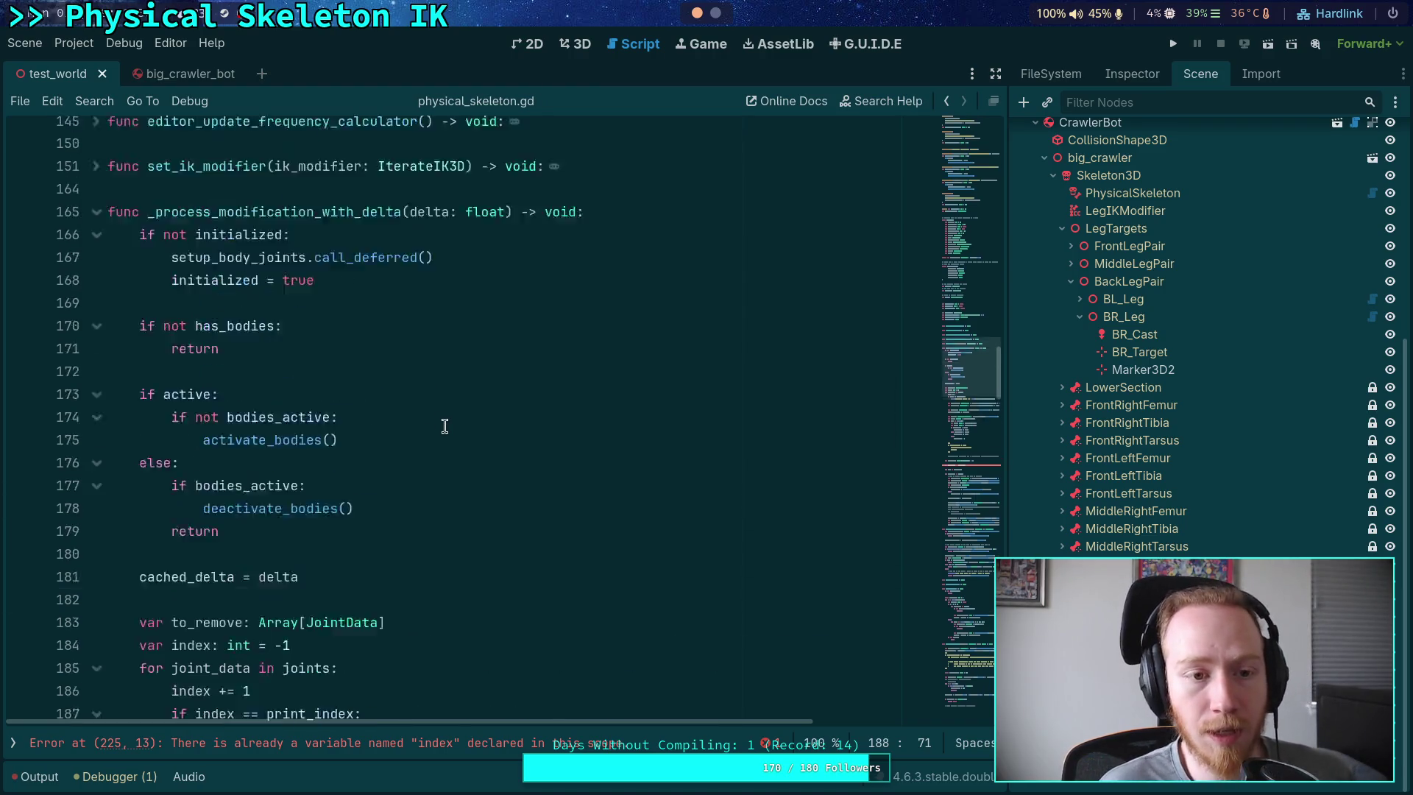
scroll(323, 427, up, 3)
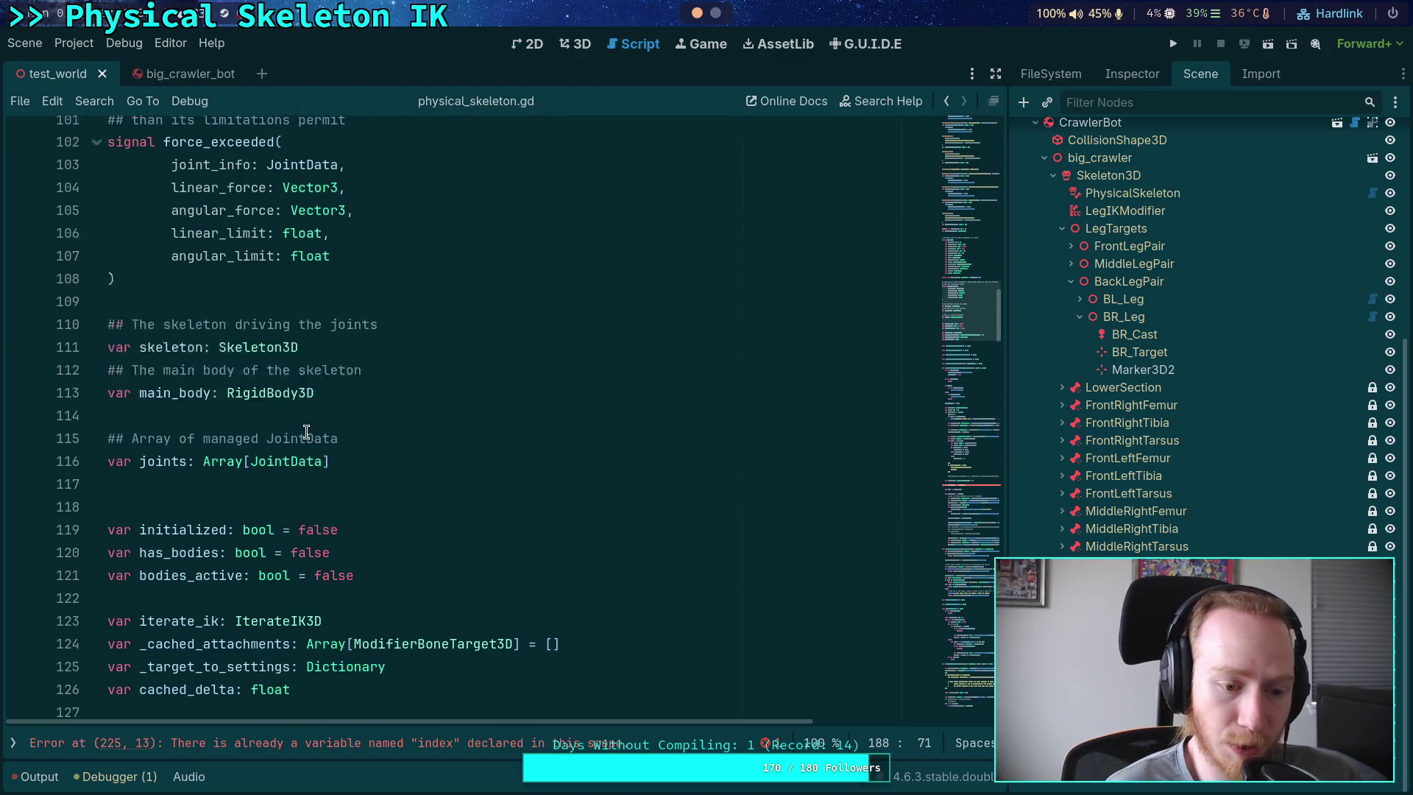
scroll(309, 423, down, 3)
scroll(312, 434, up, 8)
scroll(313, 440, up, 5)
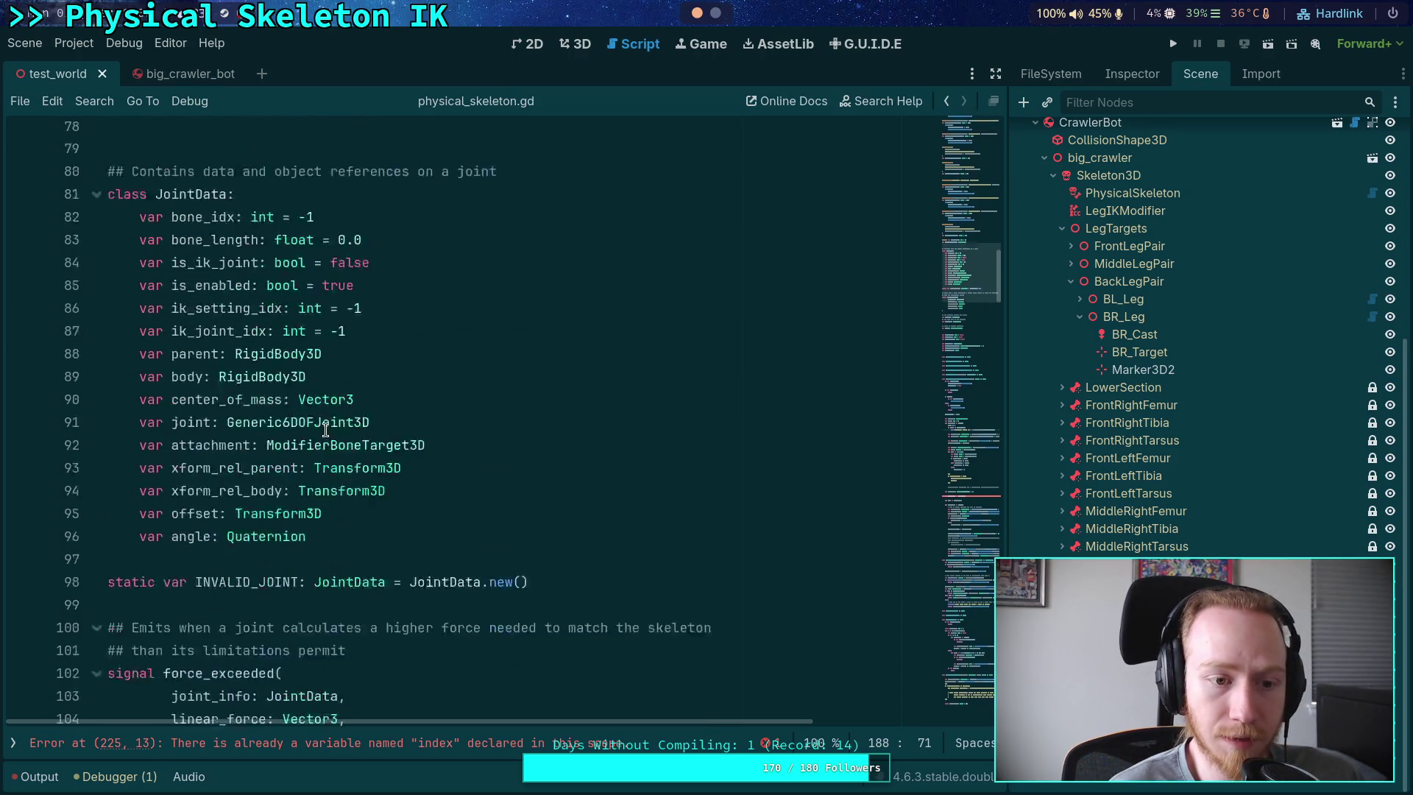
click(455, 270)
key(ctrl+shift+k)
scroll(529, 313, down, 20)
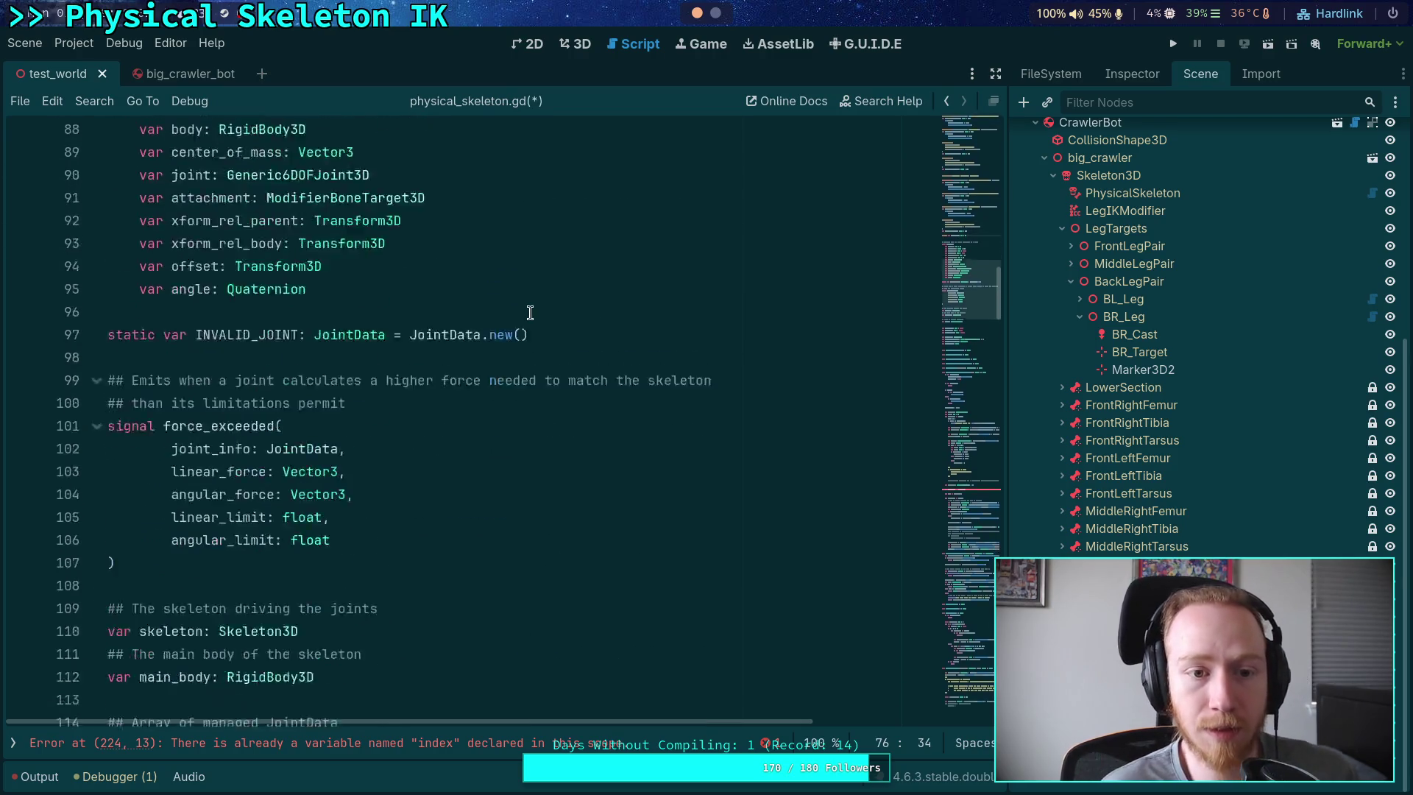
Unfold the loop over joints to remove and bring the index counter lines into view
scroll(530, 313, down, 3)
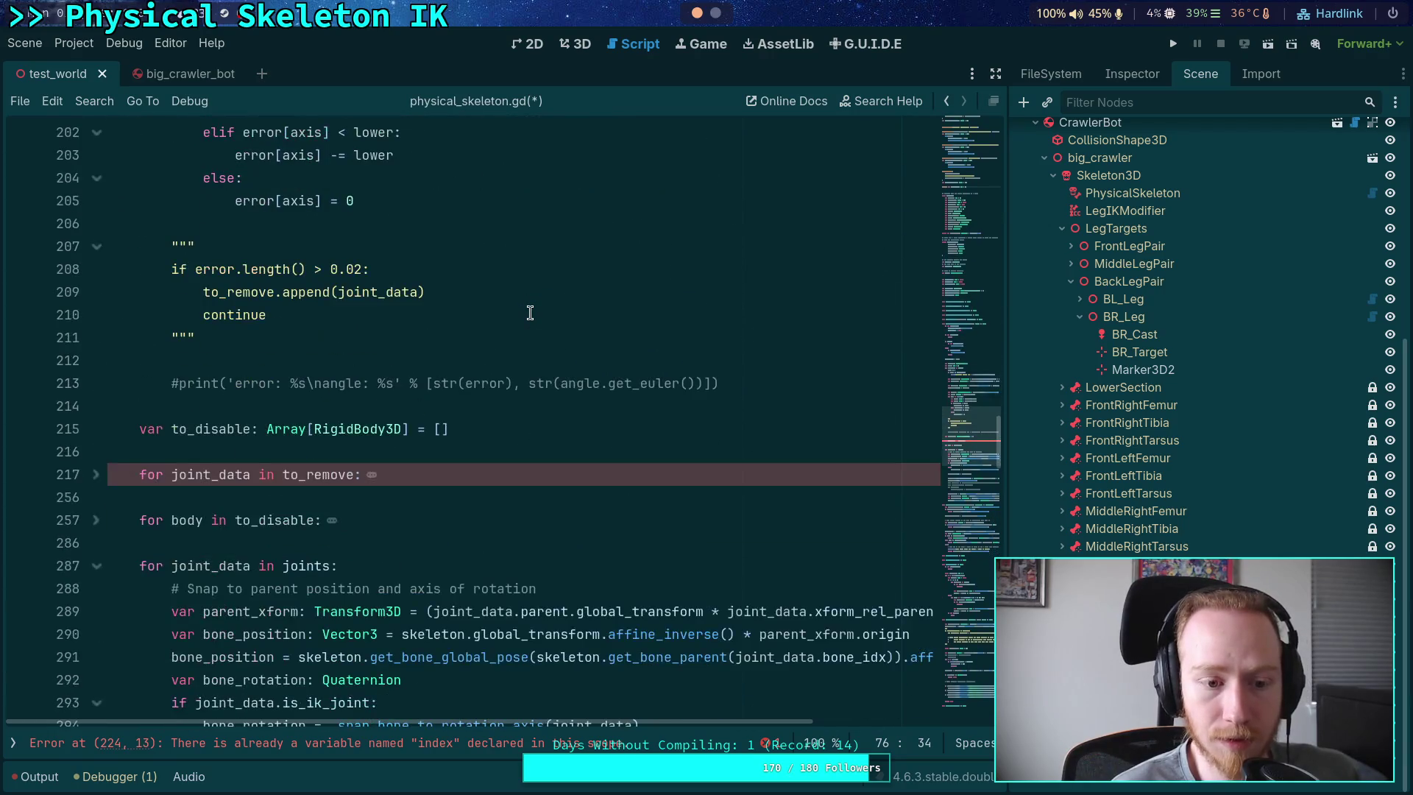
click(105, 478)
scroll(264, 458, down, 3)
mouse_move(258, 449)
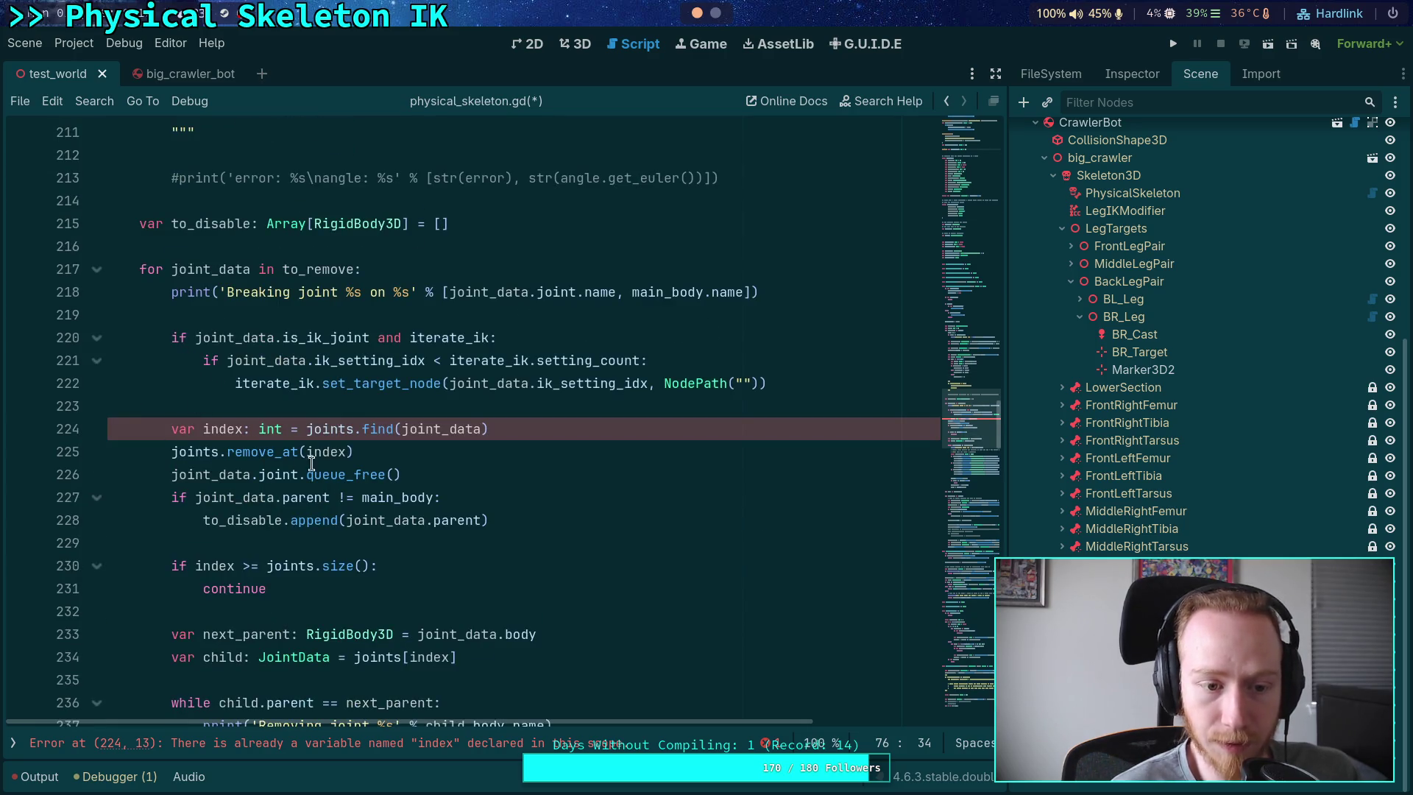
scroll(311, 462, up, 15)
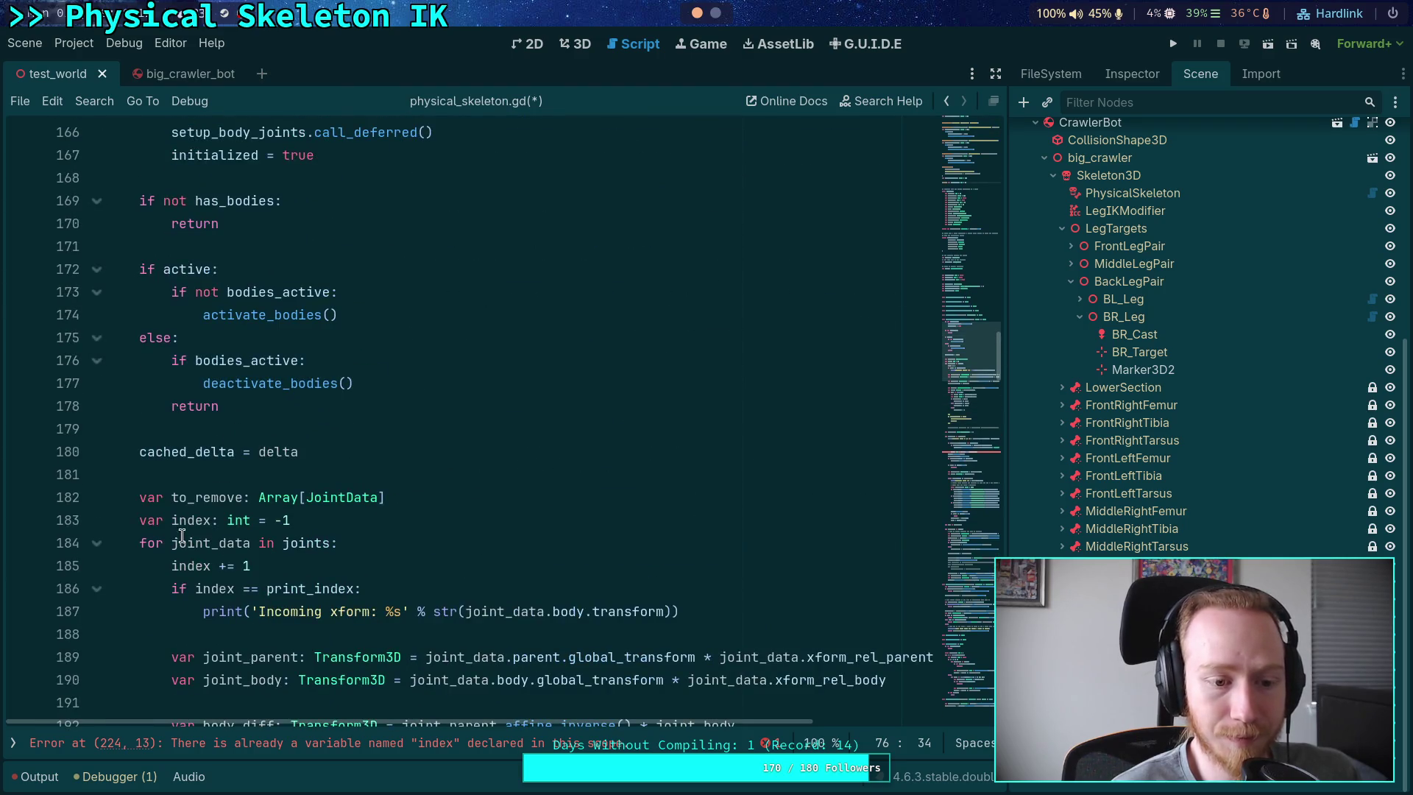
Prefix index with p_ on lines 183, 185 and 186, then save the script
click(168, 520)
text(p_)
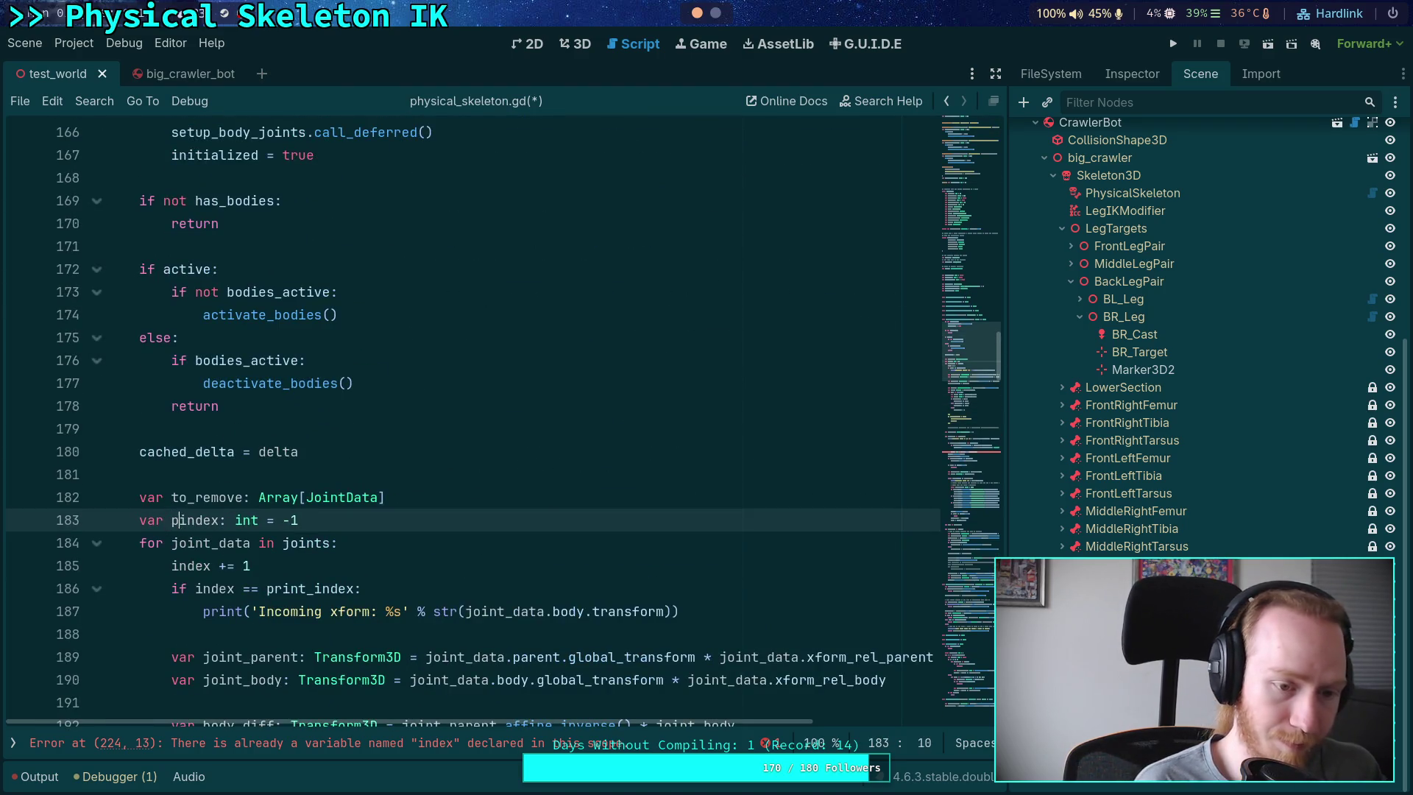
click(169, 565)
text(p_)
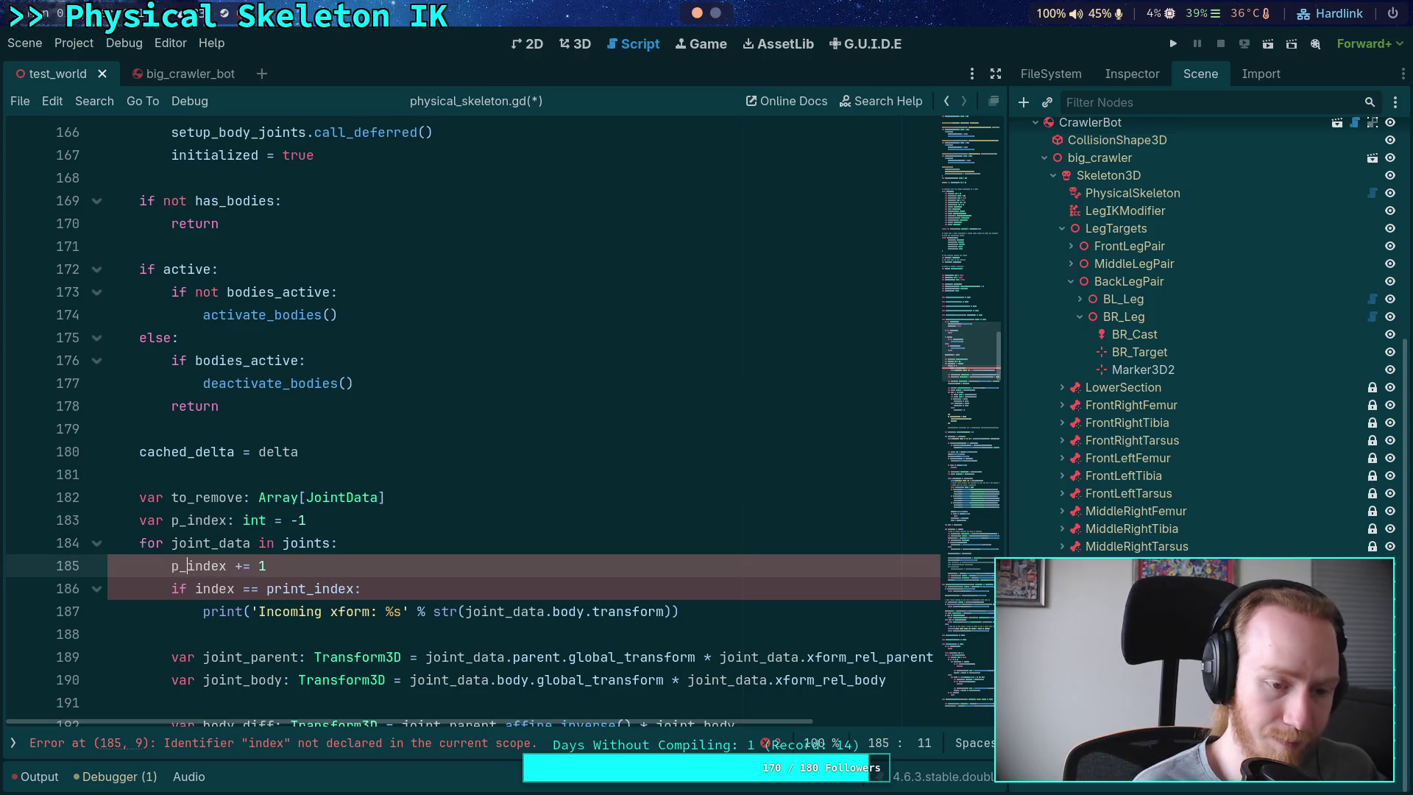
click(195, 589)
text(p_)
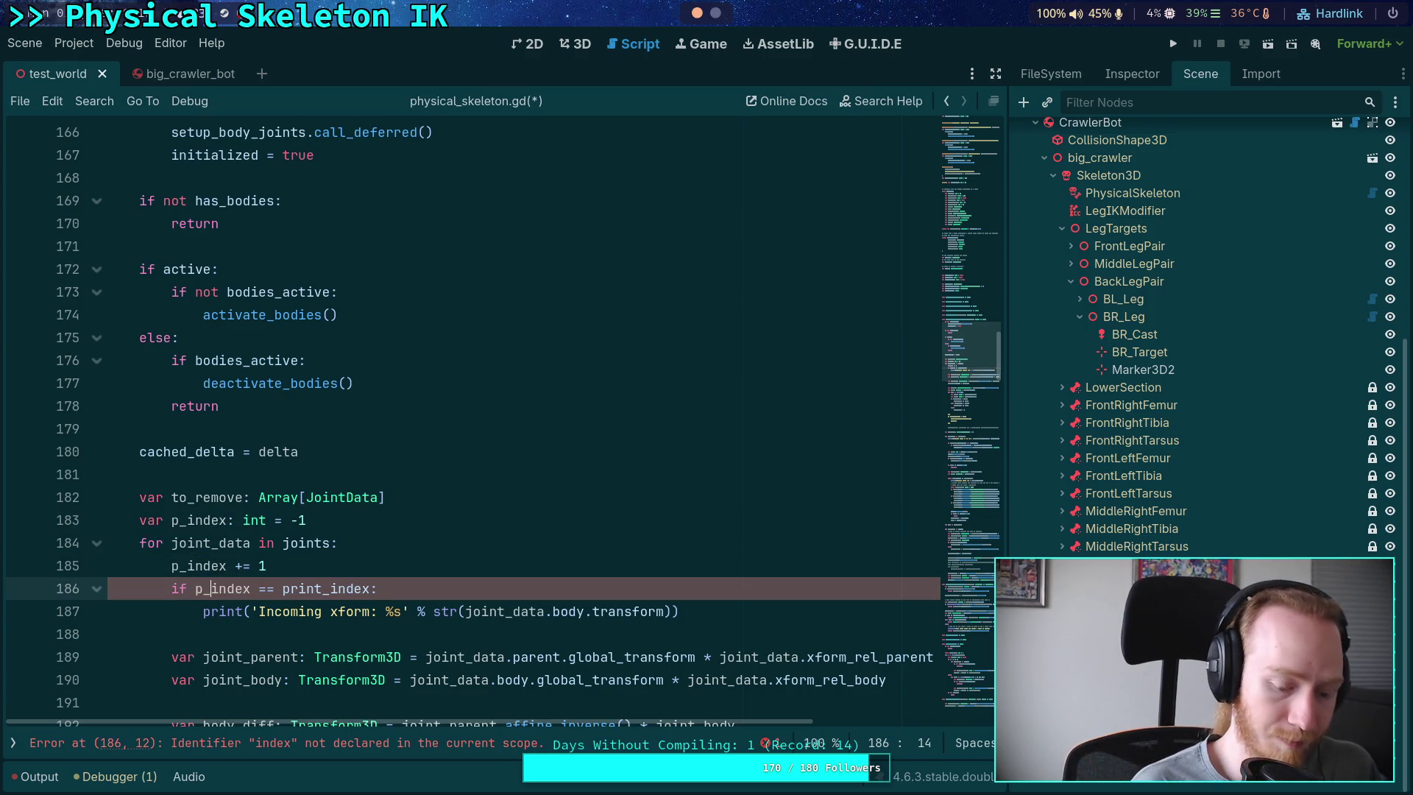
key(ctrl+s)
key(Escape)
key(Down)
key(Down)
scroll(417, 561, down, 20)
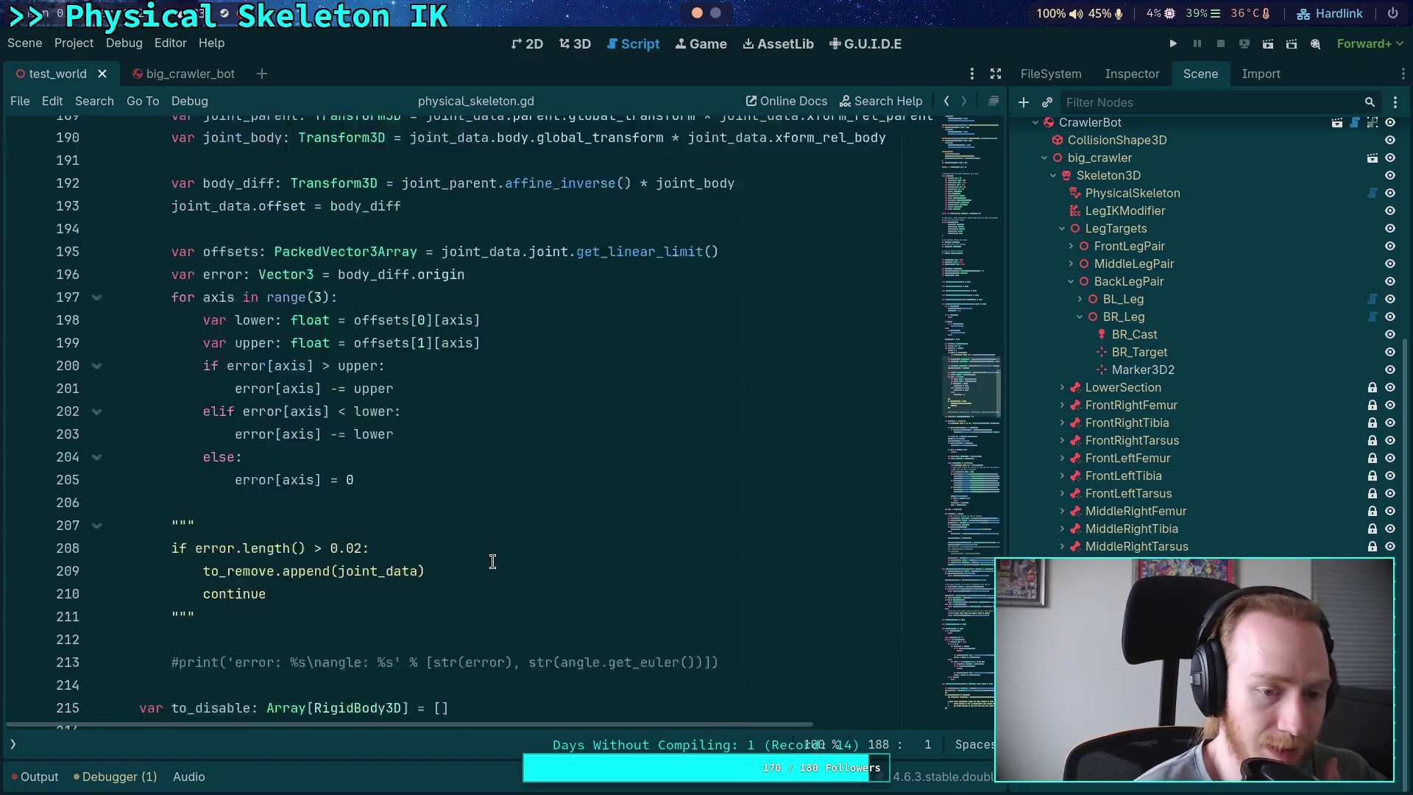
Begin an if statement on a new line after force_update_transform on line 301
scroll(490, 547, down, 4)
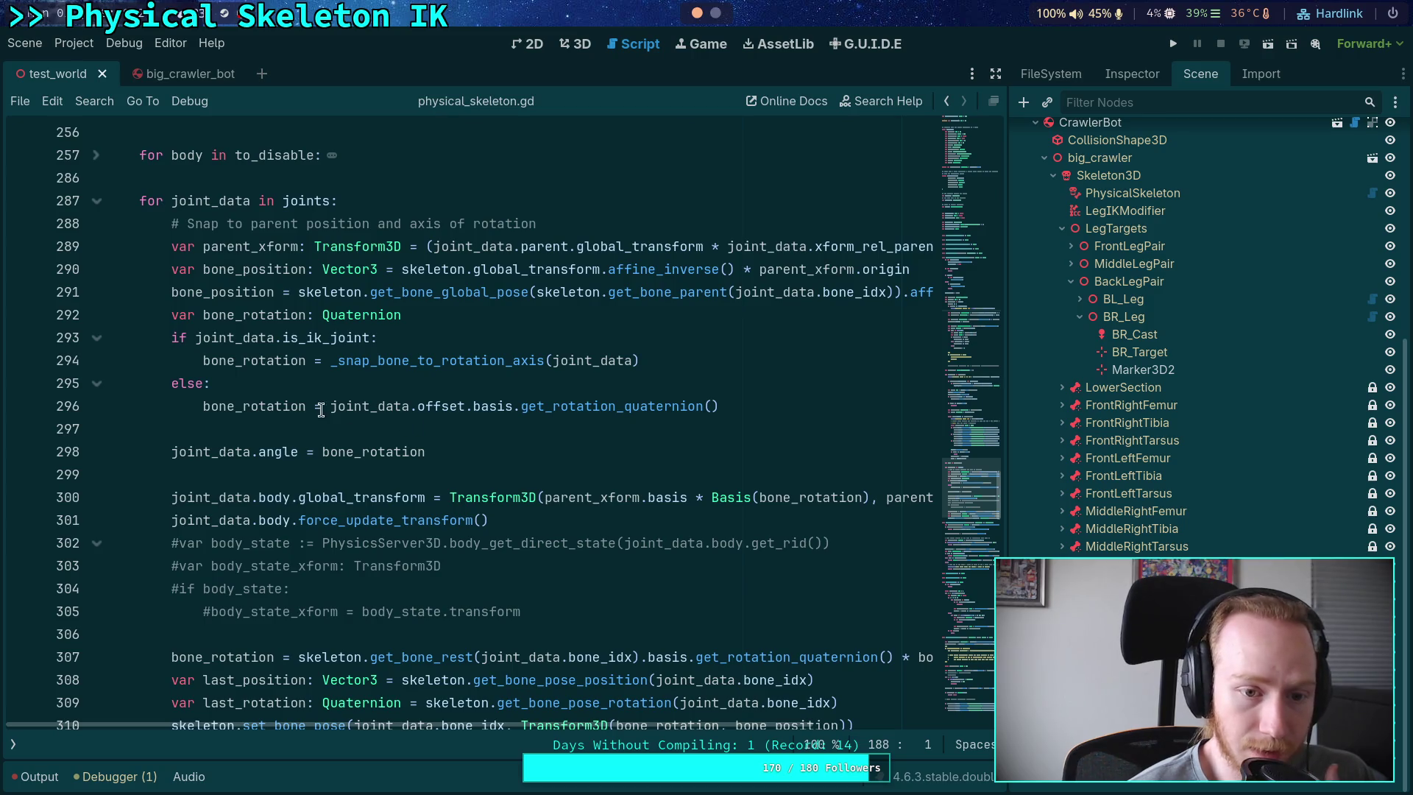
scroll(493, 424, down, 3)
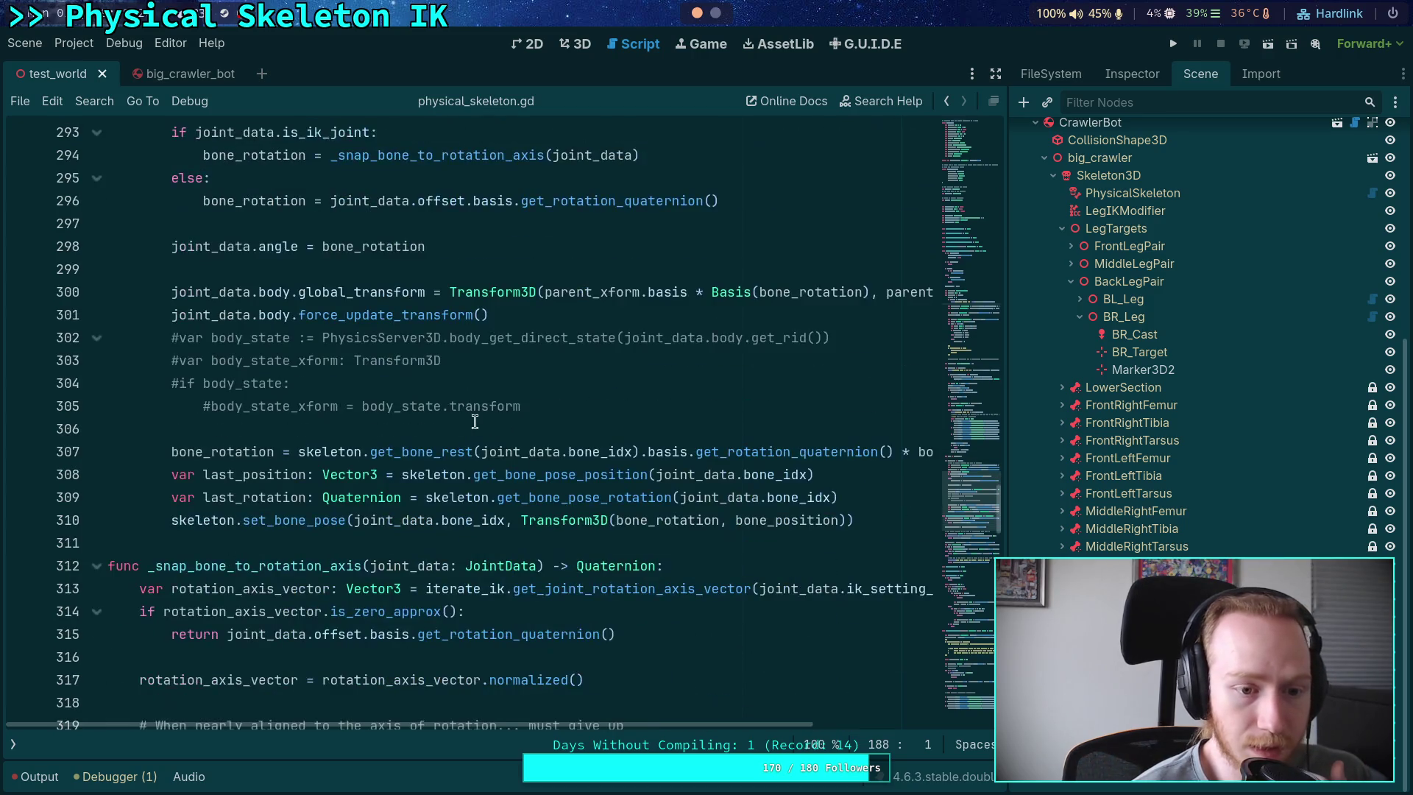
click(568, 316)
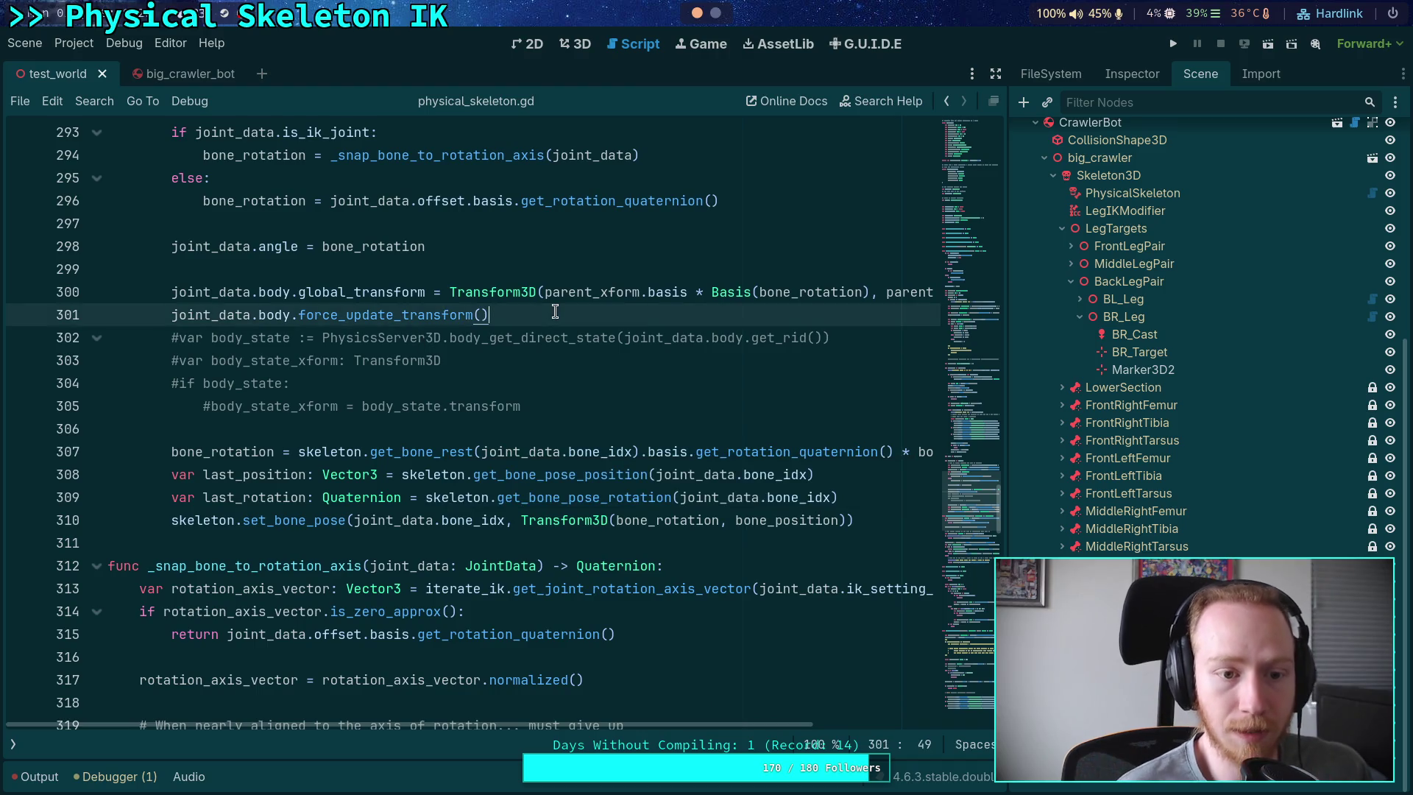
key(Return)
text(if)
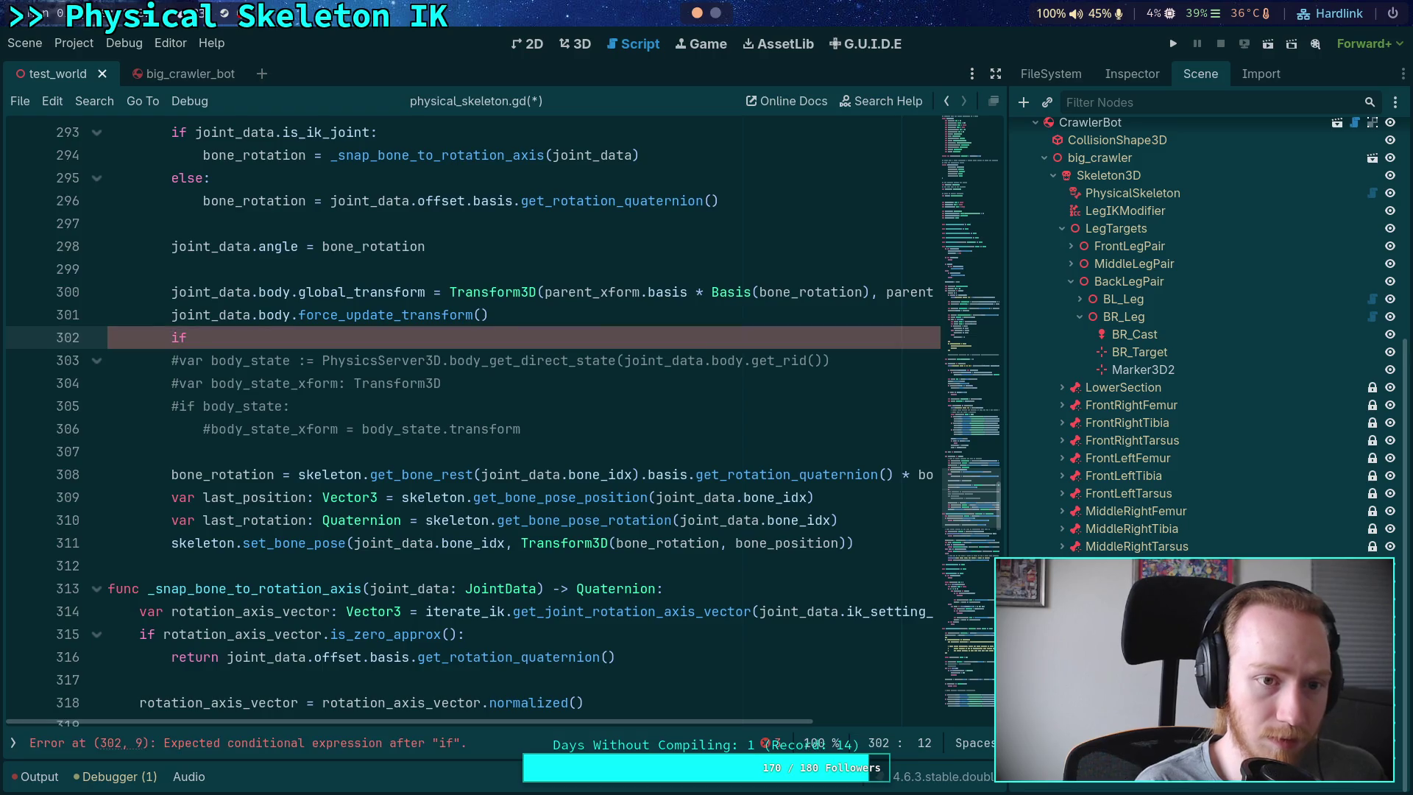
Add p_index = -1 above the second joints loop and p_index += 1 above the if
scroll(541, 310, up, 3)
click(417, 179)
key(Return)
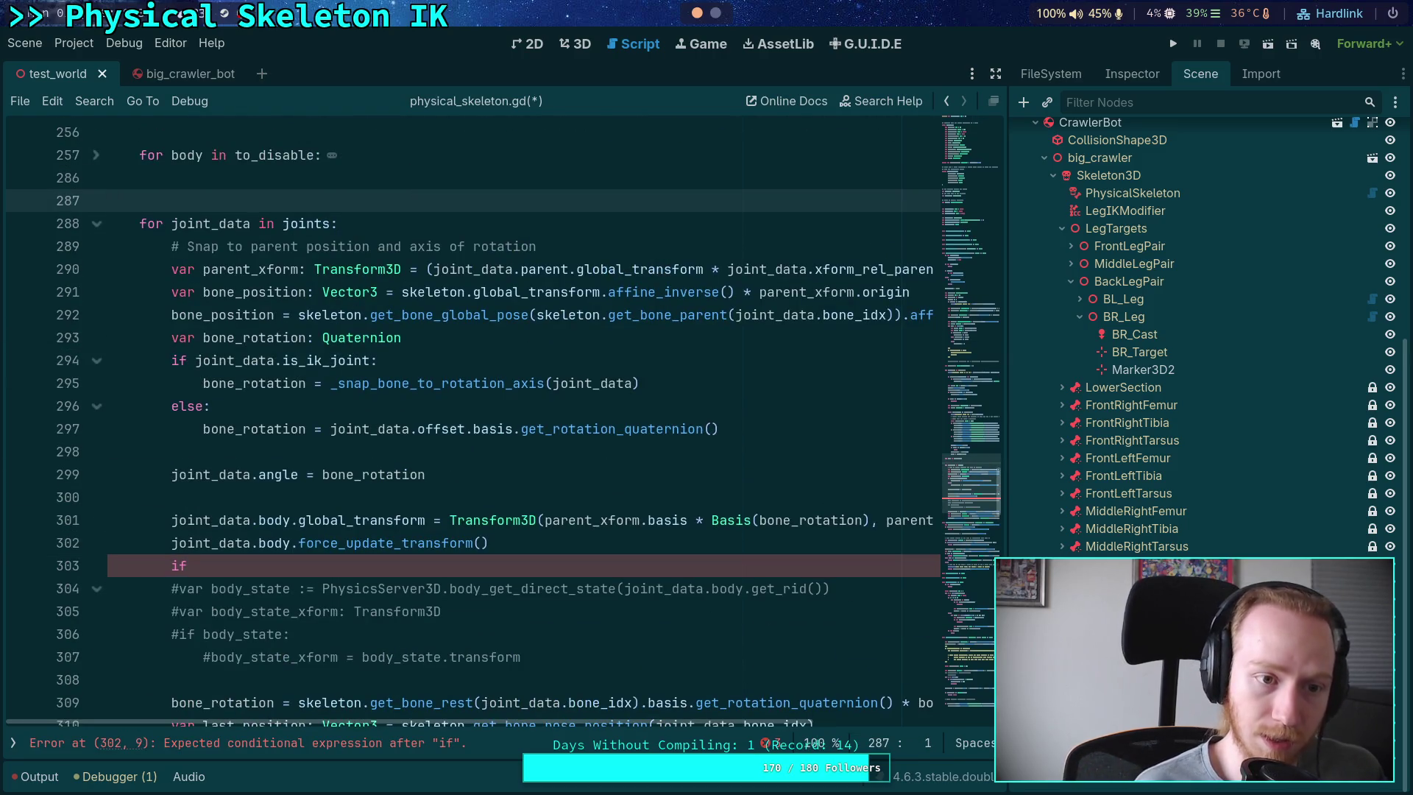
text(index =)
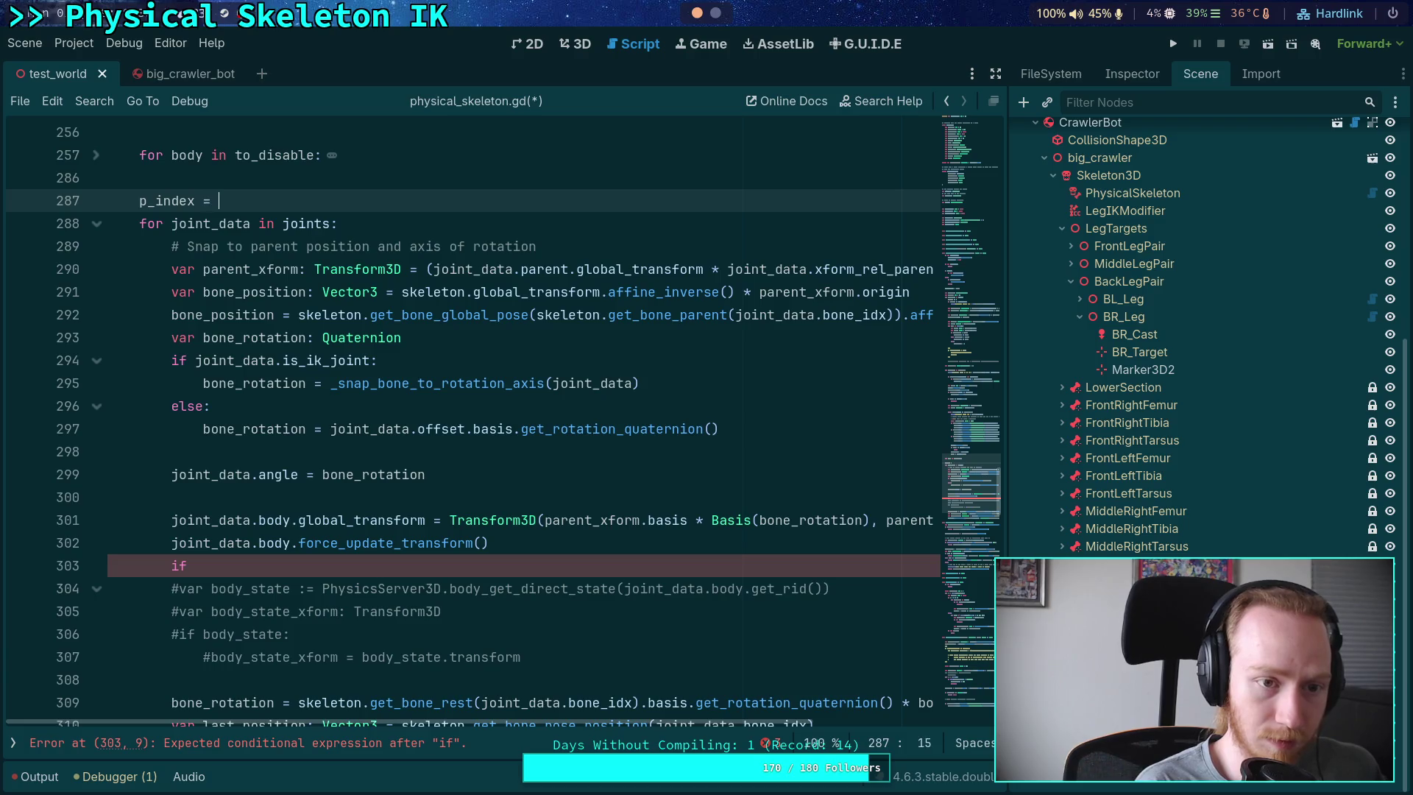
click(445, 224)
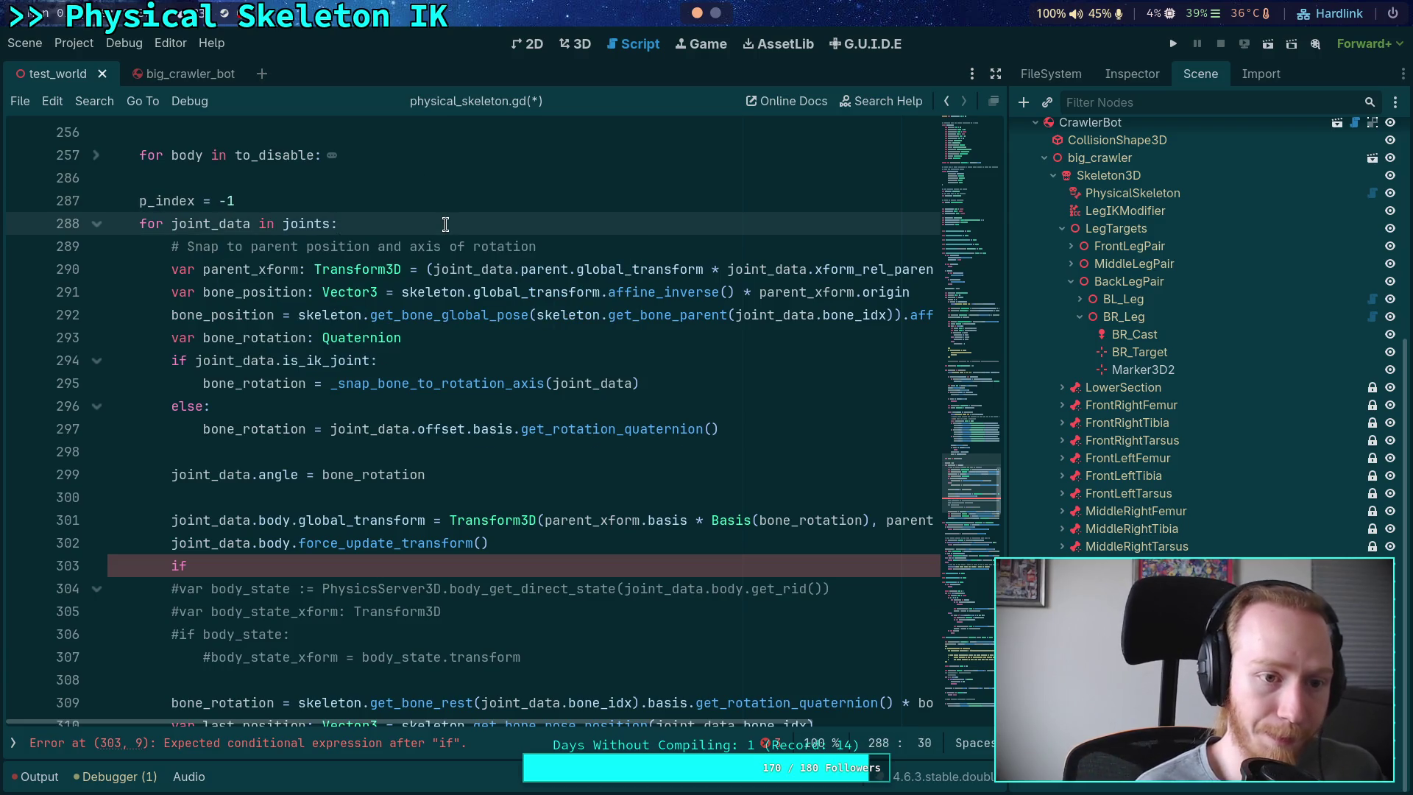
key(Return)
text(p_index +=)
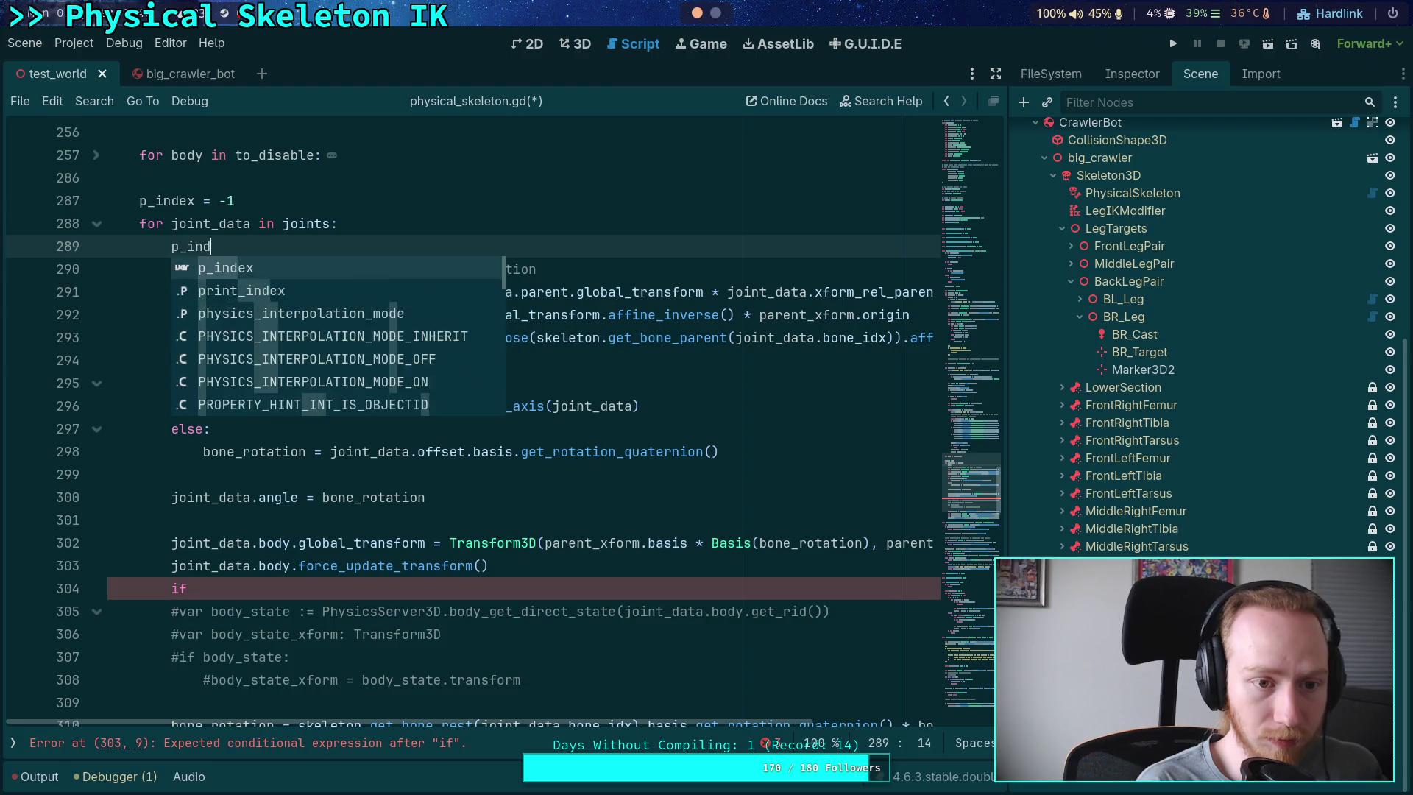
key(alt+Down)
key(alt+Down)
key(alt+Down)
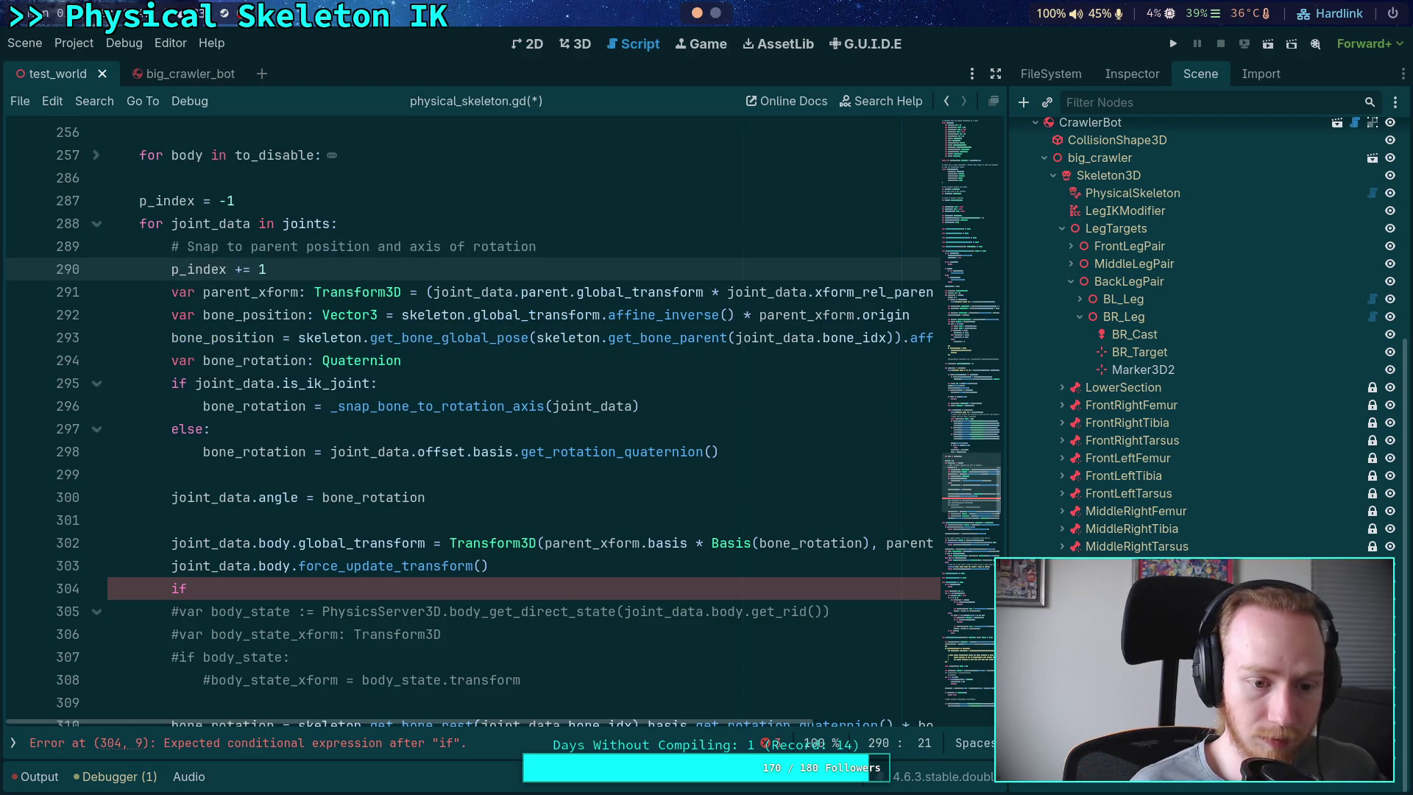
Complete the if as p_index == print_index printing 'Out xform: %s' % str(joint_data.body.transform), then save
click(189, 588)
text(p_index == pr)
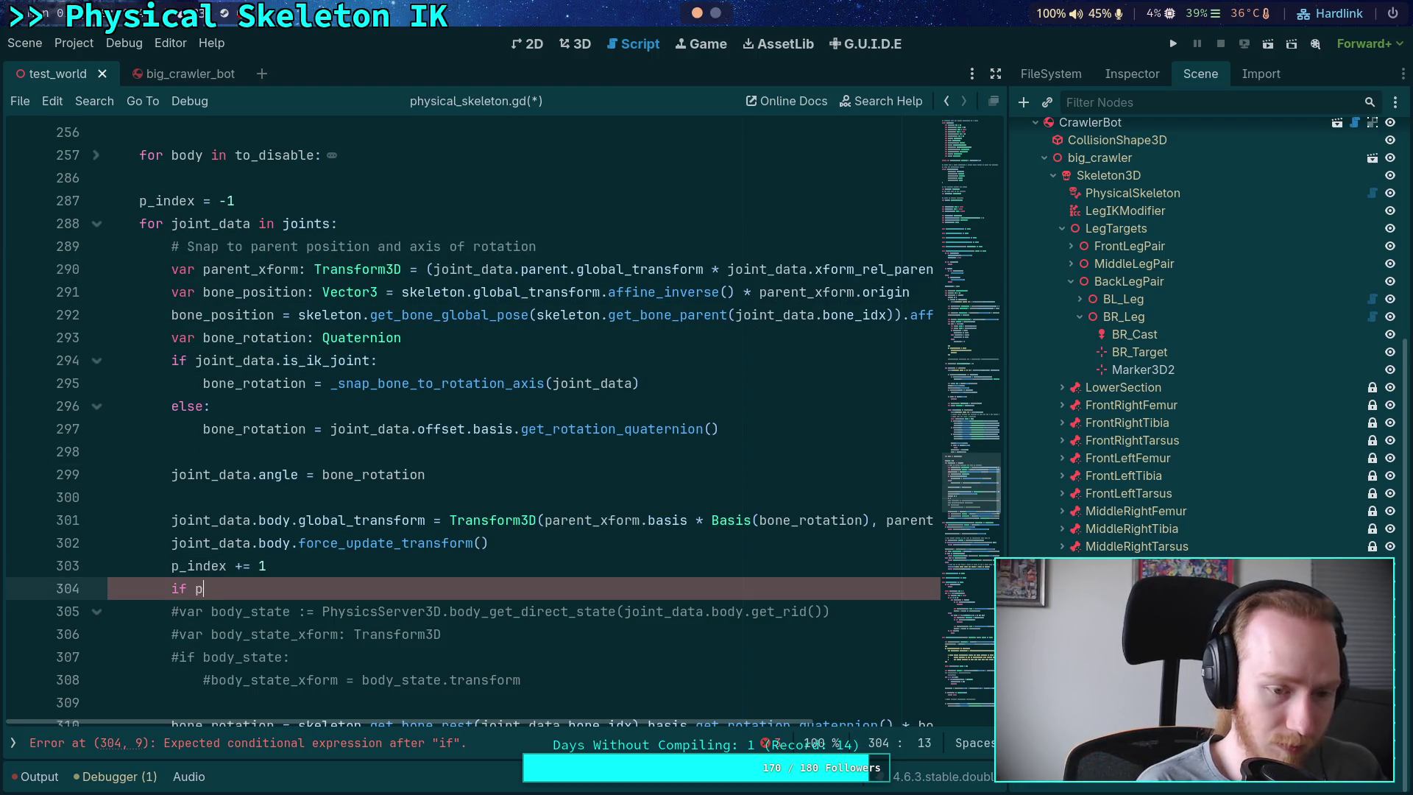
text(int_index:)
key(Return)
text(print(')
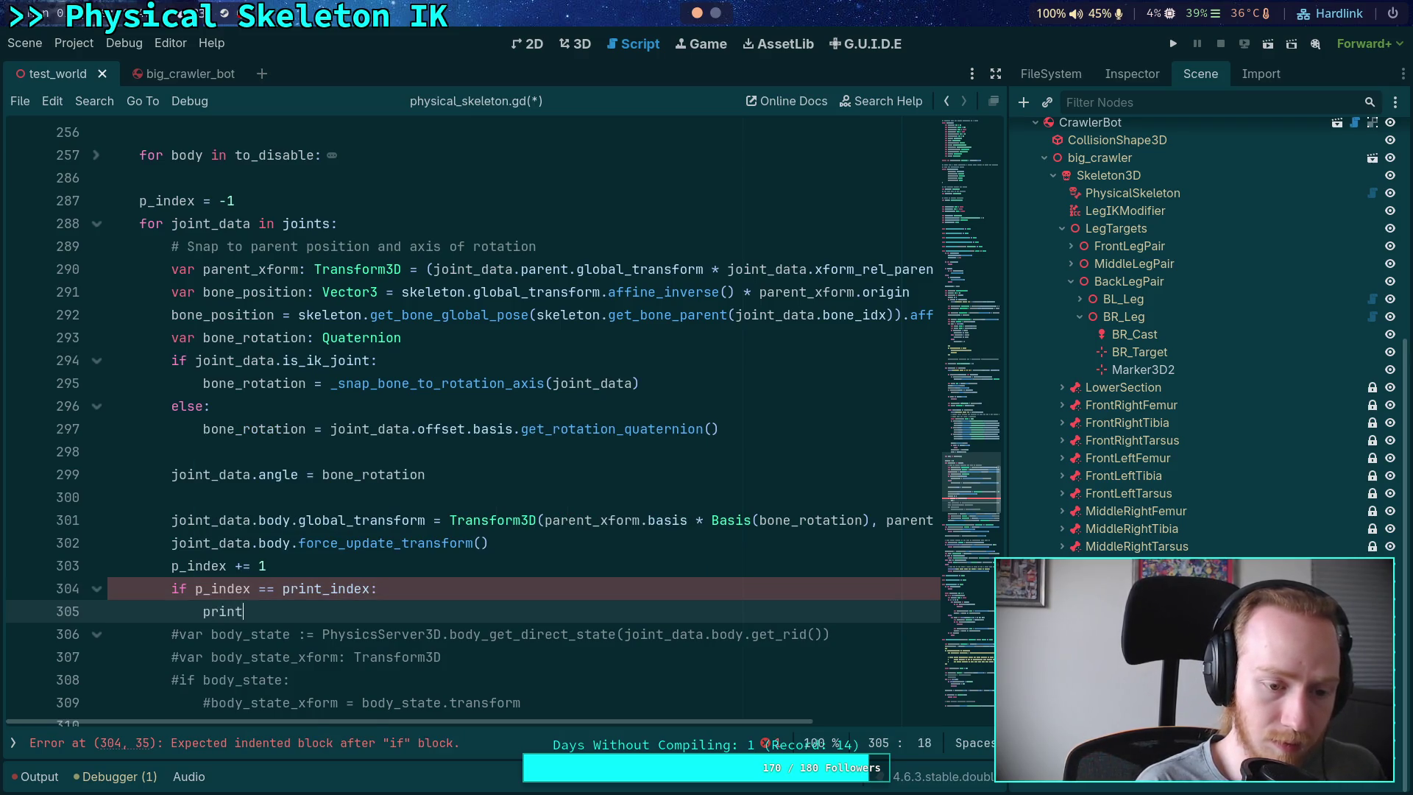
text(Out x)
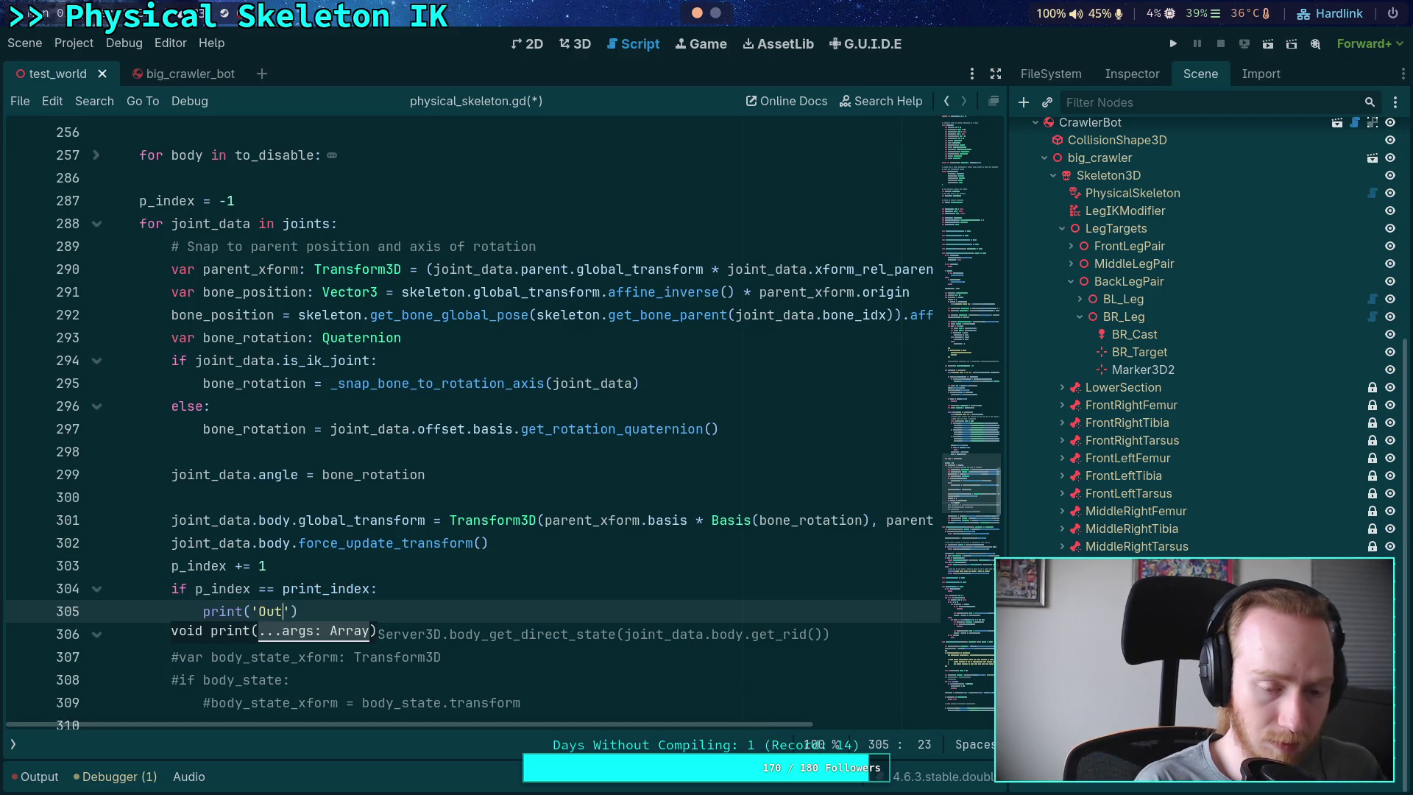
text(form: %)
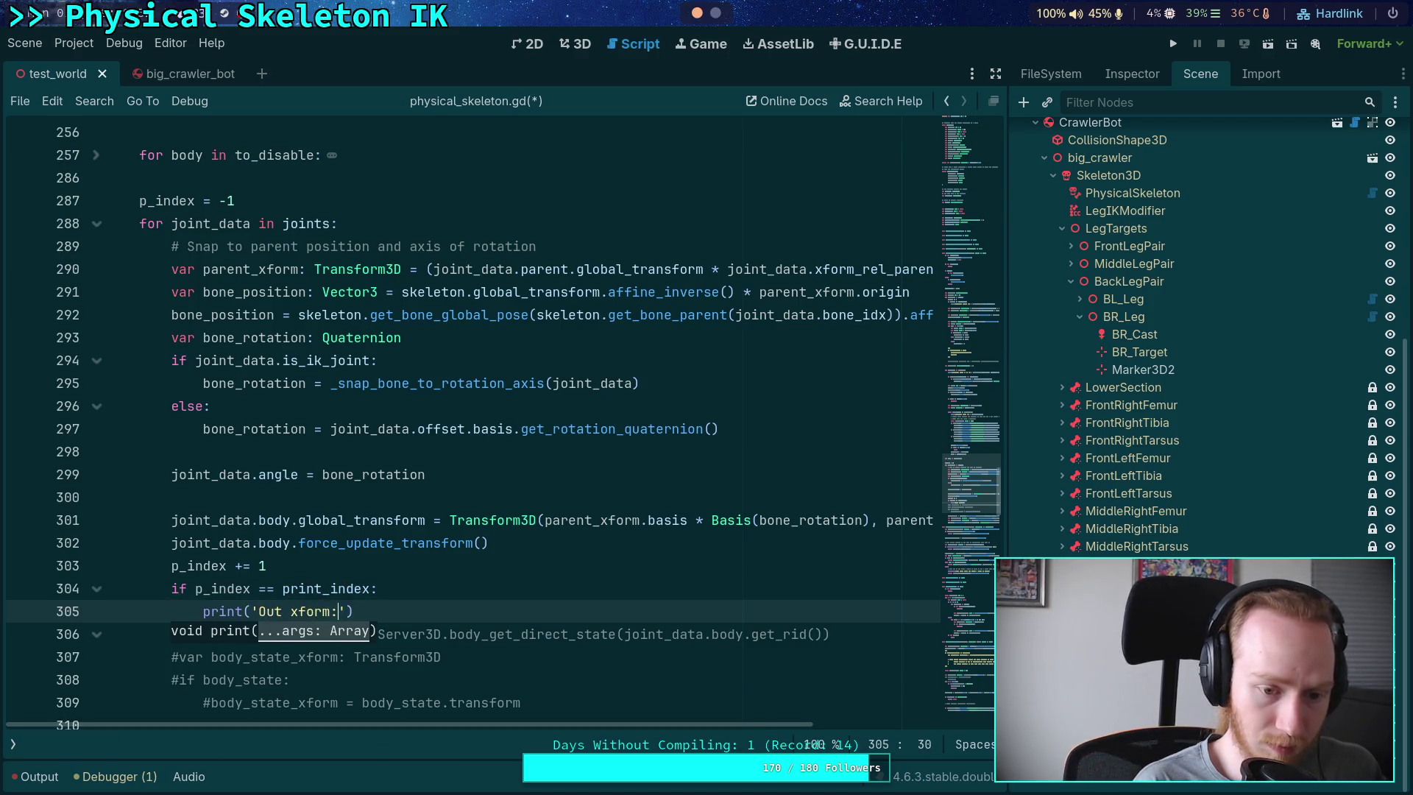
text(s)
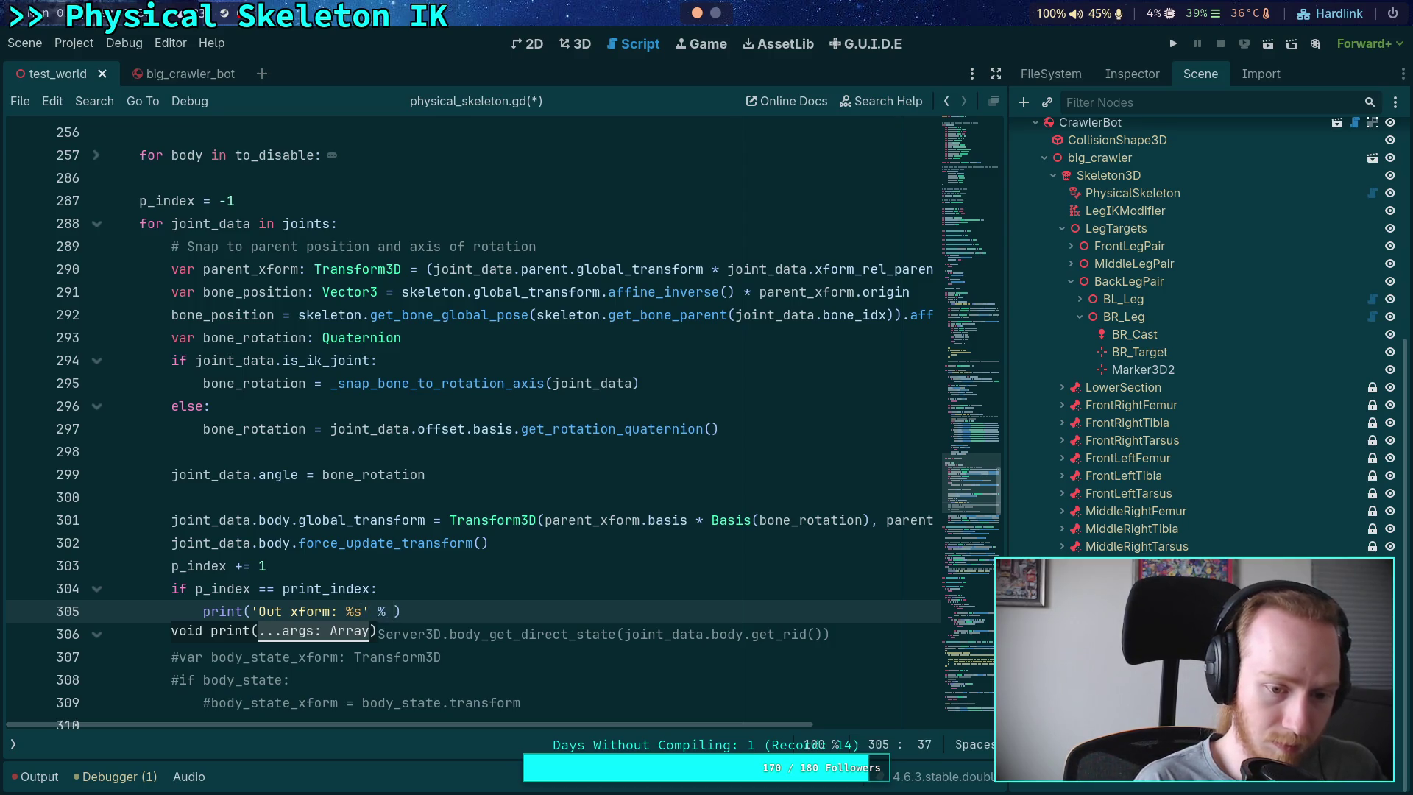
key(BackSpace)
text(str()
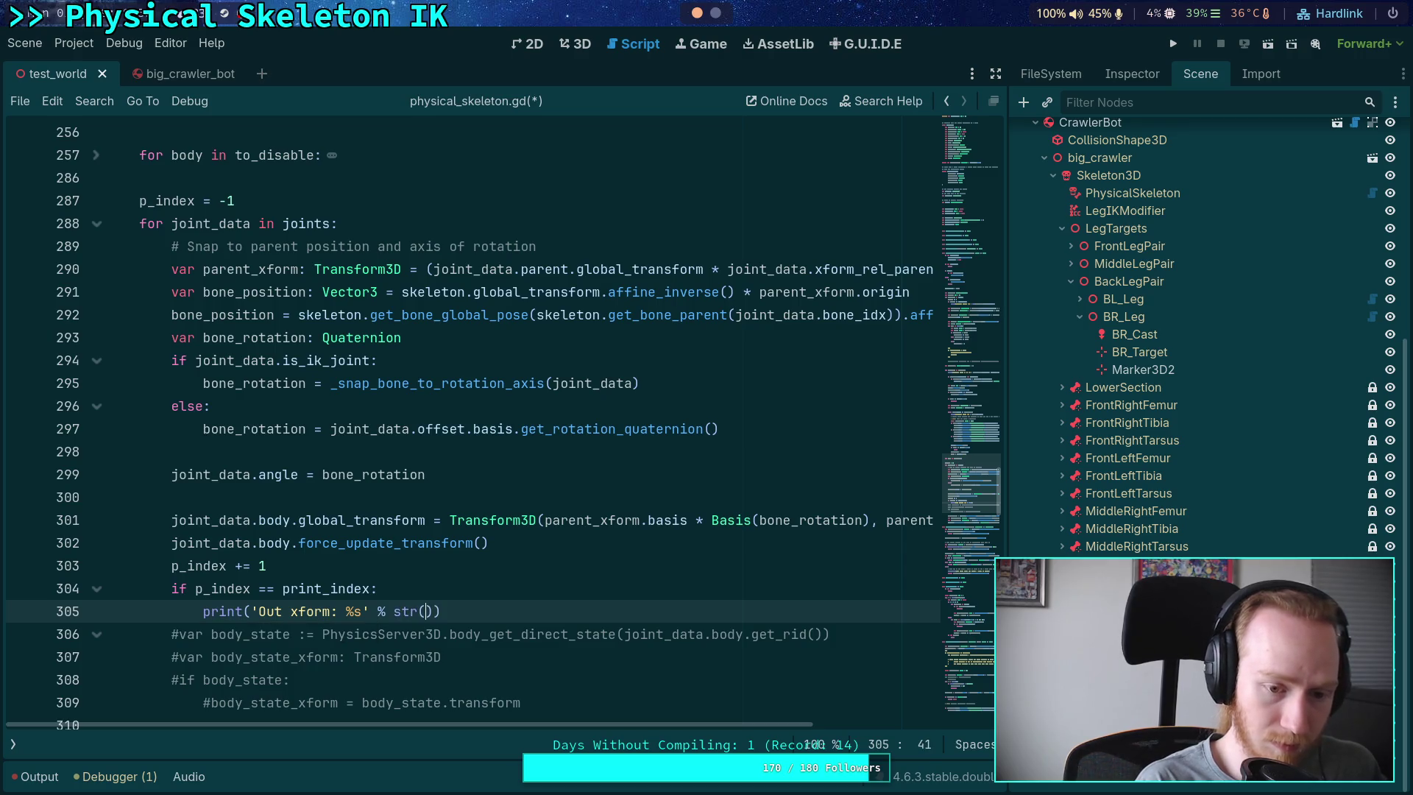
text(joint_data.bo)
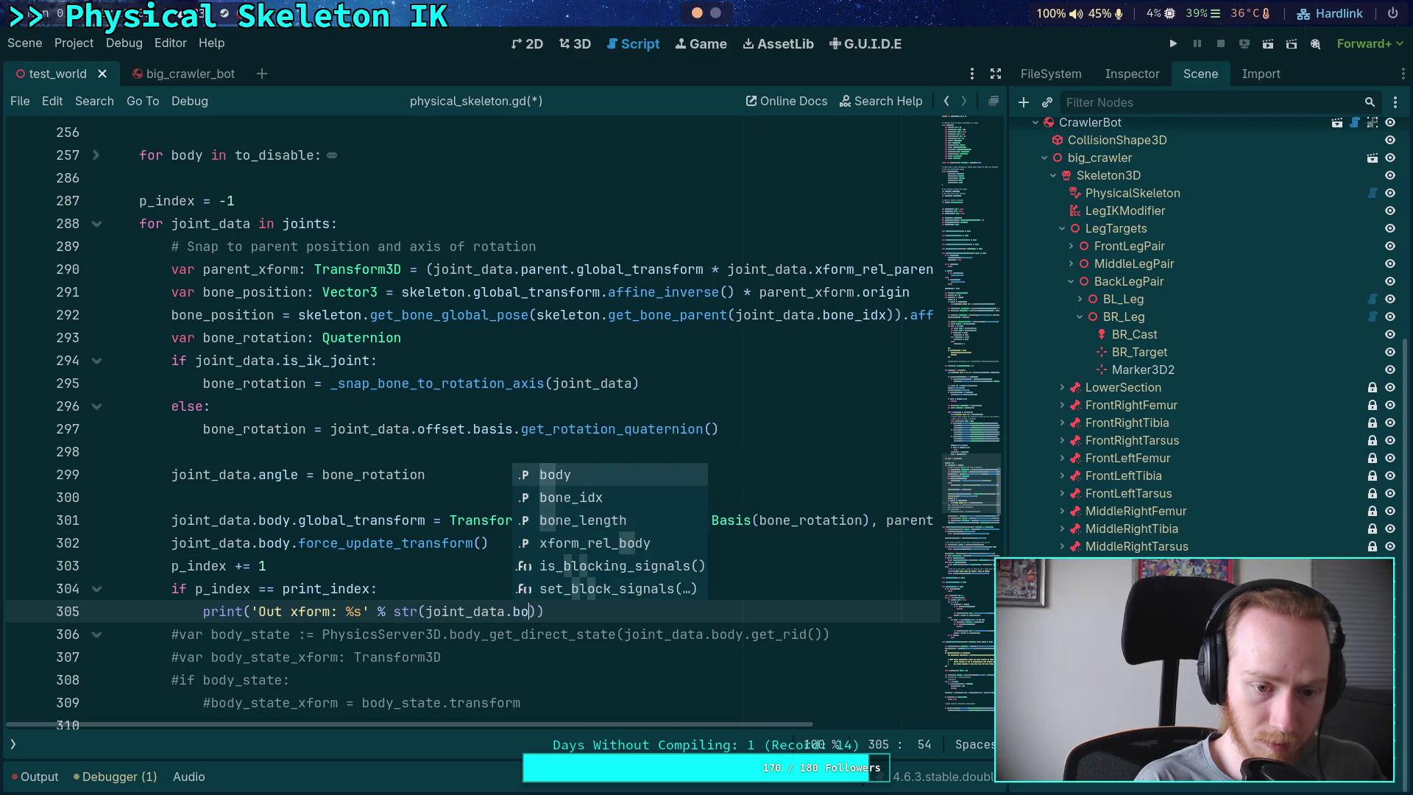
key(BackSpace)
text(body.tra)
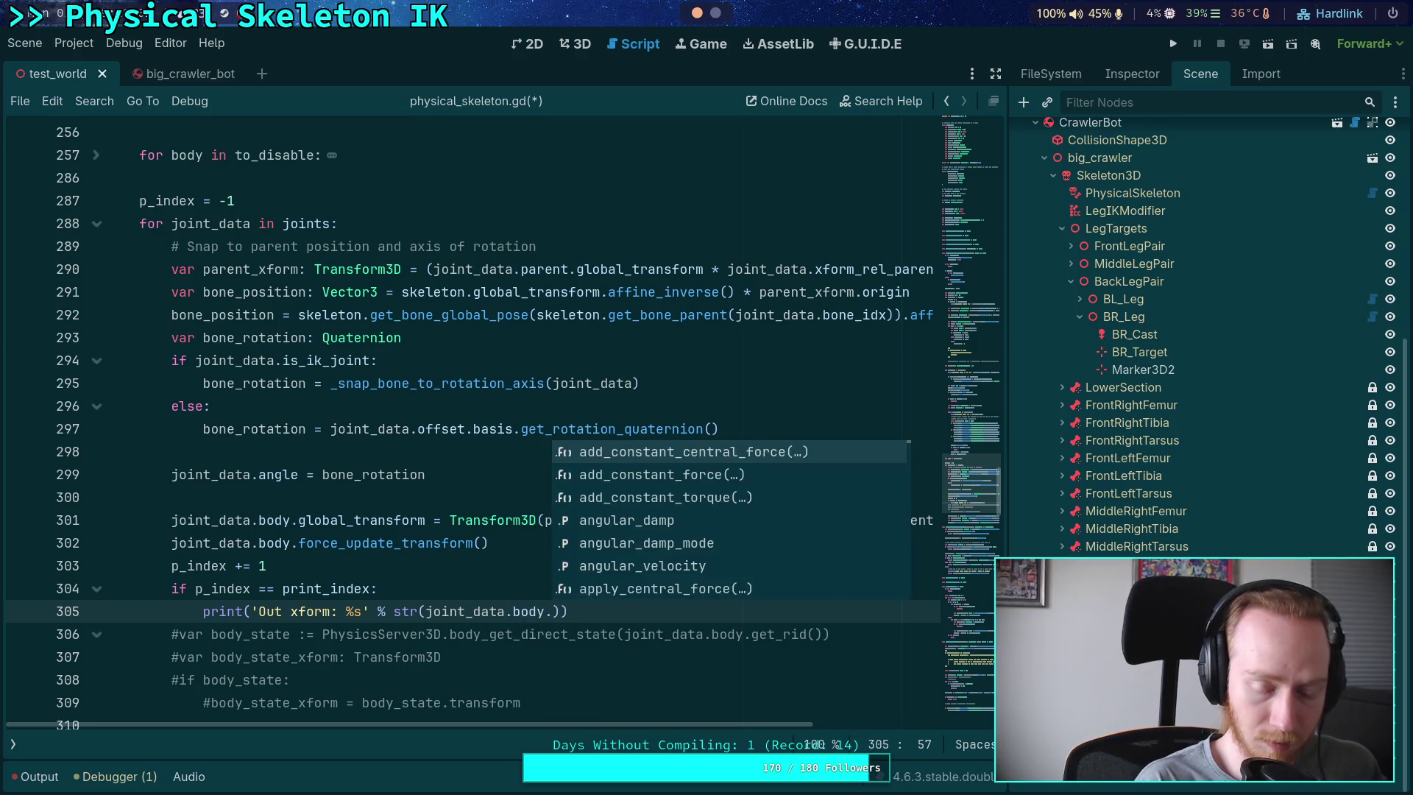
key(Return)
key(ctrl+s)
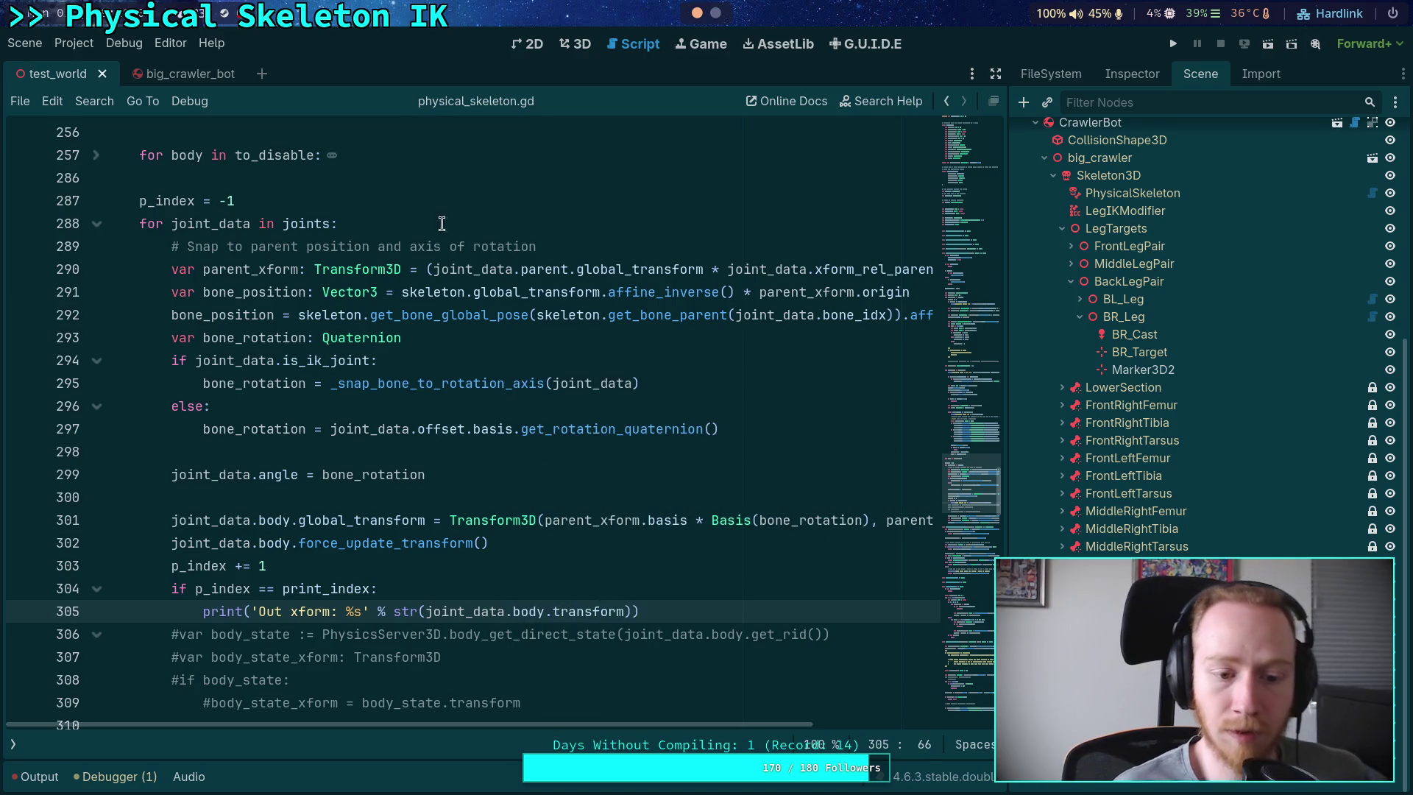
scroll(425, 365, up, 5)
scroll(425, 365, up, 20)
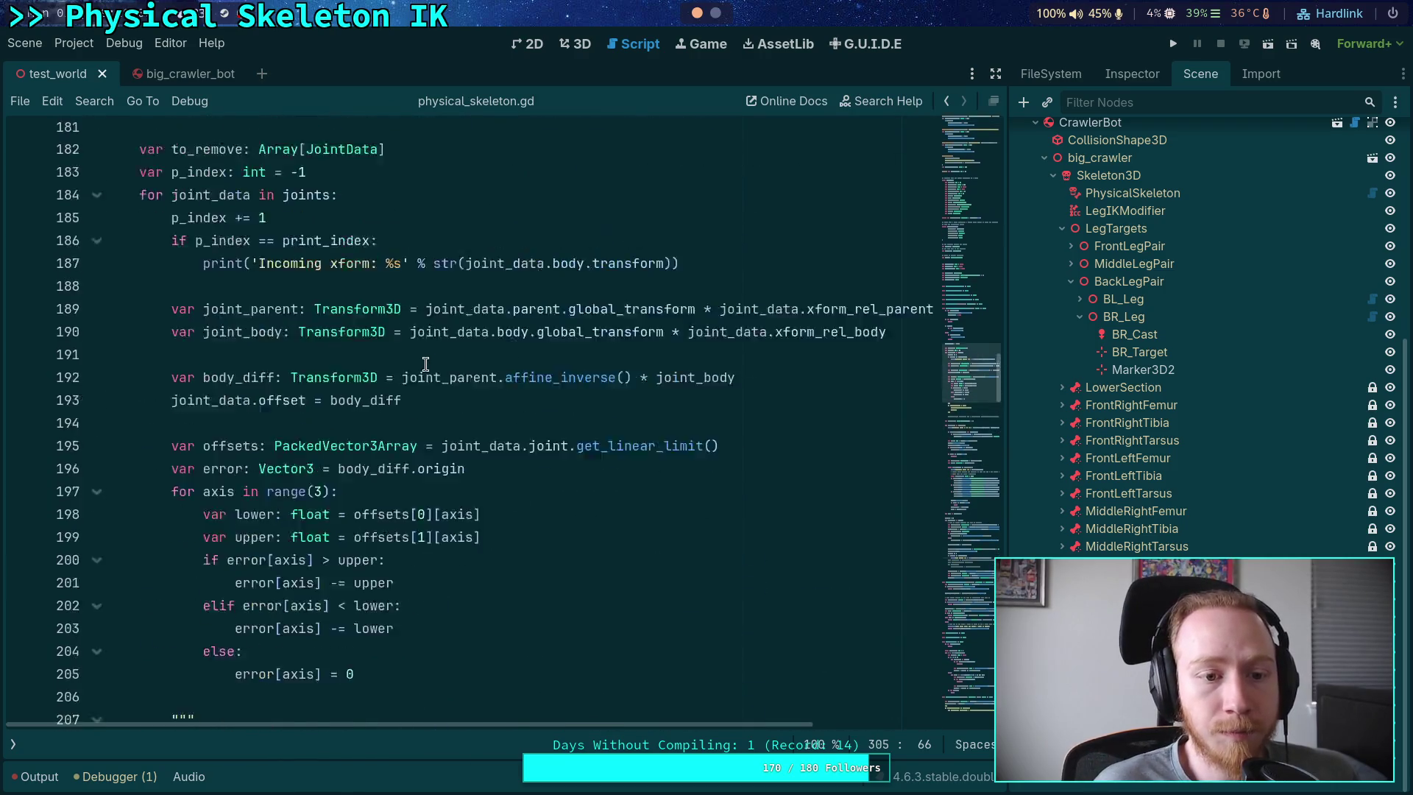
Copy the Incoming xform print and paste it into the p_index if block of the second loop
scroll(425, 365, up, 4)
scroll(426, 365, down, 6)
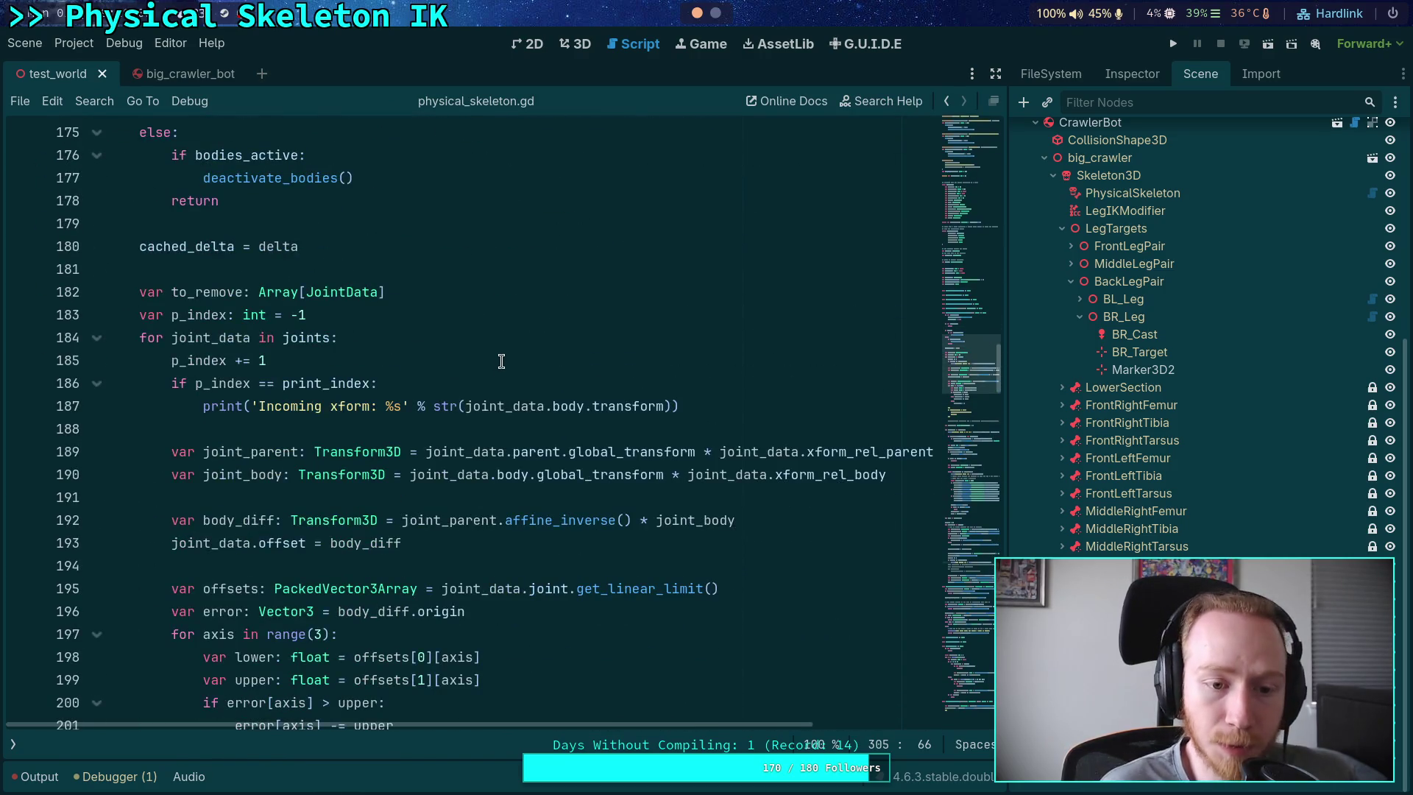
click(425, 405)
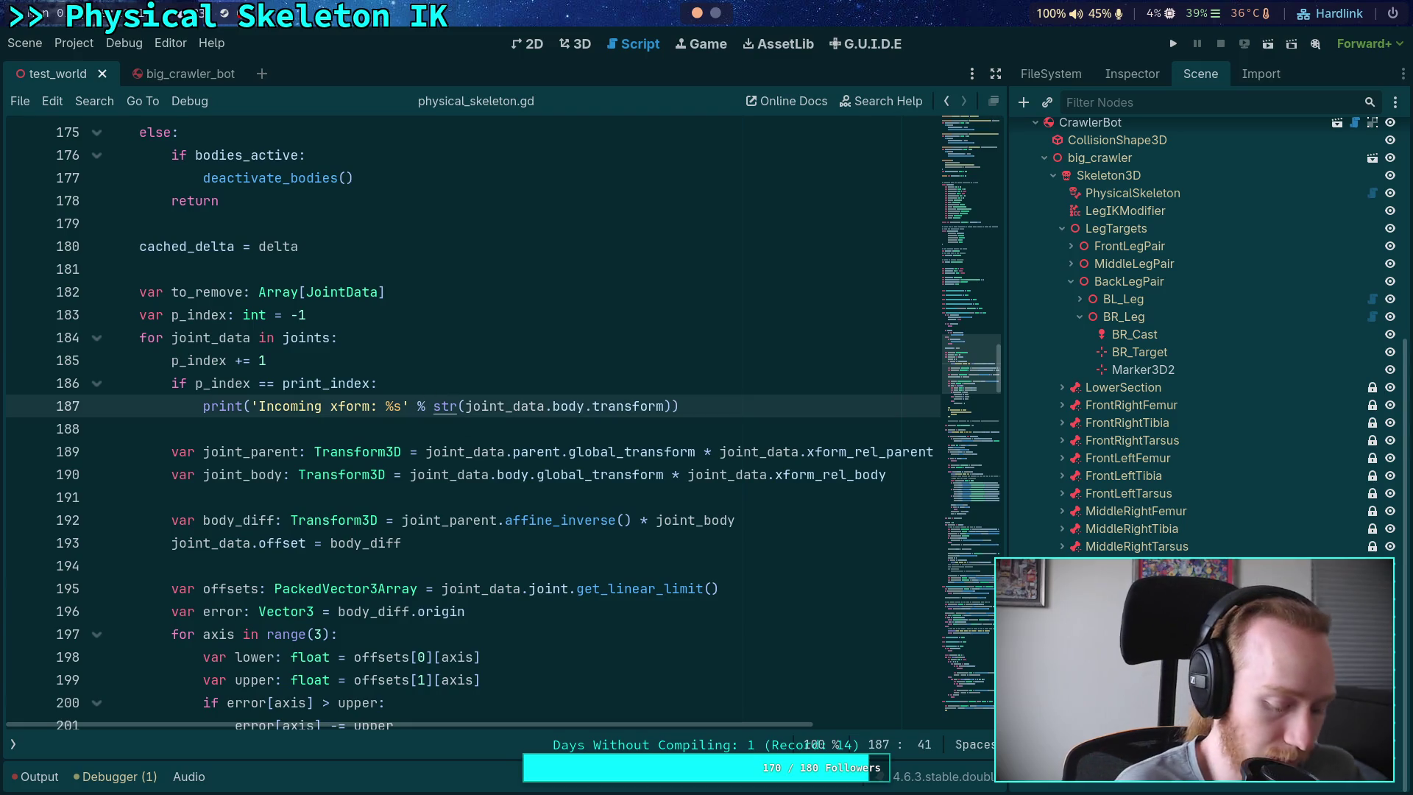
scroll(391, 361, down, 20)
scroll(390, 361, up, 4)
scroll(390, 361, down, 20)
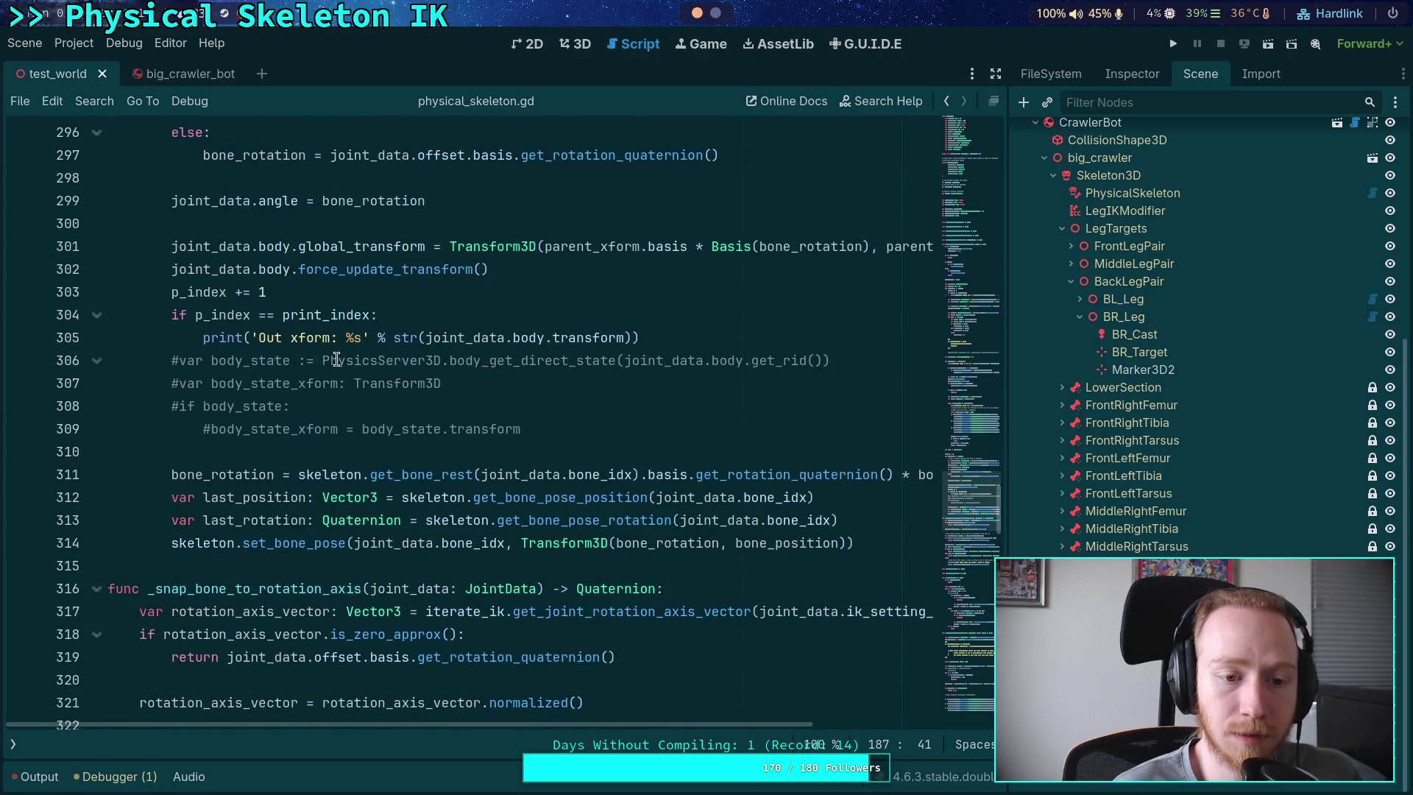
click(356, 315)
key(Down)
text(print('Incoming xform: %s' % str(joint_data.body.transform)))
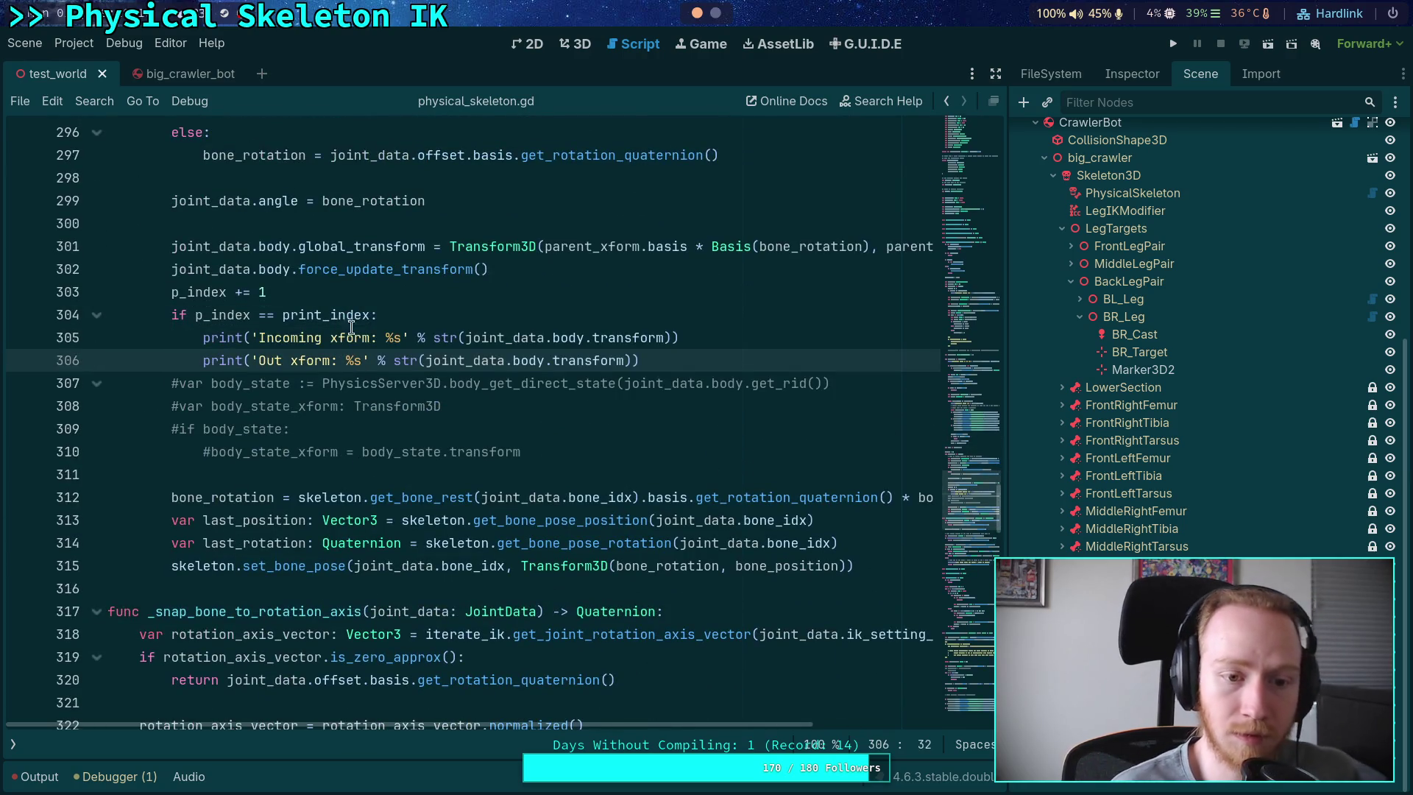
Pad 'Out' with spaces to align with the Incoming print, delete the copy, save, and run the project
click(259, 360)
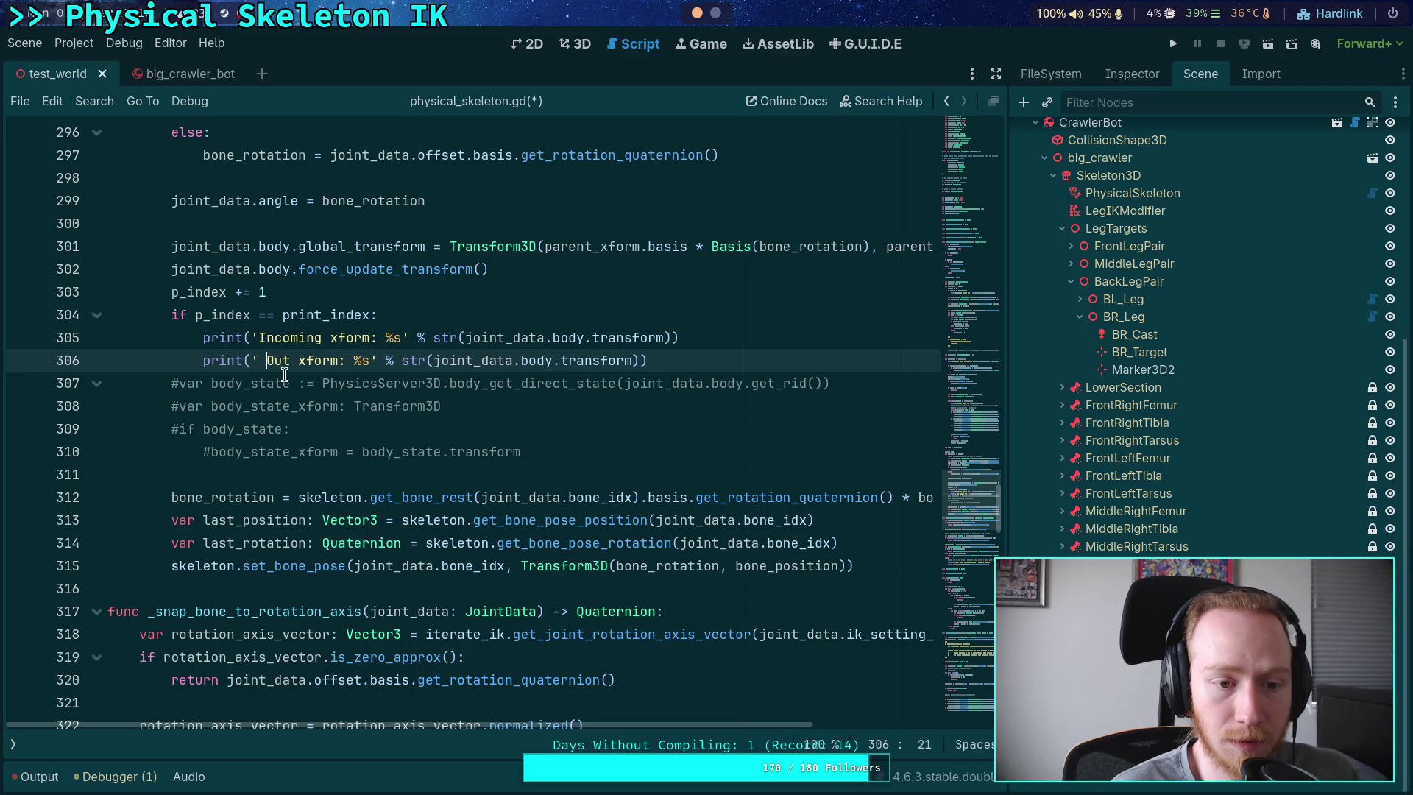
click(393, 337)
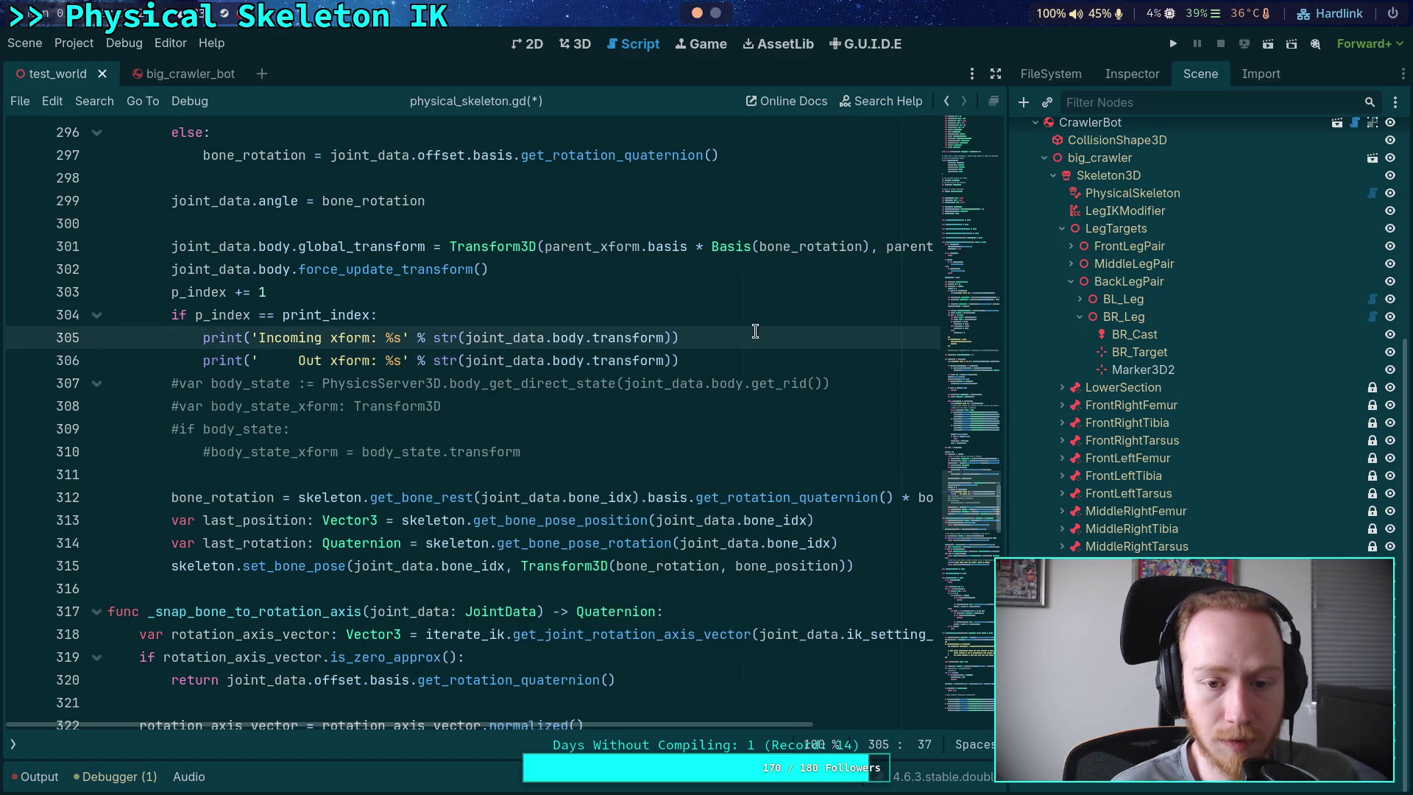
drag(755, 331, 747, 306)
key(BackSpace)
key(ctrl+s)
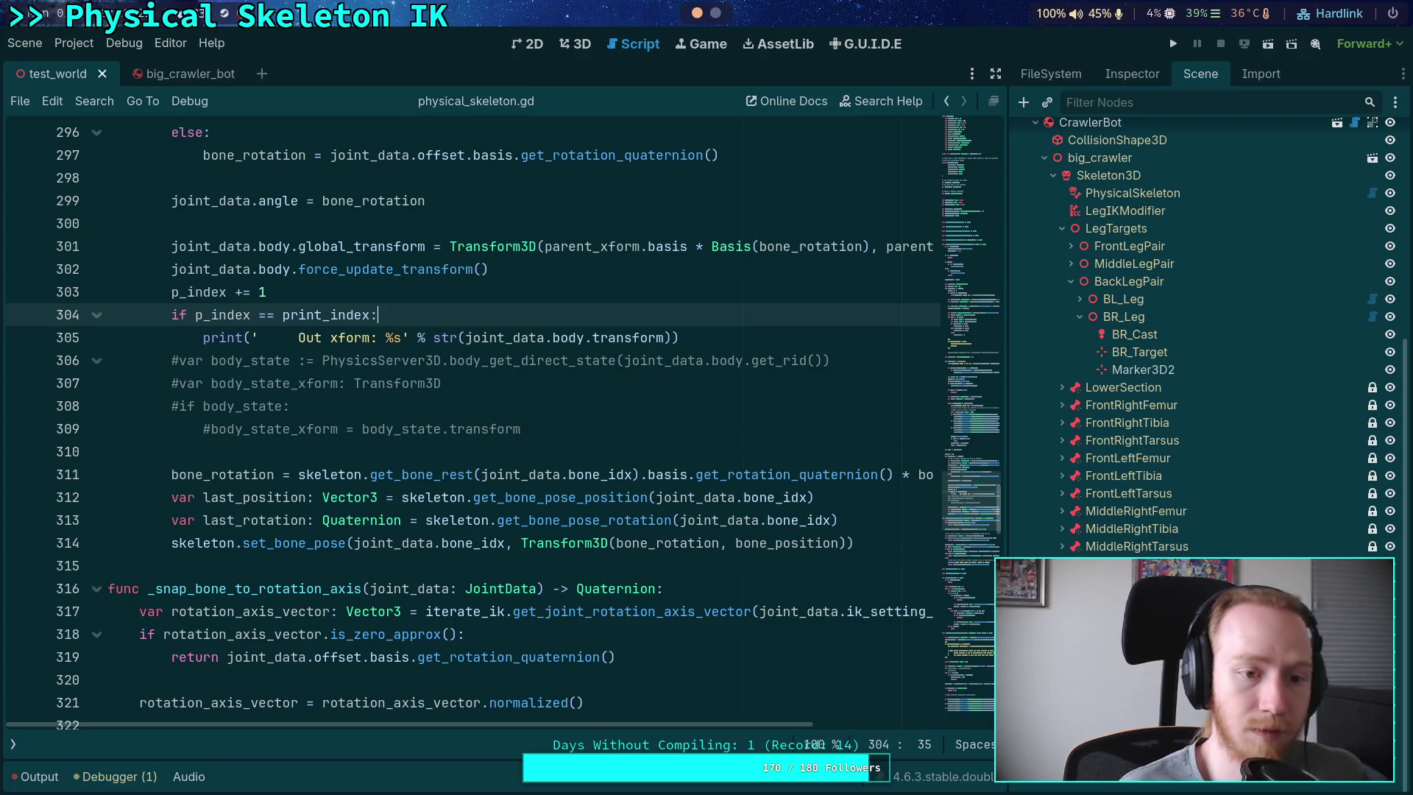
scroll(841, 333, up, 2)
click(1173, 44)
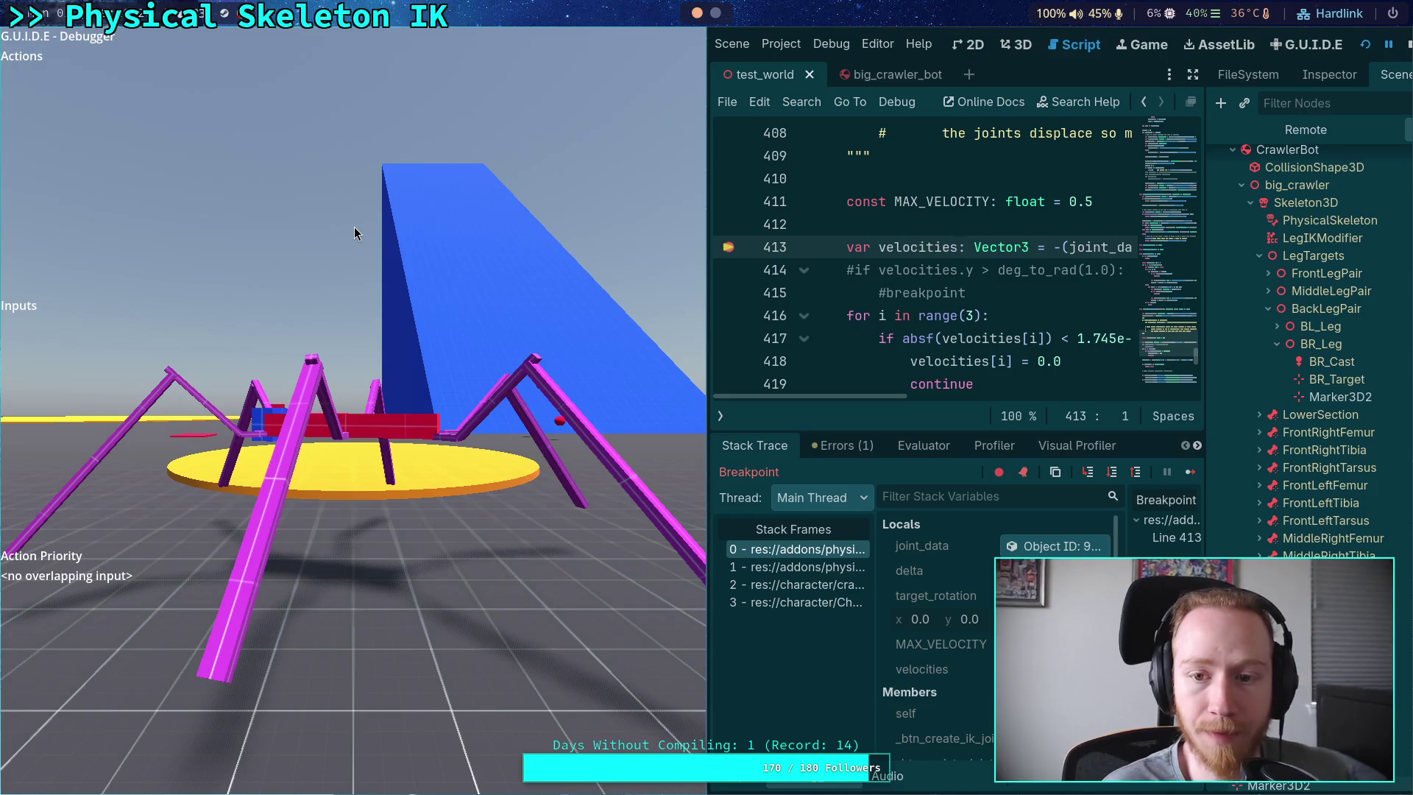
Resume from the breakpoint, hide the game window, and show the Remote scene tree with Characters expanded
click(1189, 471)
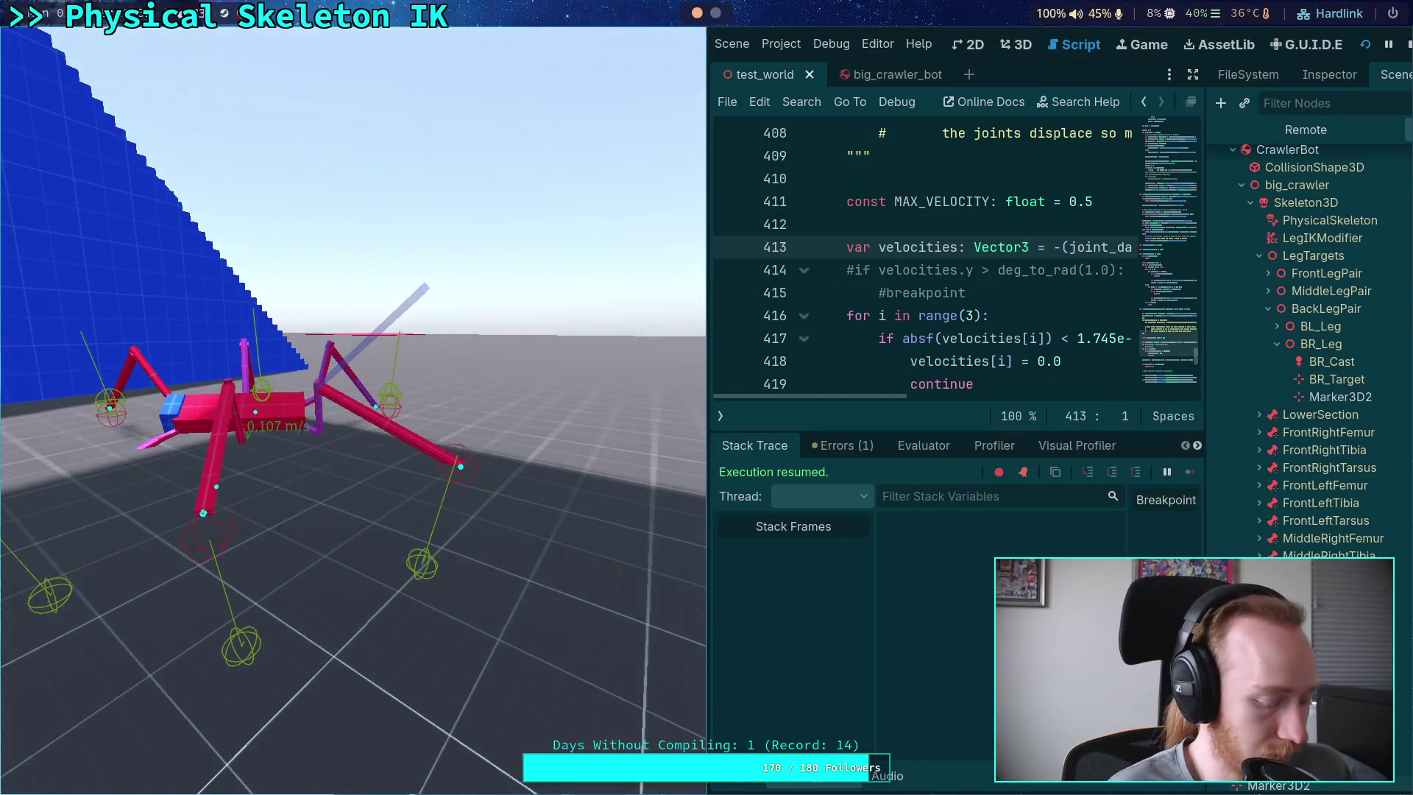
key(super+v)
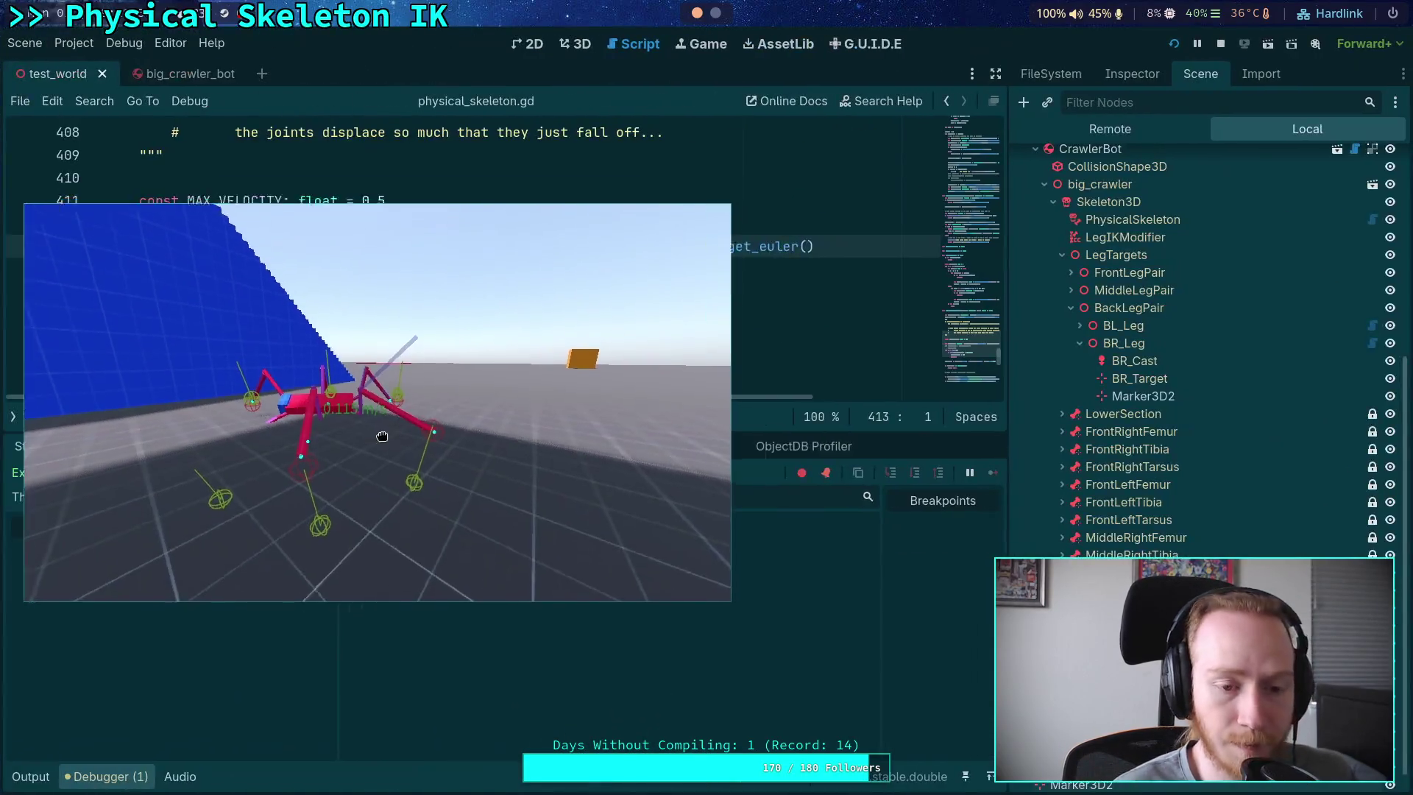
drag(381, 436, 523, 395)
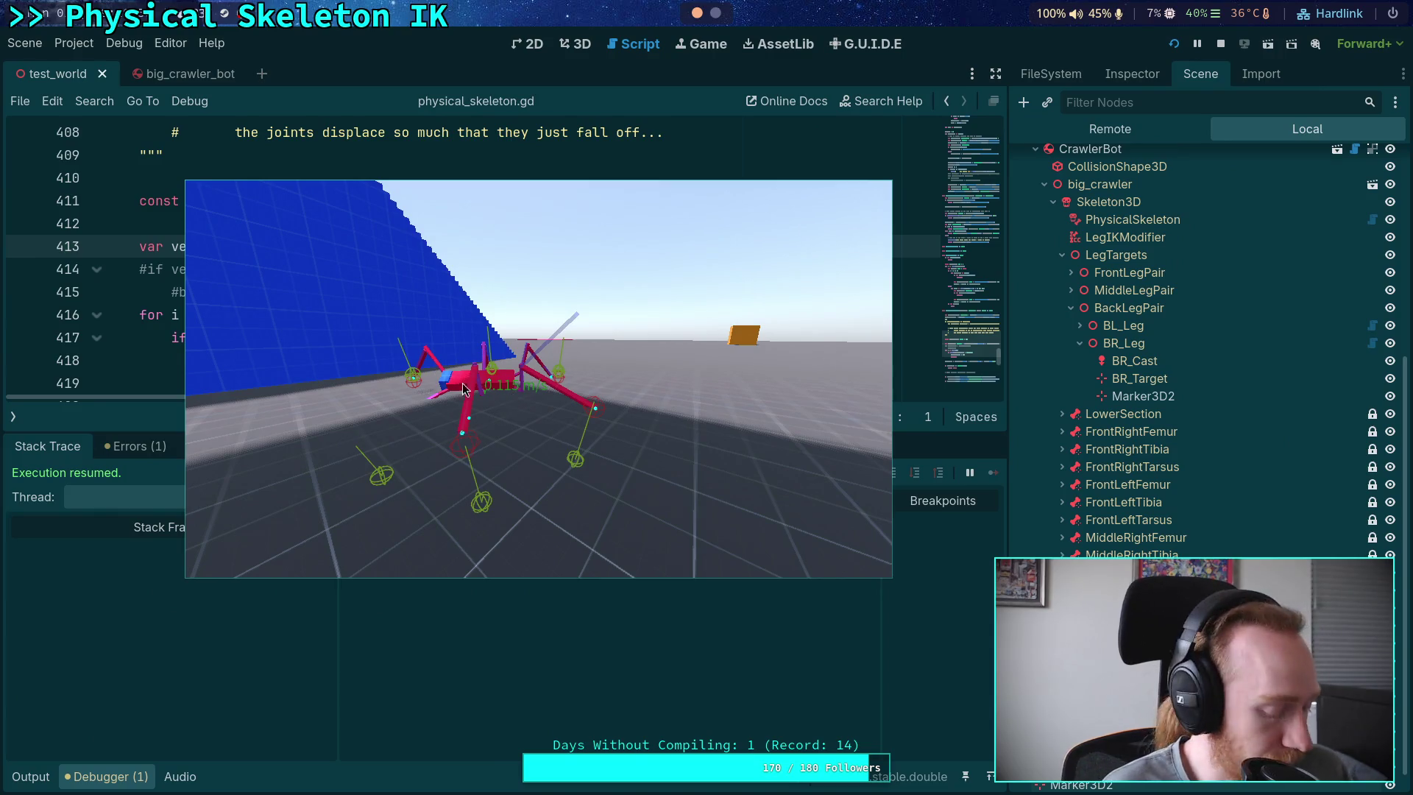
key(super+shift+2)
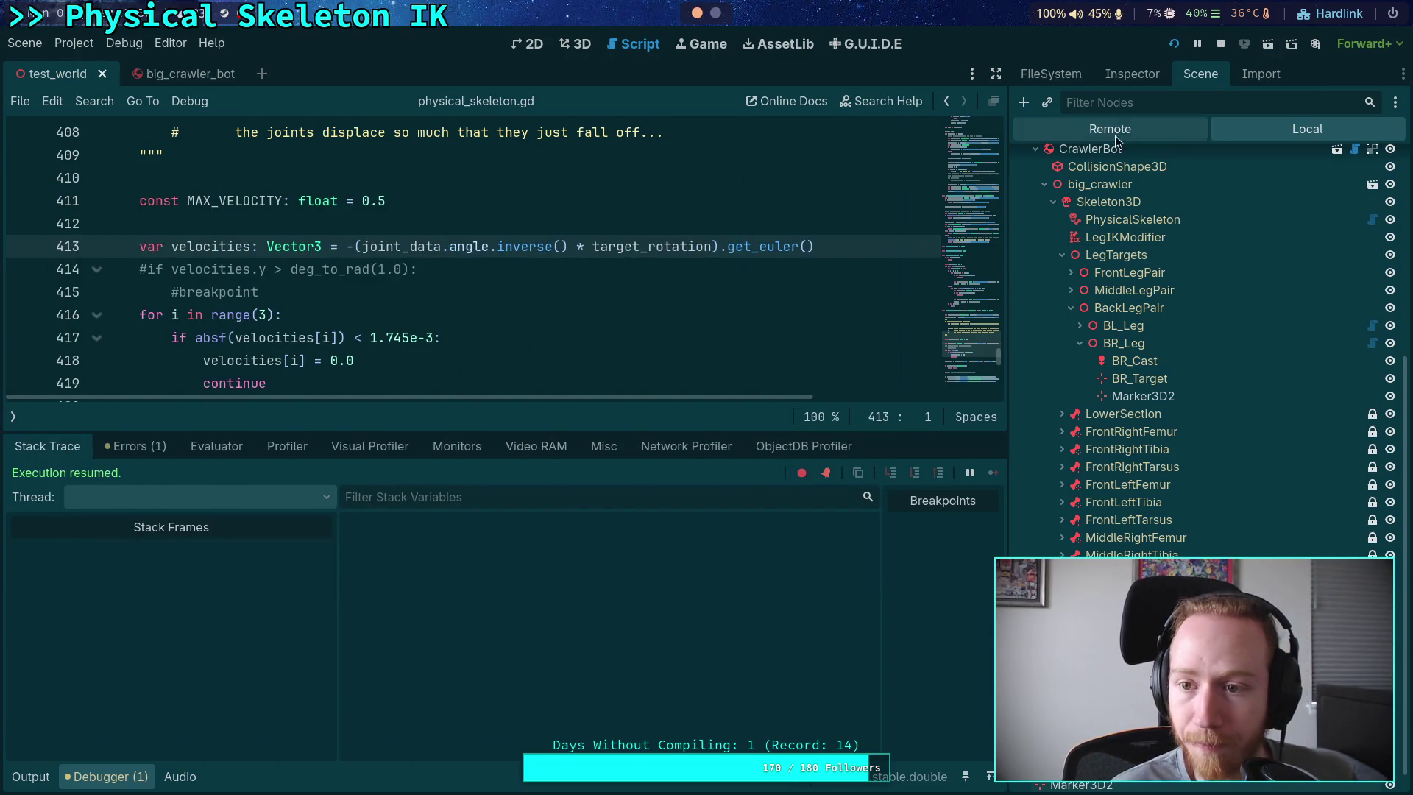
click(1108, 131)
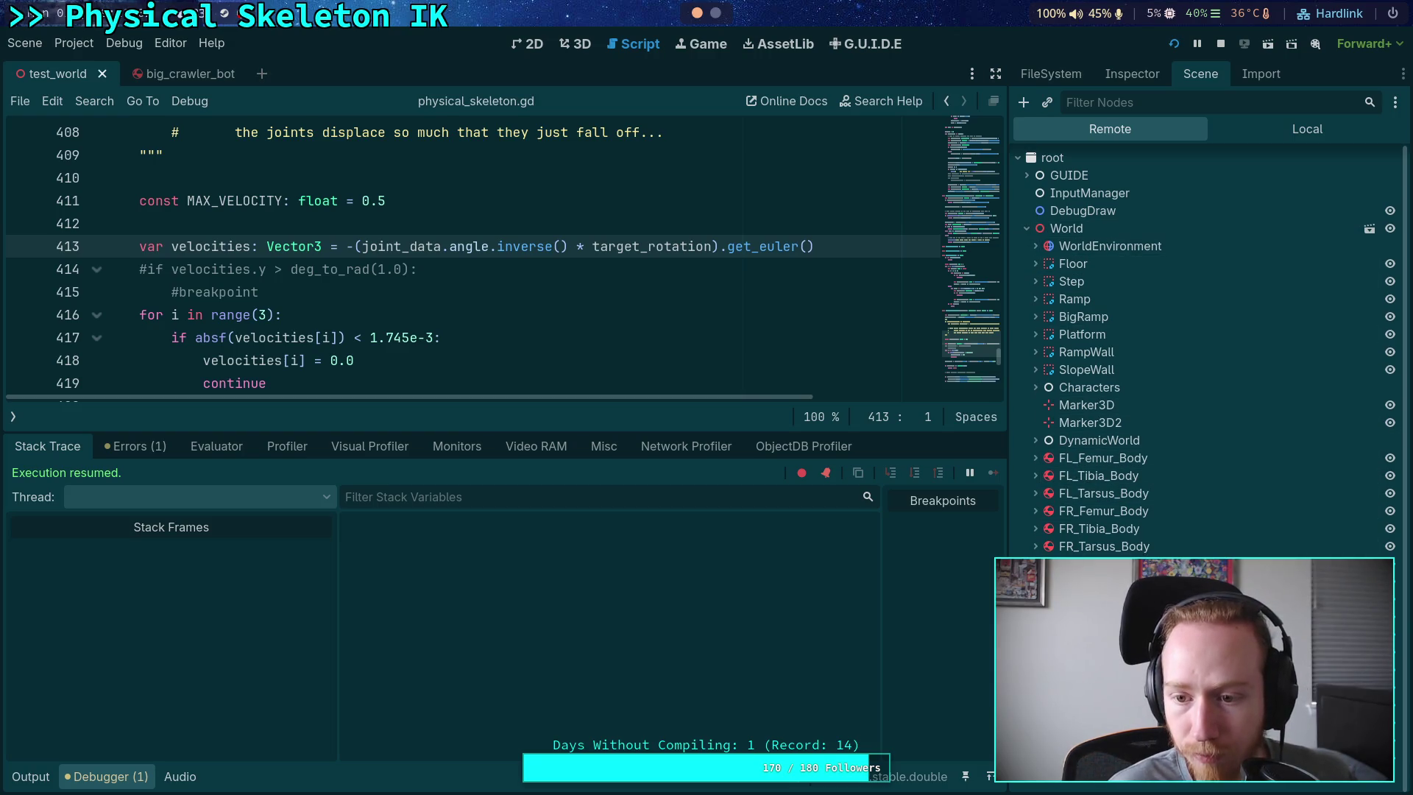
click(1036, 388)
Expand CrawlerBot > big_crawler > Skeleton3D and select the running PhysicalSkeleton
click(1043, 423)
click(1054, 457)
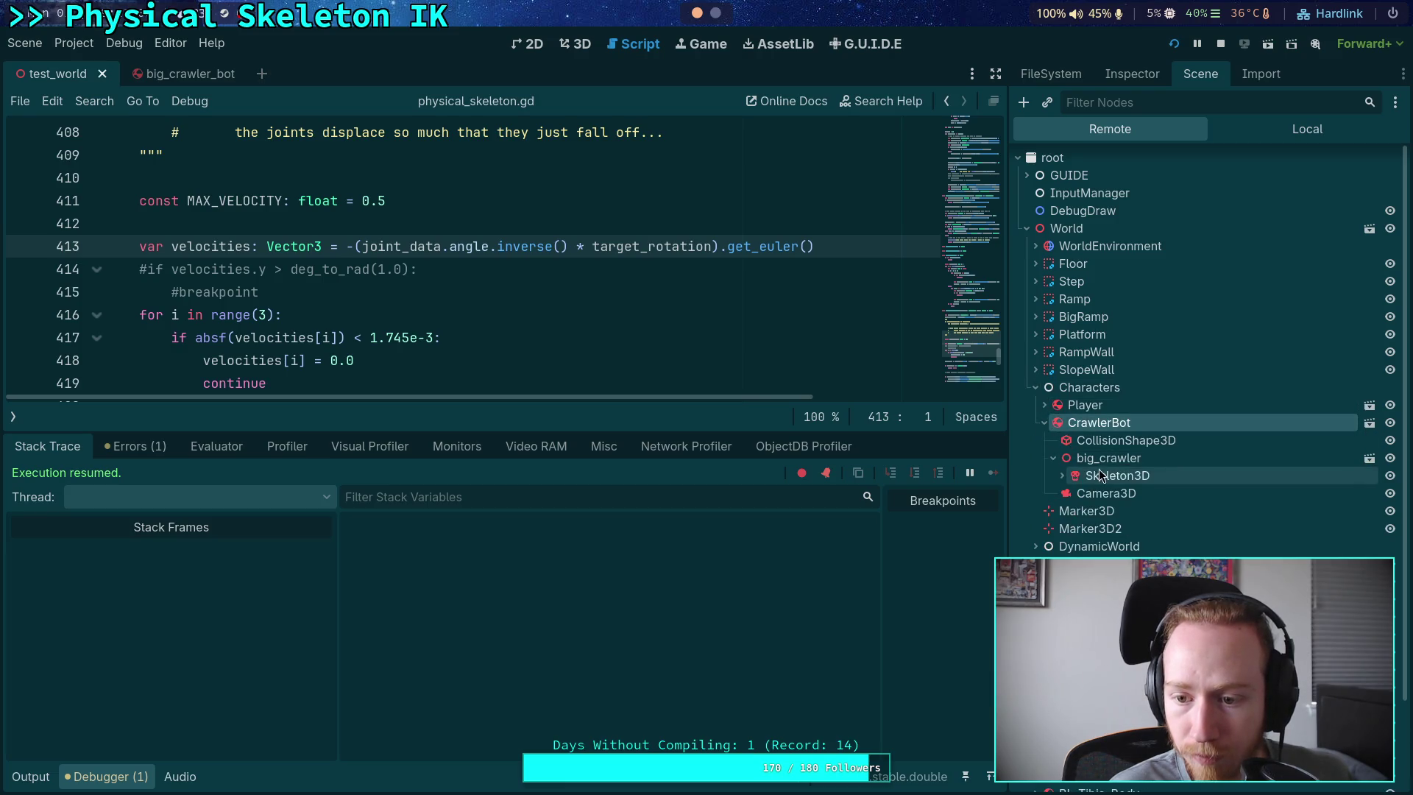
click(1062, 475)
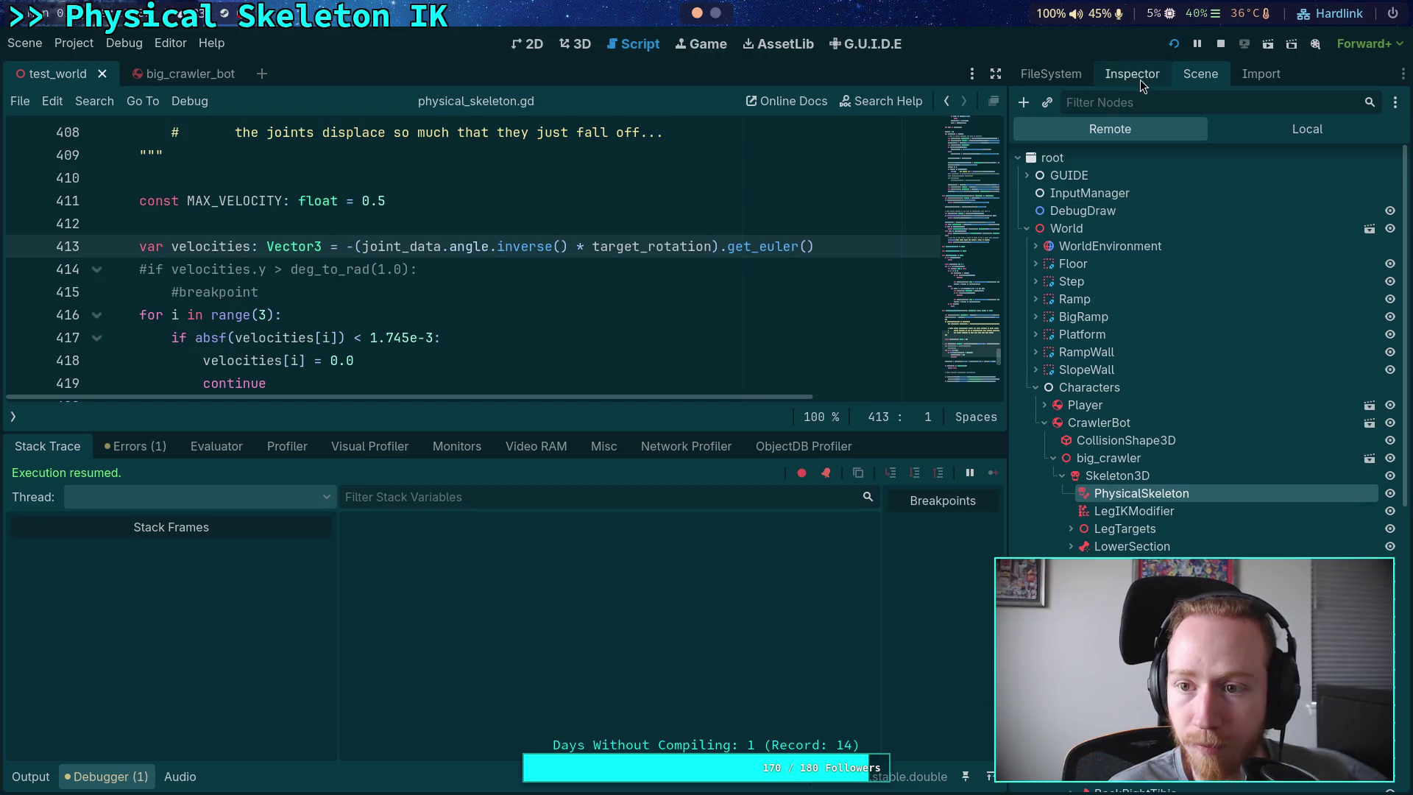
click(1137, 75)
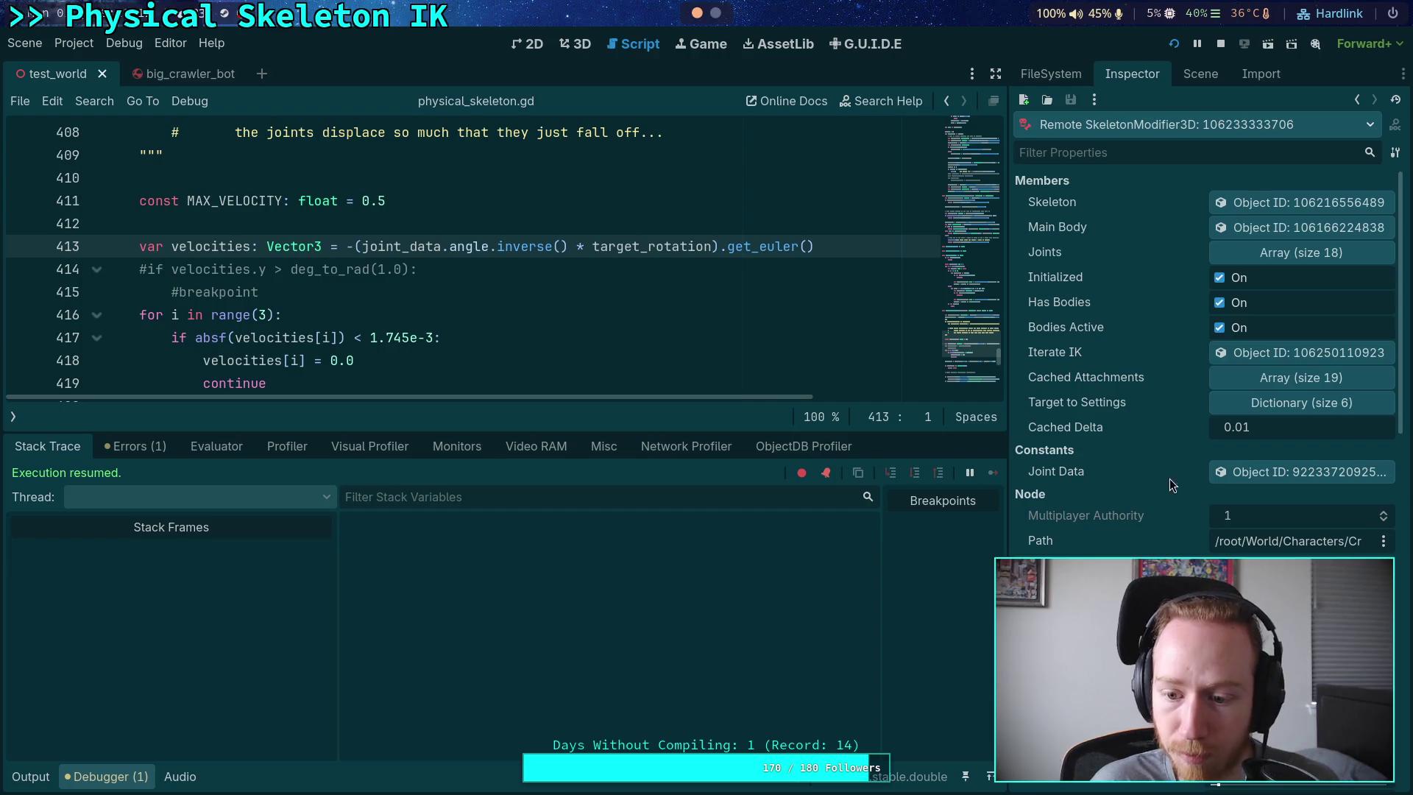
Set Print Index to 14 in the Inspector, then show the Output log and hide the side docks
scroll(1158, 456, down, 5)
click(1260, 491)
text(14)
key(Return)
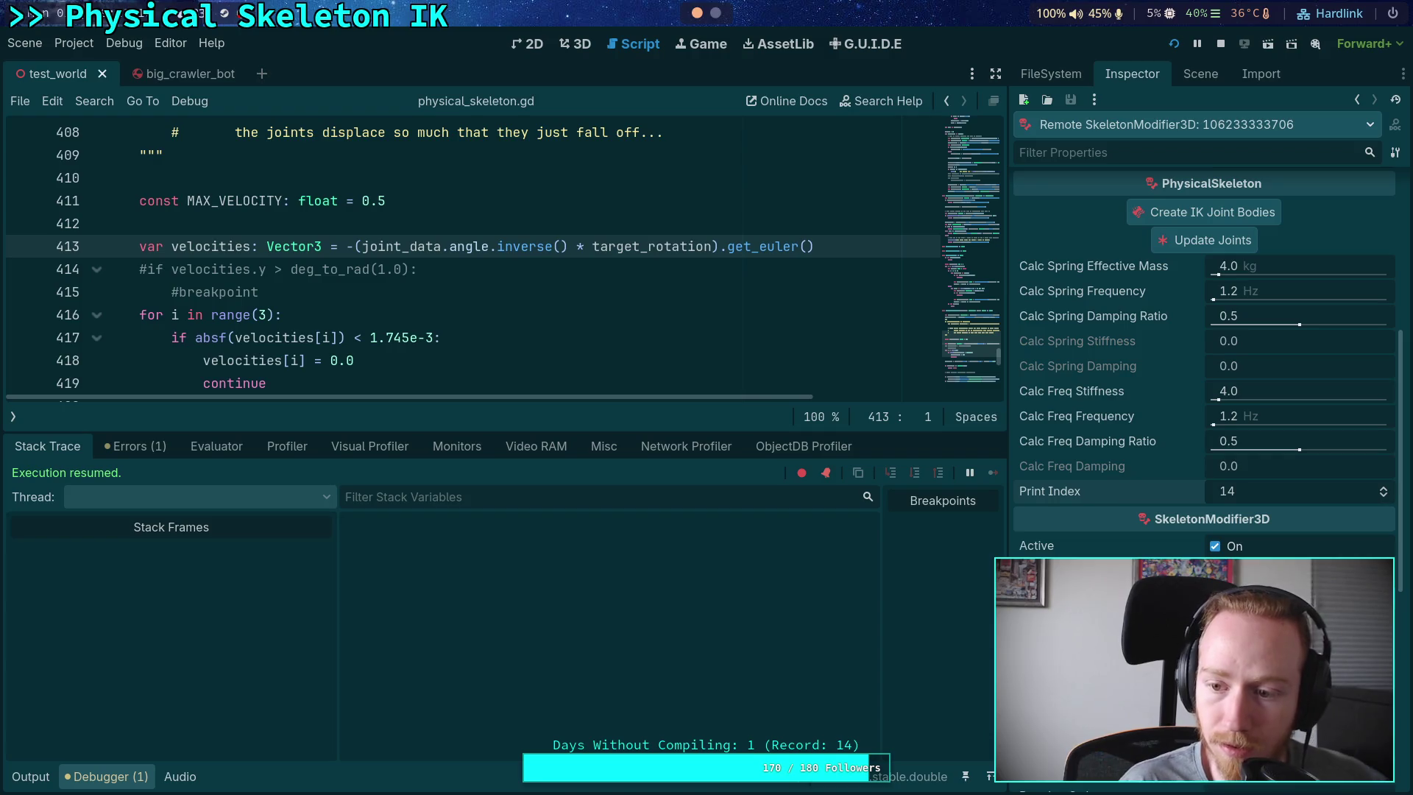
click(31, 777)
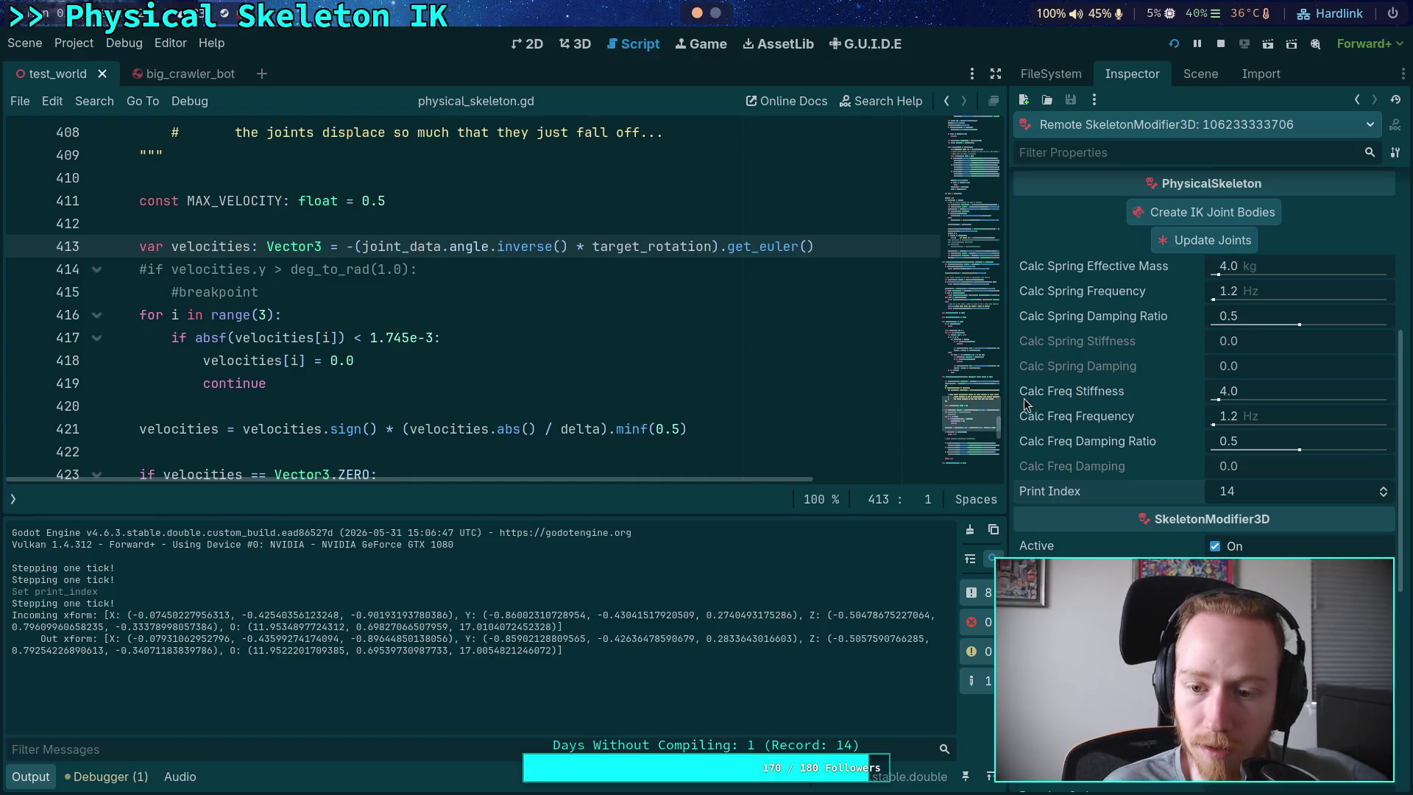
click(996, 74)
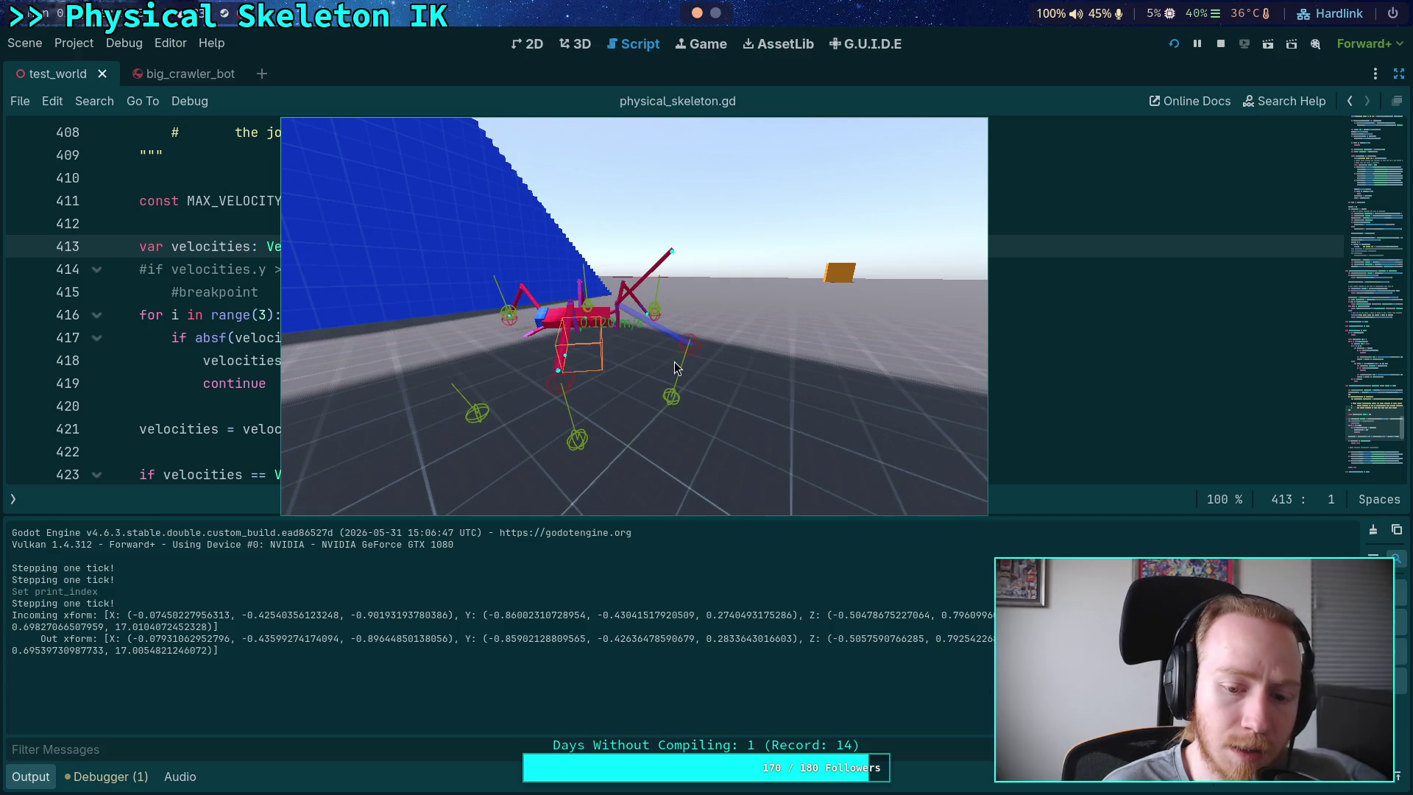
Single-step the paused game one tick so the Incoming and Out xforms print
key(period)
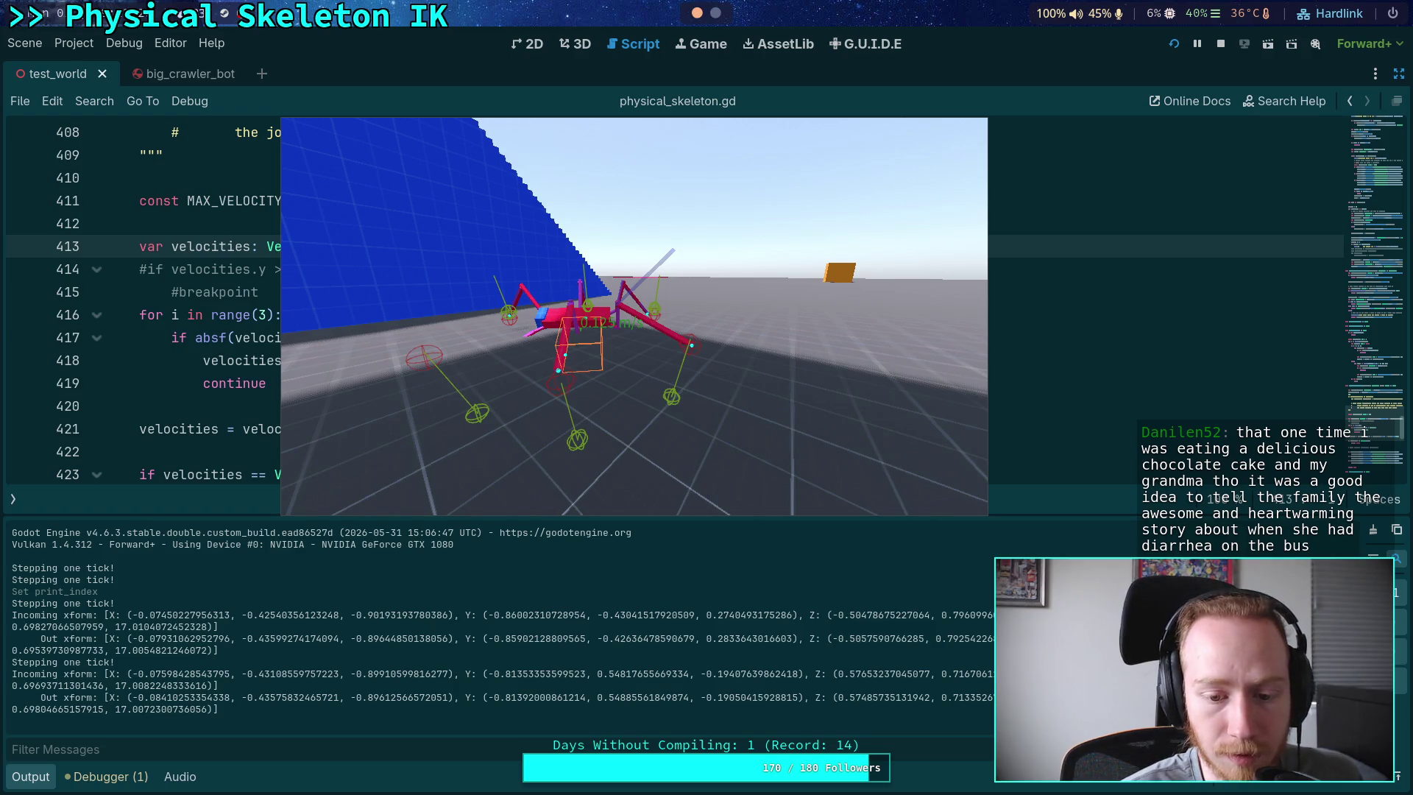
Step the game forward another tick to log a third Incoming and Out xform pair
key(space)
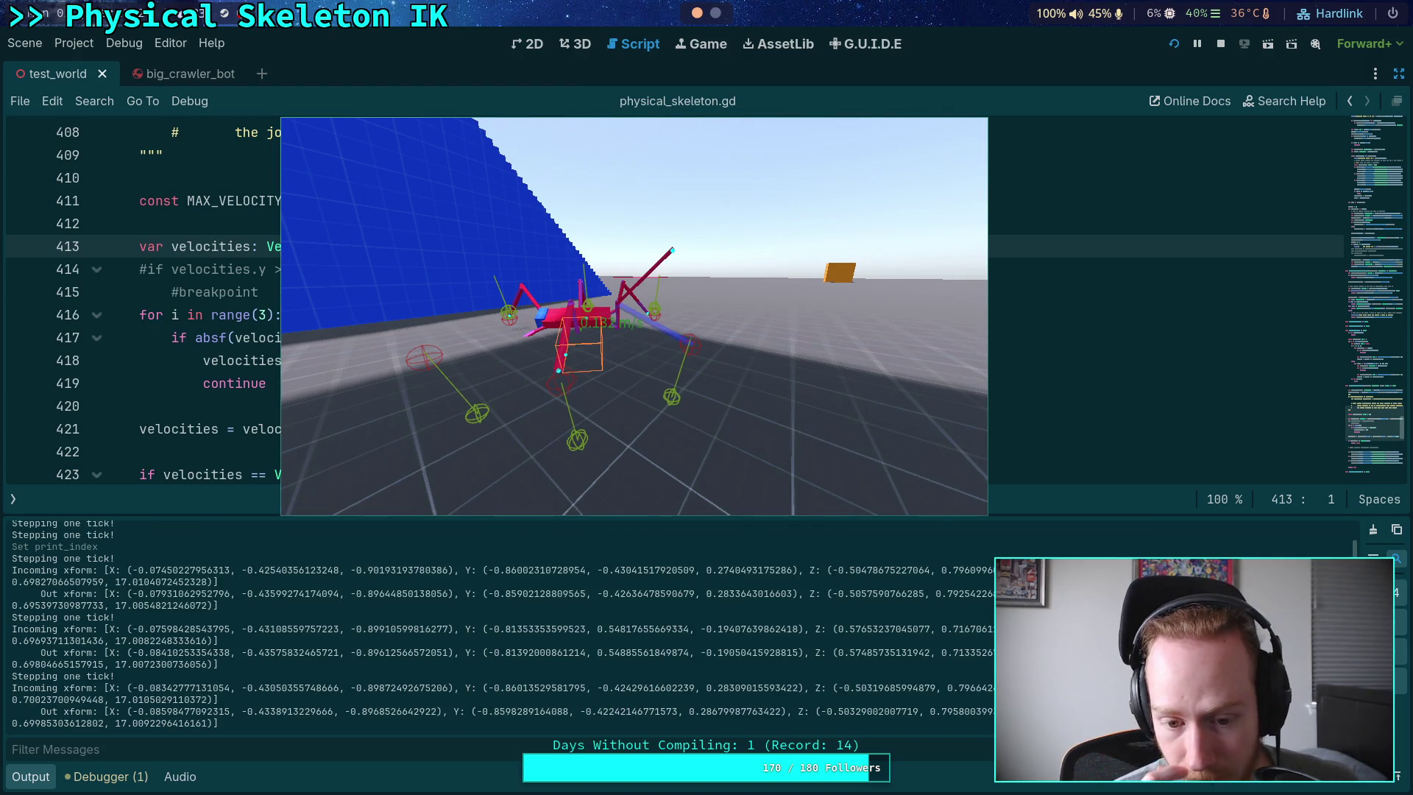
Advance the game two more ticks and shift the floating game window slightly left
key(space)
key(space)
key(space)
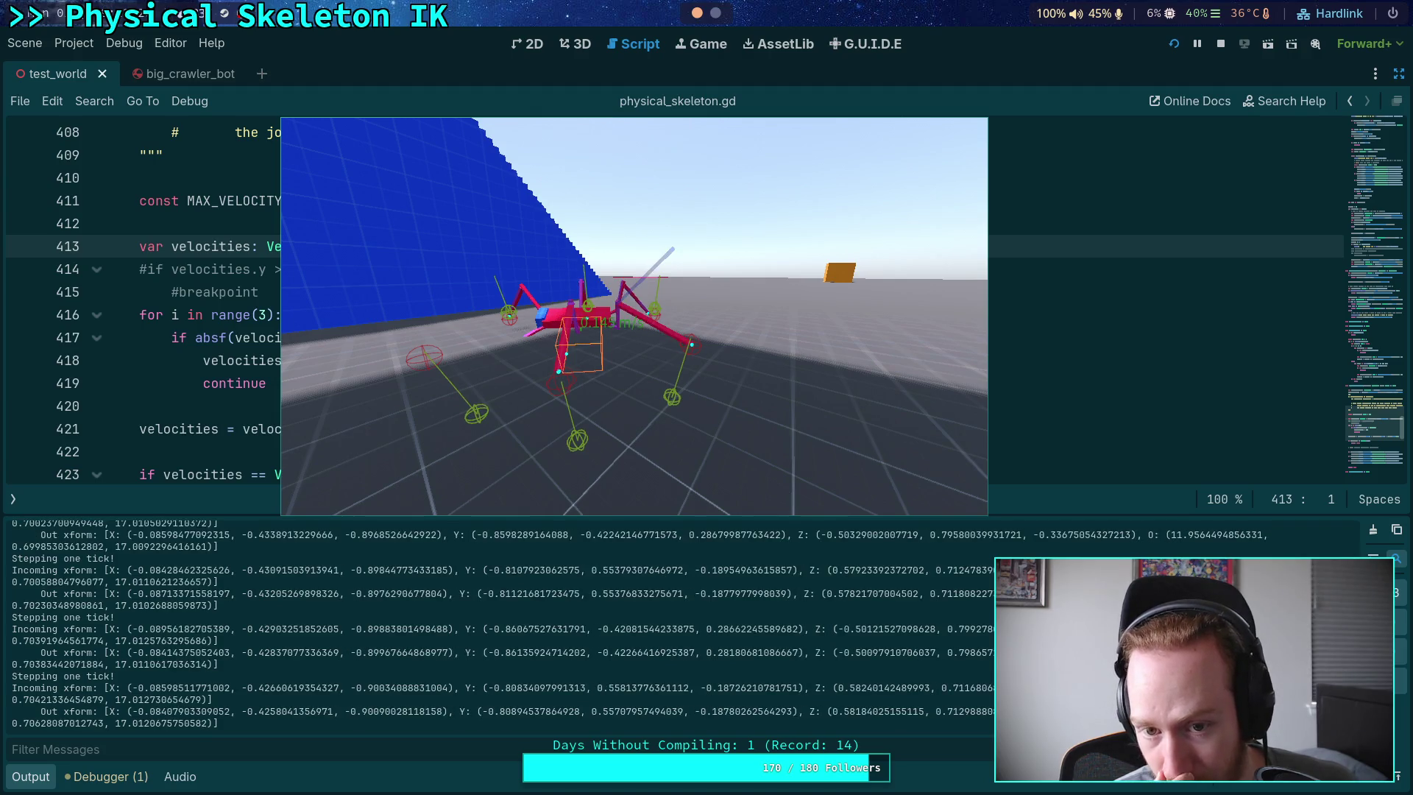
key(space)
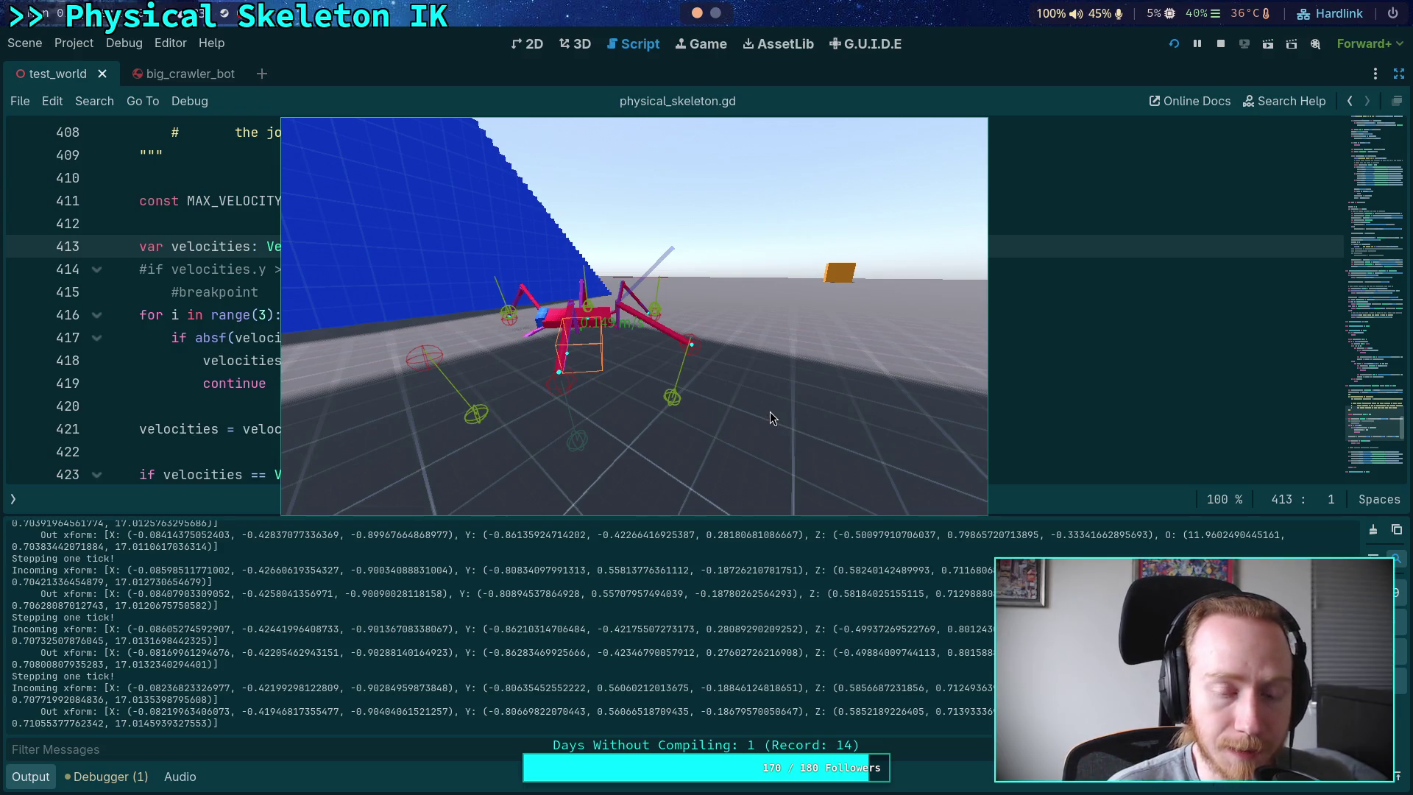
drag(769, 412, 746, 409)
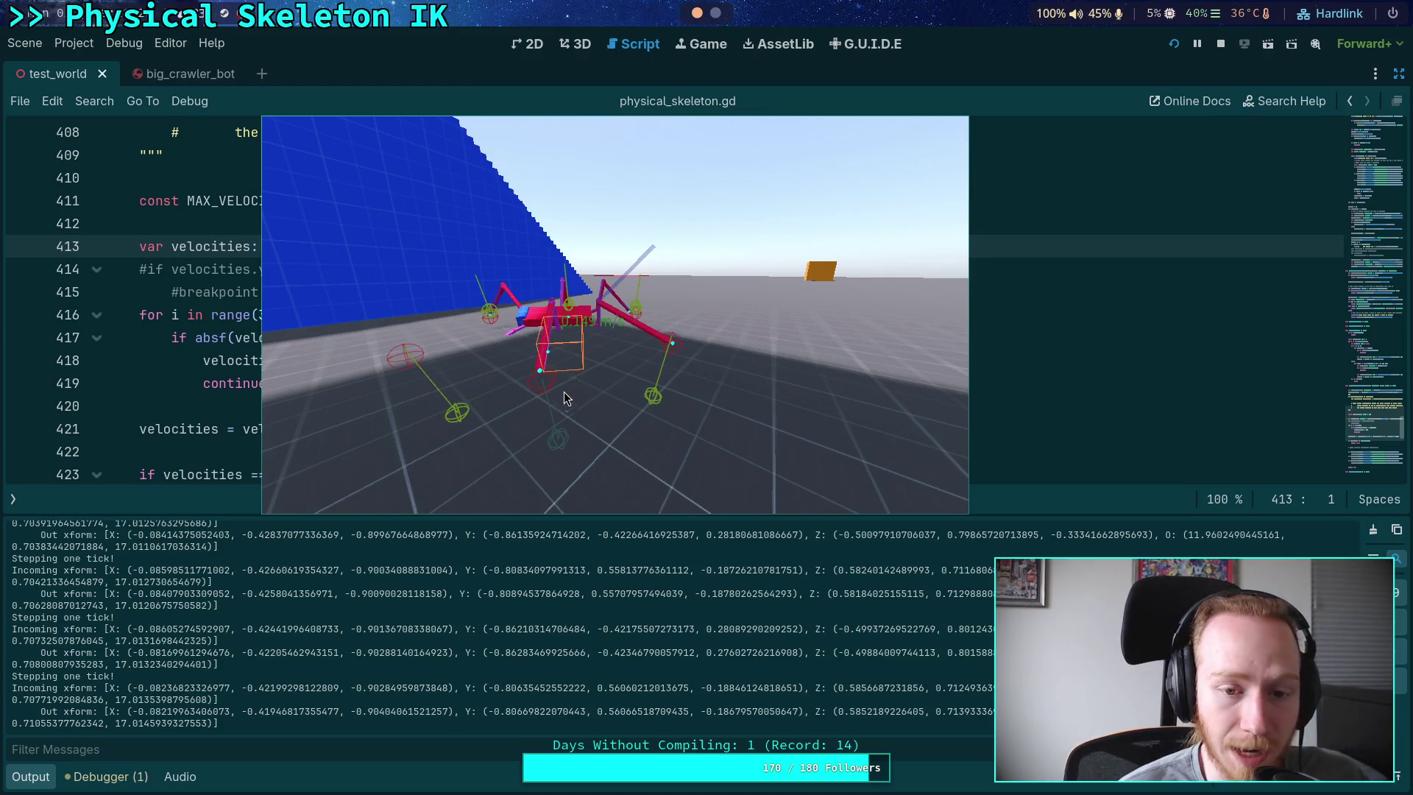
Hide the game, stop the debug run, and add a blank line after line 428's x-axis motor check
key(alt+Tab)
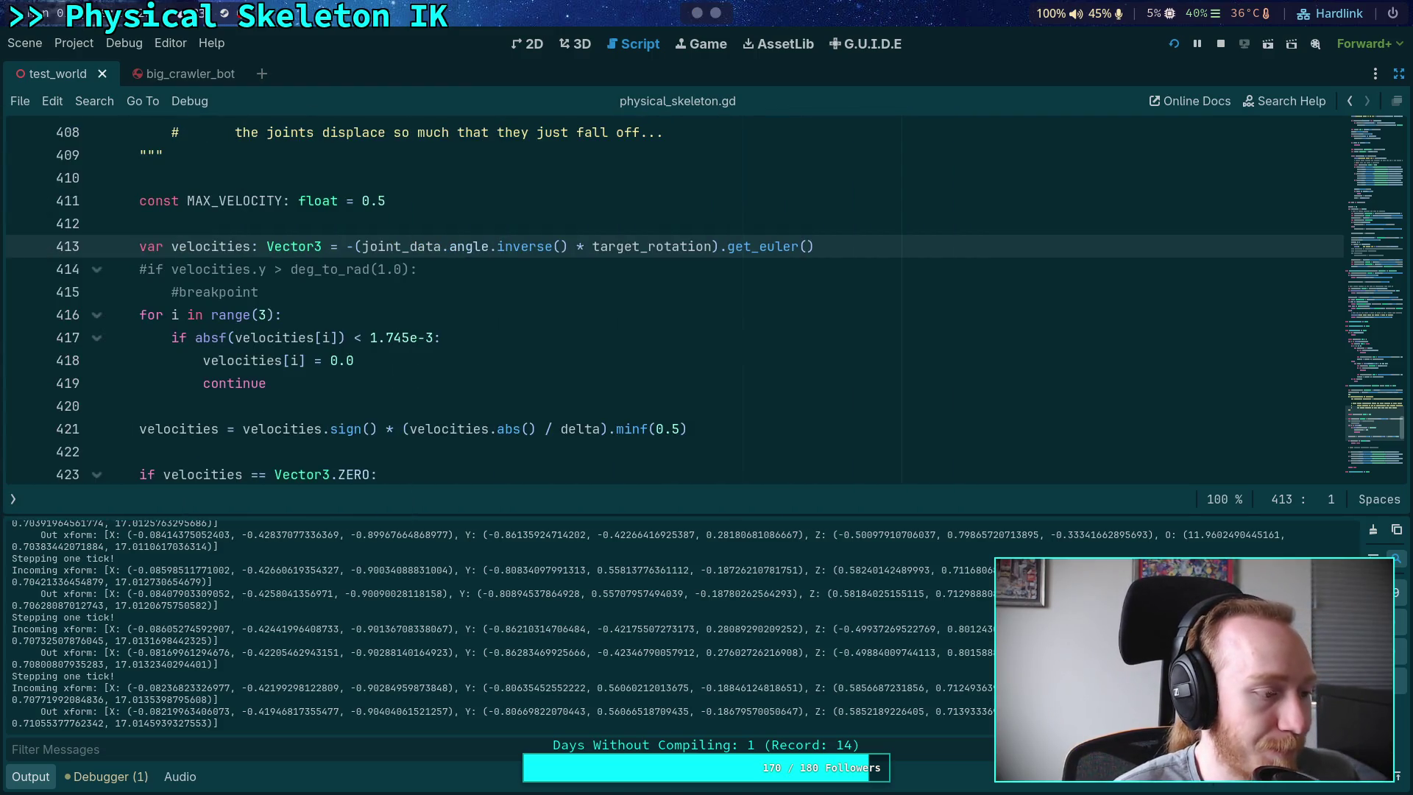
scroll(533, 354, down, 4)
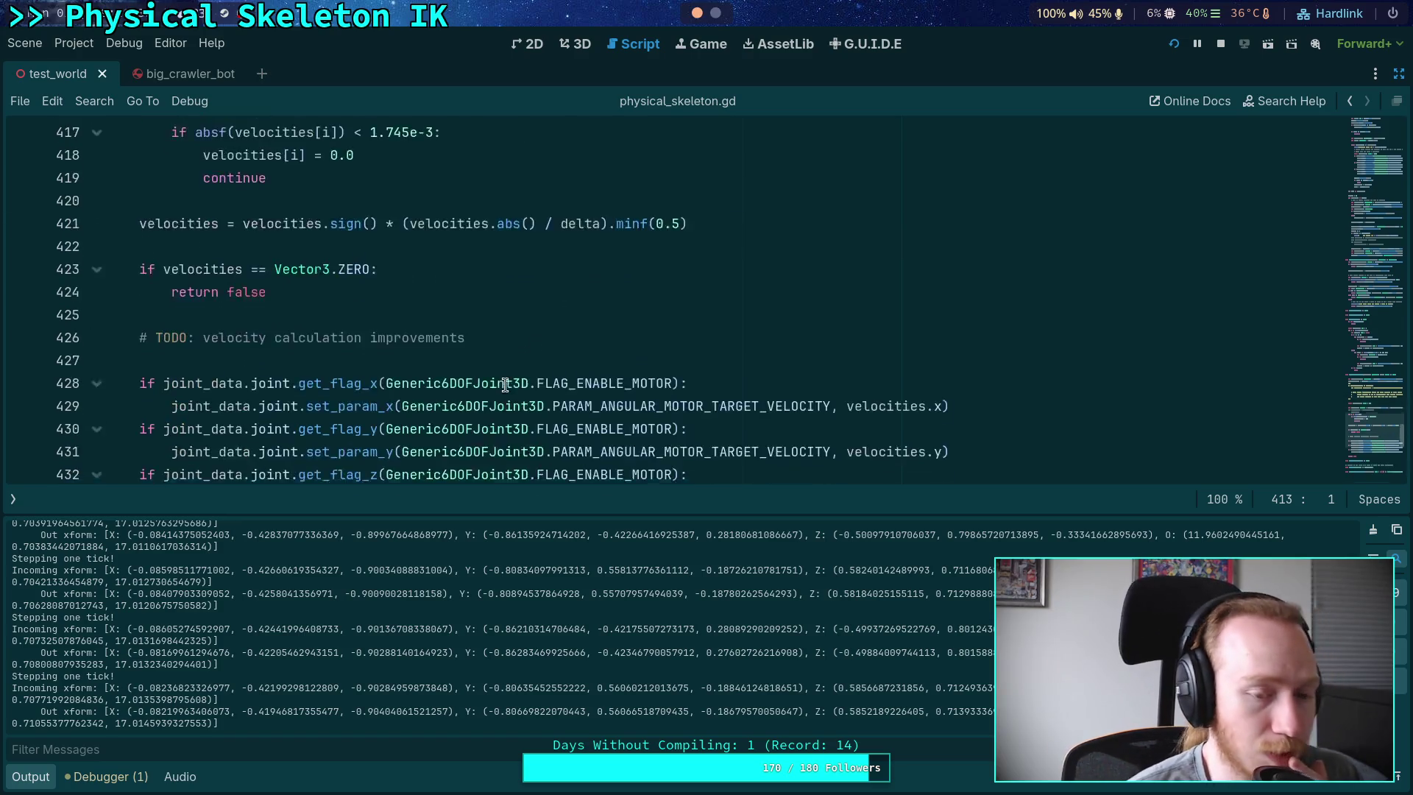
scroll(440, 430, down, 2)
scroll(410, 406, up, 1)
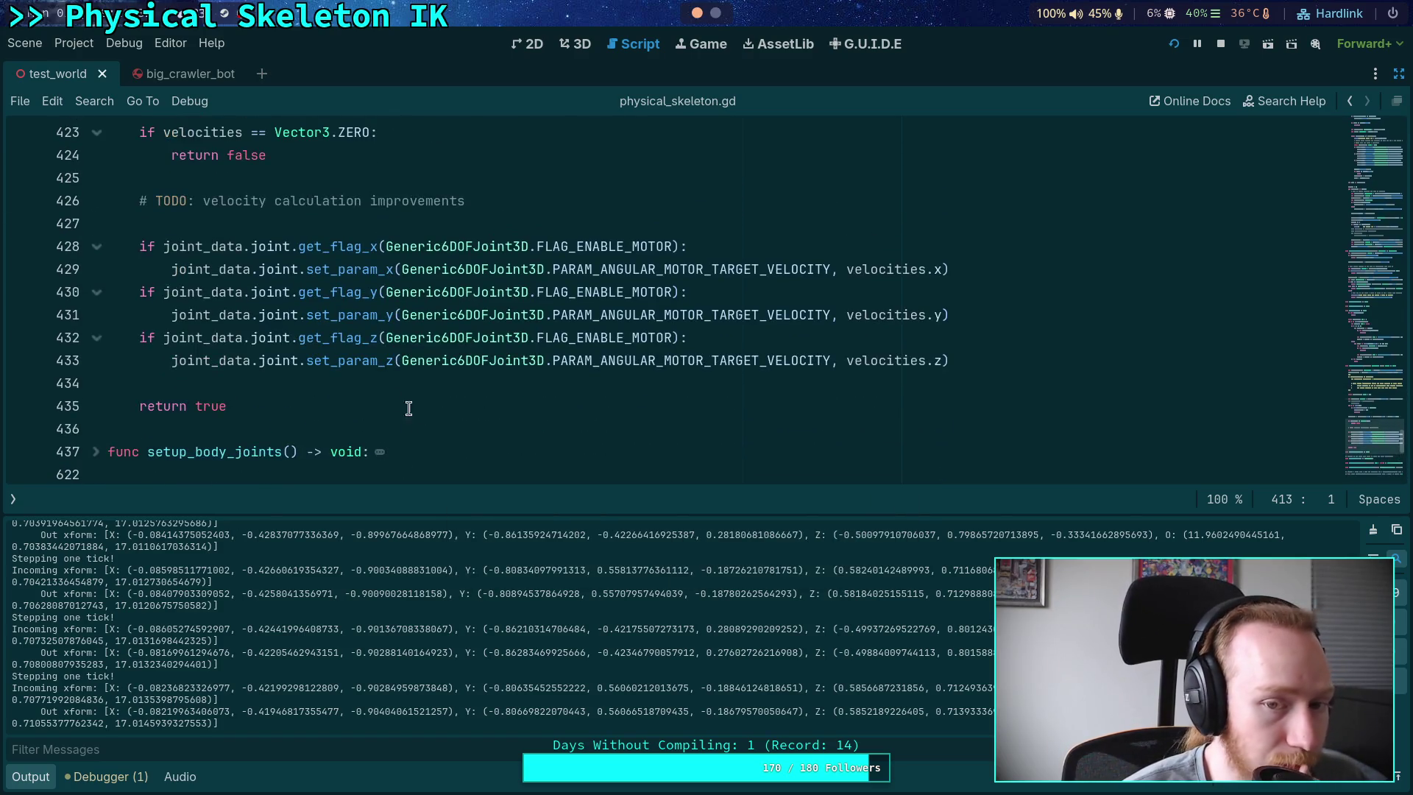
scroll(387, 388, up, 5)
scroll(387, 388, down, 3)
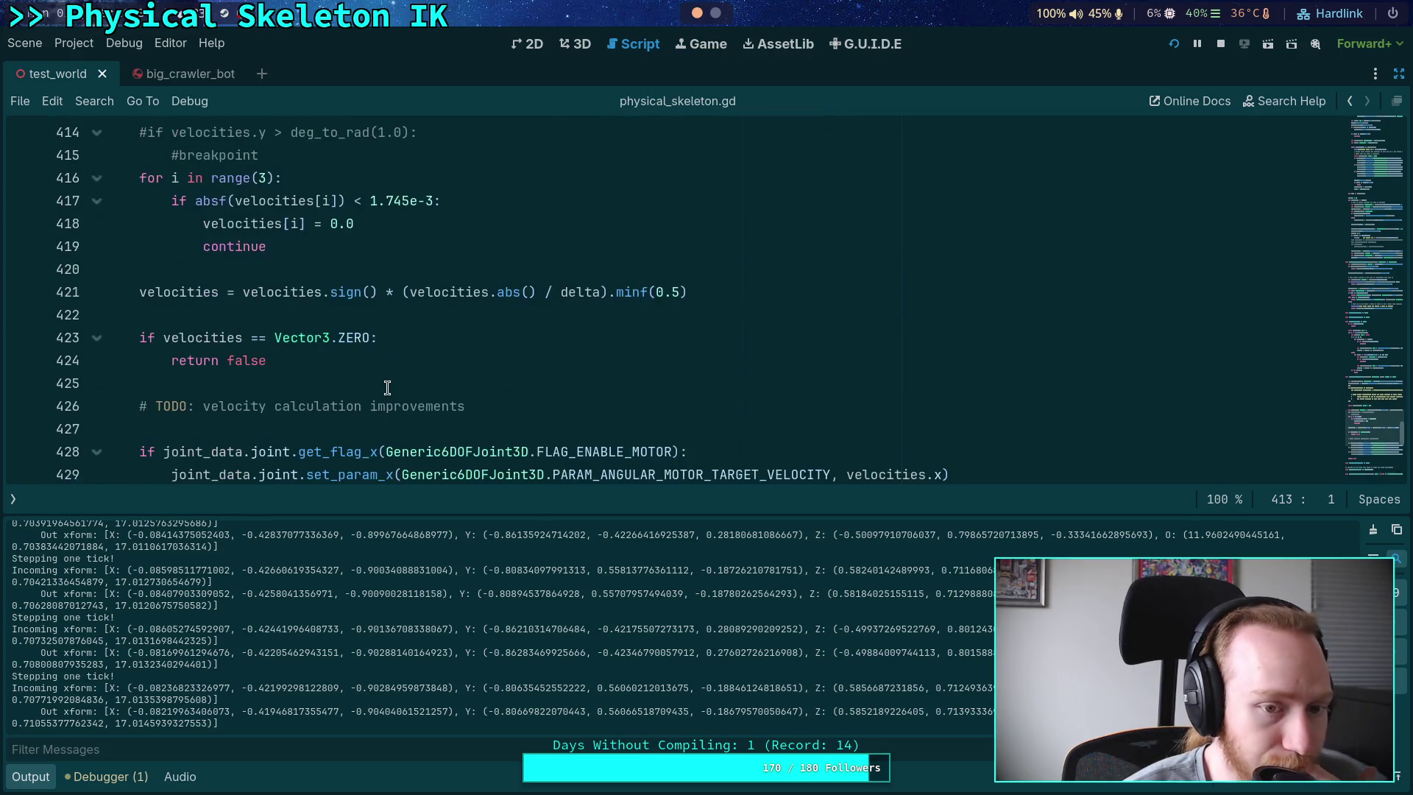
scroll(387, 388, down, 2)
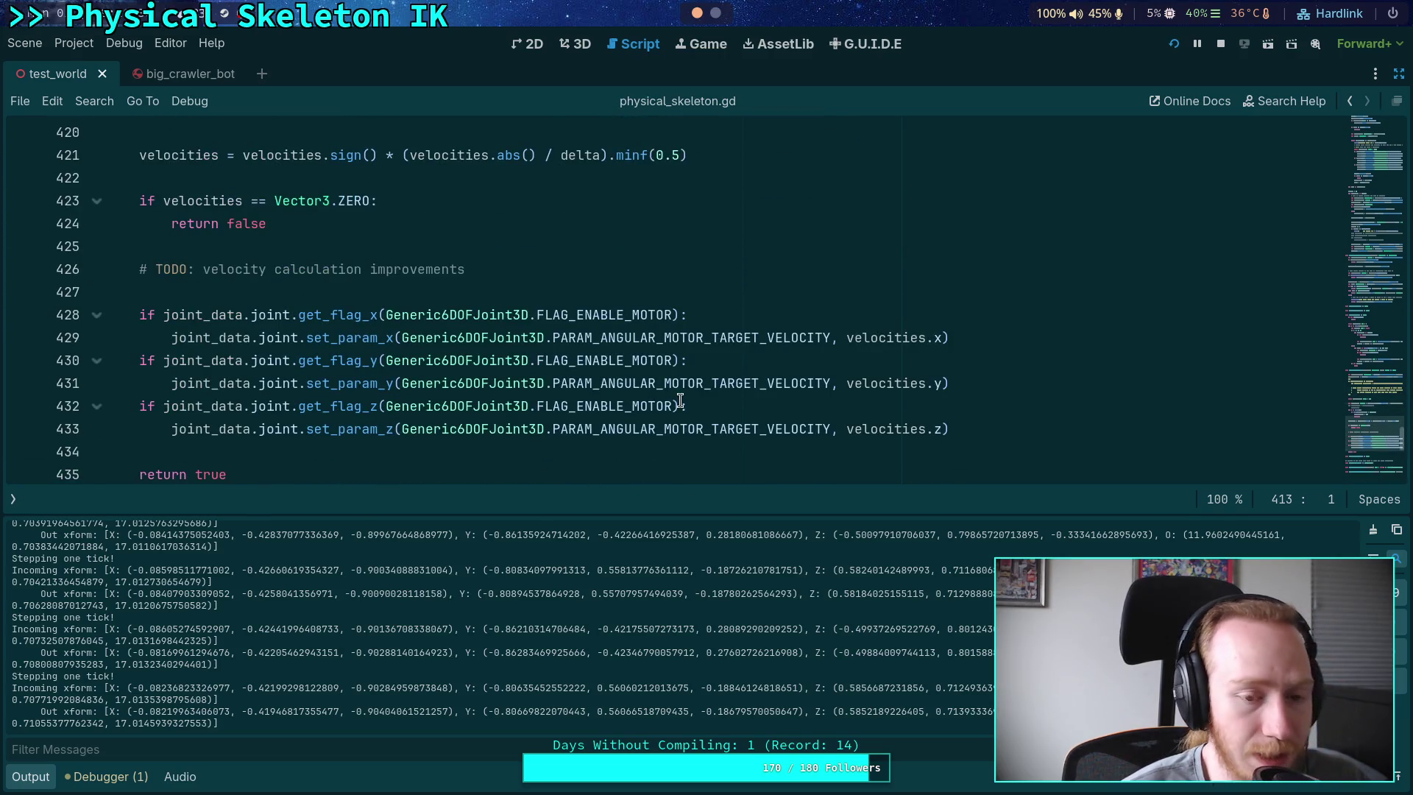
click(711, 314)
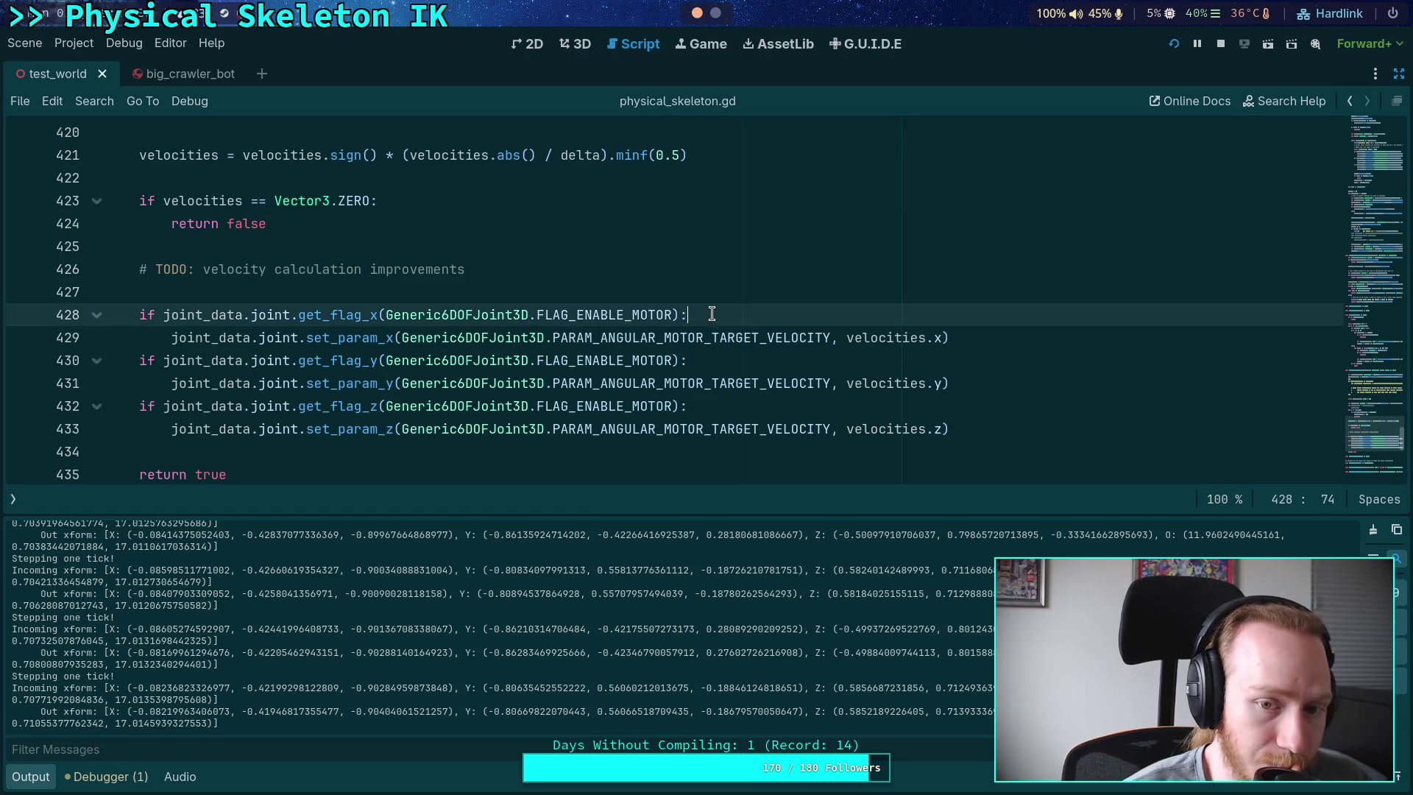
click(1227, 52)
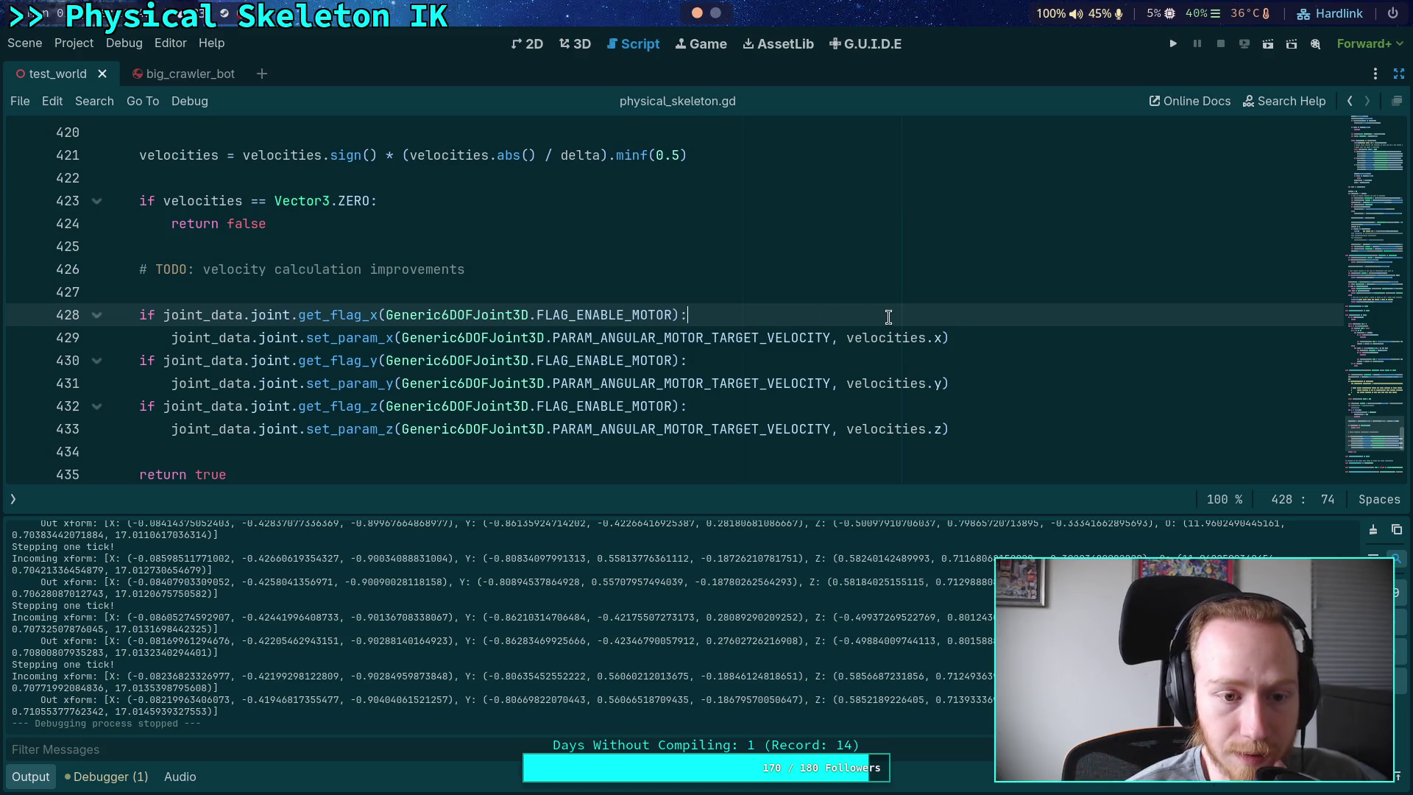
key(Return)
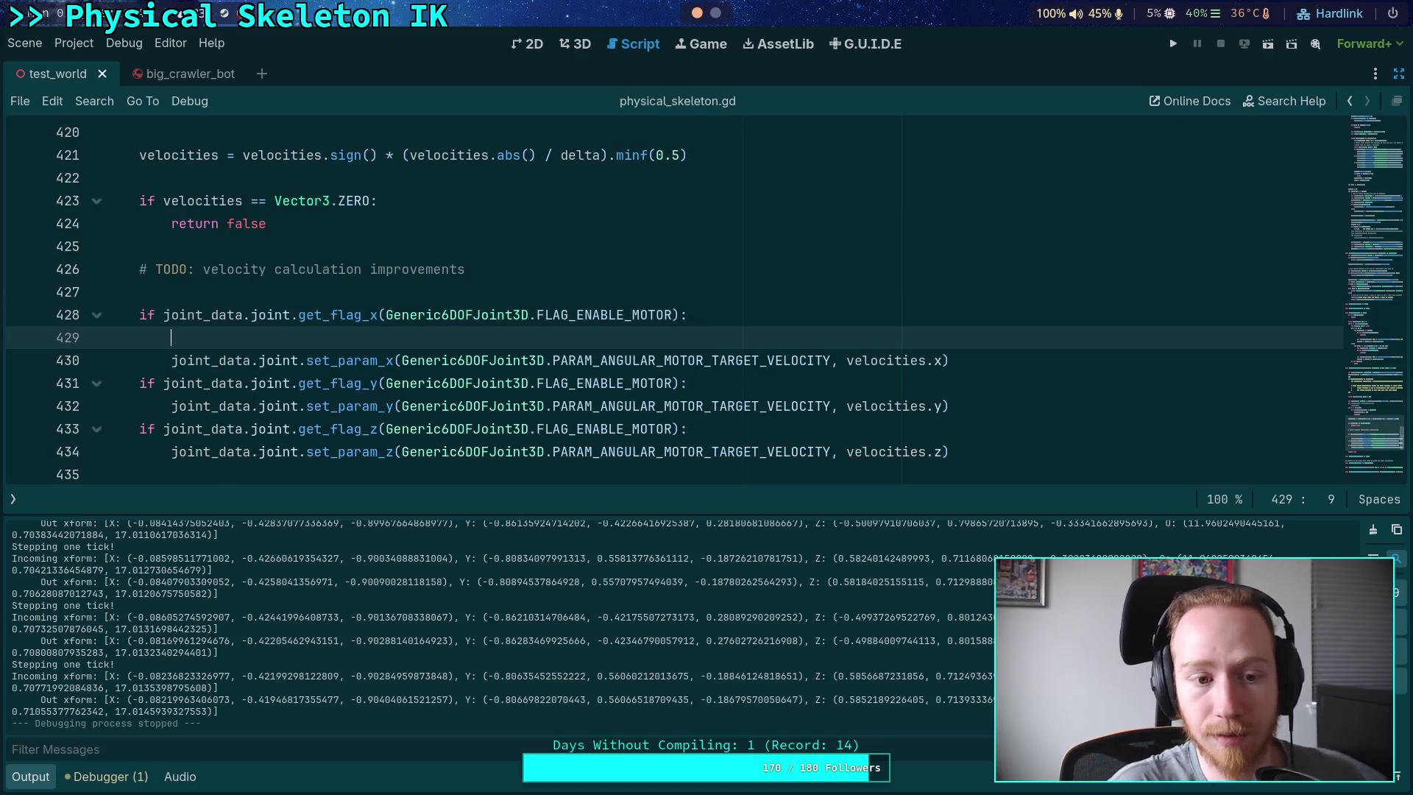
Write 'if joints.find(joint_data) == print_index:' on line 429 and open an indented line below it
text(if)
scroll(611, 371, up, 6)
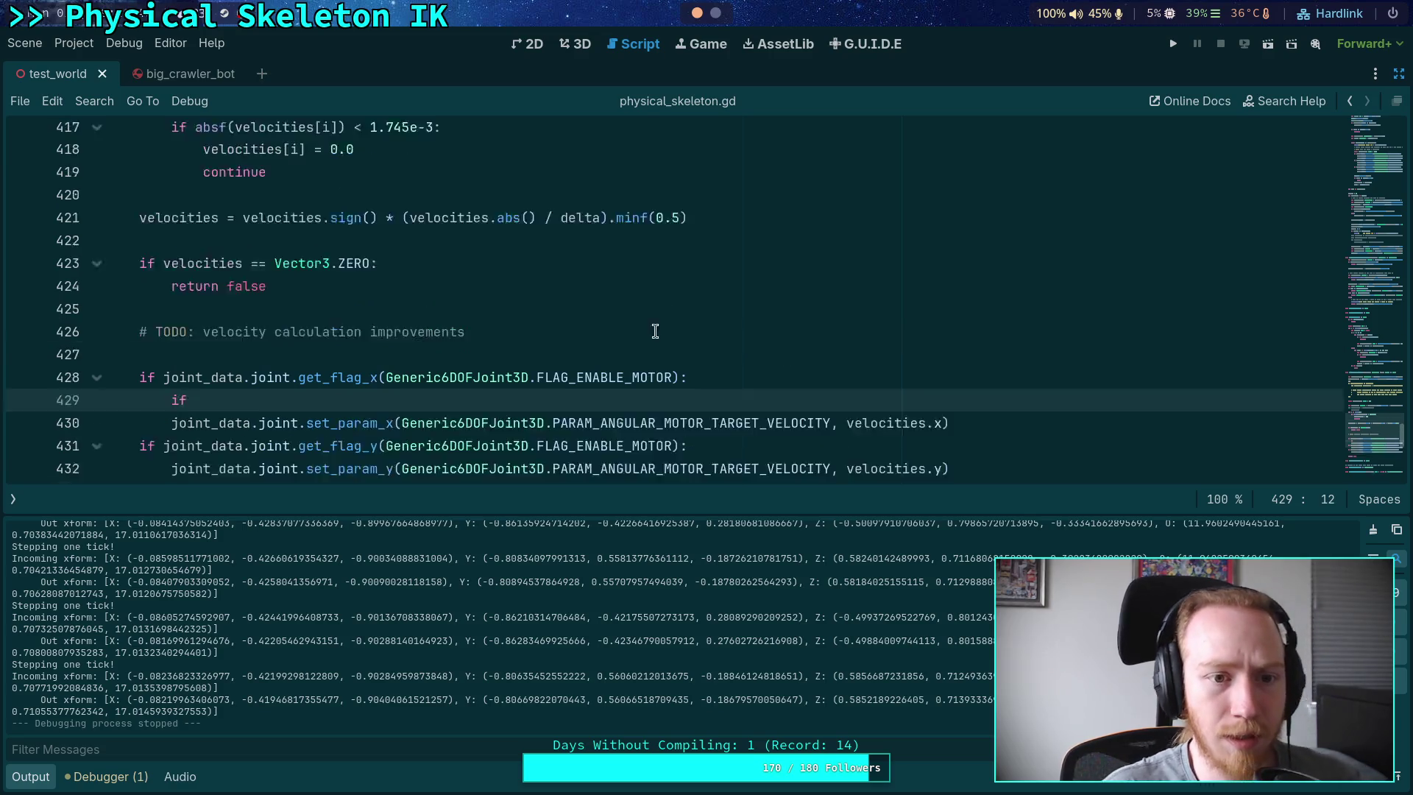
scroll(611, 370, up, 4)
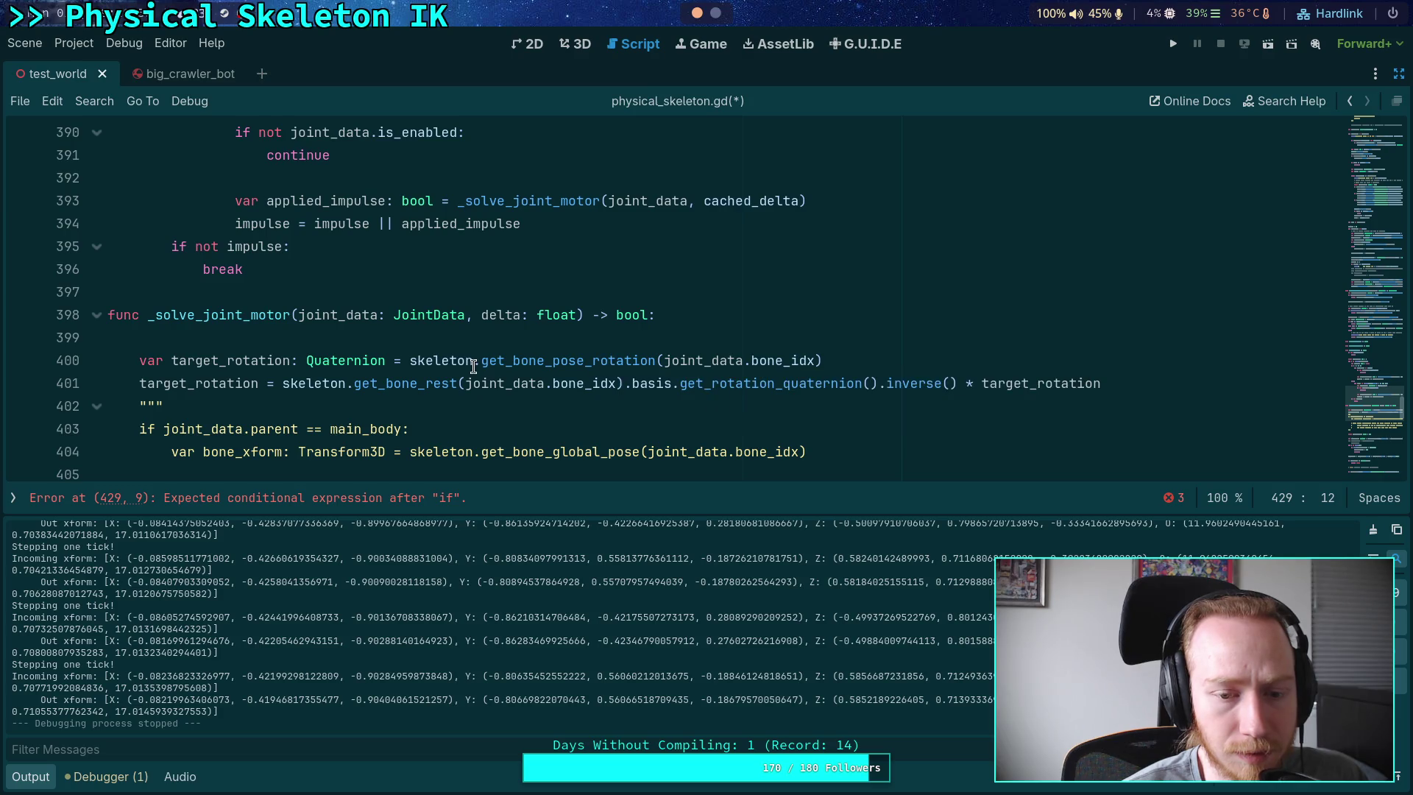
scroll(473, 365, up, 3)
scroll(473, 365, down, 3)
scroll(473, 366, down, 10)
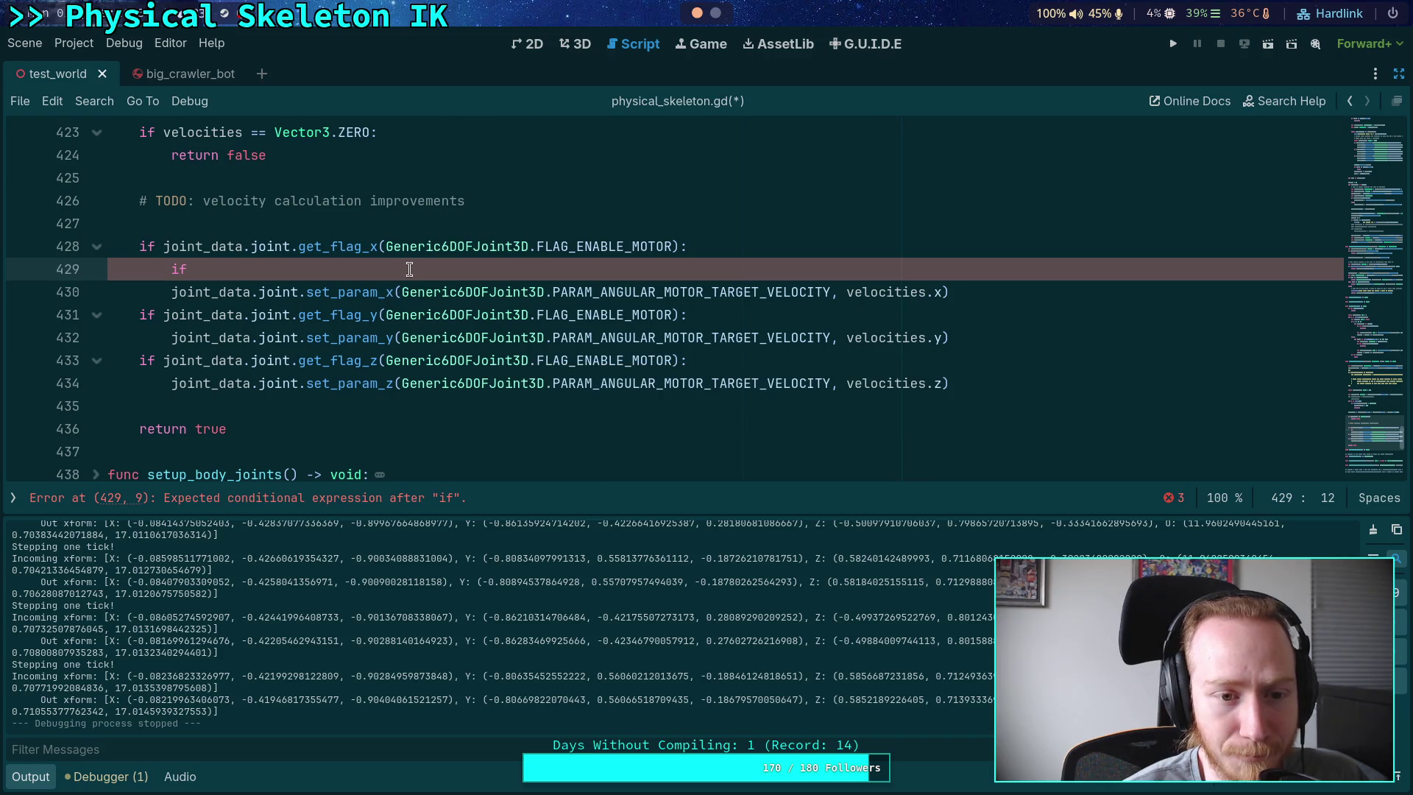
scroll(409, 269, up, 7)
scroll(409, 269, down, 7)
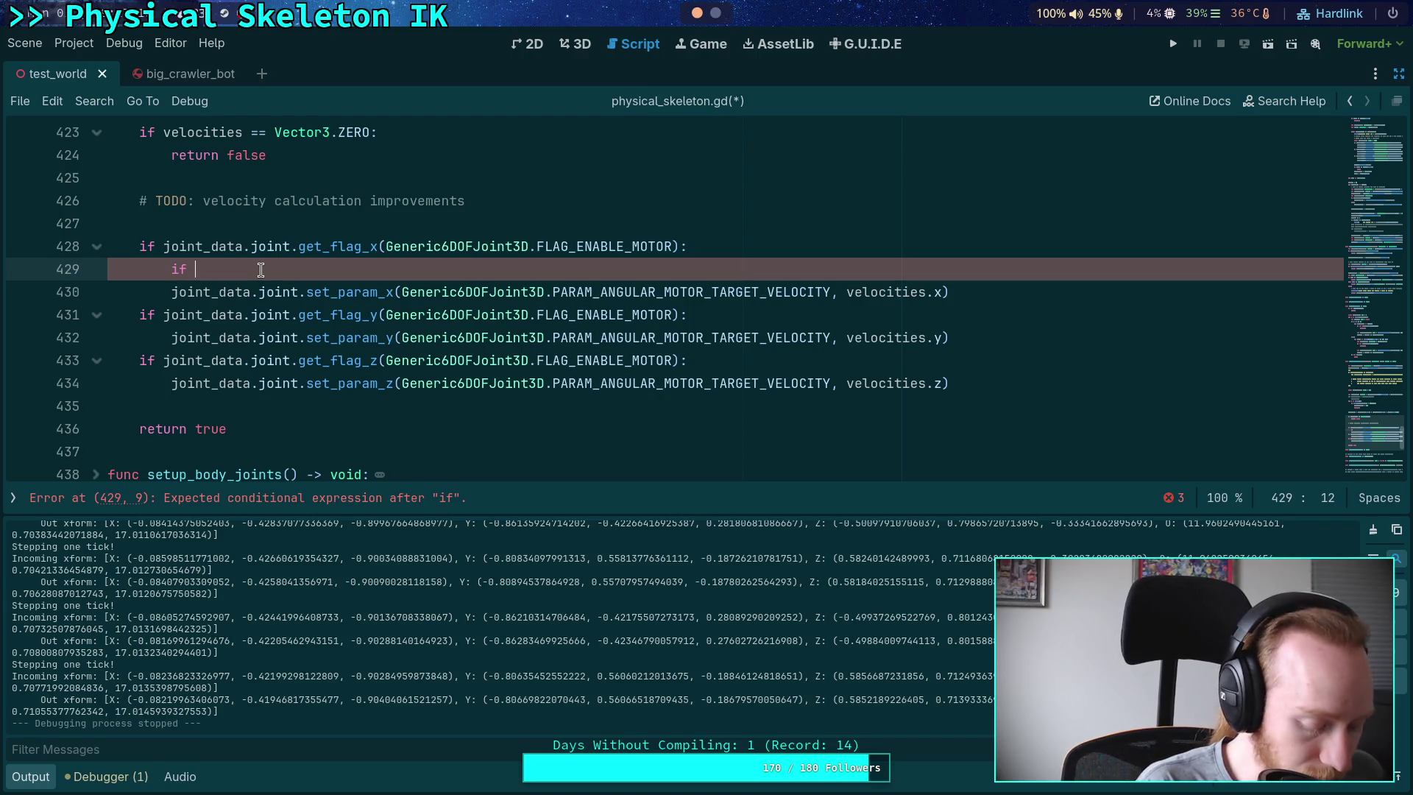
text(joints.find)
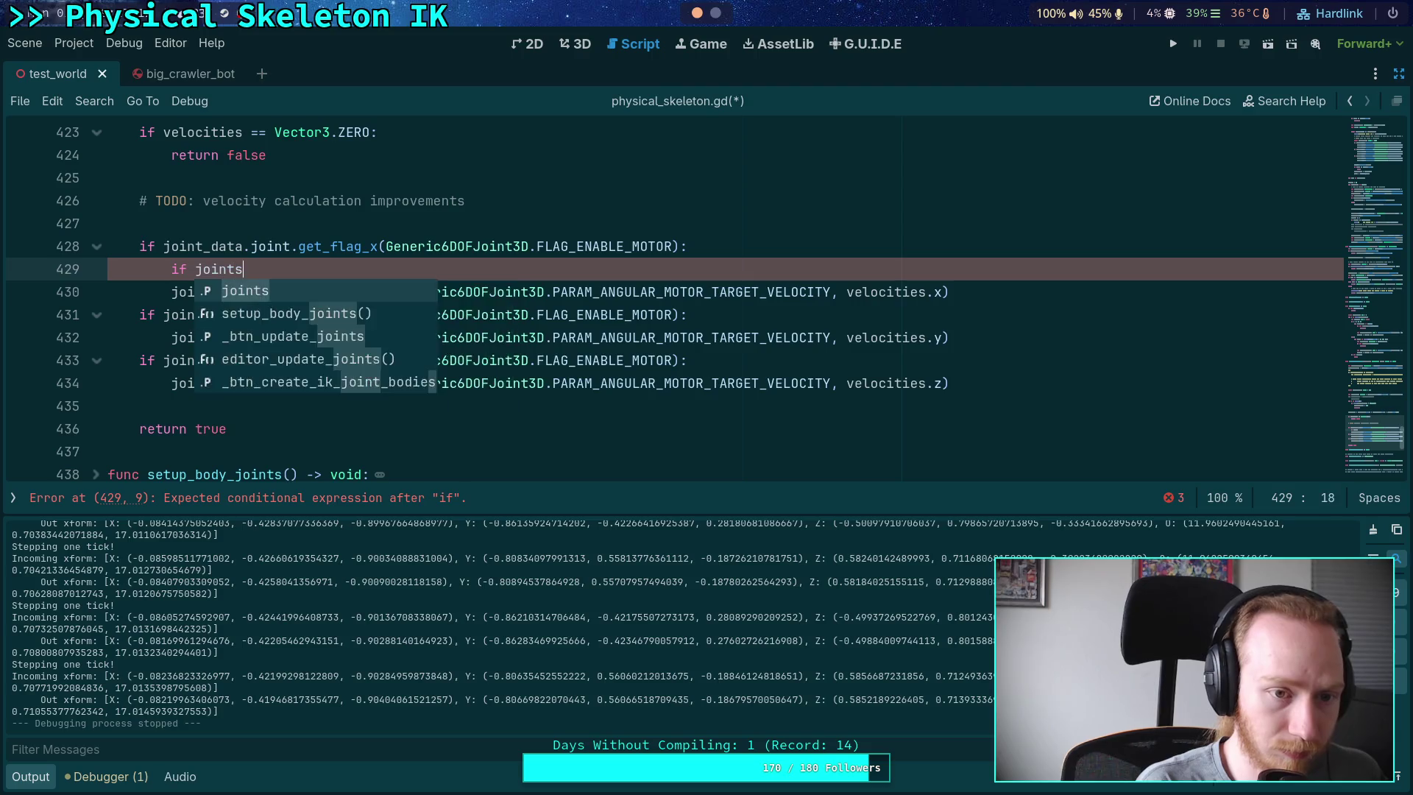
text(()
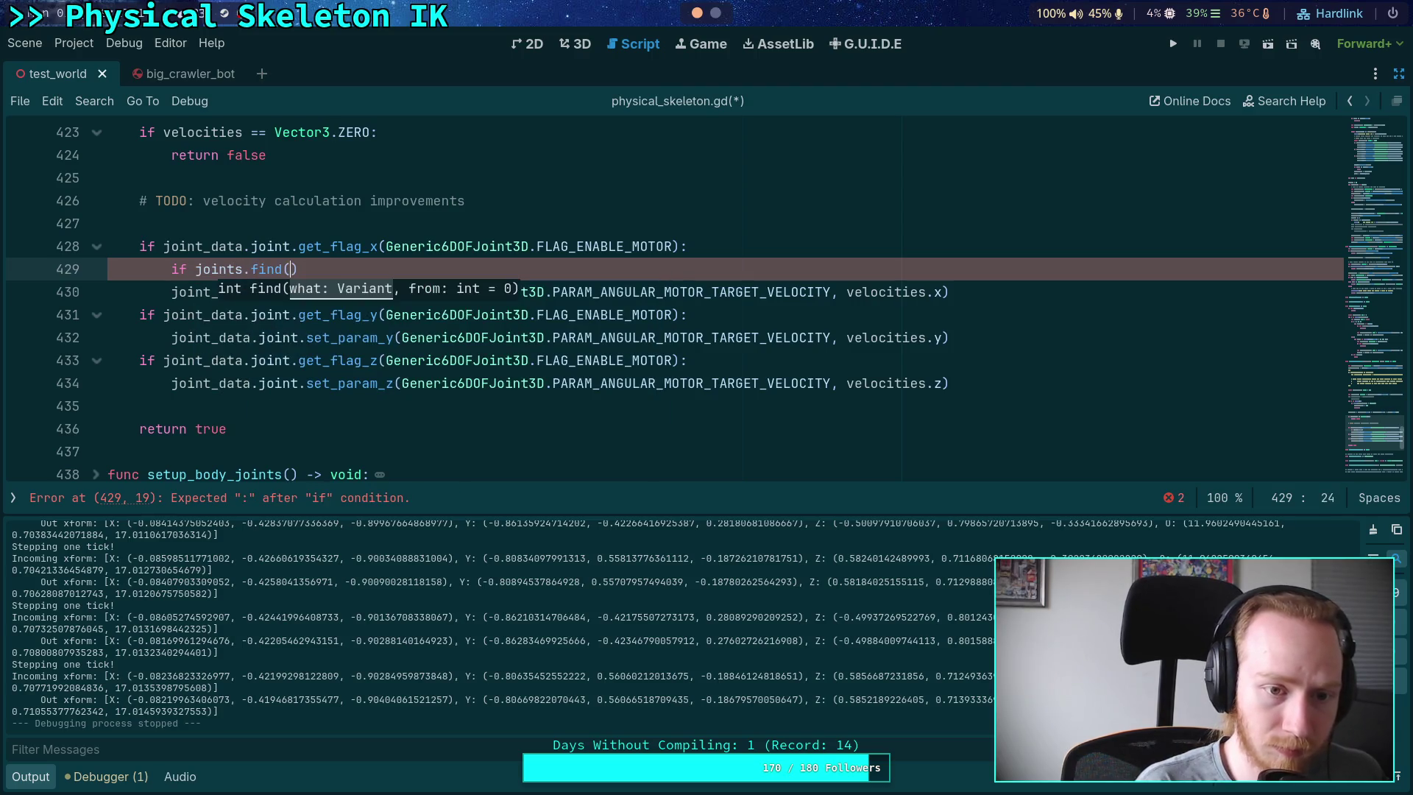
text(joint_data) )
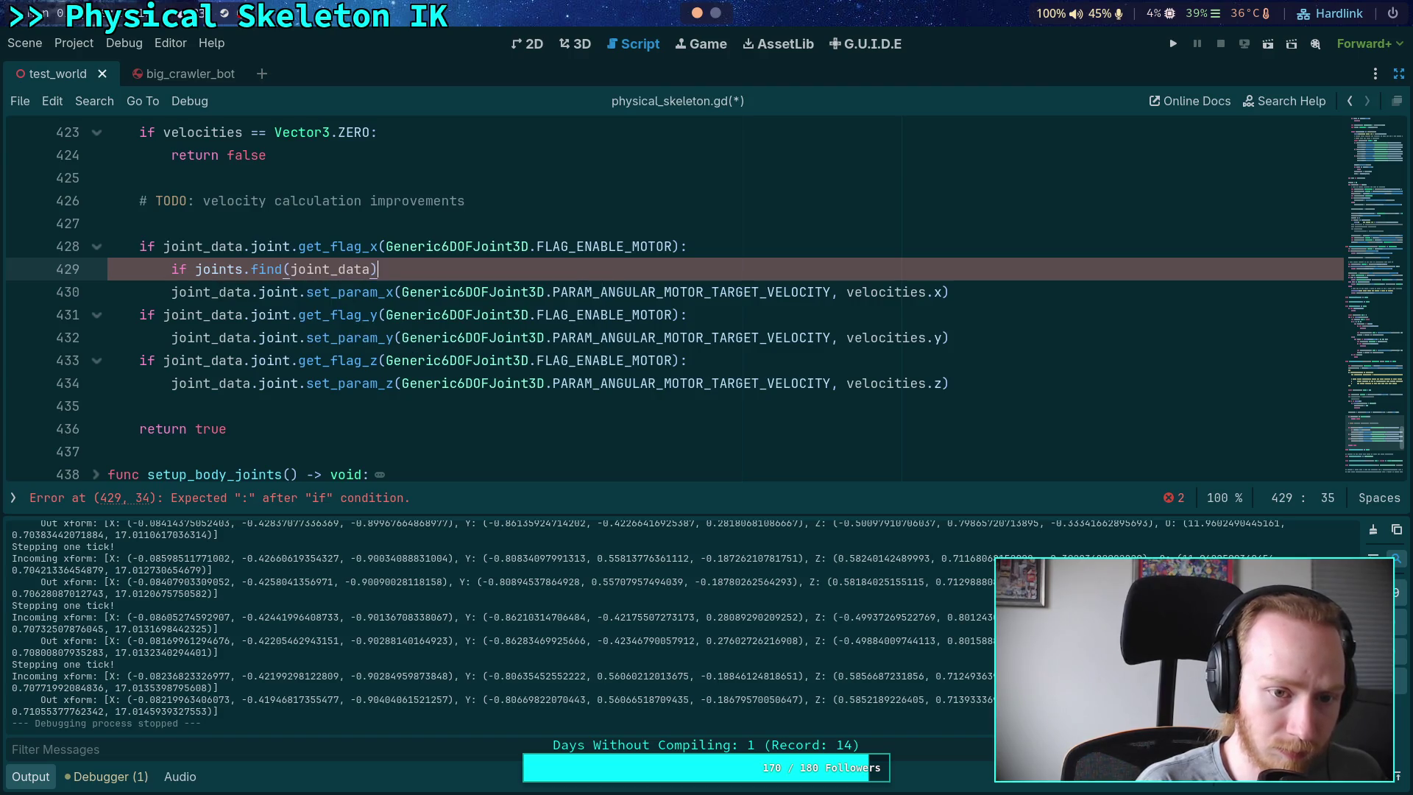
text(== print_index:)
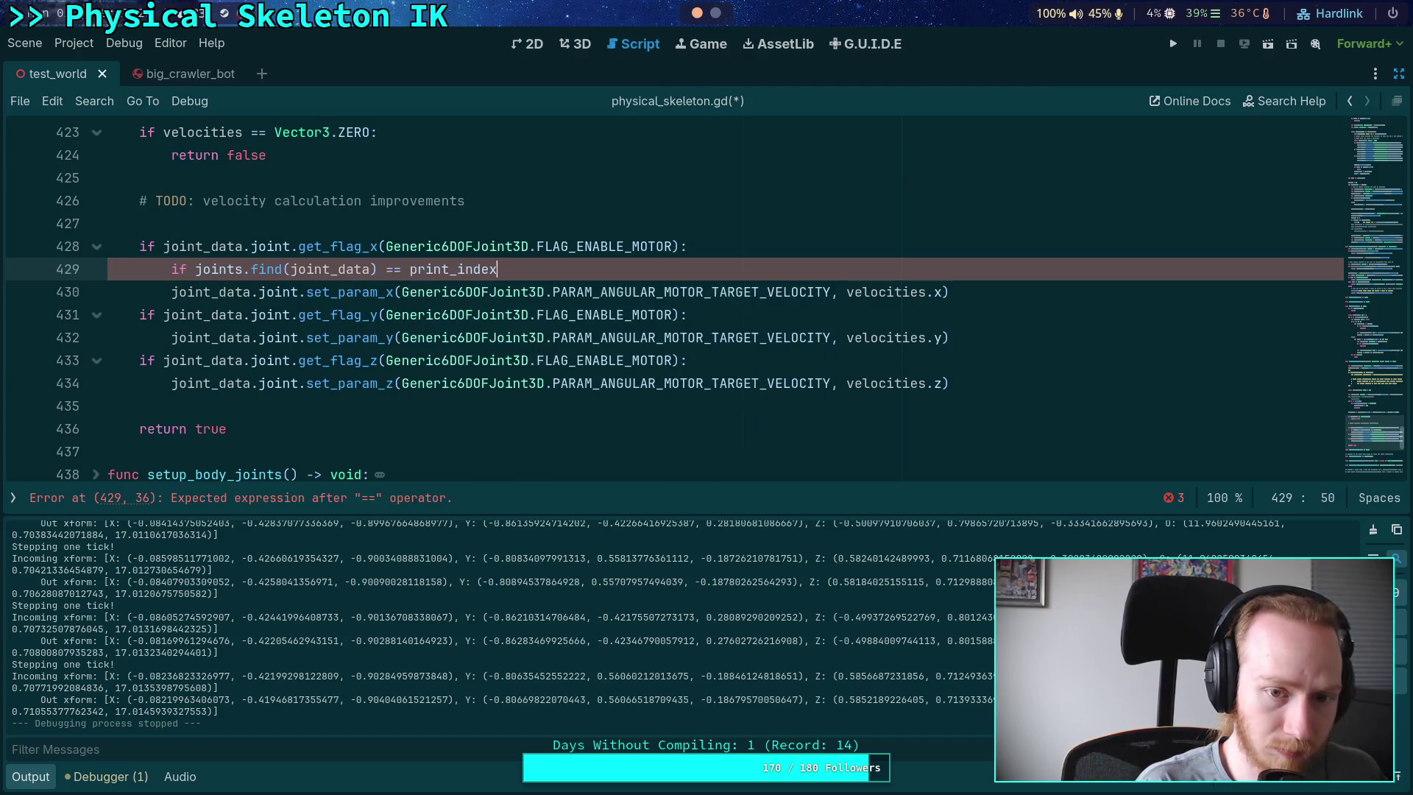
key(Return)
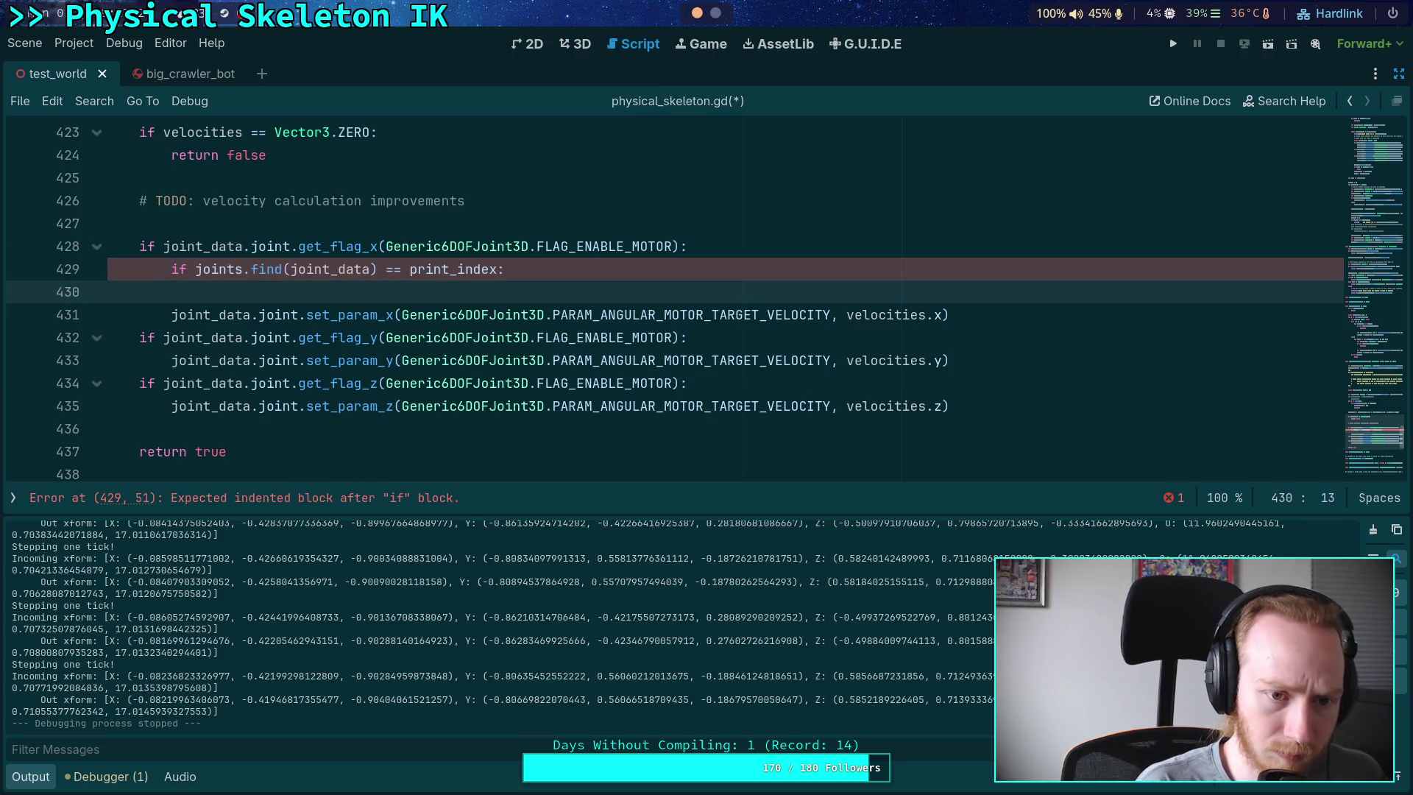
Write the print message 'Incoming X velocity: %.5f' % joint_data.joint on line 430
text(print)
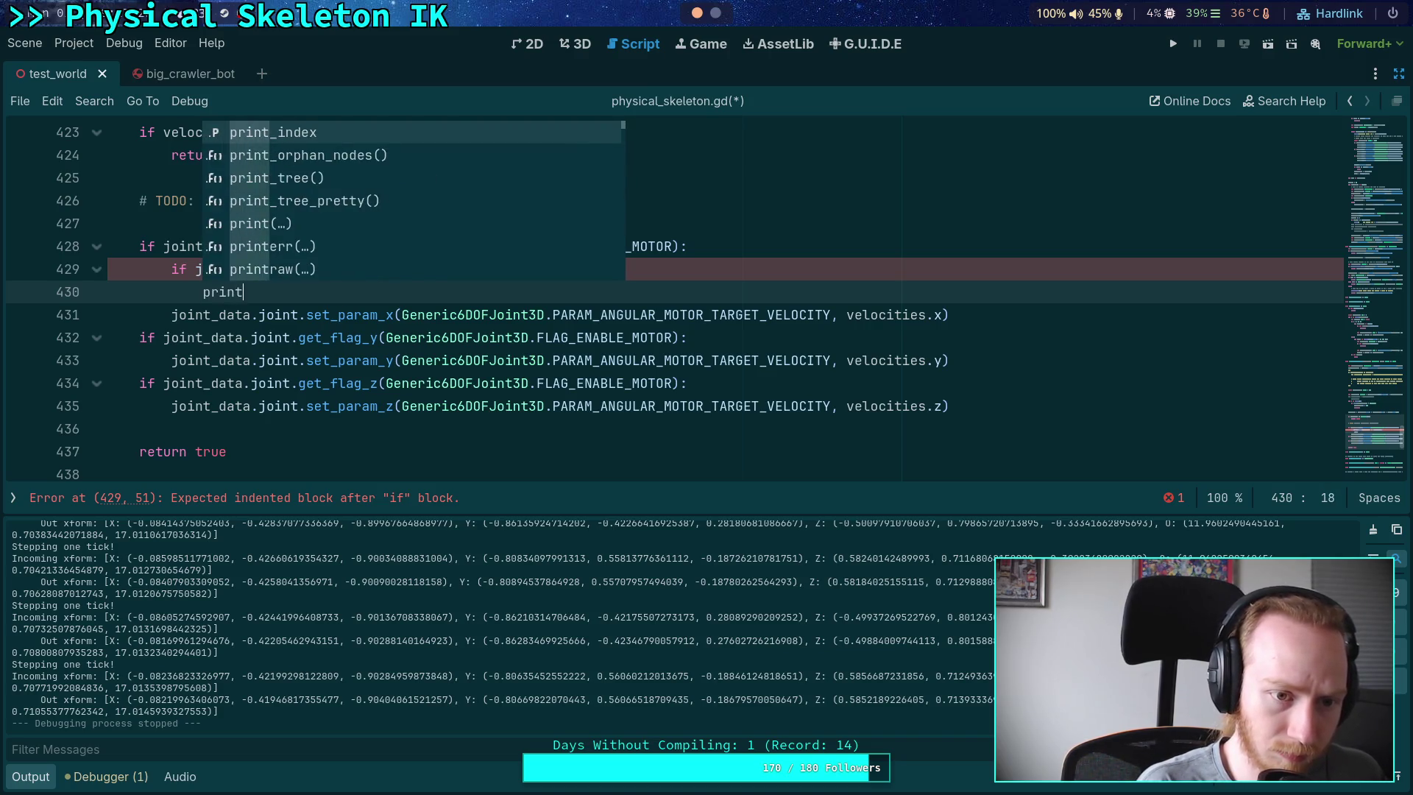
text(('Incoming velocity)
click(389, 291)
key(Right)
key(Right)
key(Right)
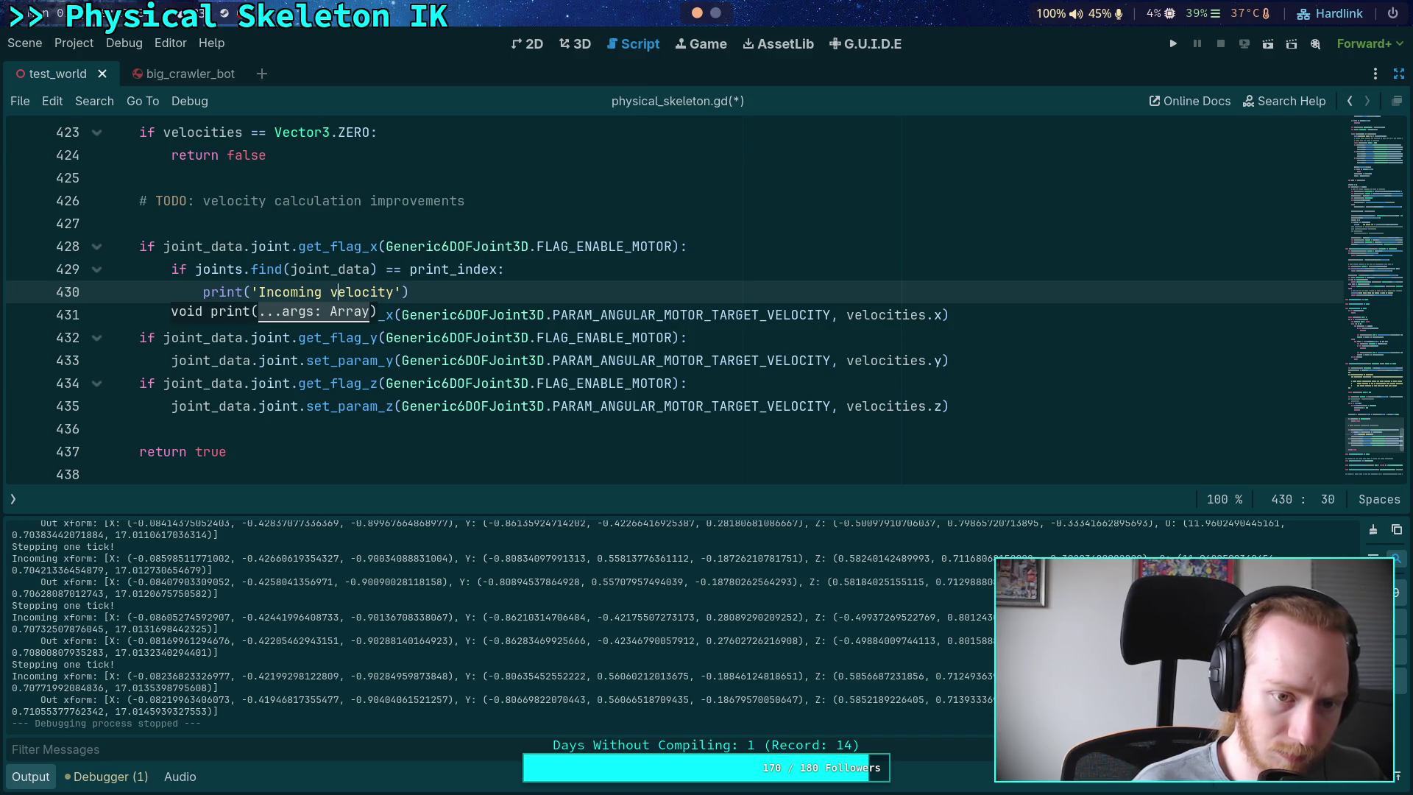
text(K)
key(BackSpace)
text(X )
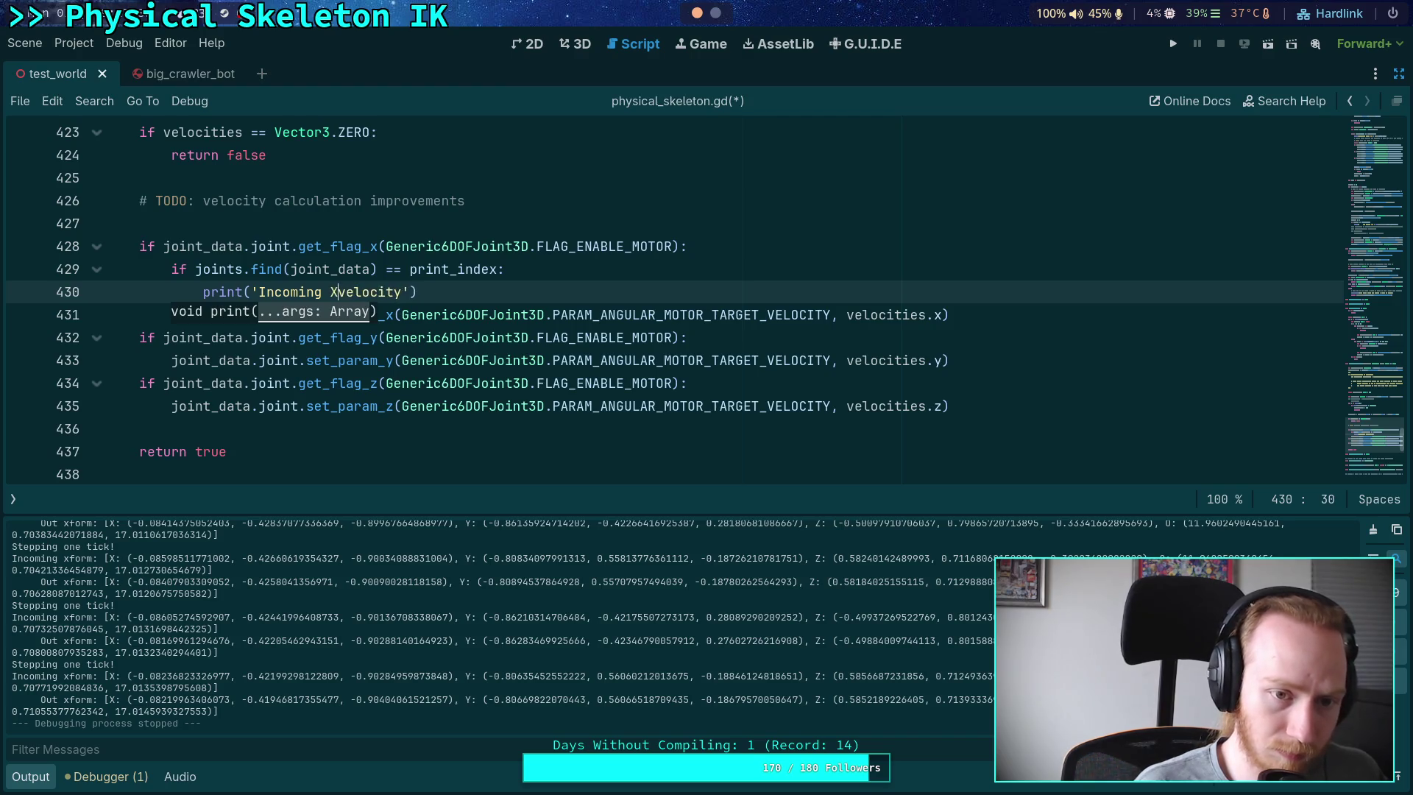
text(: %)
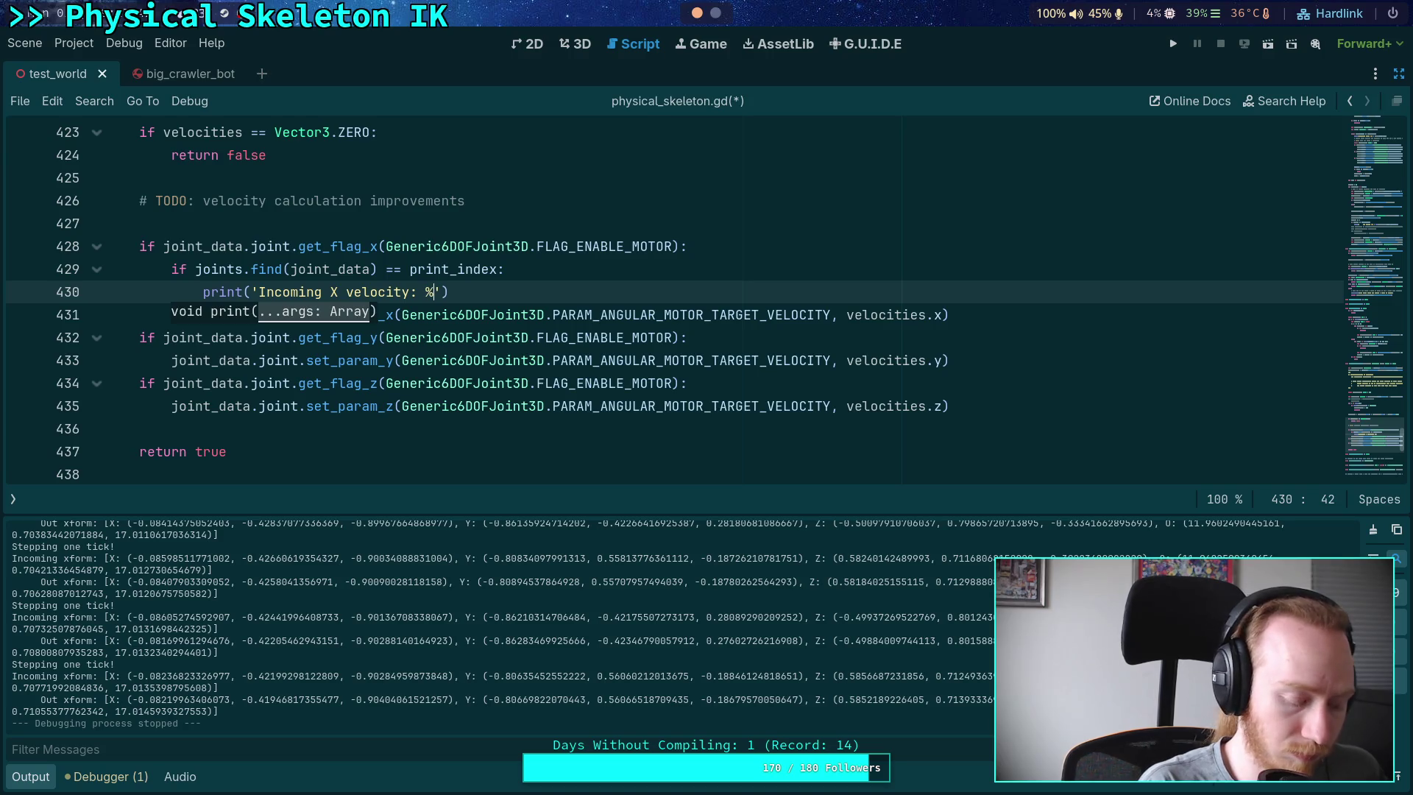
text(.4)
key(BackSpace)
text(5f)
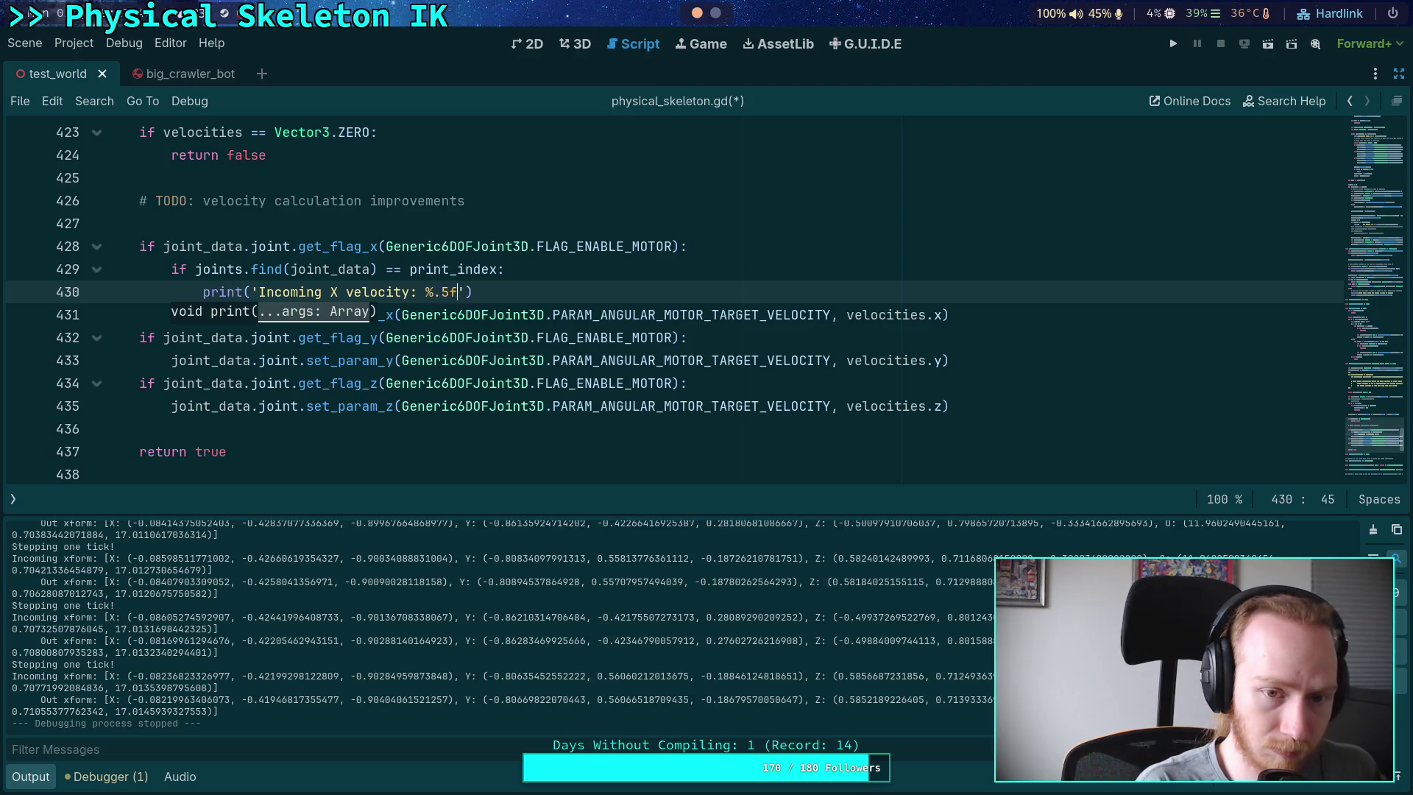
text(' % )
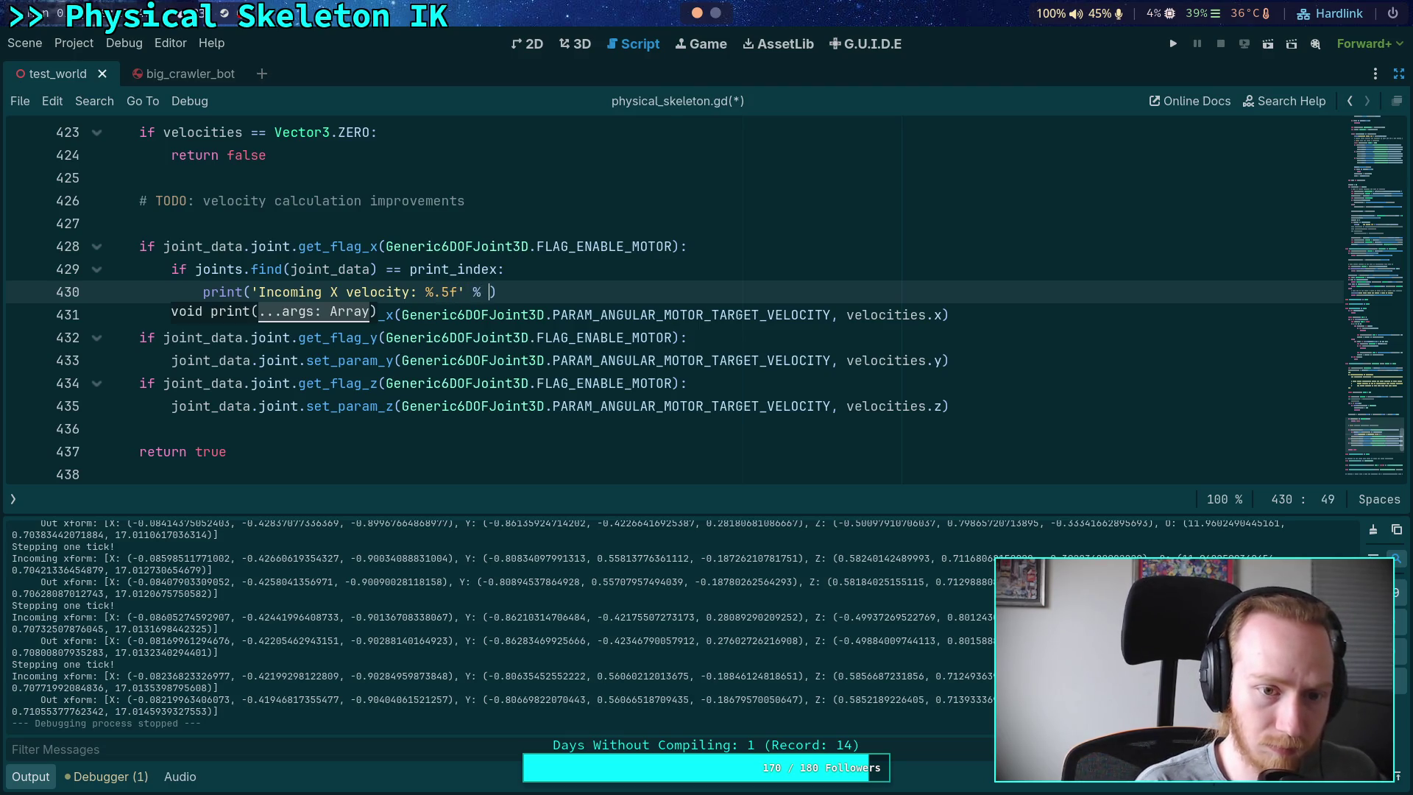
text(joint_dat)
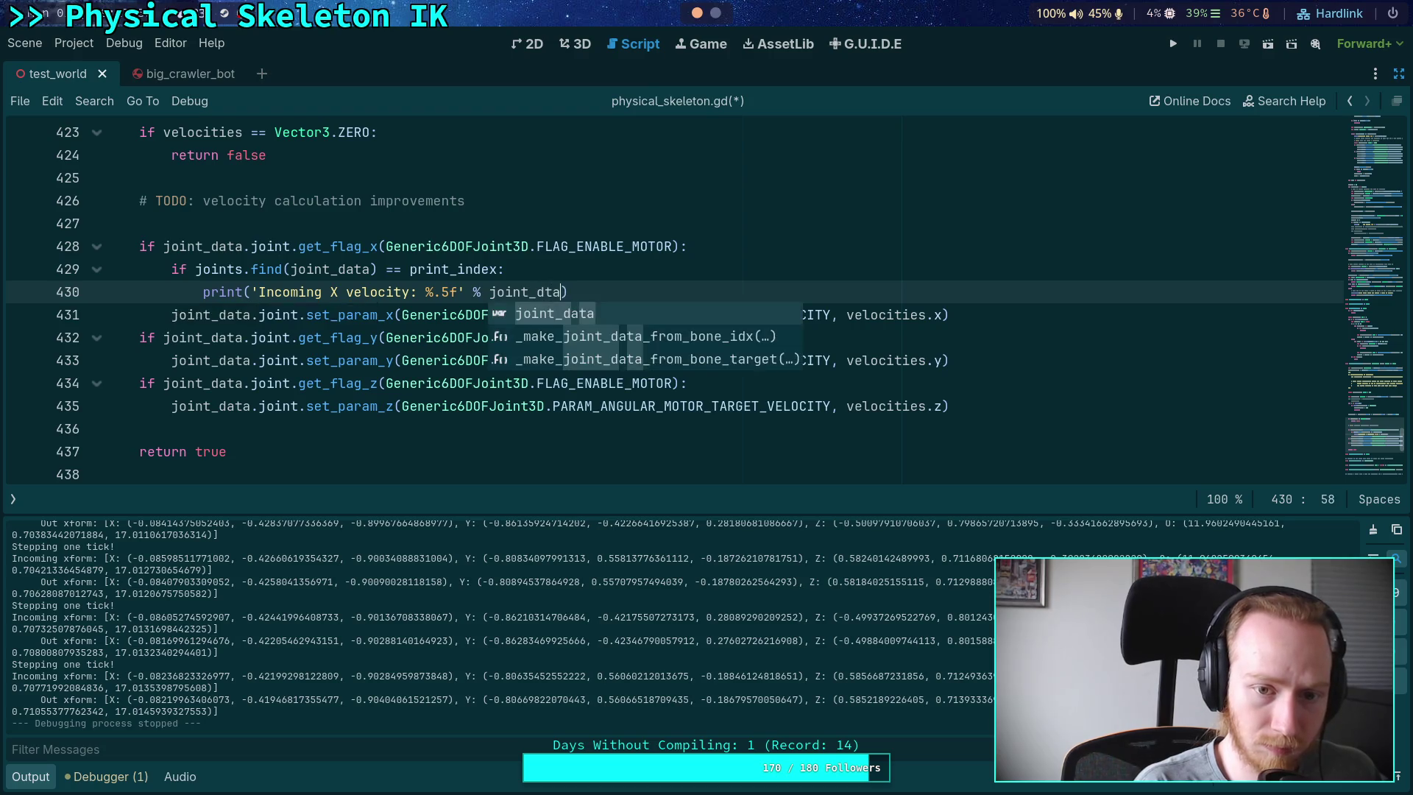
text(a.joint-)
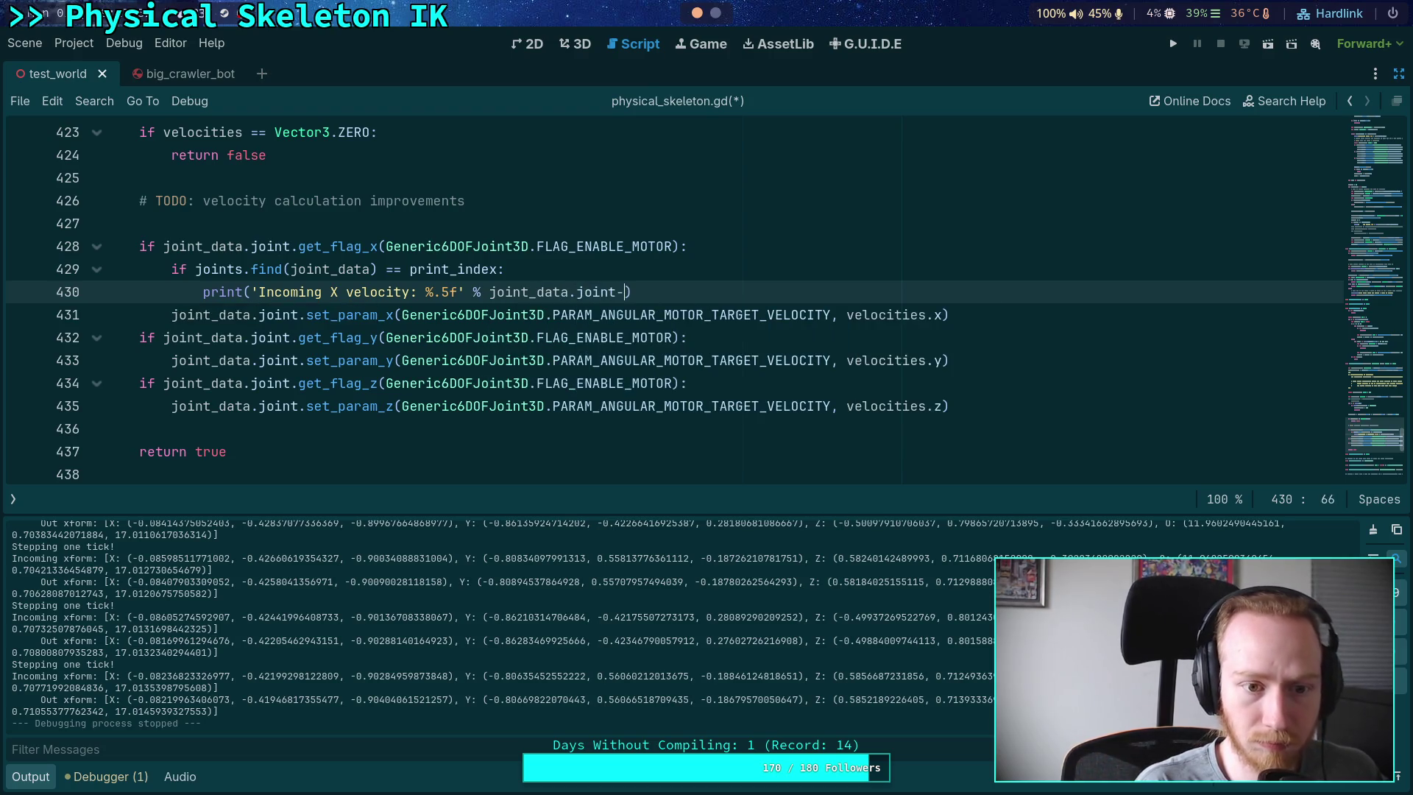
text(get_pr)
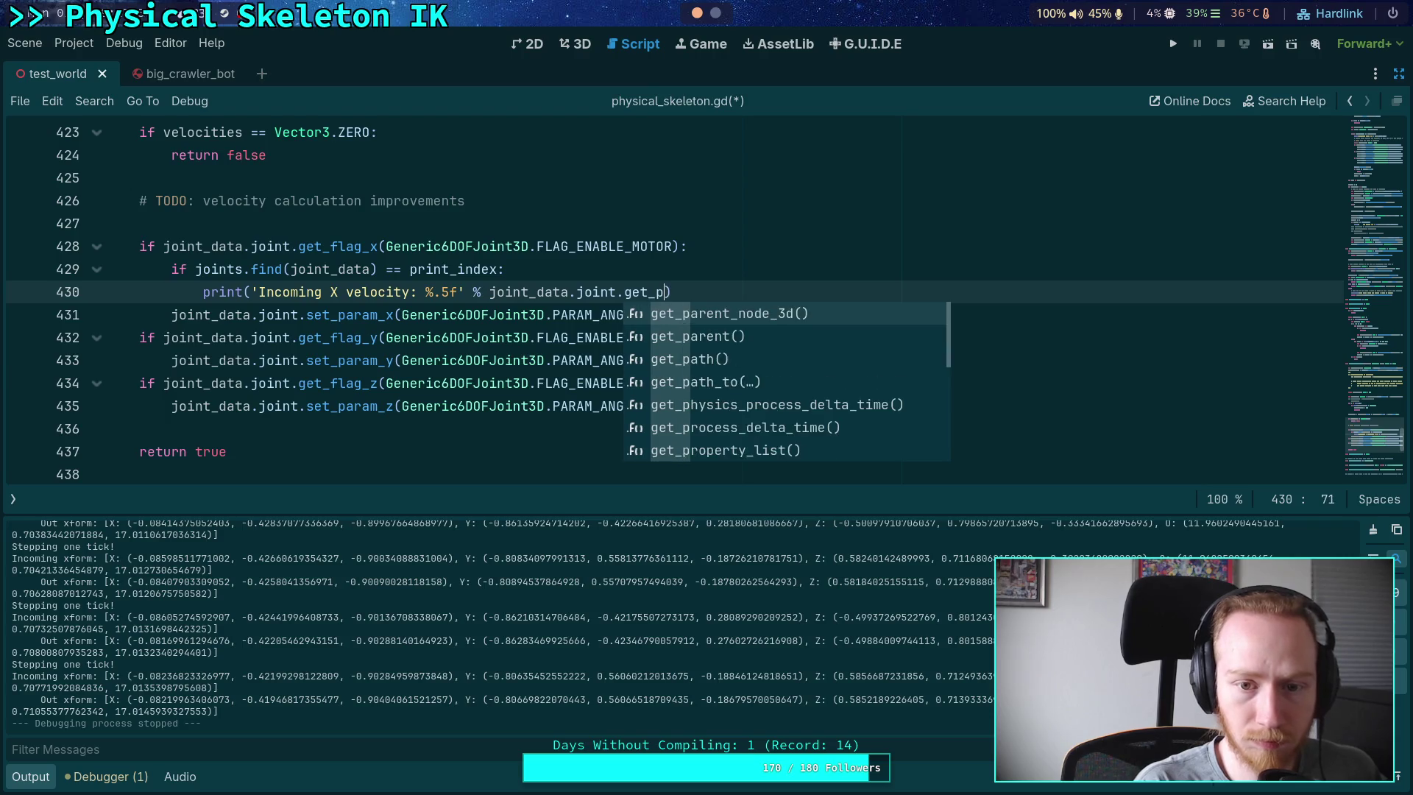
text(a)
Complete the call with get_param_x(PARAM_ANGULAR_MOTOR_TARGET_VELOCITY) from autocomplete
text(x()
key(Down)
key(Down)
key(Down)
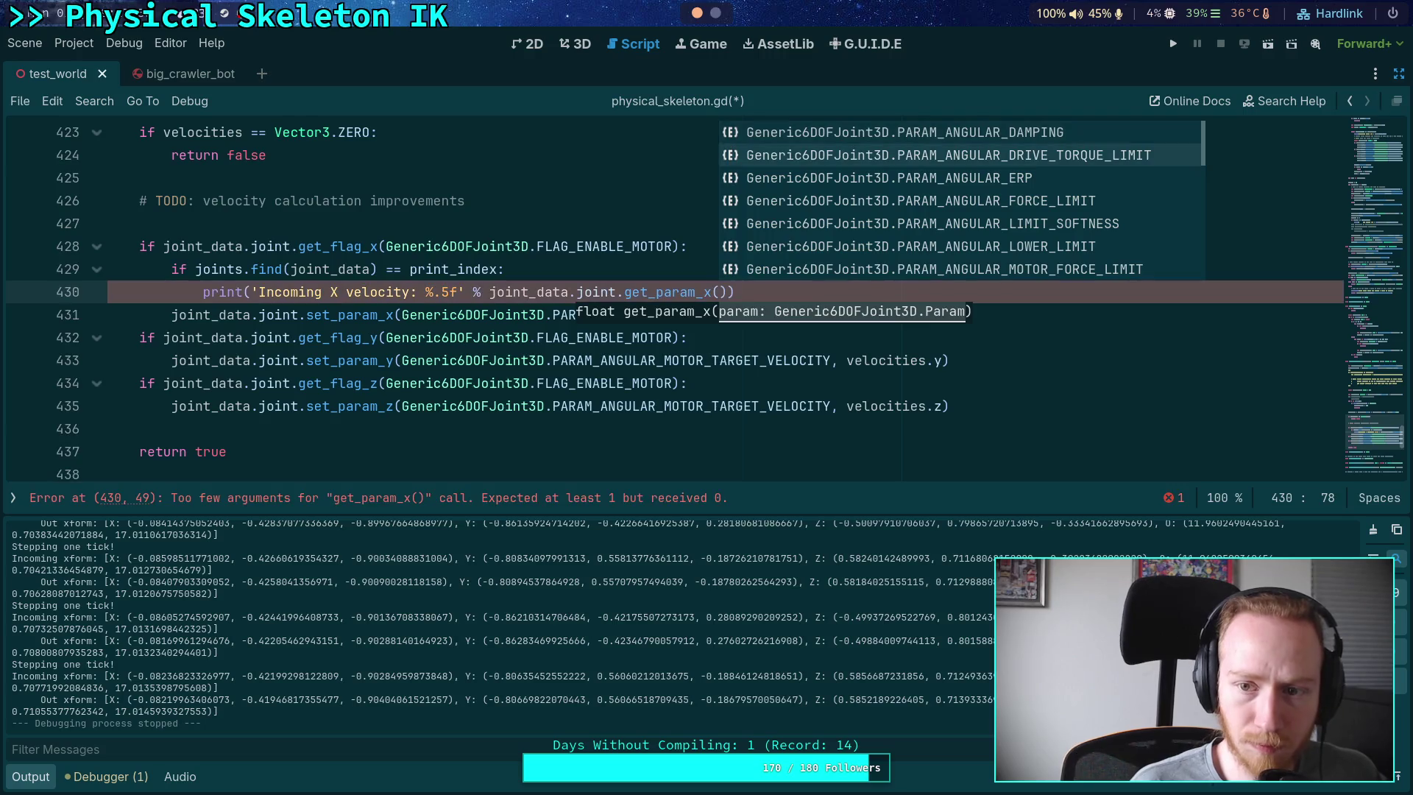
key(Down)
key(Down)
key(Down)
key(Down)
key(Down)
key(Down)
key(Up)
key(Up)
key(Up)
key(Down)
key(Down)
key(Down)
key(Return)
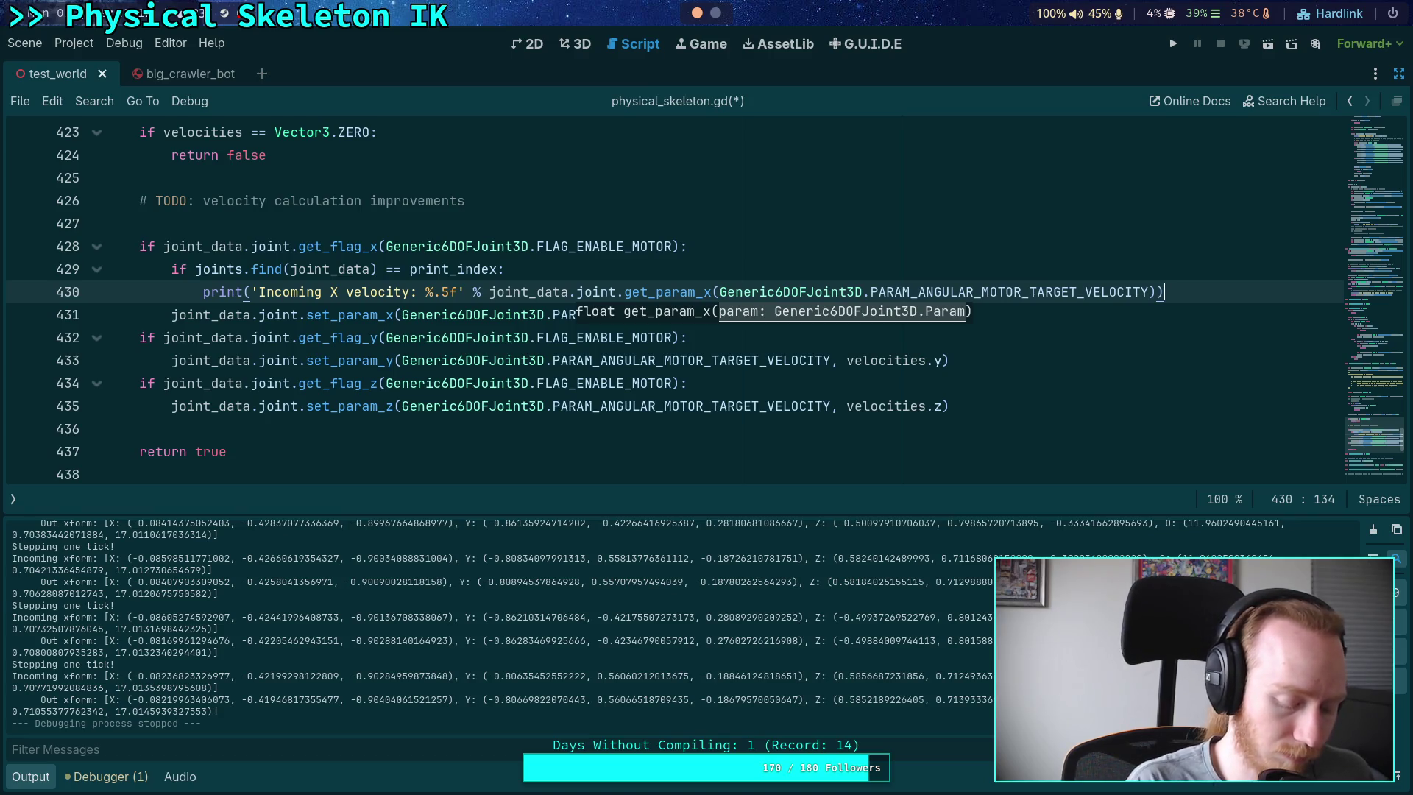
Duplicate the print line as 'Out X velocity: %.5f' % velocities.x on line 431
key(ctrl+shift+d)
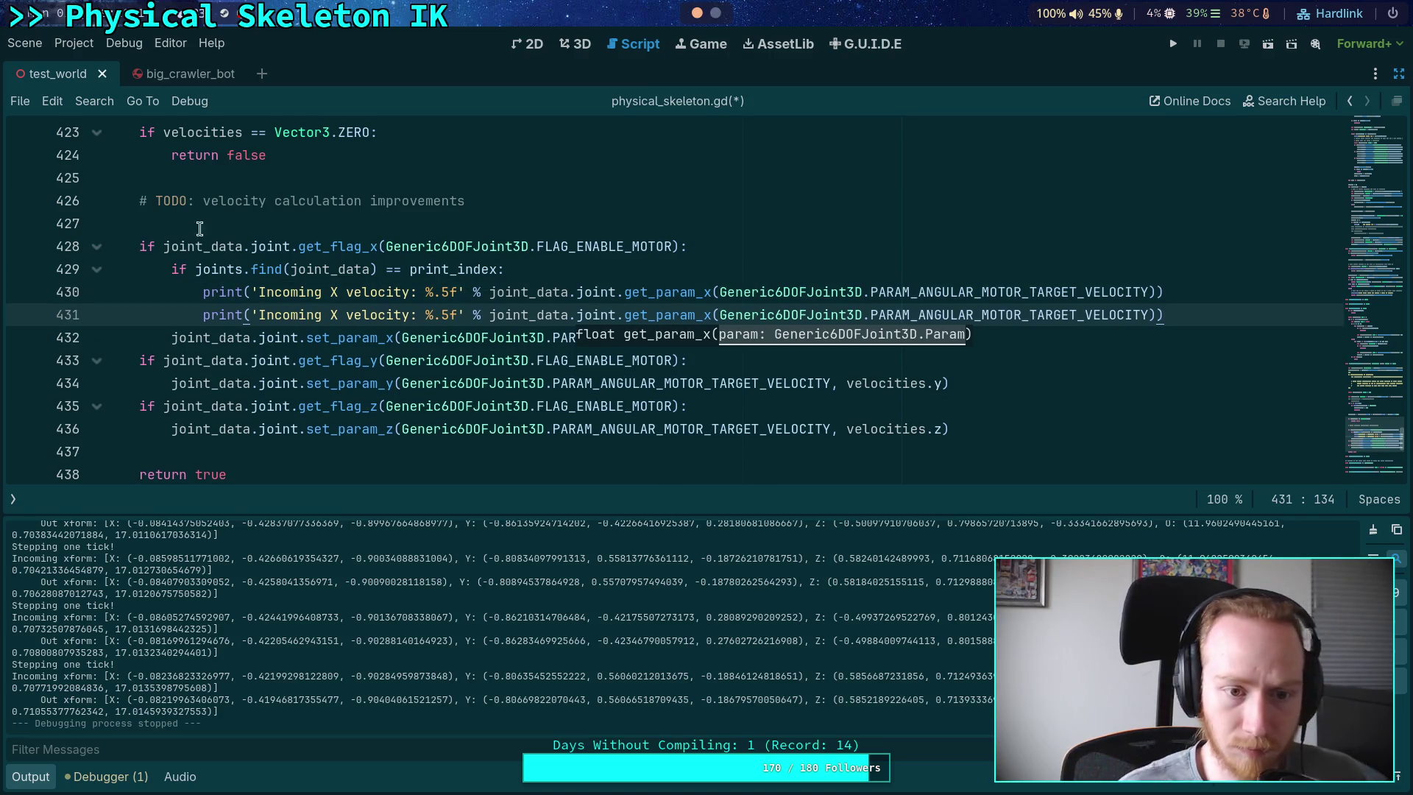
drag(258, 314, 322, 314)
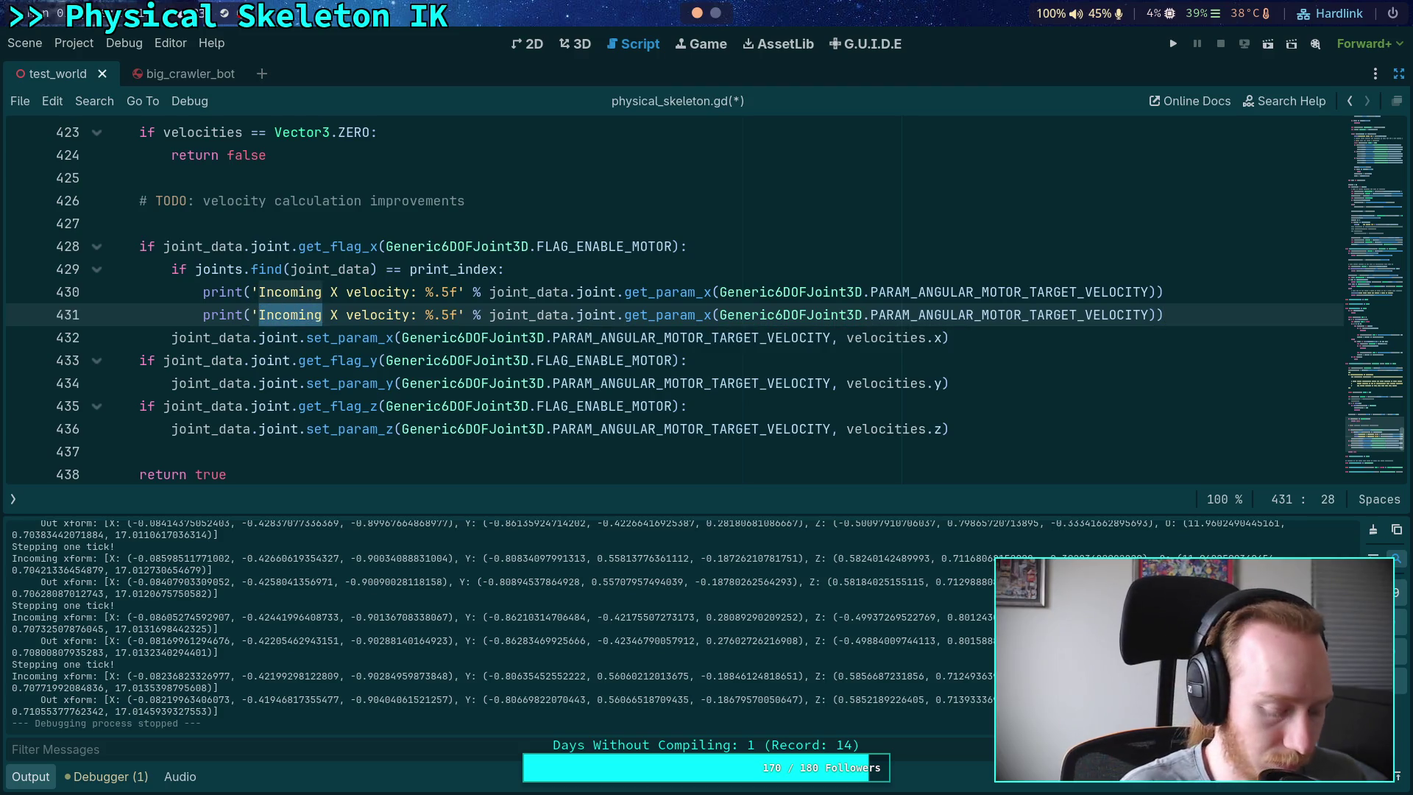
text(Out)
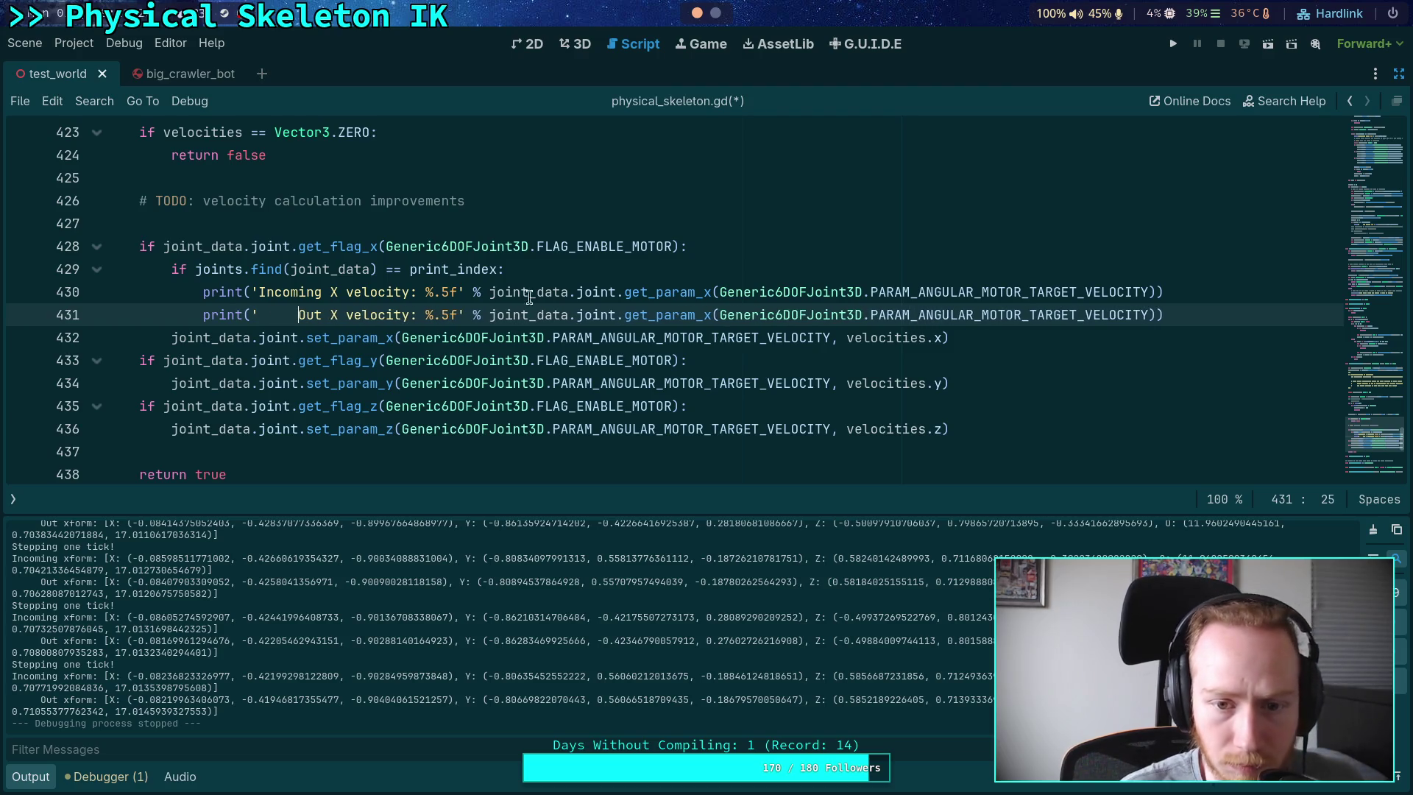
drag(491, 315, 1152, 315)
text(velocity: %.5f' % vel)
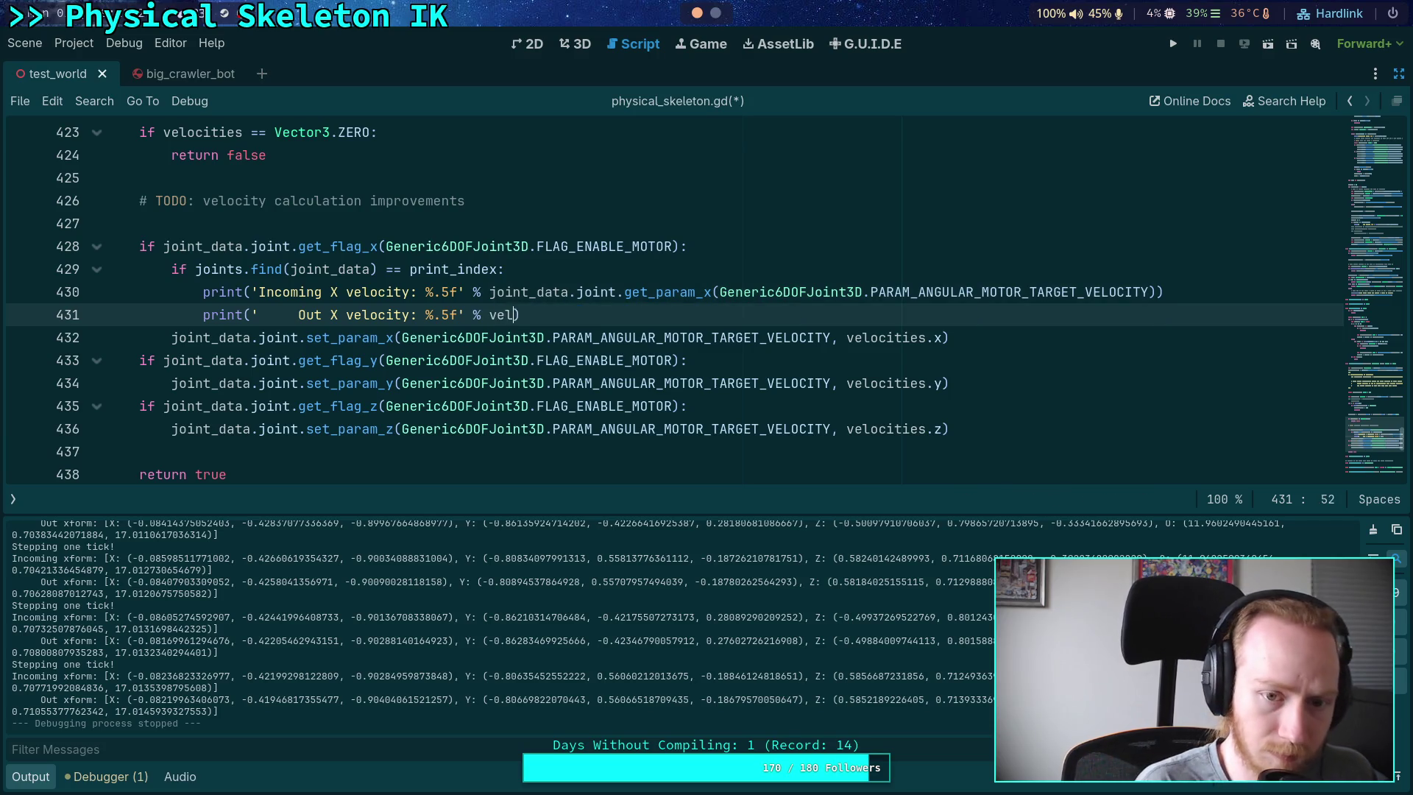
key(Return)
text(.x)
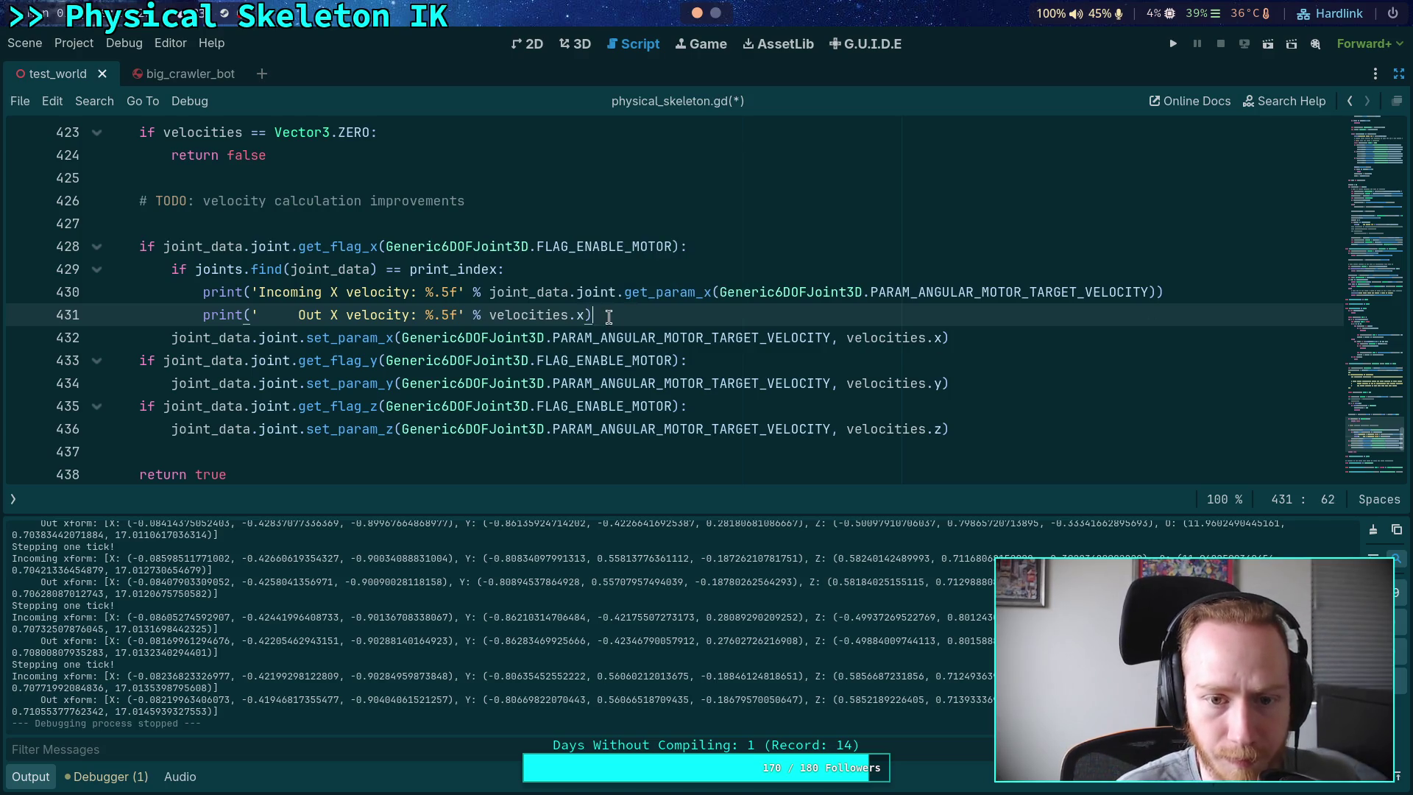
Copy the print_index check with both prints and place the caret after the Z motor check
drag(595, 315, 203, 292)
right_click(254, 298)
click(292, 371)
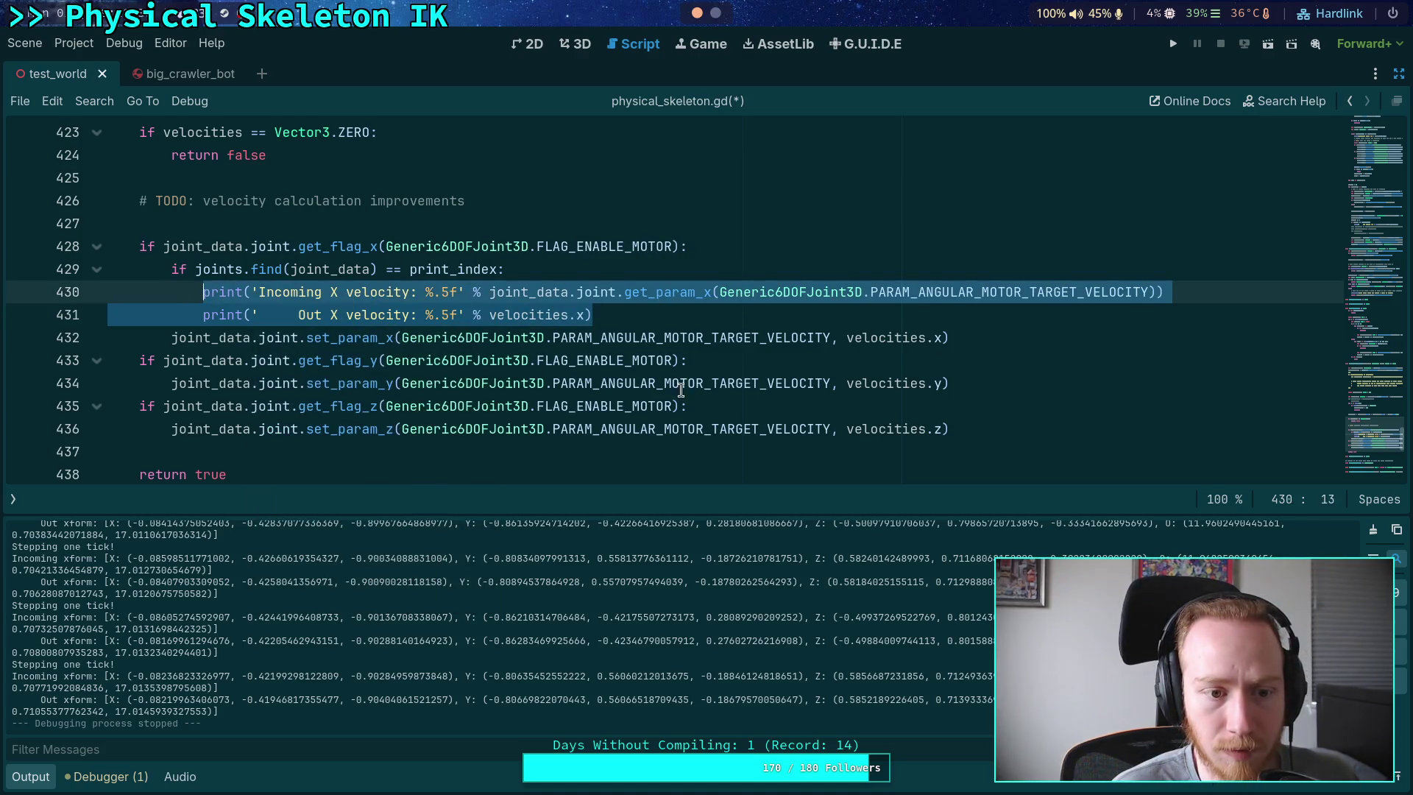
drag(600, 319, 171, 271)
right_click(189, 271)
click(280, 355)
click(789, 404)
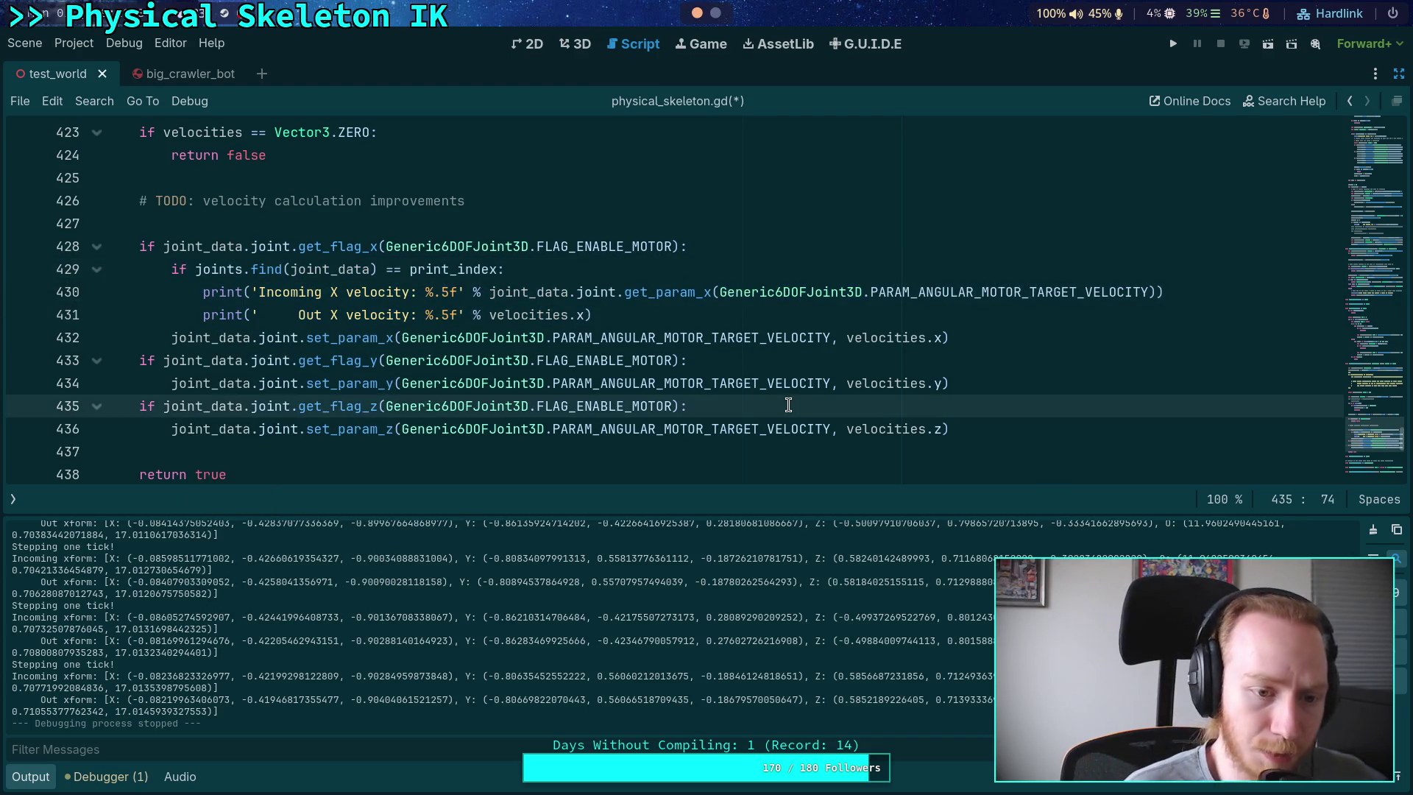
key(Return)
text(if joints.find(joint_data) == print_index:             print('Incoming X velocity: %.5f' % joint_data.joint.get_param_x(Generic6DOFJoint3D.PARAM_ANGULAR_MOTOR_TARGET_VELOCITY))             print('     Out X velocity: %.5f' % velocities.x))
scroll(594, 319, down, 1)
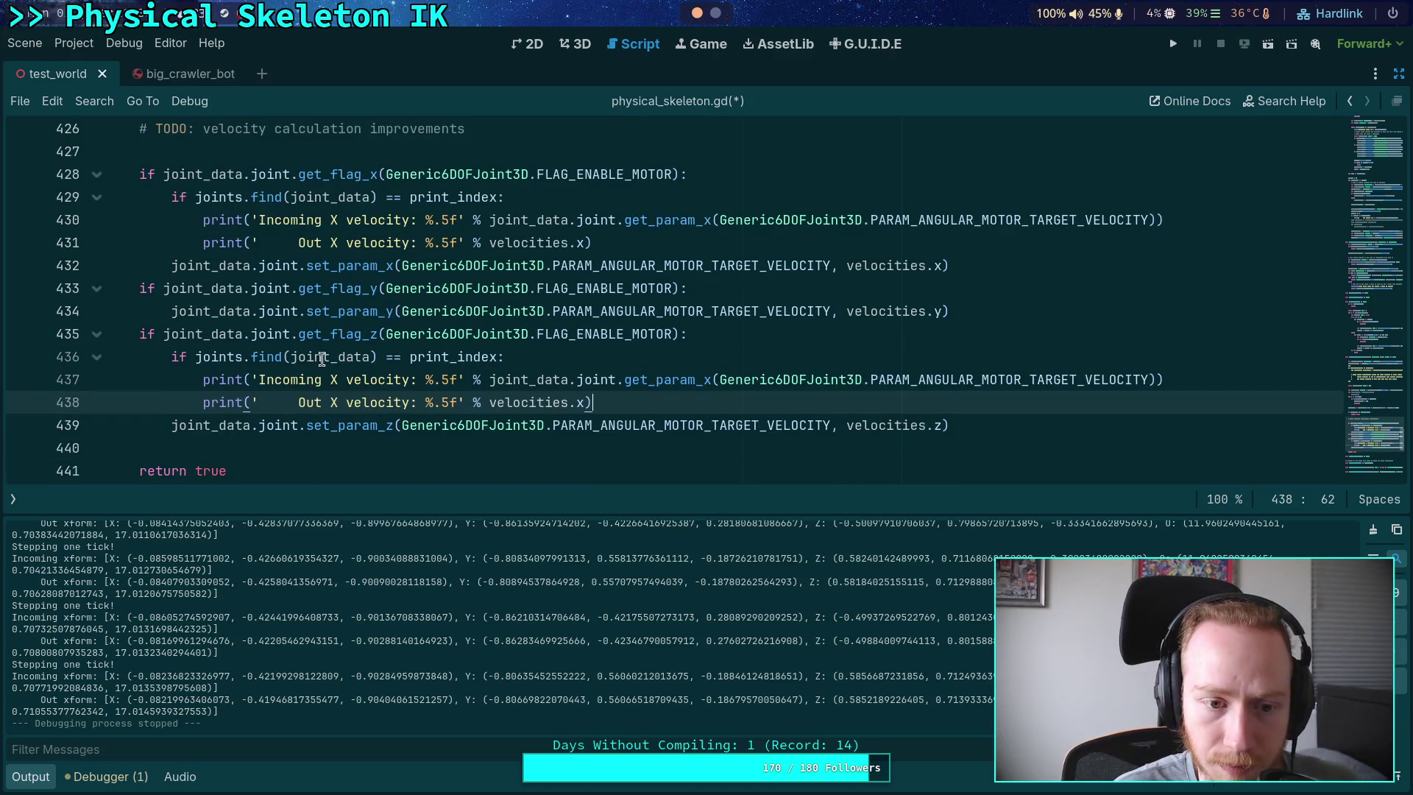
double_click(335, 380)
text(V)
key(BackSpace)
text(Z)
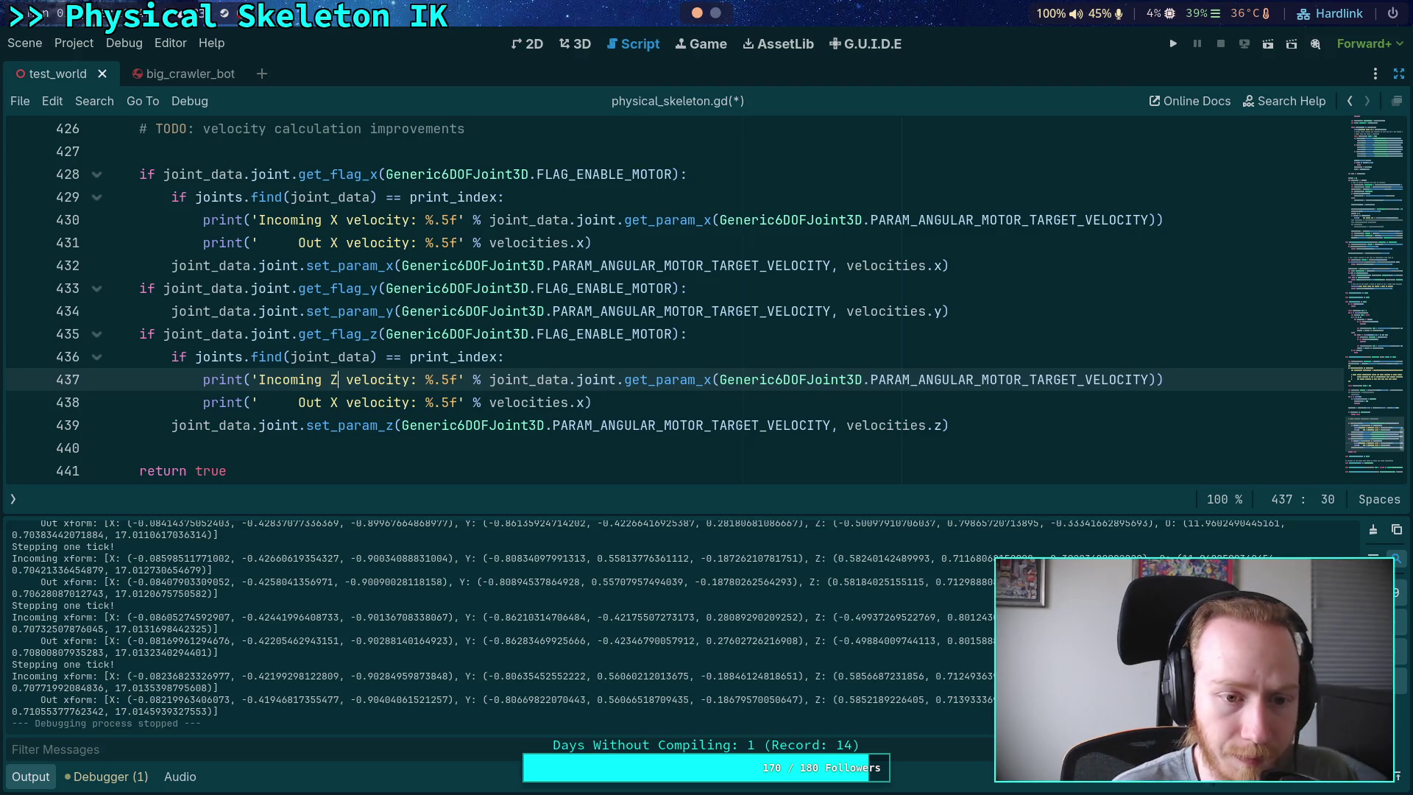
drag(625, 398, 782, 335)
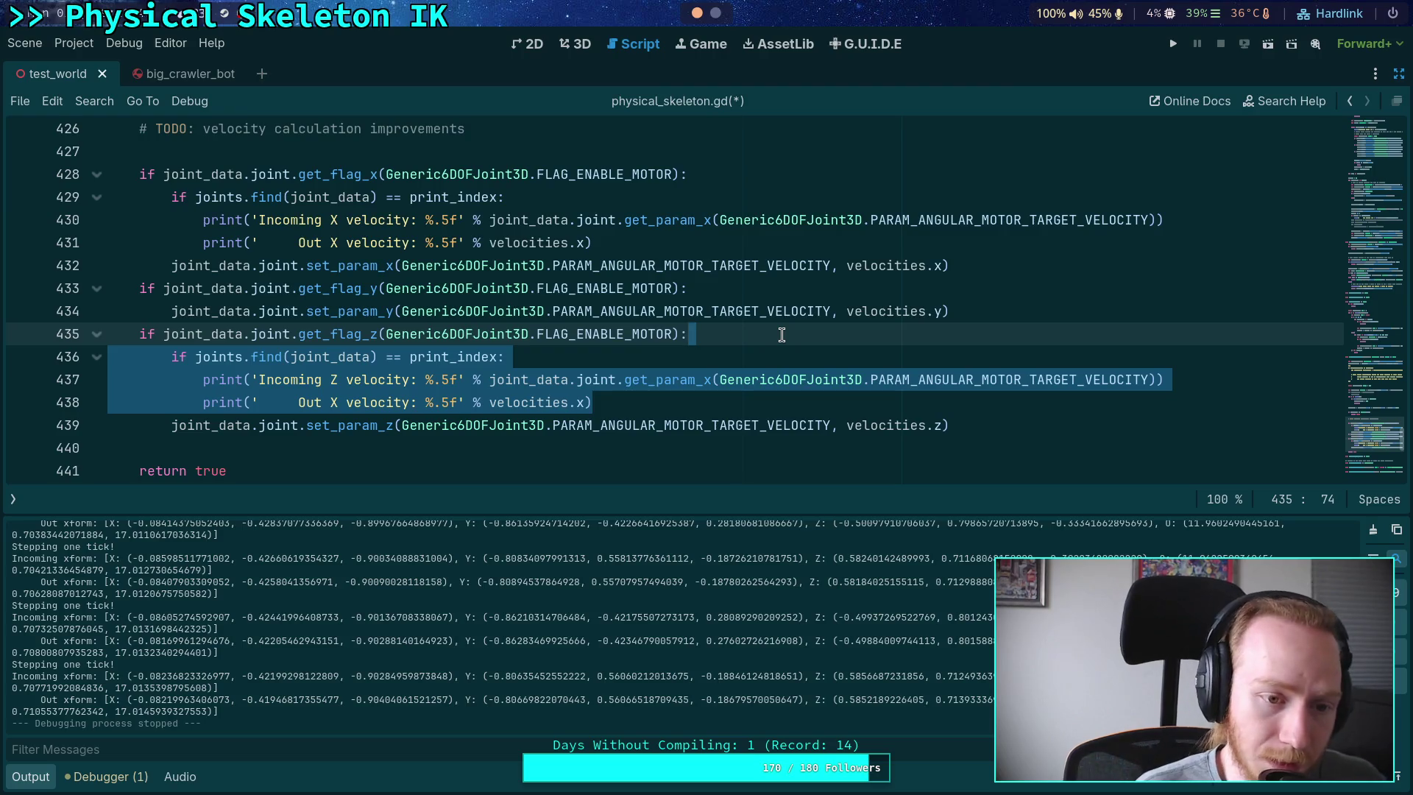
key(BackSpace)
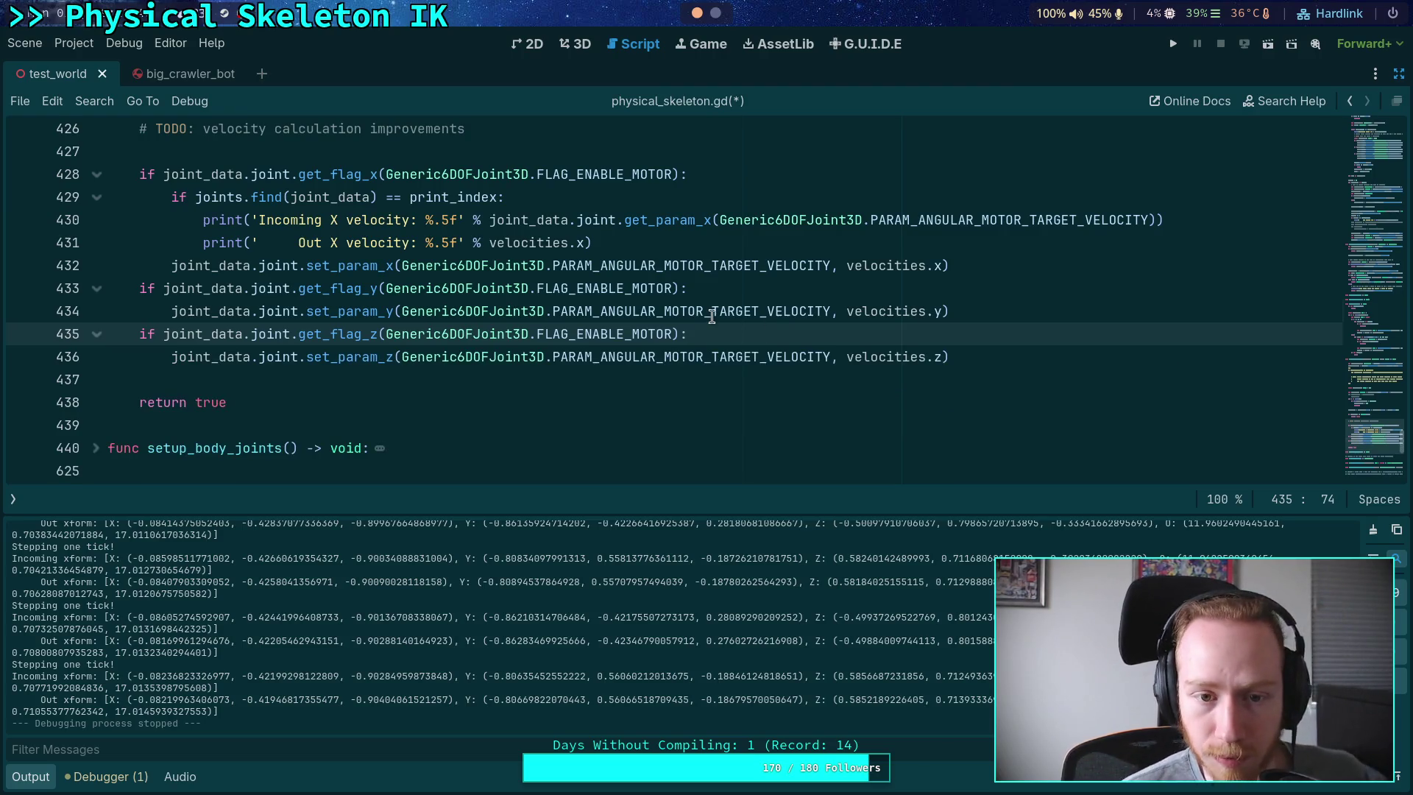
click(711, 317)
scroll(766, 320, up, 3)
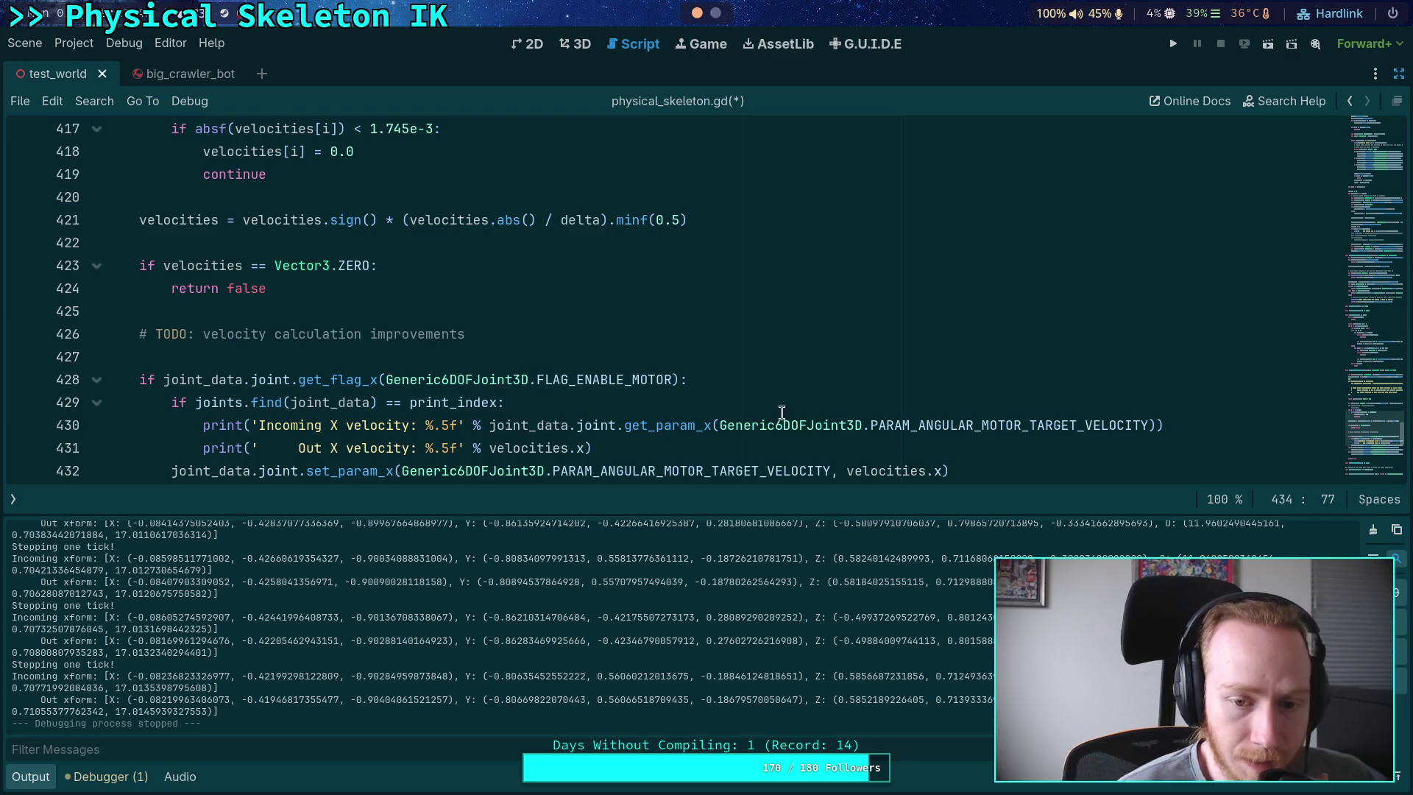
Save physical_skeleton.gd, review the print_index block on lines 429–431, and run the project
click(783, 425)
key(ctrl+s)
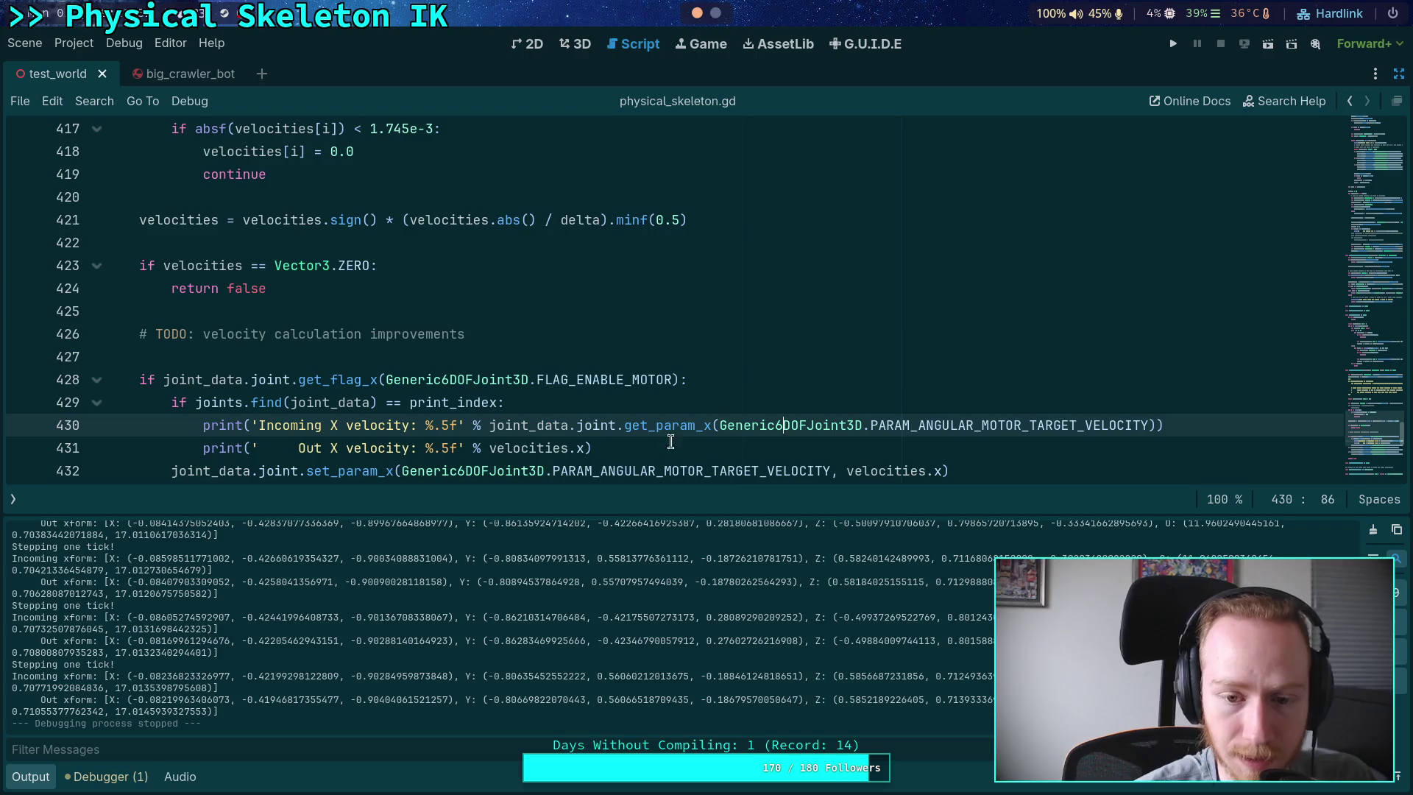
click(654, 452)
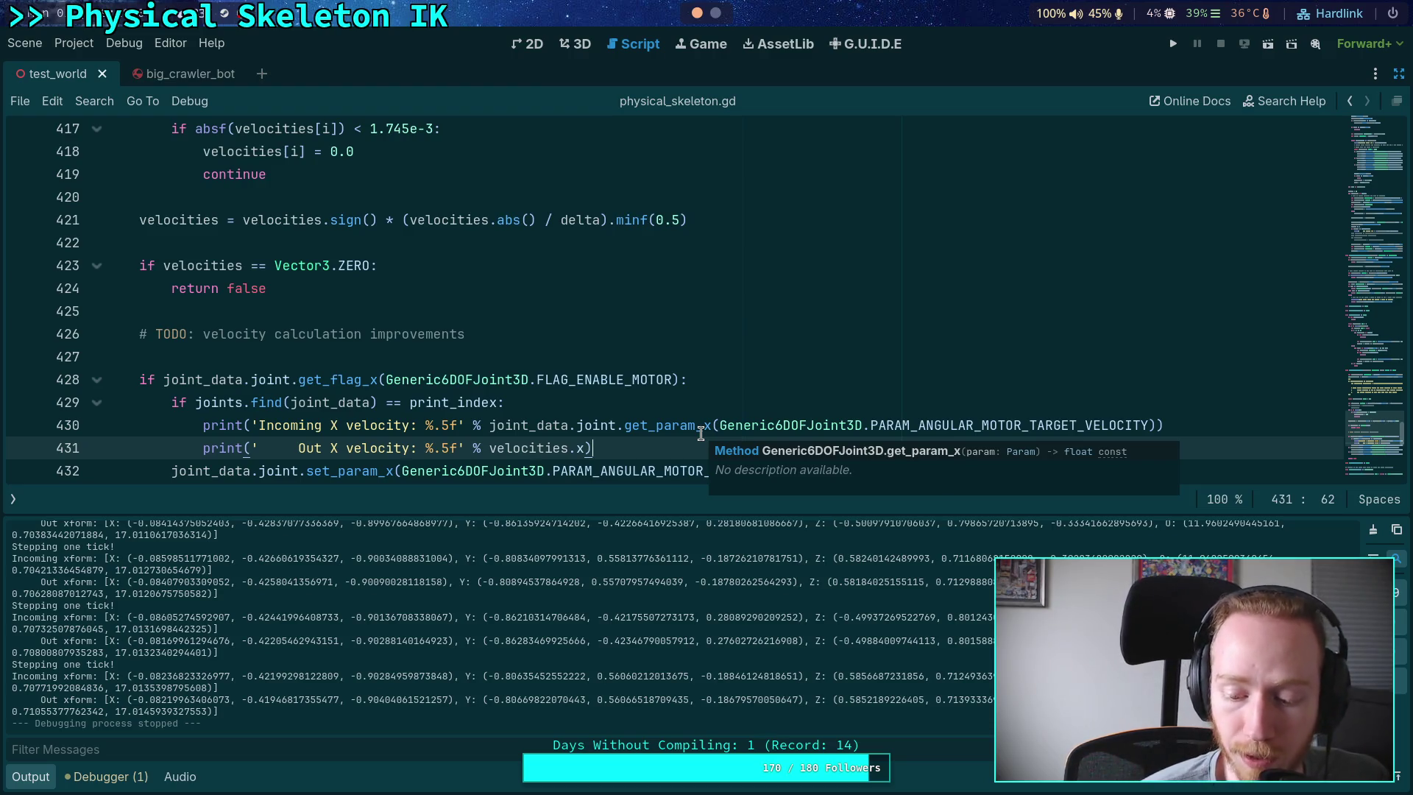
click(680, 409)
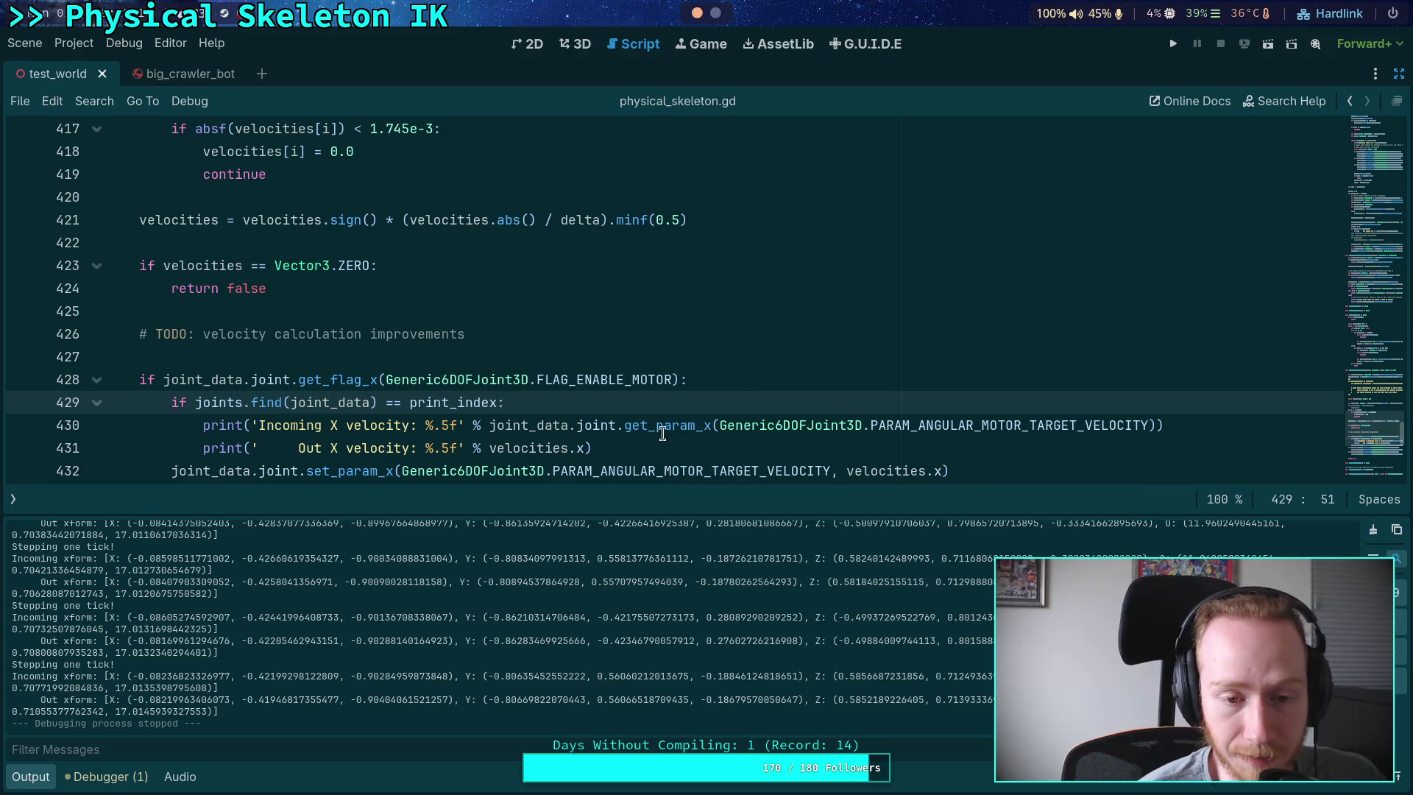
click(618, 445)
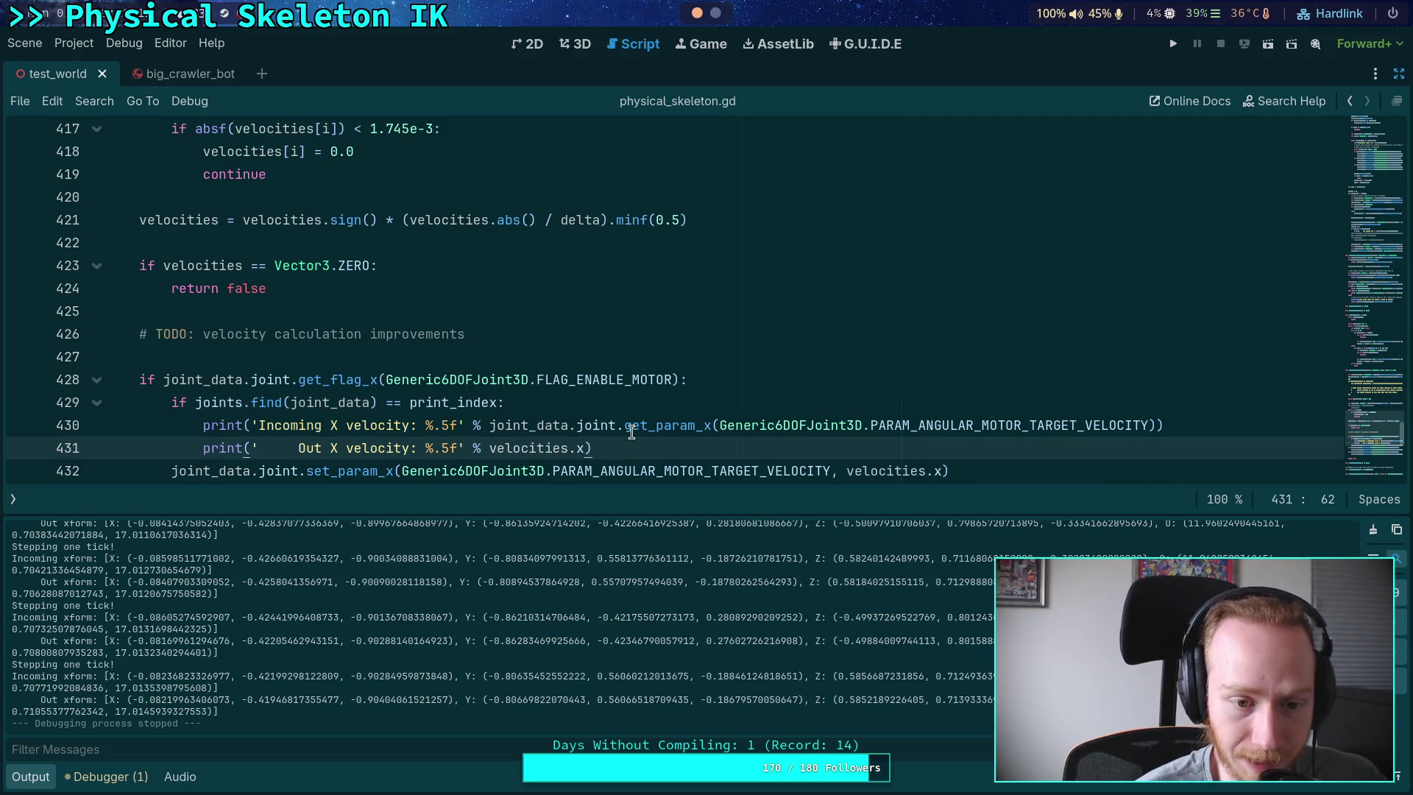
click(614, 402)
drag(615, 447, 169, 401)
click(598, 395)
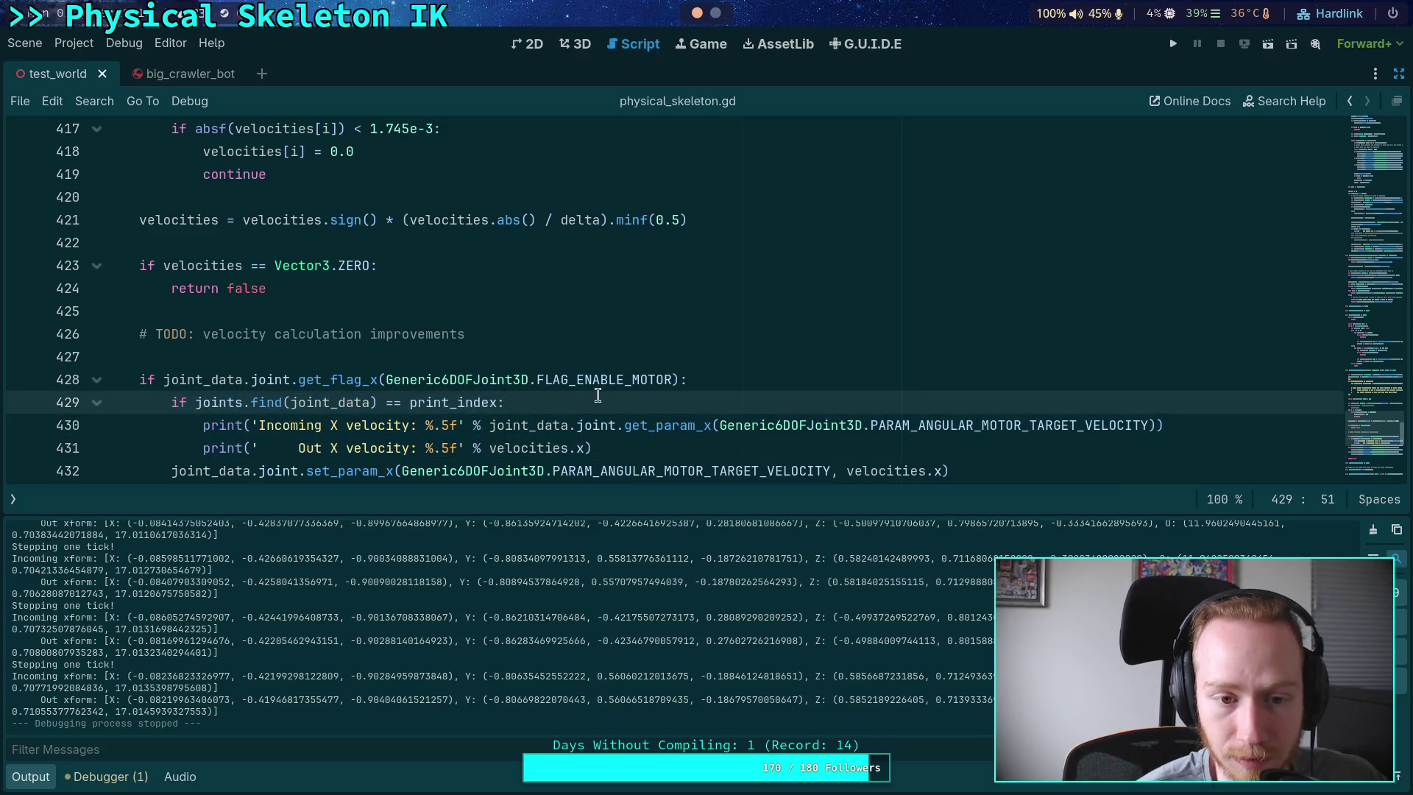
click(1179, 45)
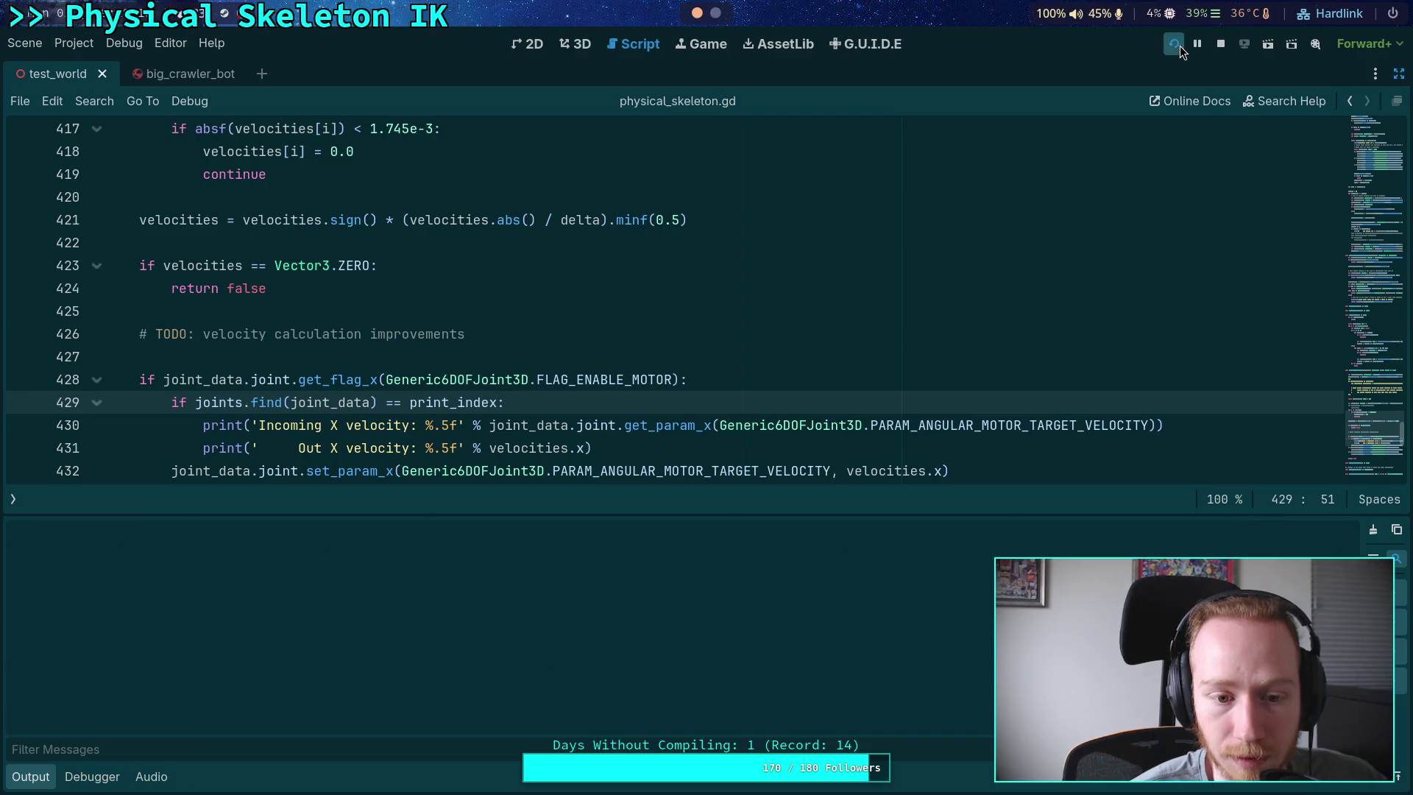
Move the game window aside into a floating window, then hide it and restore the side panel
key(super+shift+Left)
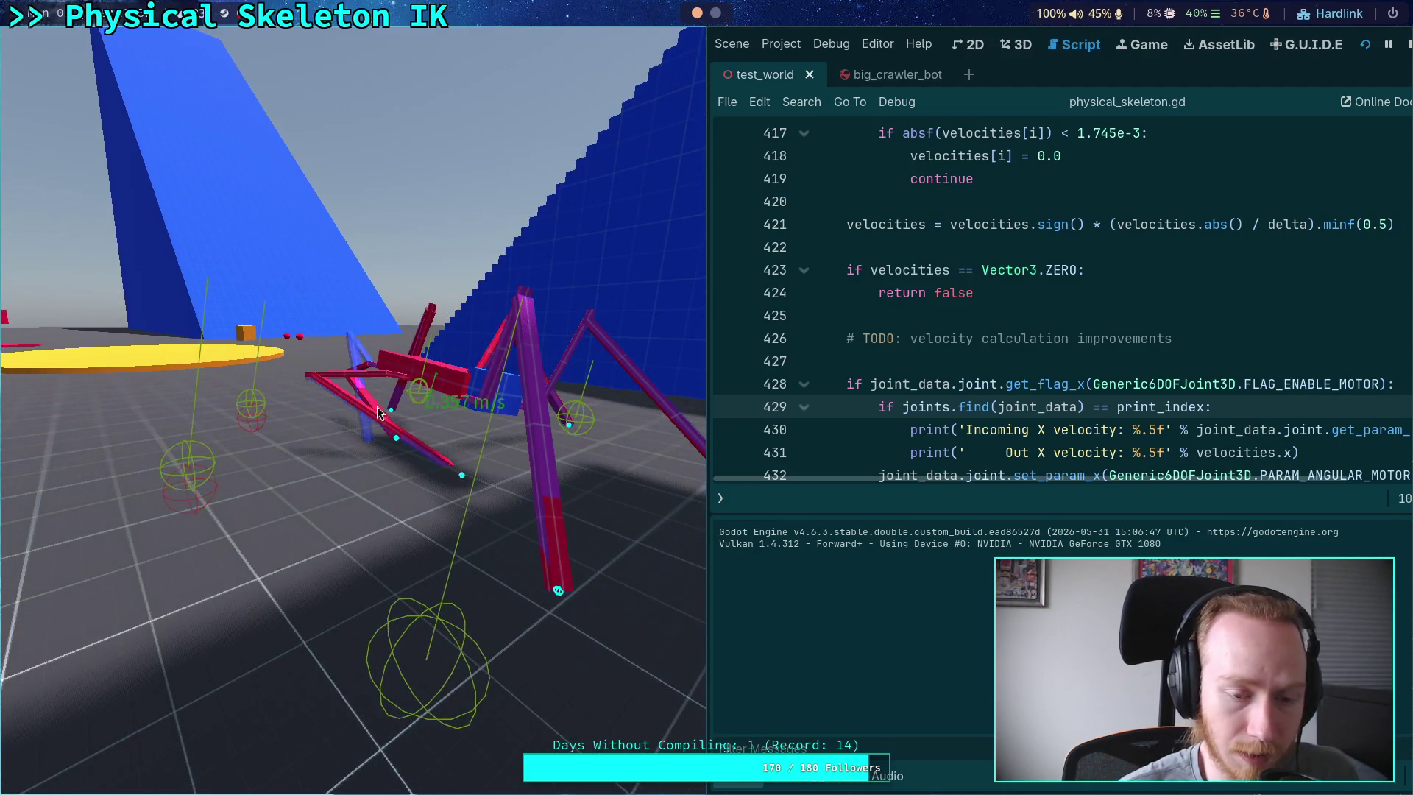
key(super+v)
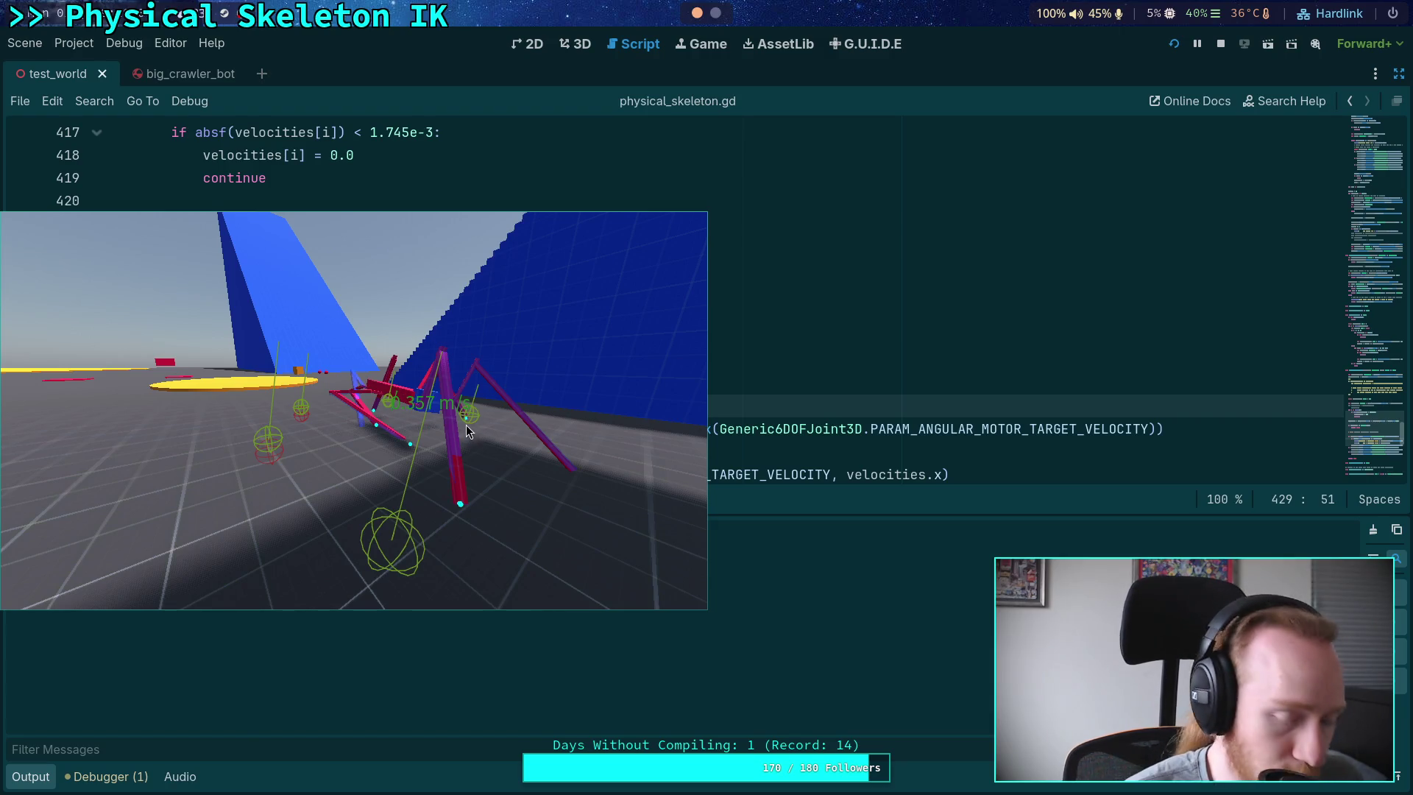
key(F8)
click(1398, 74)
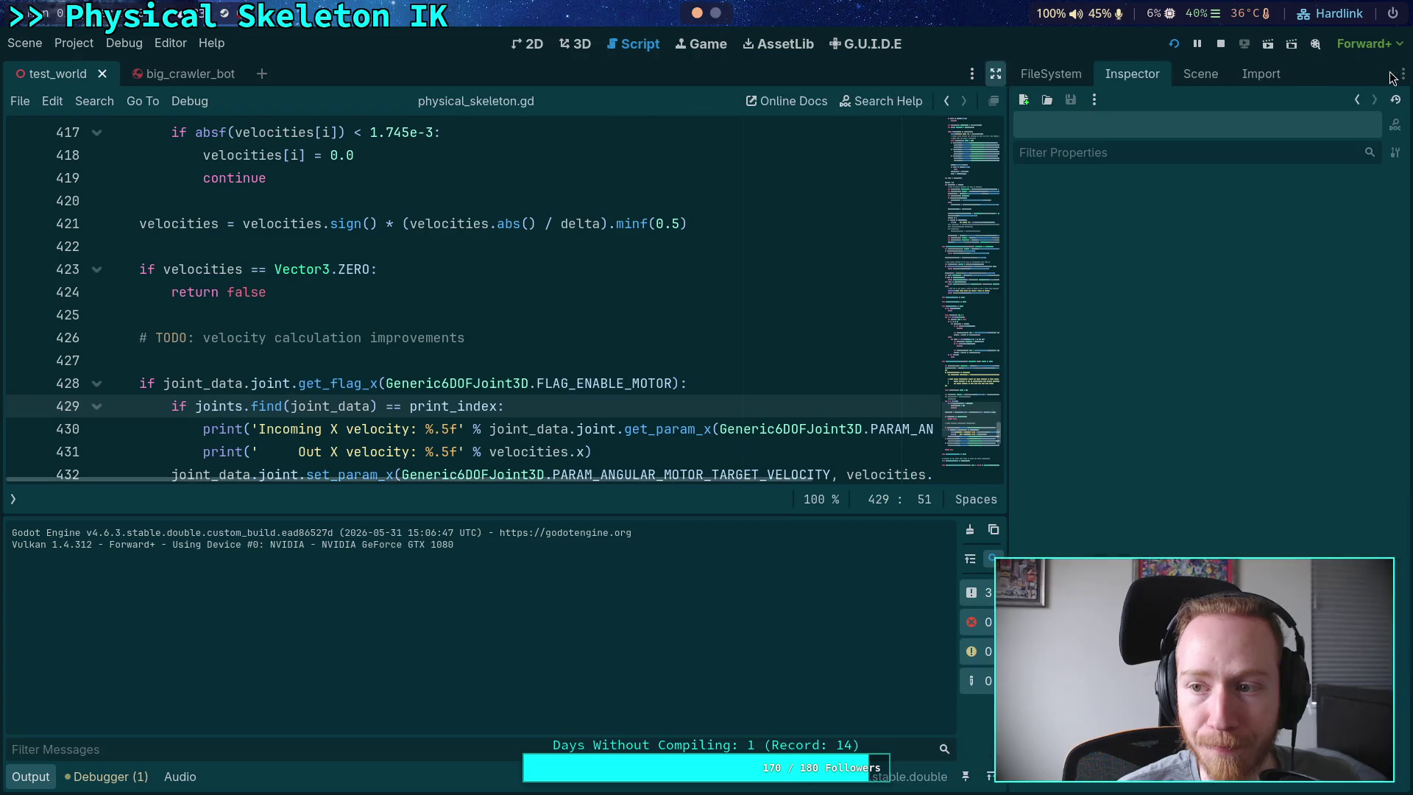
Select PhysicalSkeleton in the Remote scene tree, view its live properties, and widen the script area
click(1202, 74)
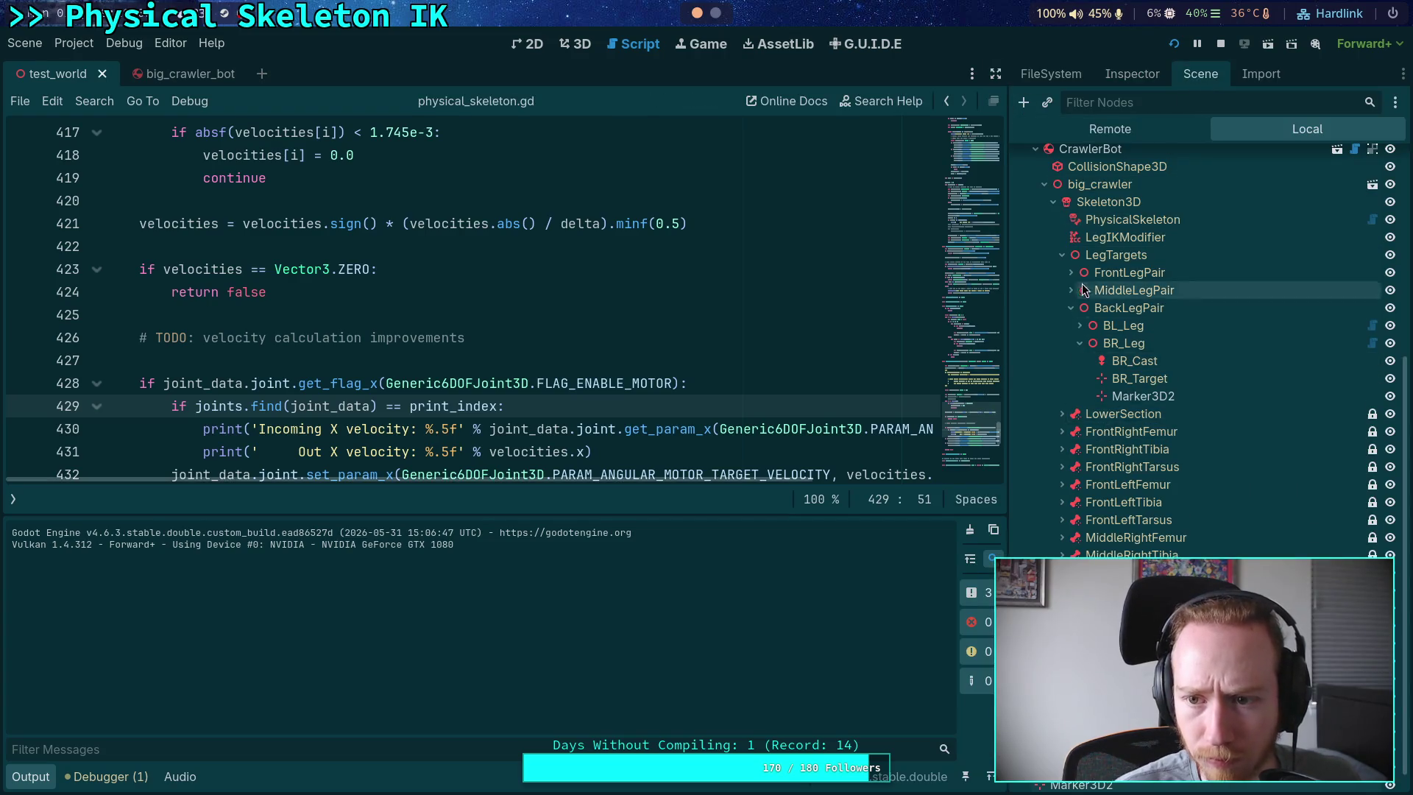
scroll(1081, 284, up, 3)
click(1148, 130)
click(1133, 510)
click(1140, 493)
click(1131, 74)
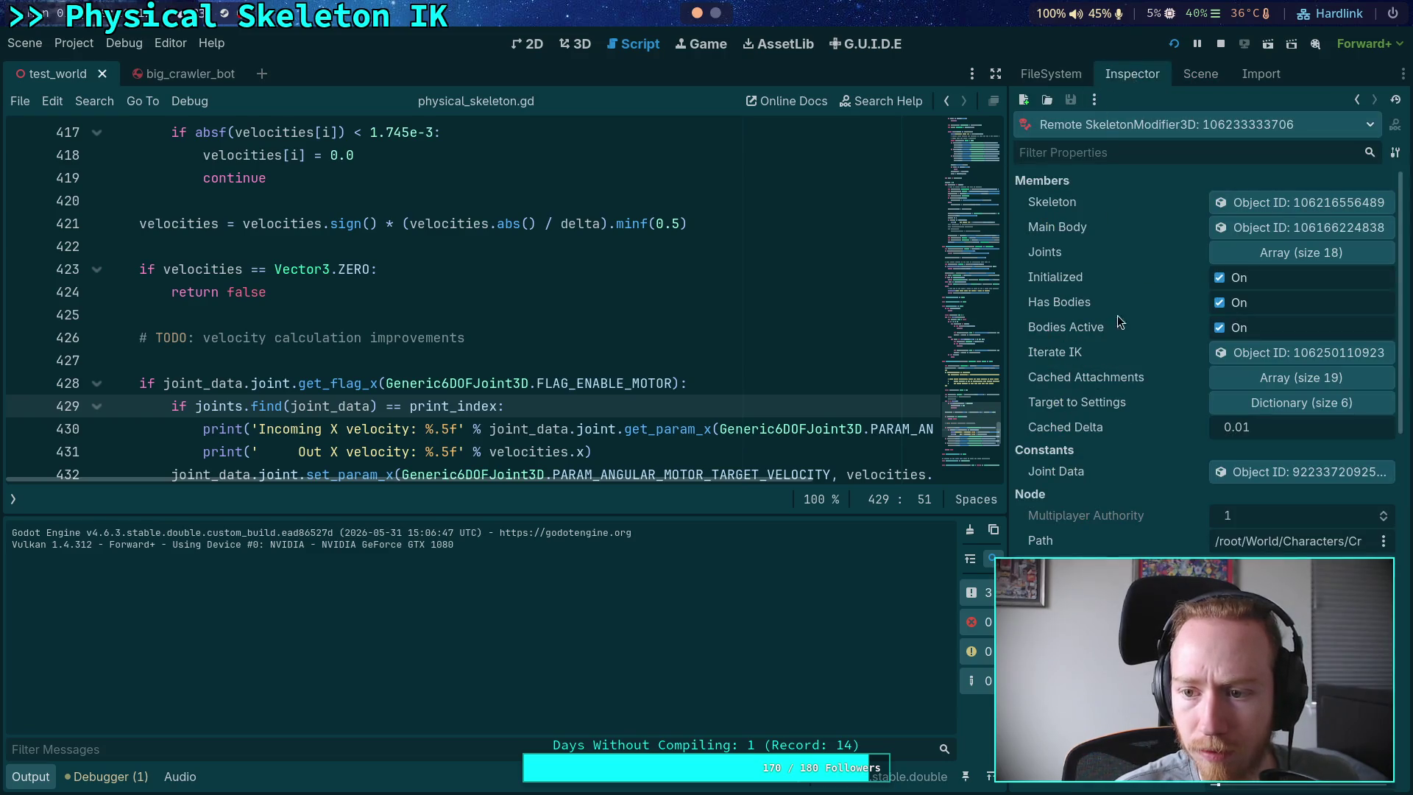
scroll(1134, 460, down, 3)
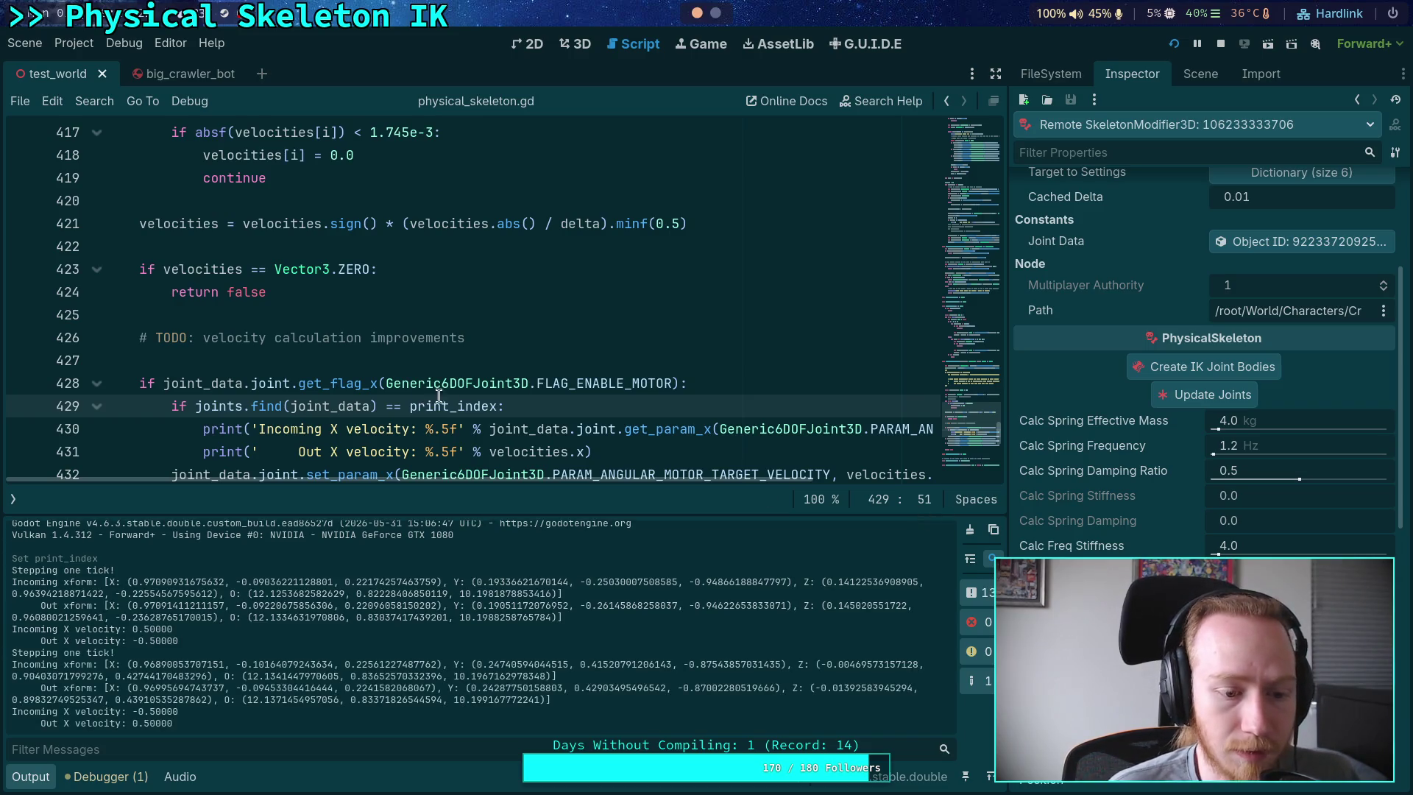
drag(1008, 255, 1172, 258)
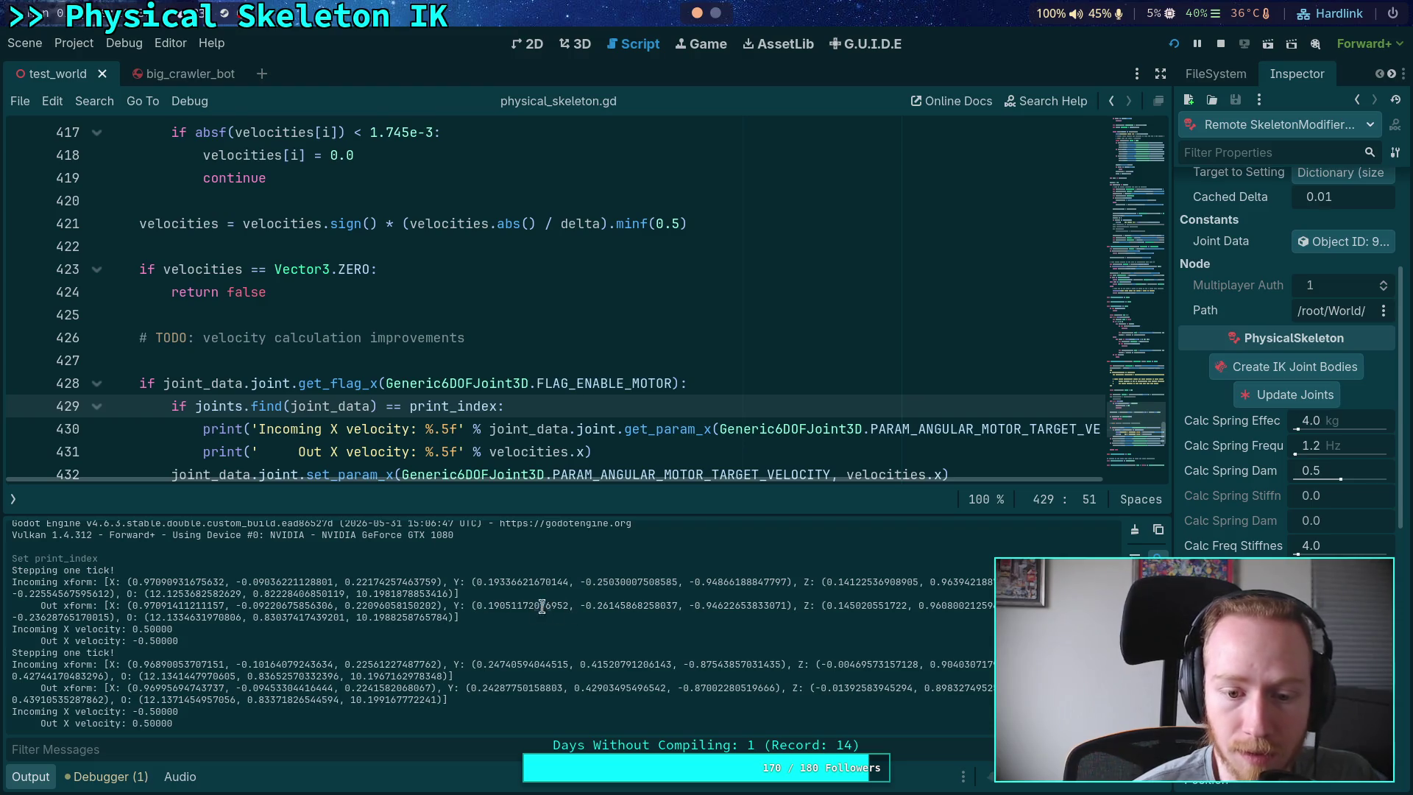
drag(538, 606, 786, 606)
scroll(450, 329, up, 1)
scroll(449, 332, down, 2)
scroll(450, 331, up, 2)
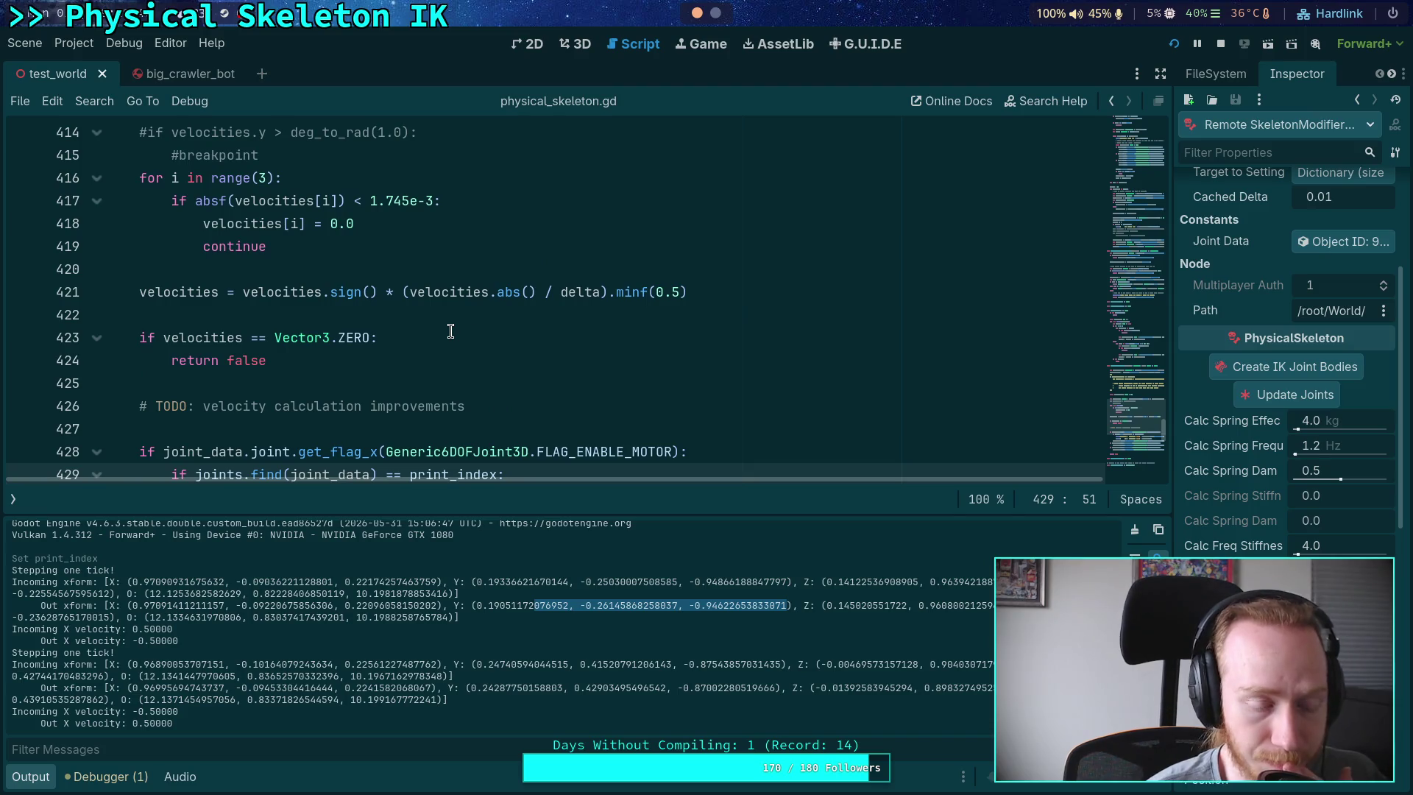
double_click(148, 630)
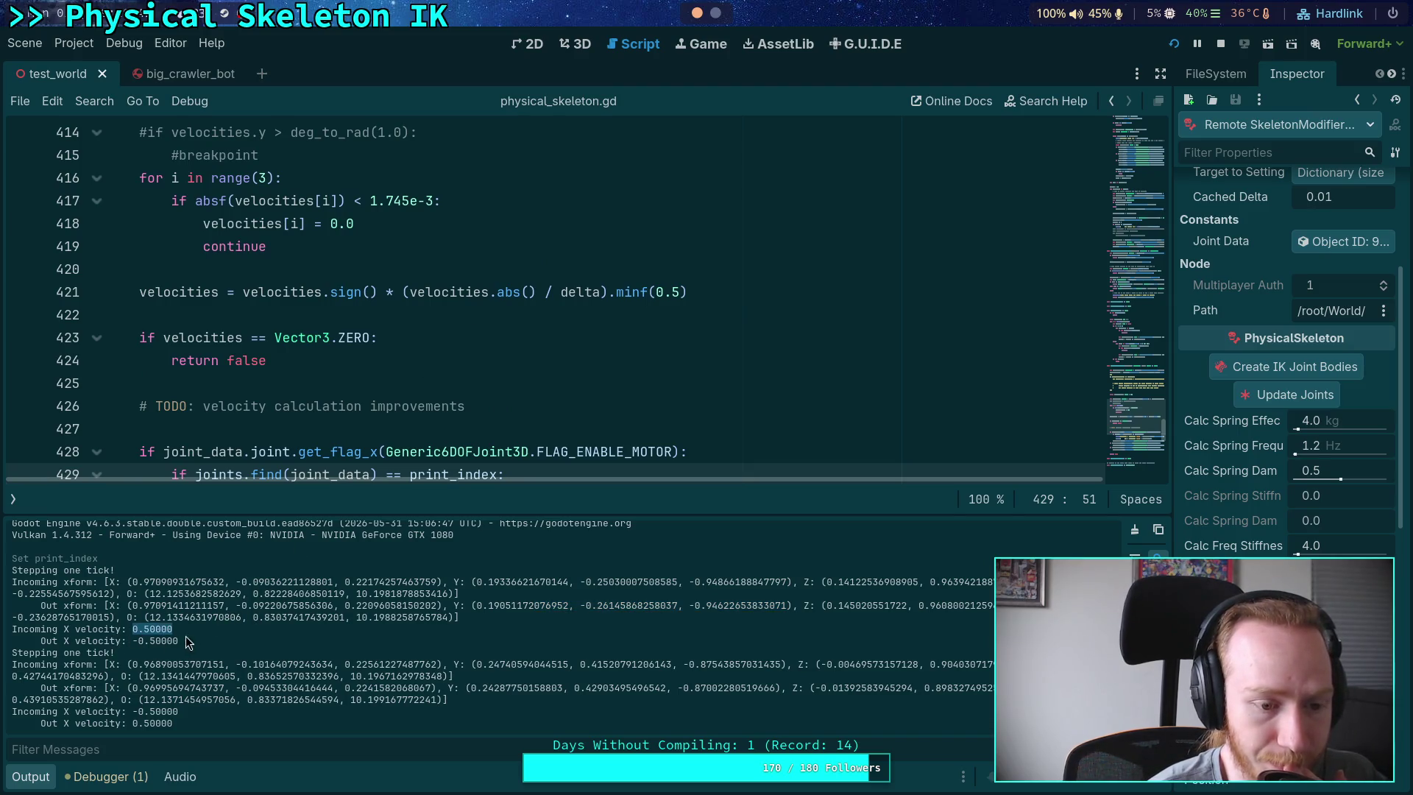
scroll(340, 325, down, 3)
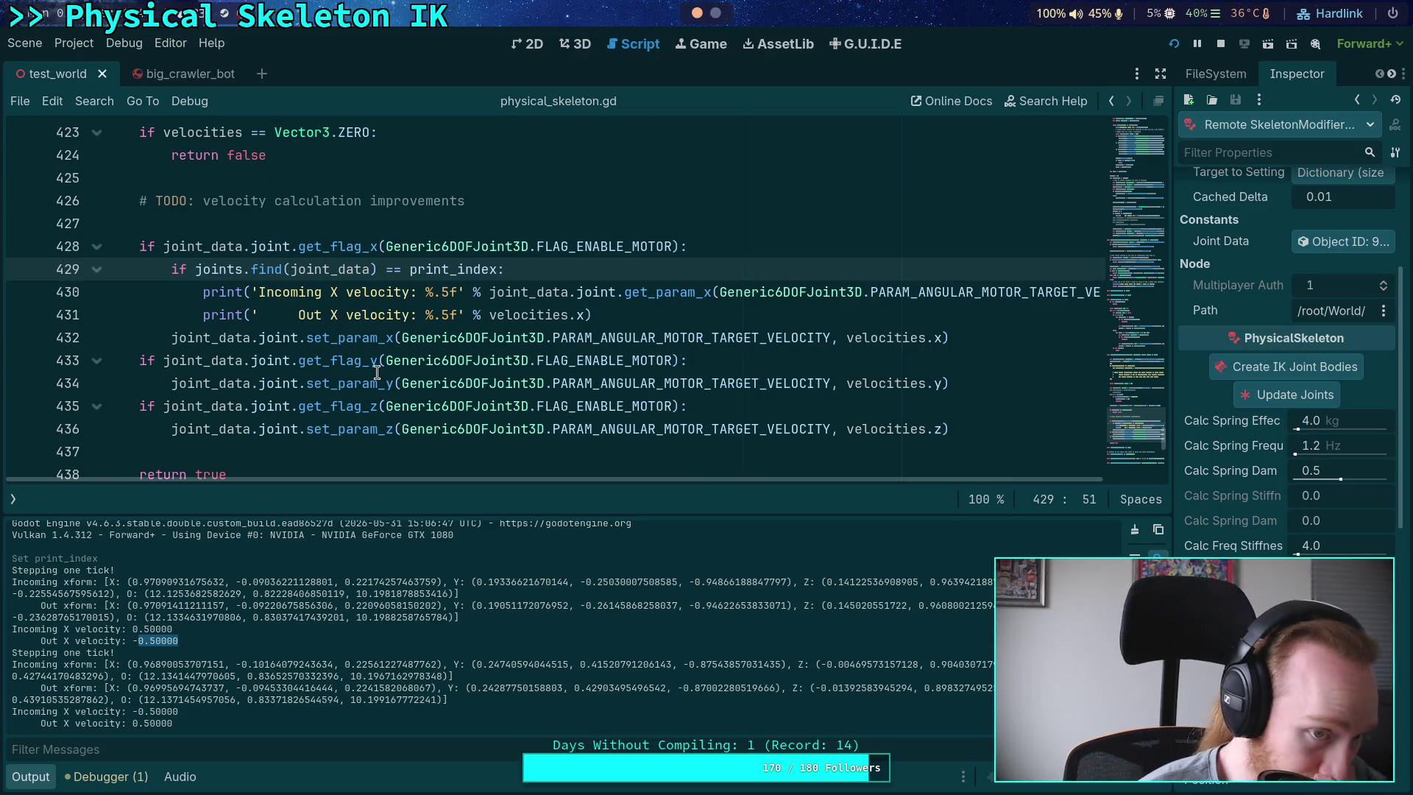
scroll(377, 372, up, 5)
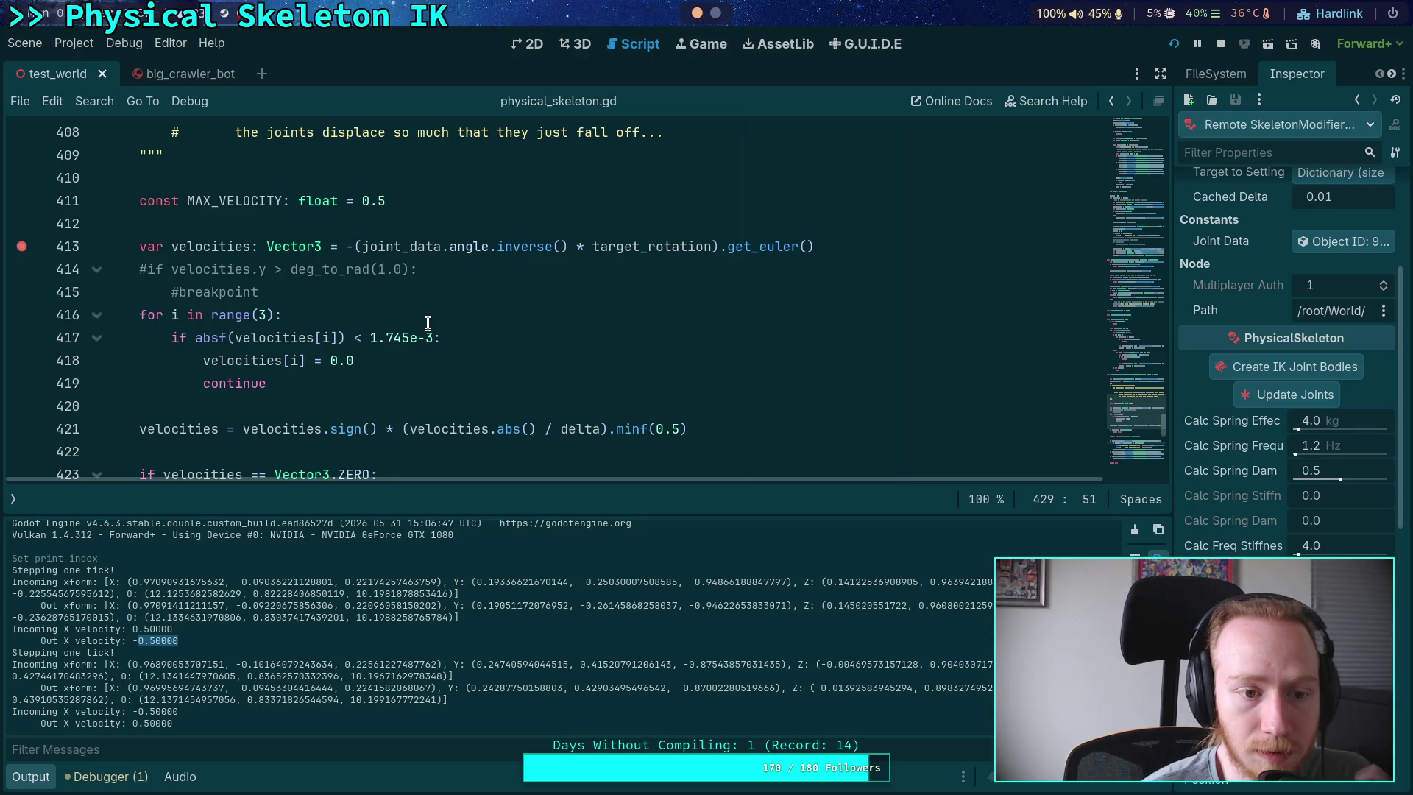
scroll(428, 323, up, 1)
scroll(427, 328, down, 3)
scroll(425, 336, up, 1)
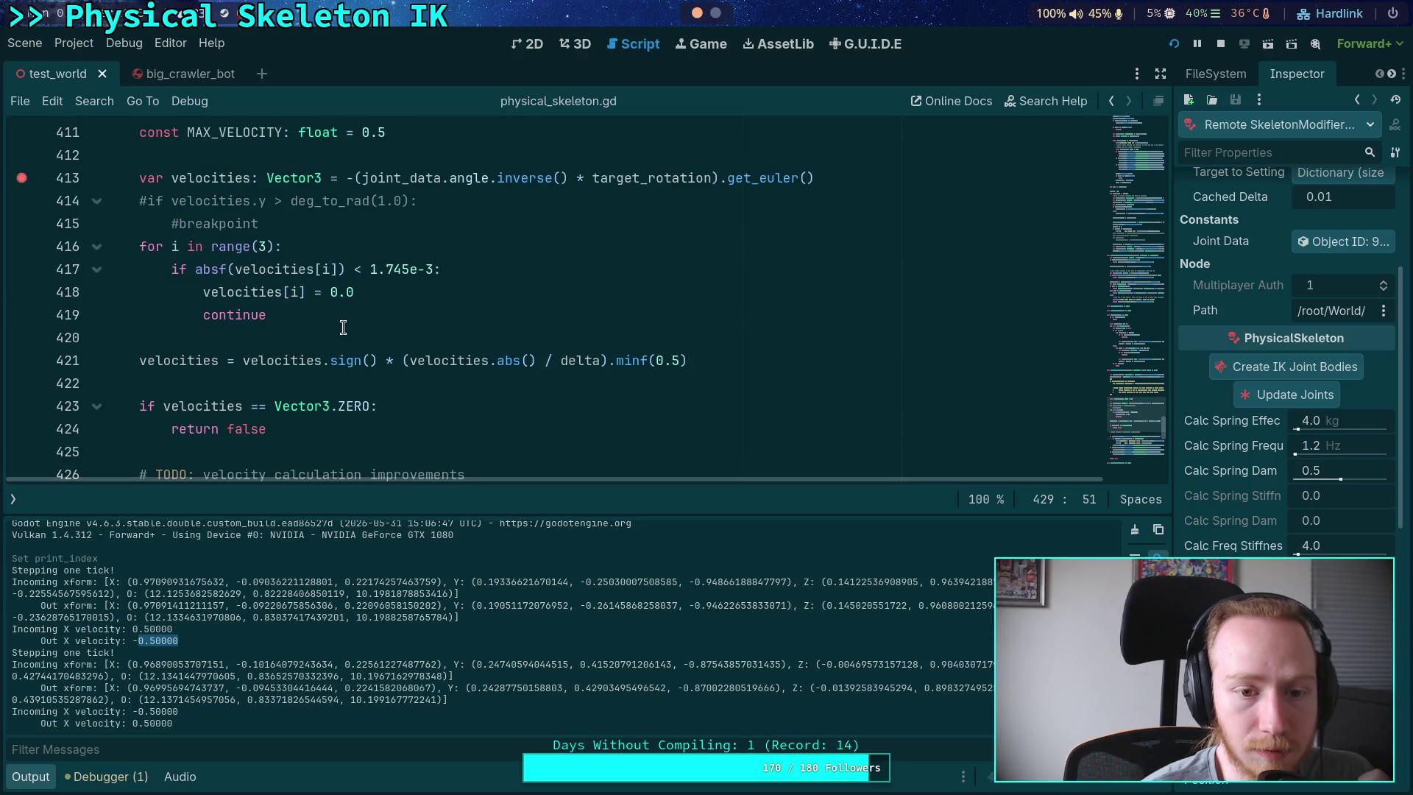
scroll(303, 358, down, 2)
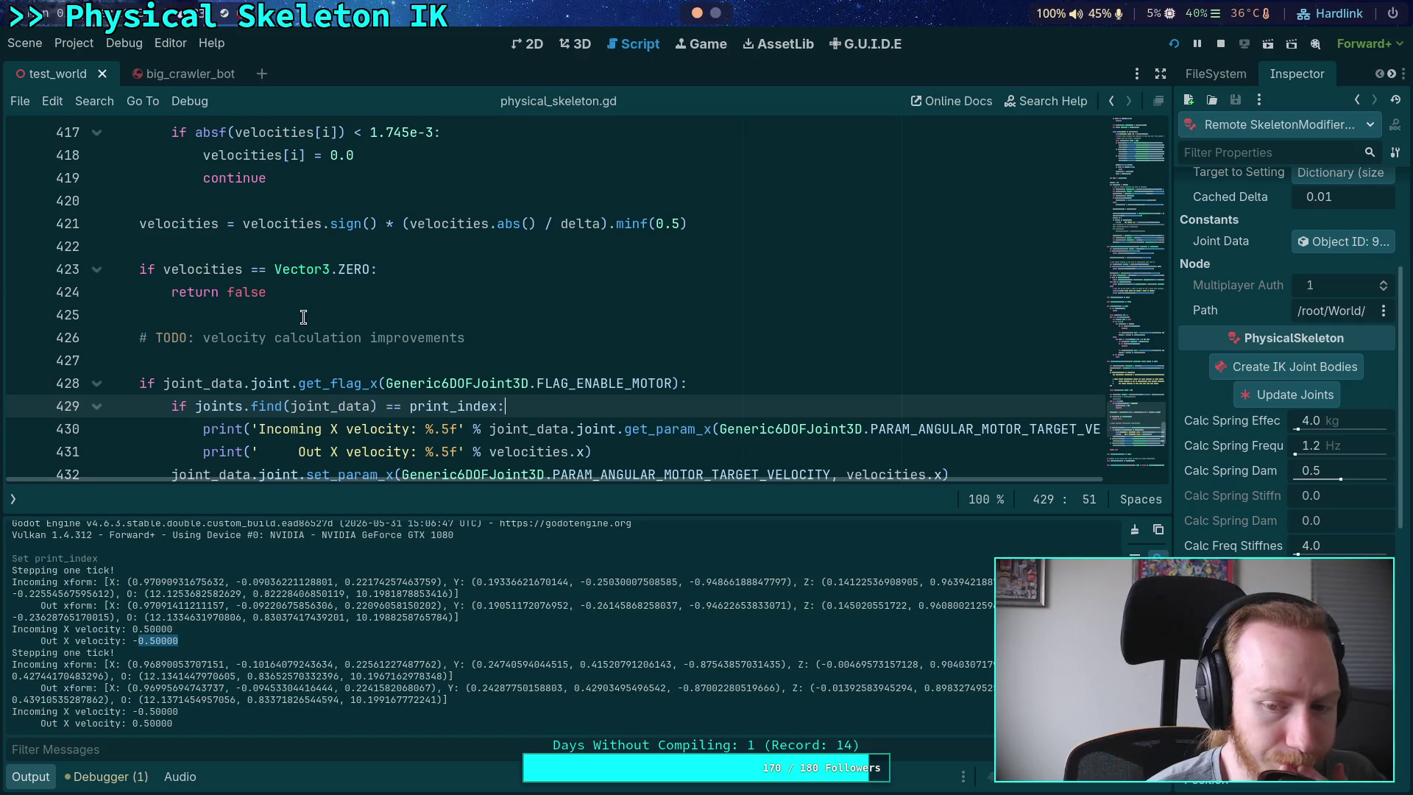
scroll(305, 316, up, 5)
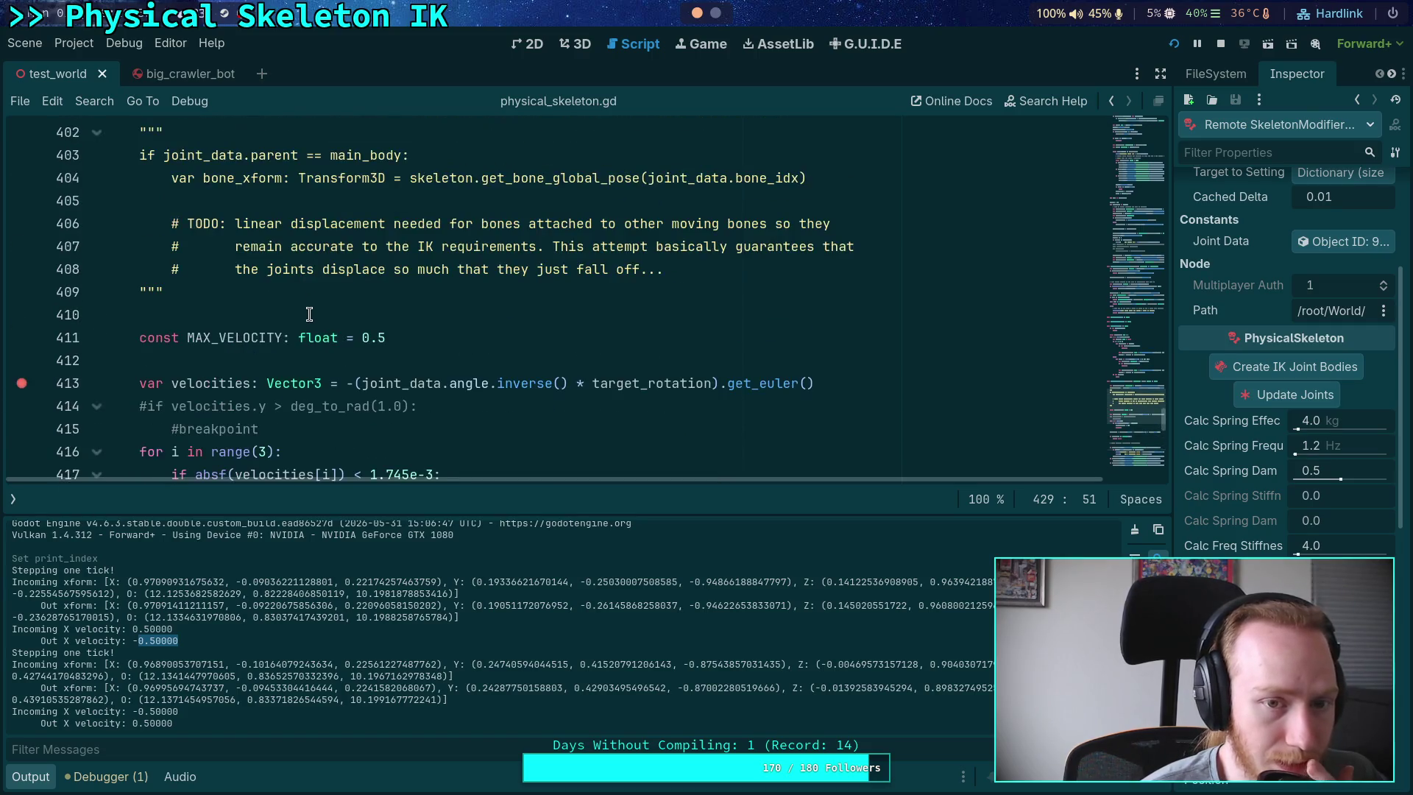
scroll(309, 315, up, 2)
scroll(309, 315, down, 1)
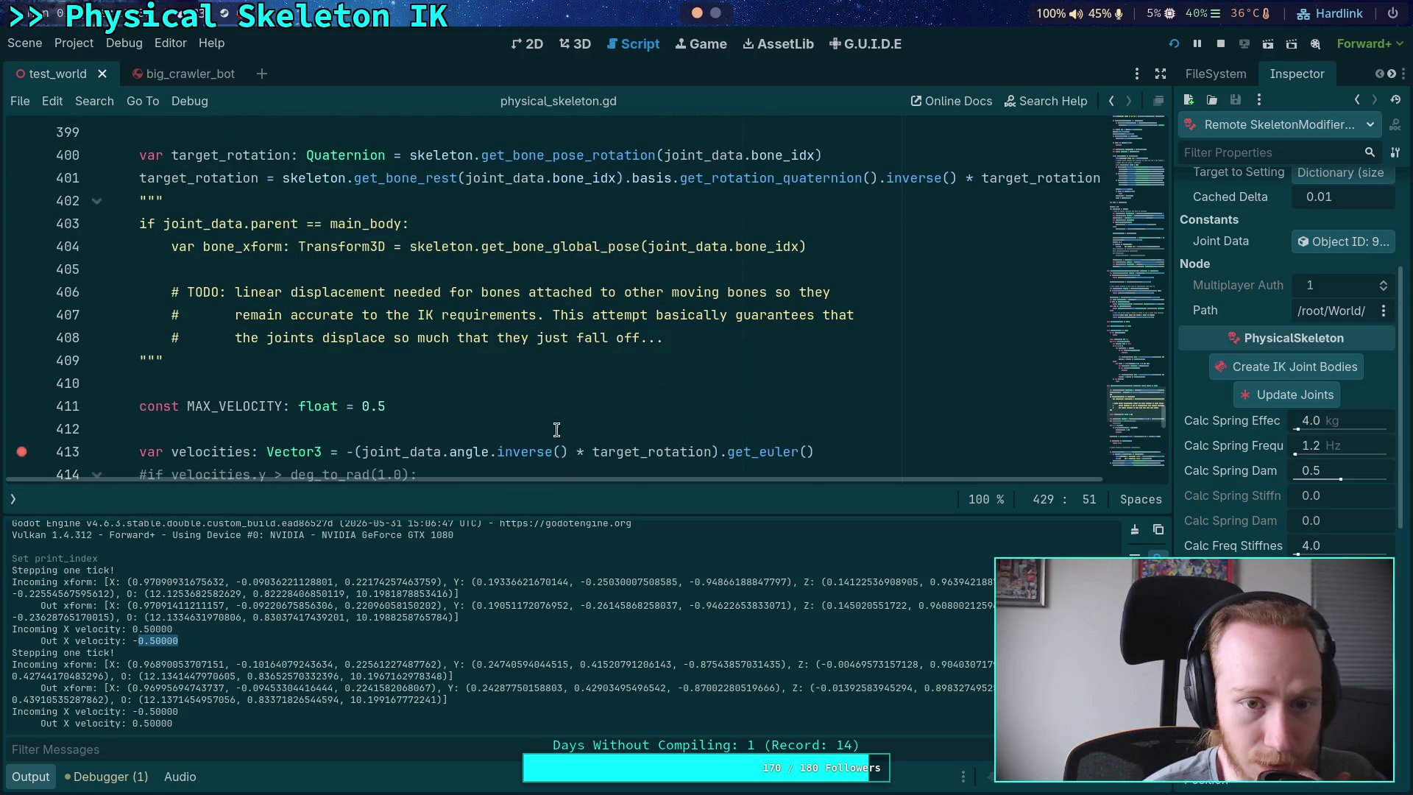
mouse_move(573, 480)
mouse_down()
mouse_move(698, 478)
mouse_move(550, 497)
mouse_up()
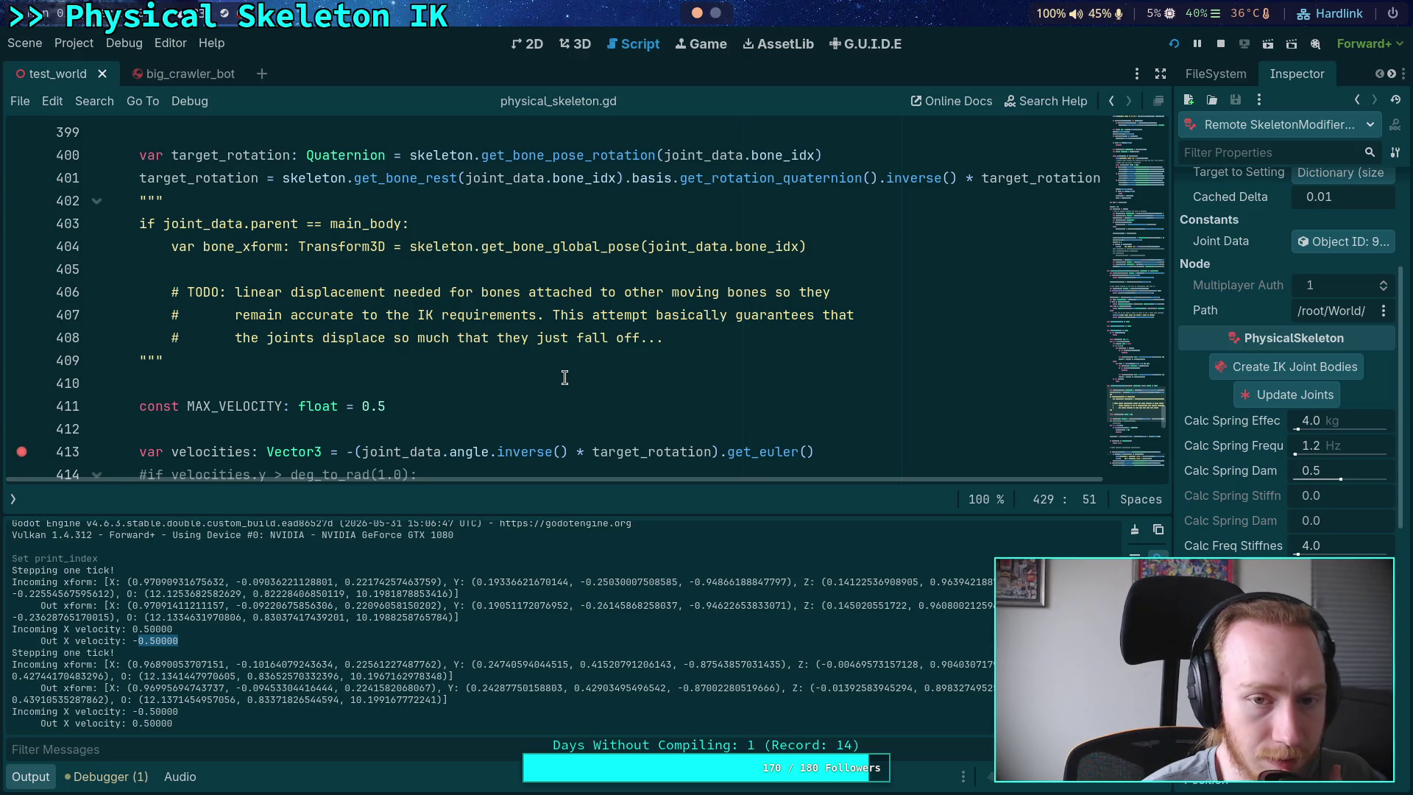
scroll(560, 369, up, 2)
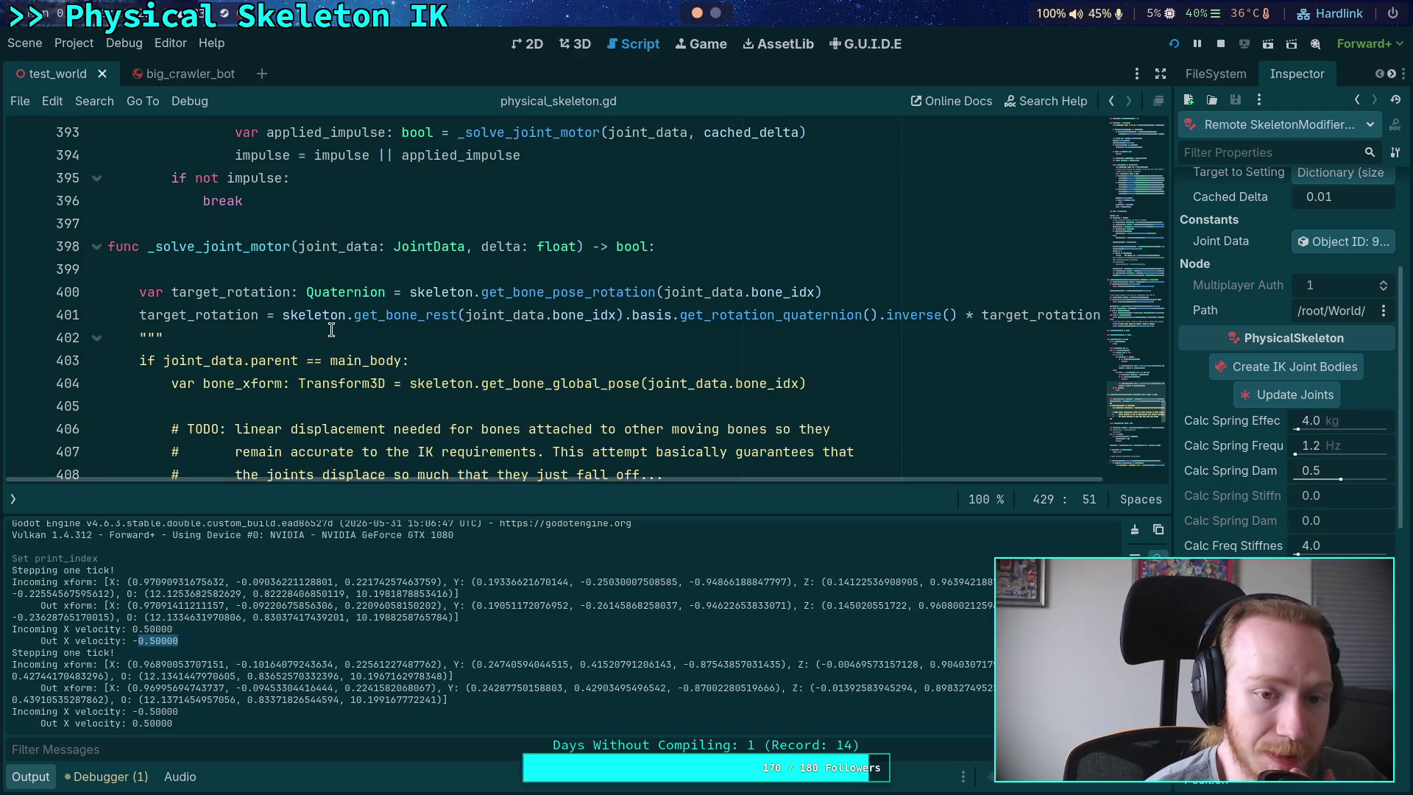
scroll(332, 330, down, 4)
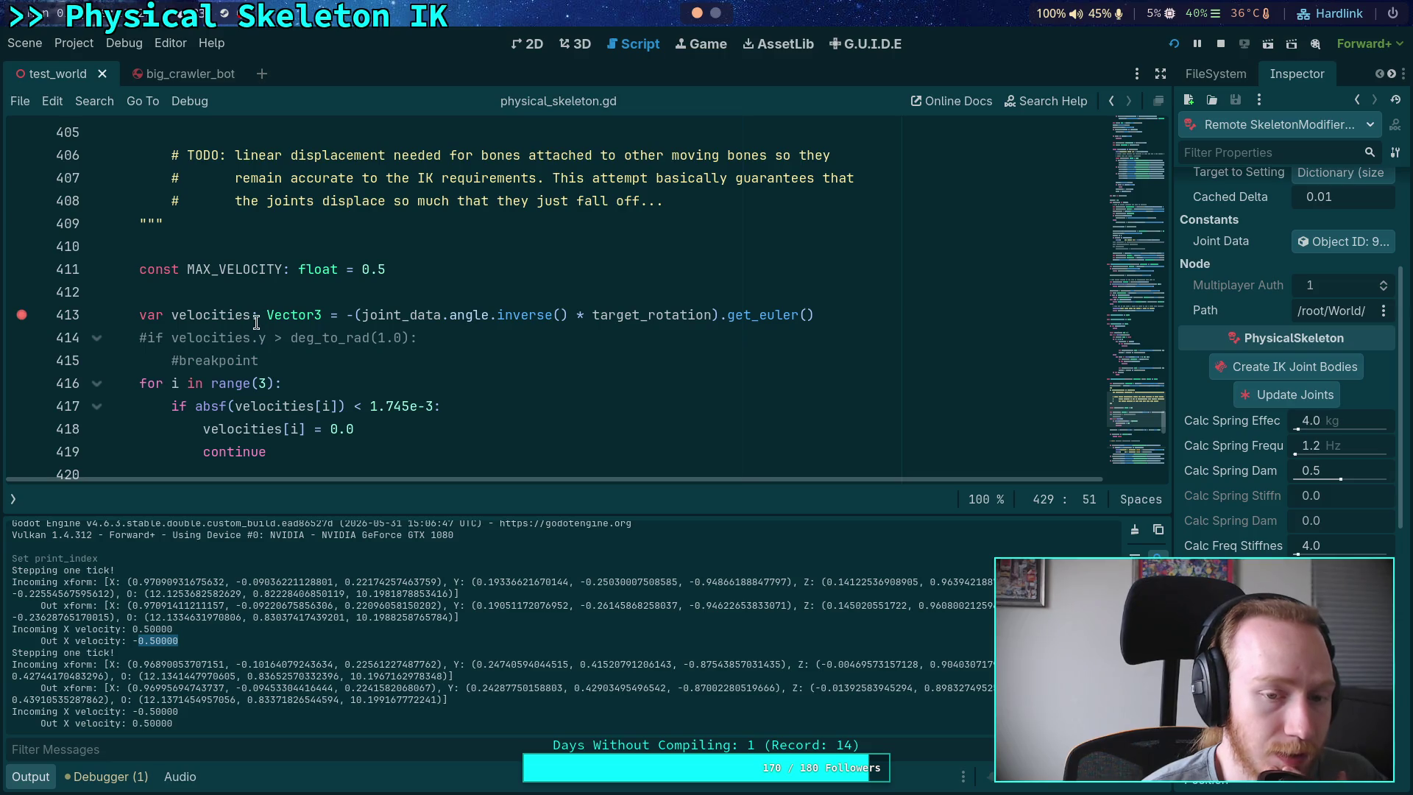
double_click(469, 315)
scroll(351, 309, up, 2)
scroll(351, 309, up, 1)
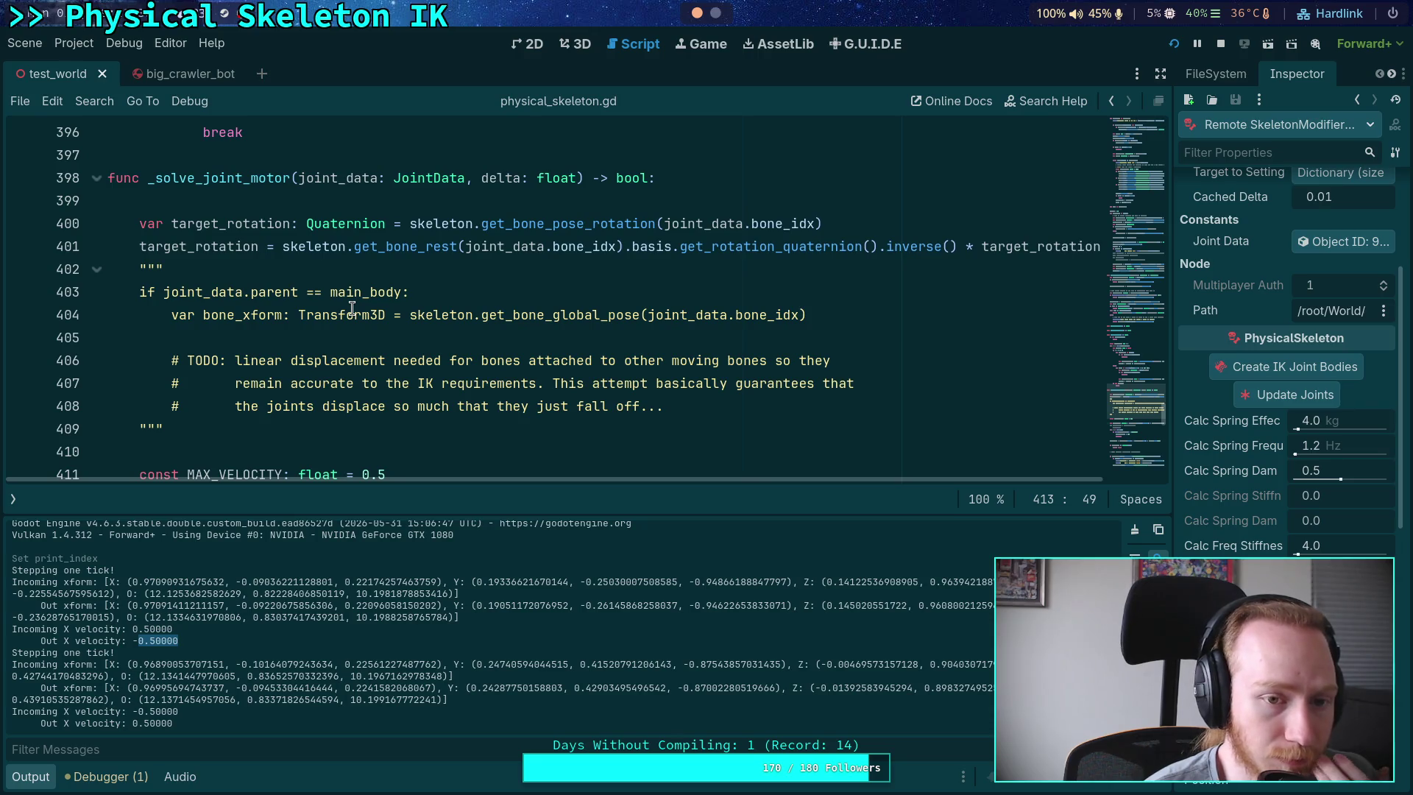
scroll(351, 307, down, 2)
click(328, 359)
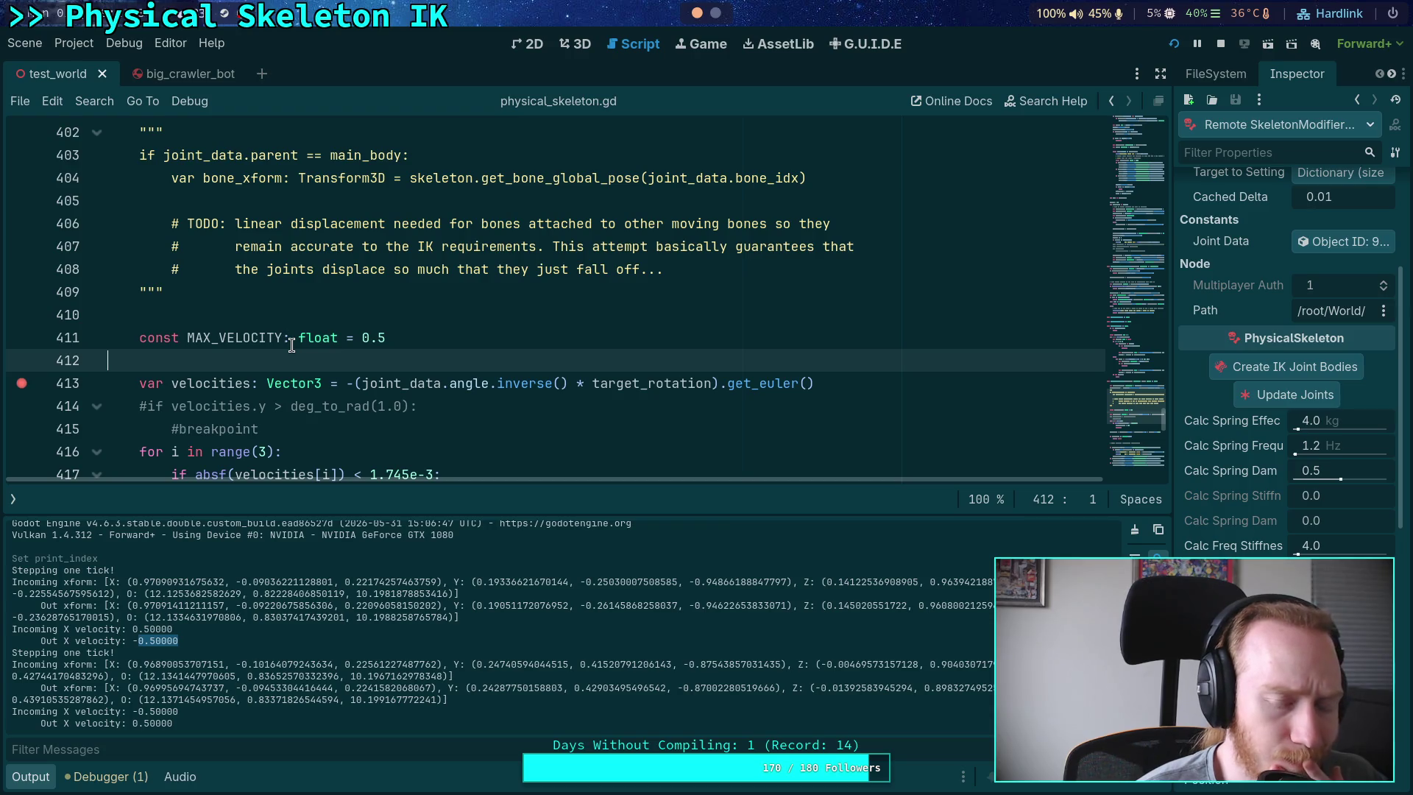
scroll(291, 345, up, 9)
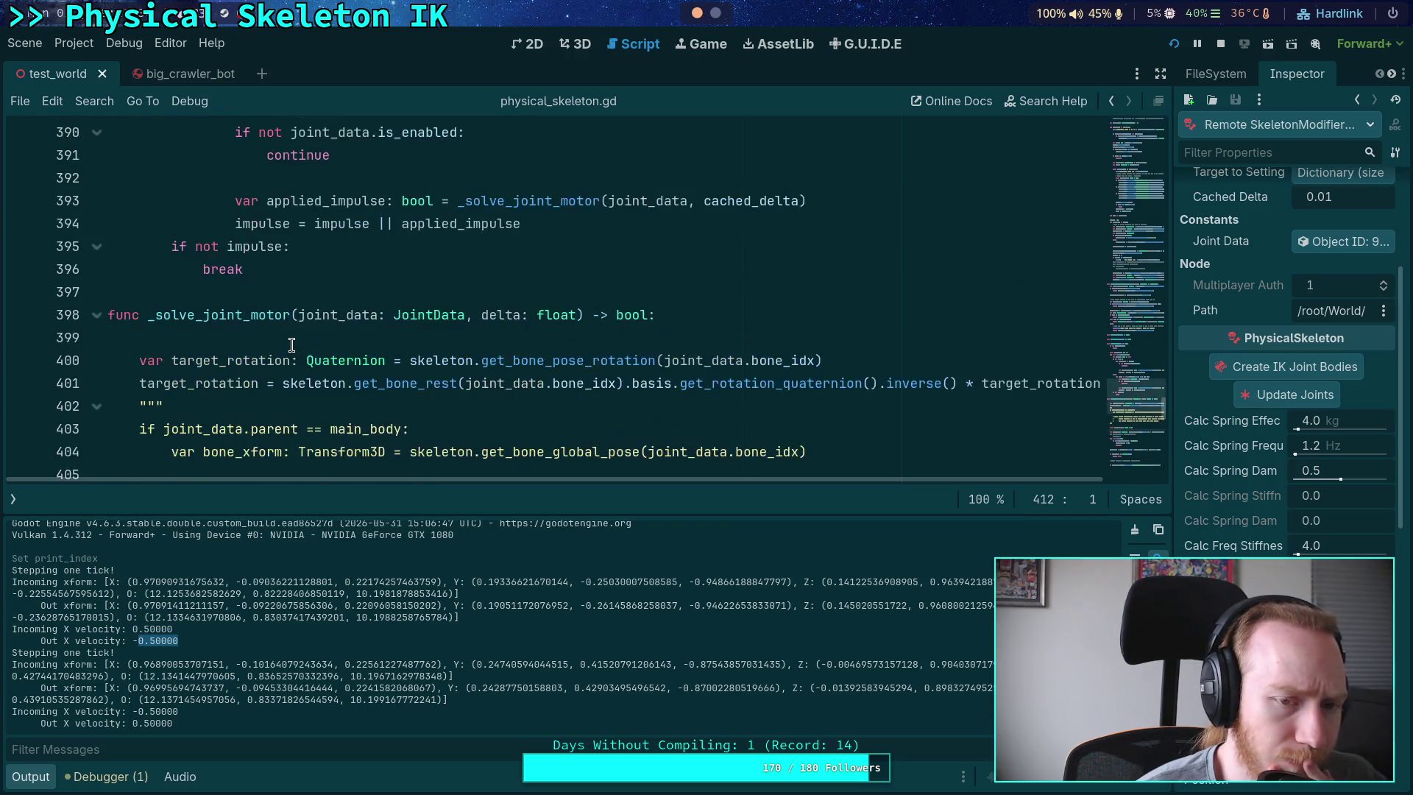
scroll(291, 344, up, 6)
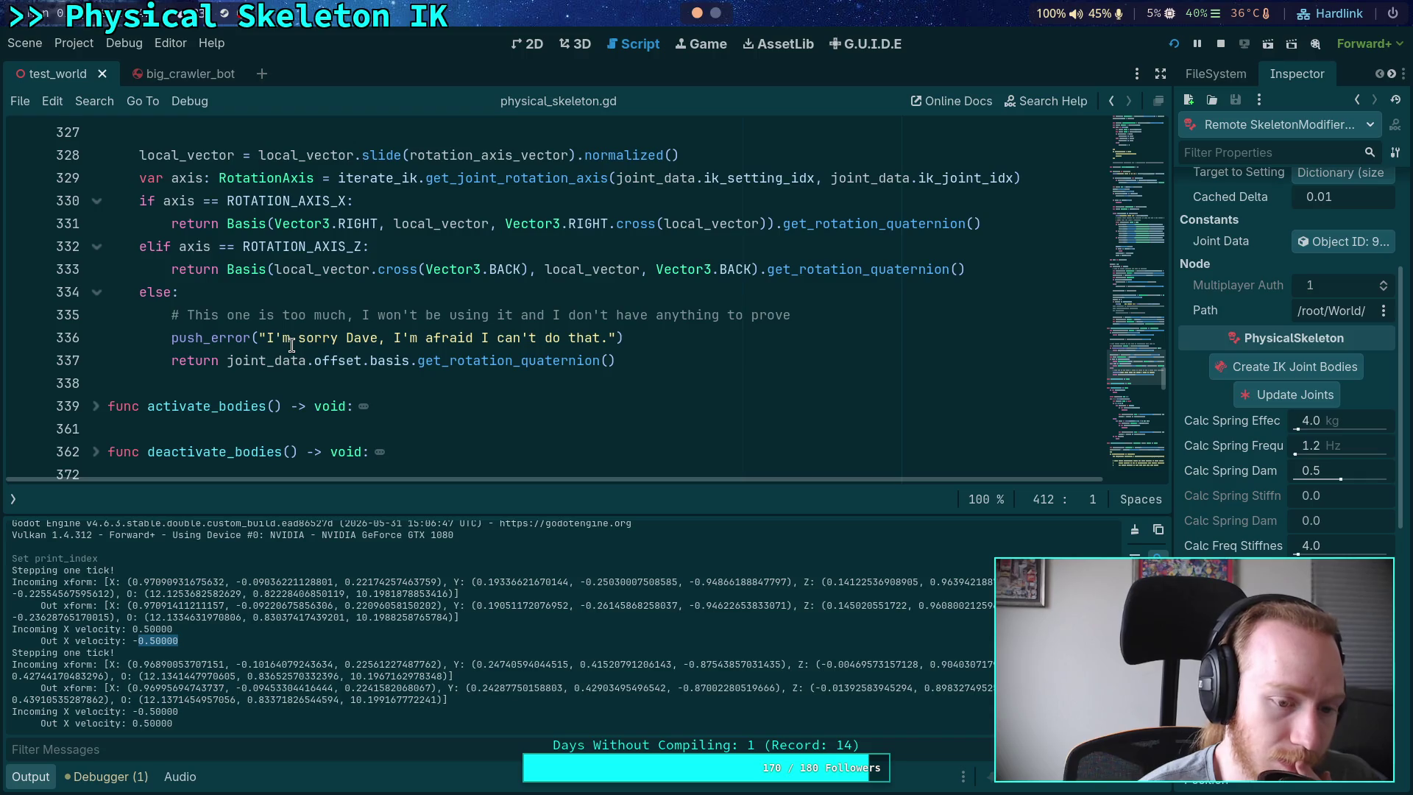
scroll(292, 344, down, 10)
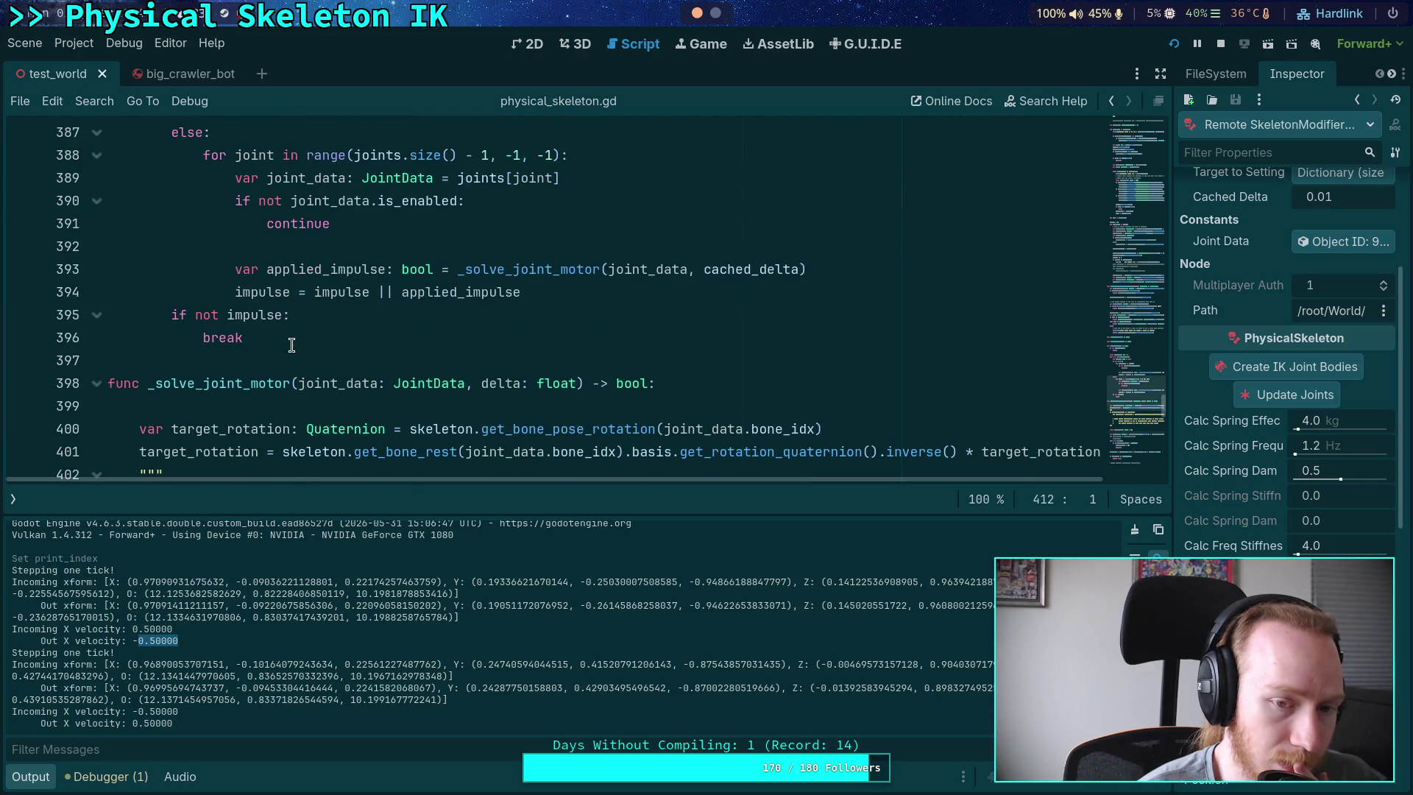
scroll(291, 344, down, 3)
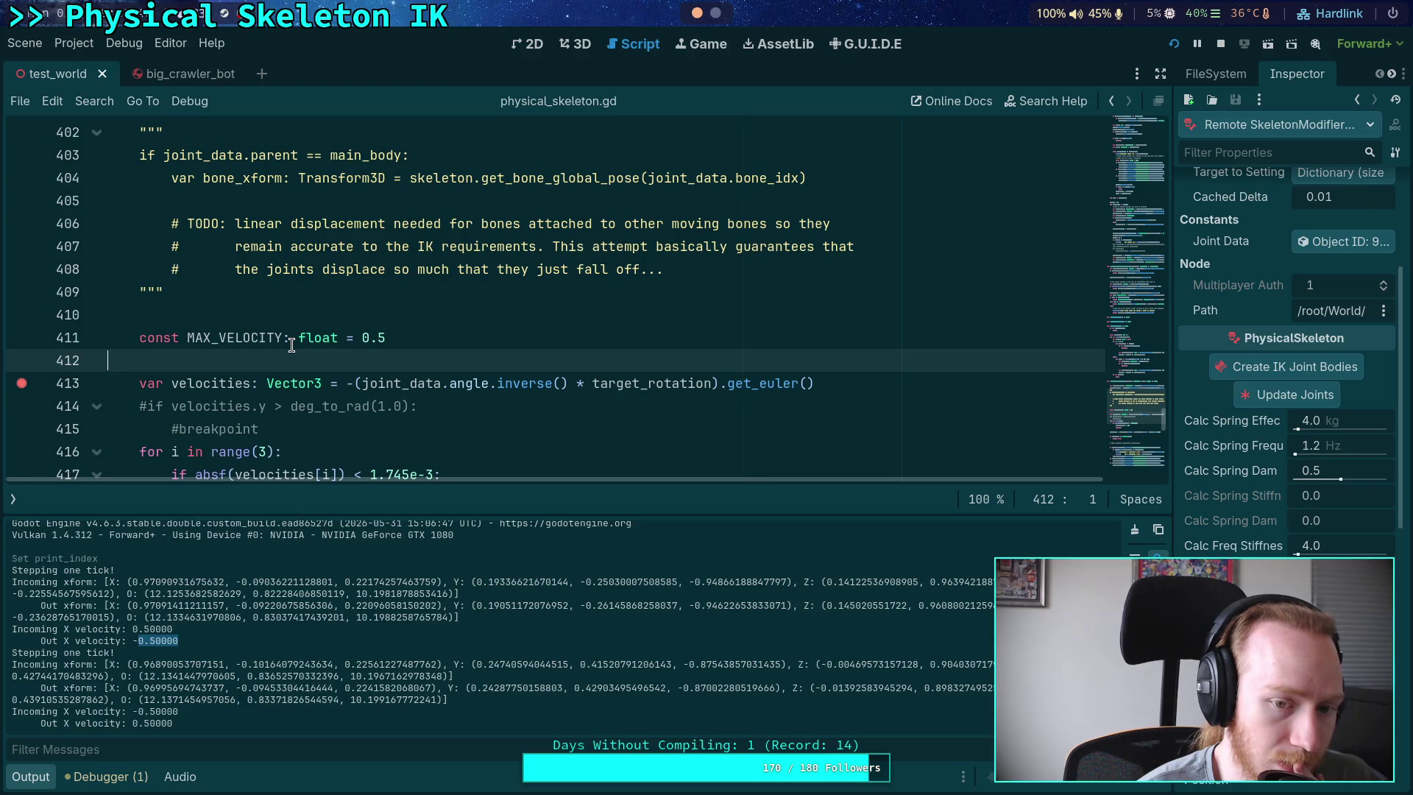
scroll(291, 344, down, 2)
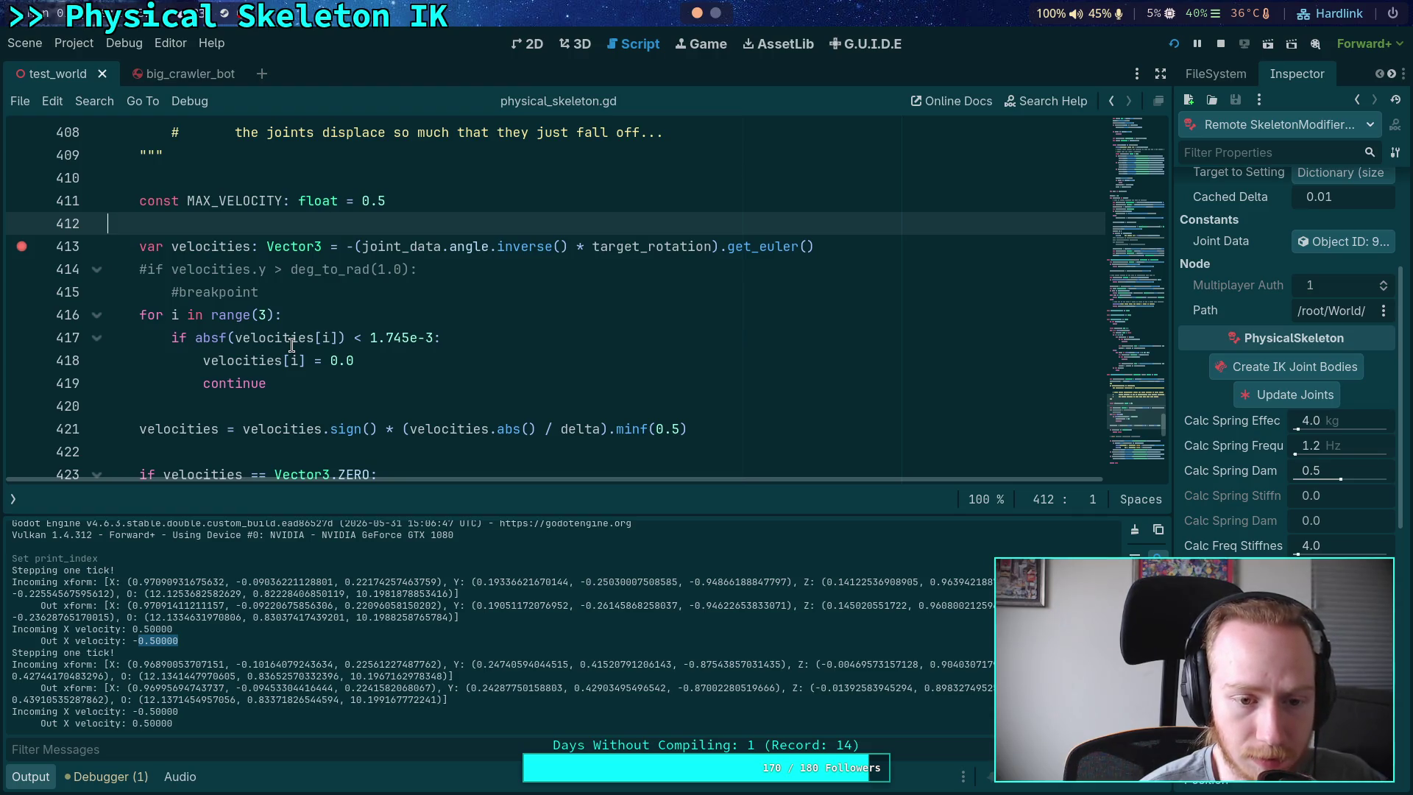
click(409, 403)
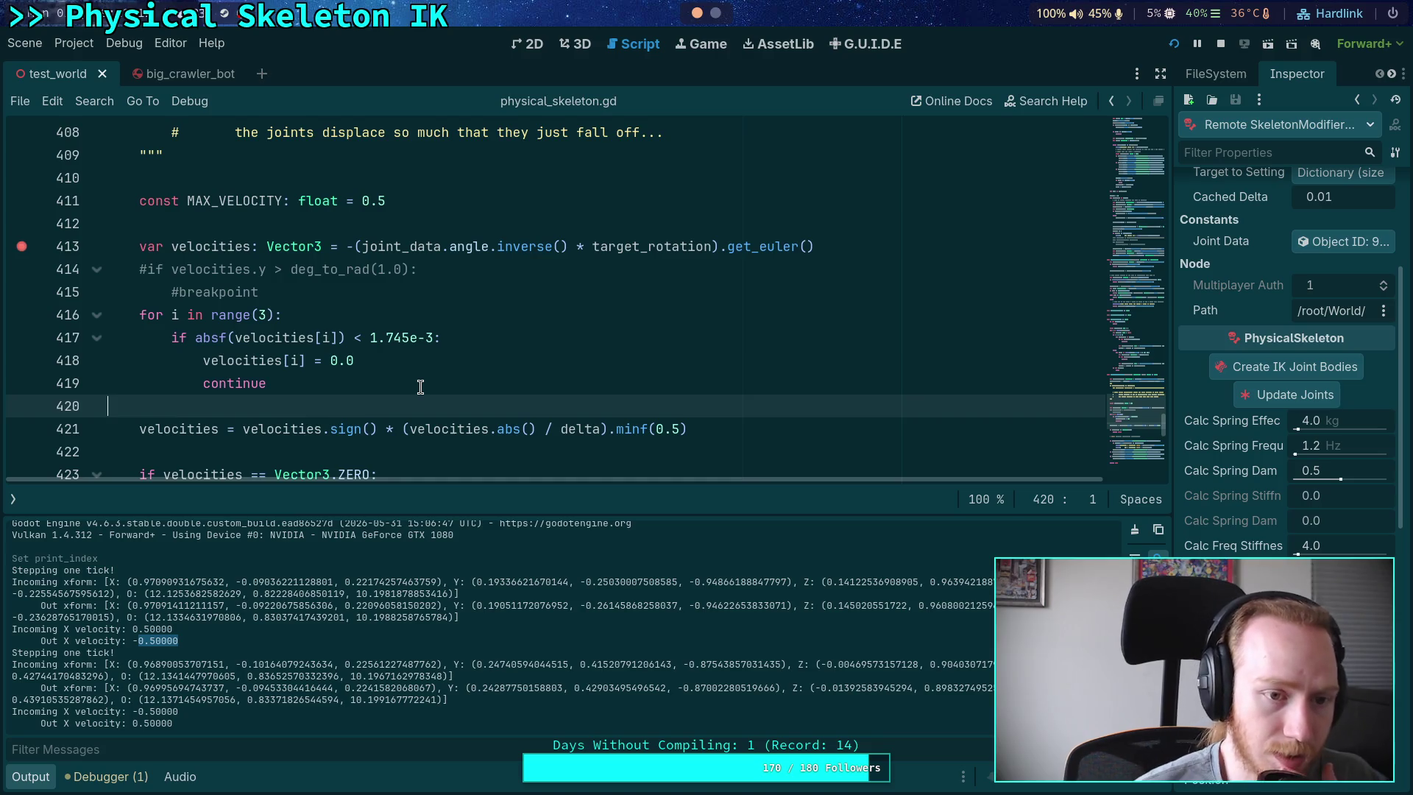
scroll(527, 409, up, 5)
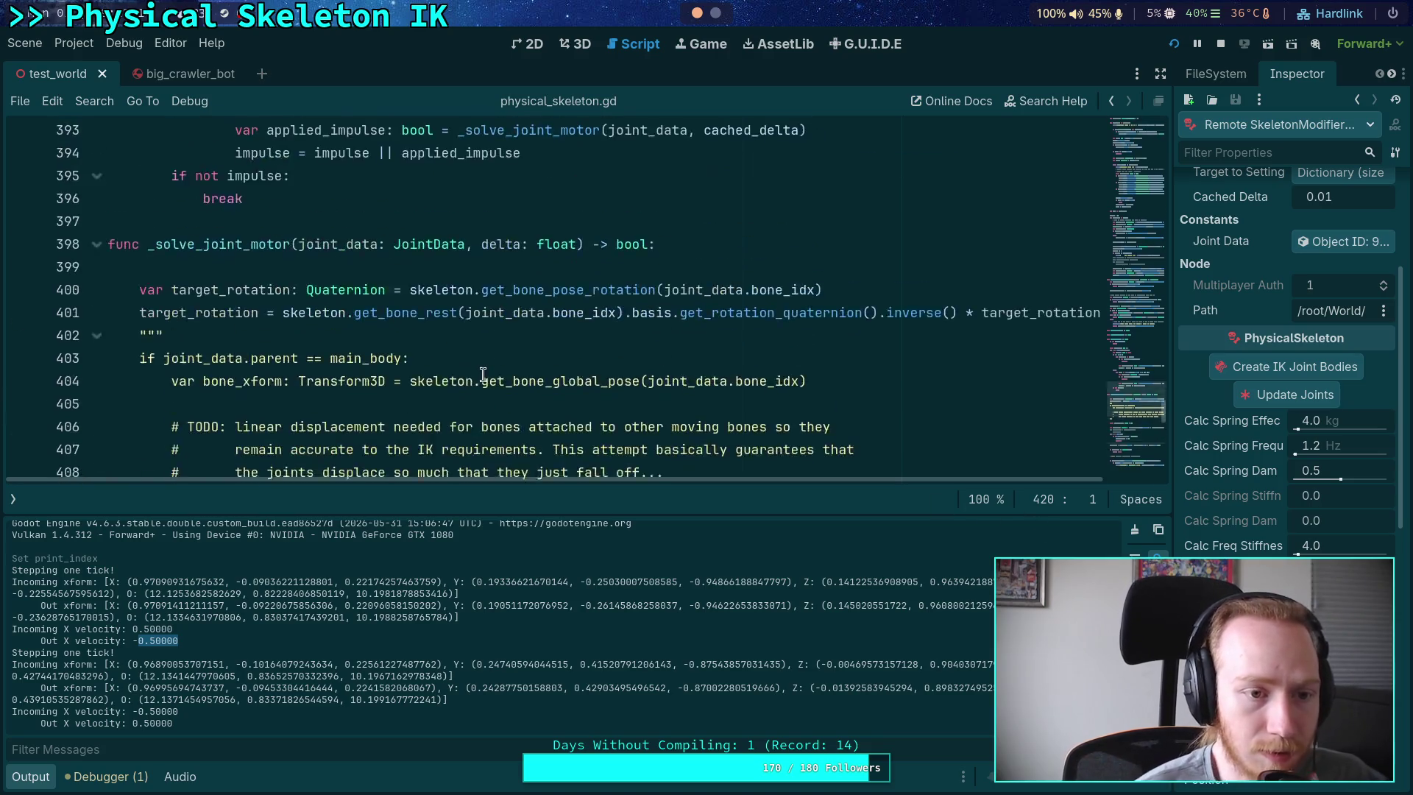
scroll(90, 350, down, 3)
scroll(218, 360, up, 4)
scroll(219, 359, up, 4)
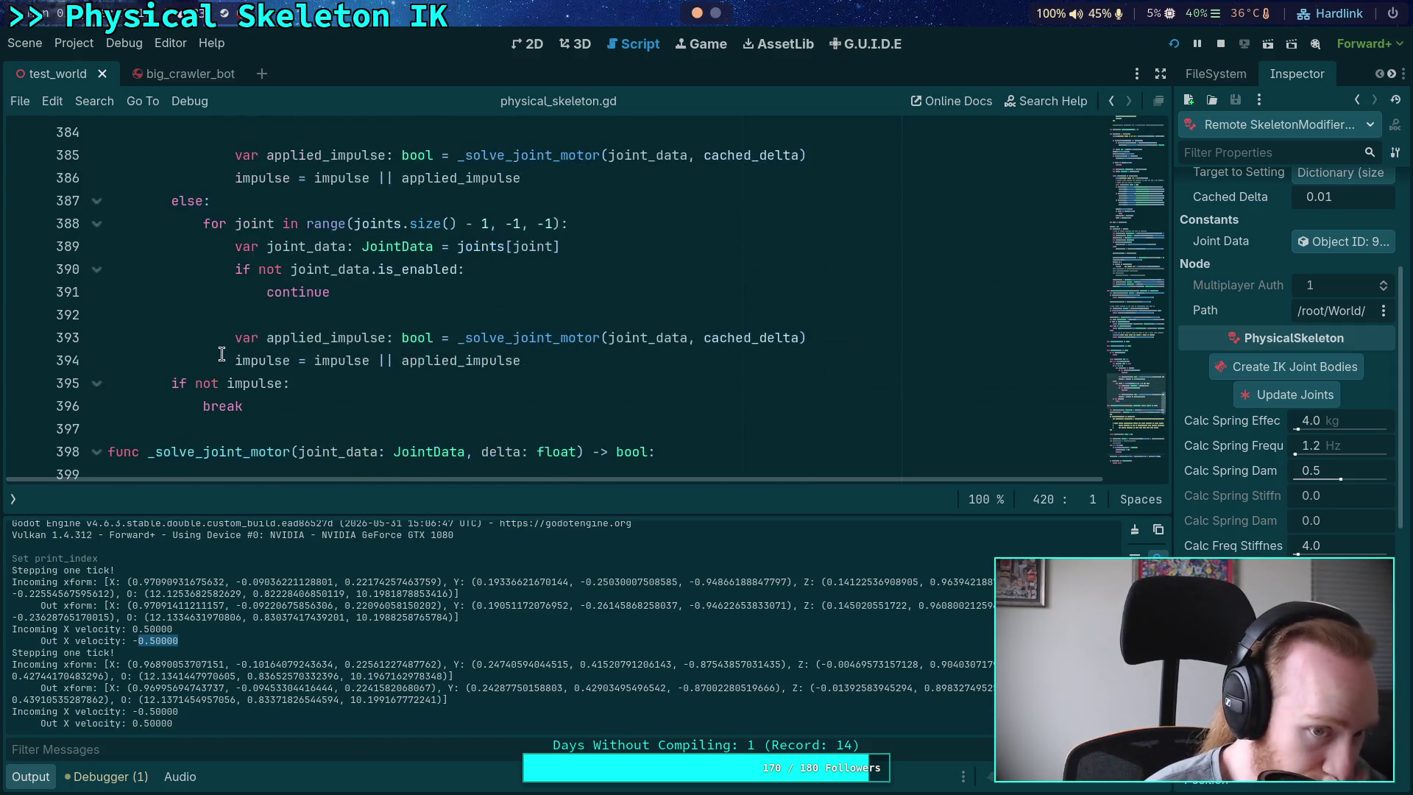
click(24, 225)
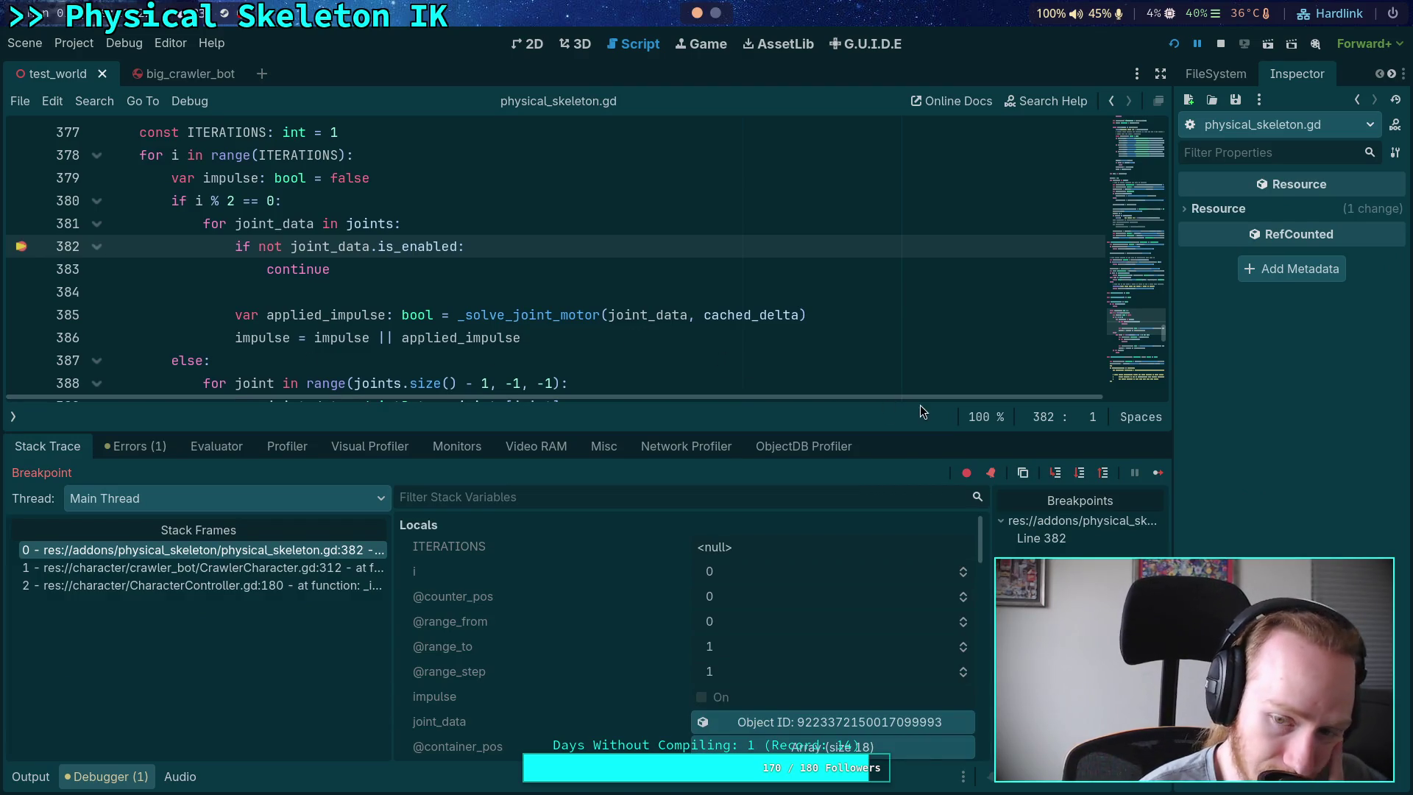
click(1160, 471)
click(1158, 473)
click(1158, 475)
click(1159, 475)
click(1158, 473)
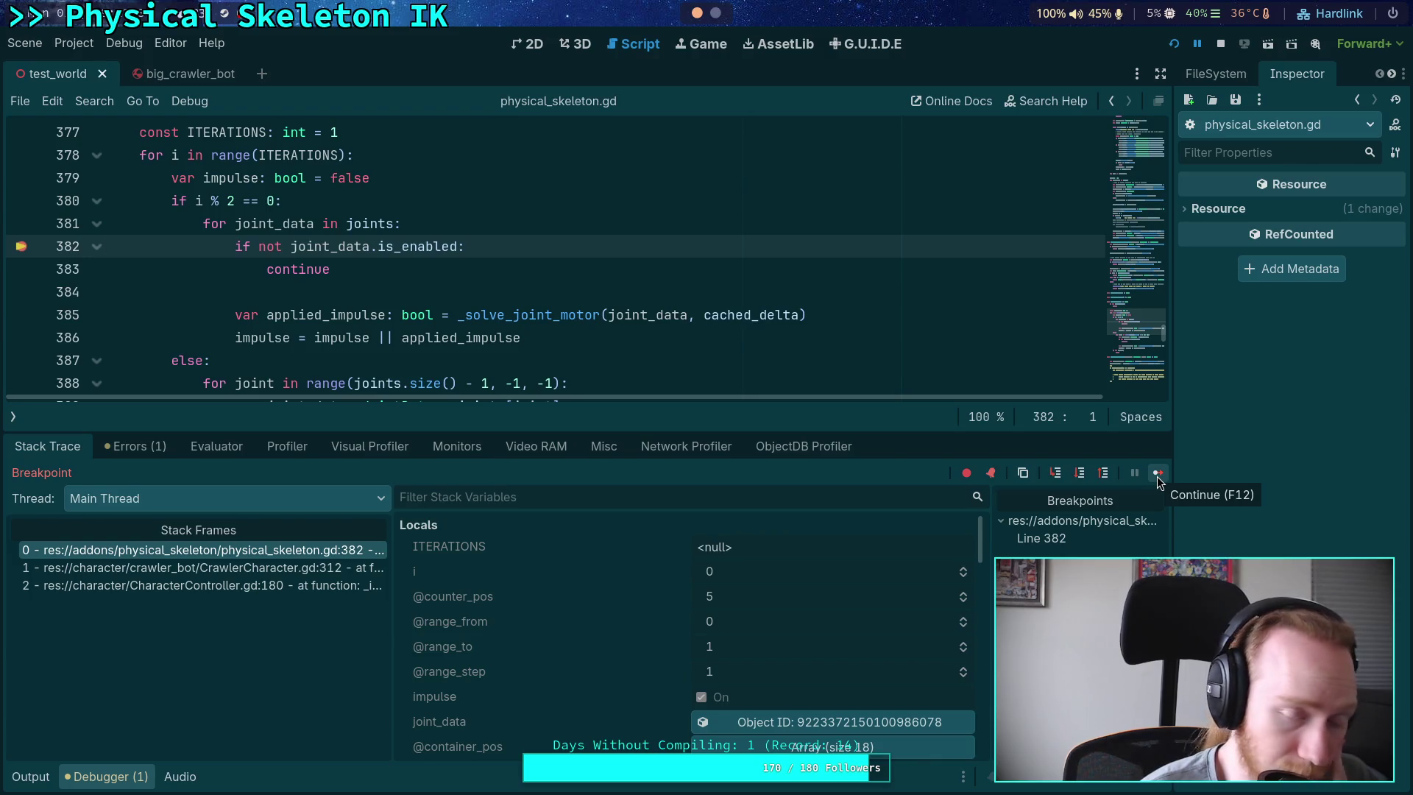
click(1158, 478)
click(1153, 475)
click(1155, 480)
click(1156, 475)
click(1157, 476)
click(1157, 477)
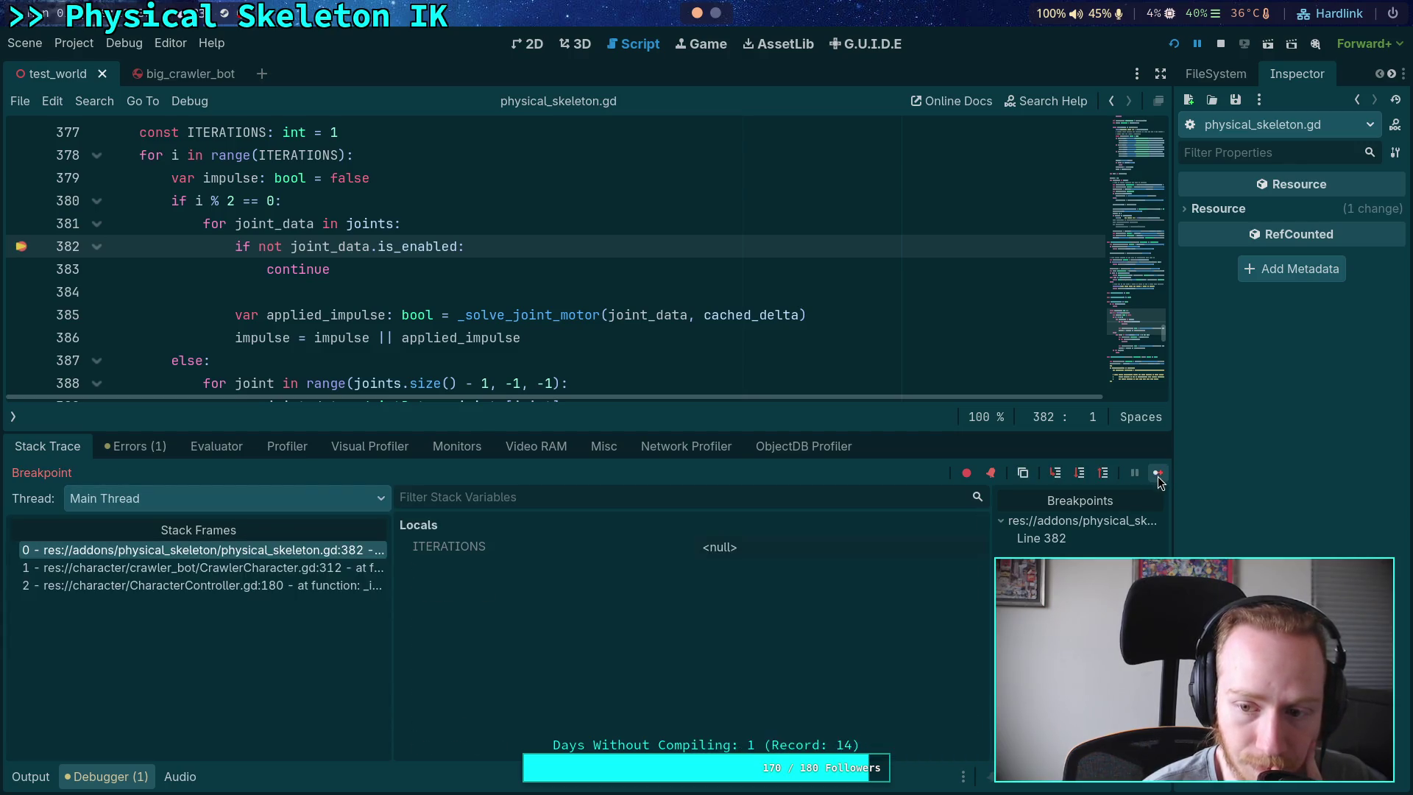
click(1154, 475)
click(1154, 474)
click(1153, 476)
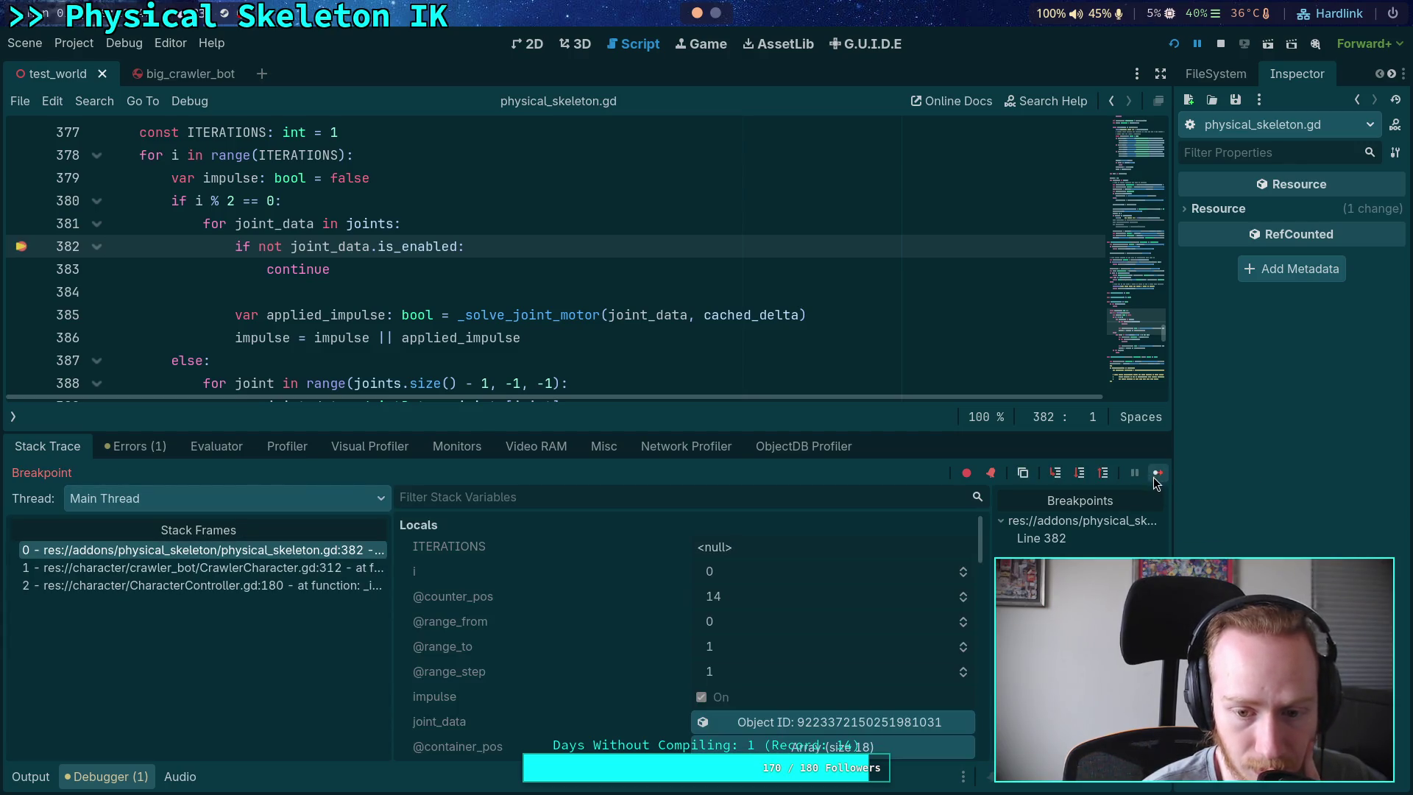
click(1152, 474)
click(1149, 474)
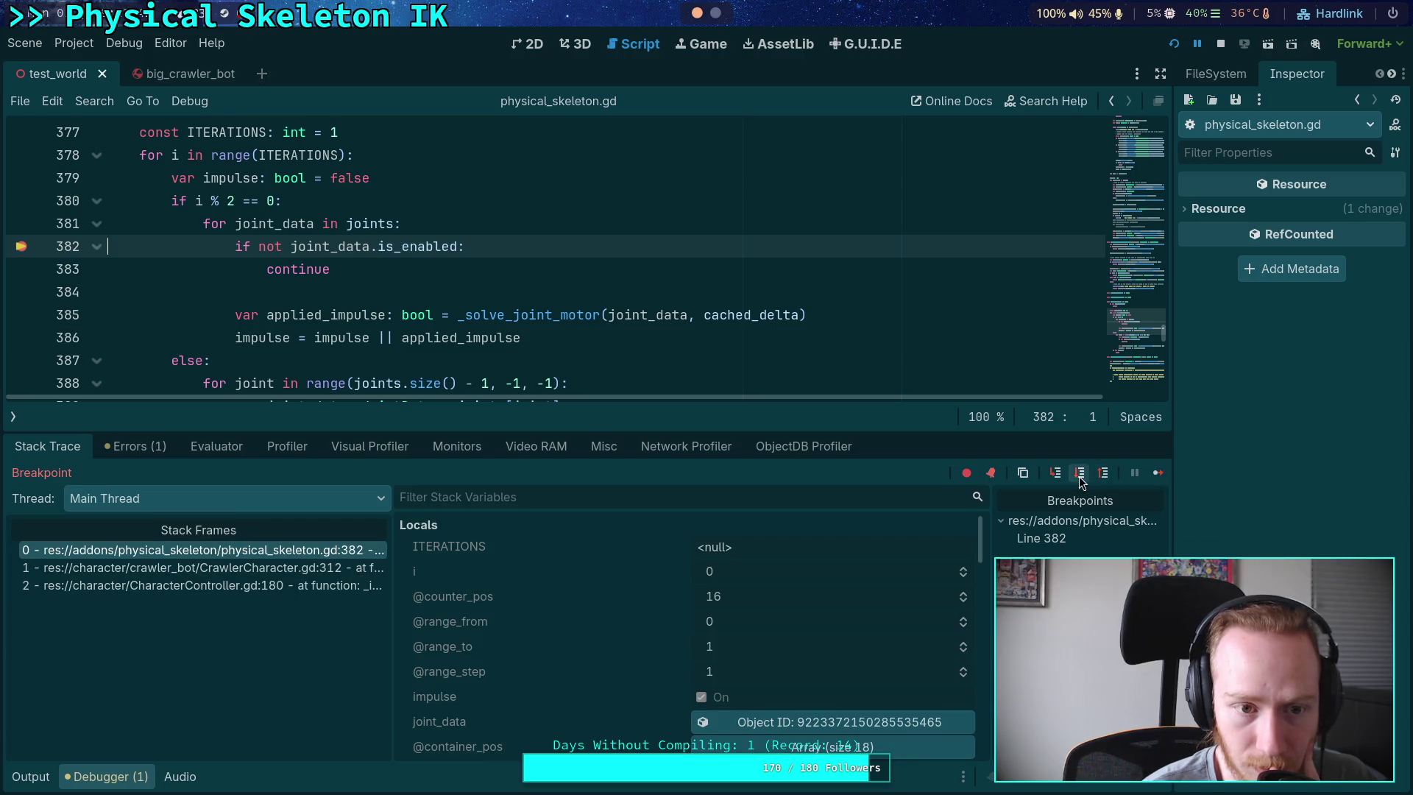
Step into _solve_joint_motor and execute line 400 so target_rotation gets a value
click(1078, 479)
click(1059, 474)
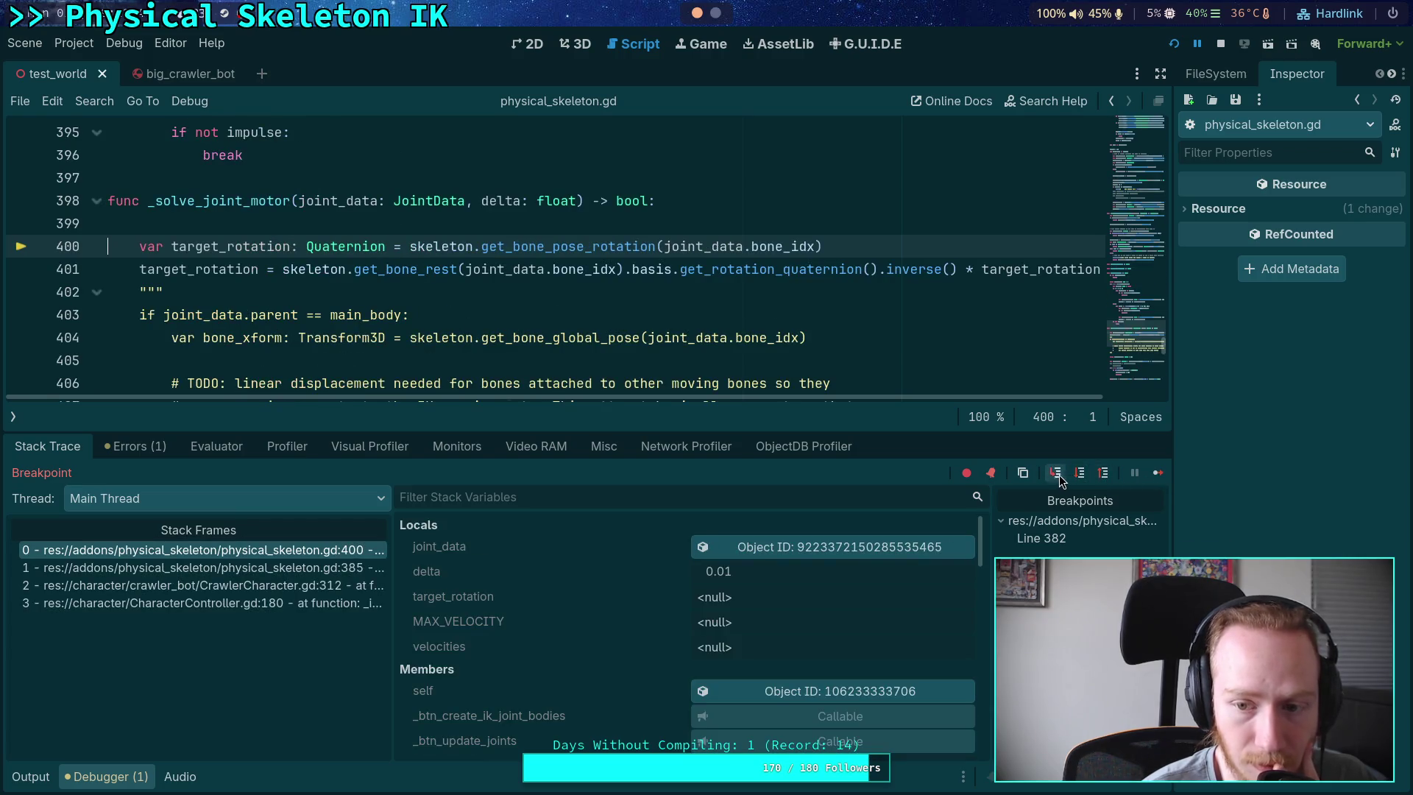
click(1075, 473)
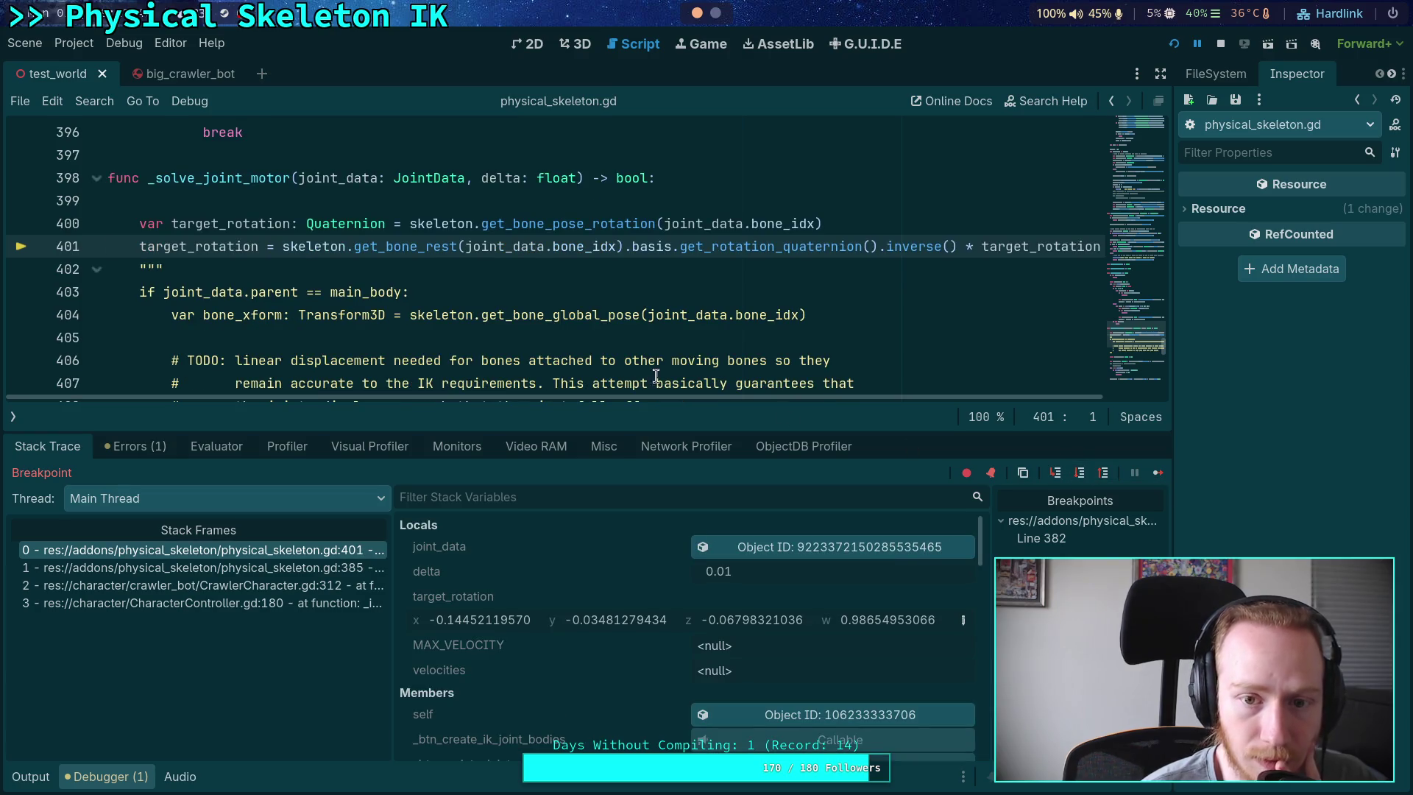
mouse_move(265, 222)
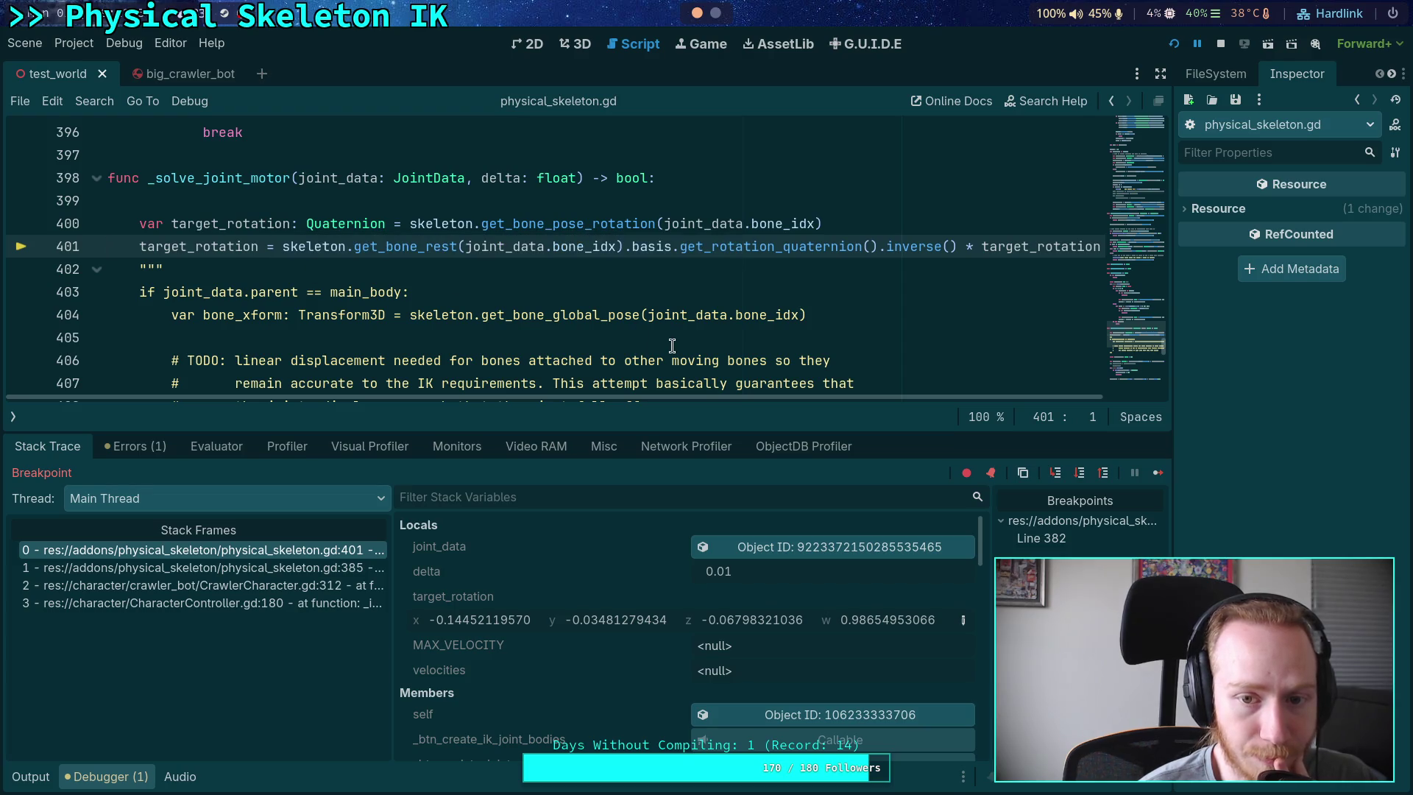
mouse_move(791, 400)
mouse_down()
mouse_move(810, 403)
mouse_move(786, 410)
mouse_up()
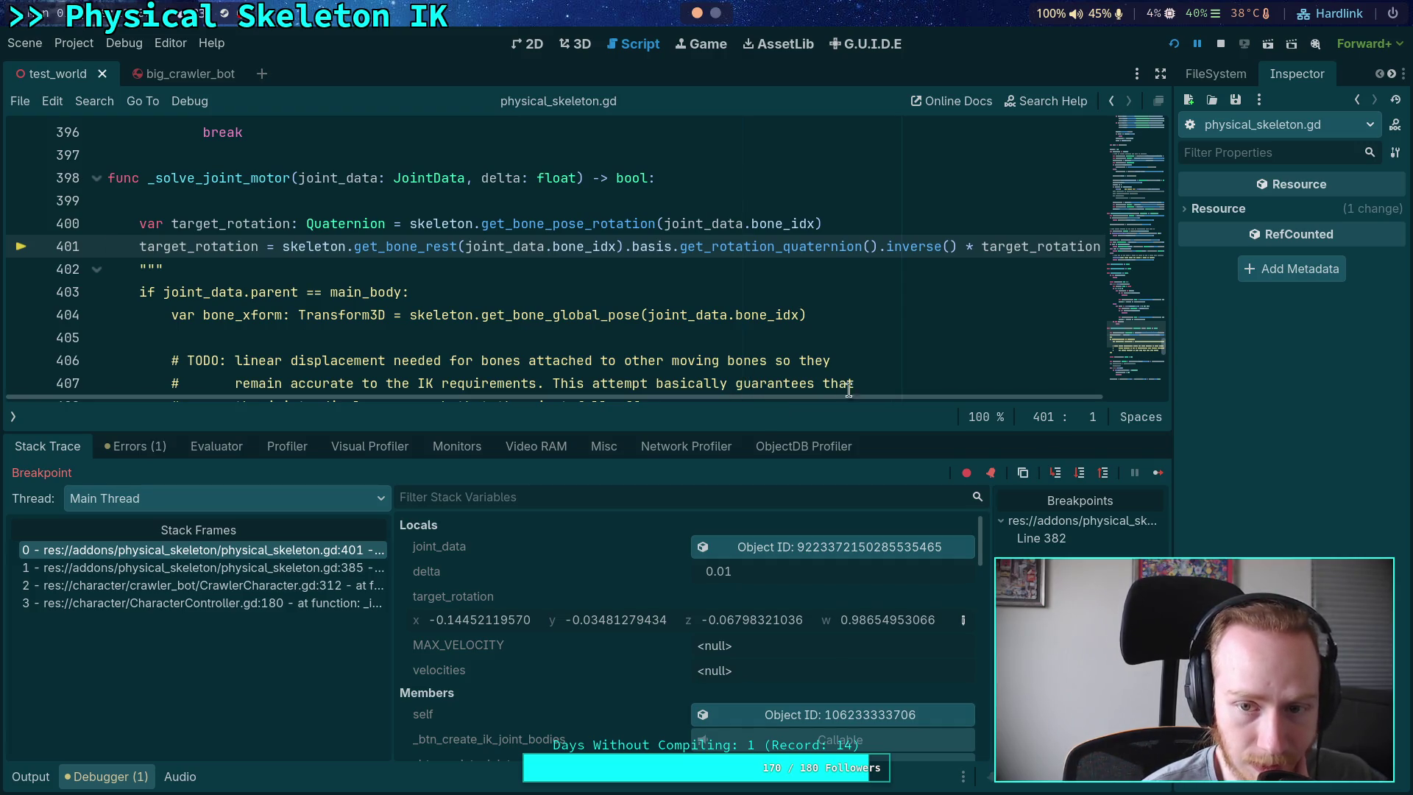
Advance to line 411 and inspect joint_data, showing Bone Idx 29 and IK joint 1
click(1079, 472)
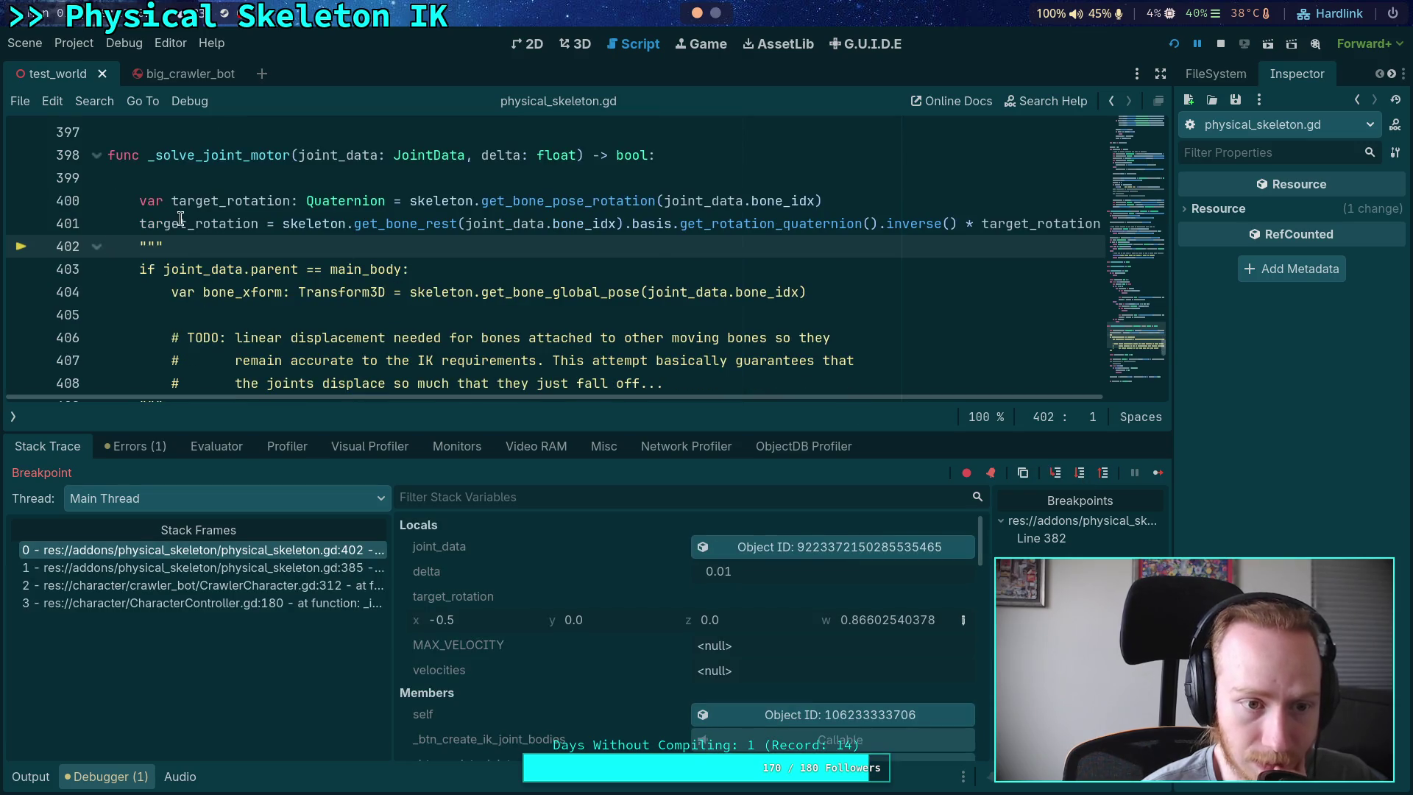
mouse_move(180, 221)
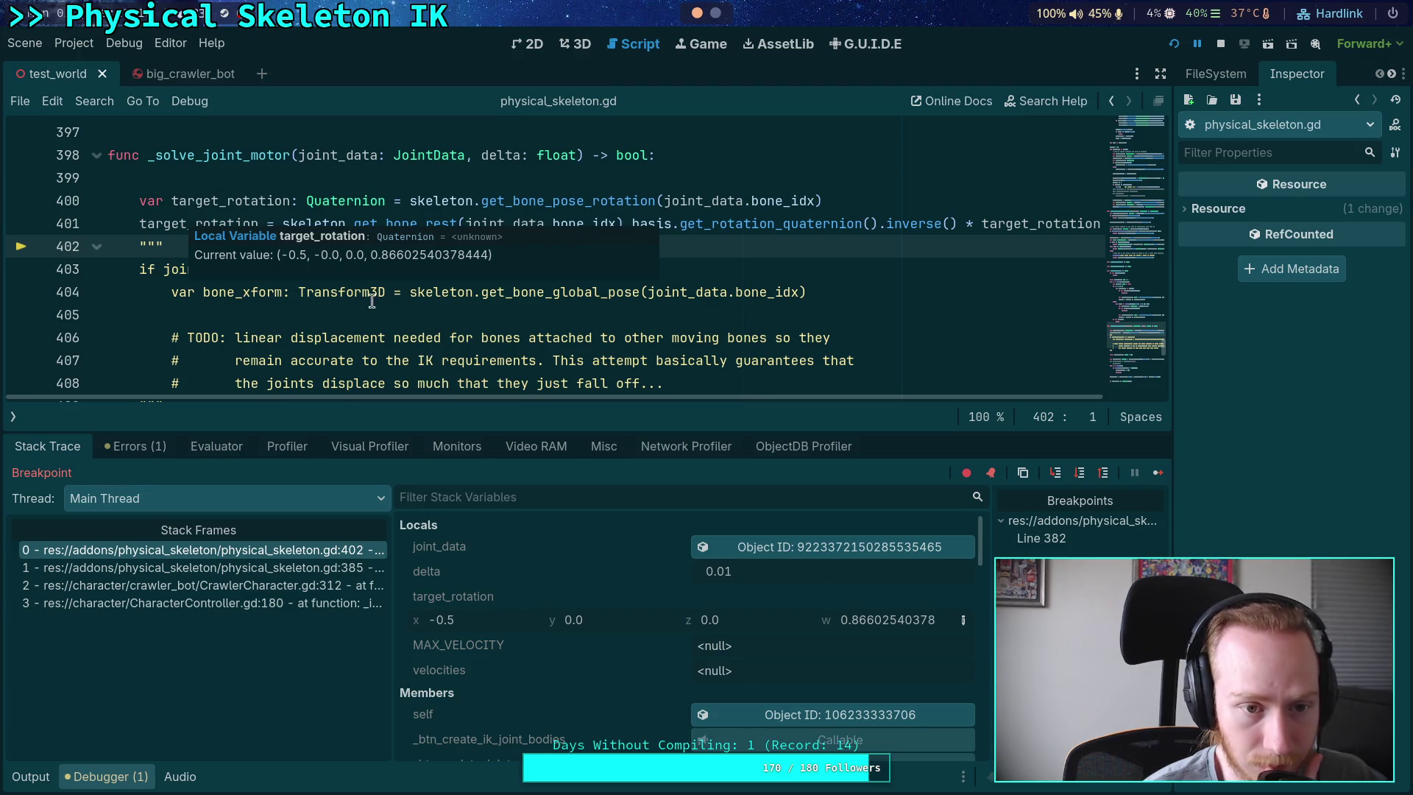
click(1086, 478)
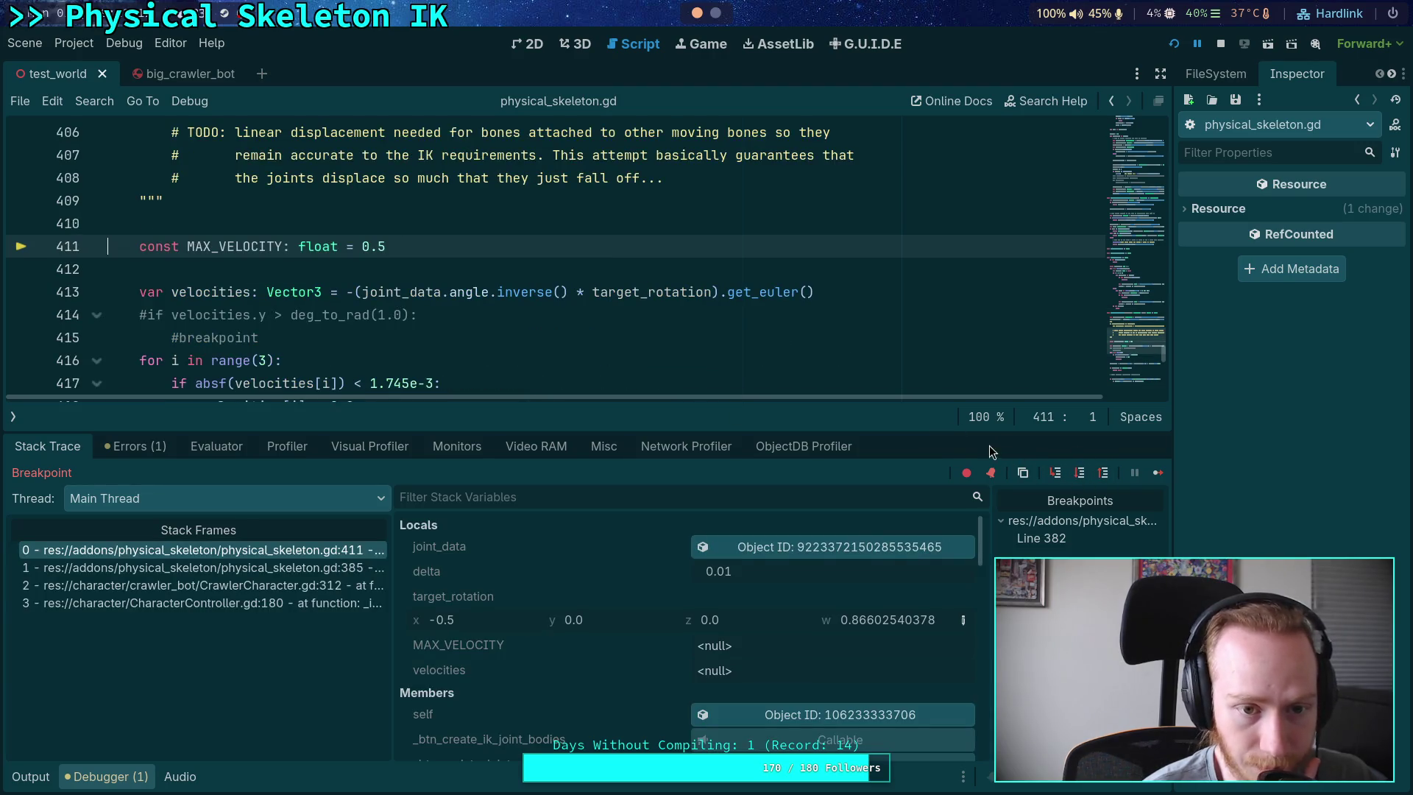
click(946, 543)
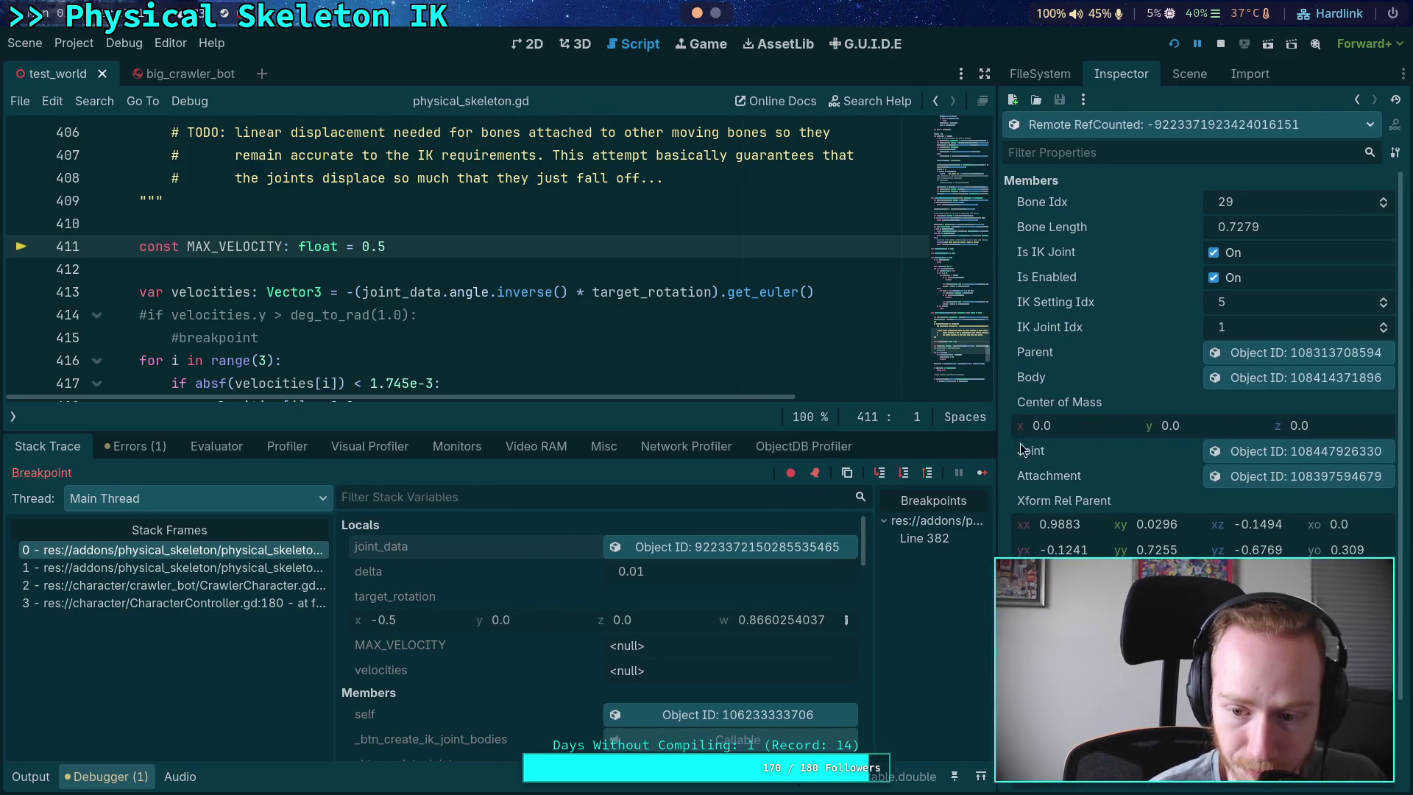
Step past the MAX_VELOCITY line to line 413 and view the printed X velocity log in Output
scroll(1140, 461, down, 3)
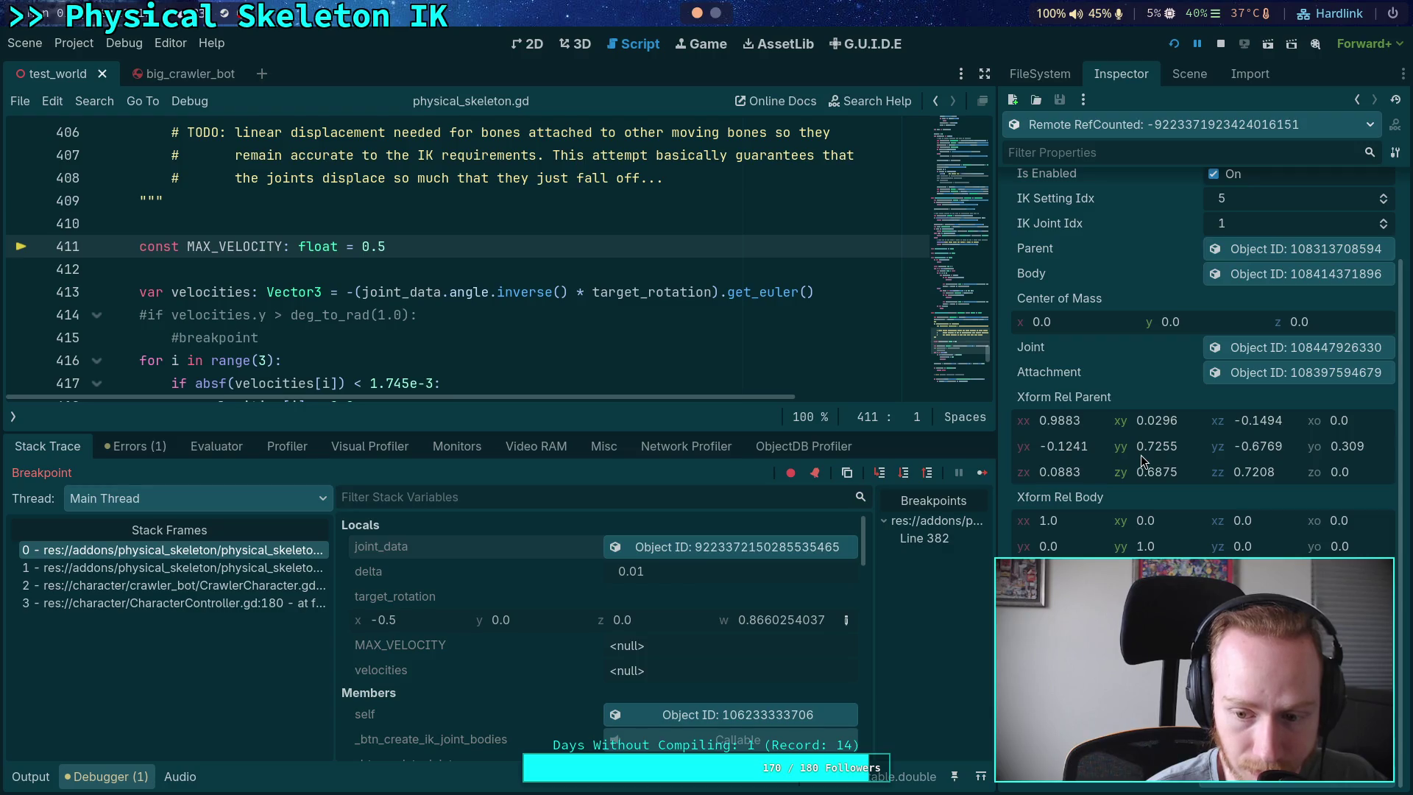
click(904, 473)
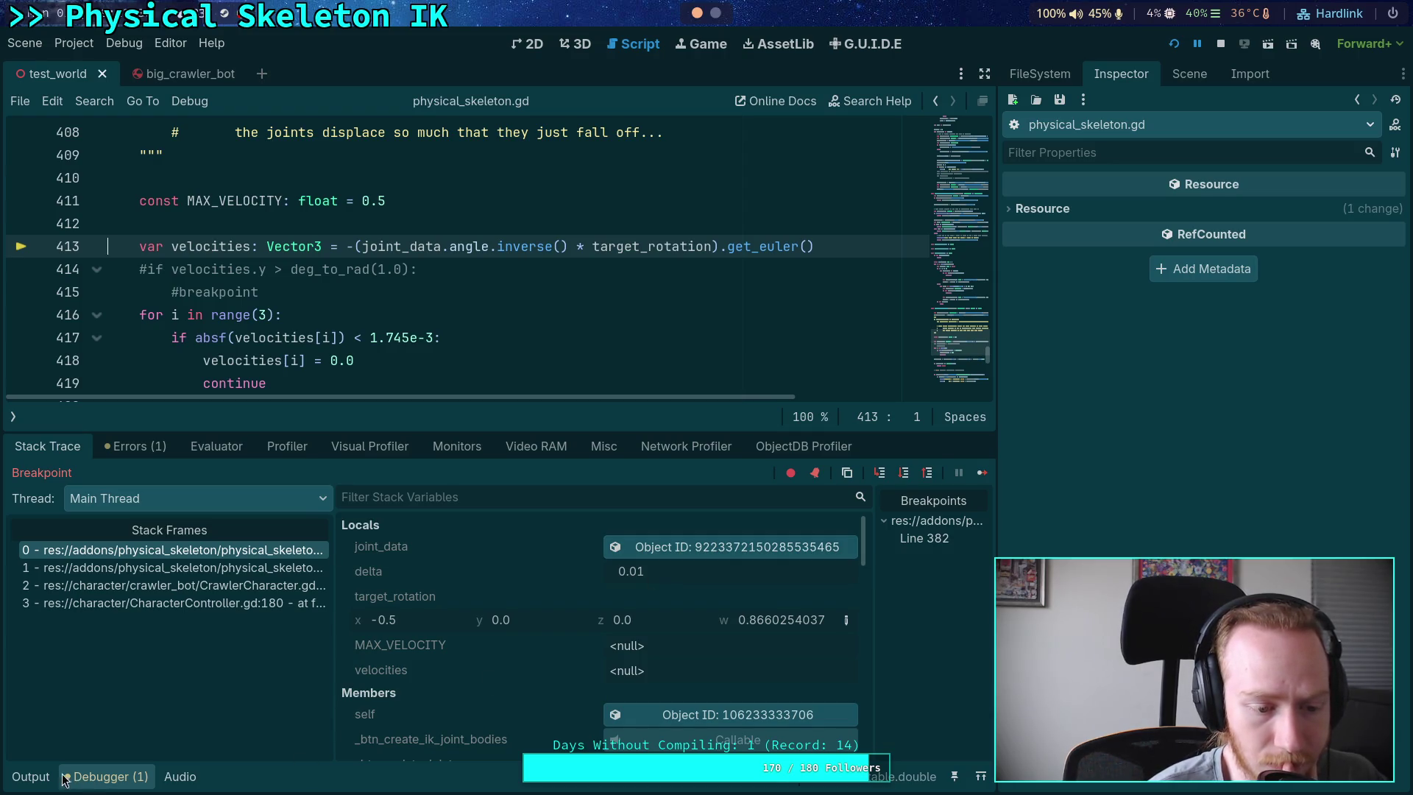
click(32, 777)
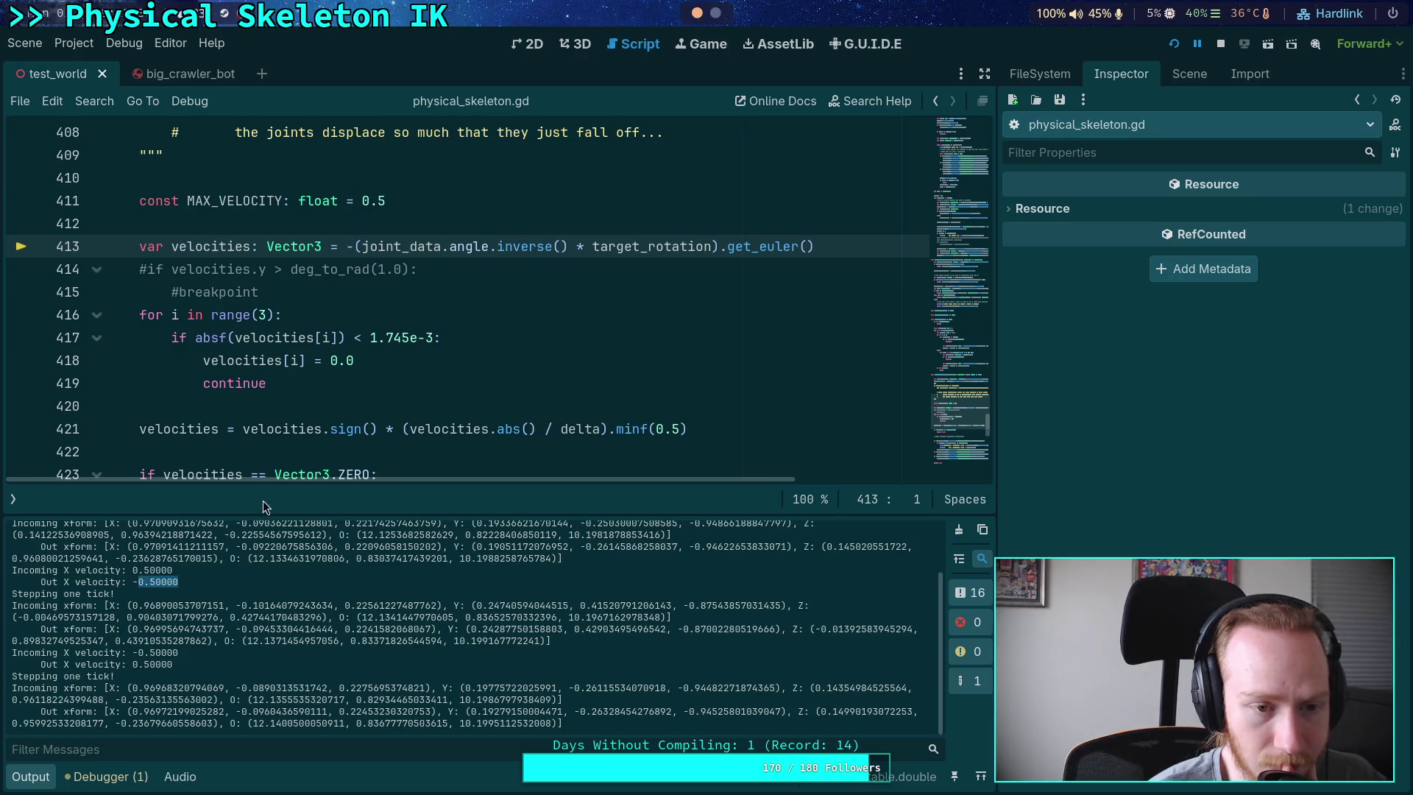
Glance at the remote scene tree, then restore the script view and the debugger's stack and locals
click(1178, 78)
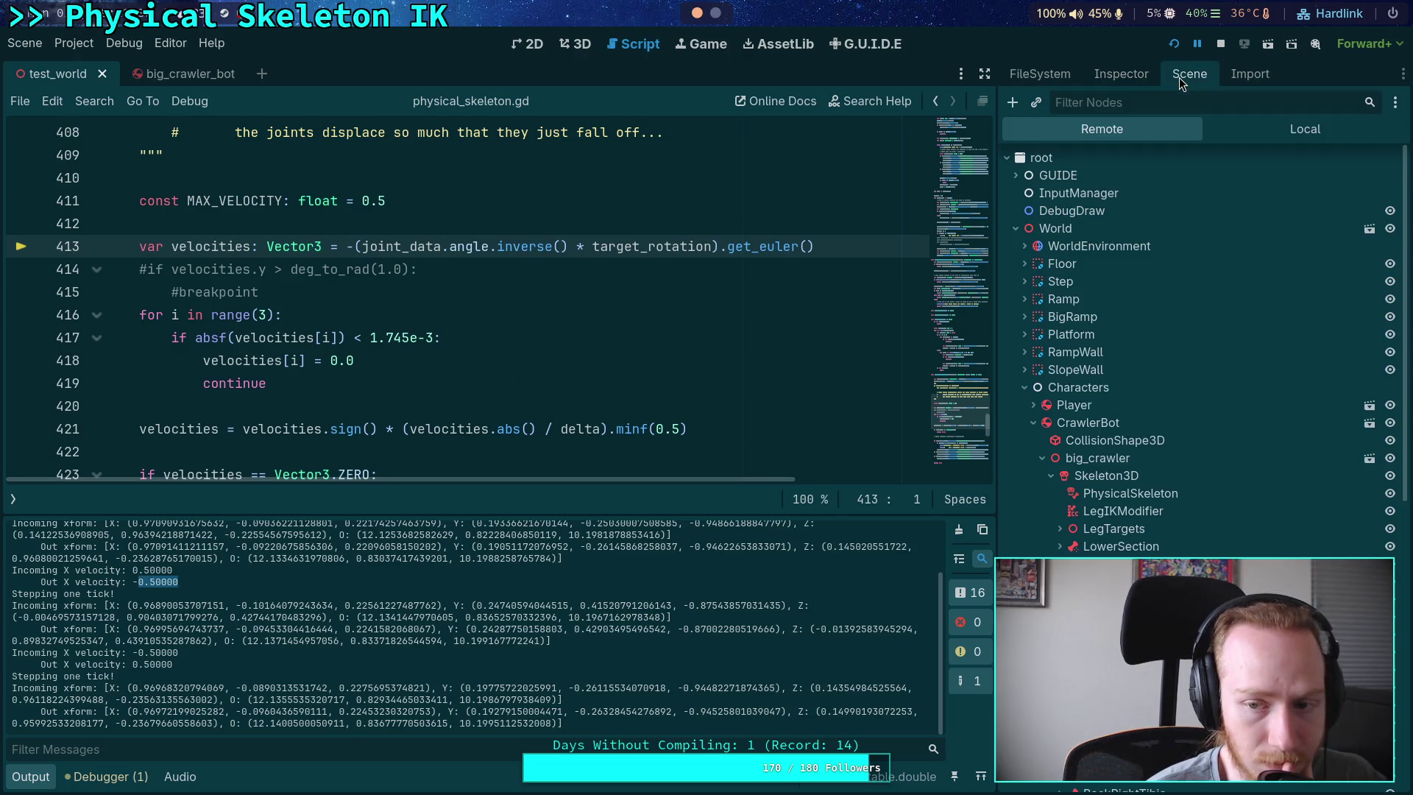
click(1101, 81)
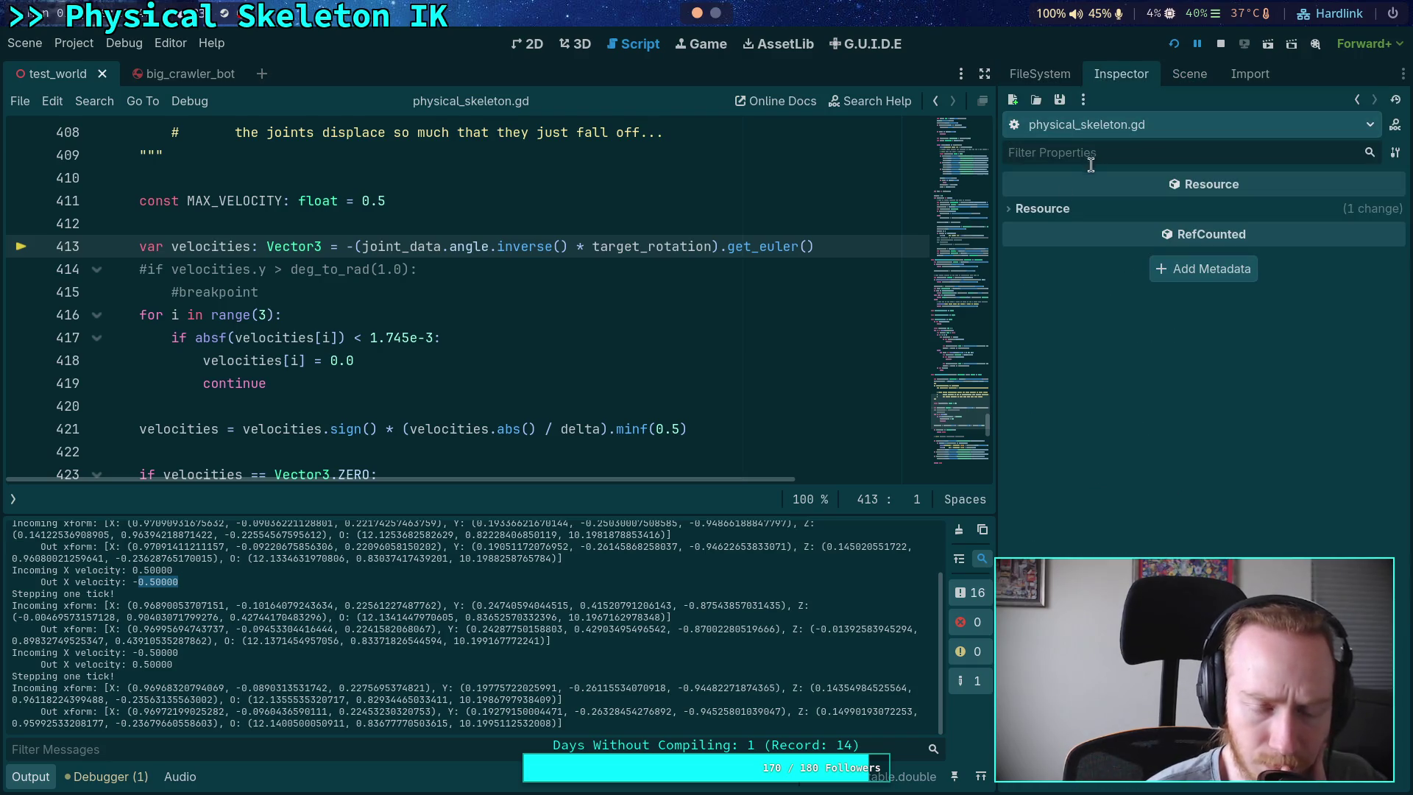
click(510, 294)
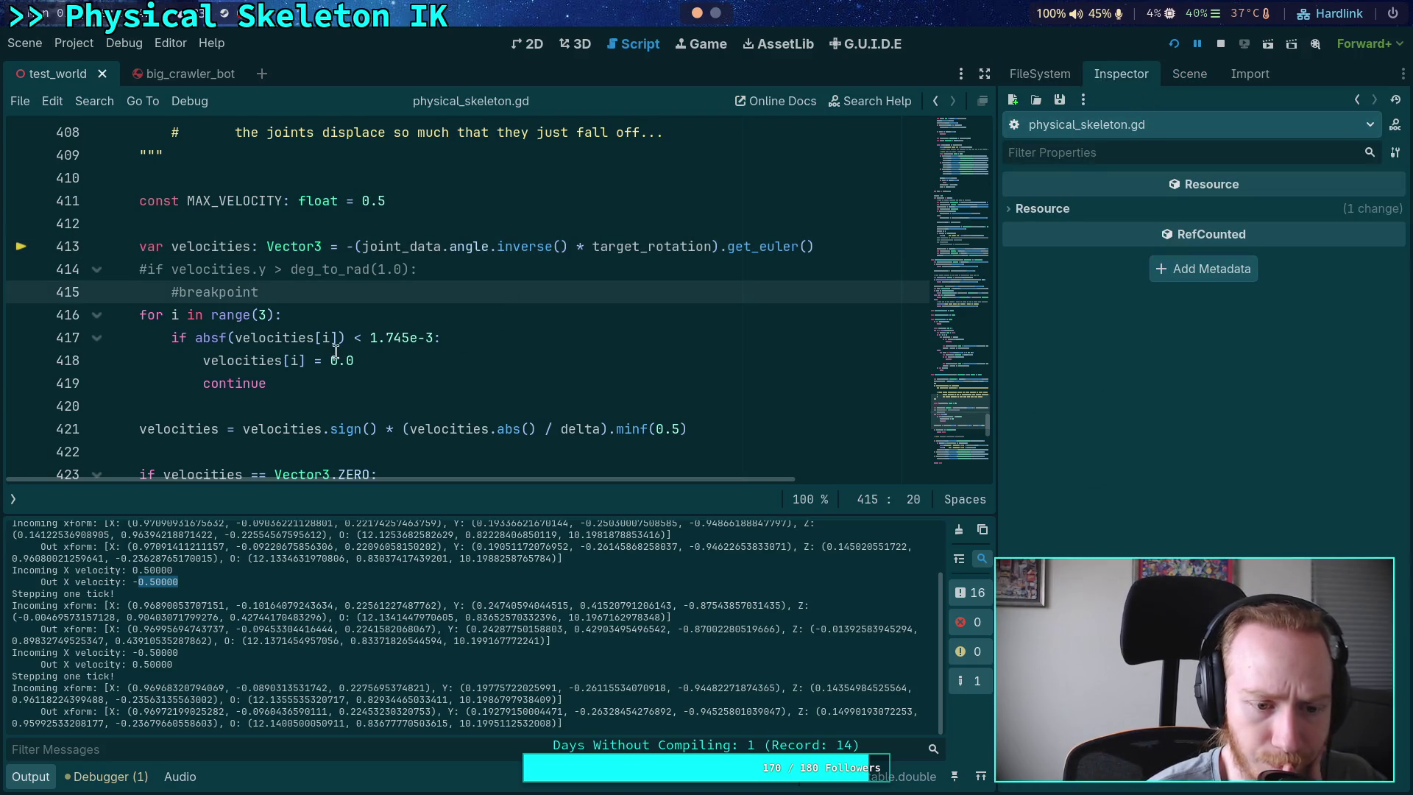
click(129, 773)
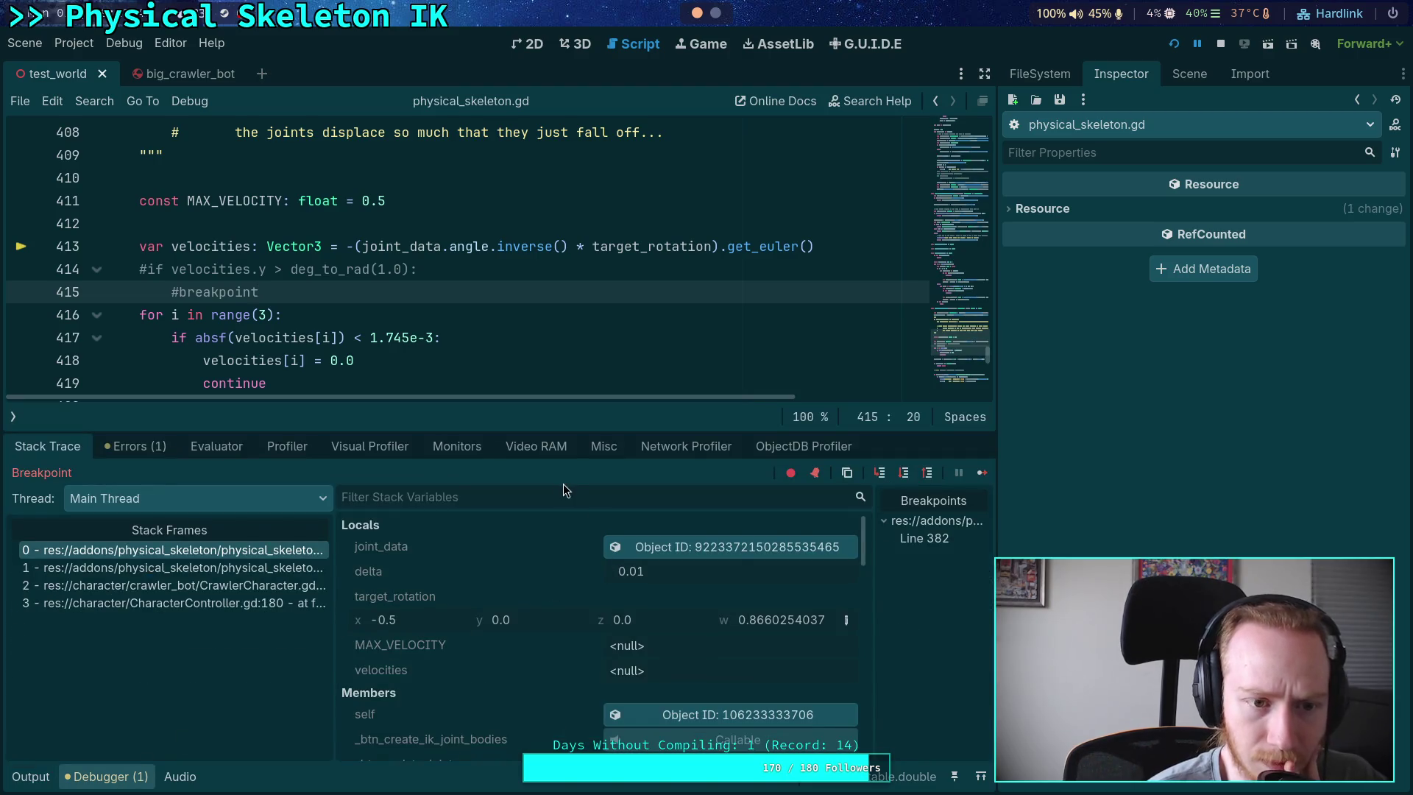
Step over to line 416 and read velocities as (-0.0305, 0.0, 0.0)
click(909, 475)
mouse_move(228, 182)
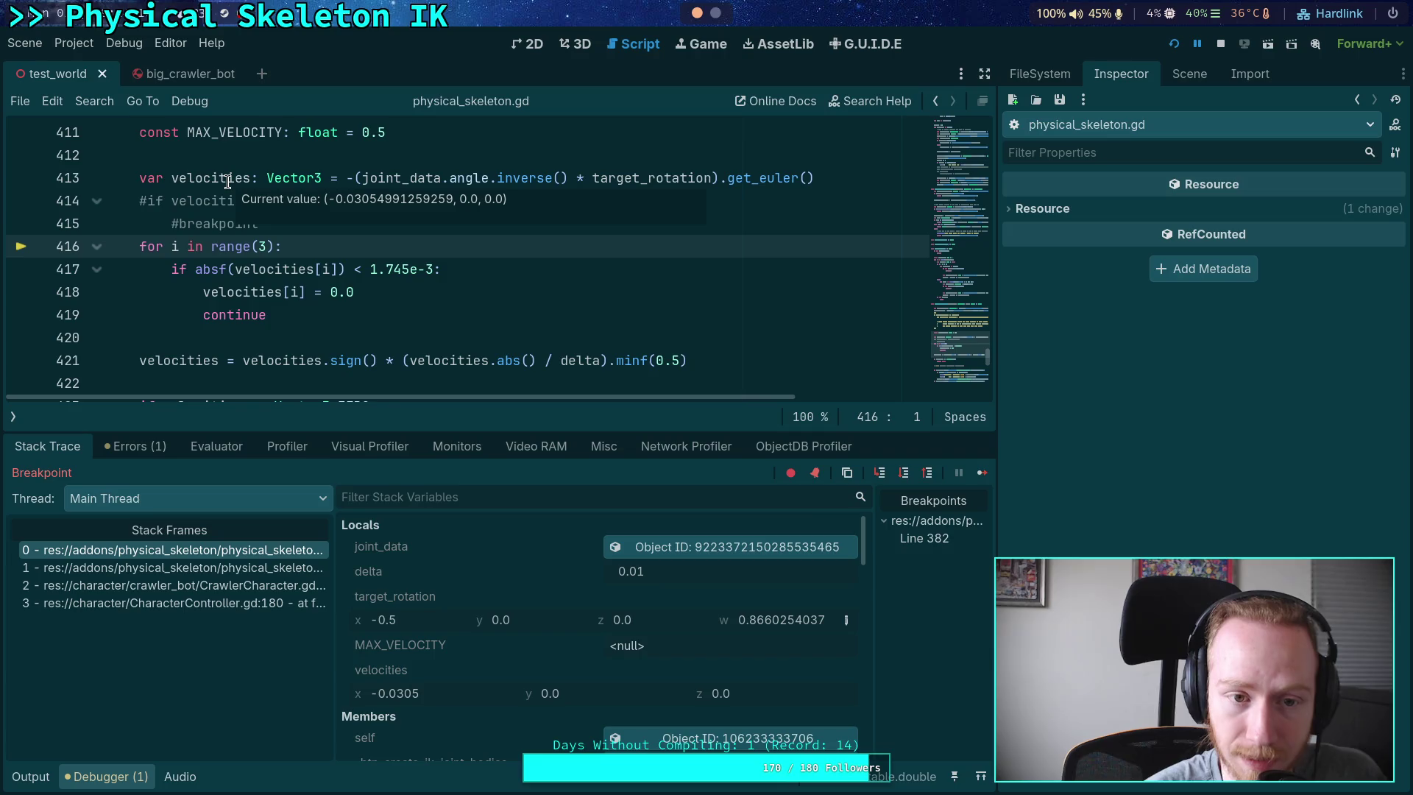
right_click(442, 671)
click(456, 691)
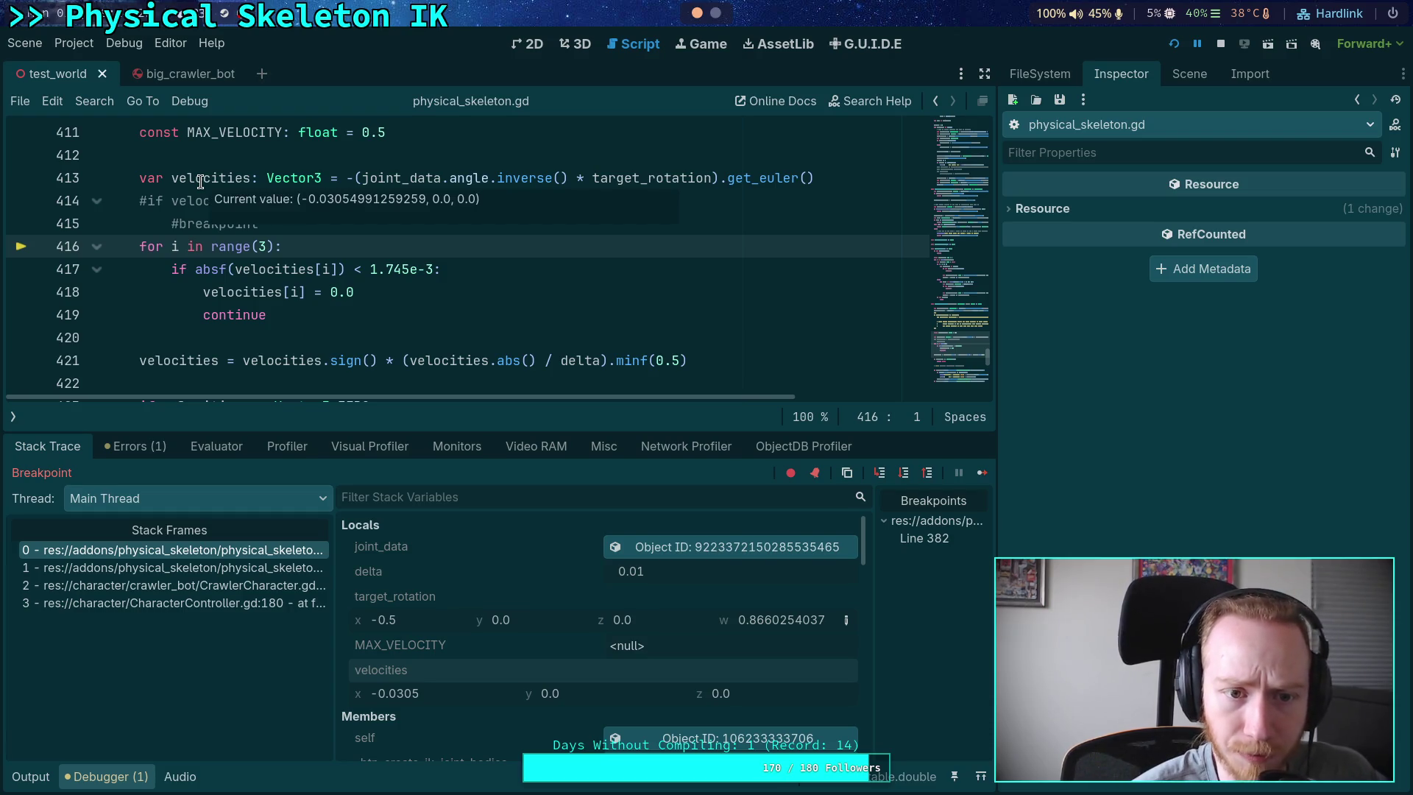
Replace the REPL expression with -0.03055, evaluate it, and return to the paused Godot debugger
key(super+4)
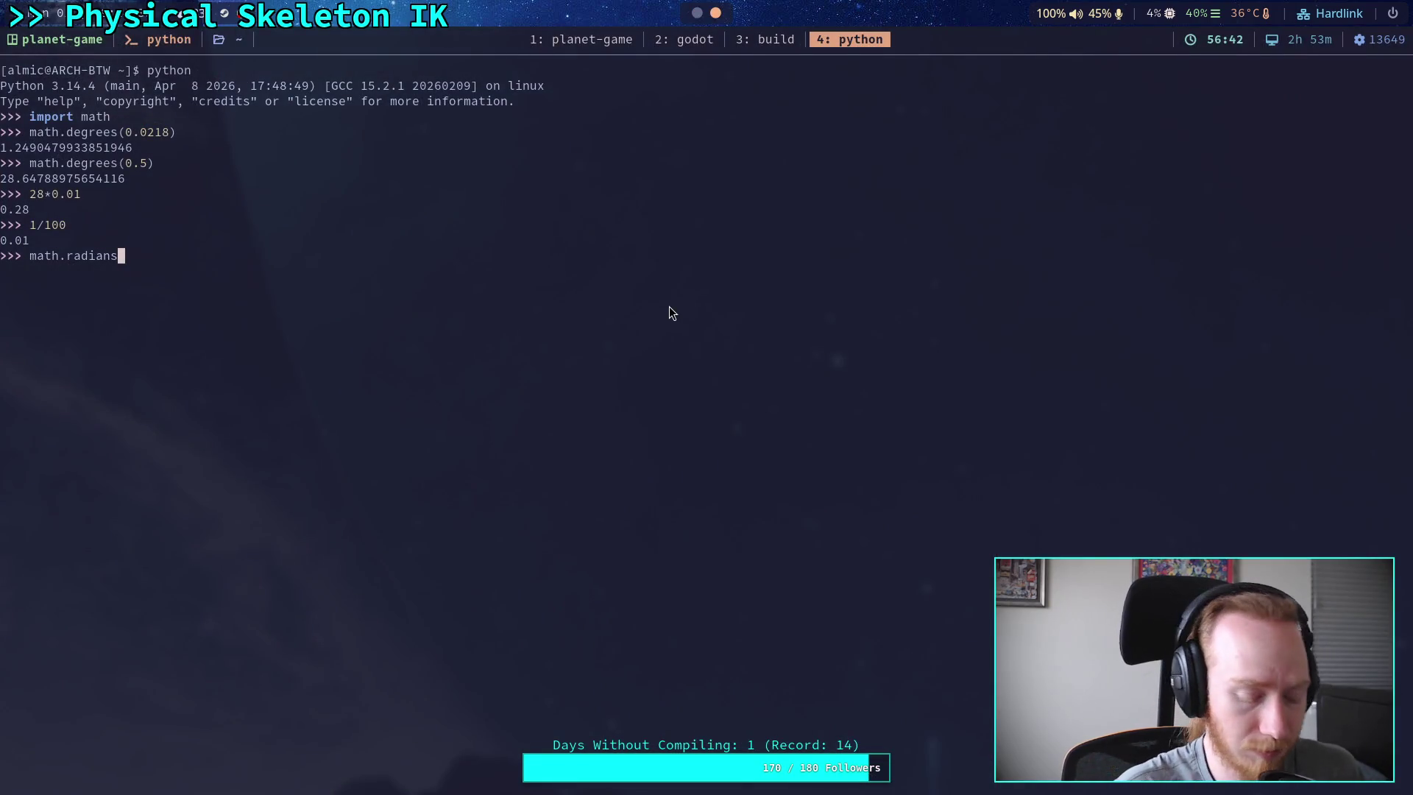
key(BackSpace)
key(BackSpace)
key(BackSpace)
text(-0.0)
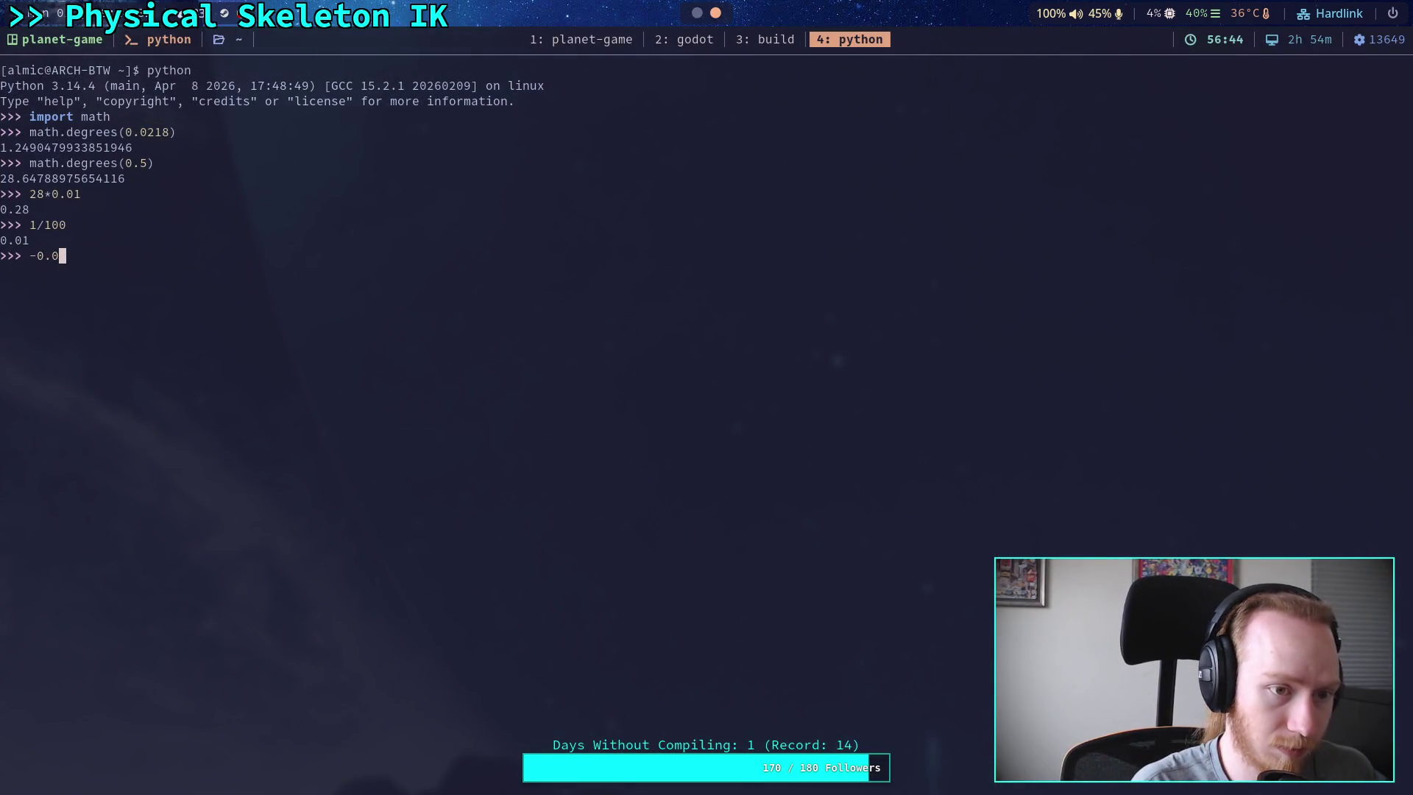
text(3055)
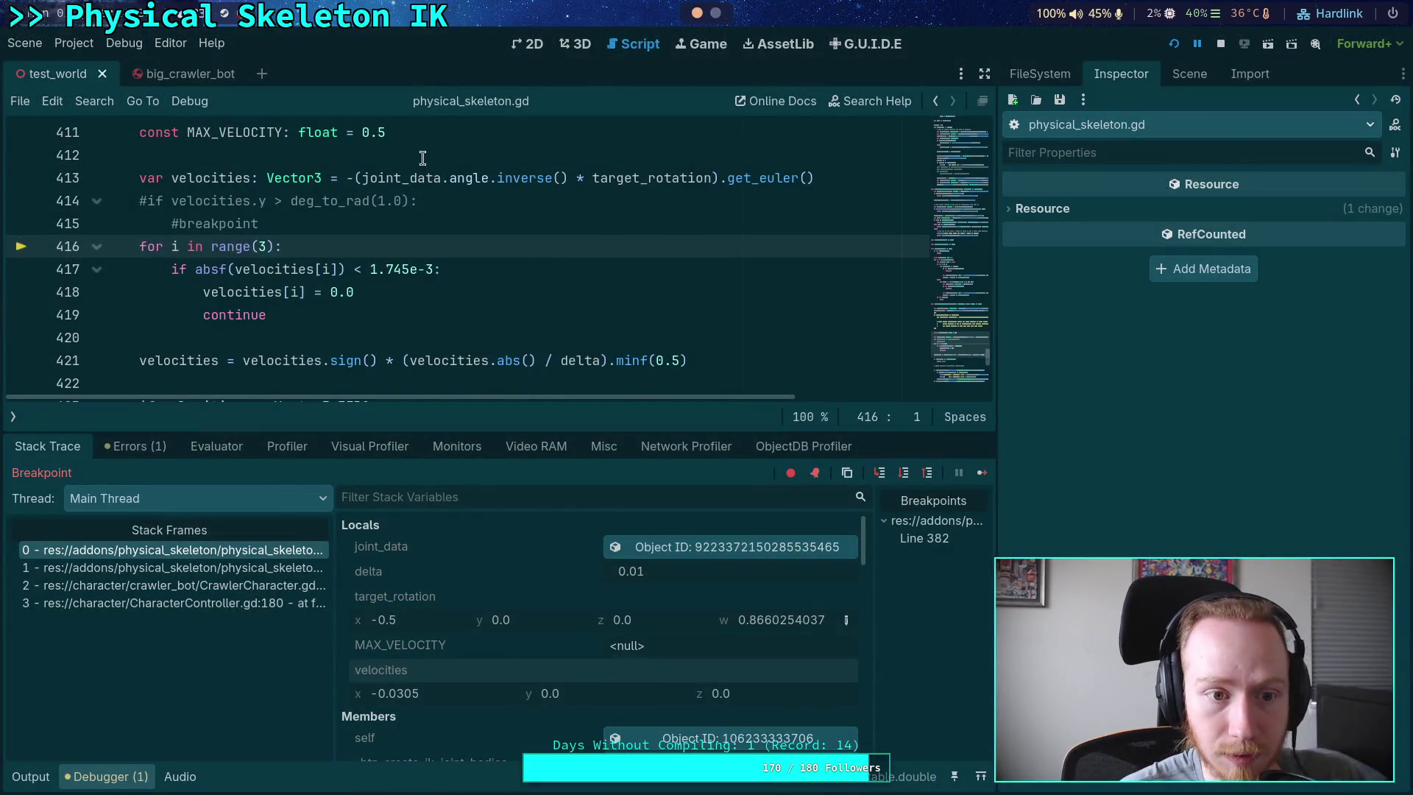
mouse_move(202, 178)
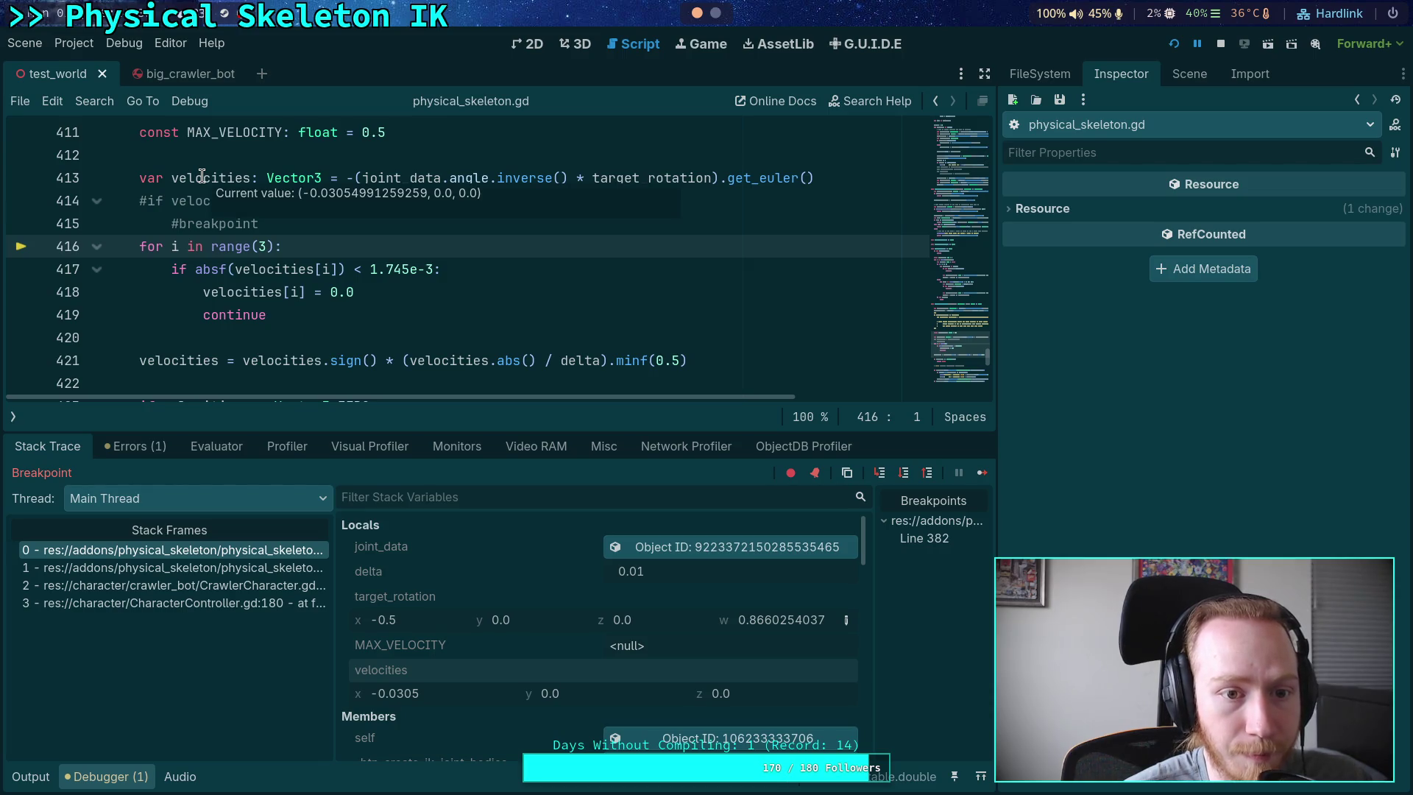
key(super+4)
key(Return)
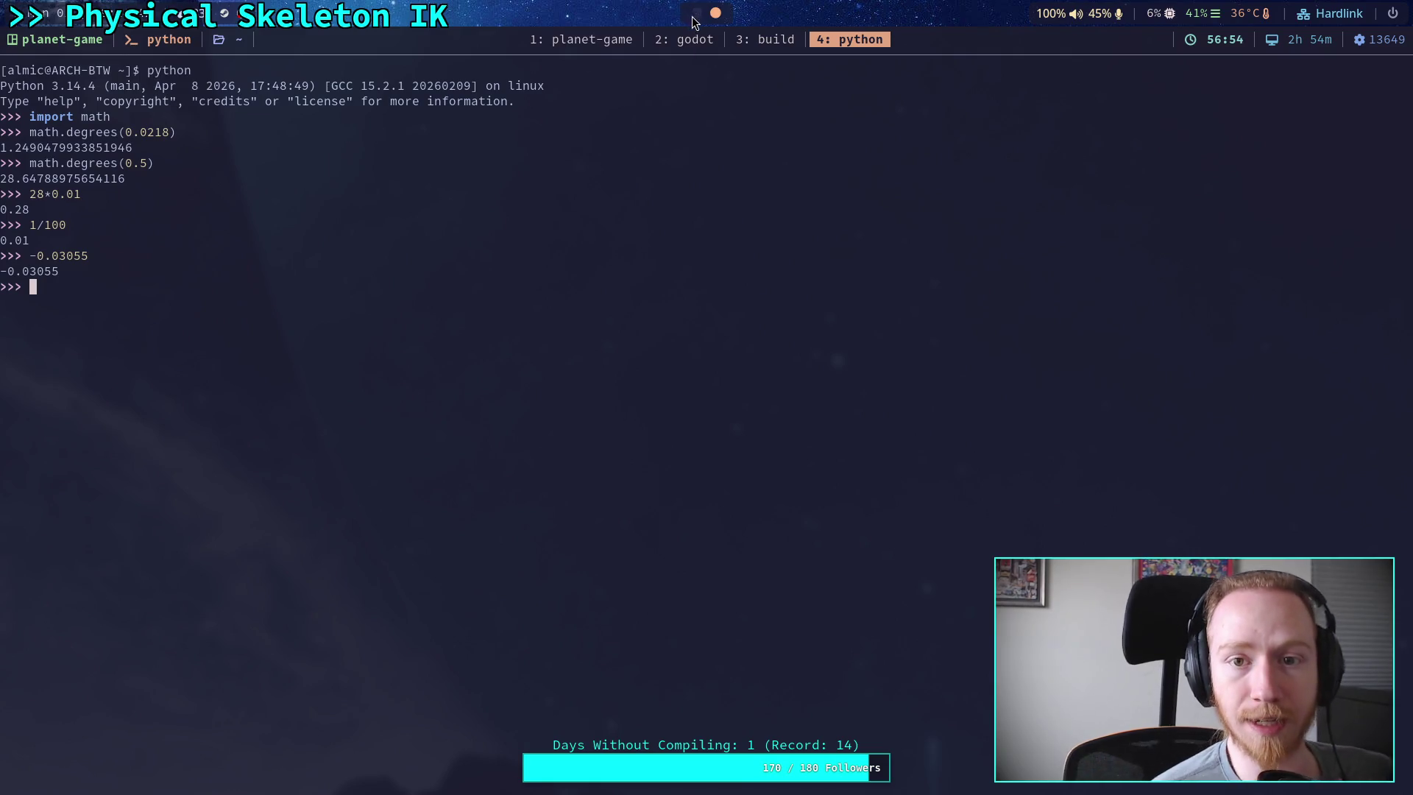
click(696, 13)
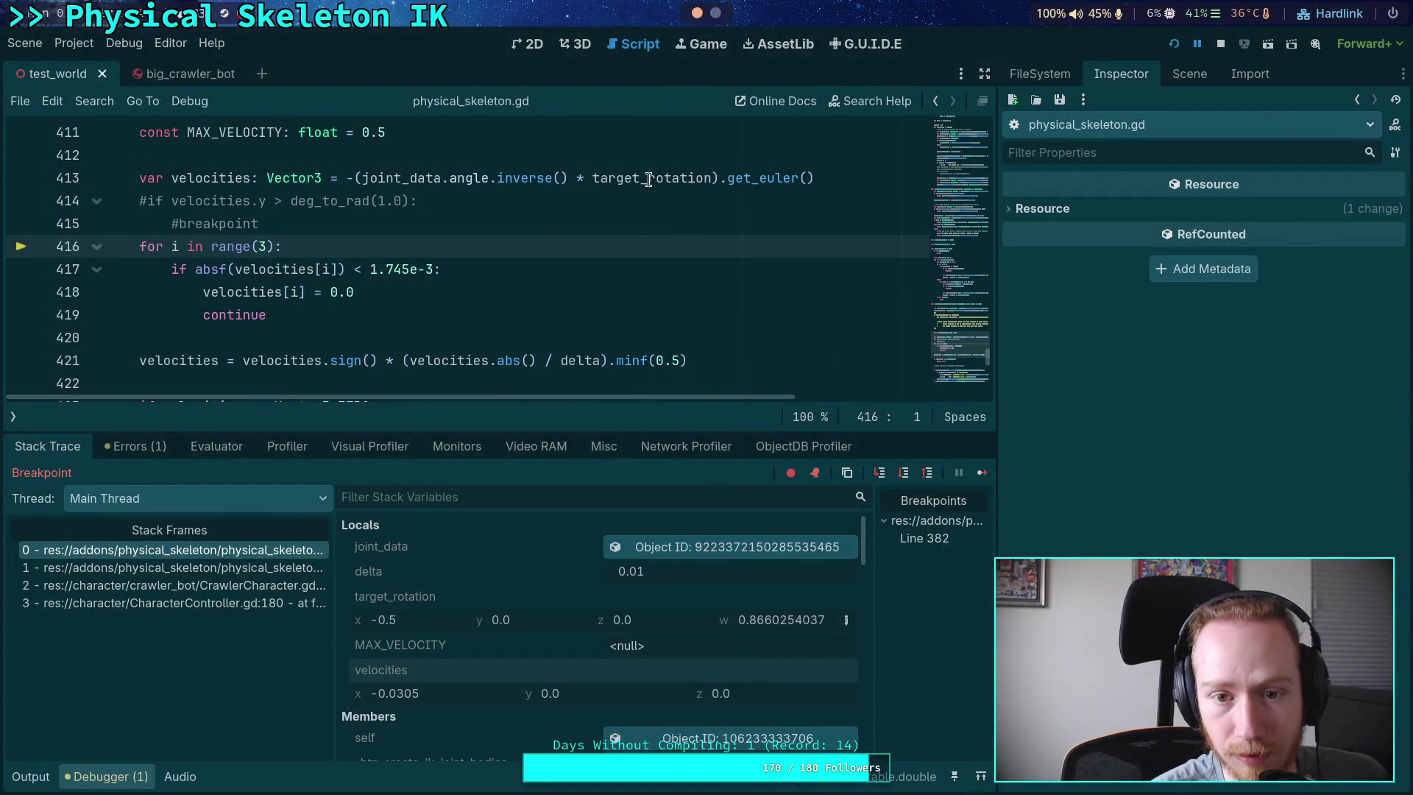
Load the current joint_data's members into the Inspector via its Object ID
mouse_move(647, 179)
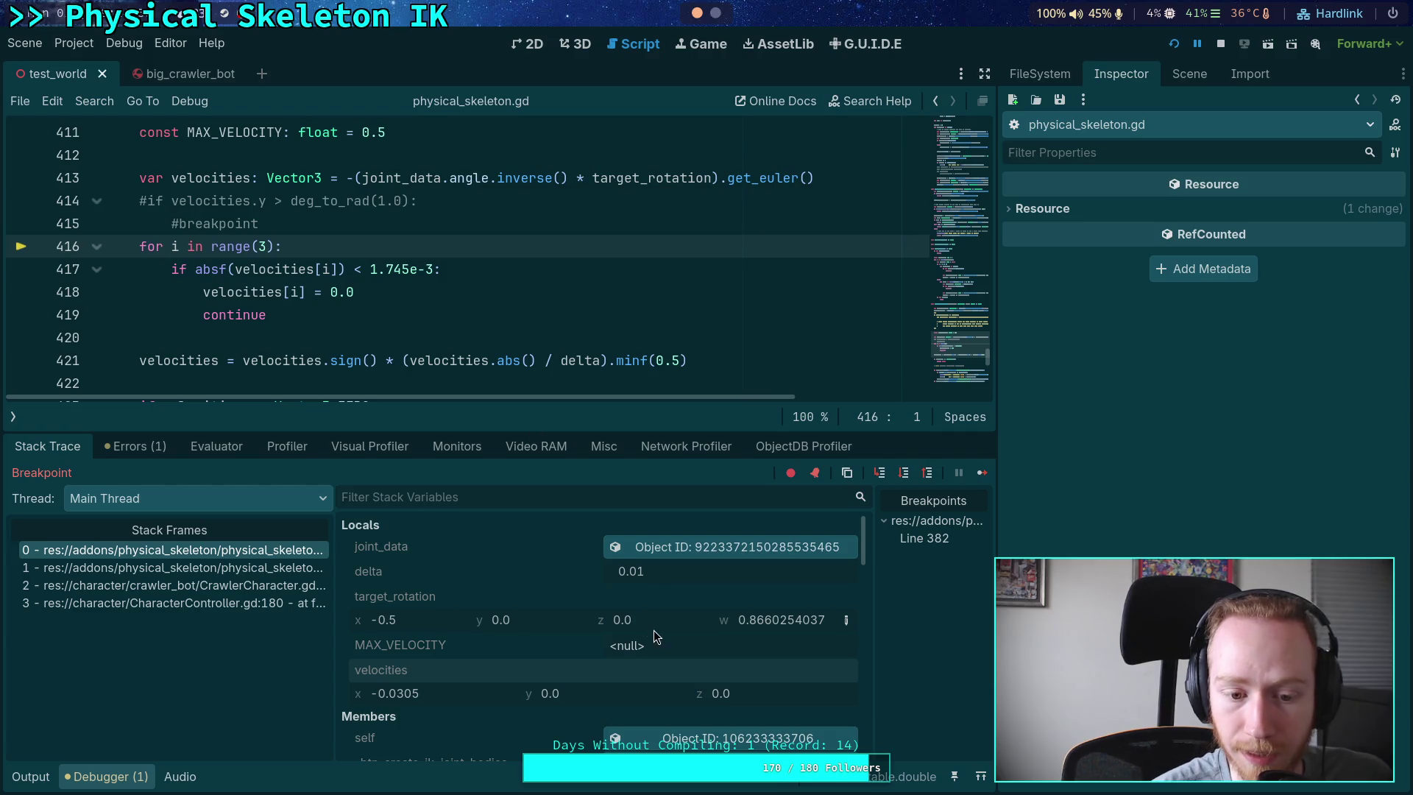
scroll(608, 647, down, 2)
scroll(607, 588, up, 2)
click(610, 547)
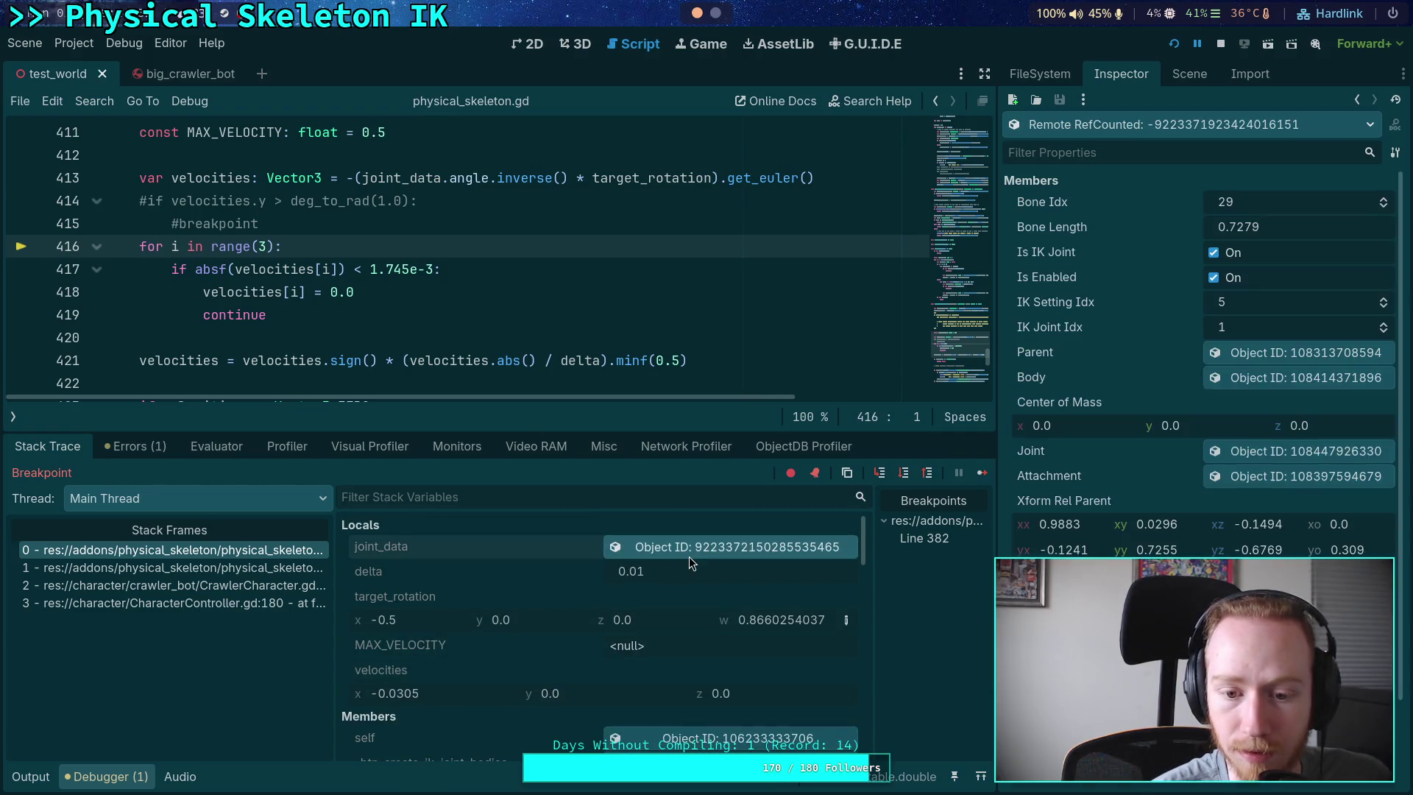
Show target_rotation as Temporary Euler angles: -60° on x, 0° on y and z
scroll(1126, 513, down, 3)
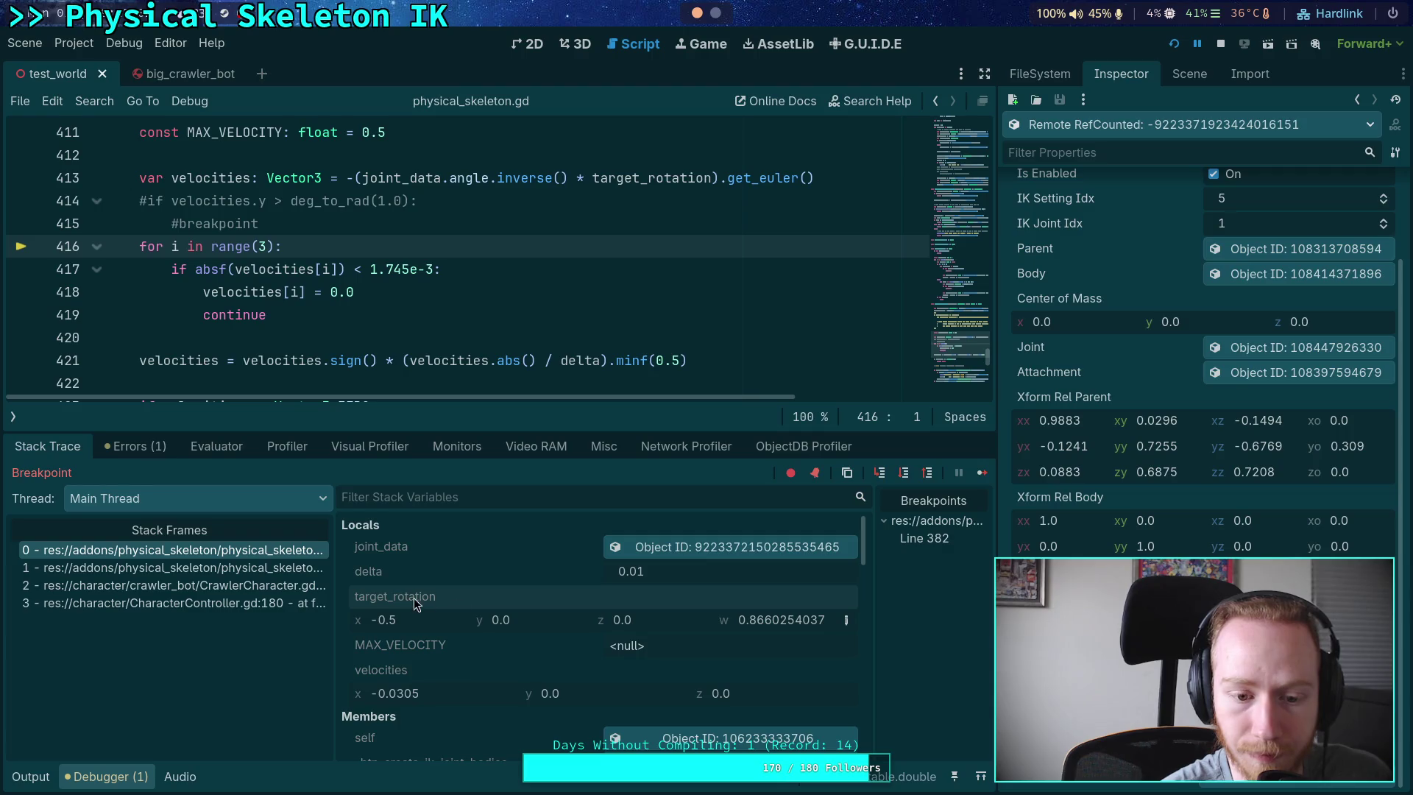
click(846, 620)
scroll(762, 732, down, 1)
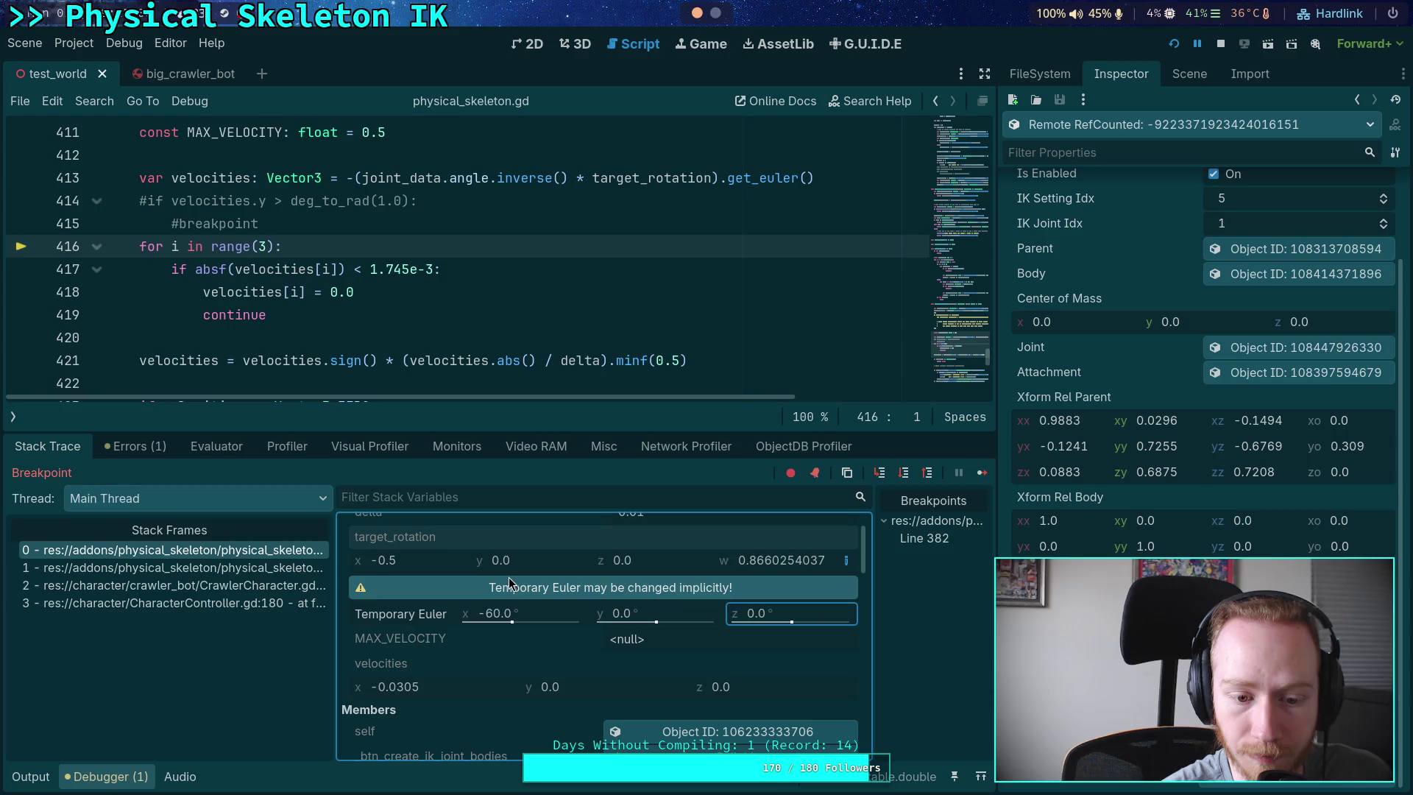
scroll(1410, 718, down, 1)
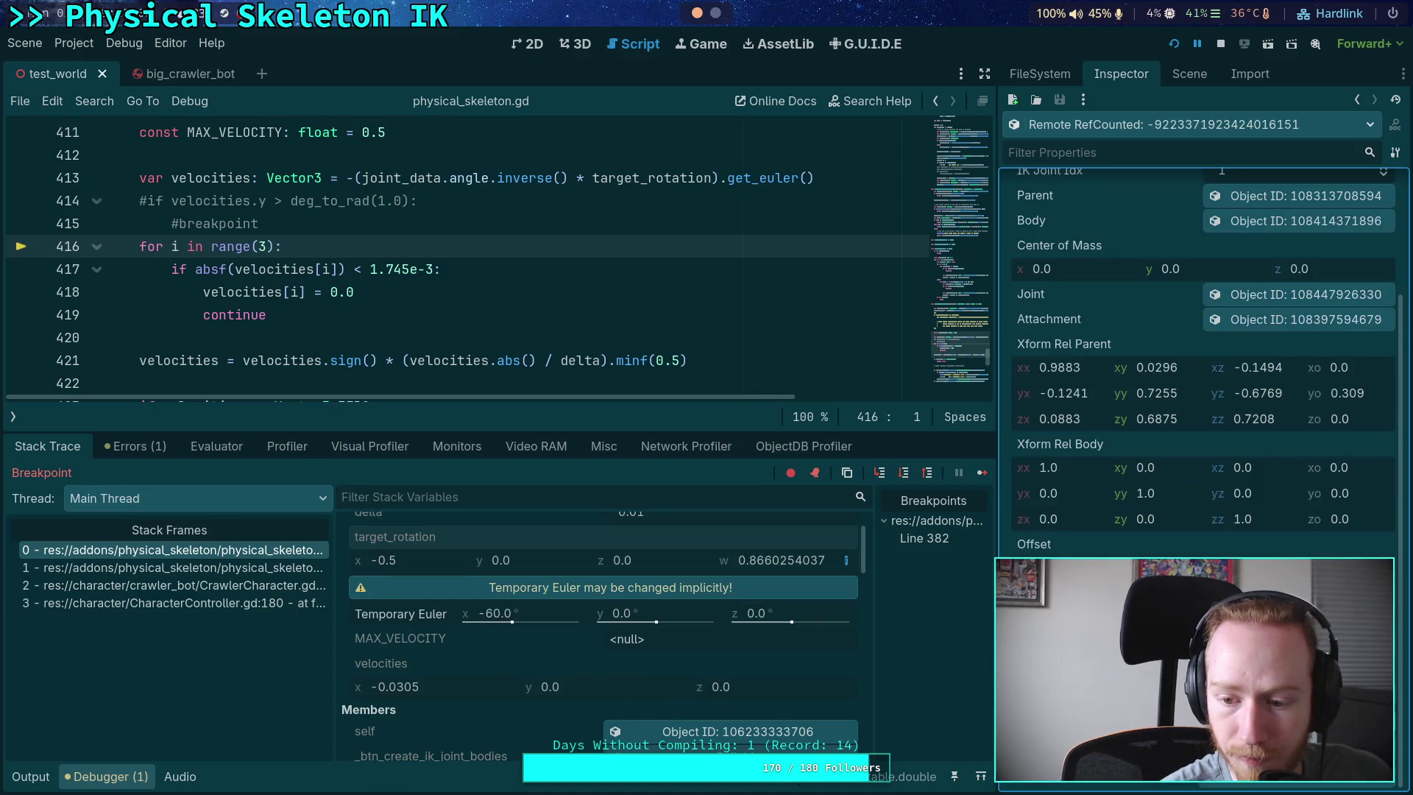
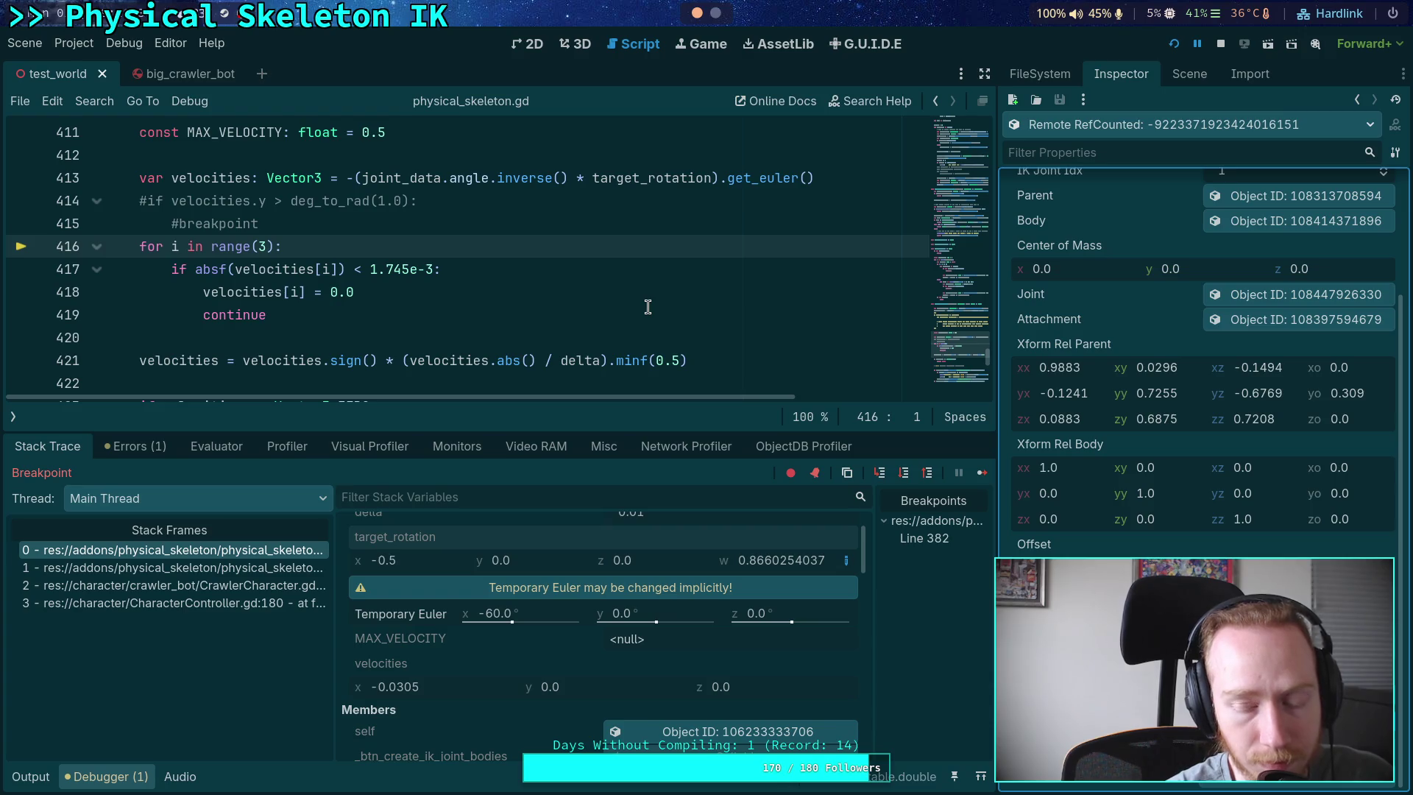
Stop the paused debug session, delete the minus before '(joint_data' on line 413, and save
scroll(648, 307, up, 6)
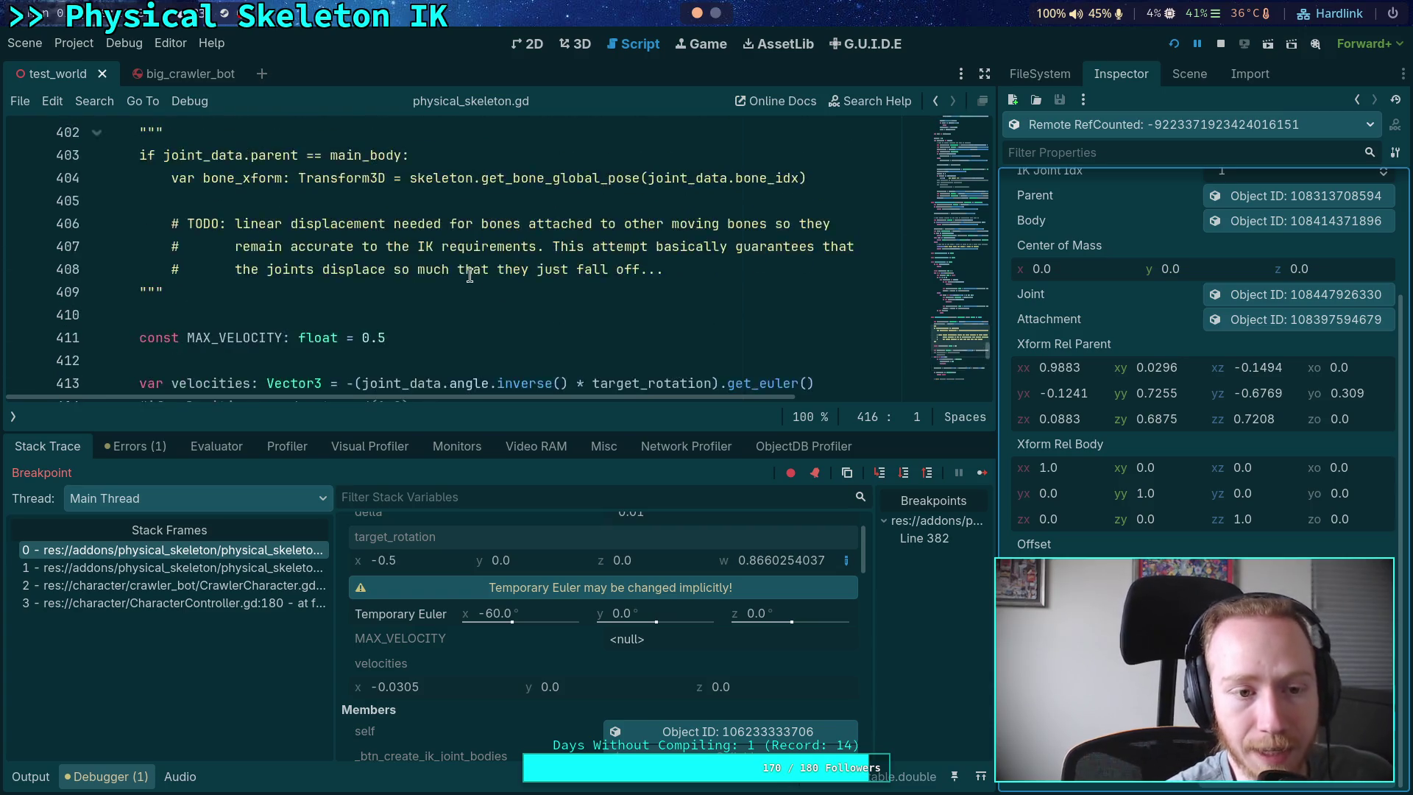
scroll(632, 309, down, 3)
scroll(589, 323, down, 2)
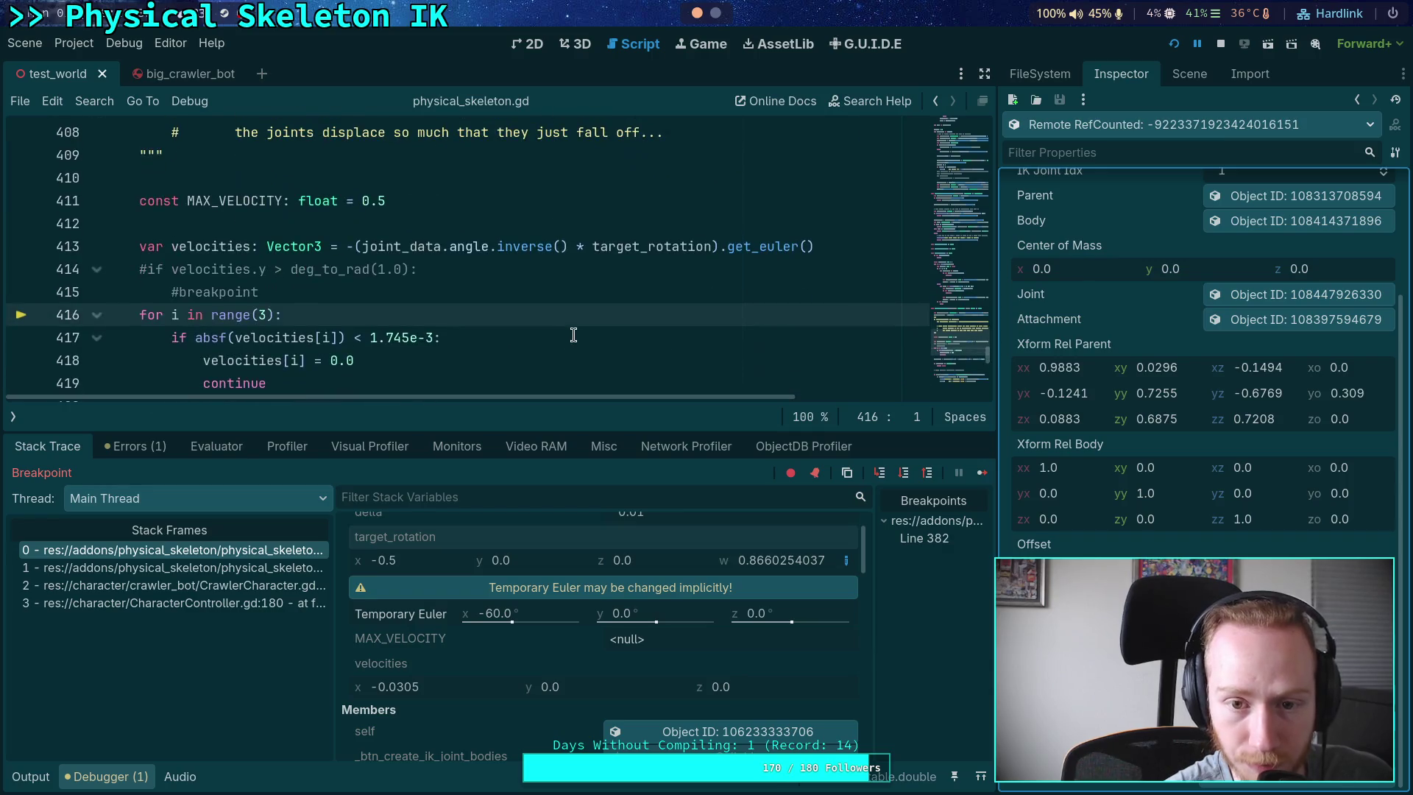
click(1218, 45)
click(350, 245)
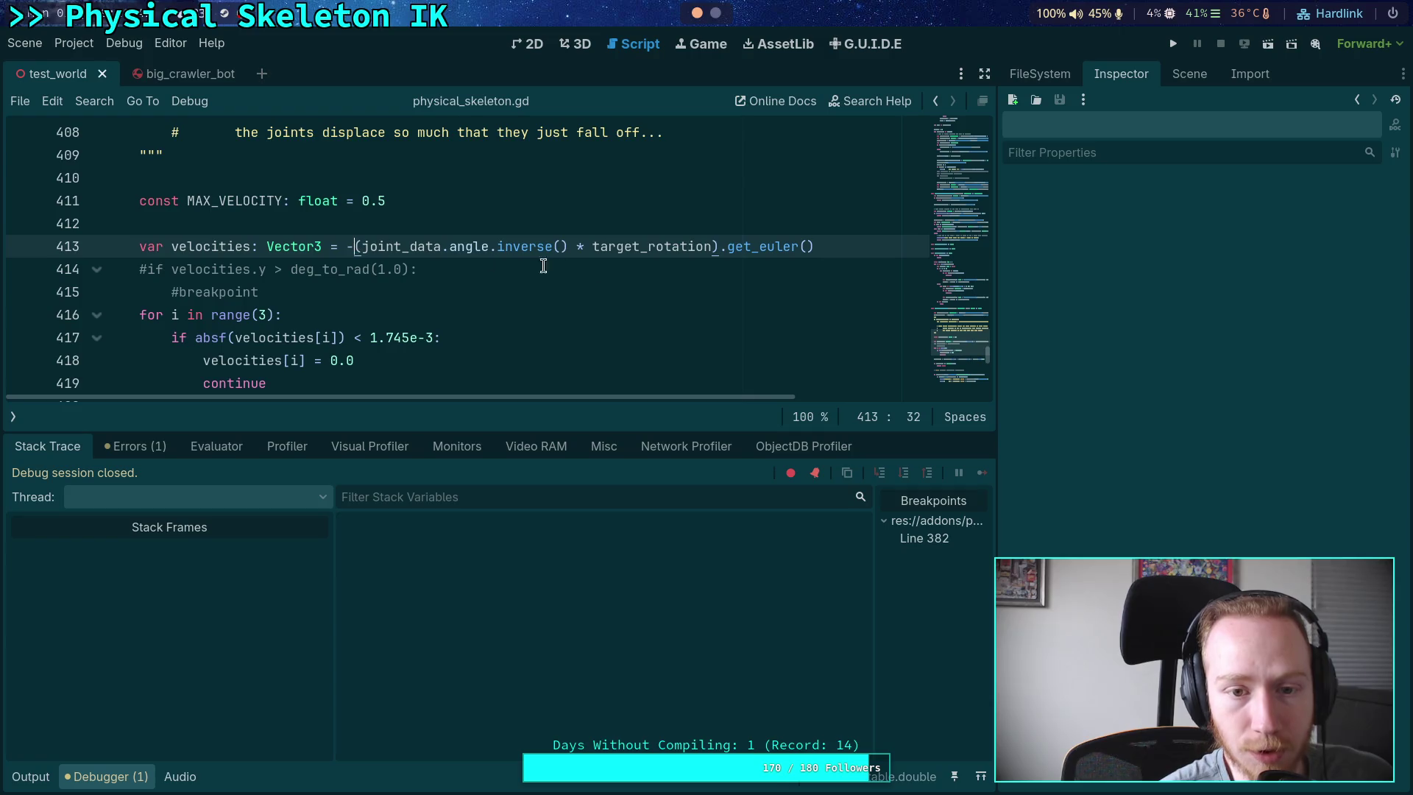
key(BackSpace)
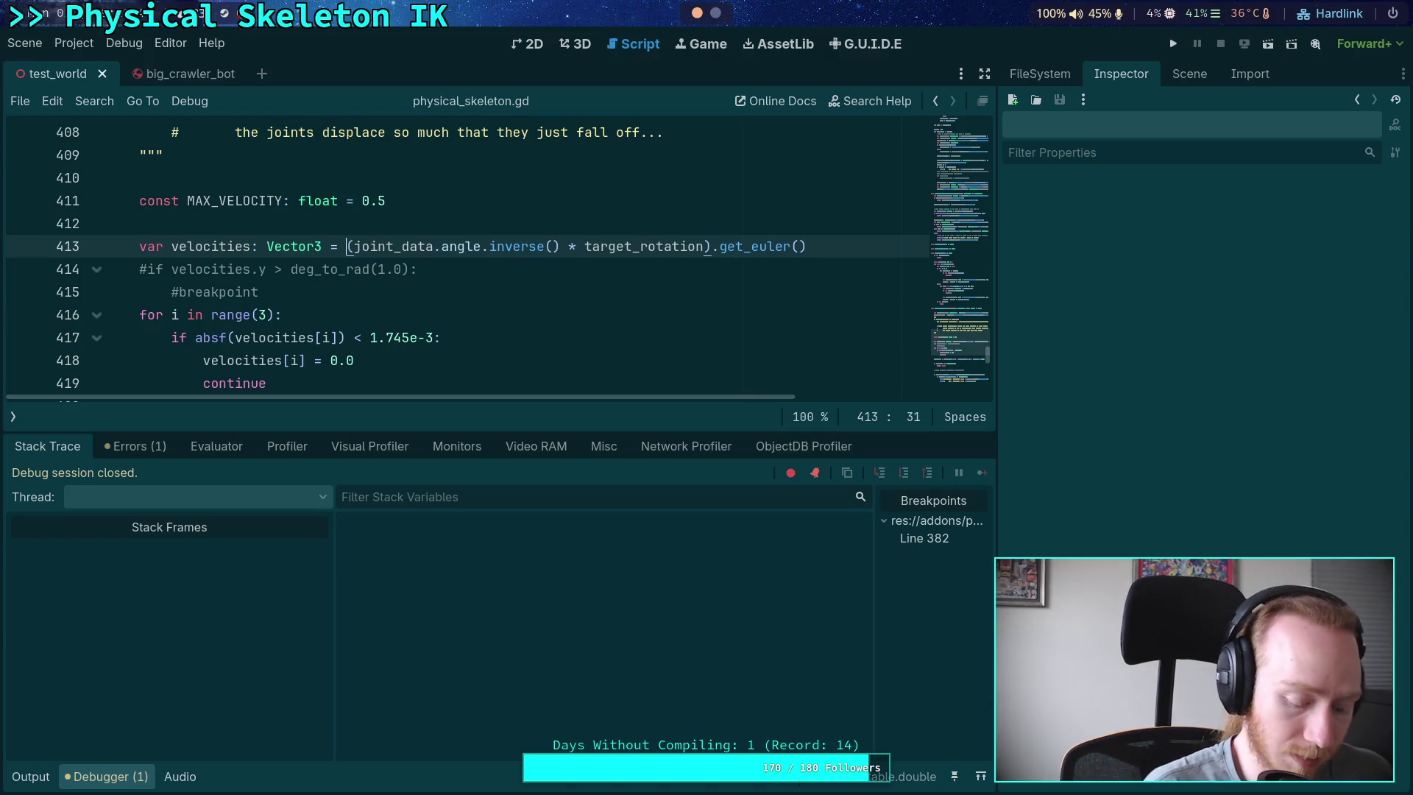
key(ctrl+s)
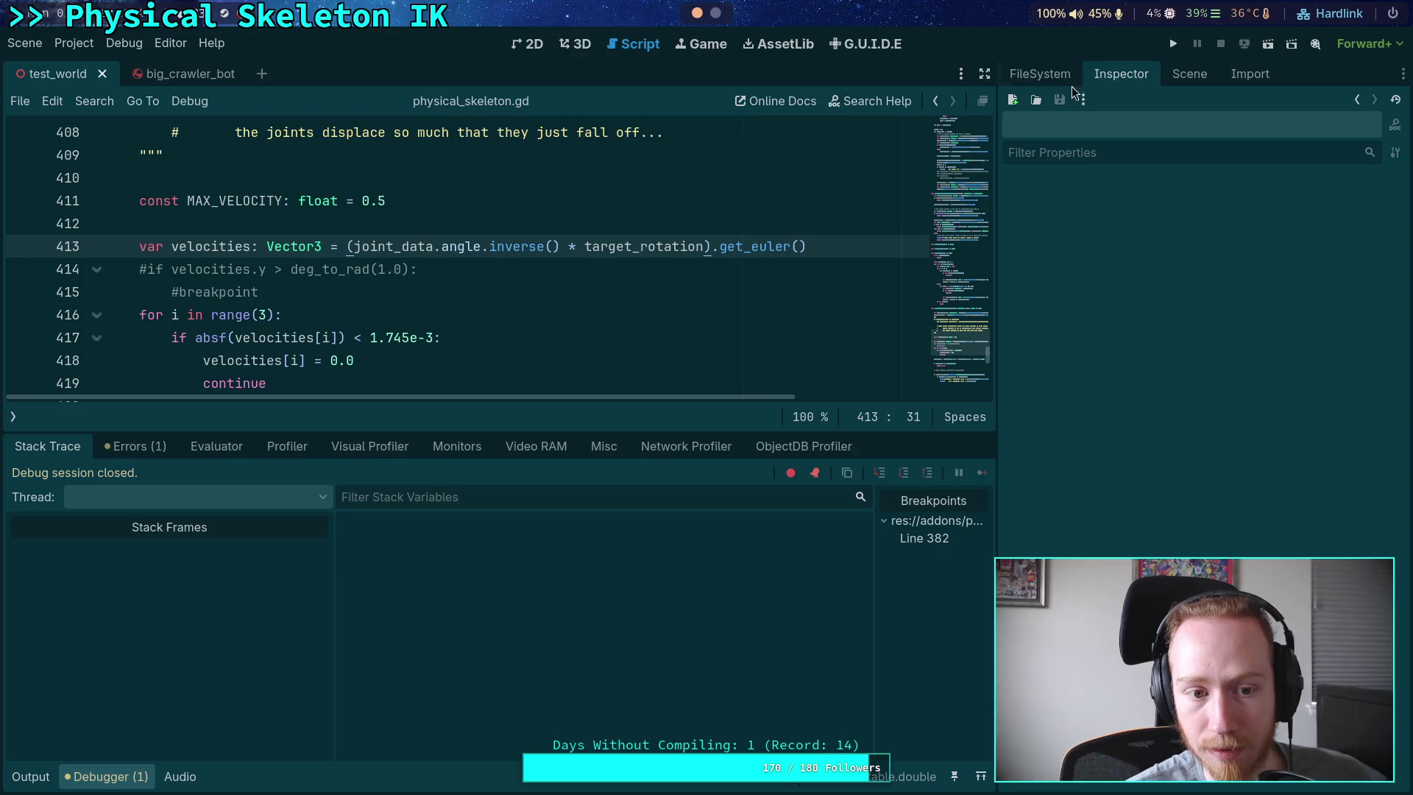
Remove the line 382 breakpoint and run the project to test the crawler
click(937, 542)
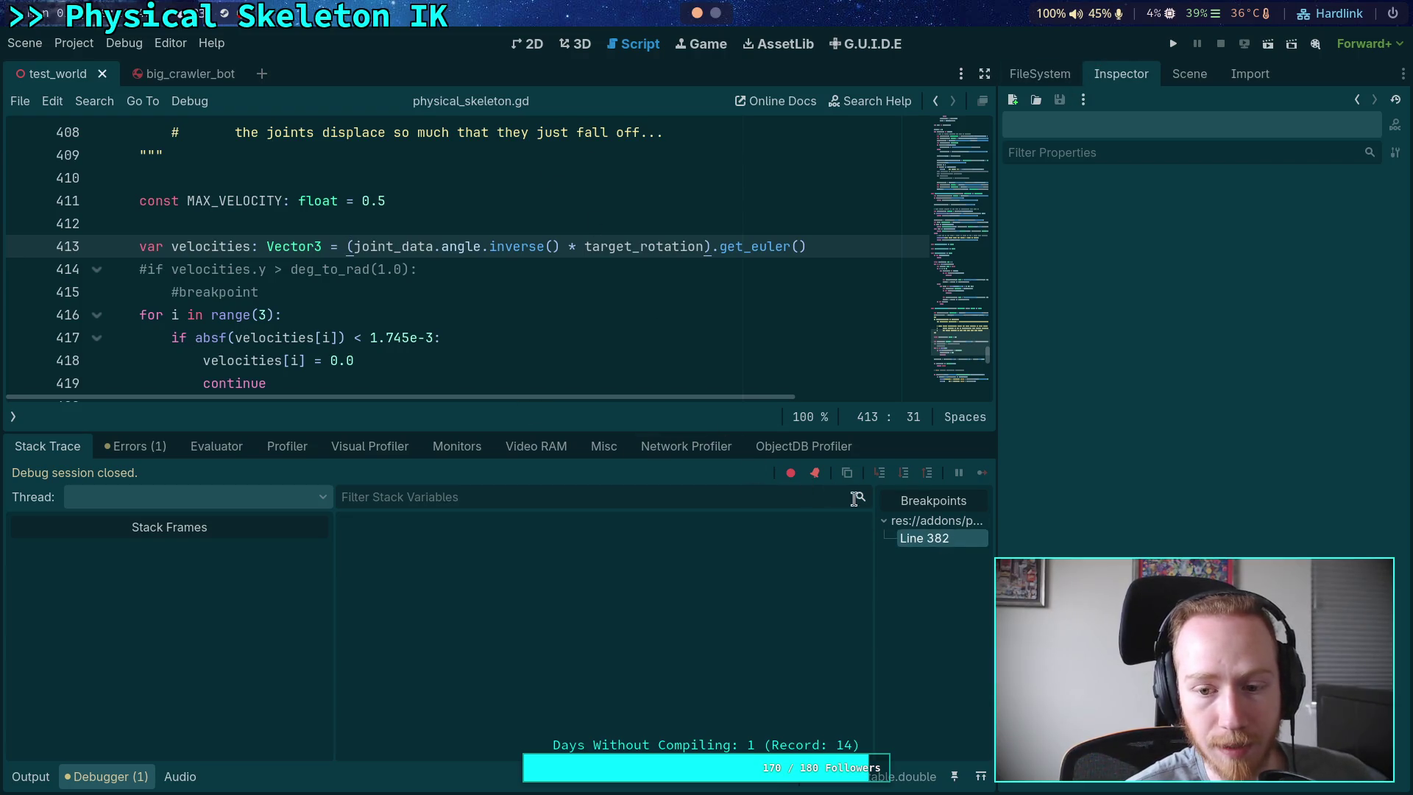
double_click(937, 540)
click(15, 252)
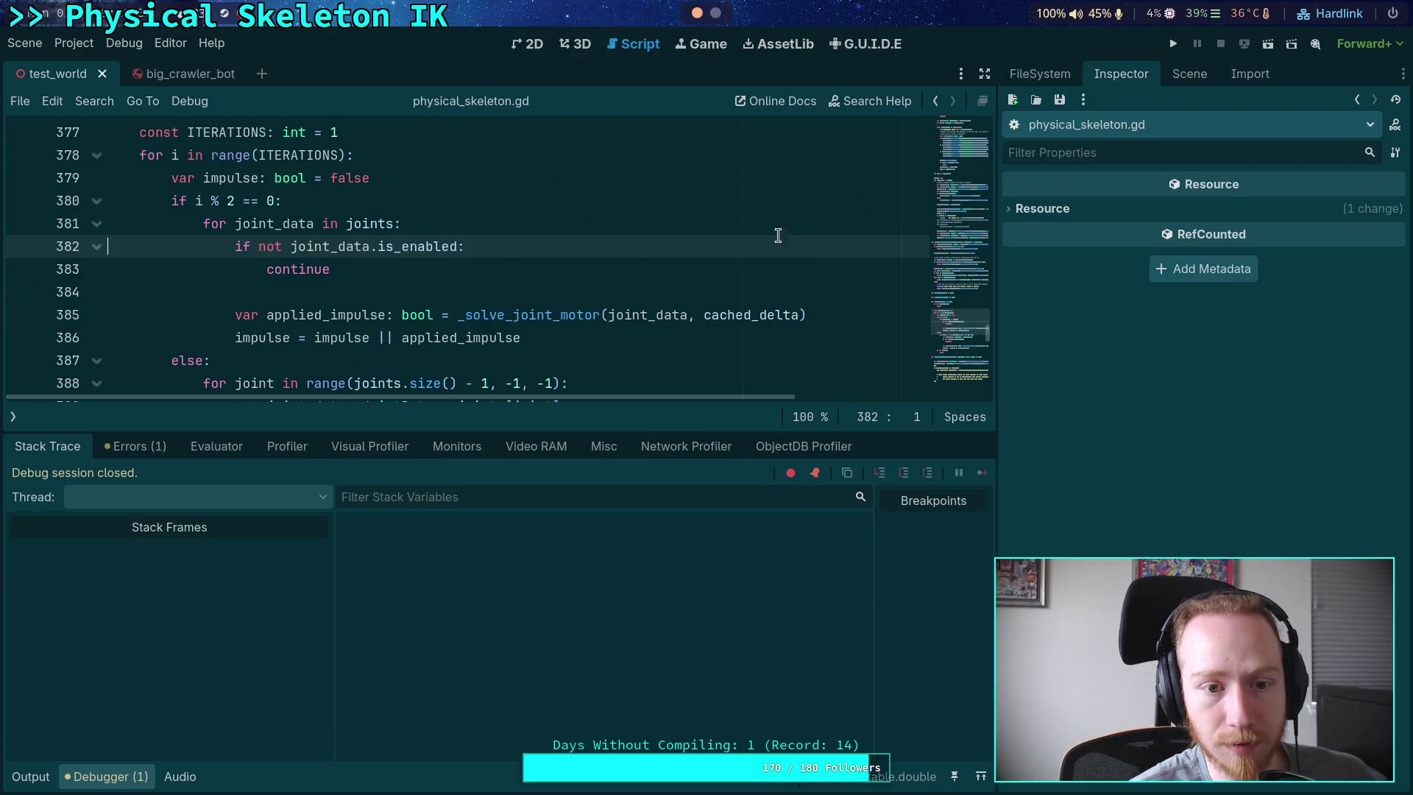
click(1172, 44)
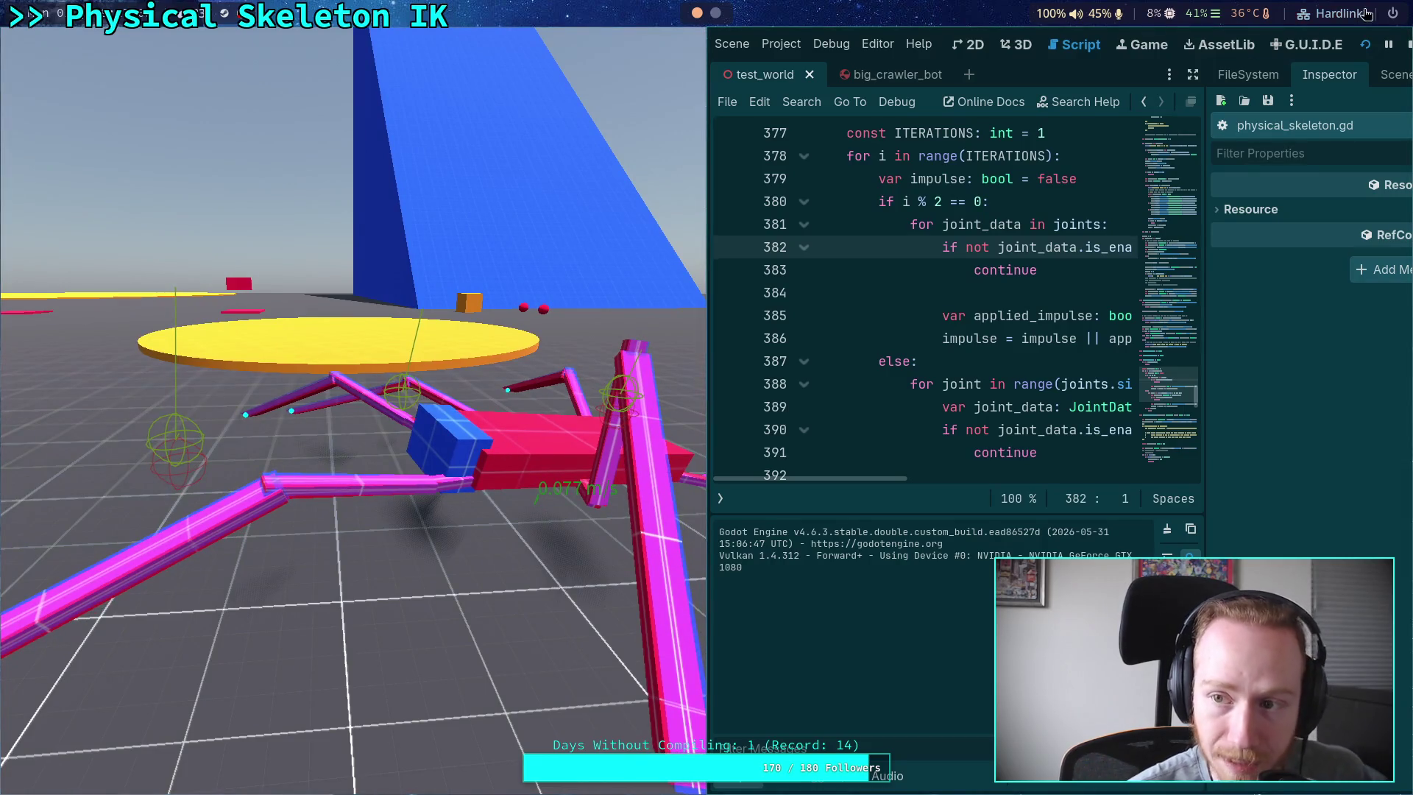
Stop the game, put the '-' back before the line 413 velocities expression, and save
click(1407, 44)
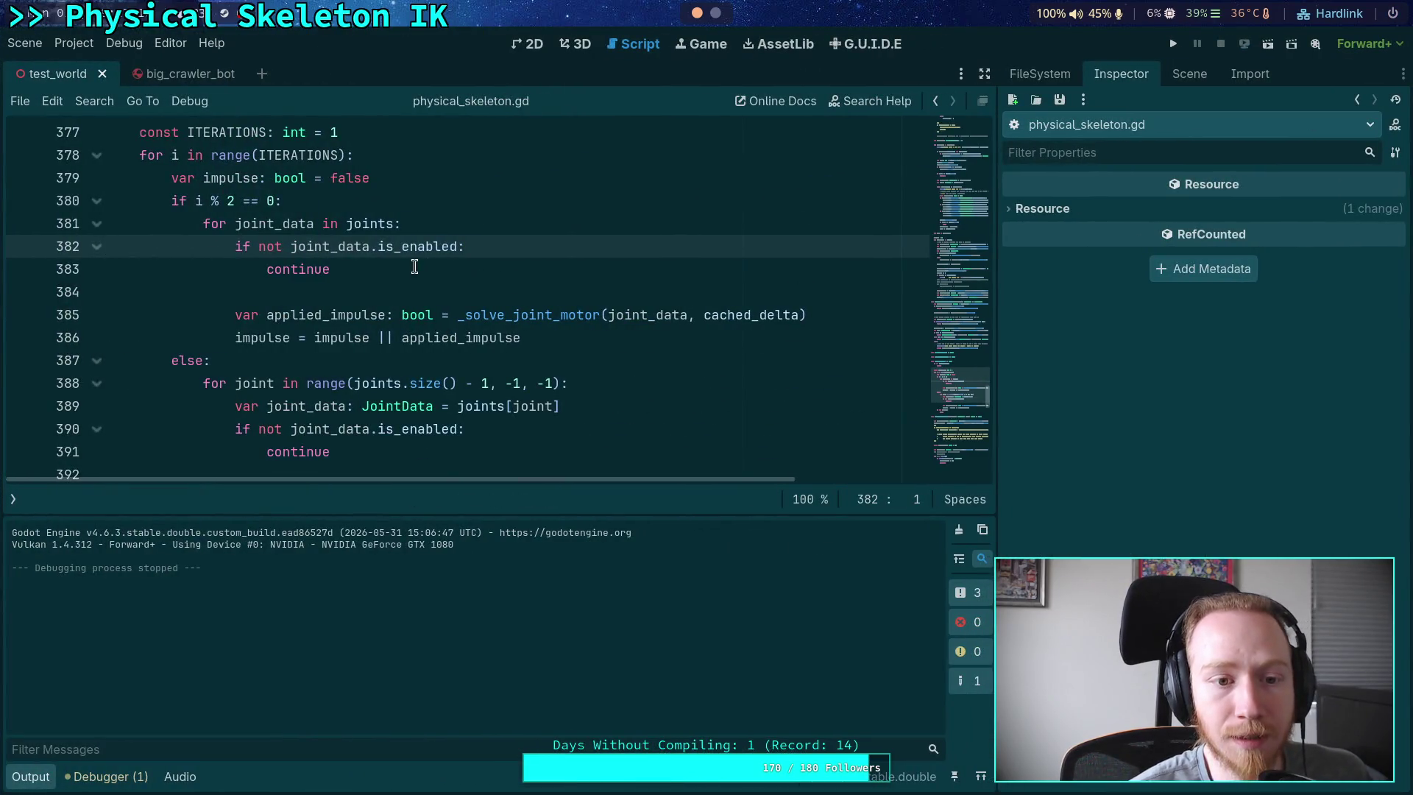
scroll(272, 331, down, 6)
scroll(322, 292, down, 3)
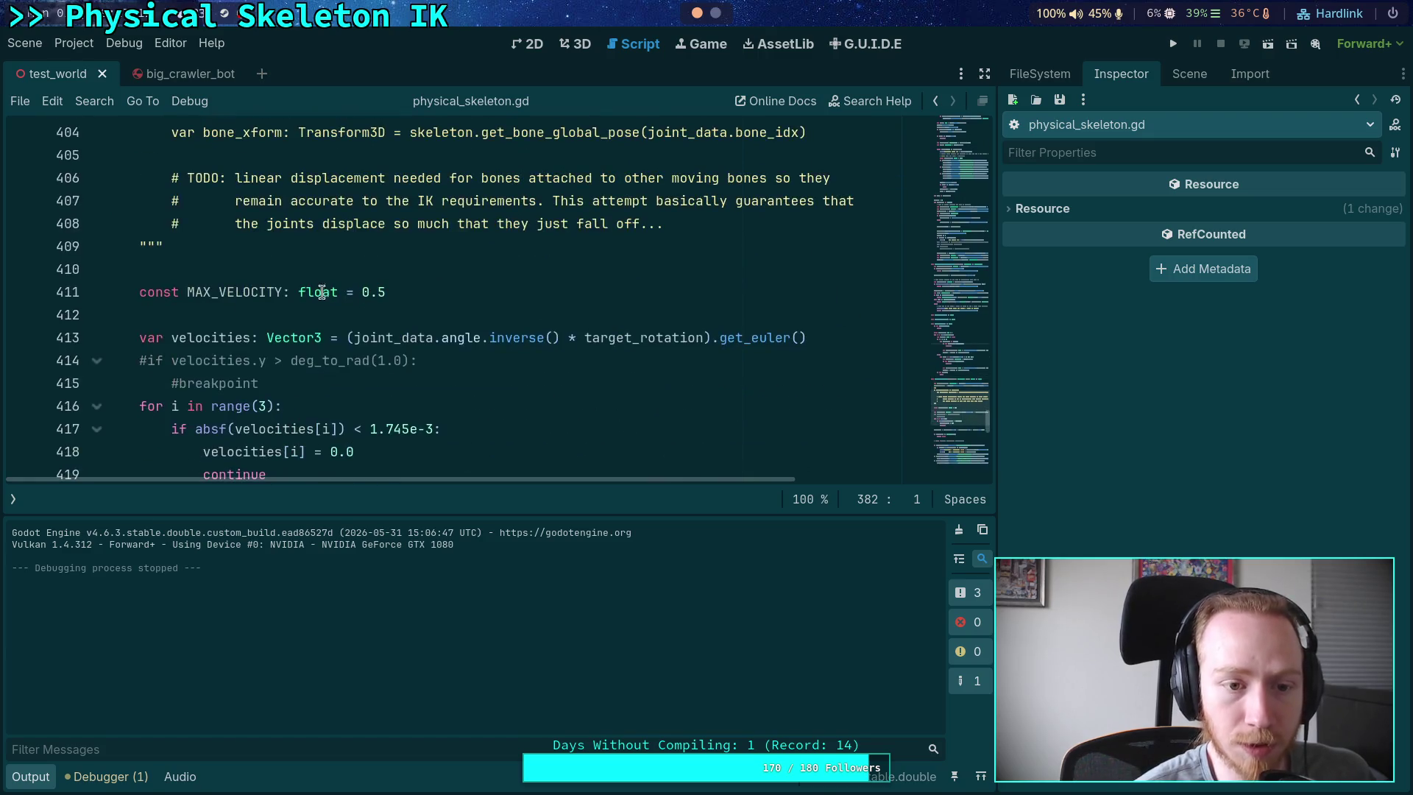
click(341, 344)
mouse_move(528, 341)
text(-)
key(ctrl+s)
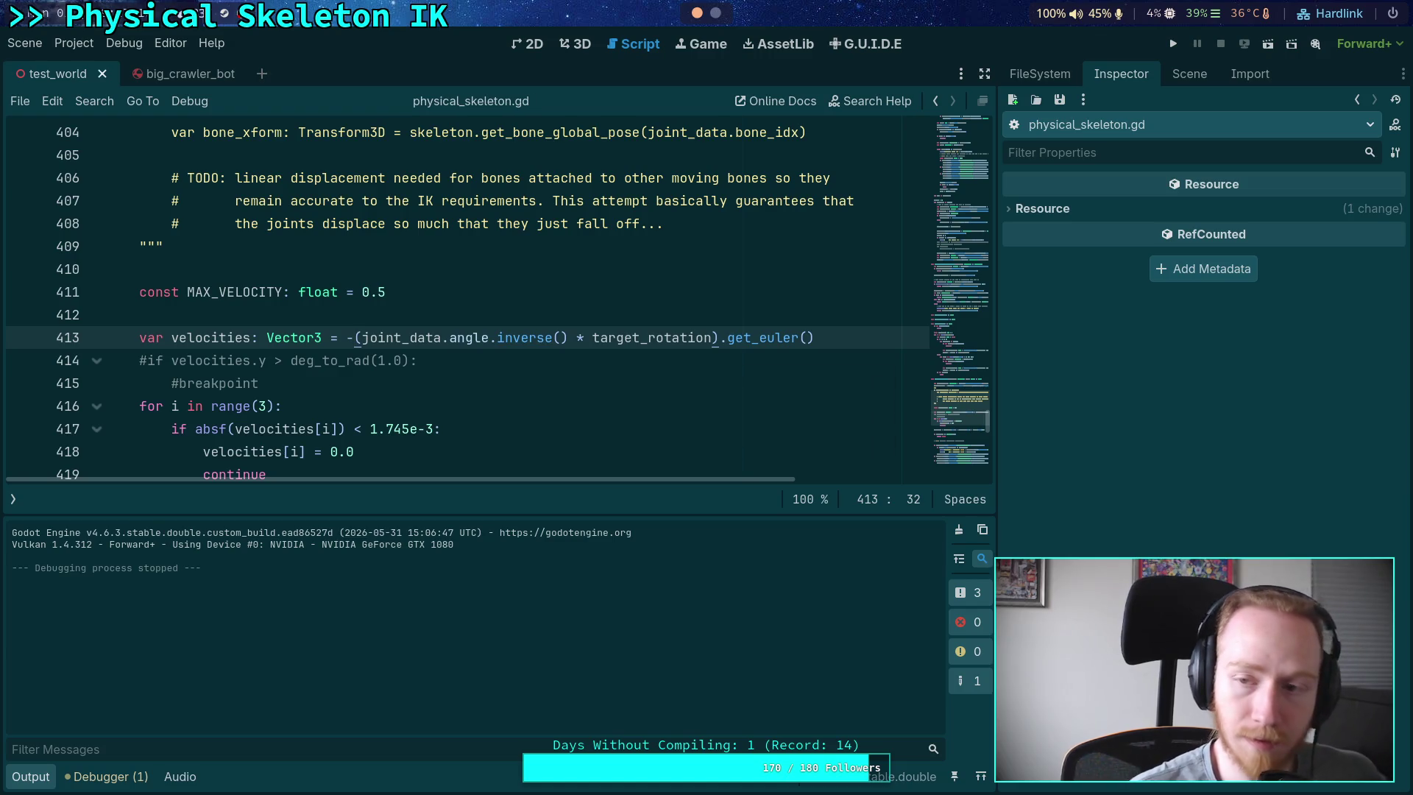
Re-run the crawler to test, then stop it and hide the Output panel
click(1173, 41)
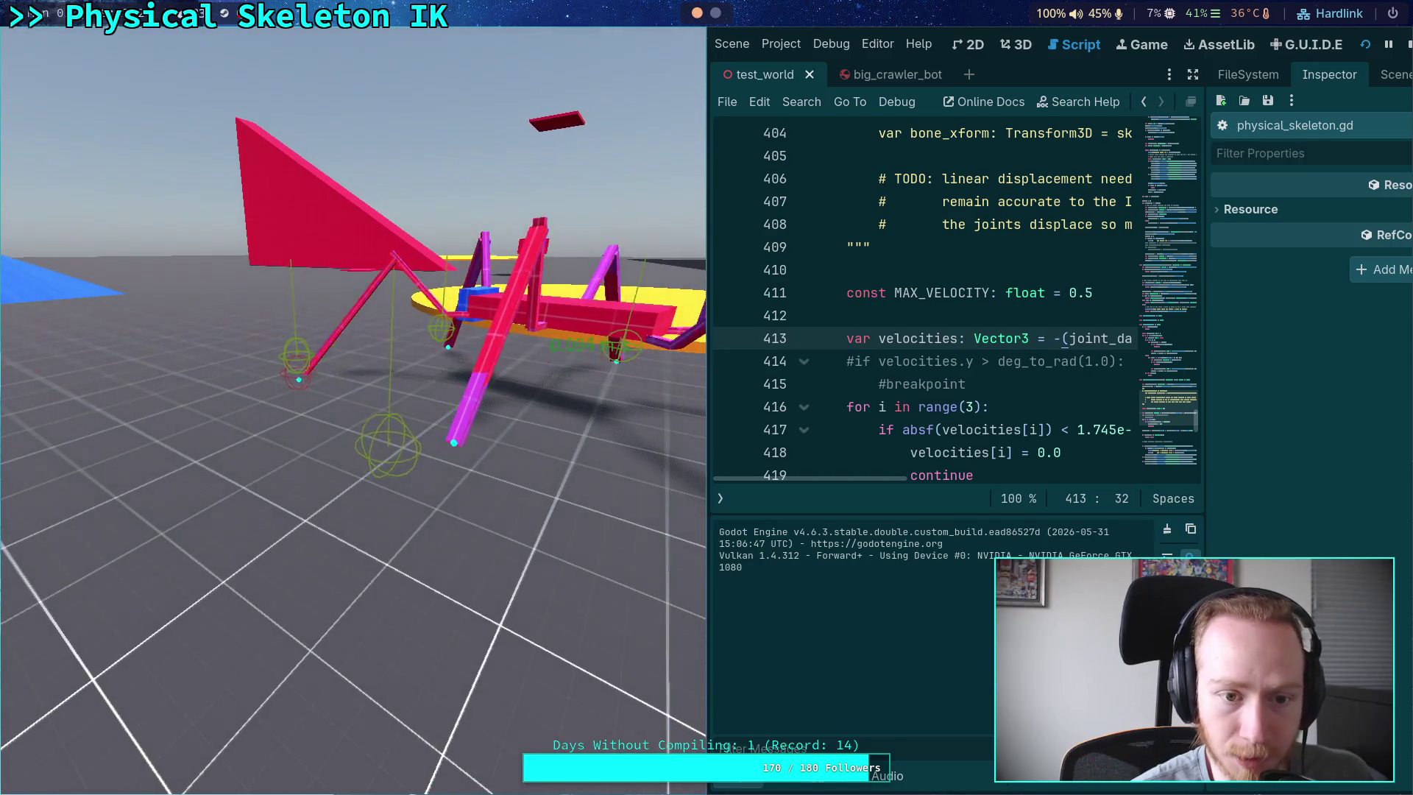
click(1407, 44)
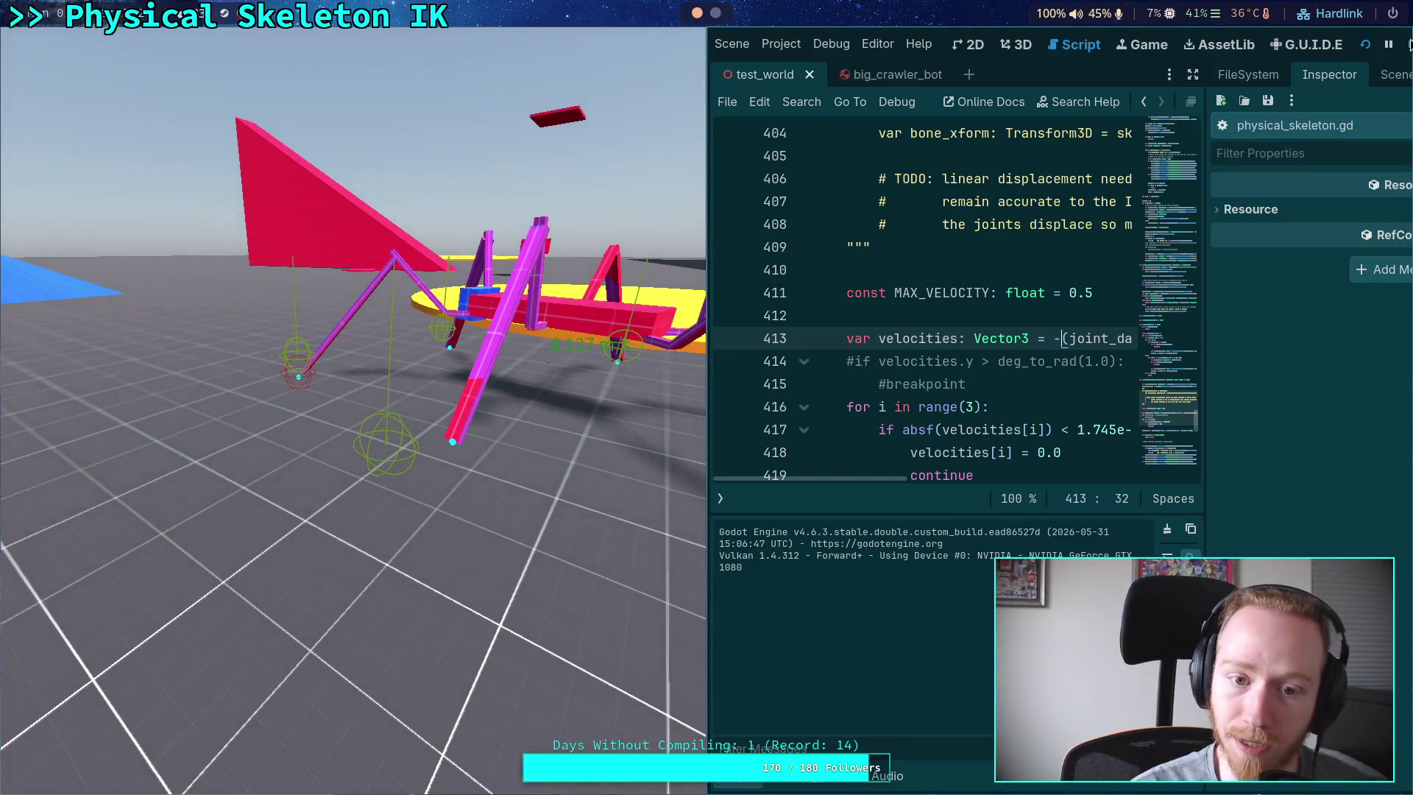
click(31, 782)
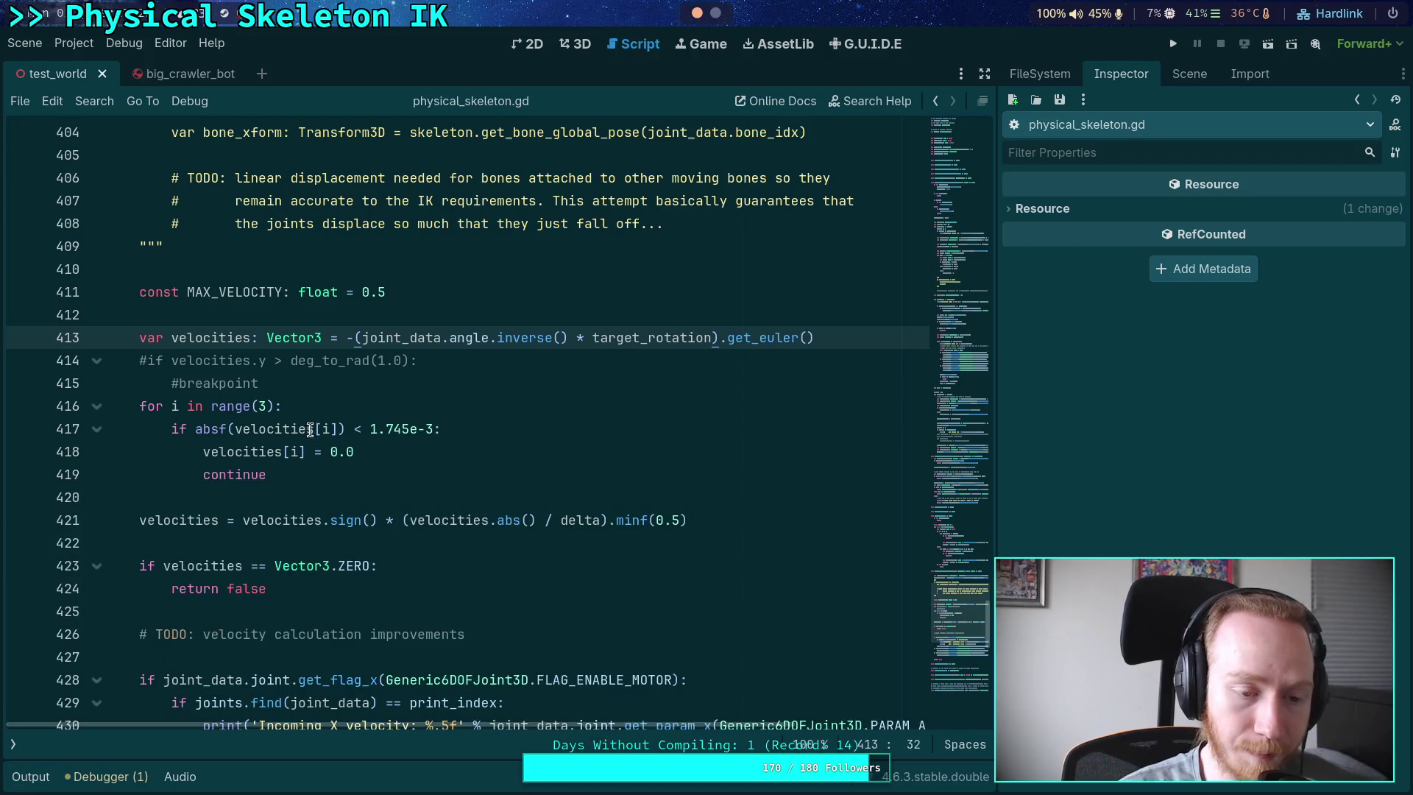
Review physical_skeleton.gd around lines 412–420
click(300, 495)
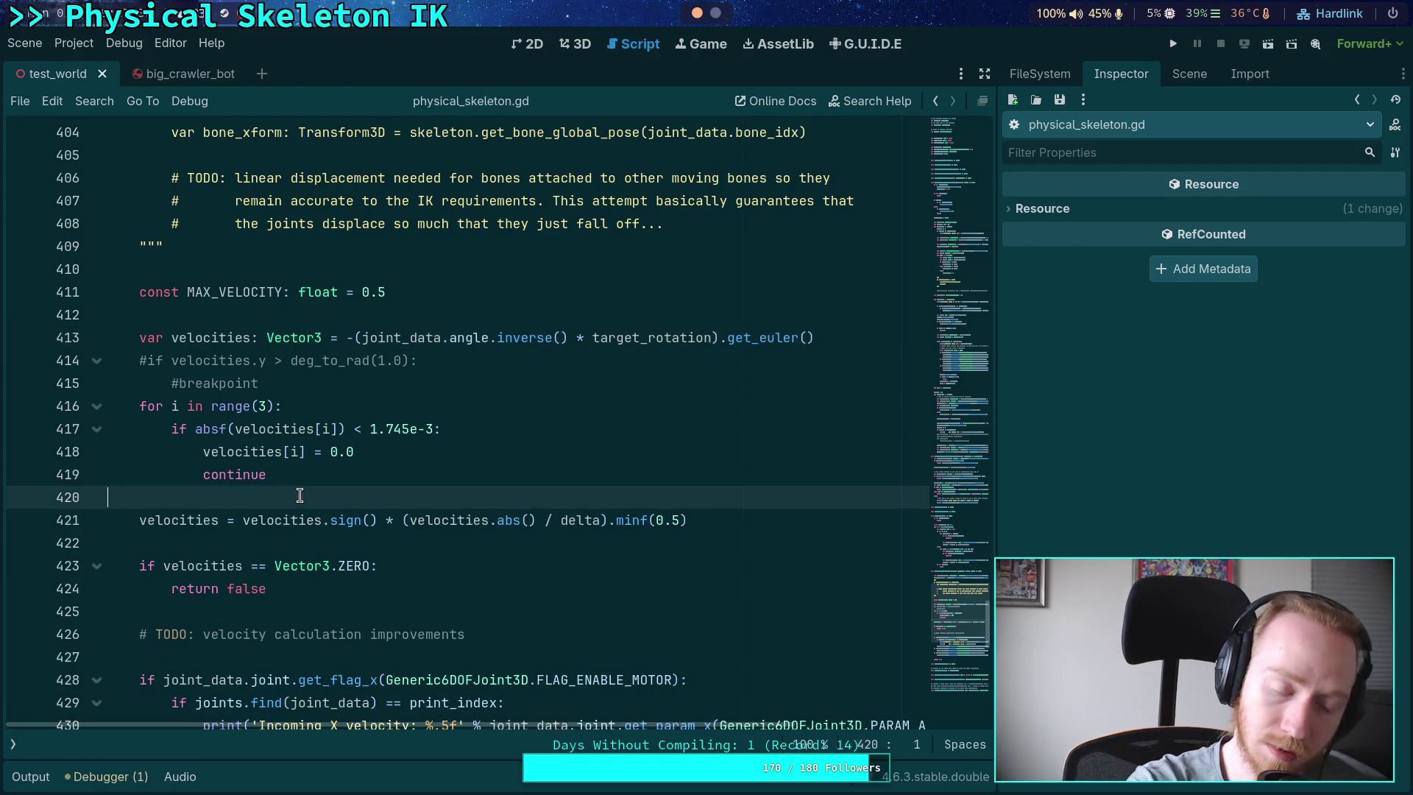
scroll(437, 456, up, 2)
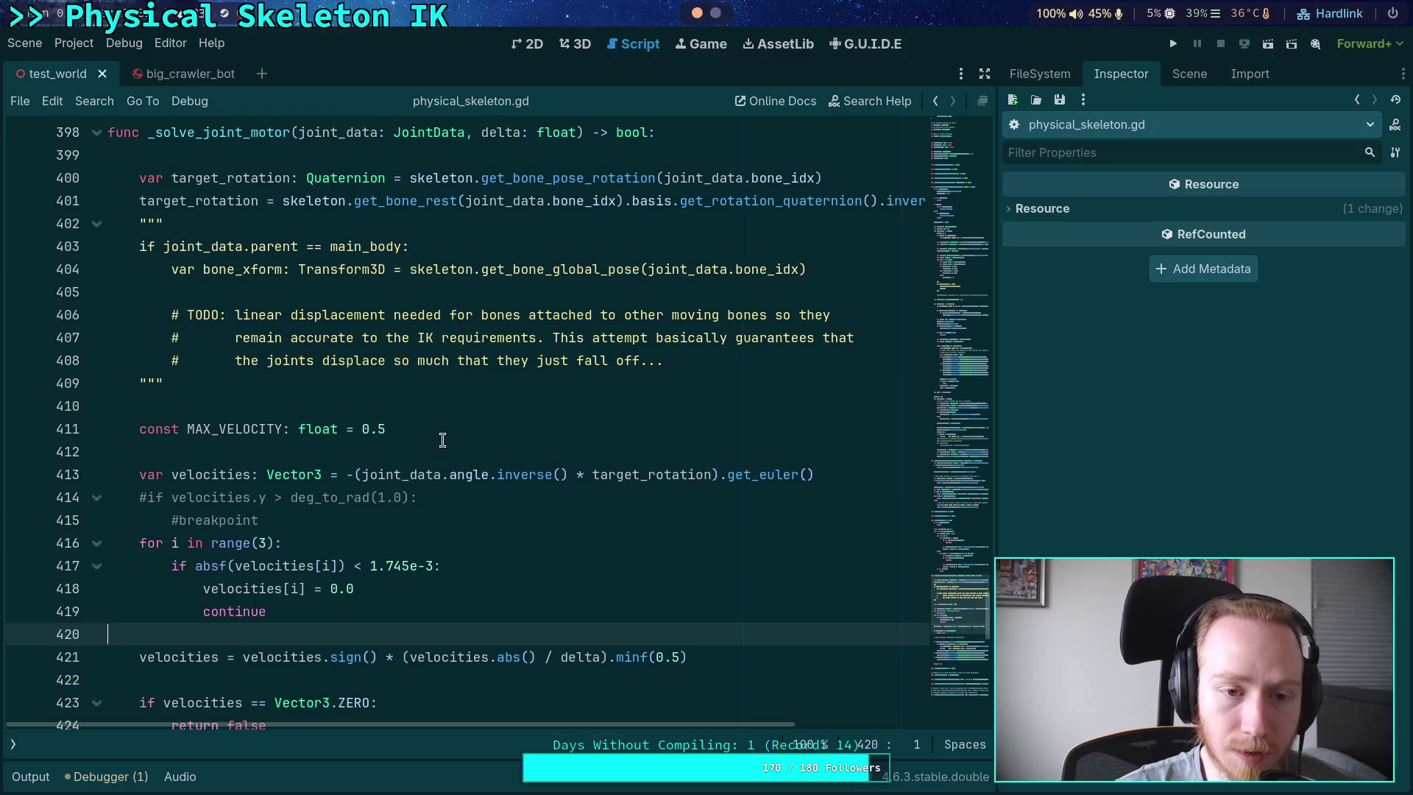
scroll(442, 442, up, 1)
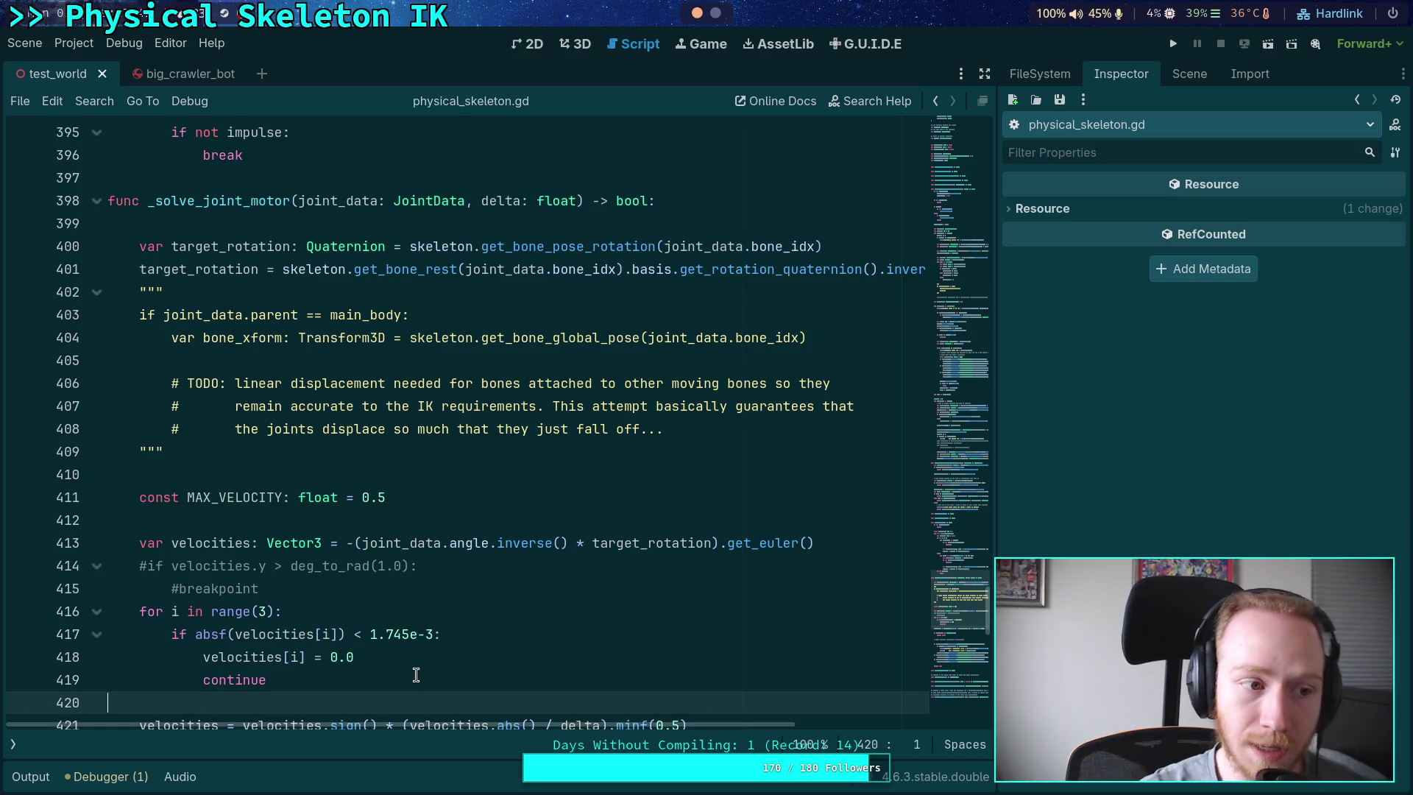
click(371, 522)
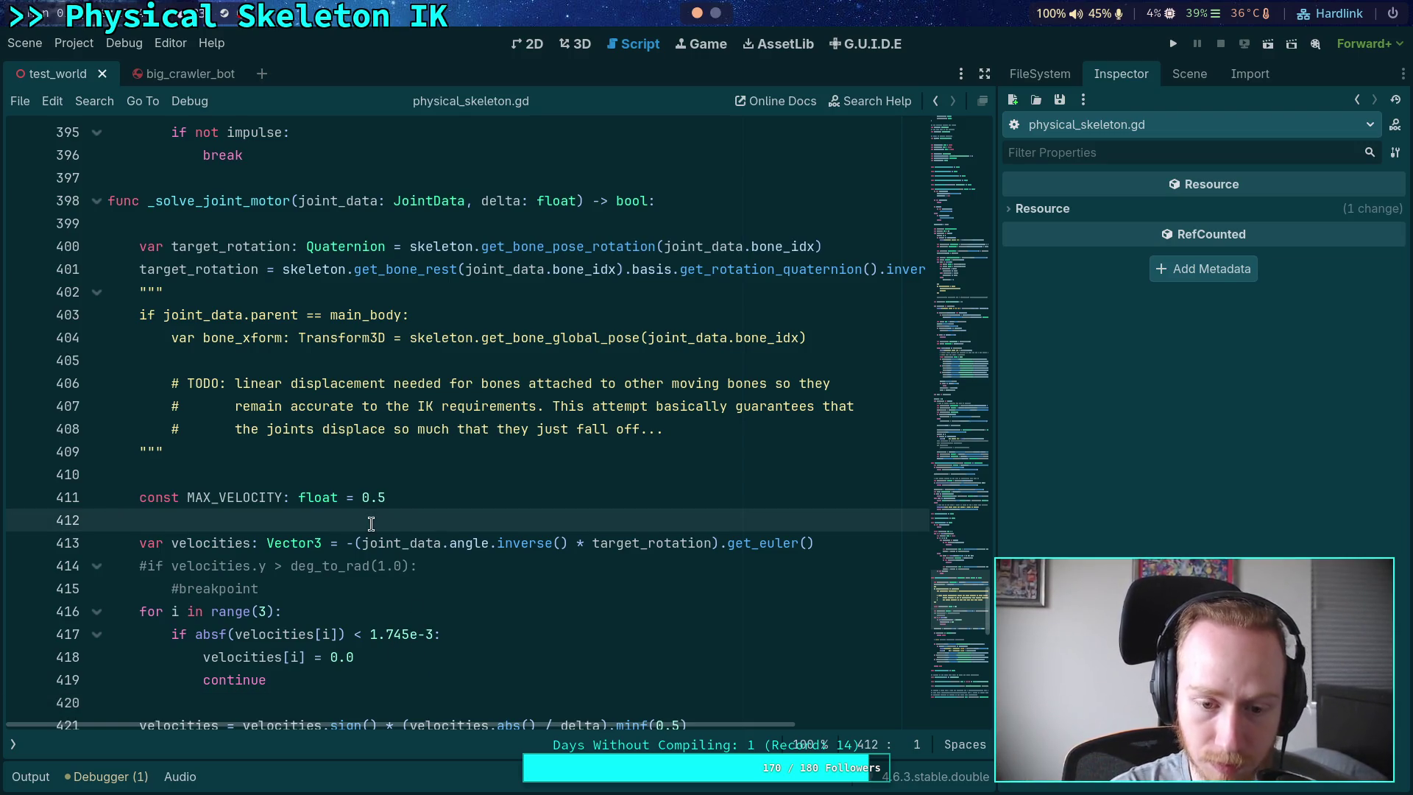
Show the Scene dock with the big_crawler_bot scene tree beside the script
click(1189, 73)
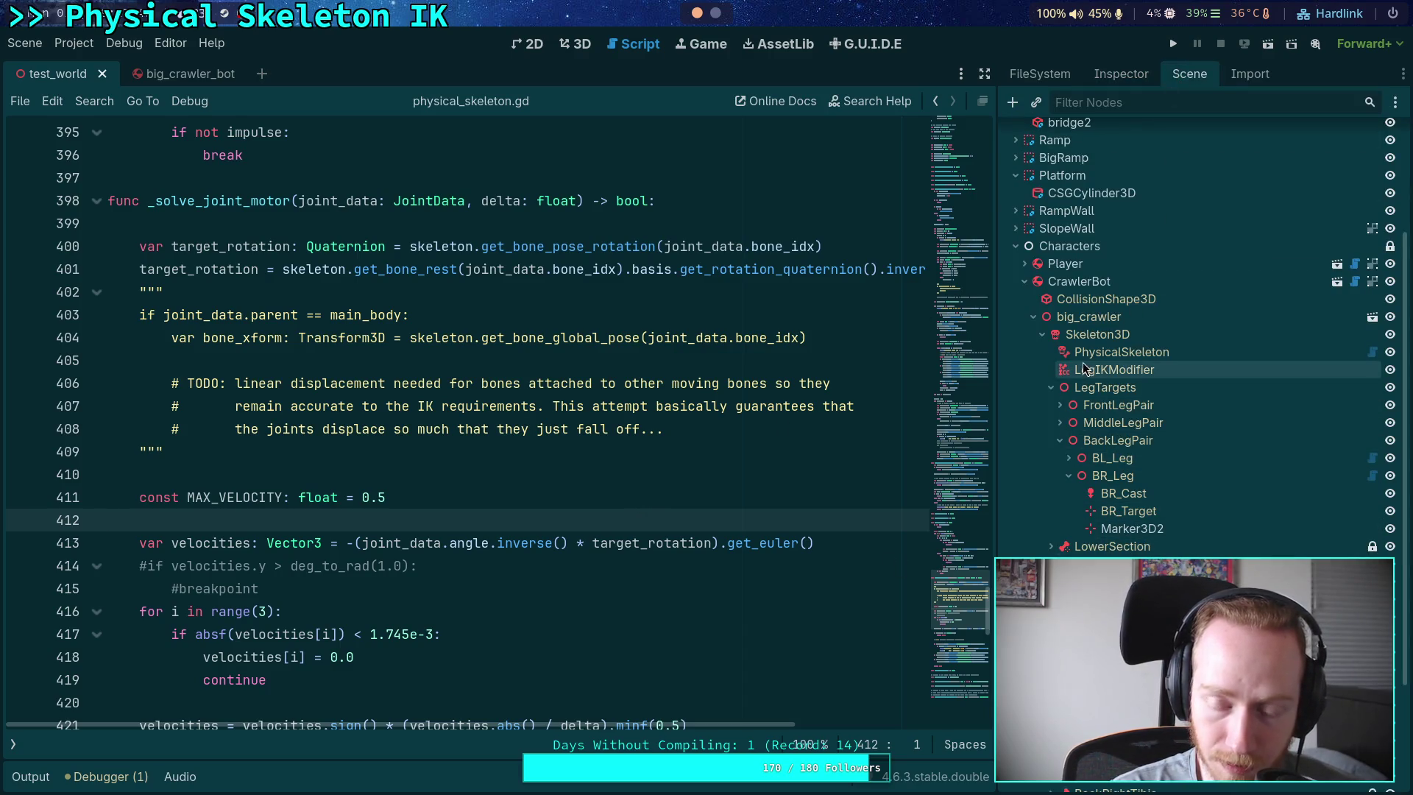
click(153, 65)
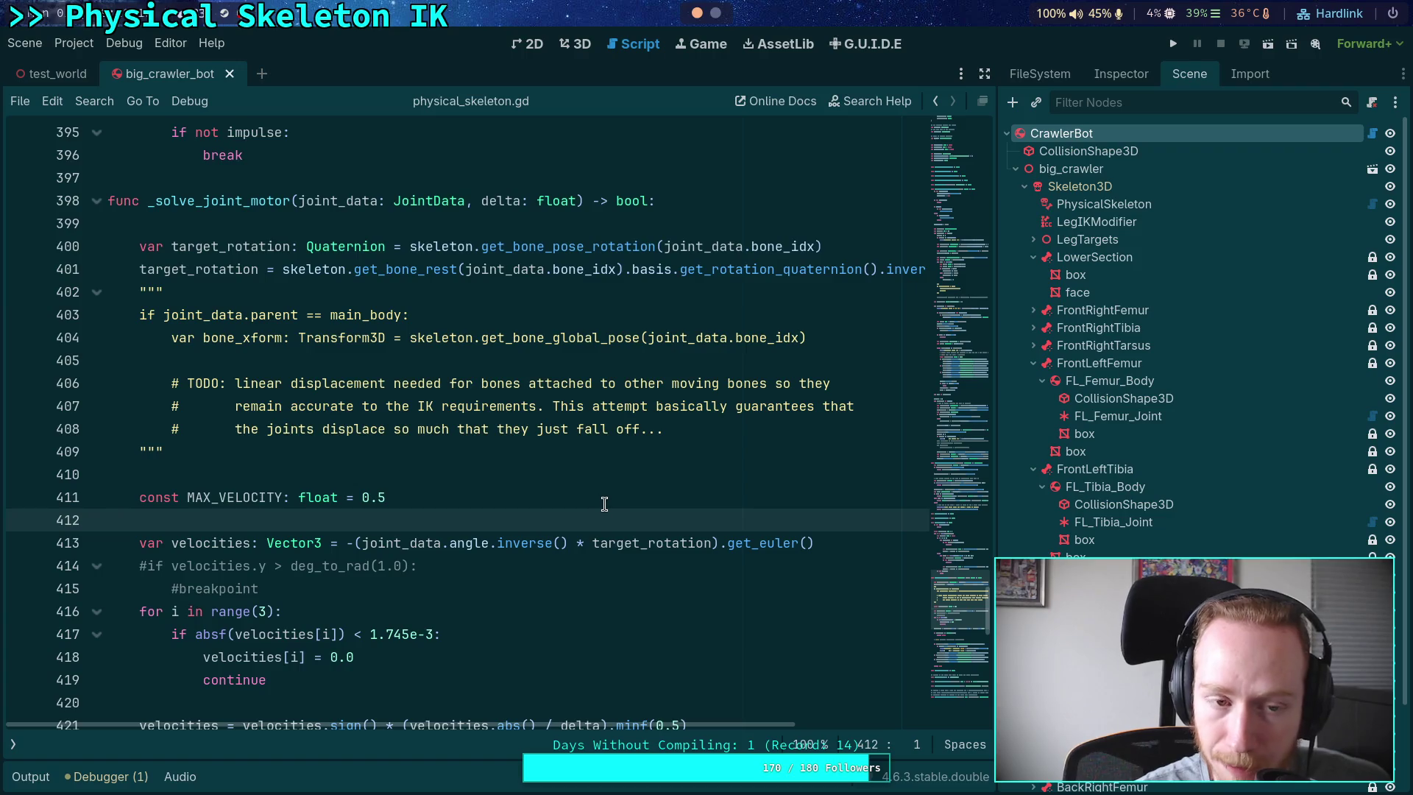
drag(431, 649, 236, 425)
click(236, 426)
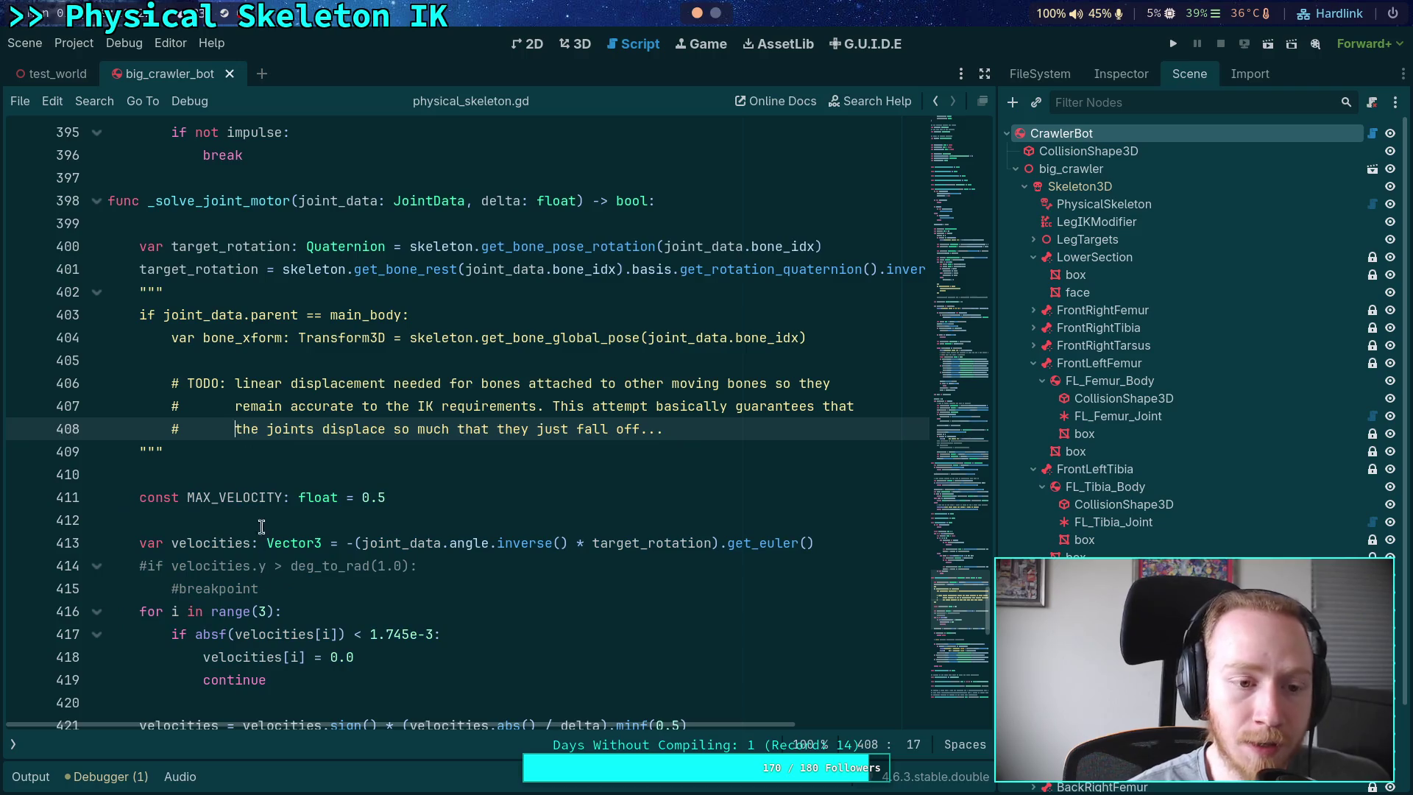
drag(132, 246, 344, 520)
scroll(345, 519, down, 2)
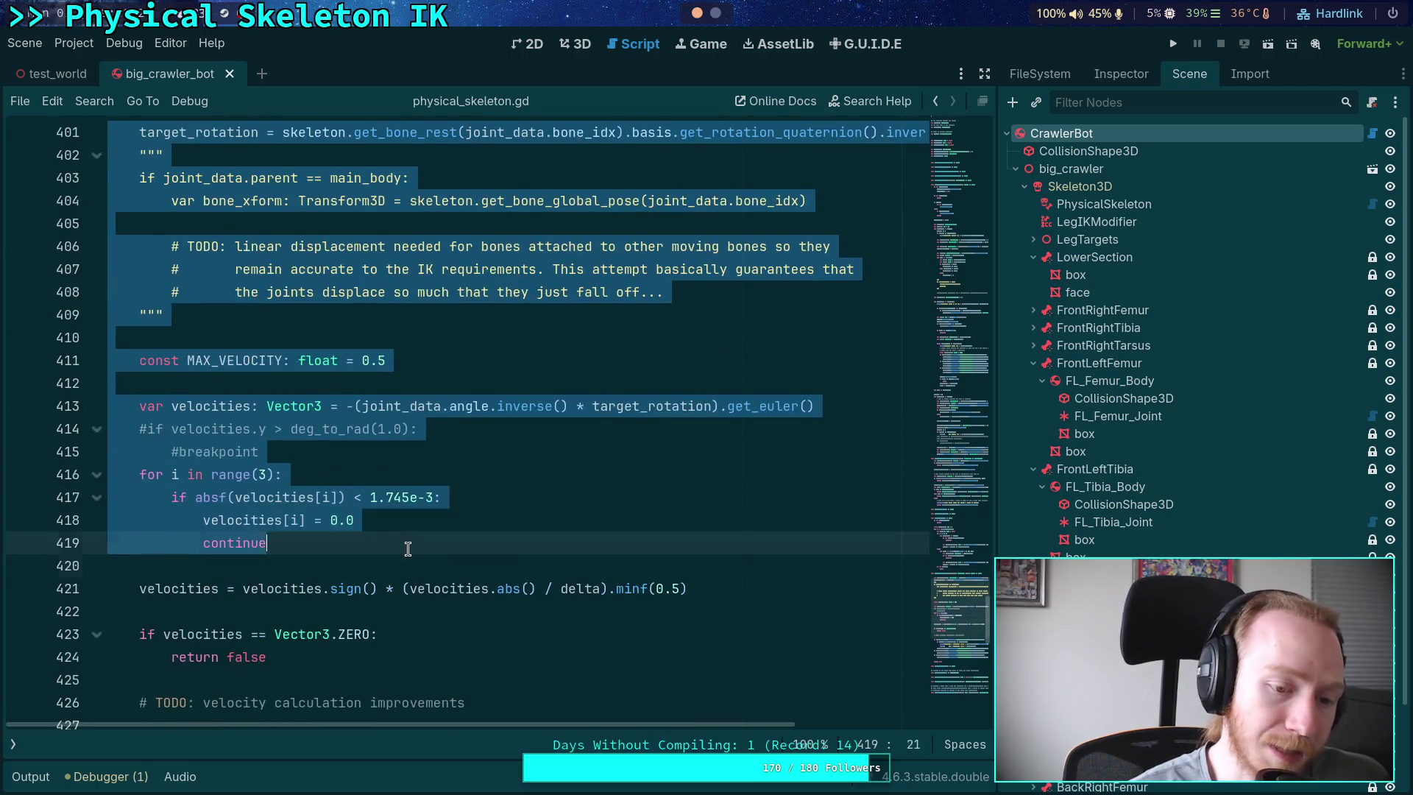
click(509, 568)
click(435, 610)
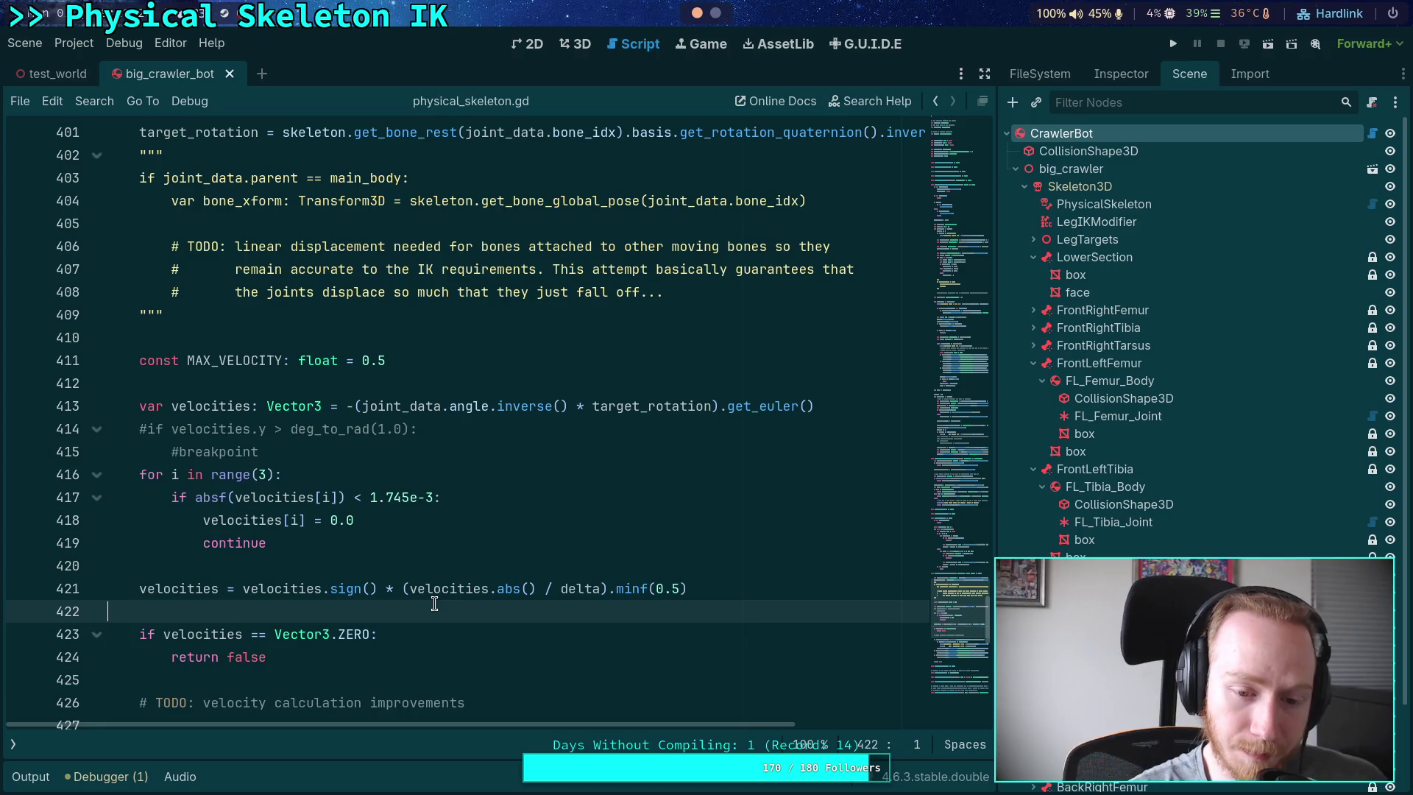
scroll(514, 552, down, 5)
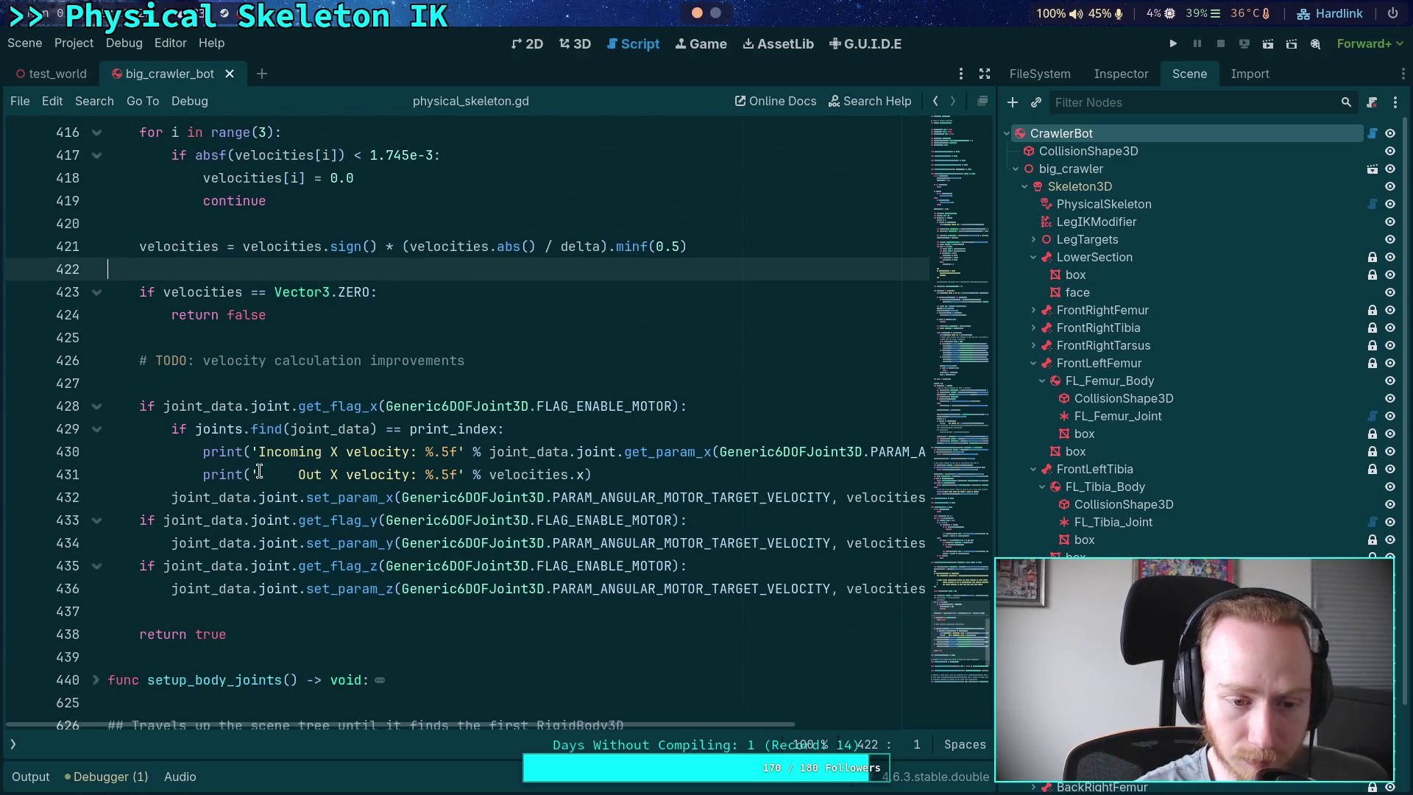
drag(171, 427, 159, 488)
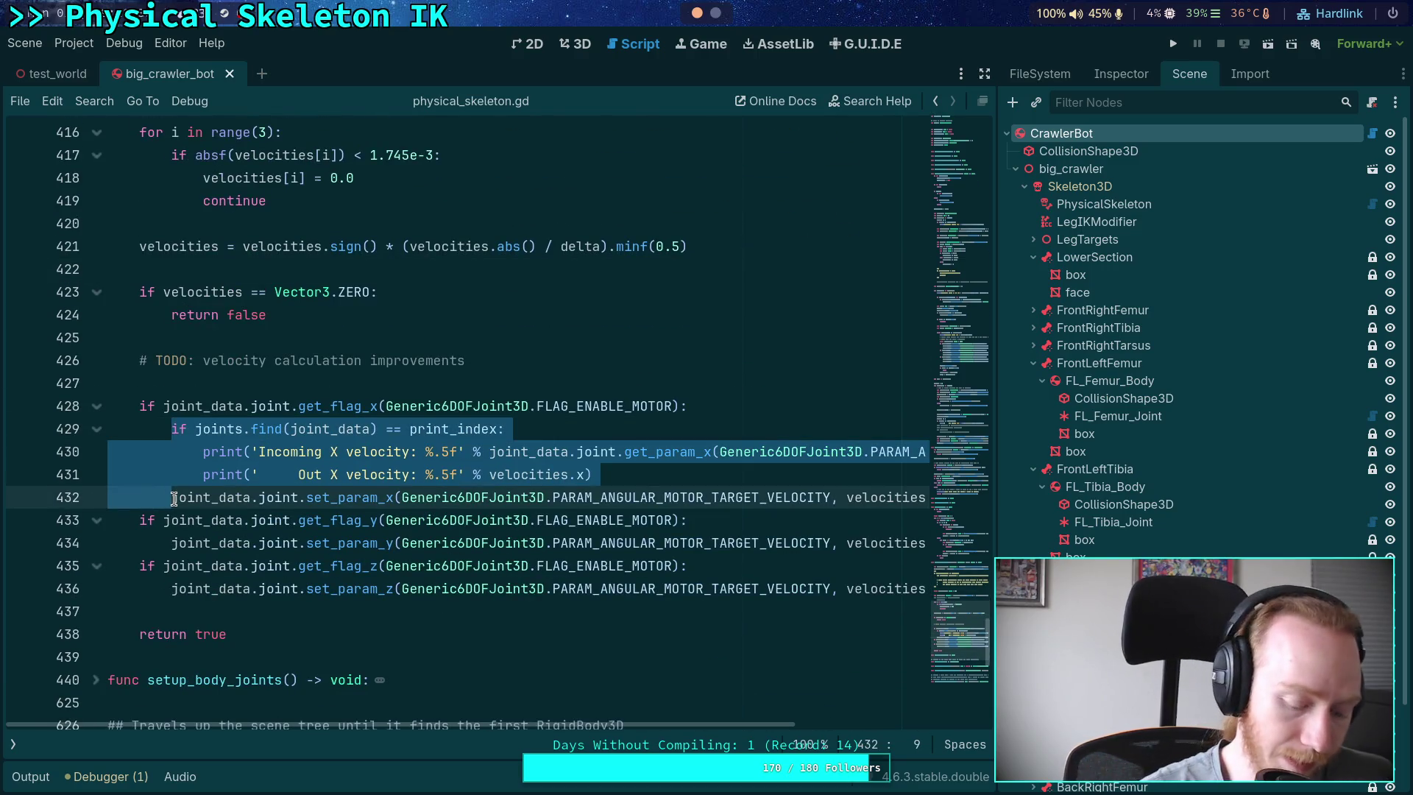
key(BackSpace)
click(219, 543)
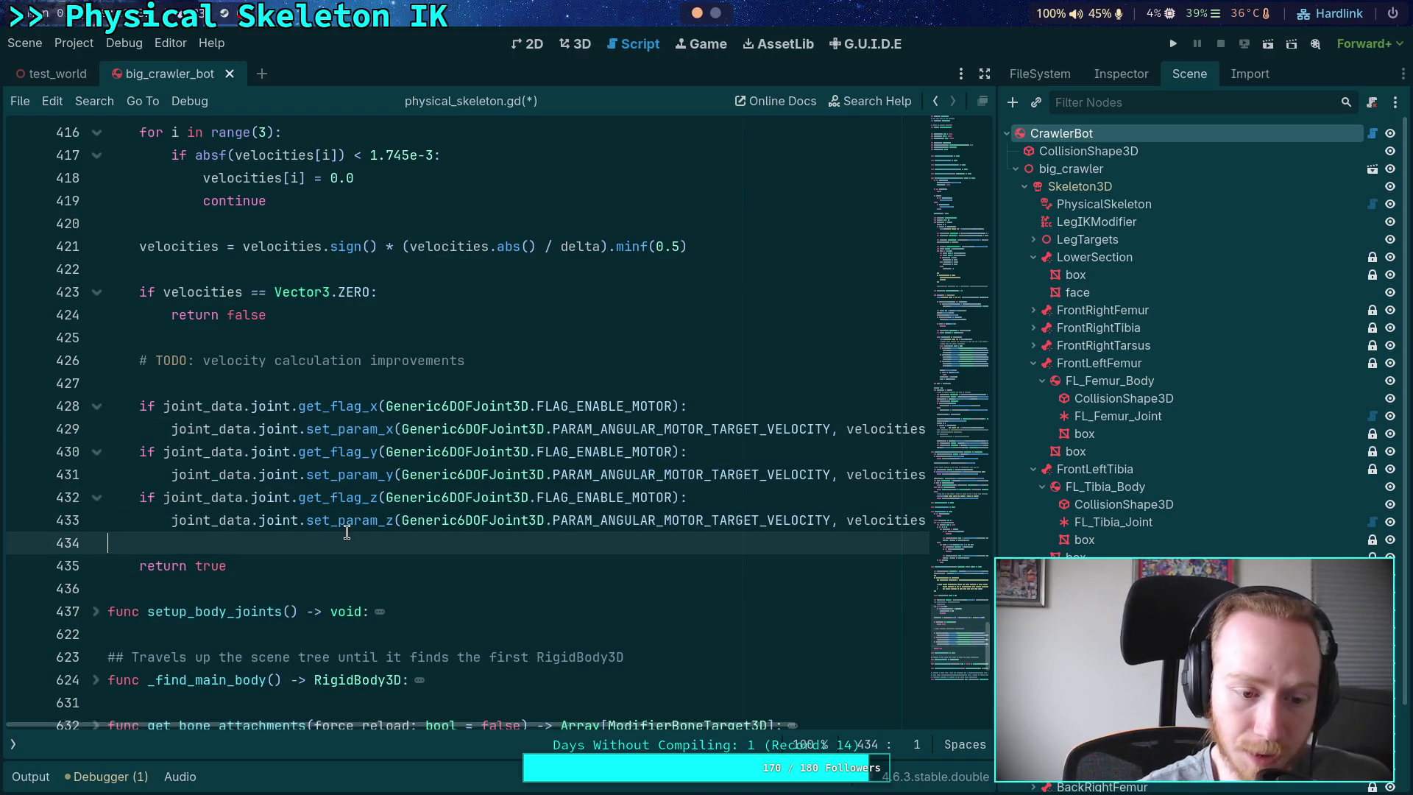
scroll(329, 536, up, 4)
click(270, 615)
scroll(345, 566, up, 9)
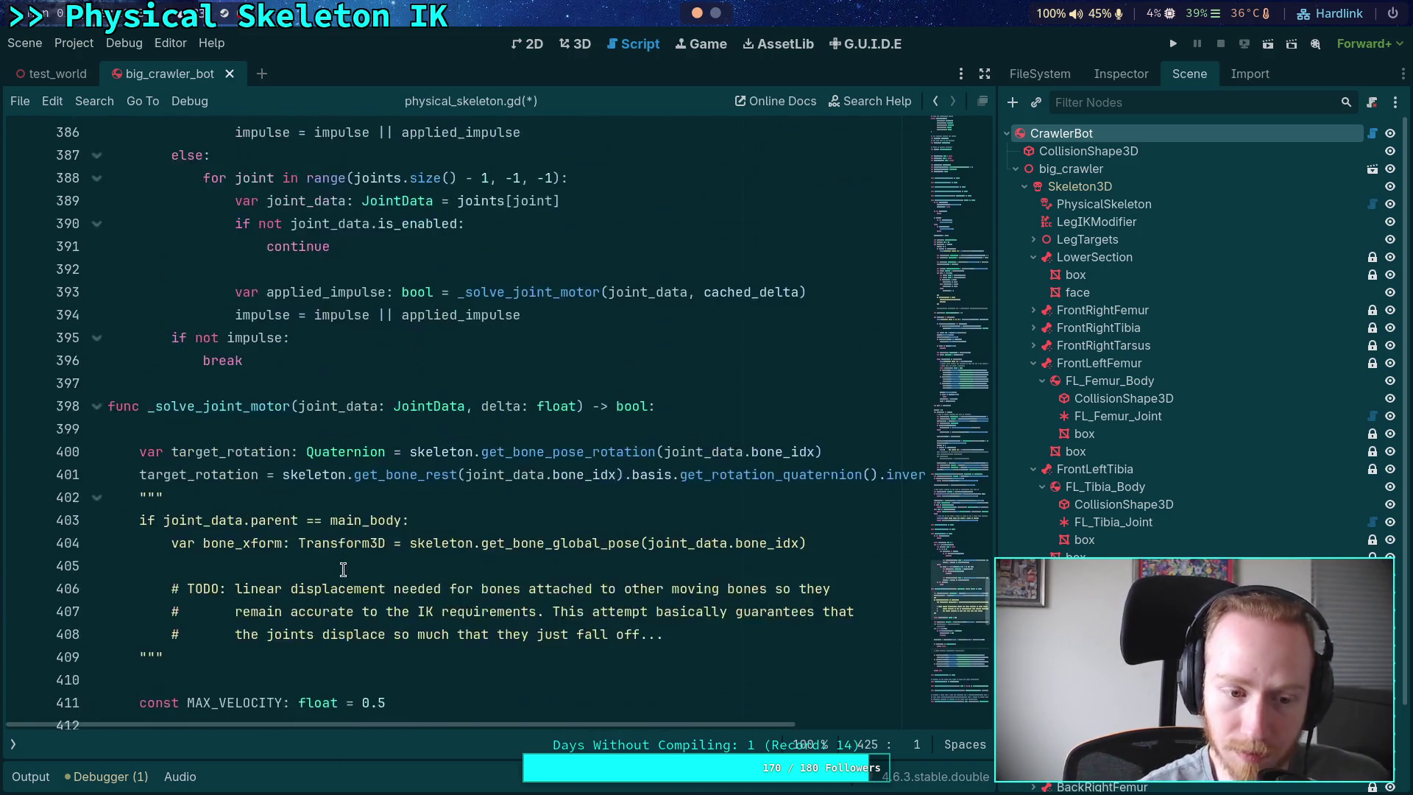
scroll(345, 566, down, 9)
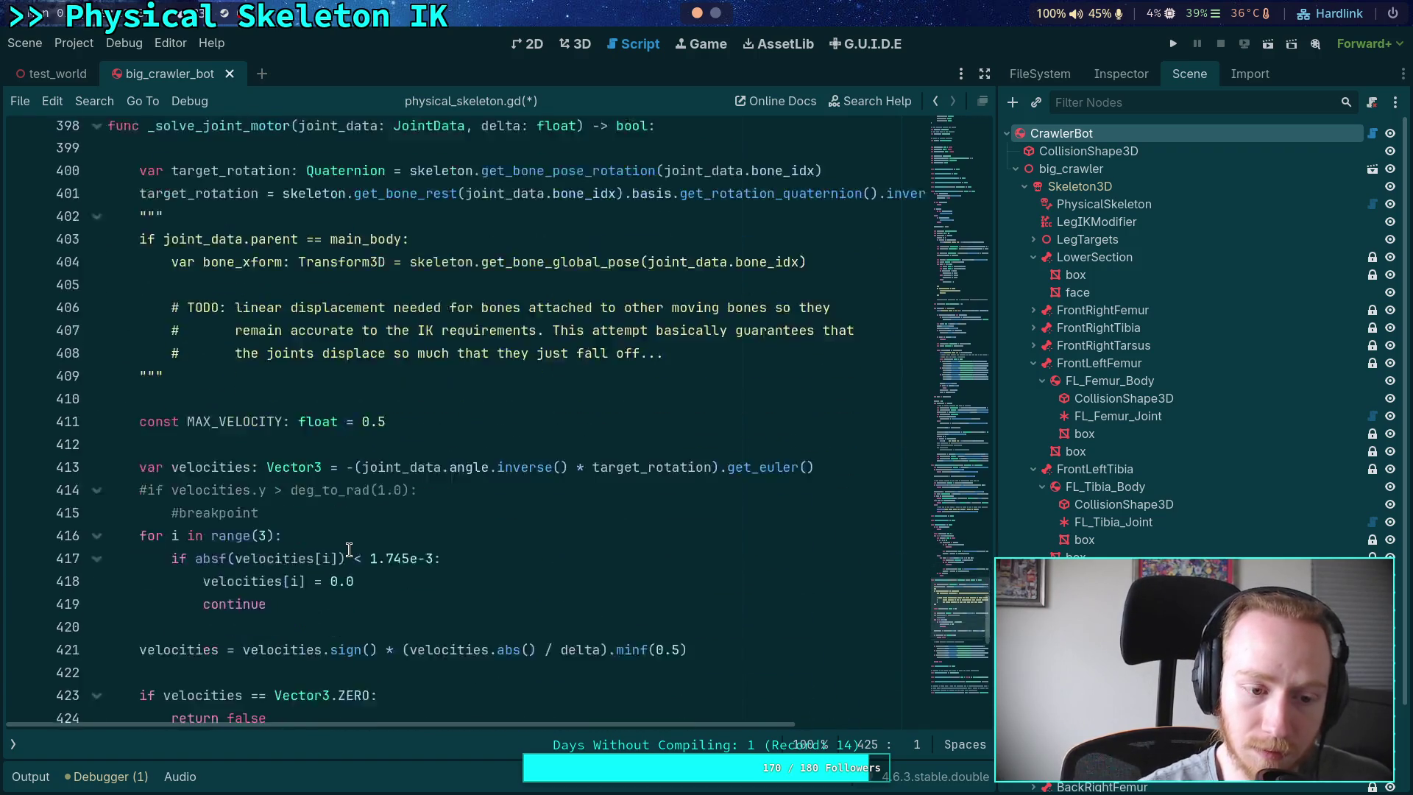
scroll(349, 547, up, 9)
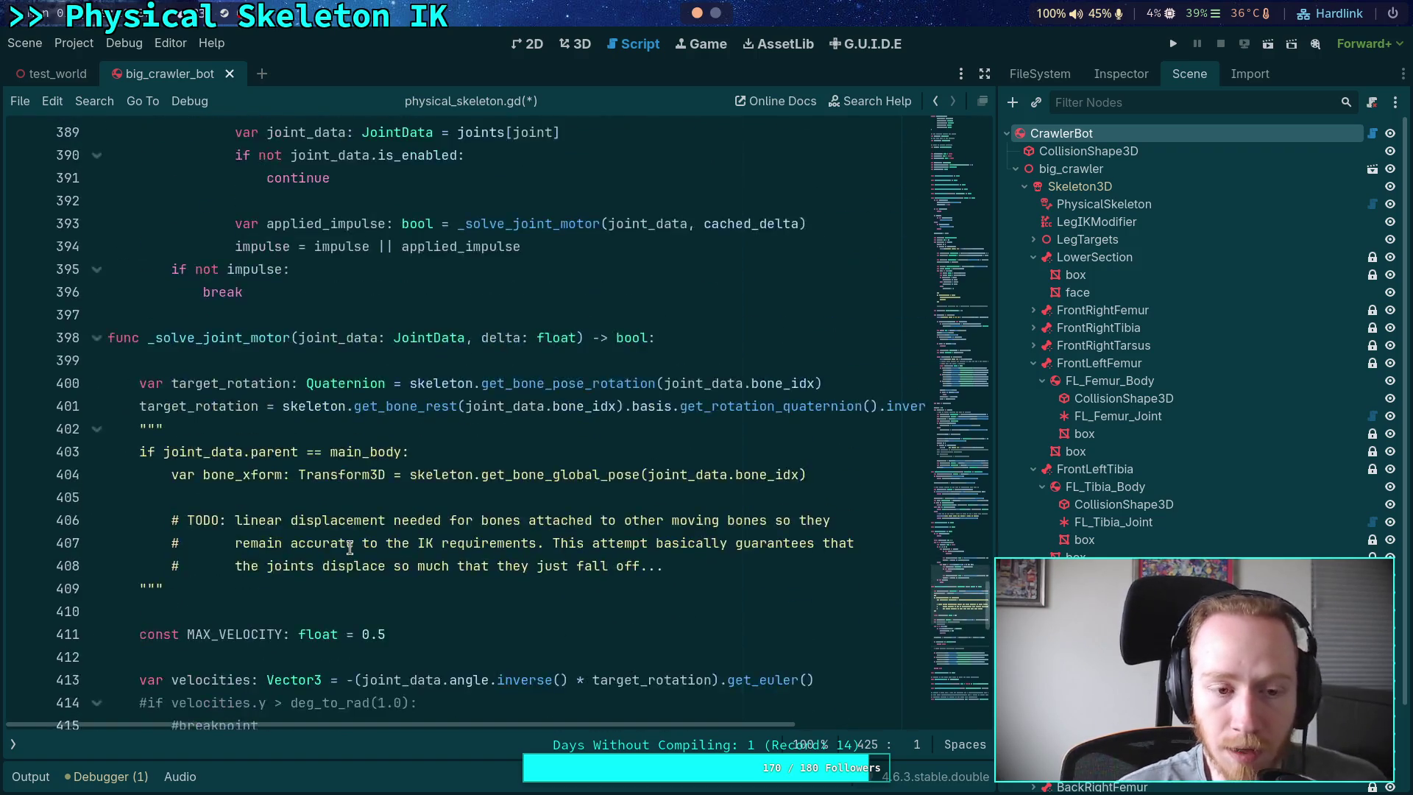
click(286, 584)
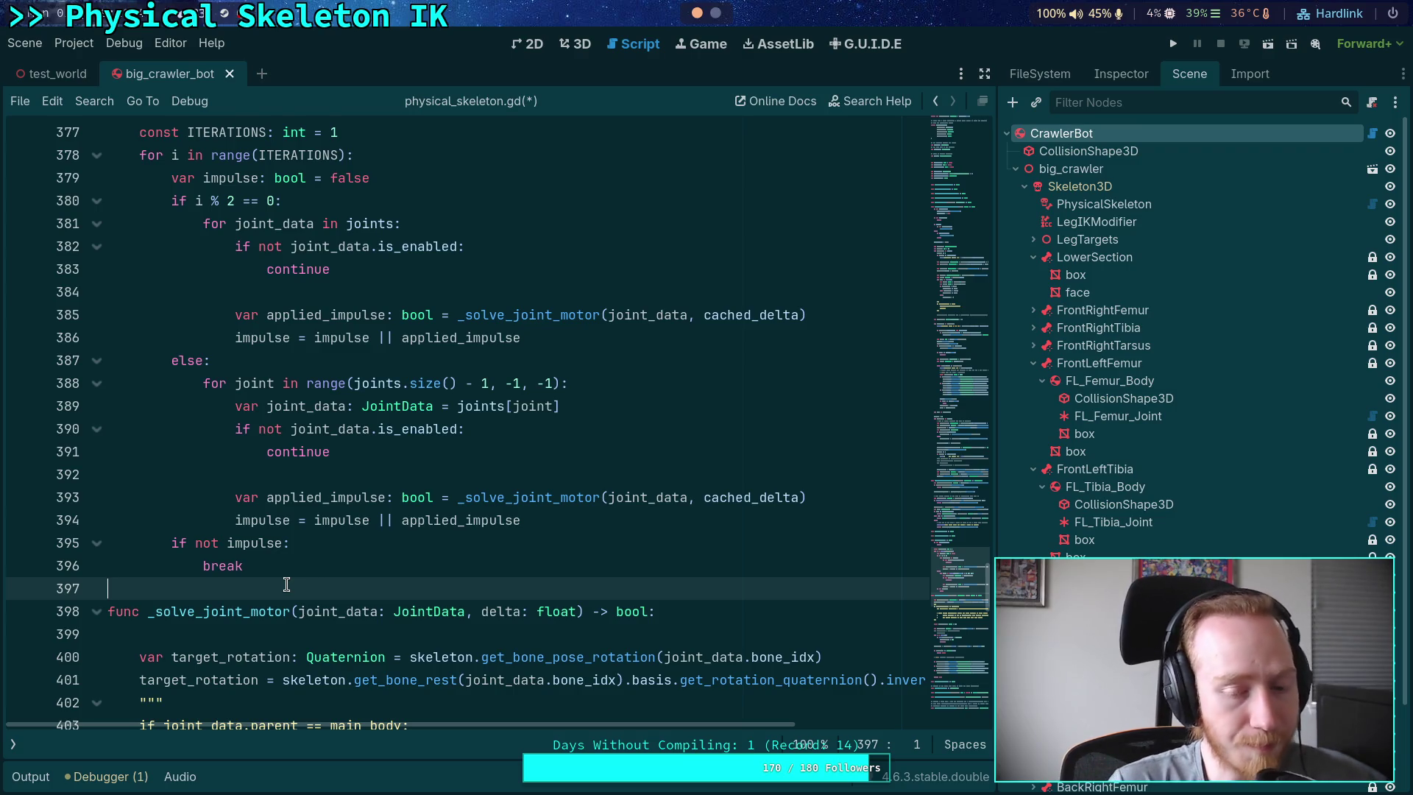
click(295, 470)
scroll(294, 471, up, 1)
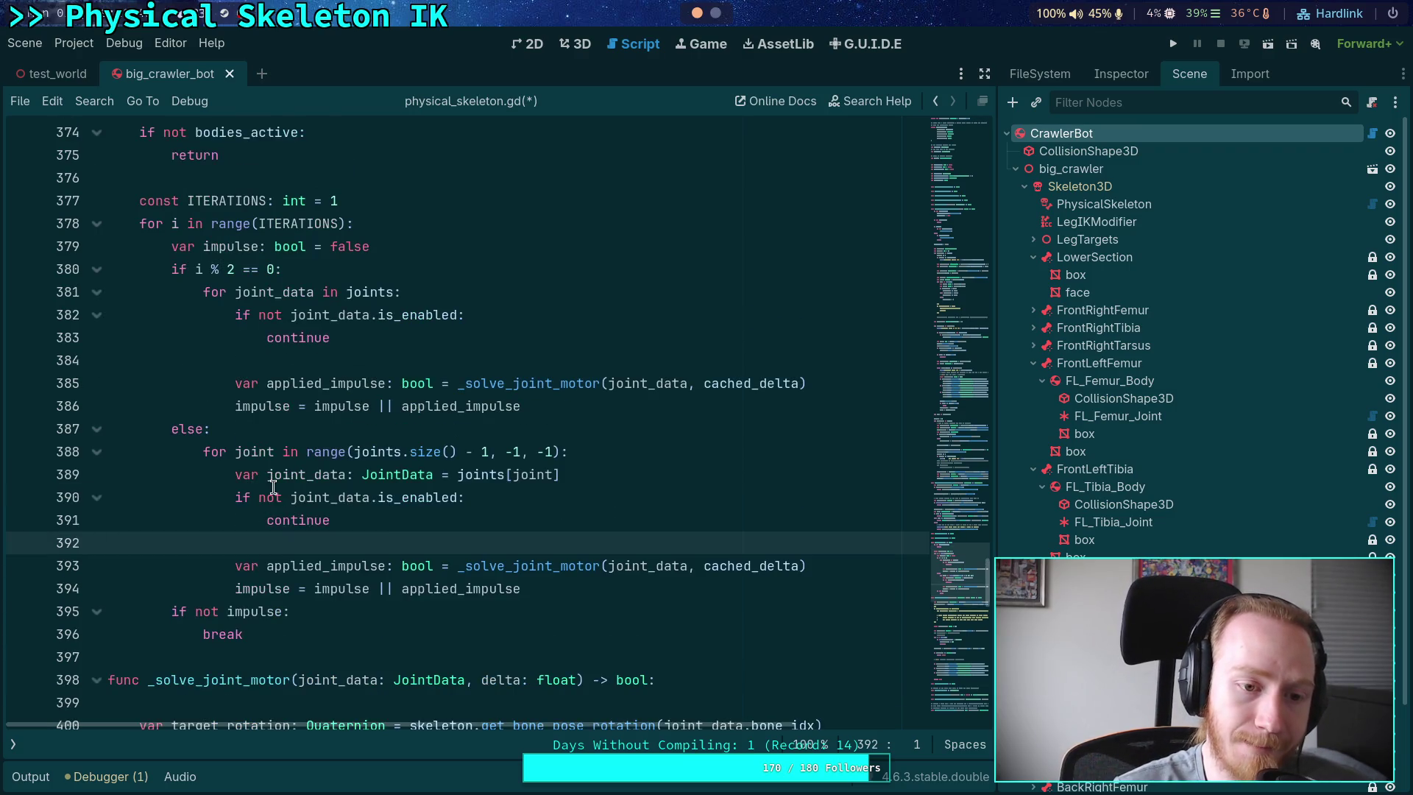
click(230, 362)
scroll(334, 441, up, 4)
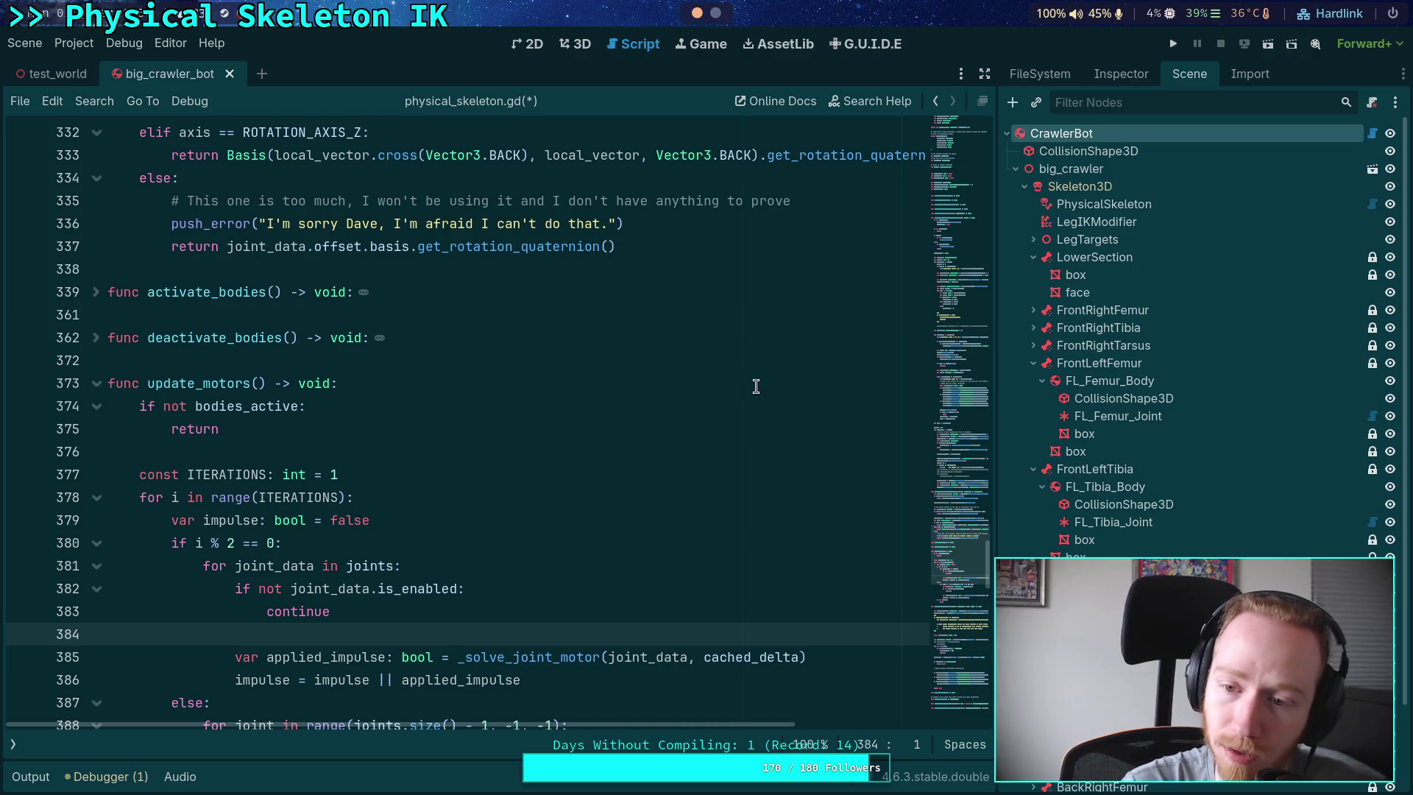
scroll(746, 391, up, 3)
scroll(747, 391, up, 8)
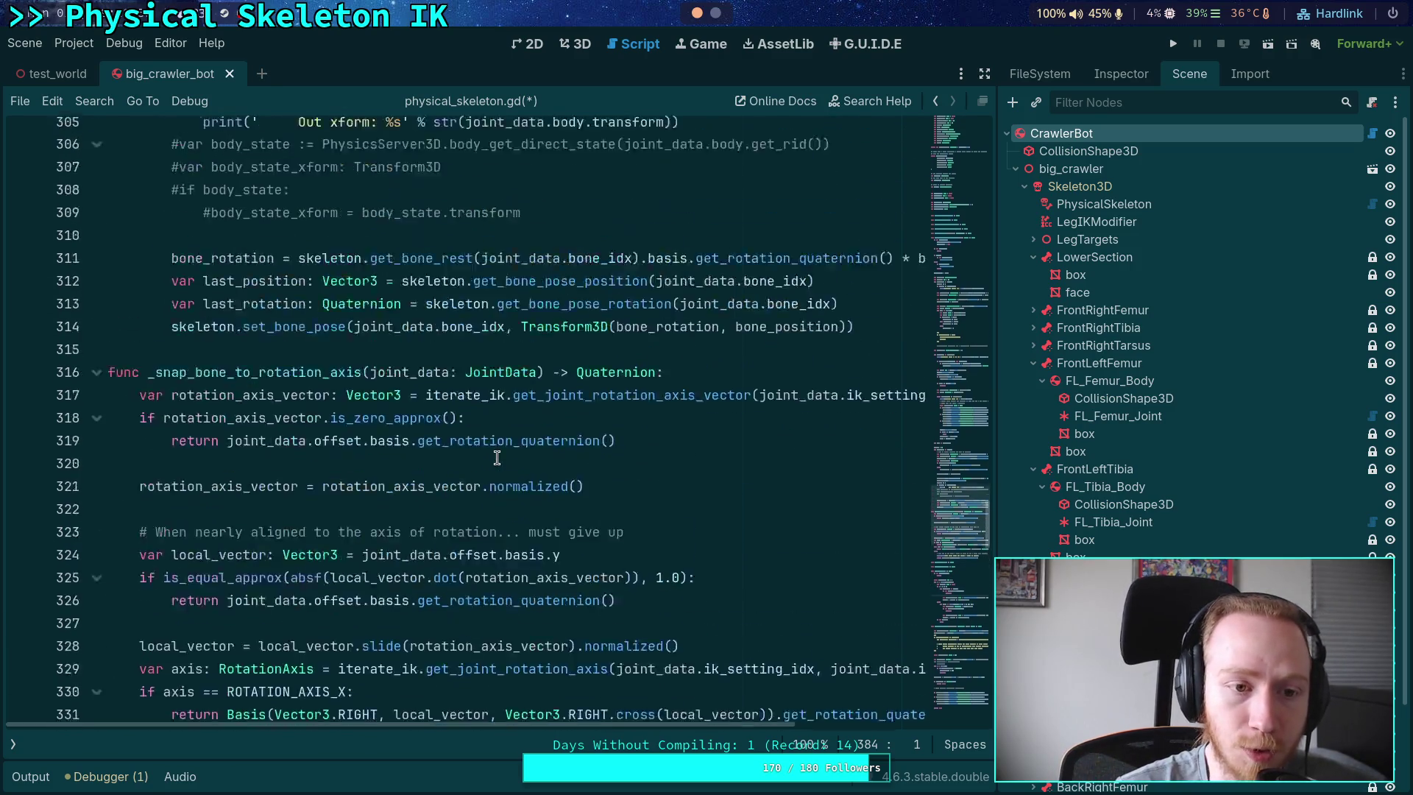
scroll(411, 416, up, 2)
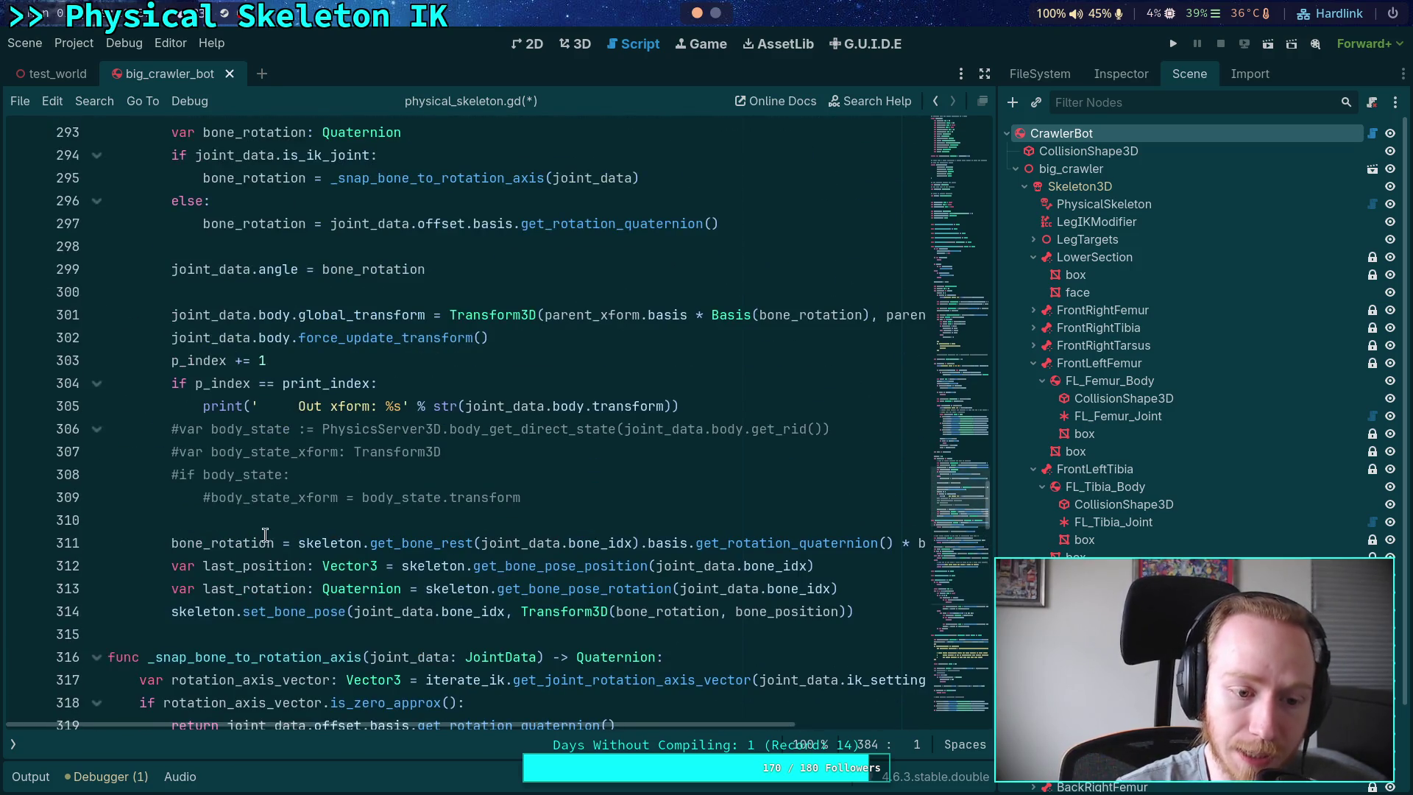
Search for global_transform from line 301 and step through matches at lines 351 and 596
double_click(353, 314)
key(ctrl+f)
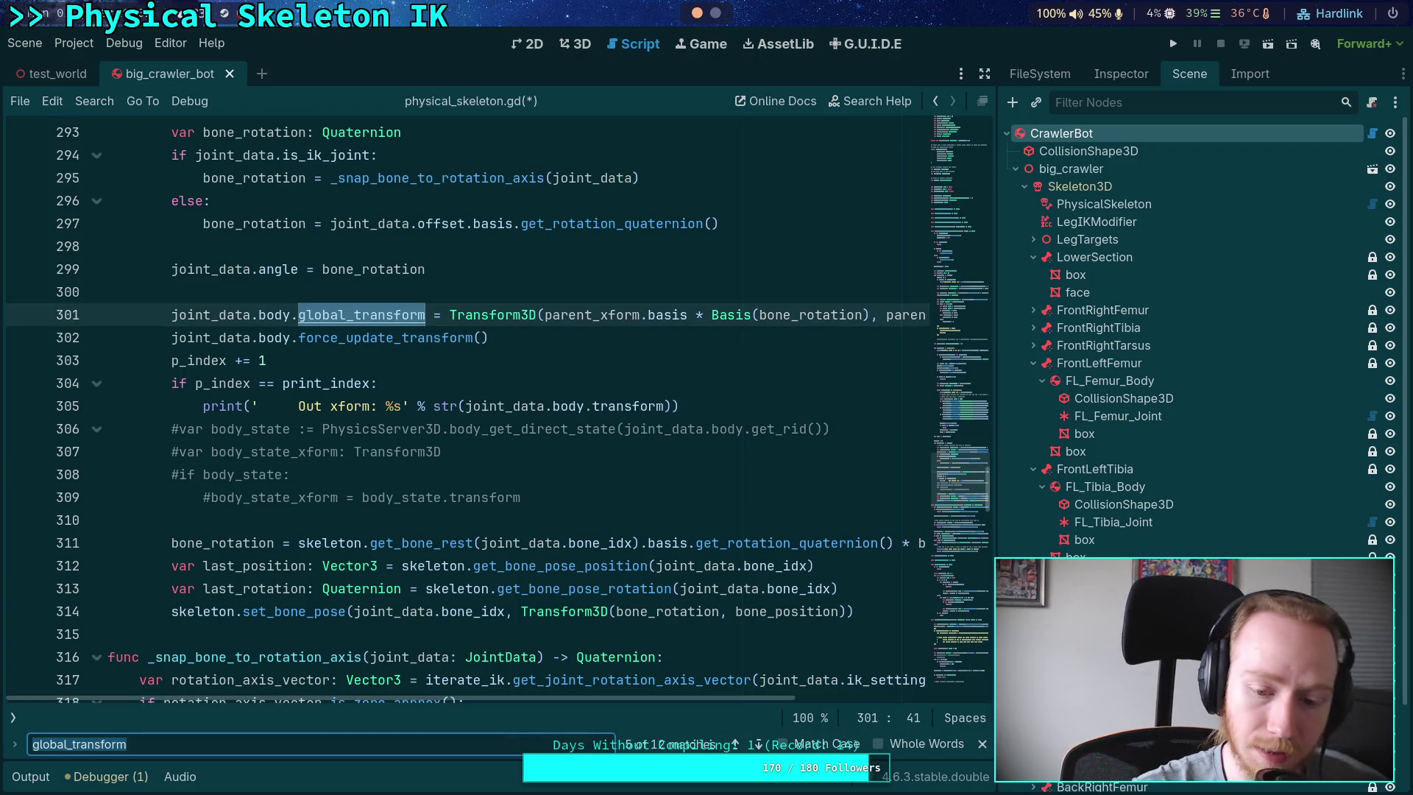
click(758, 745)
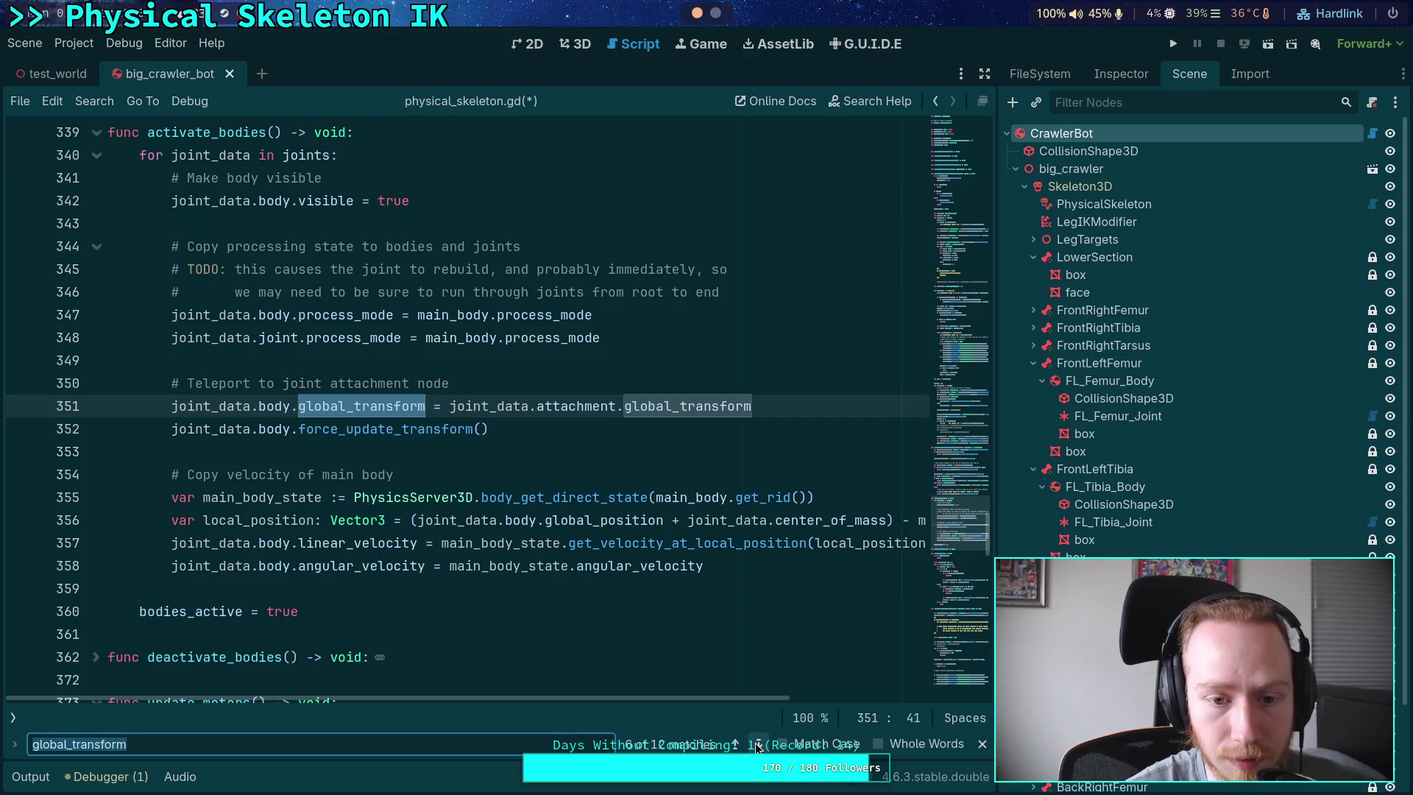
scroll(646, 598, up, 1)
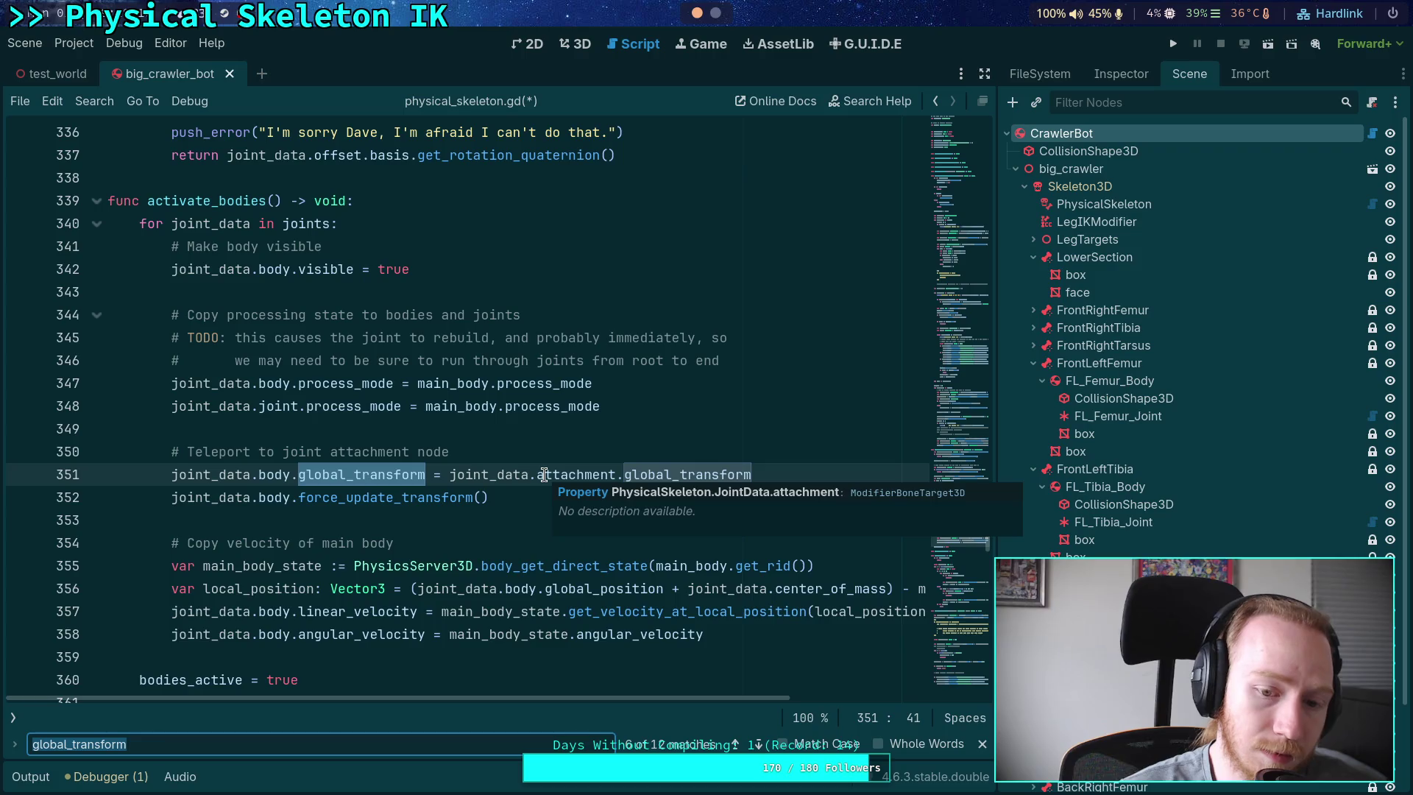
click(758, 745)
click(758, 744)
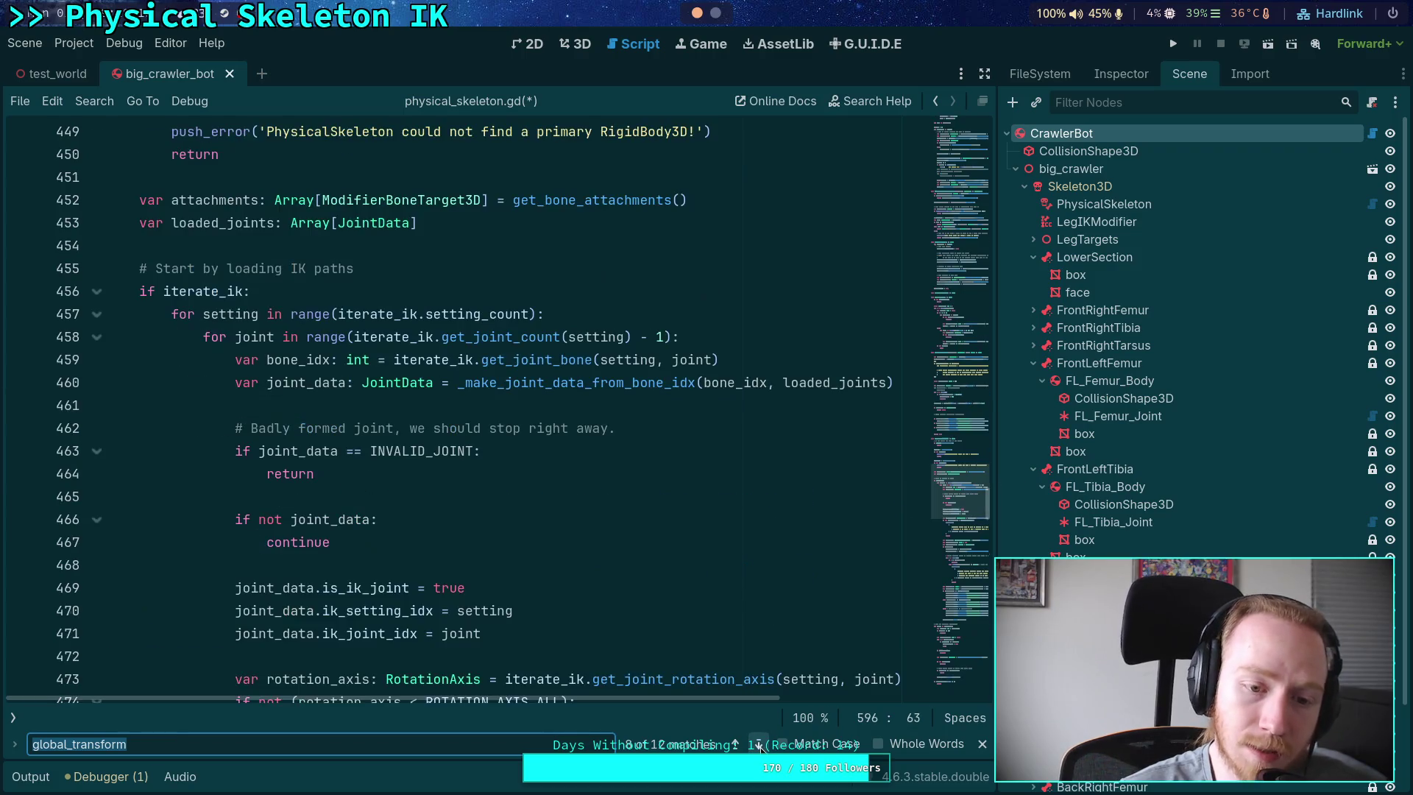
click(735, 745)
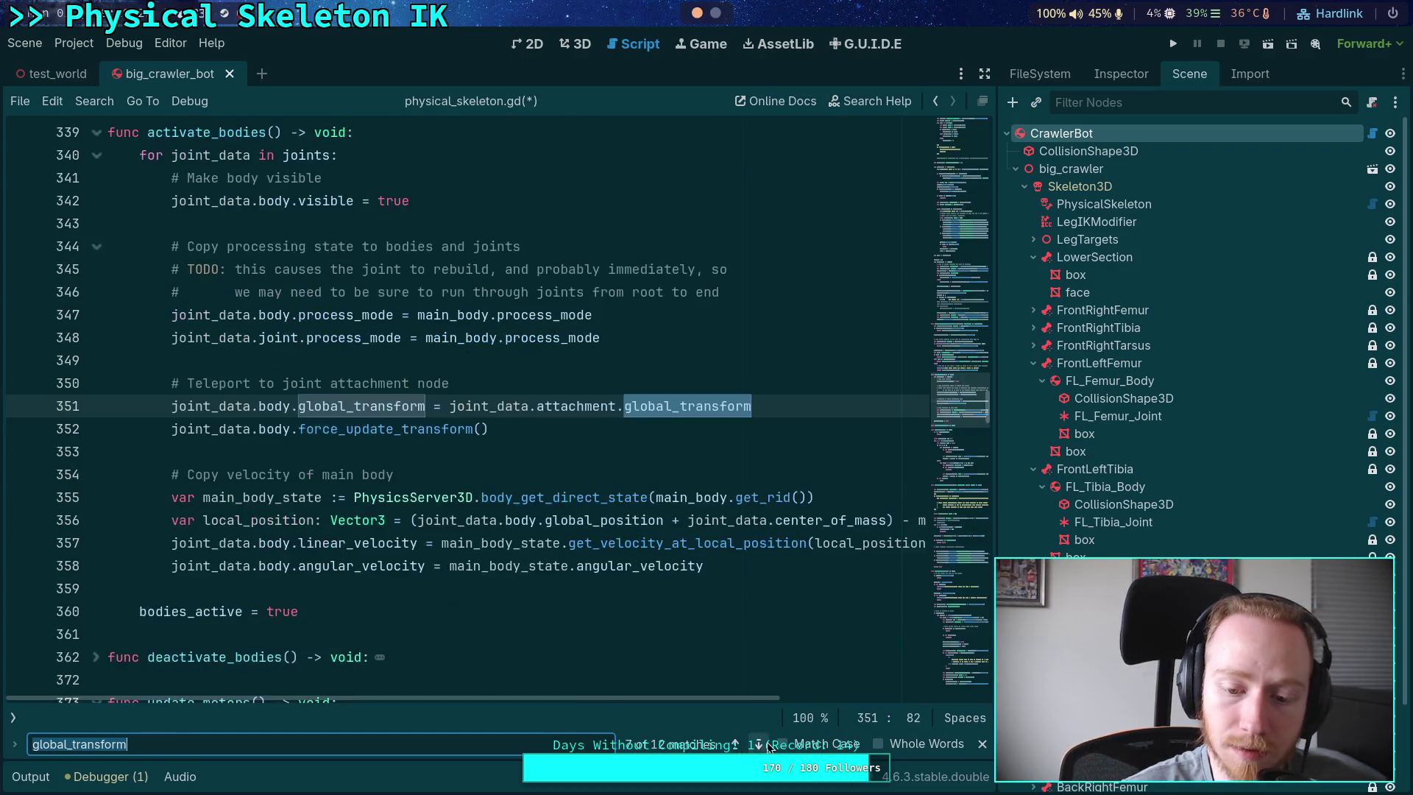
click(758, 745)
Continue through the global_transform matches at lines 811–812, 189, 190, 290 and back to 301
scroll(597, 588, up, 6)
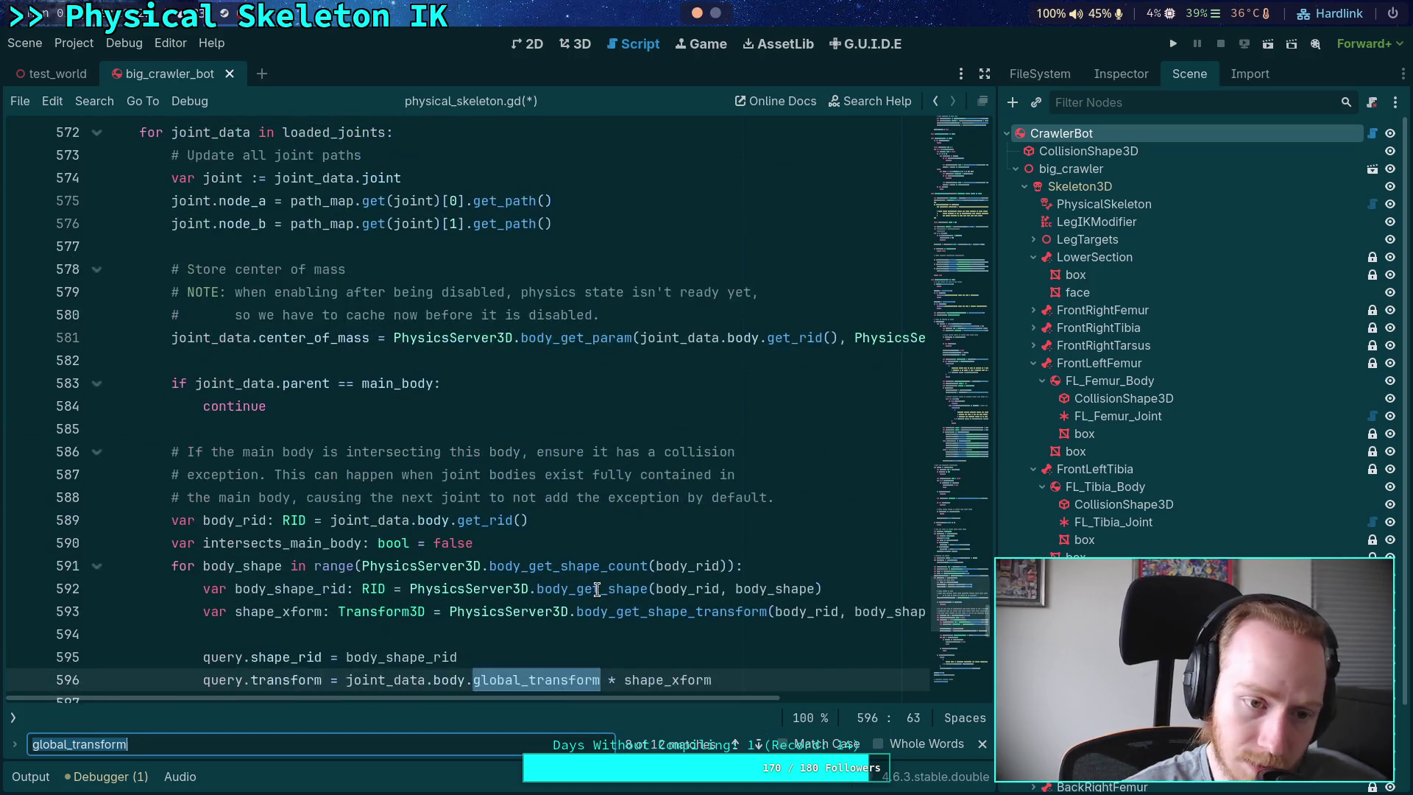
scroll(597, 588, up, 4)
scroll(597, 589, down, 8)
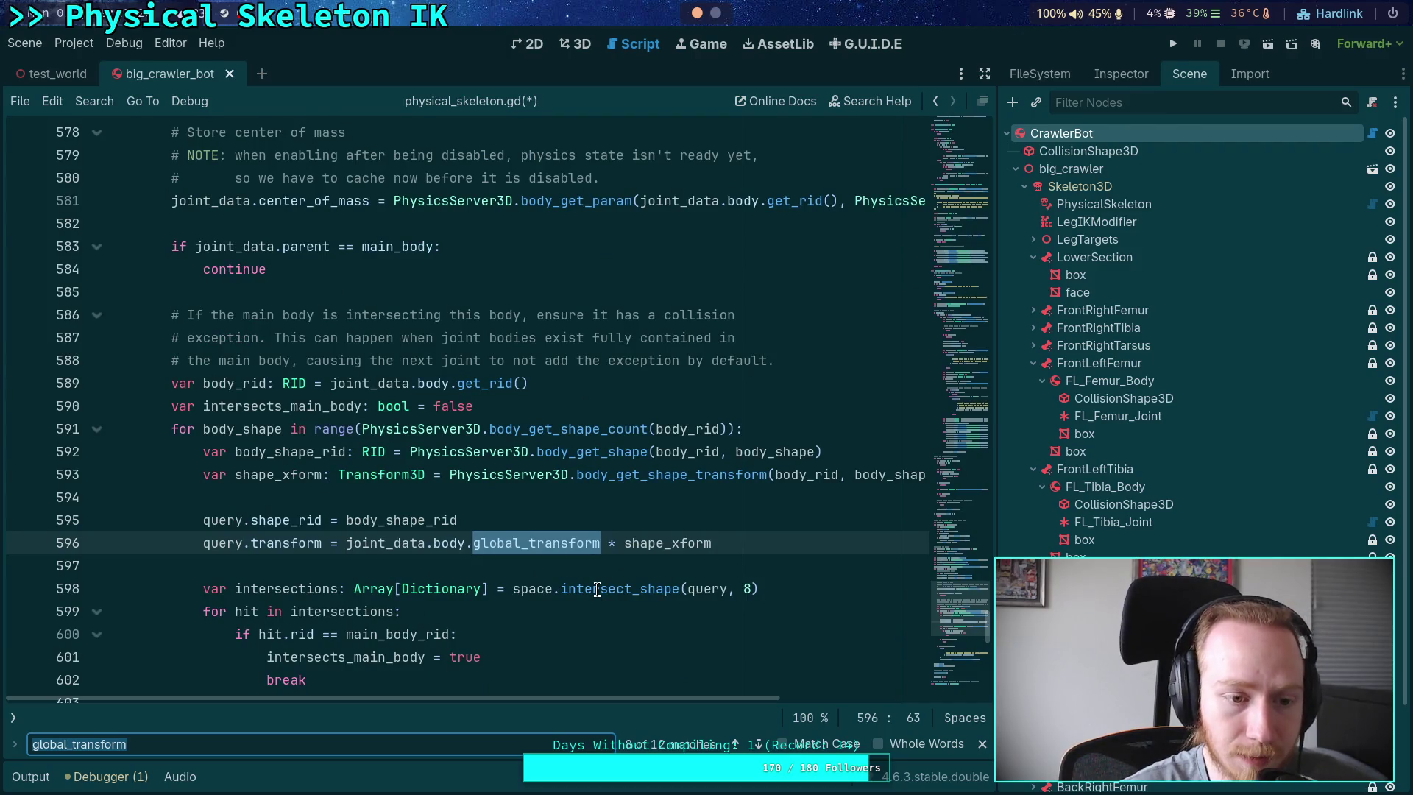
scroll(589, 543, up, 12)
scroll(589, 544, down, 8)
click(761, 744)
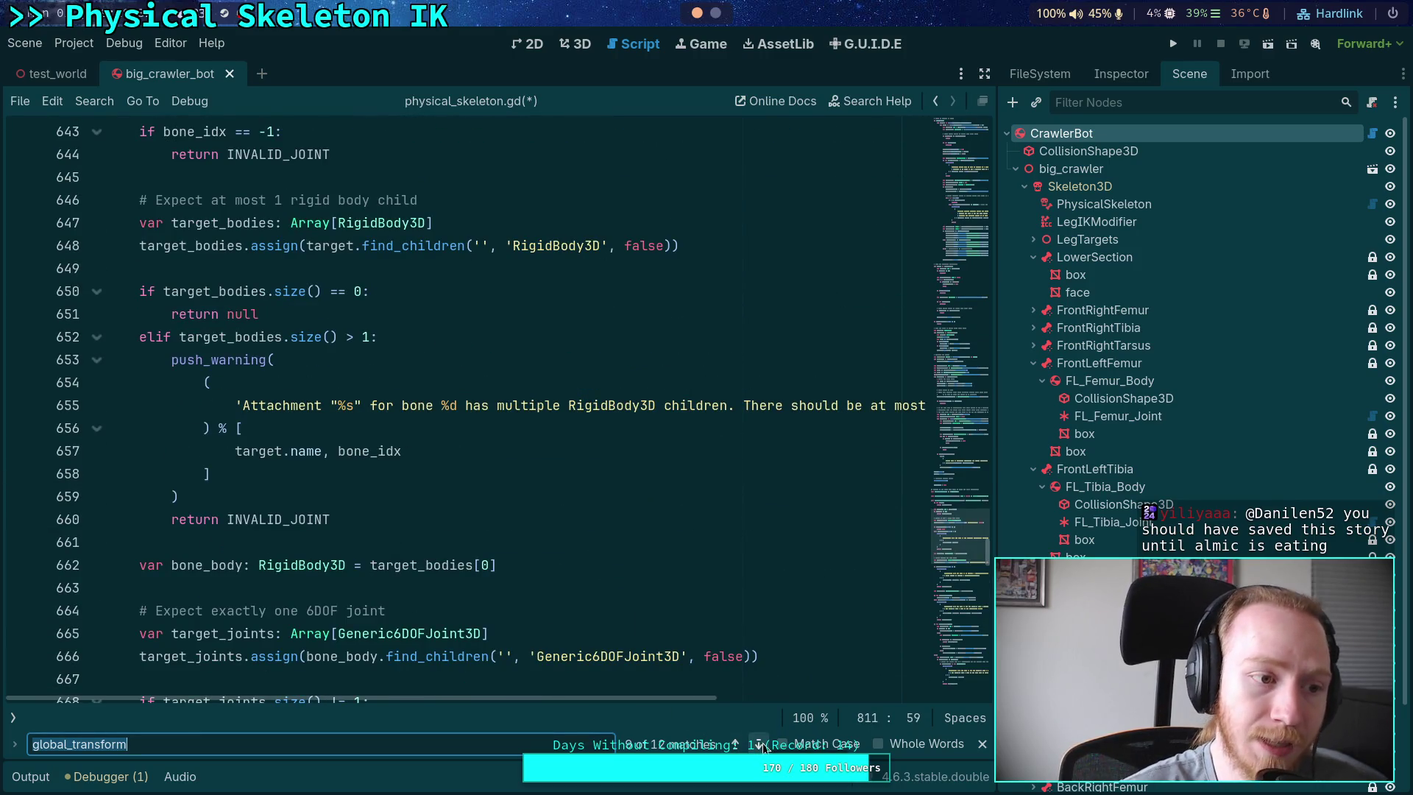
click(762, 745)
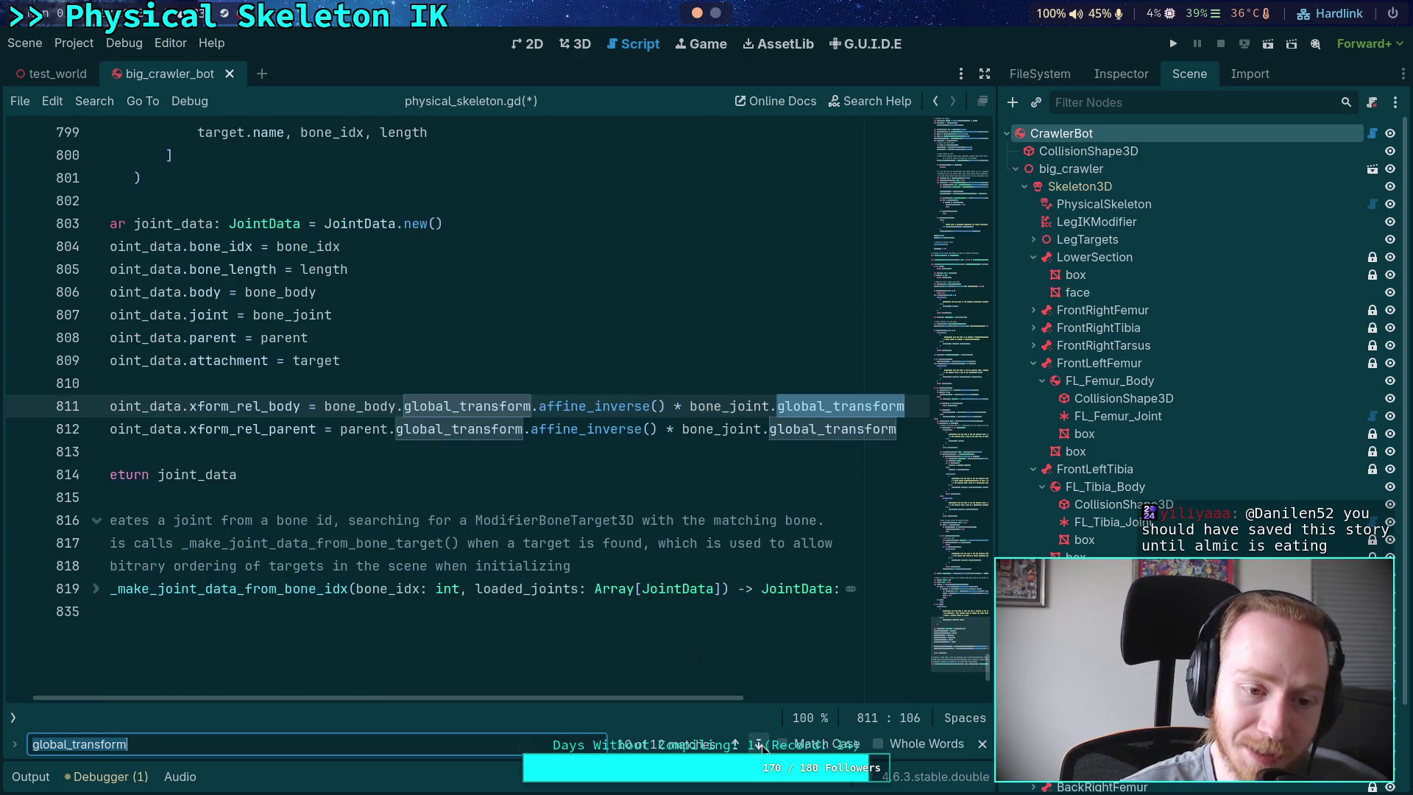
click(739, 743)
click(739, 743)
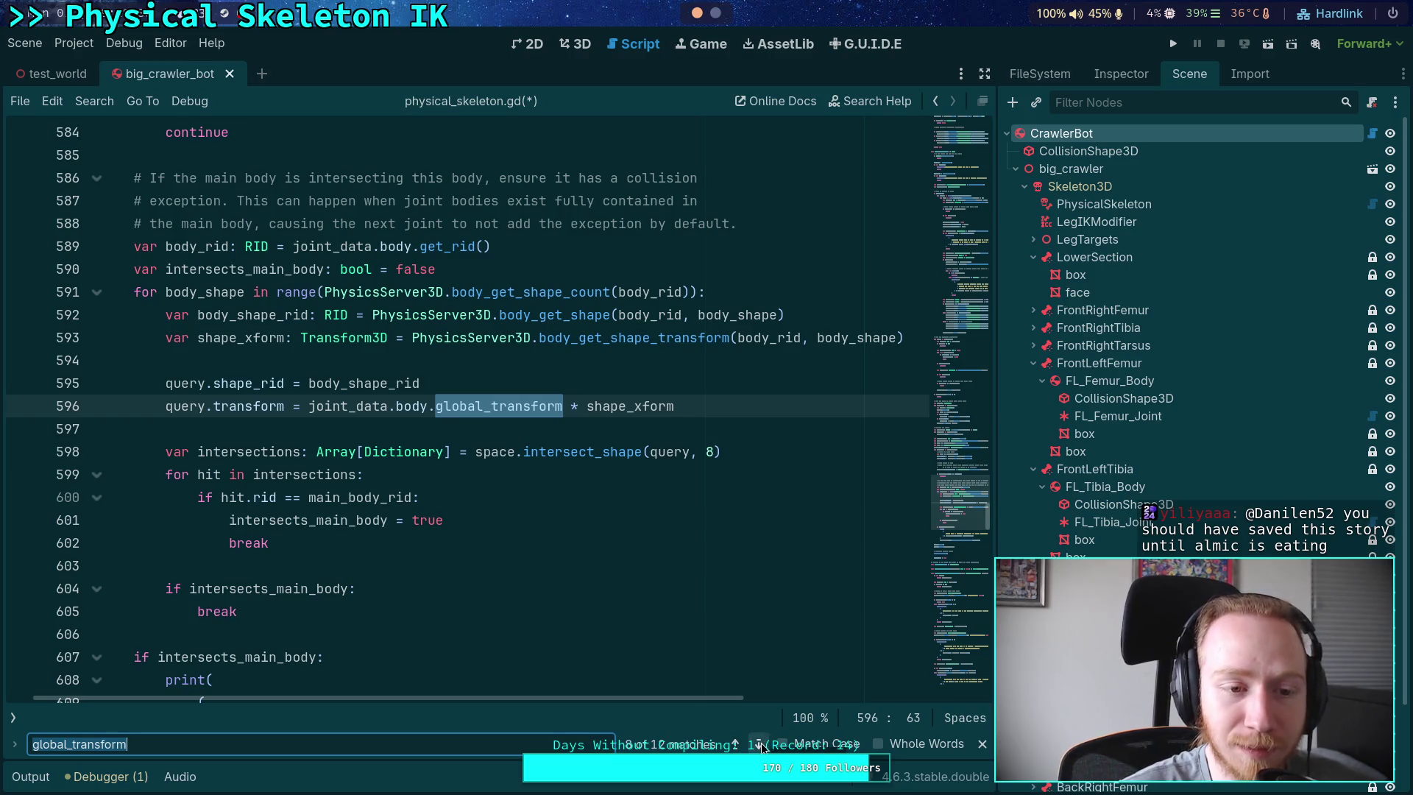
click(761, 745)
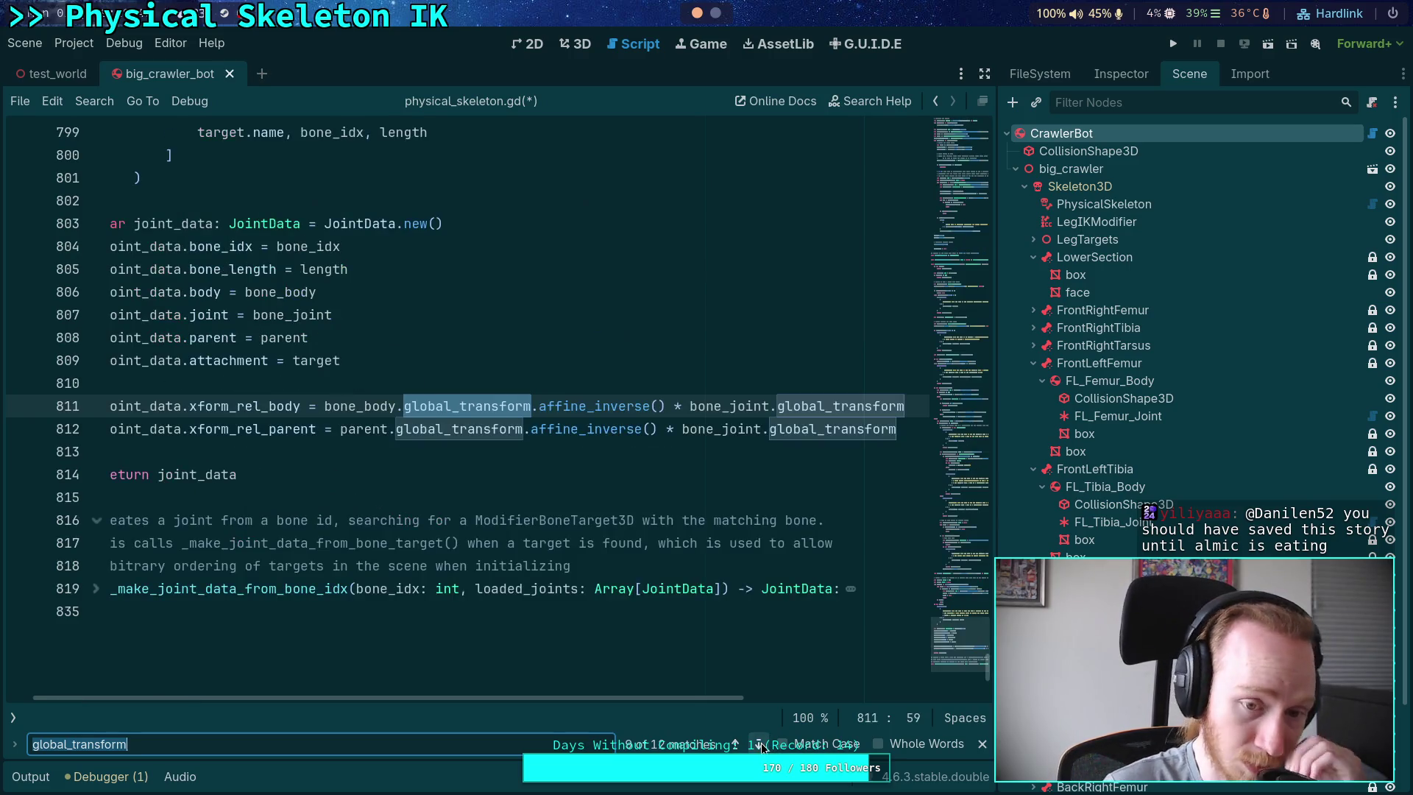
click(761, 745)
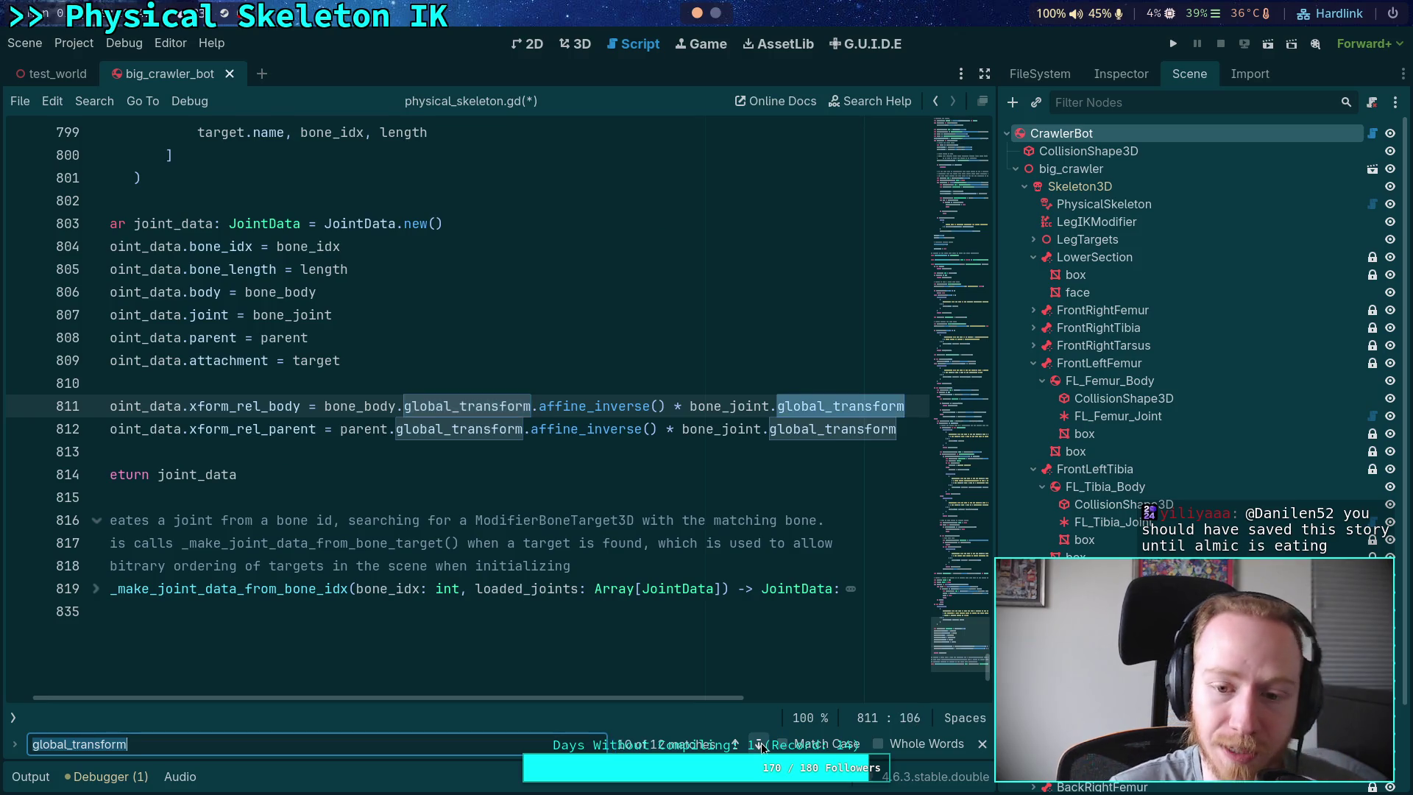
click(762, 744)
click(762, 745)
click(761, 745)
click(761, 745)
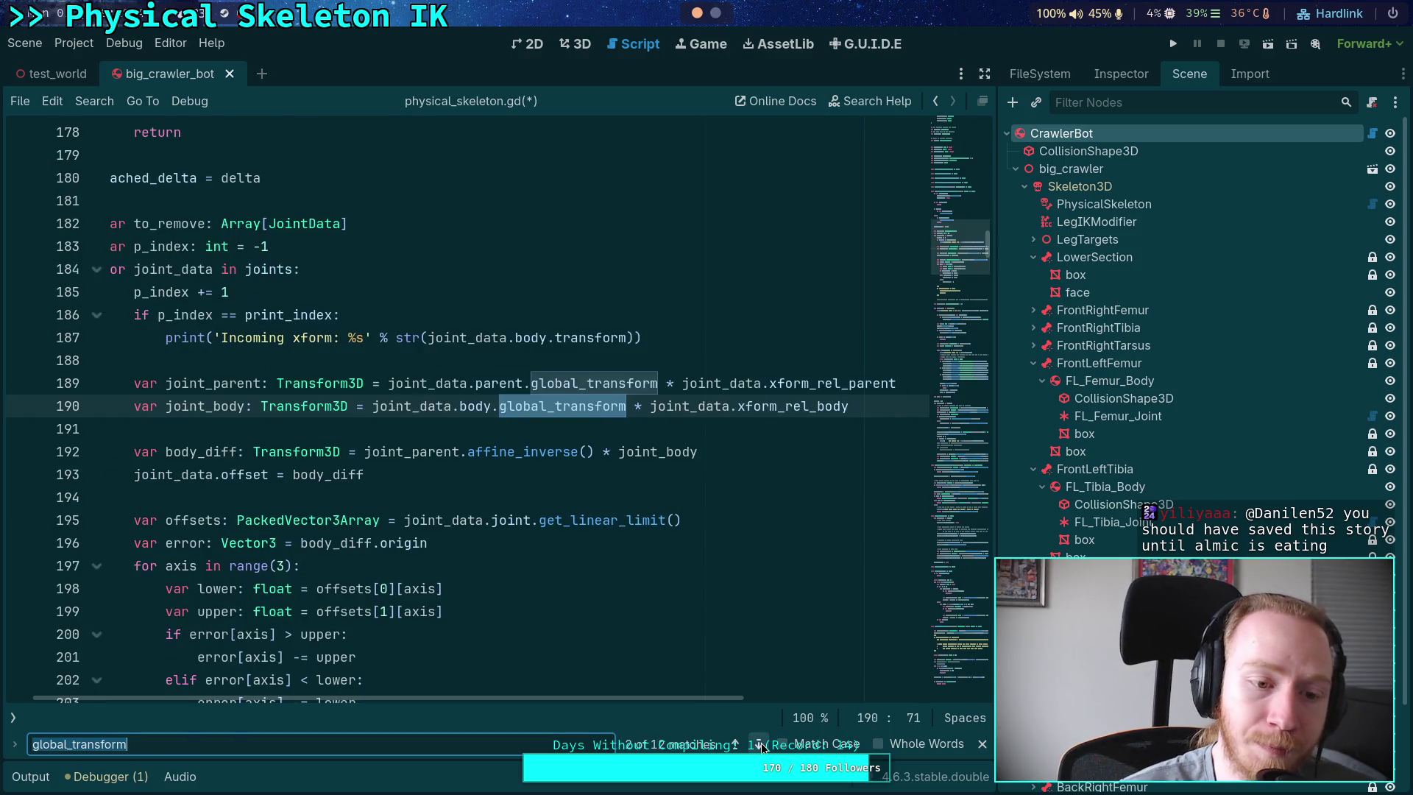
click(762, 744)
click(762, 744)
click(762, 744)
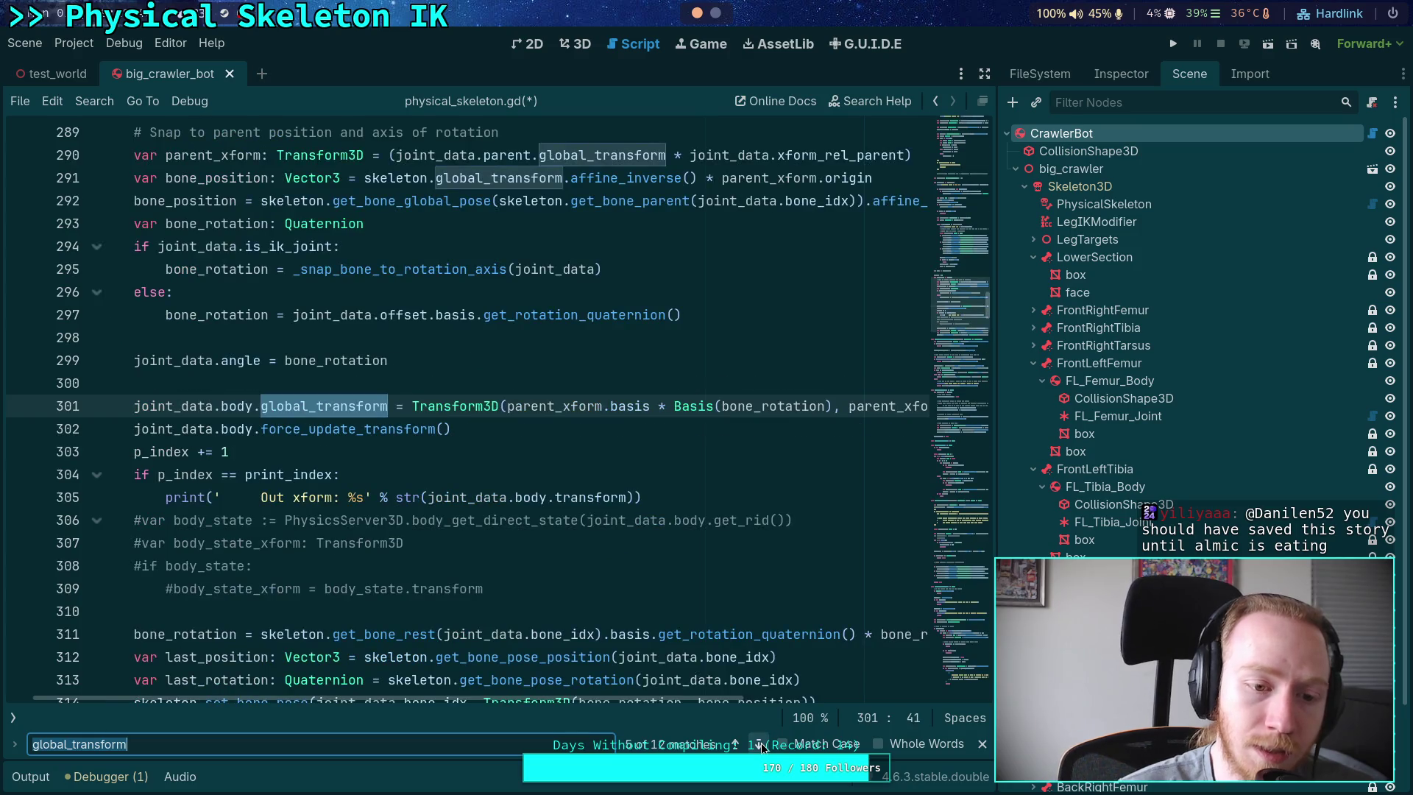
Close the search with the caret on blank line 310 below the body transform assignment
scroll(484, 695, left, 2)
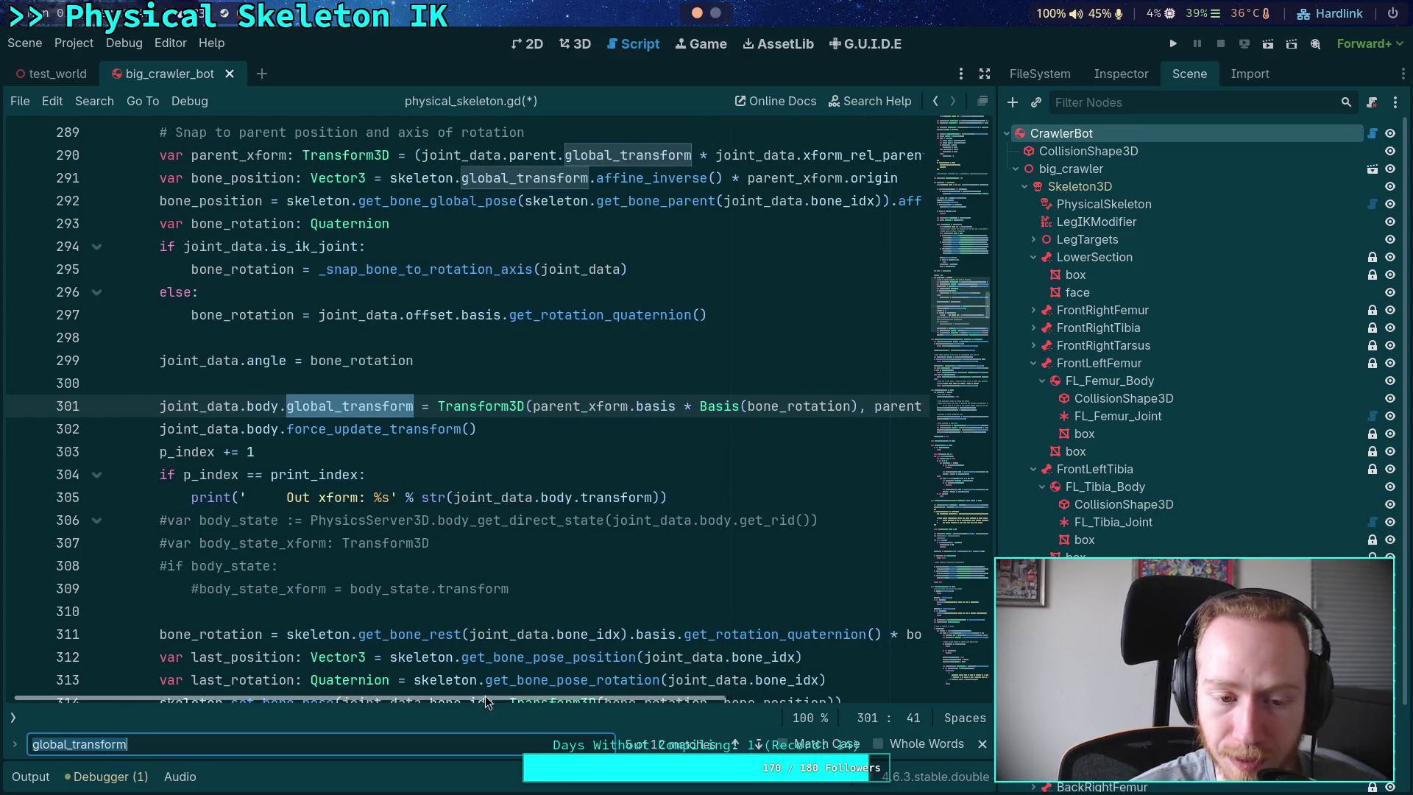
click(461, 605)
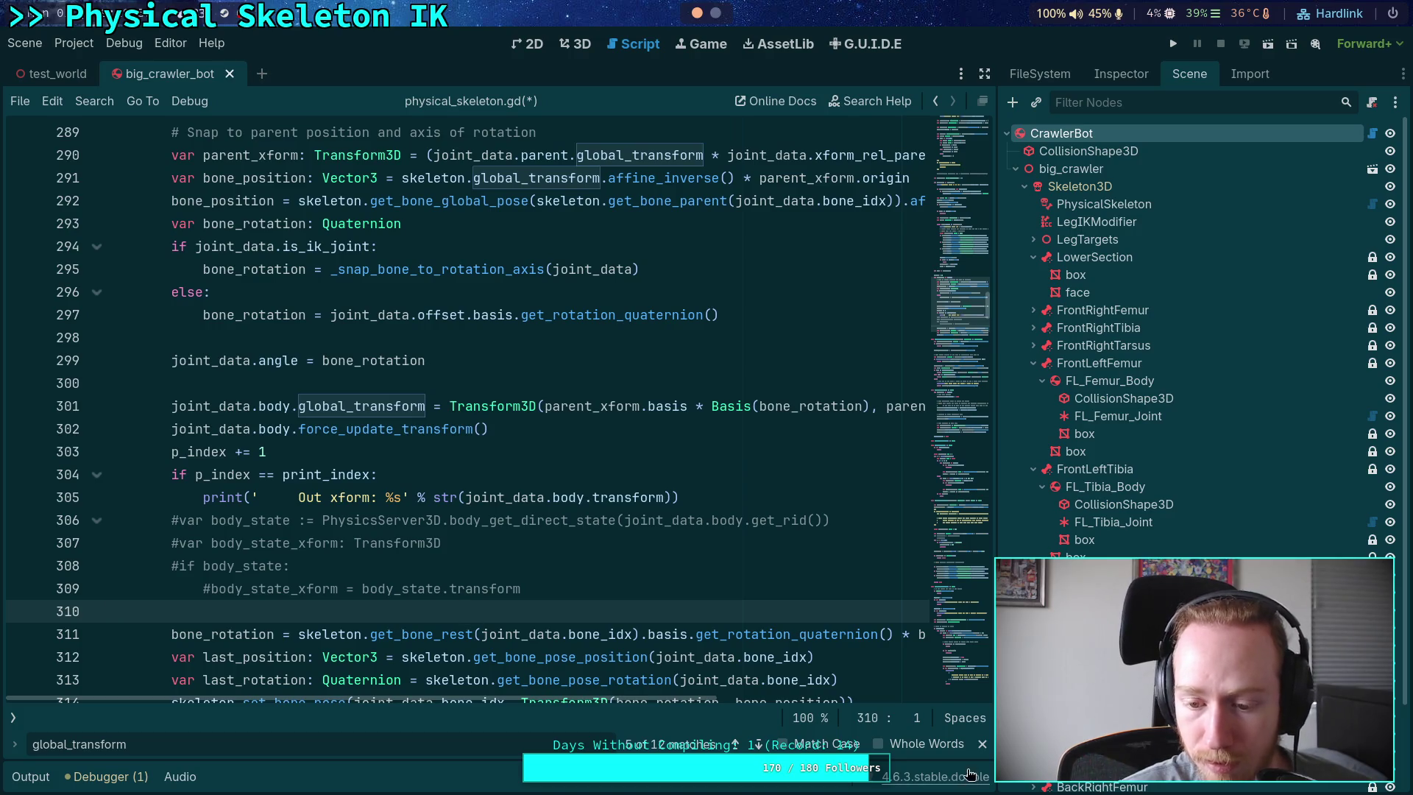
key(Escape)
click(64, 42)
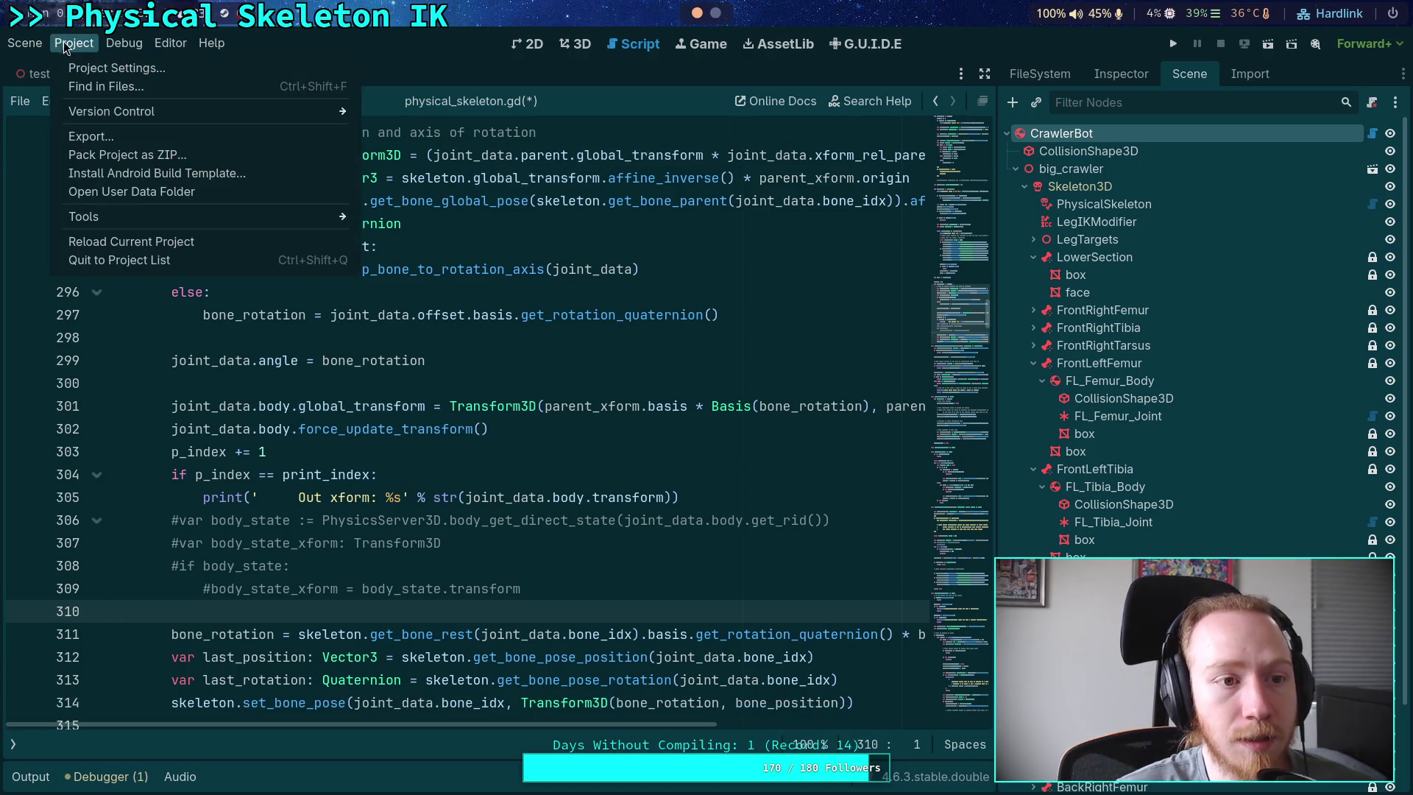
click(84, 69)
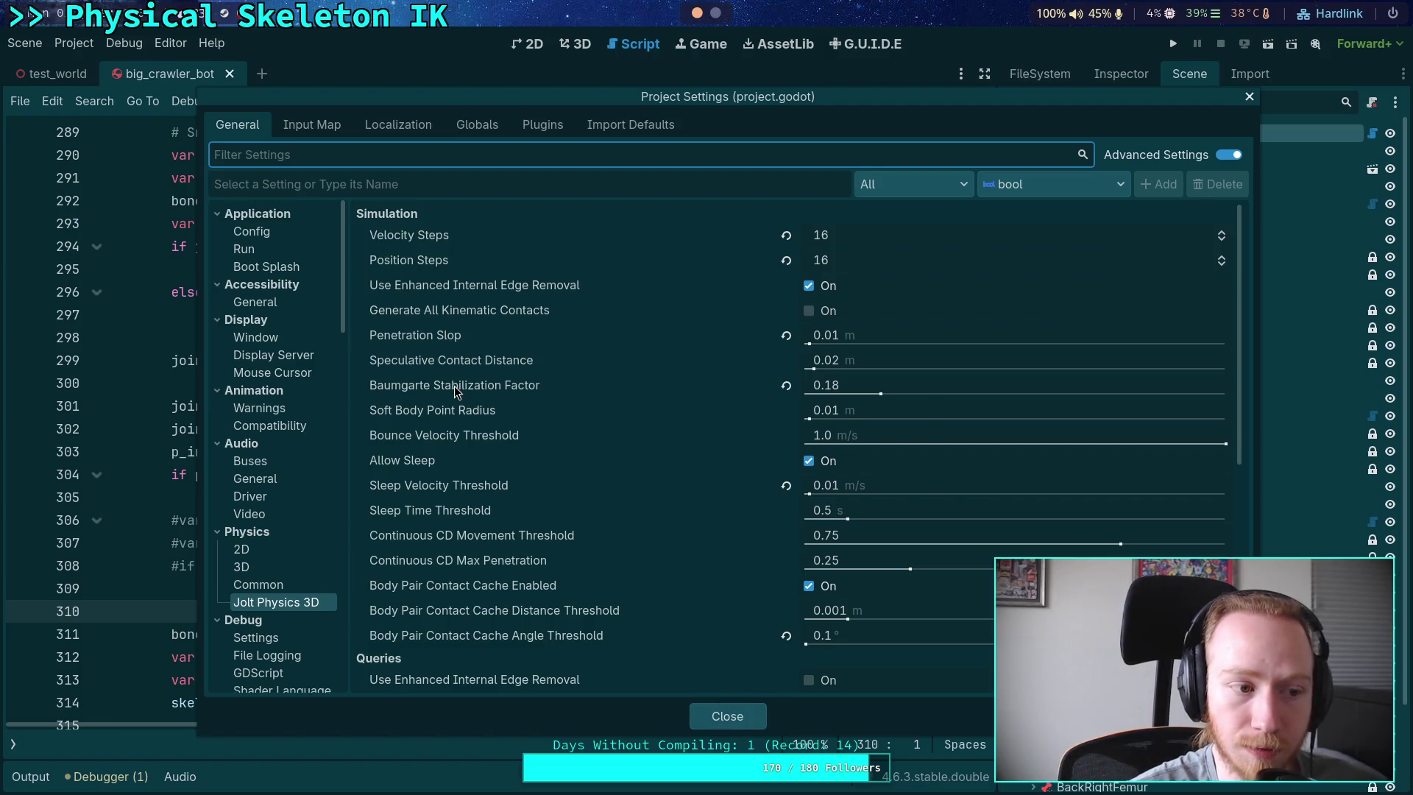
mouse_move(453, 386)
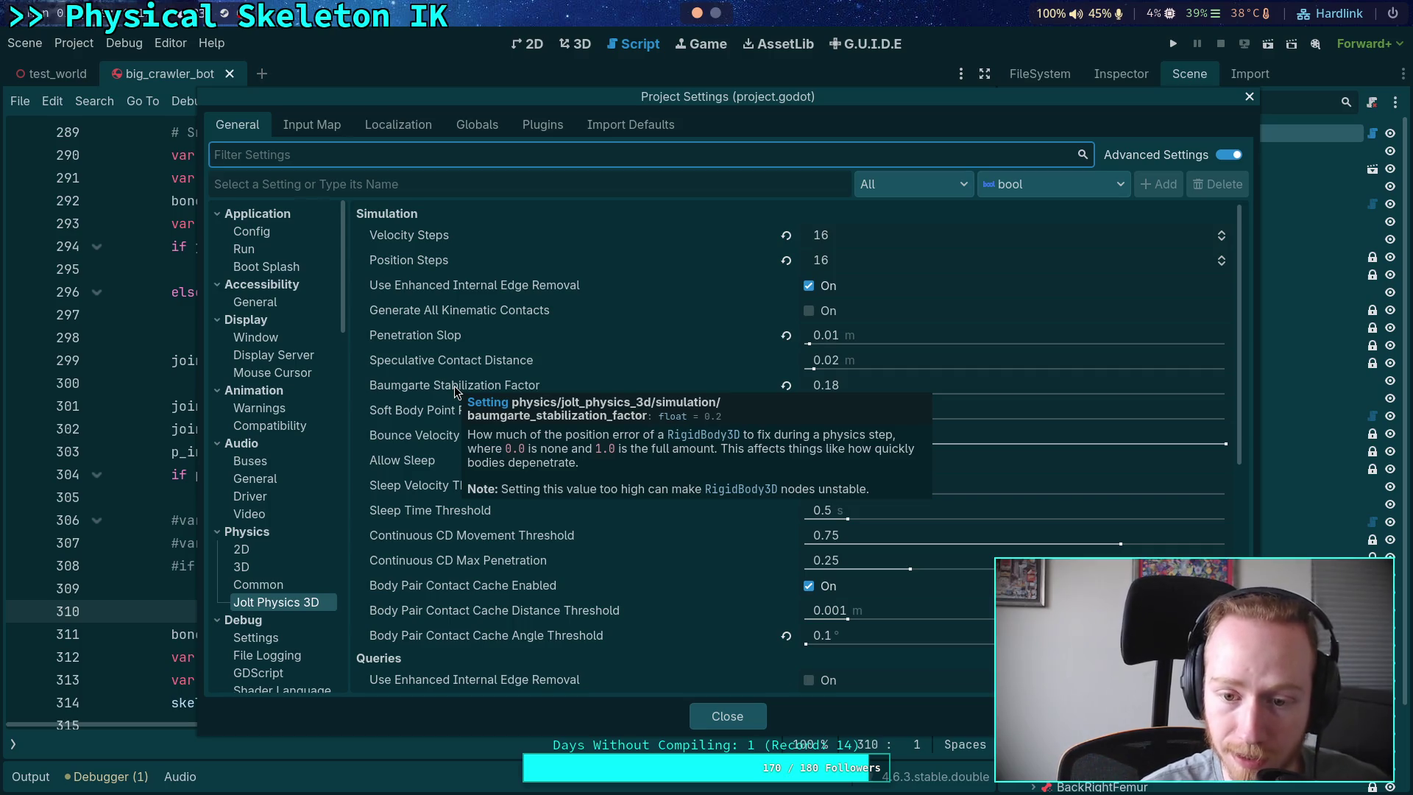
click(707, 714)
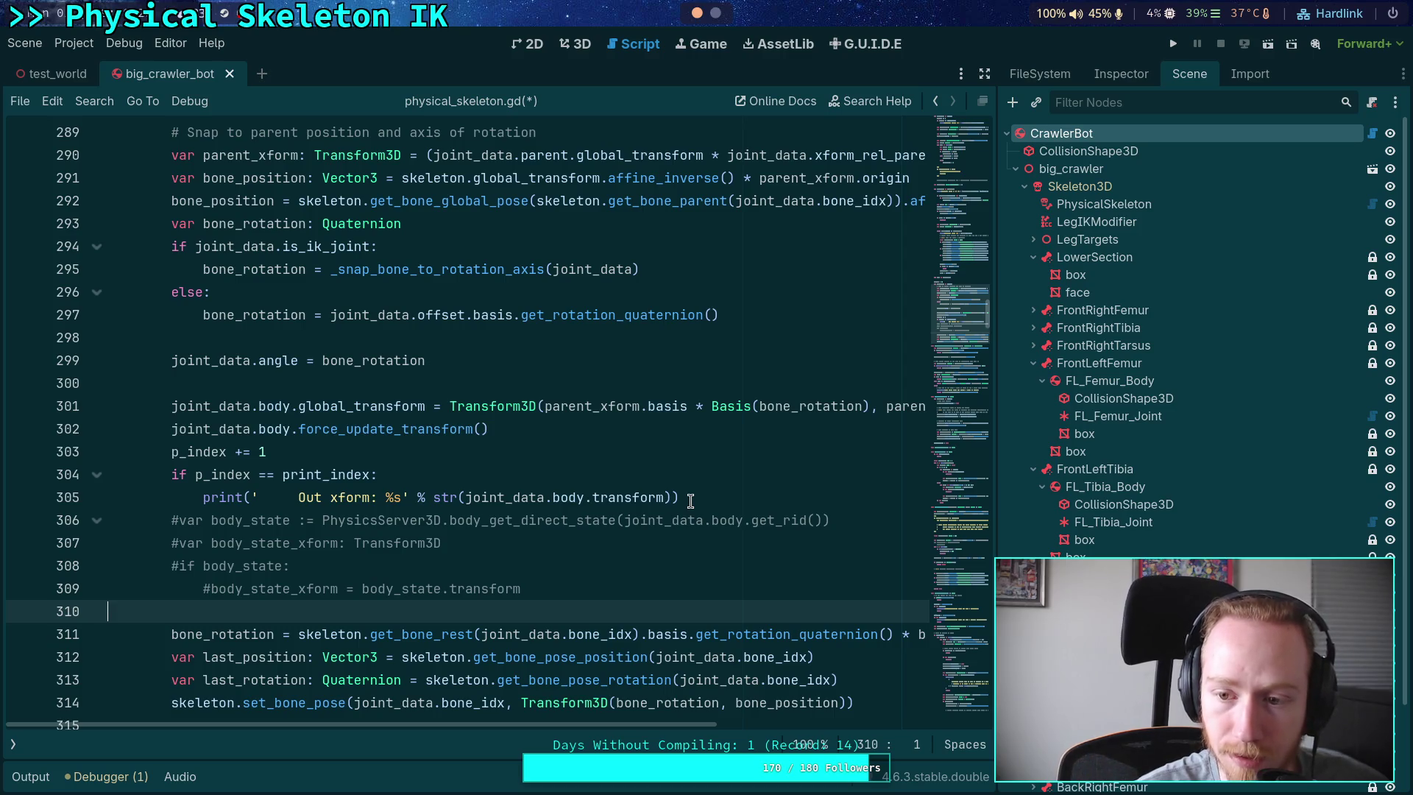
click(372, 383)
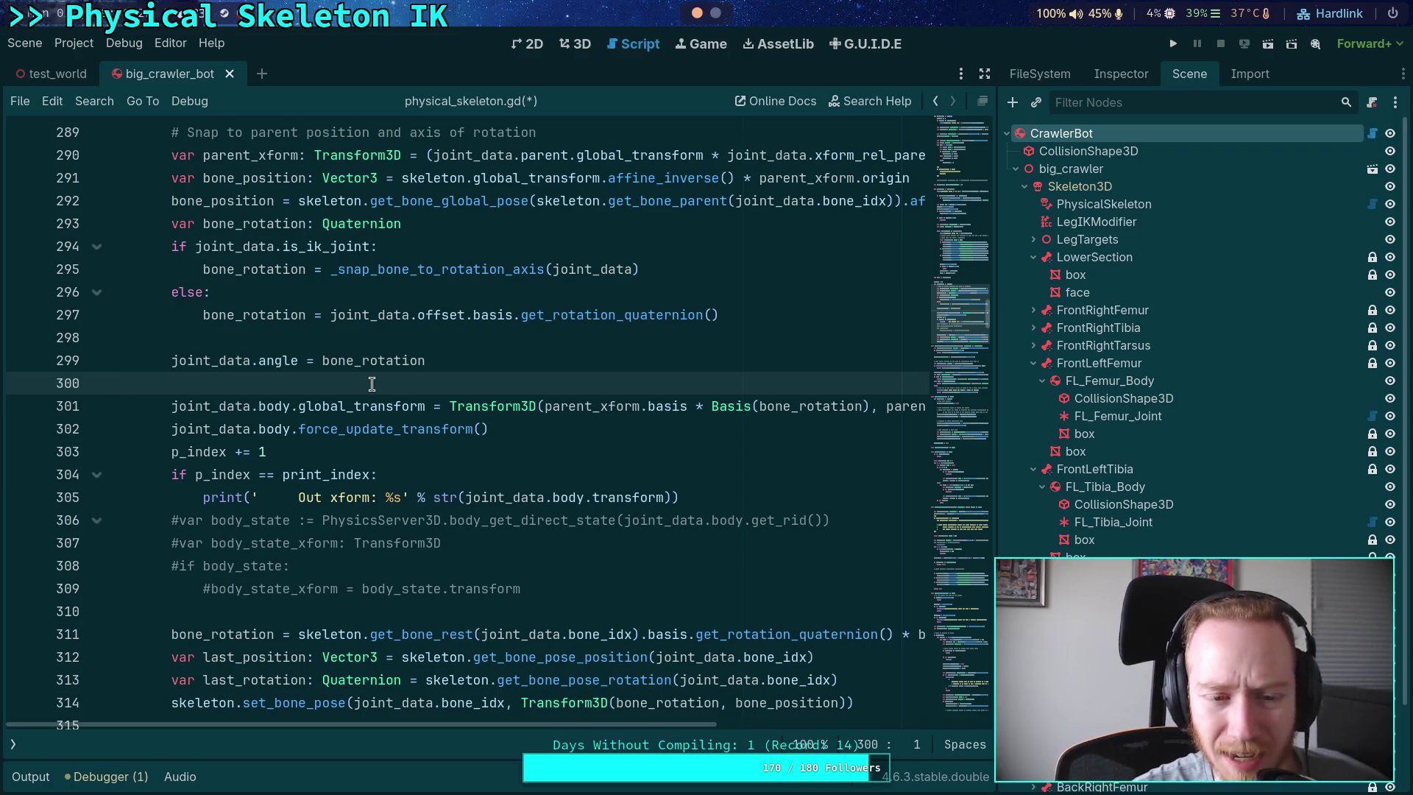
scroll(371, 383, up, 15)
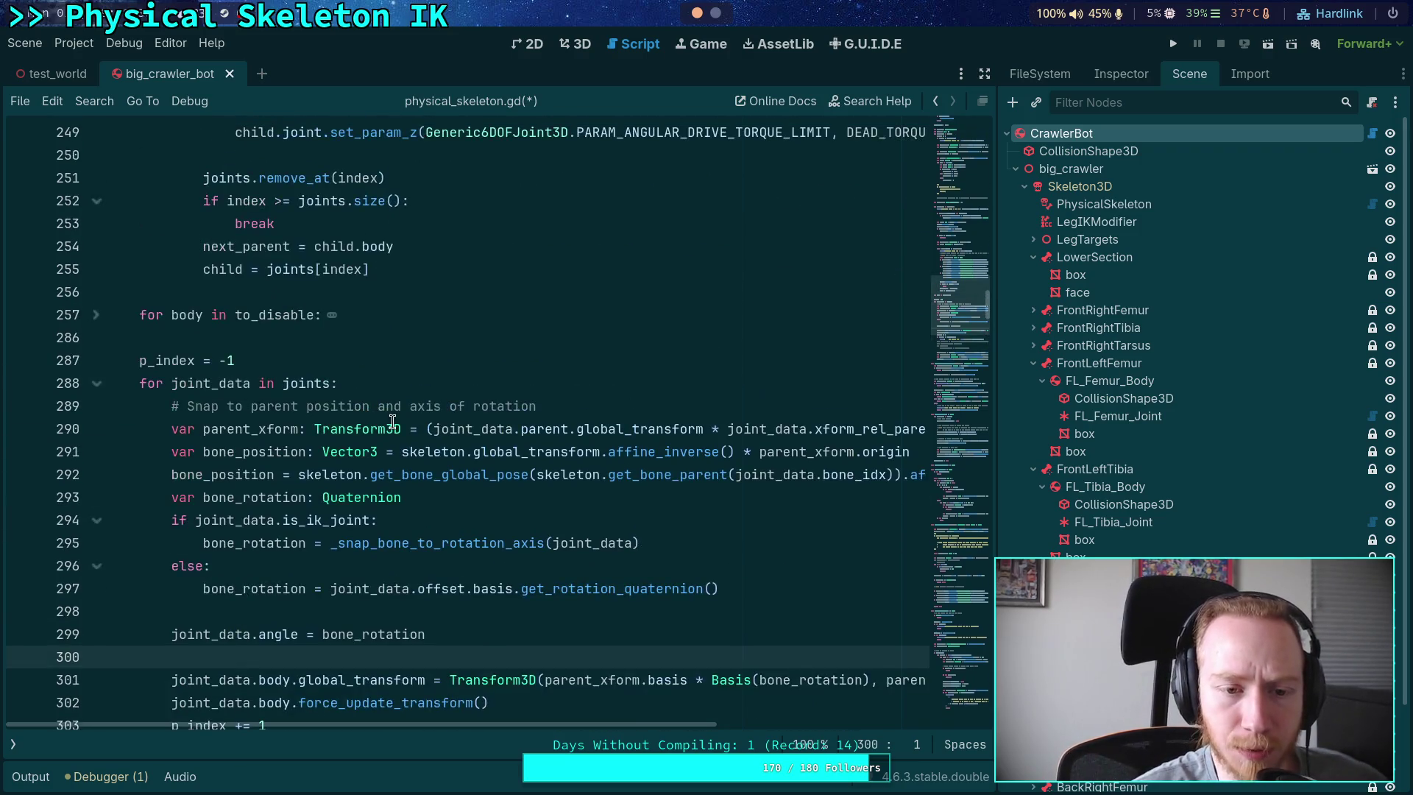
scroll(416, 421, up, 7)
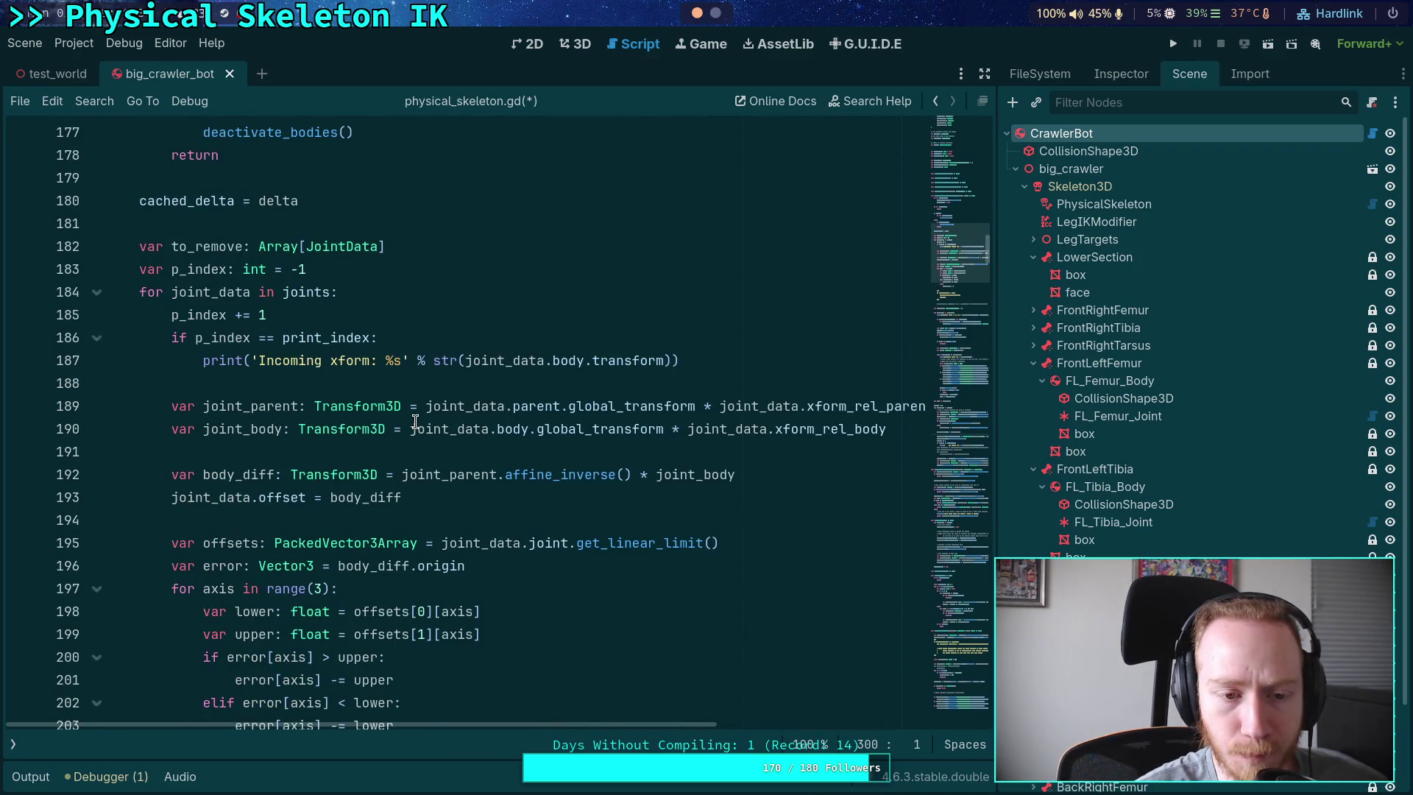
scroll(416, 422, up, 2)
click(369, 425)
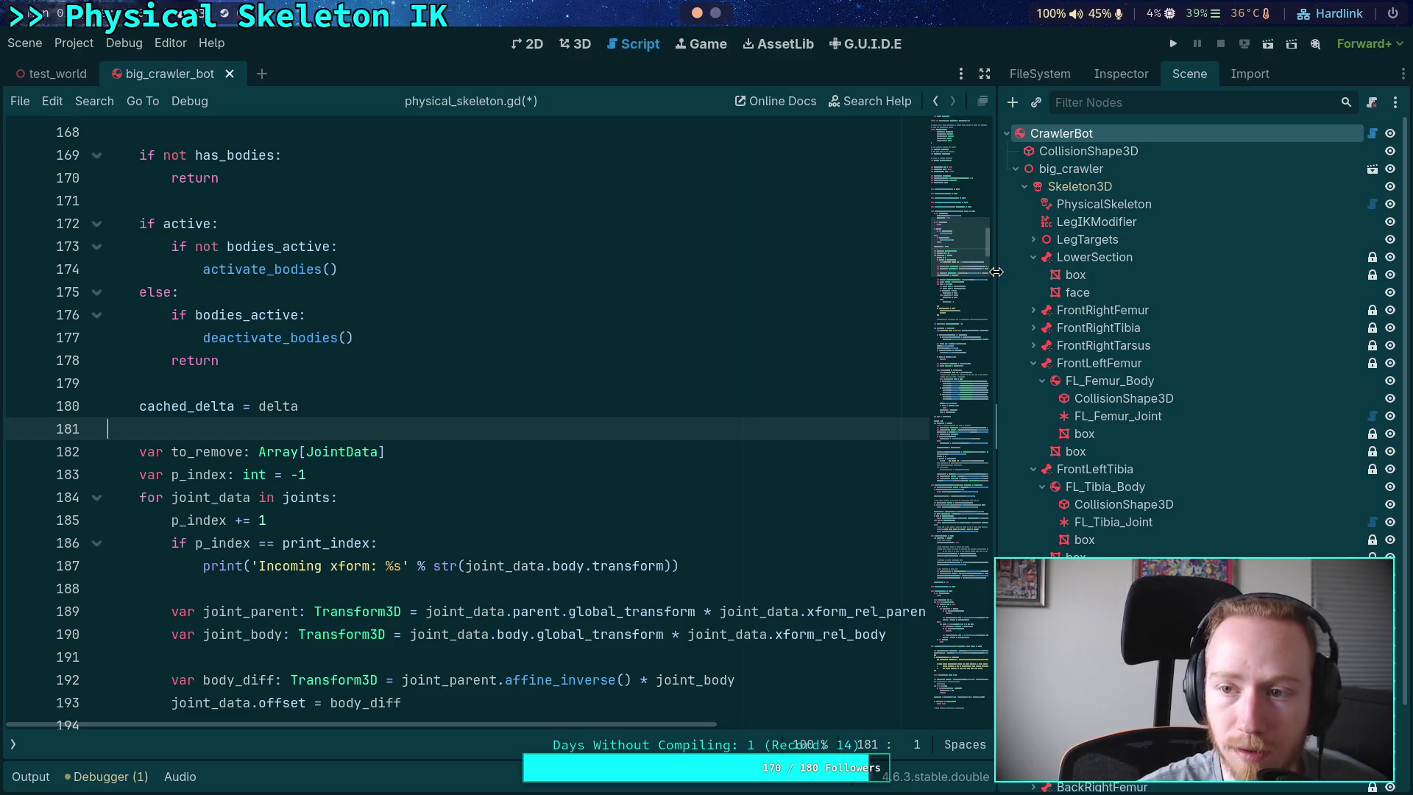
drag(996, 273, 1093, 273)
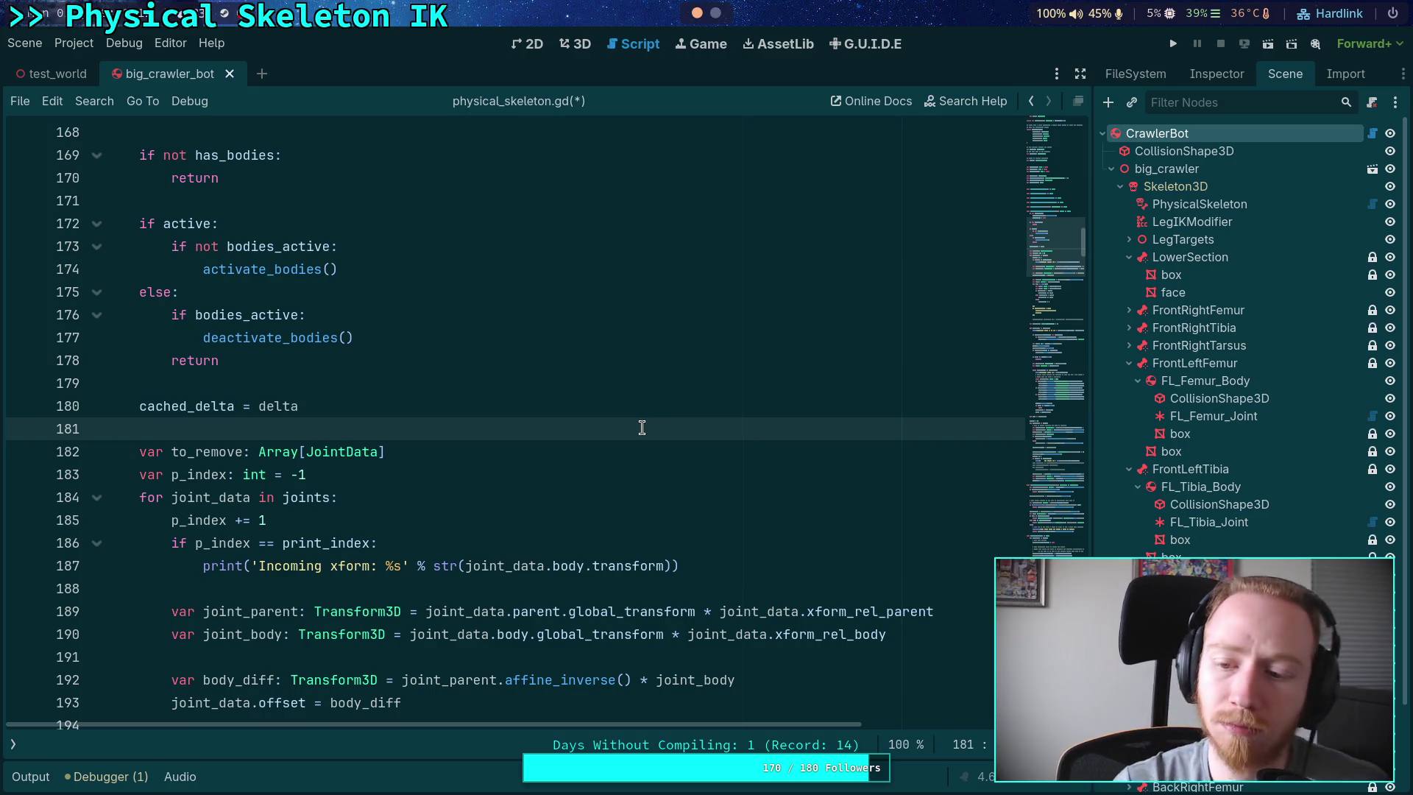
Select the FL_Tibia_Joint node in the Scene tree
click(1211, 524)
Switch to the Neovim workspace with the Godot source and open custom.py
key(super+4)
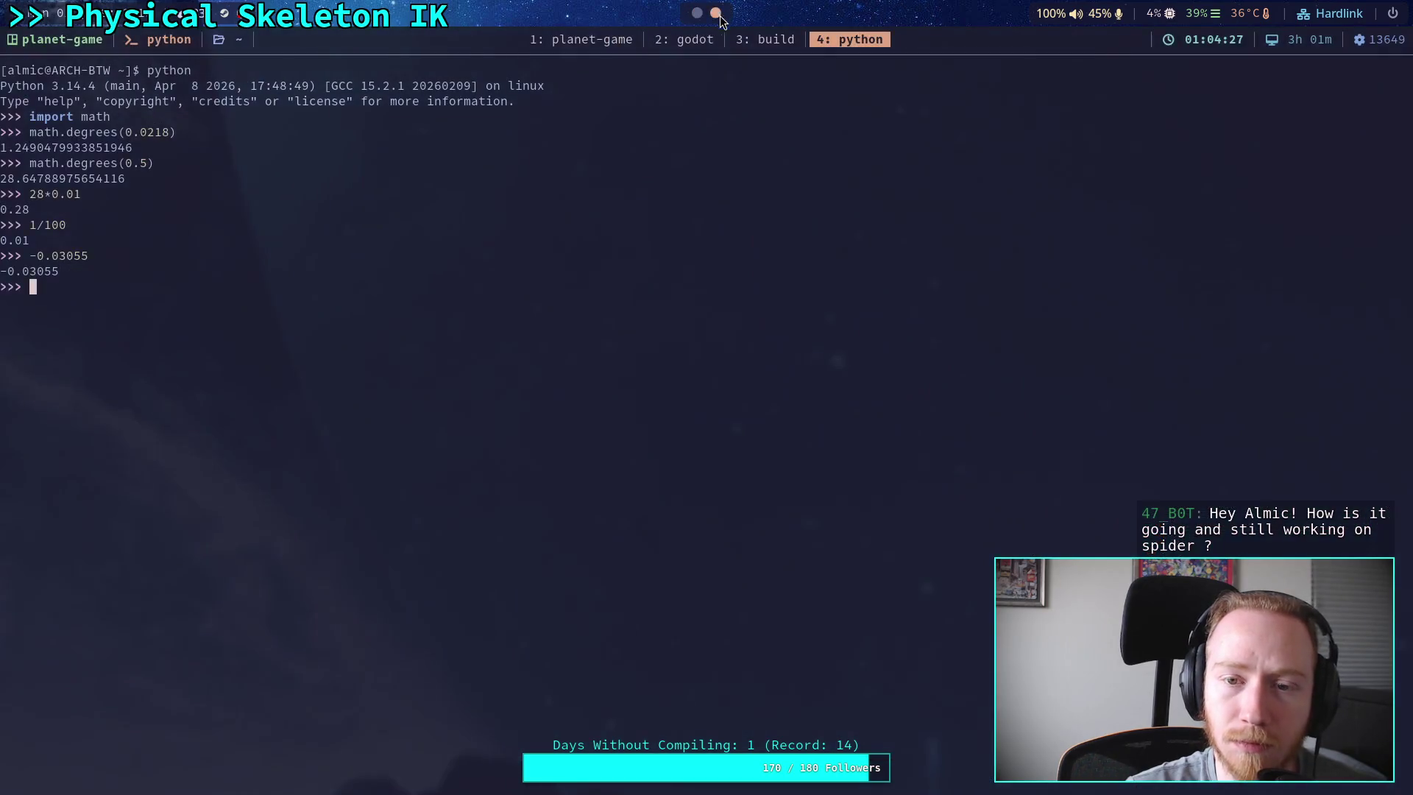
click(704, 45)
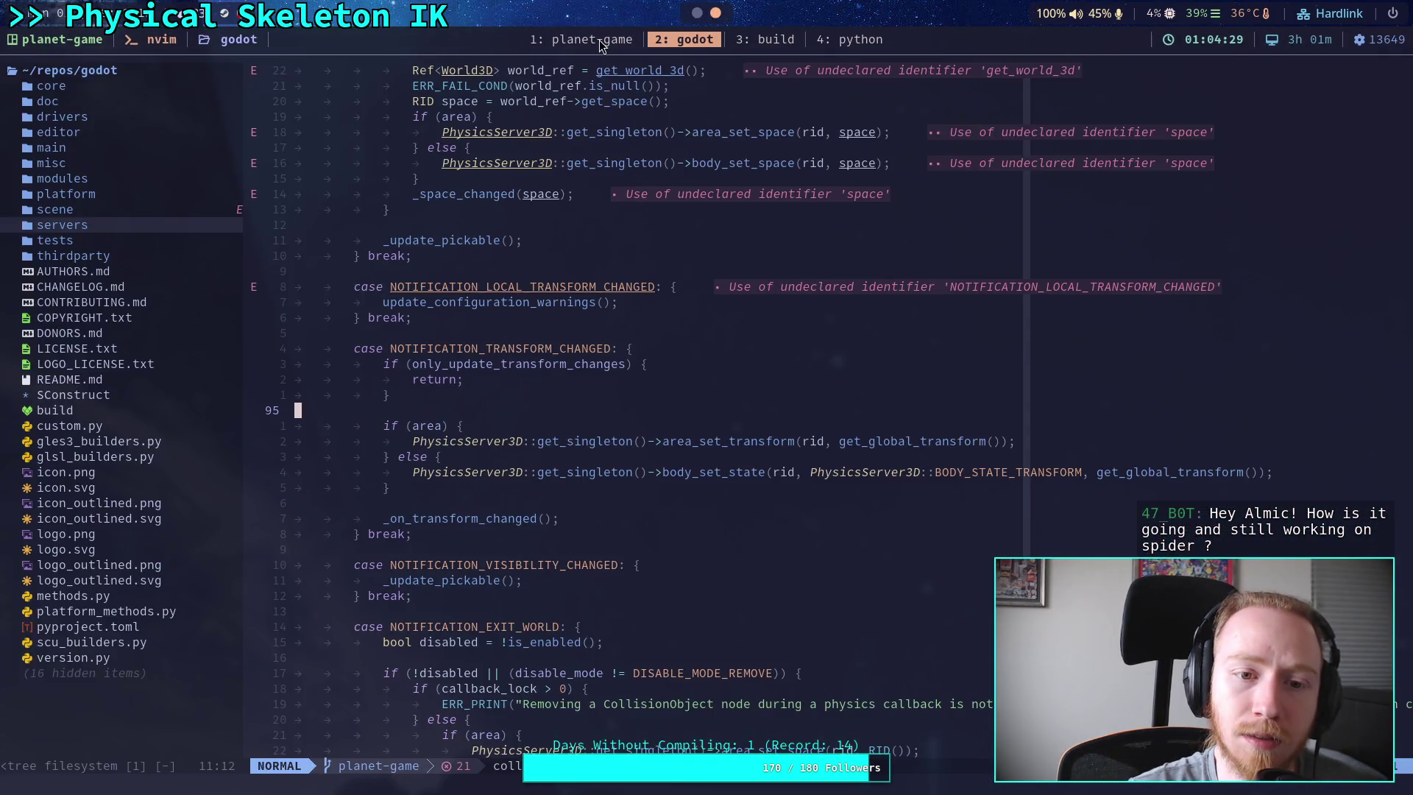
click(104, 426)
key(Return)
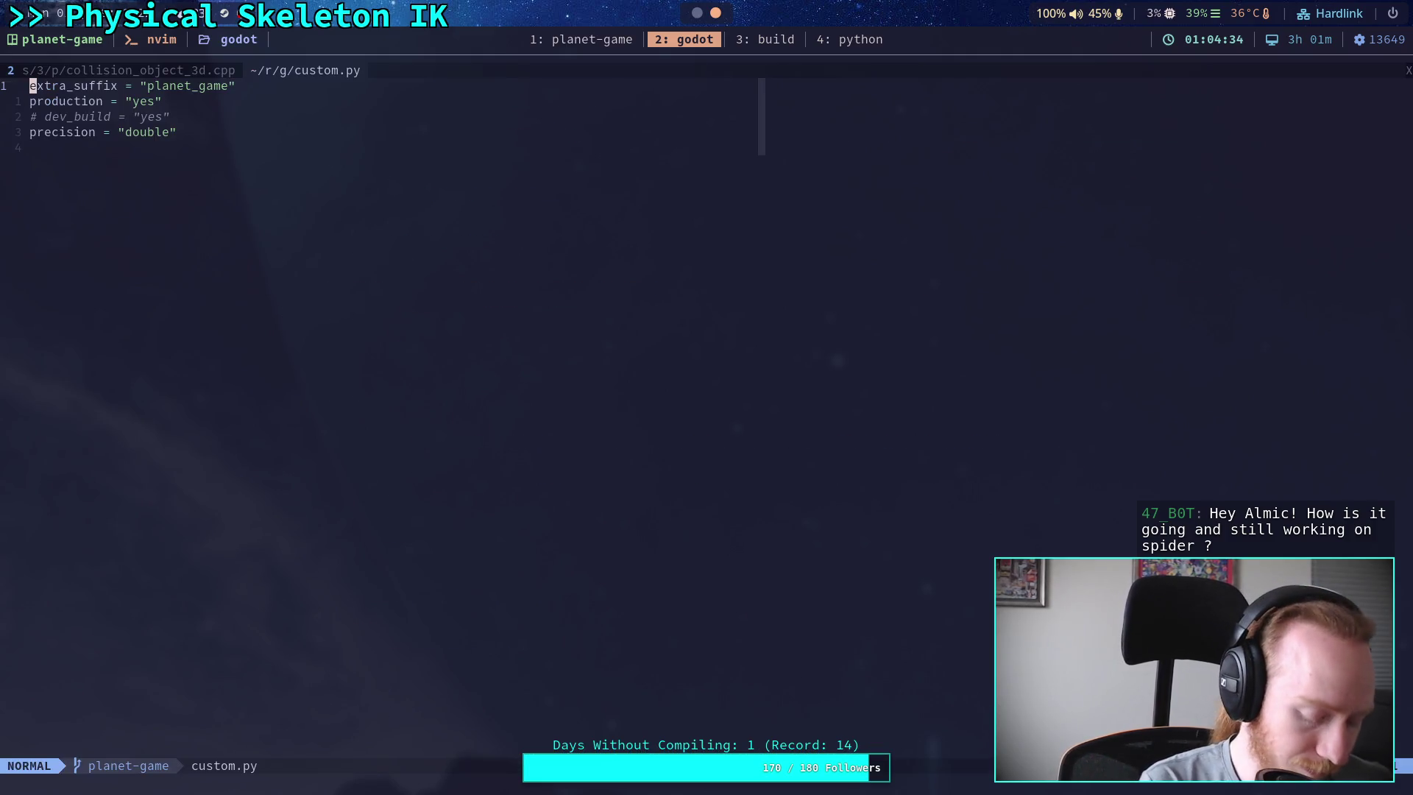
Find and open joint_3d.cpp with the fuzzy finder, scrolling to Joint3D::_notification
key(space)
key(f)
key(f)
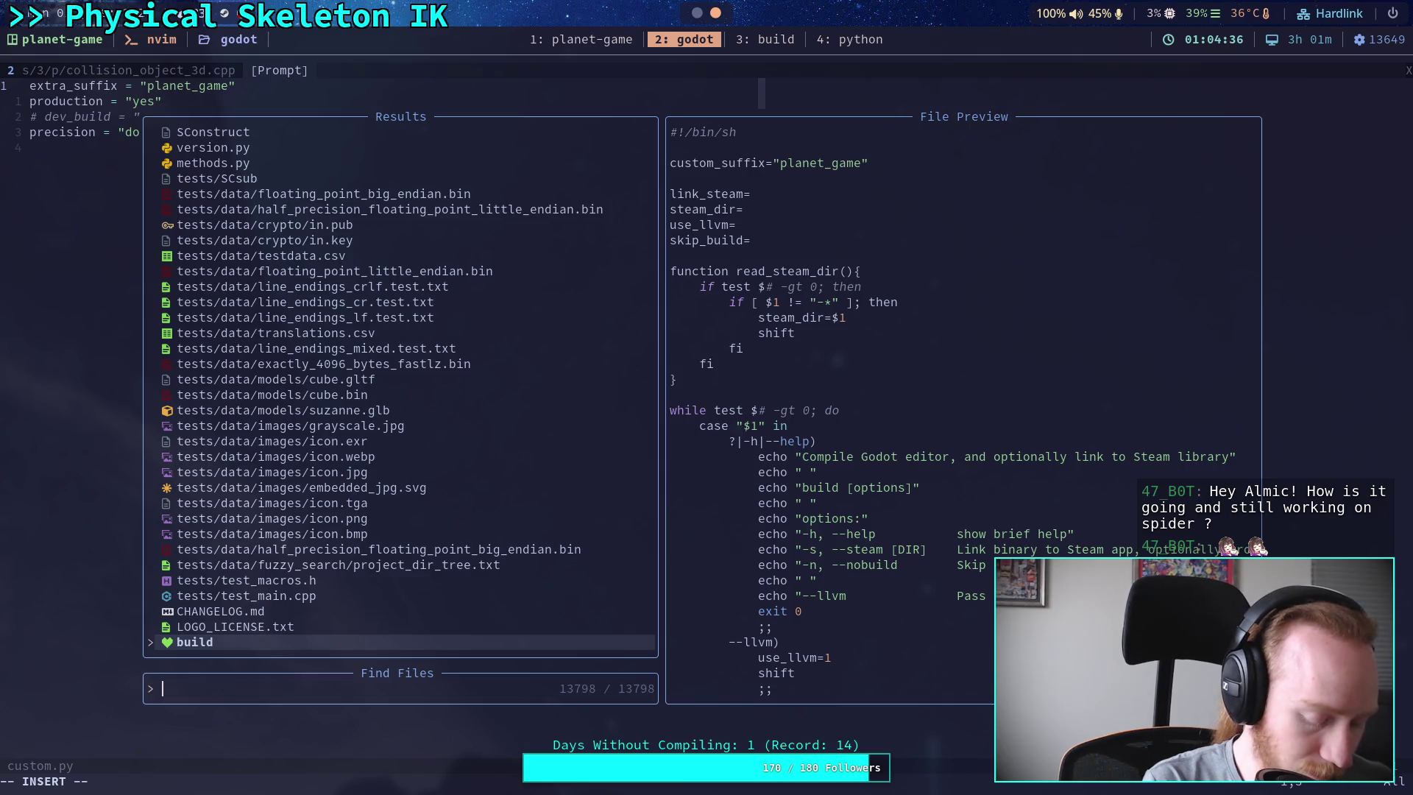
text(NOTIFY)
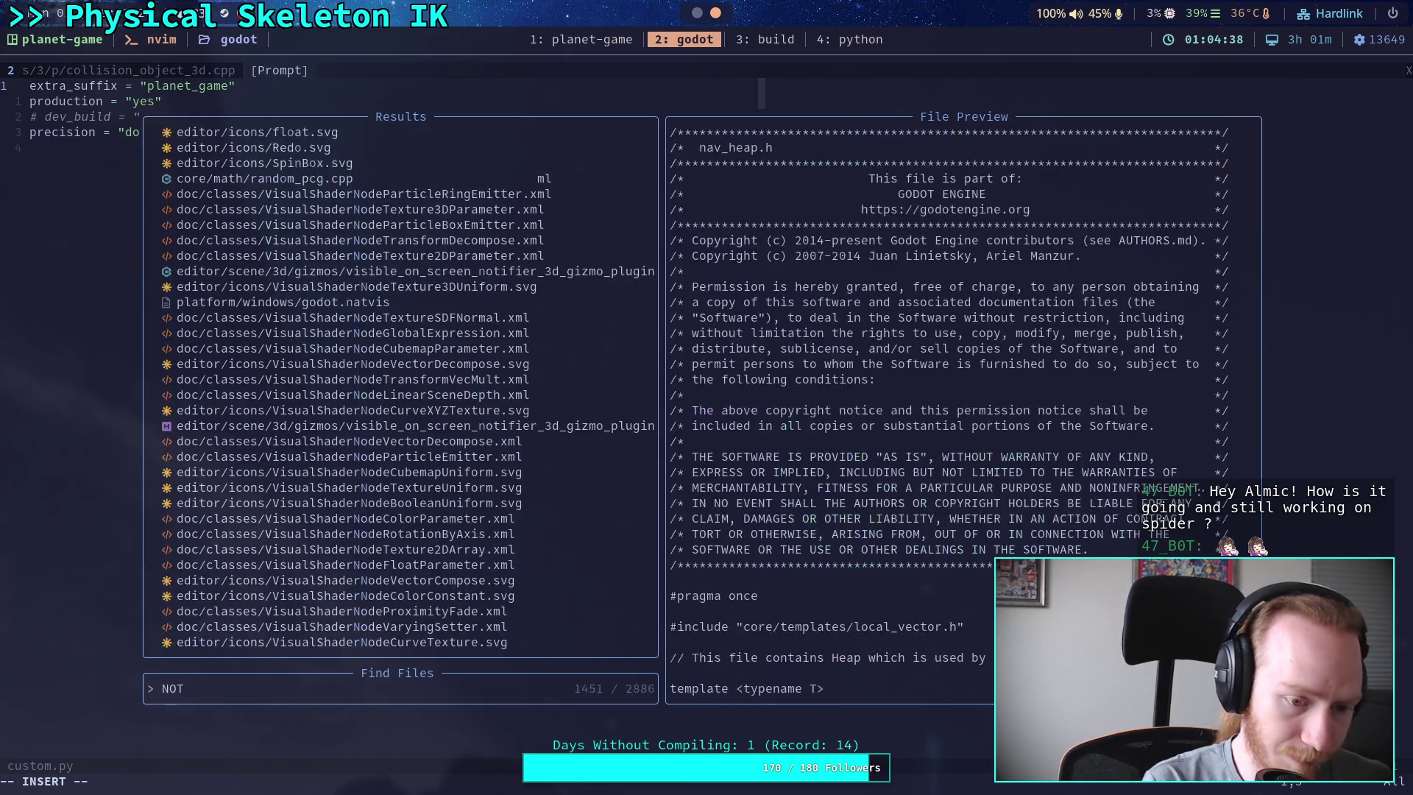
key(Escape)
key(space)
key(f)
key(f)
text(joint_3d)
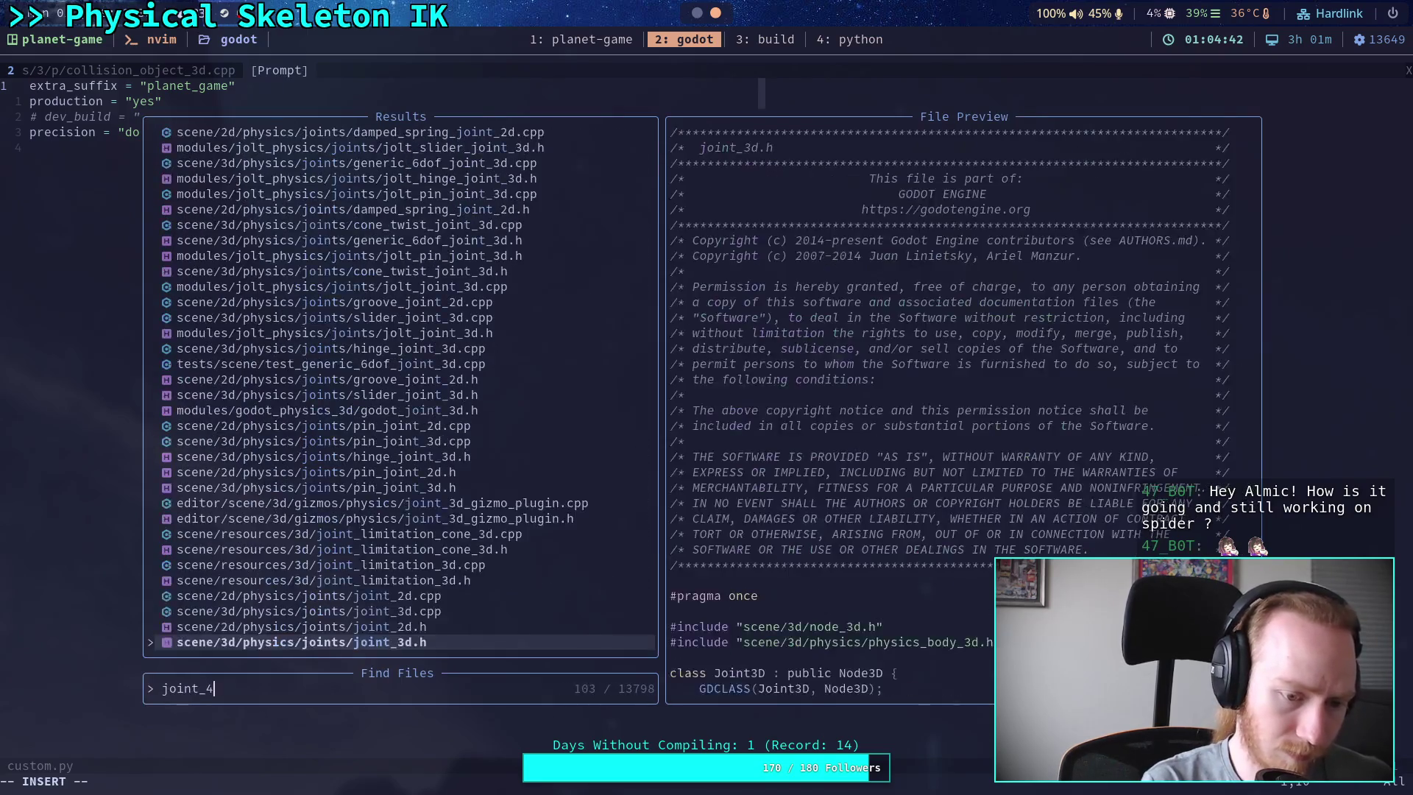
key(Up)
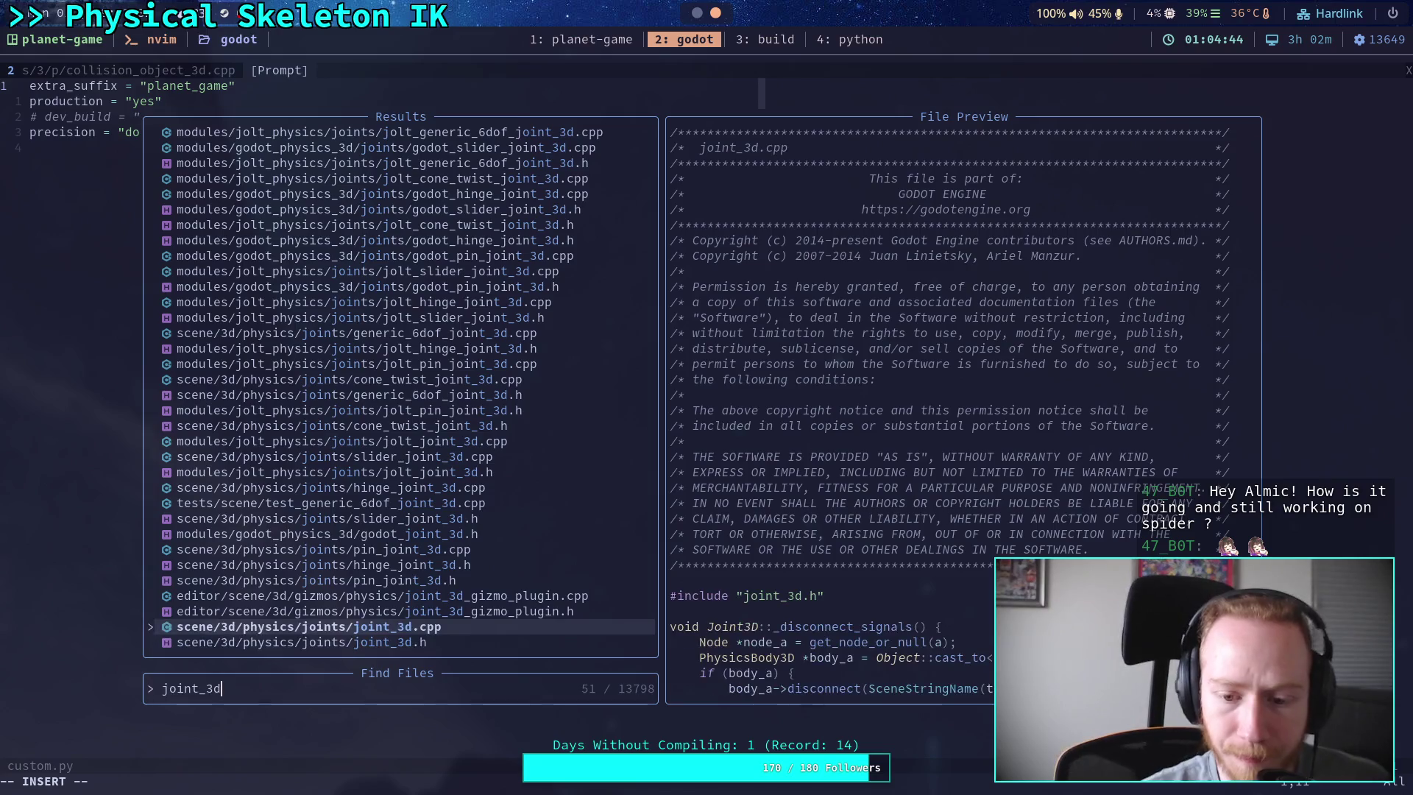
key(Return)
scroll(390, 412, down, 20)
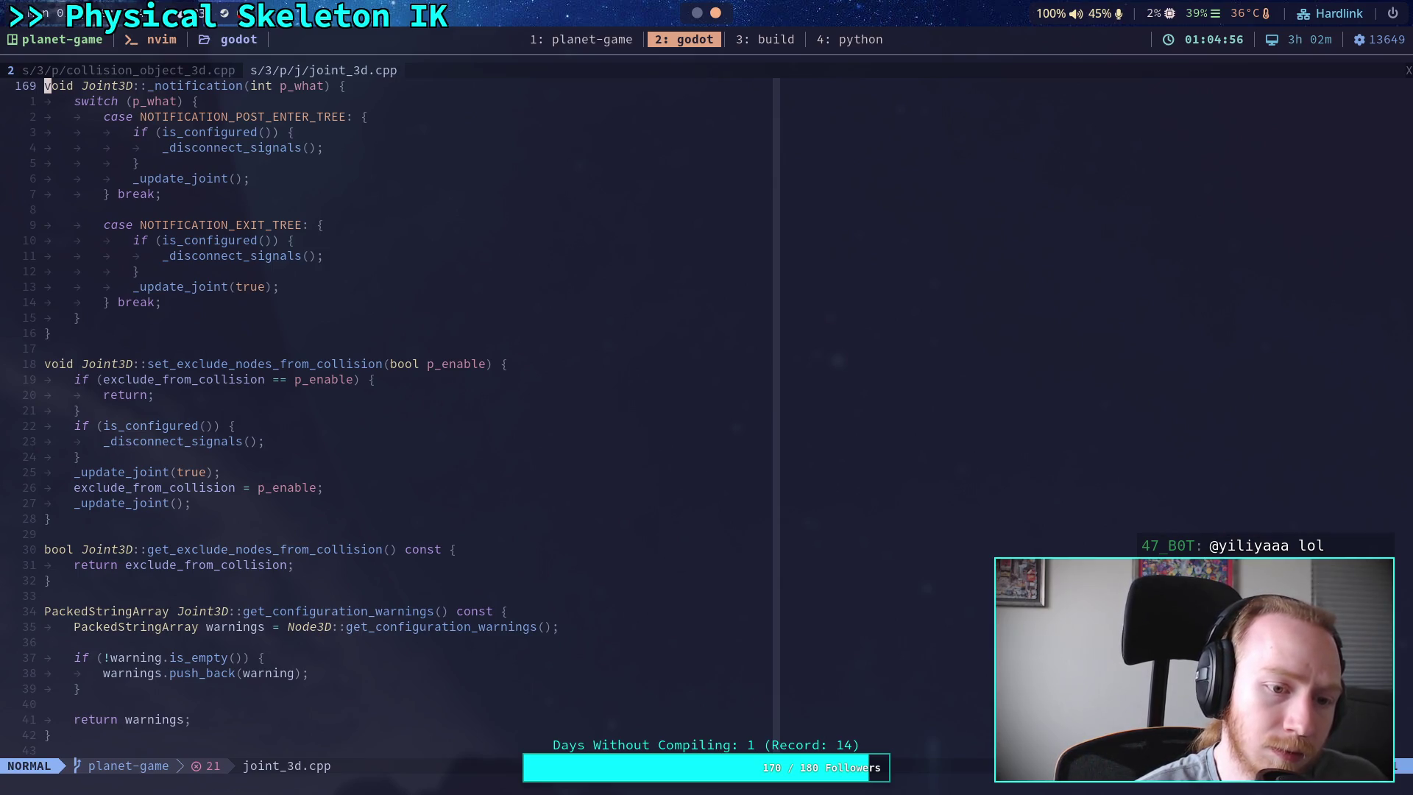
Search /update_joint and cycle with n through every call and the definition
text(/update)
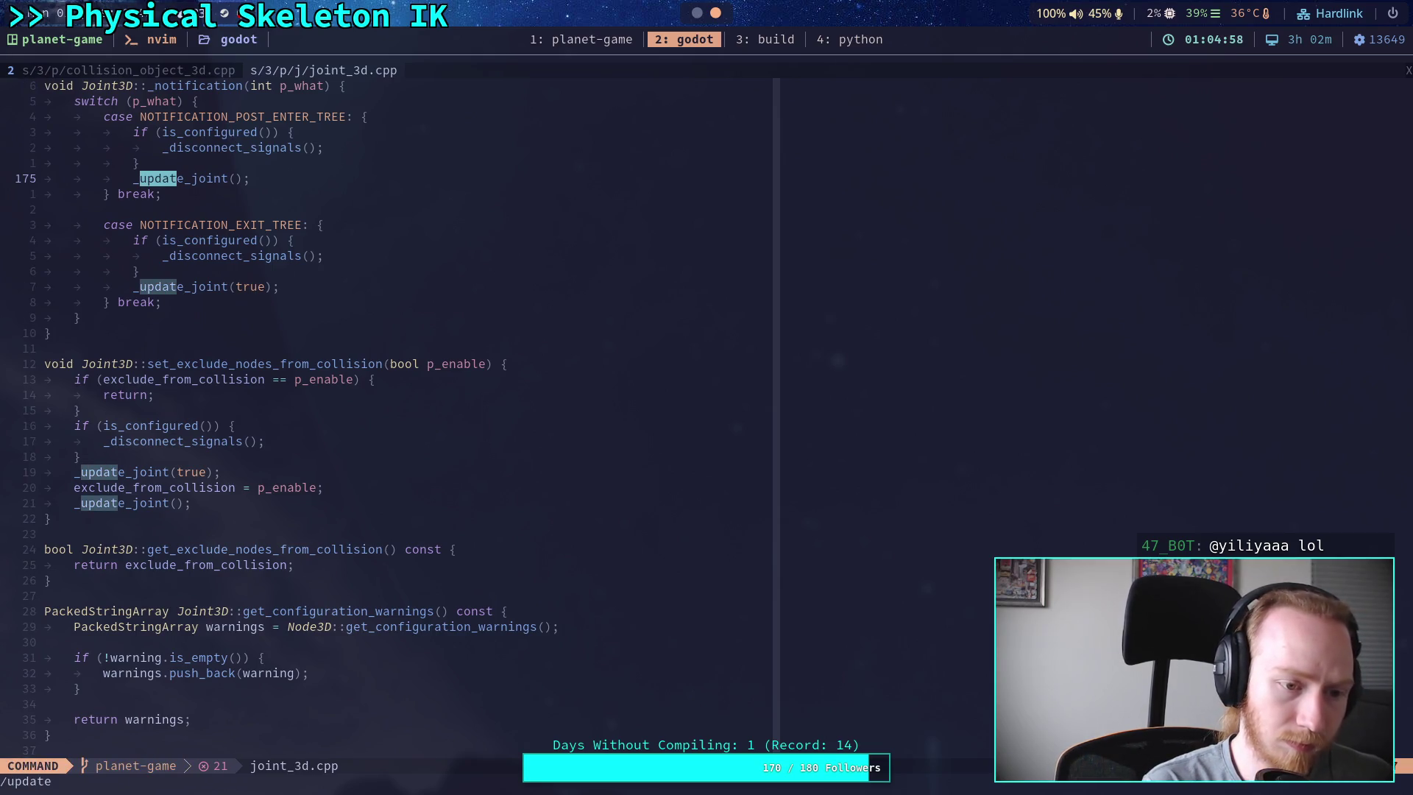
text(_joint)
key(Return)
key(n)
key(n)
key(n)
key(n)
key(n)
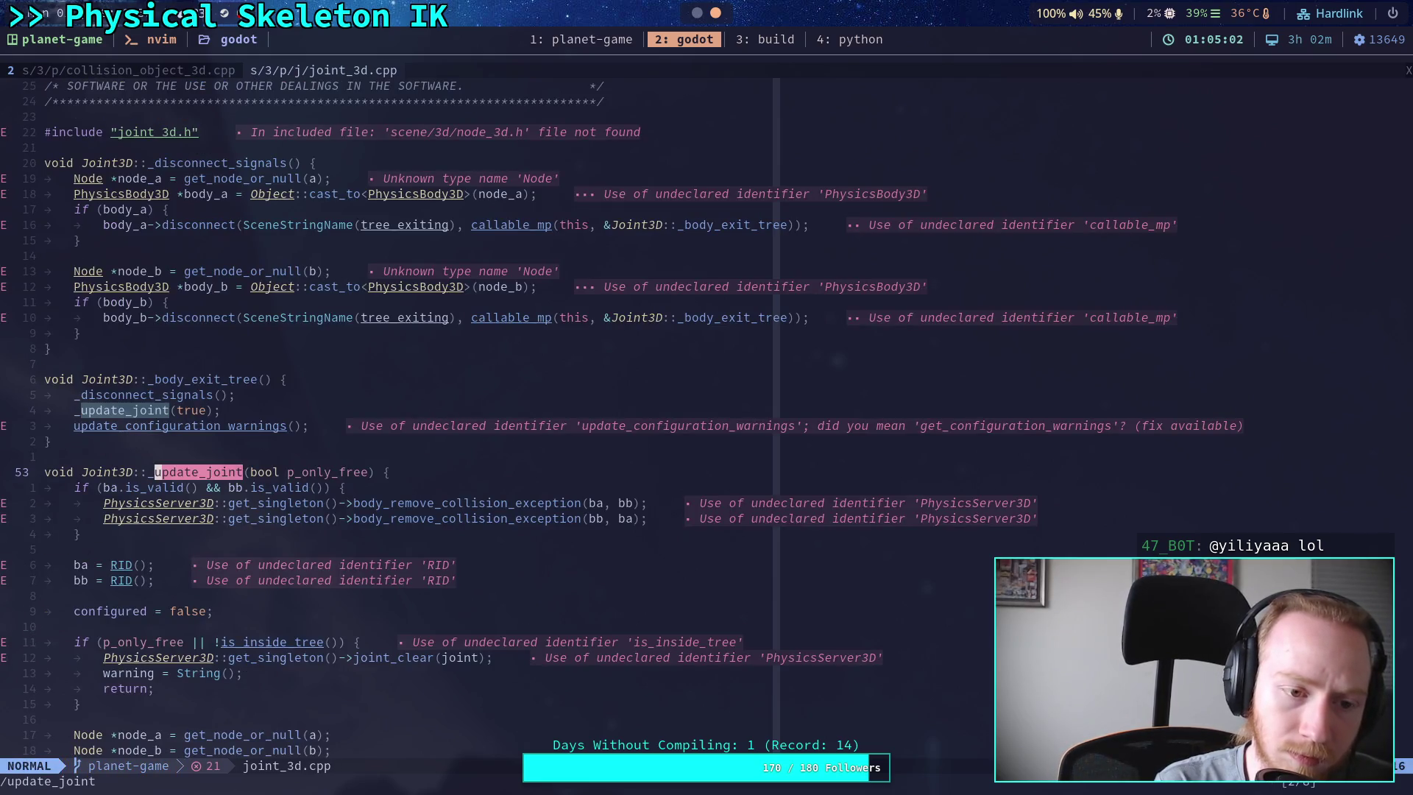
key(n)
key(n)
key(n)
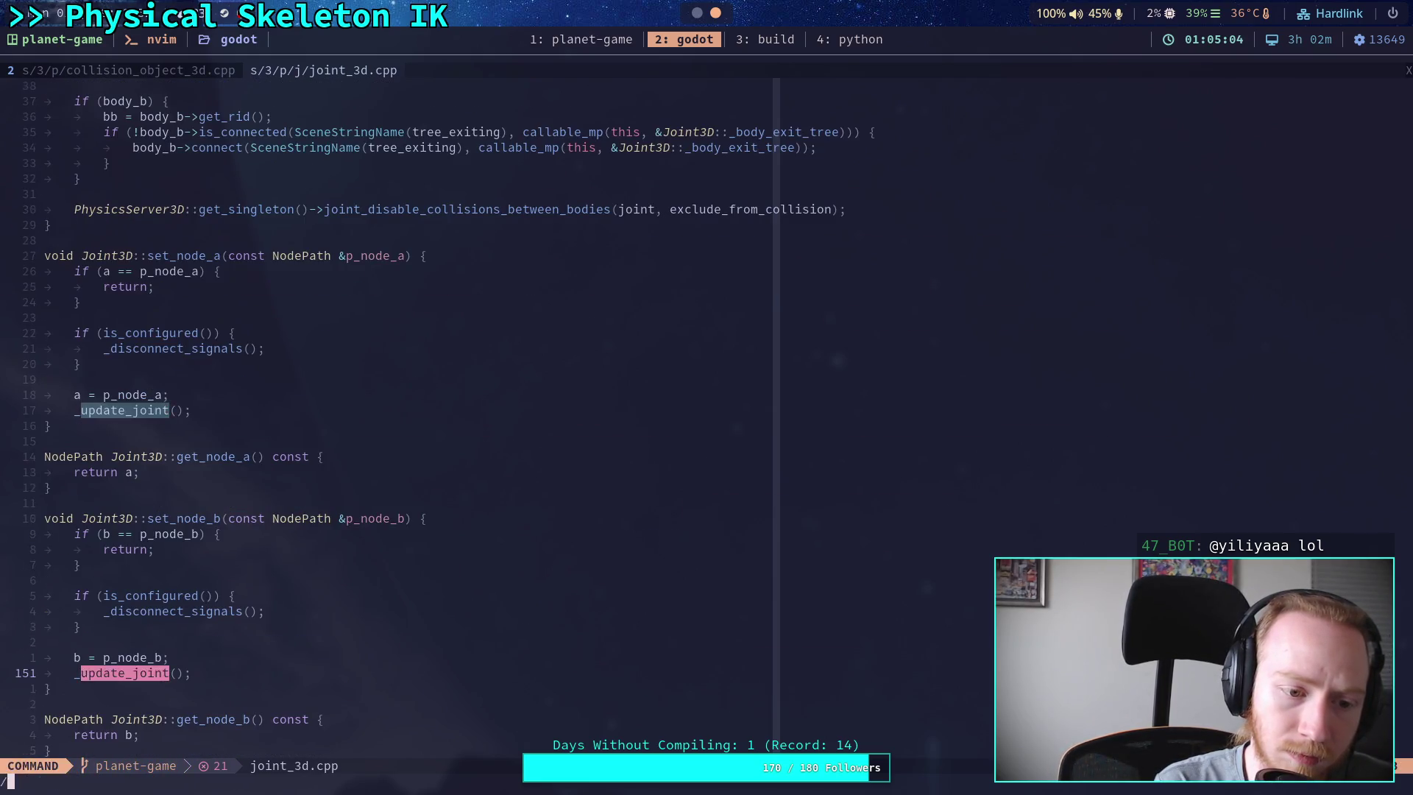
key(n)
key(n)
key(n)
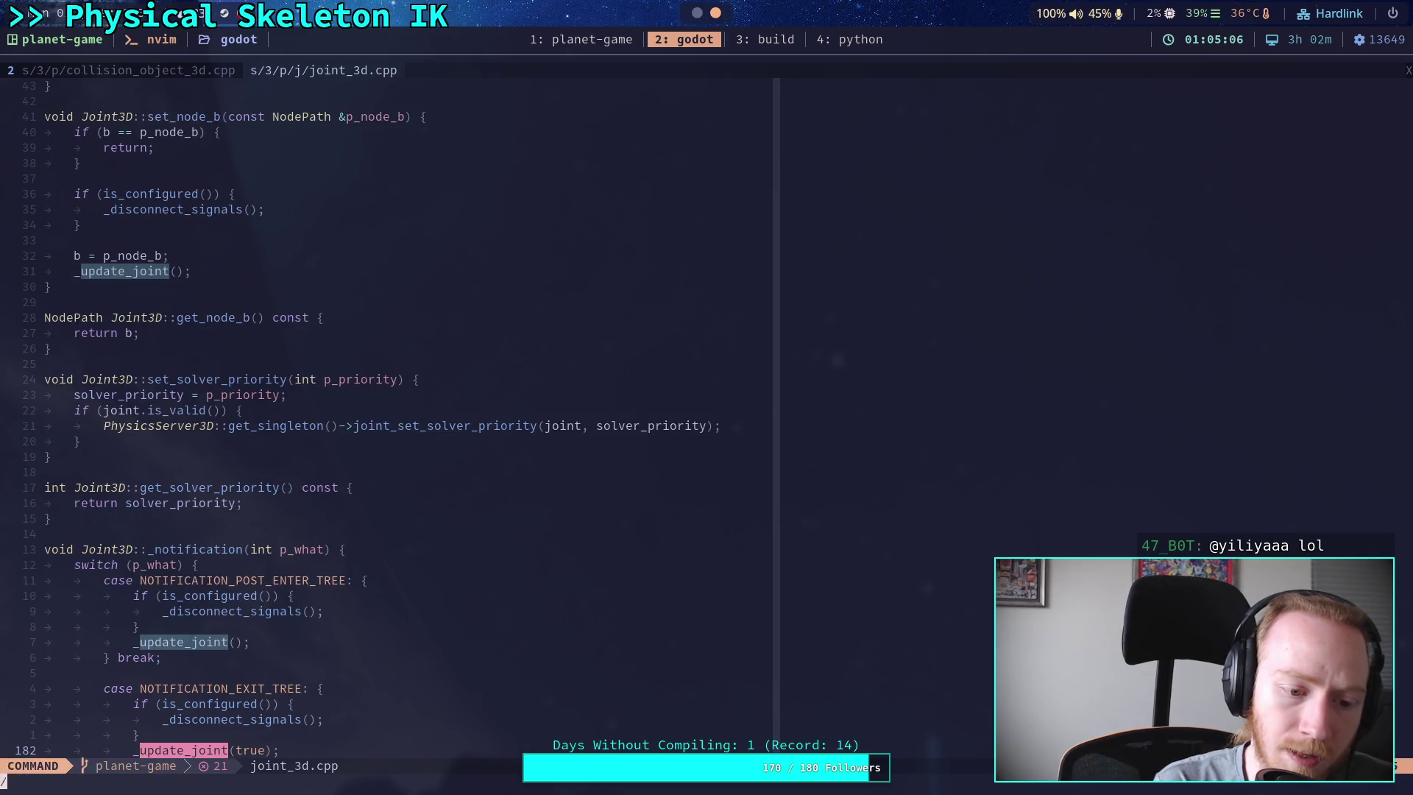
key(n)
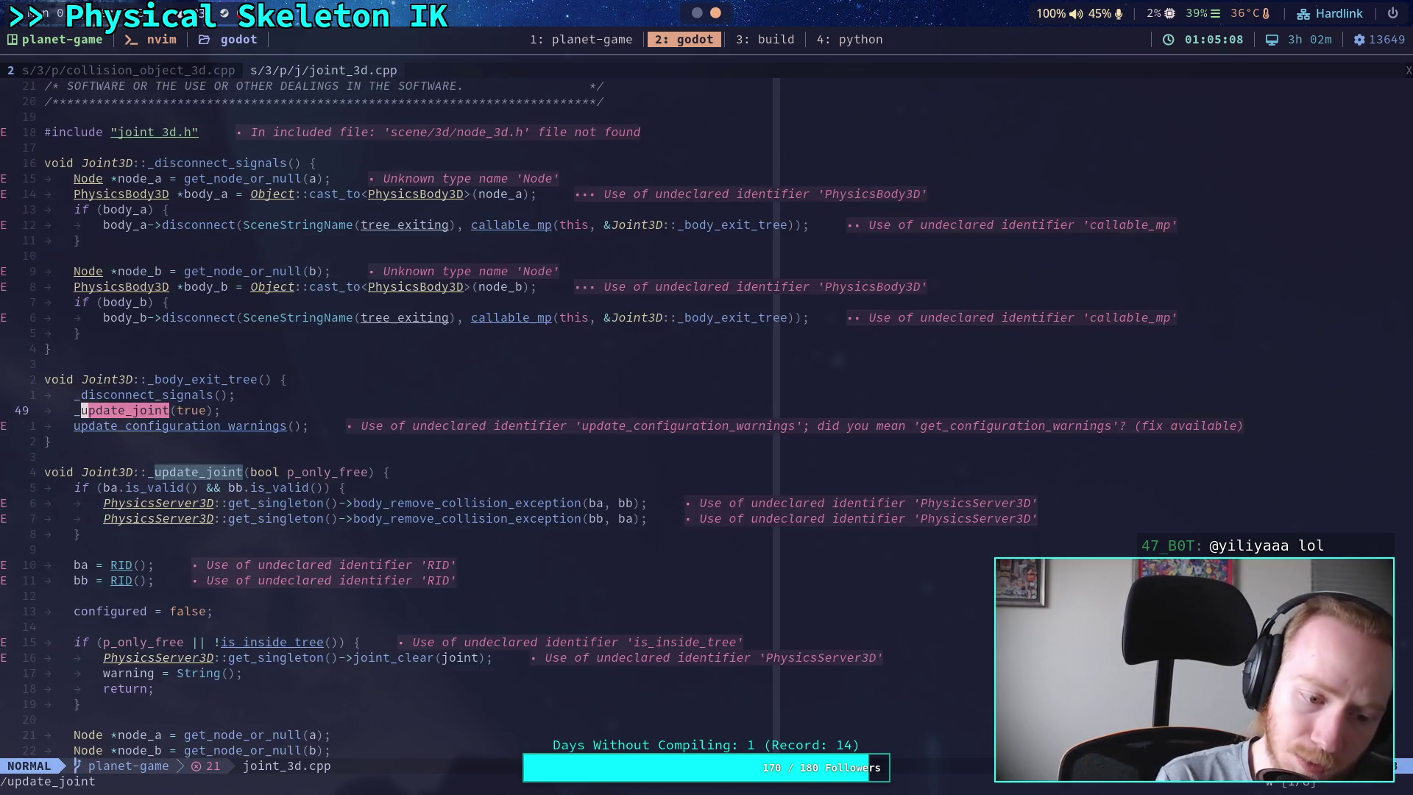
key(n)
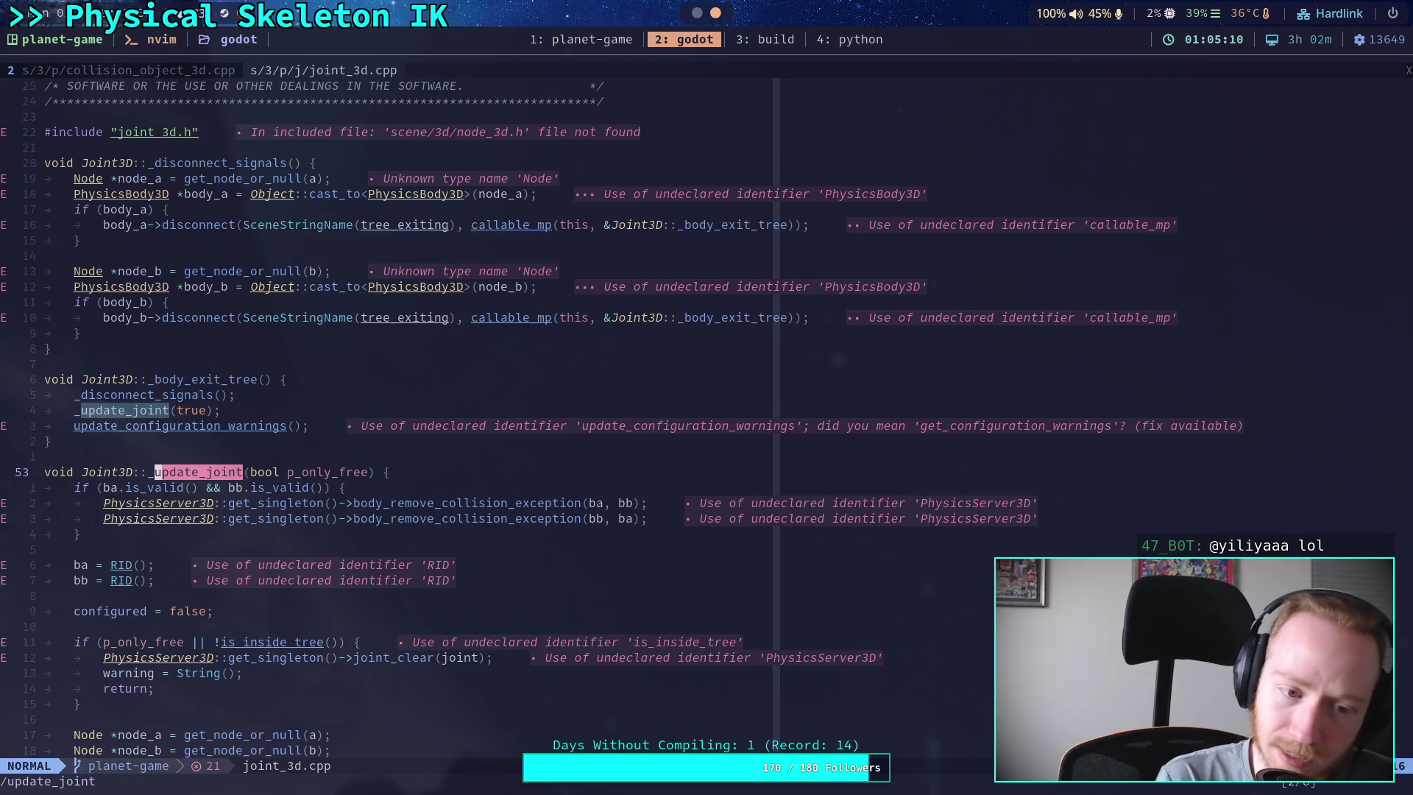
key(n)
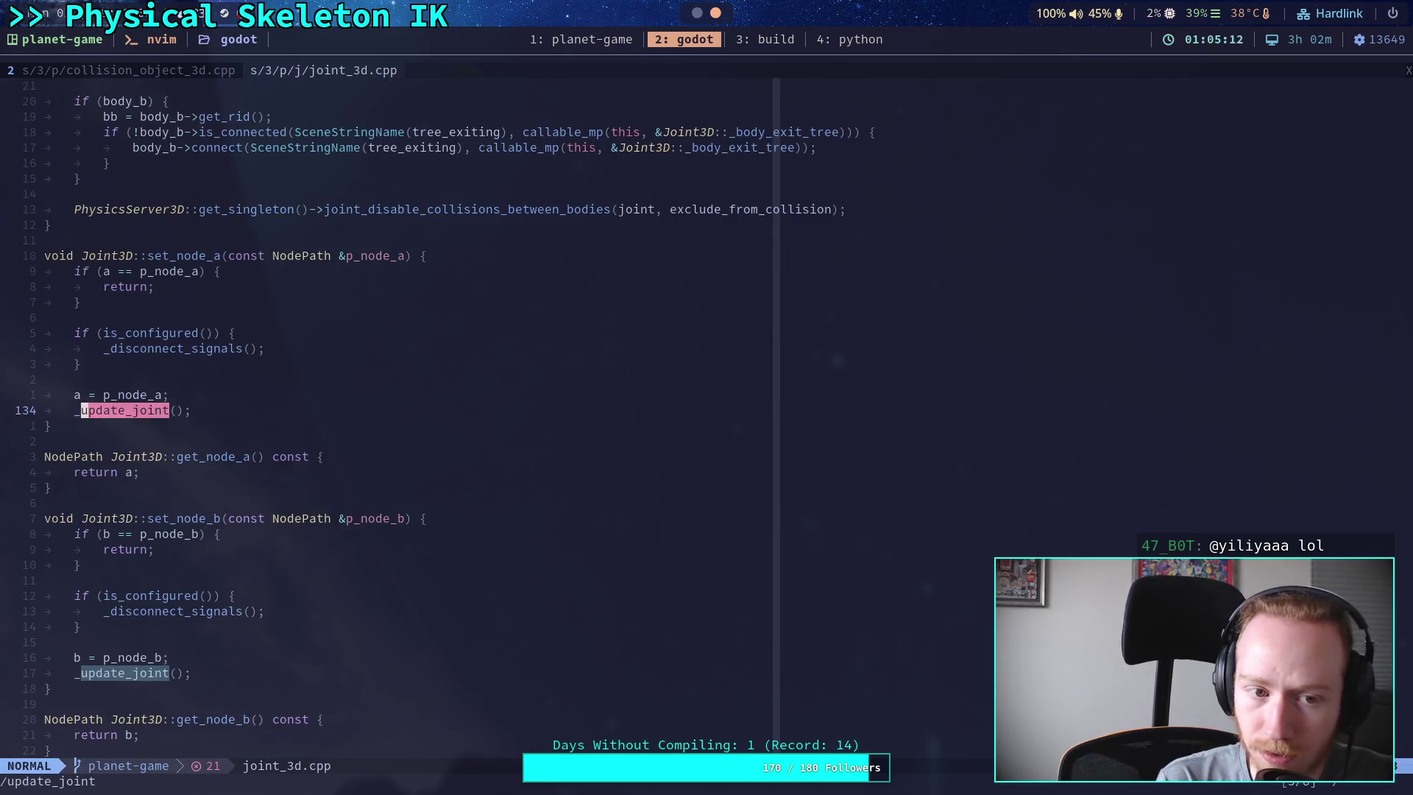
key(n)
key(n)
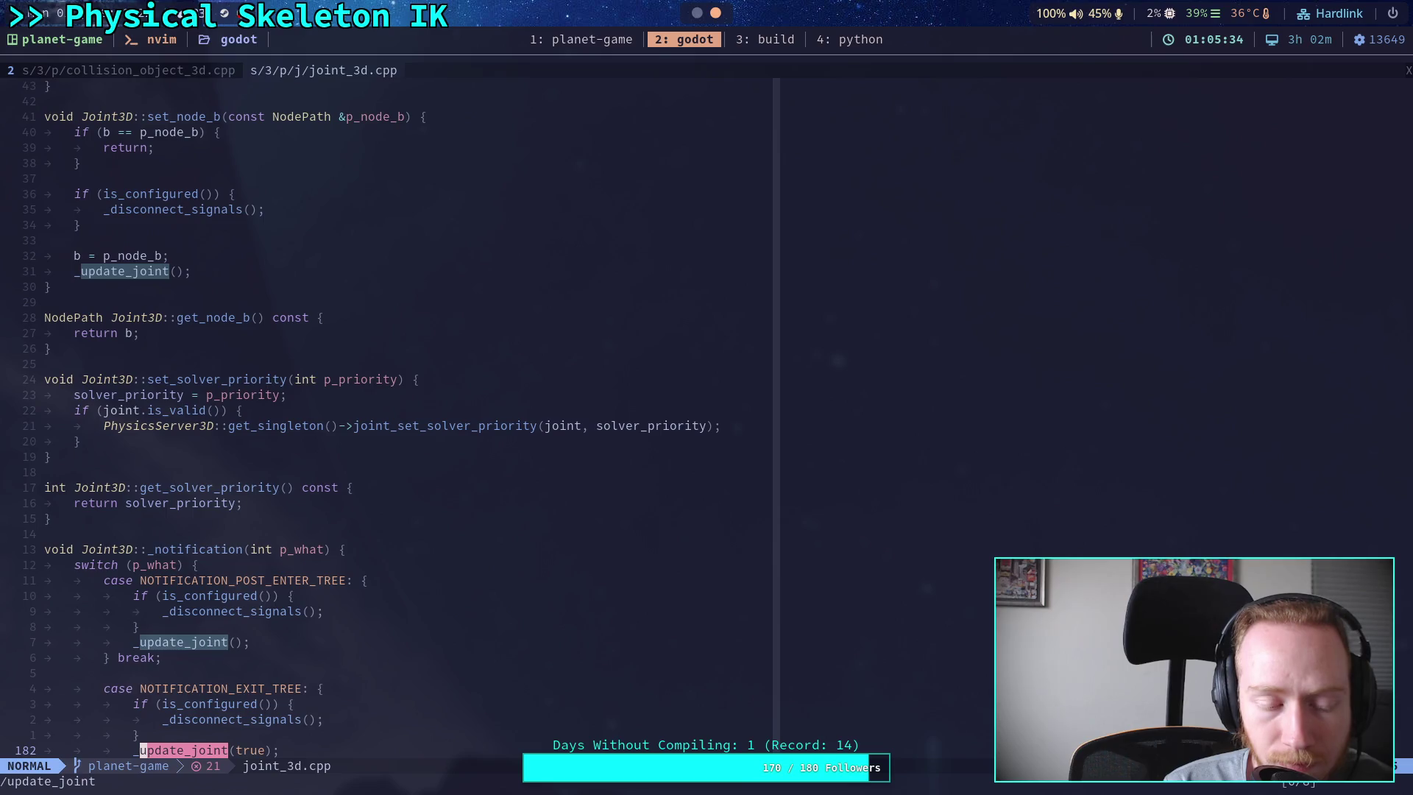
key(n)
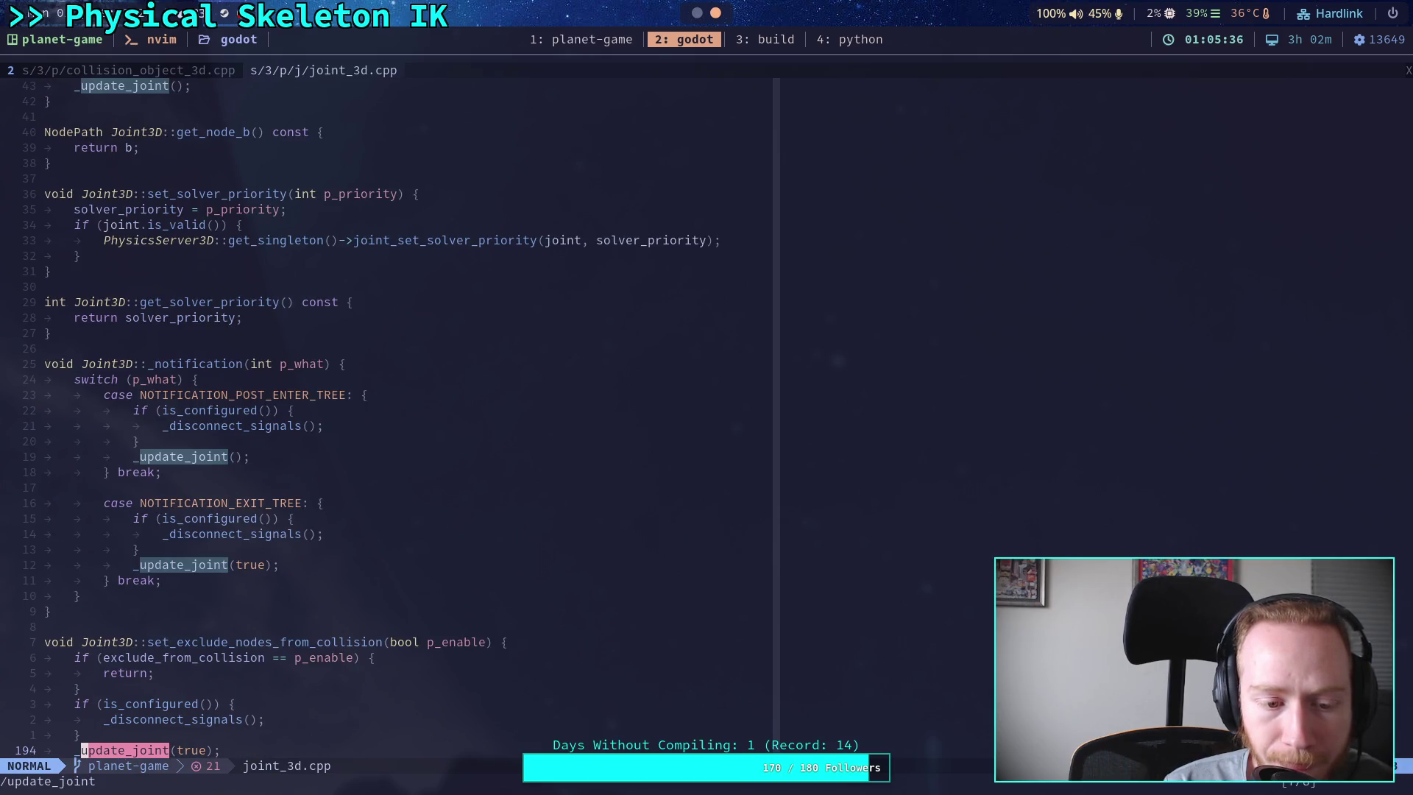
key(n)
Re-run the update_joint search, then switch workspaces back to the Godot editor
key(slash)
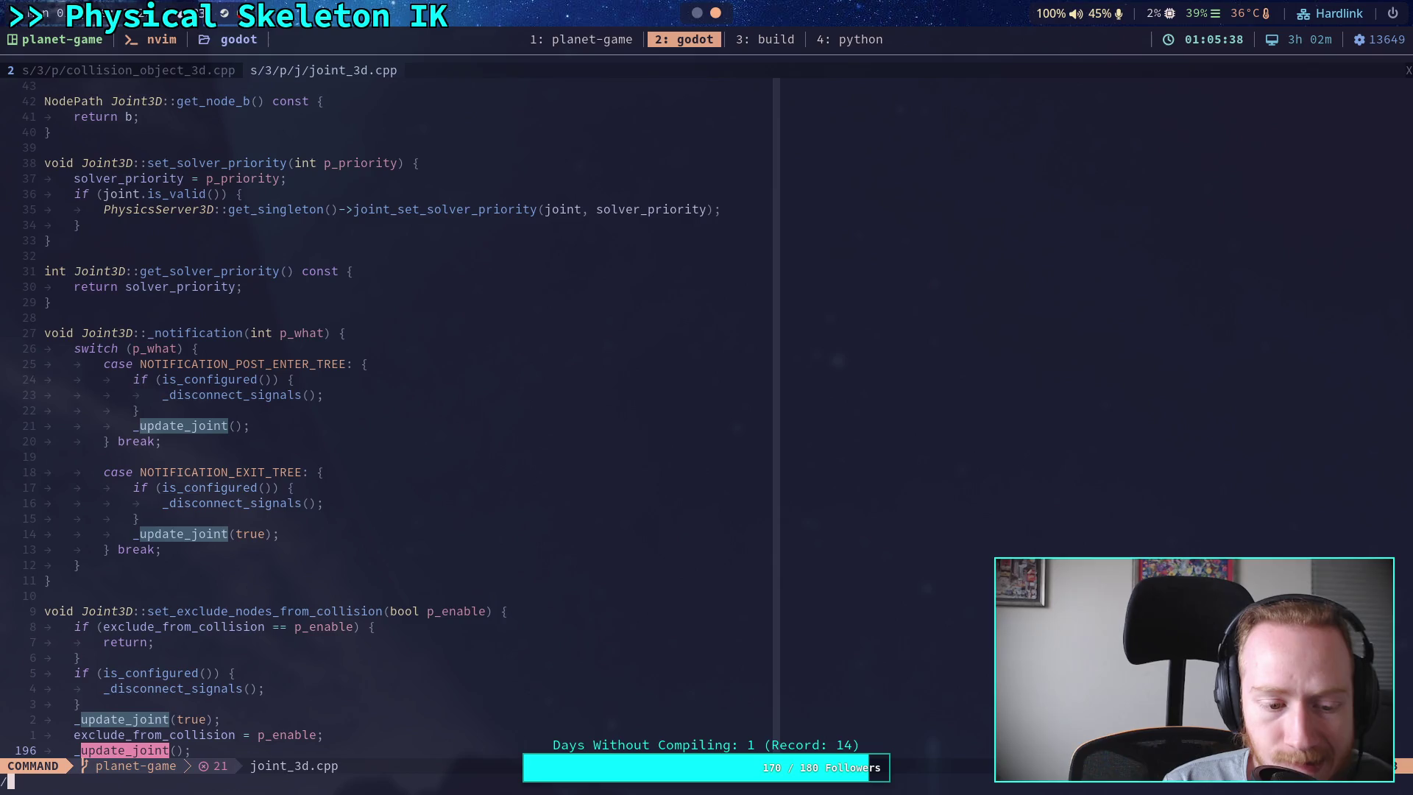
text(update_joint)
key(Return)
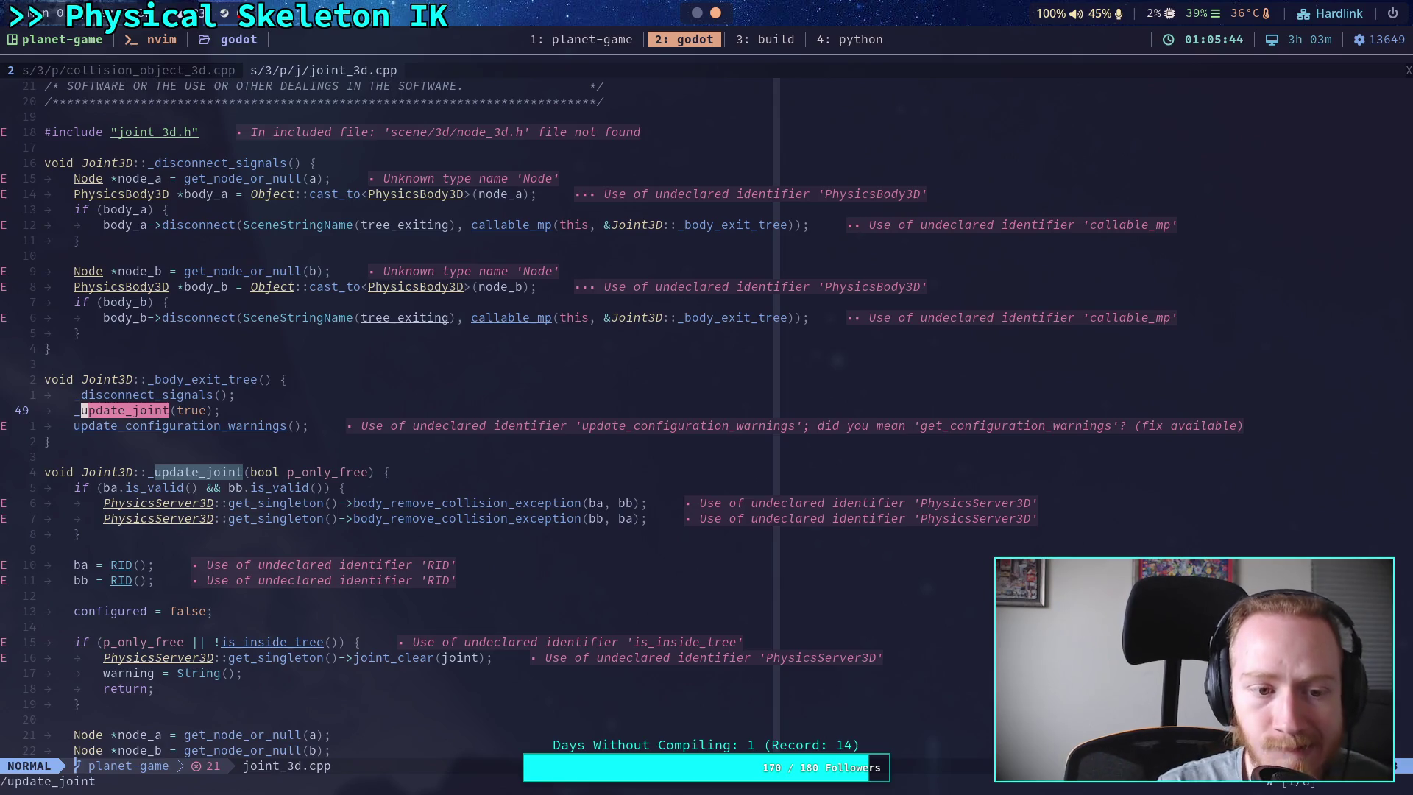
click(621, 46)
click(733, 39)
click(692, 39)
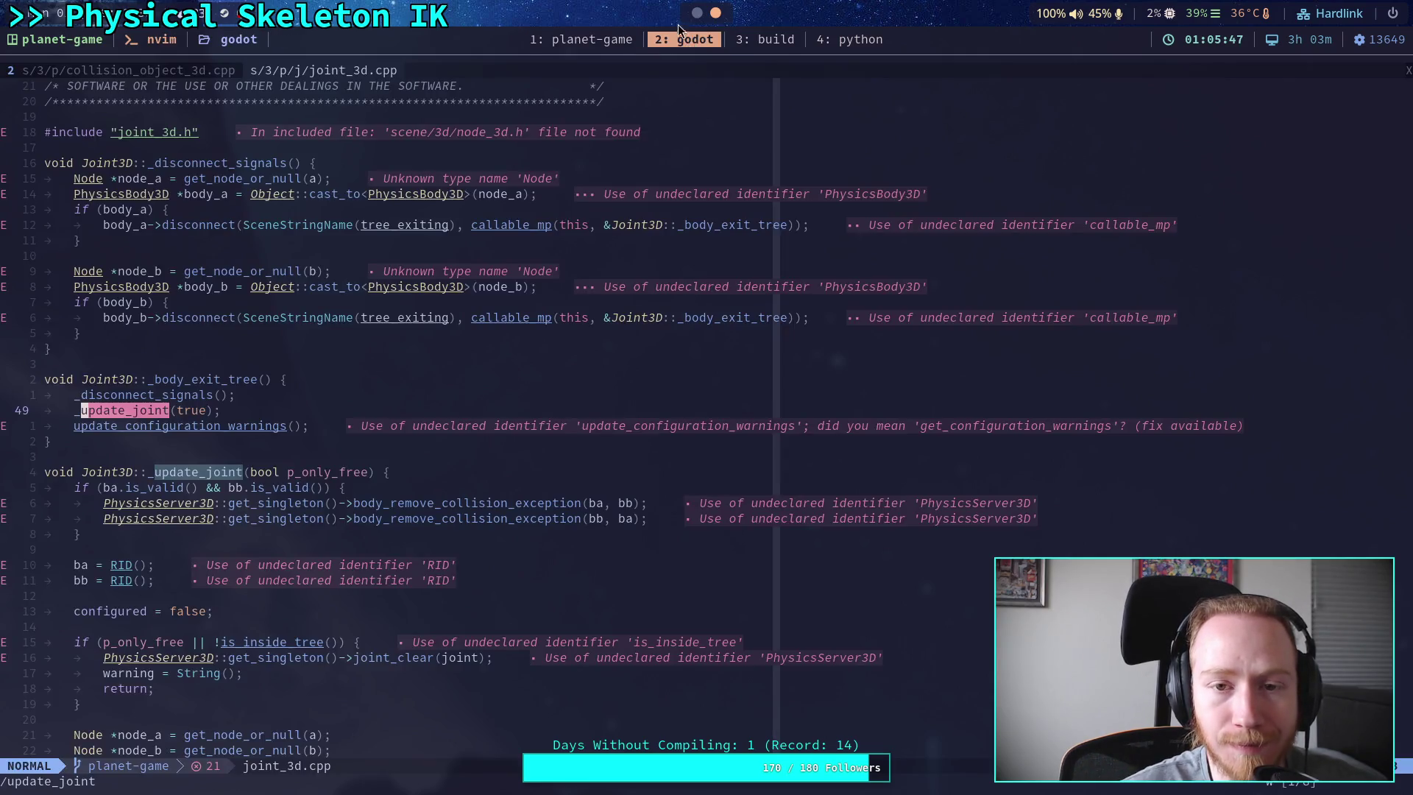
click(591, 39)
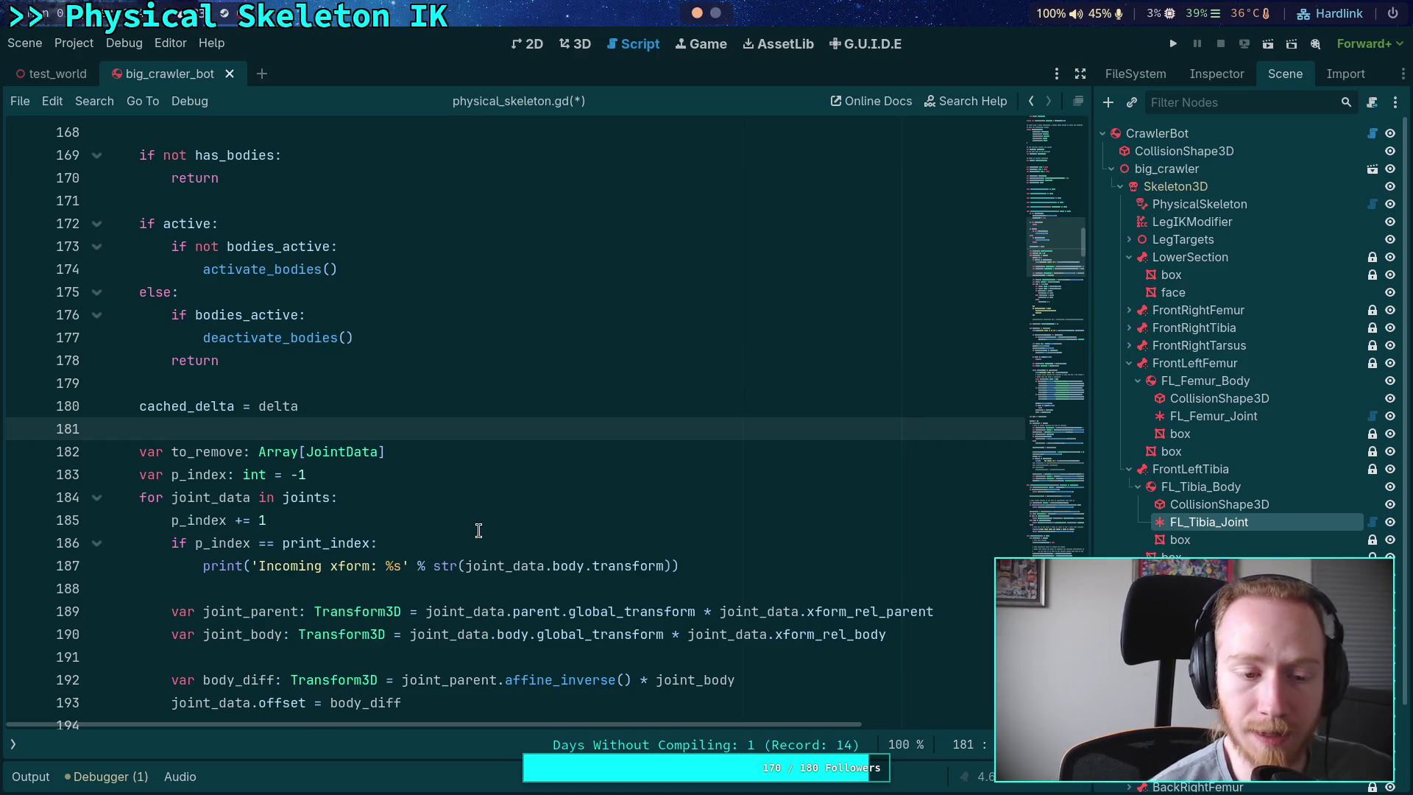
Put the caret on line 188 and scroll up to the _process_modification_with_delta header
click(434, 587)
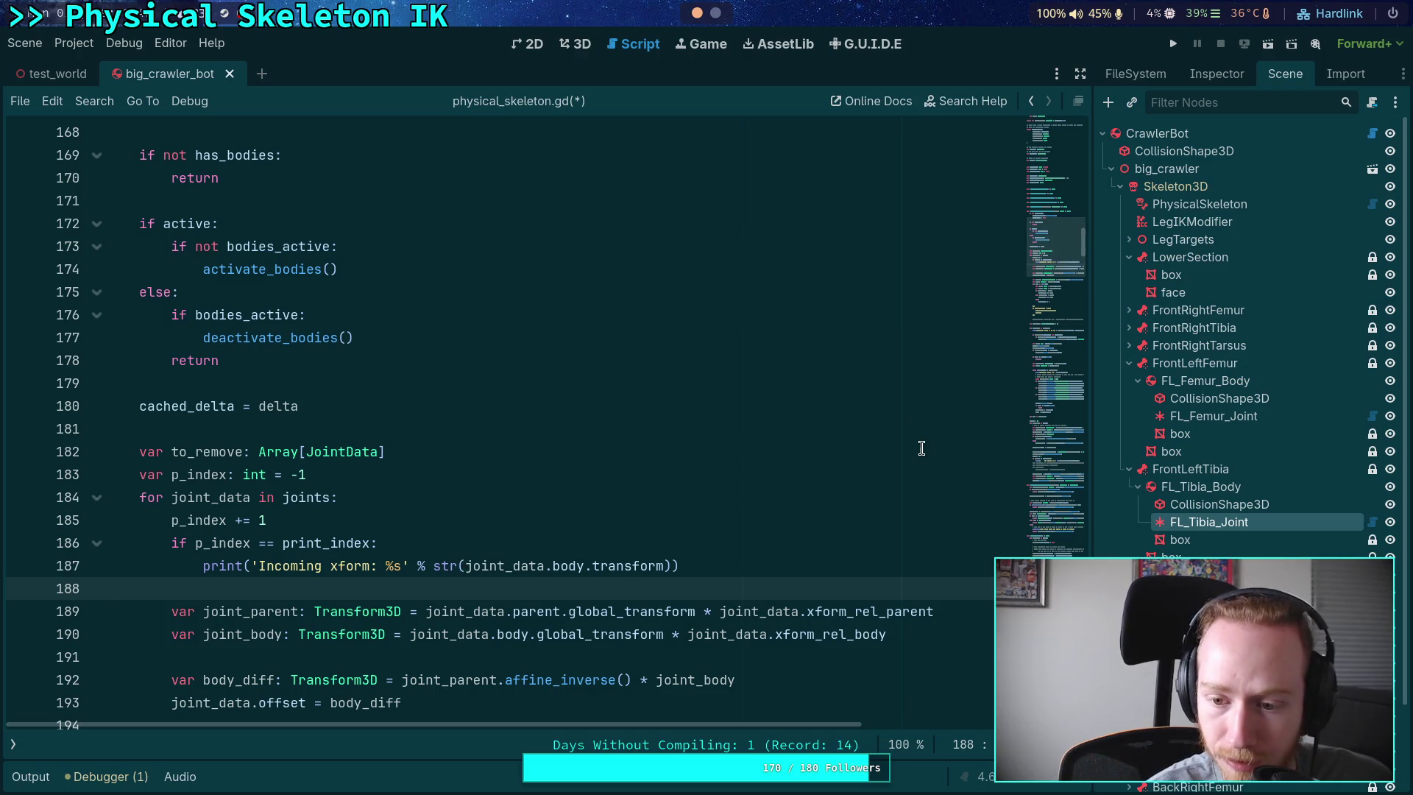
scroll(921, 448, up, 3)
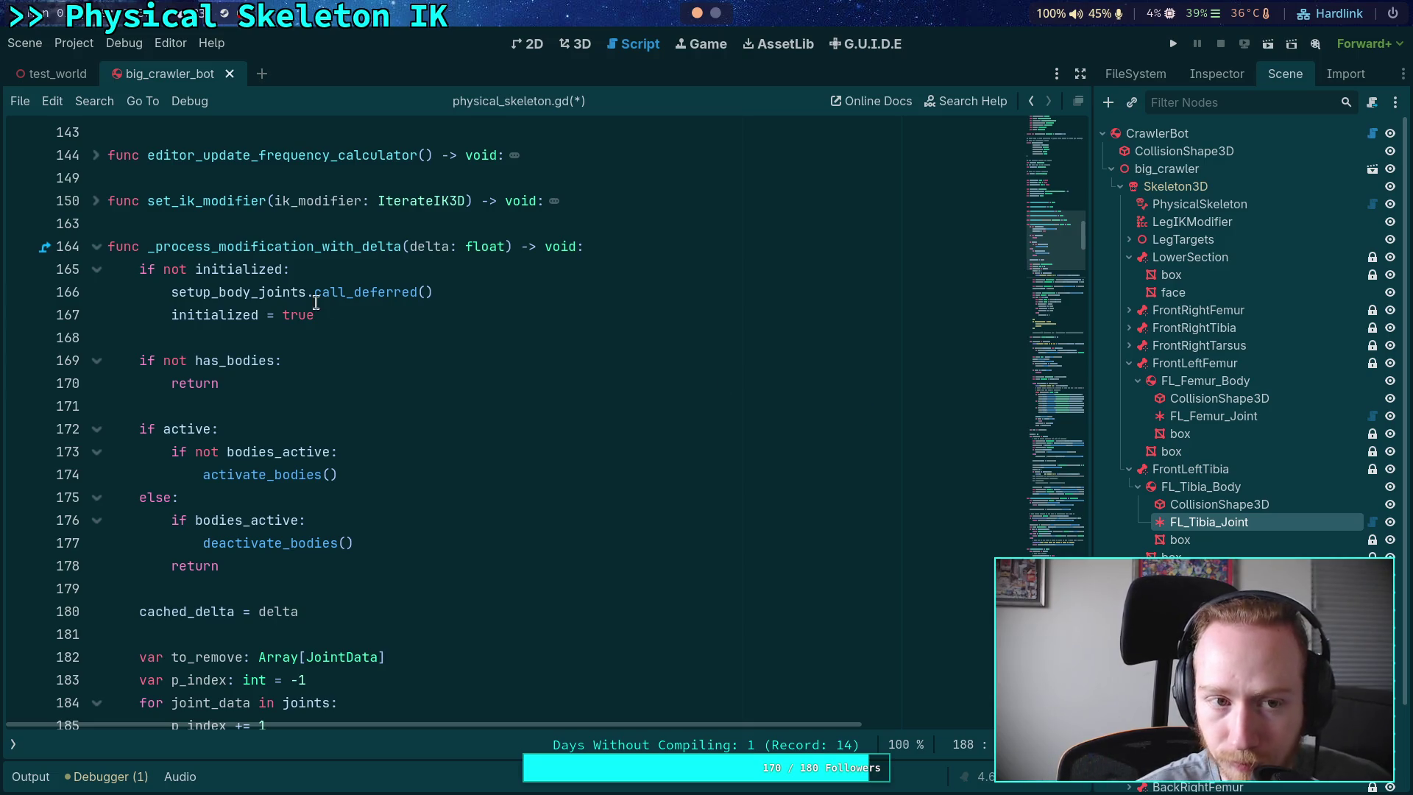
click(74, 42)
In Project Settings > Jolt Physics 3D, decrease Position Steps to 2, close, and run the crawler
click(88, 63)
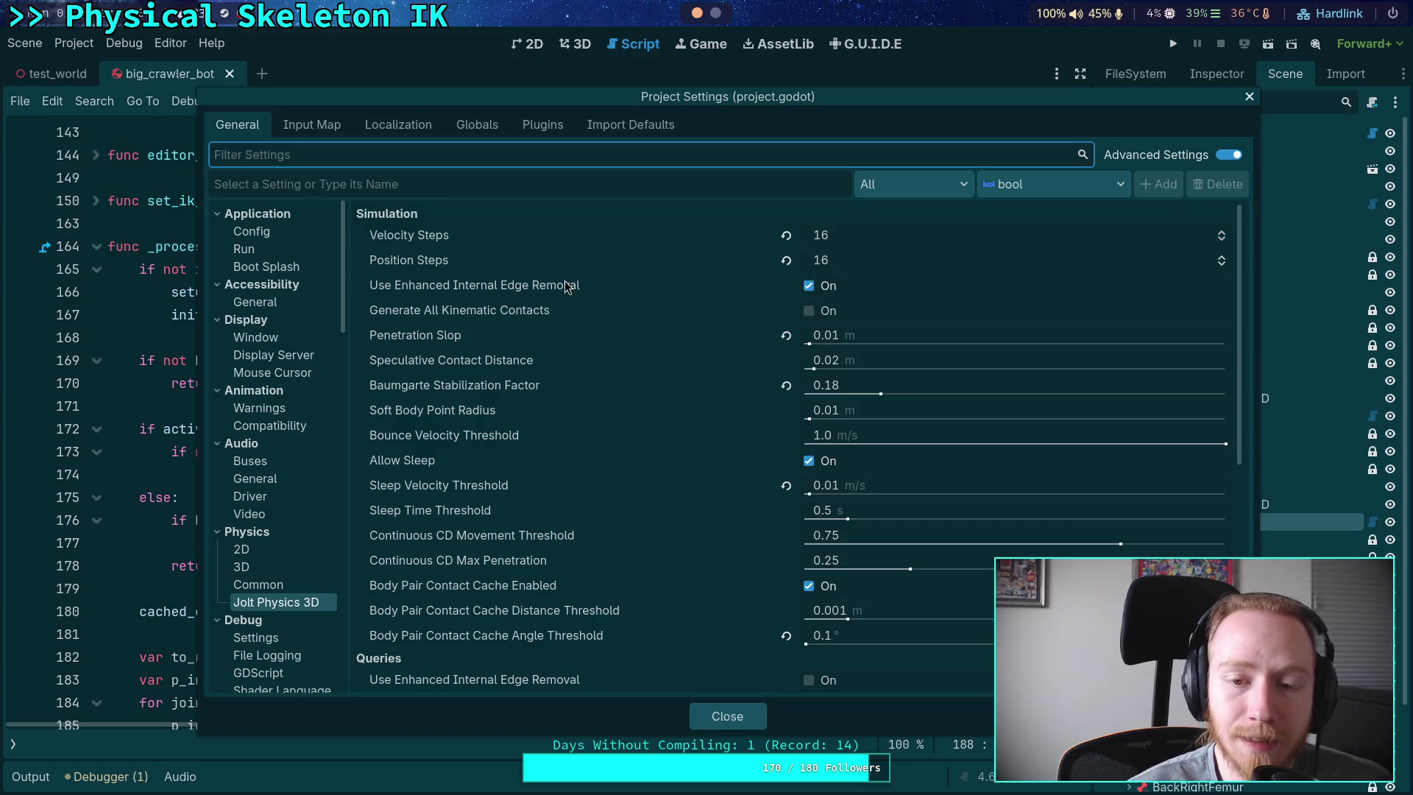
mouse_move(465, 270)
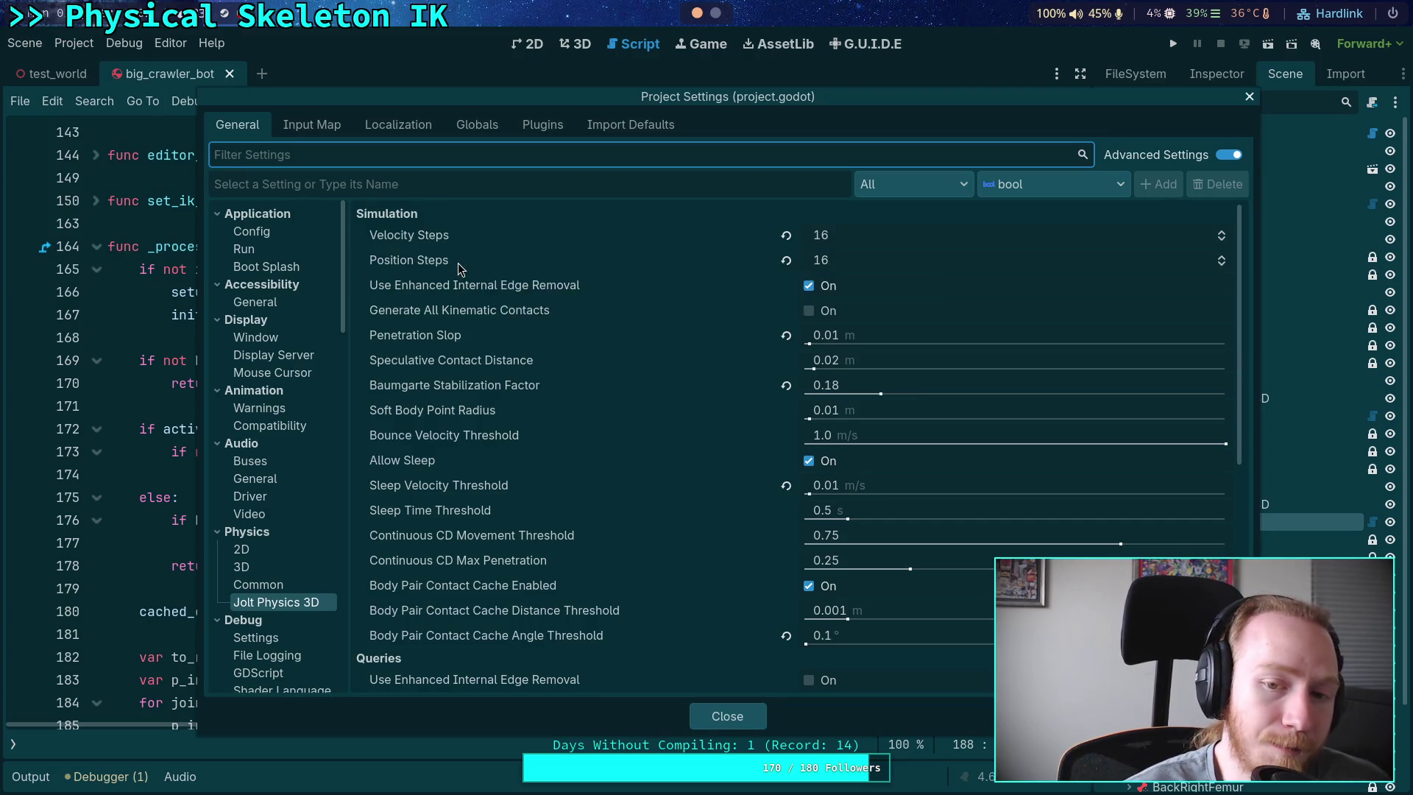
click(855, 387)
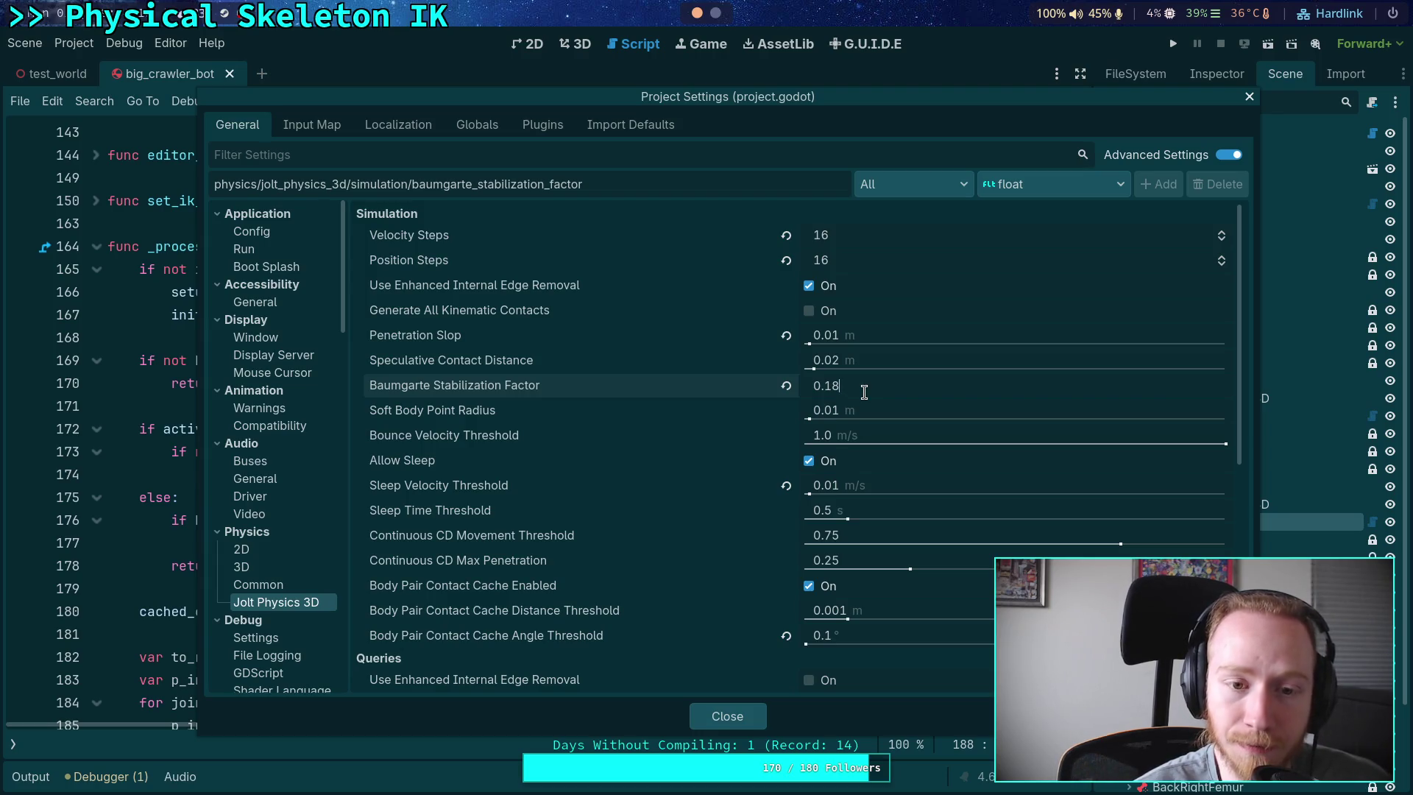
click(478, 259)
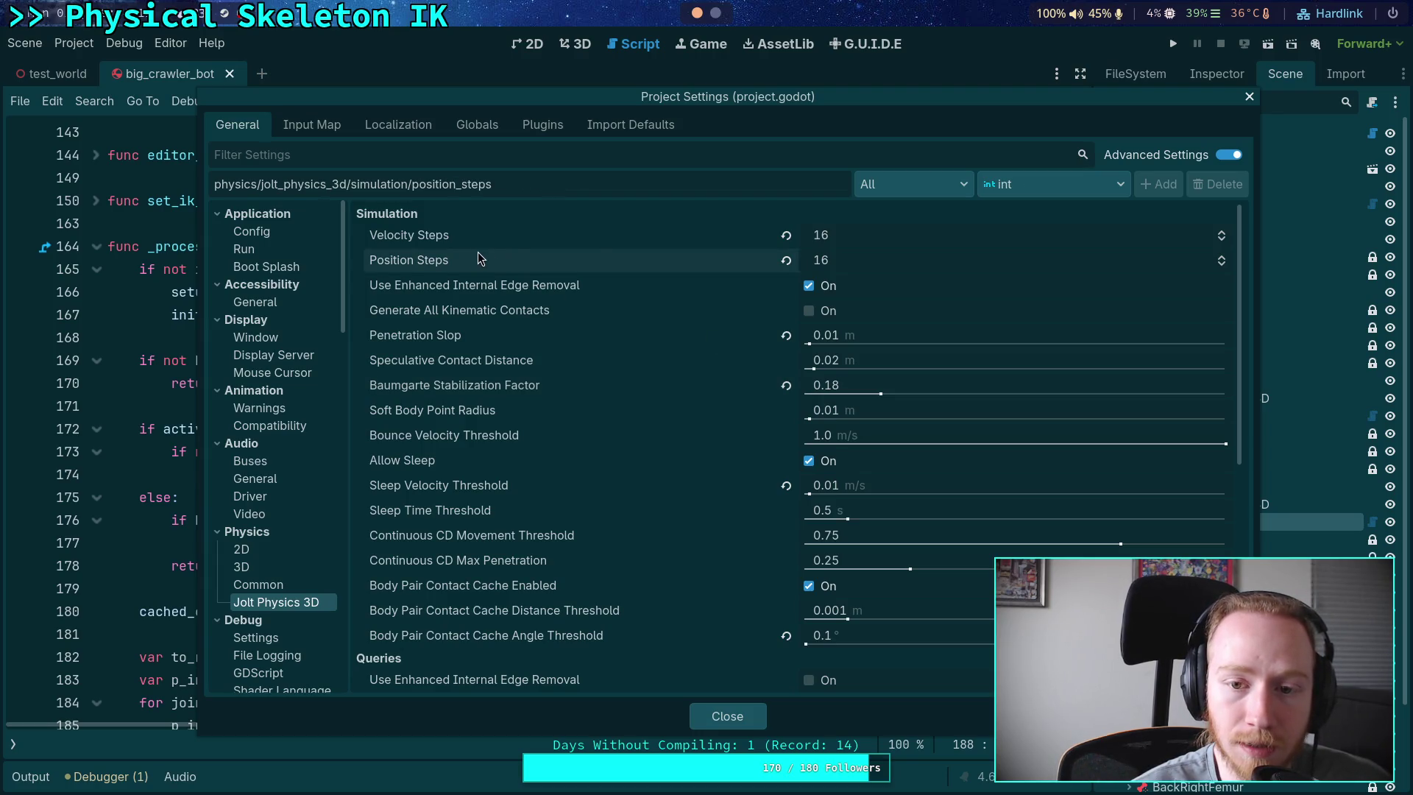
click(1222, 263)
click(1221, 264)
click(1222, 263)
click(1221, 263)
click(1221, 263)
click(1222, 264)
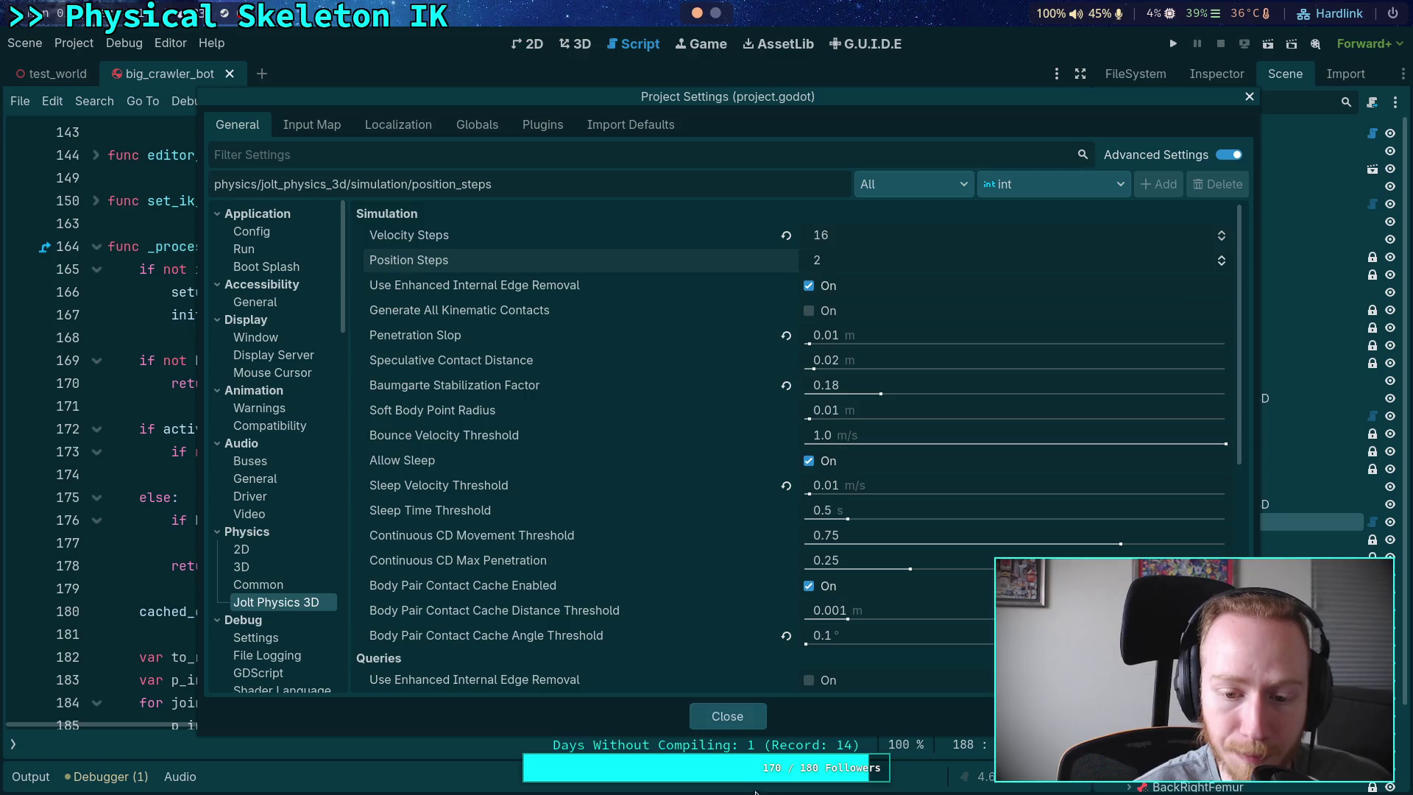
click(727, 716)
click(1173, 44)
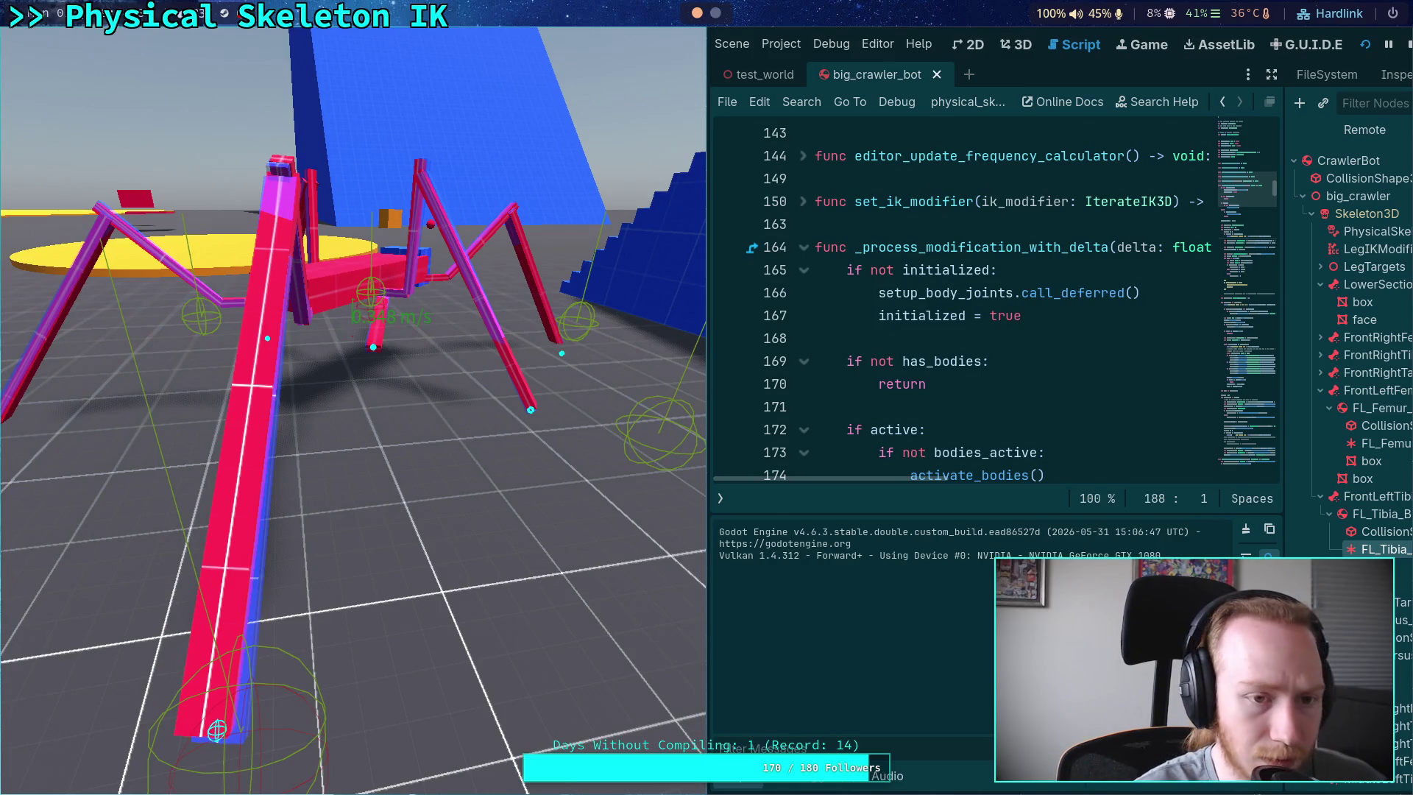
Advance the running simulation one tick with the period key, then stop the game
key(period)
key(period)
key(period)
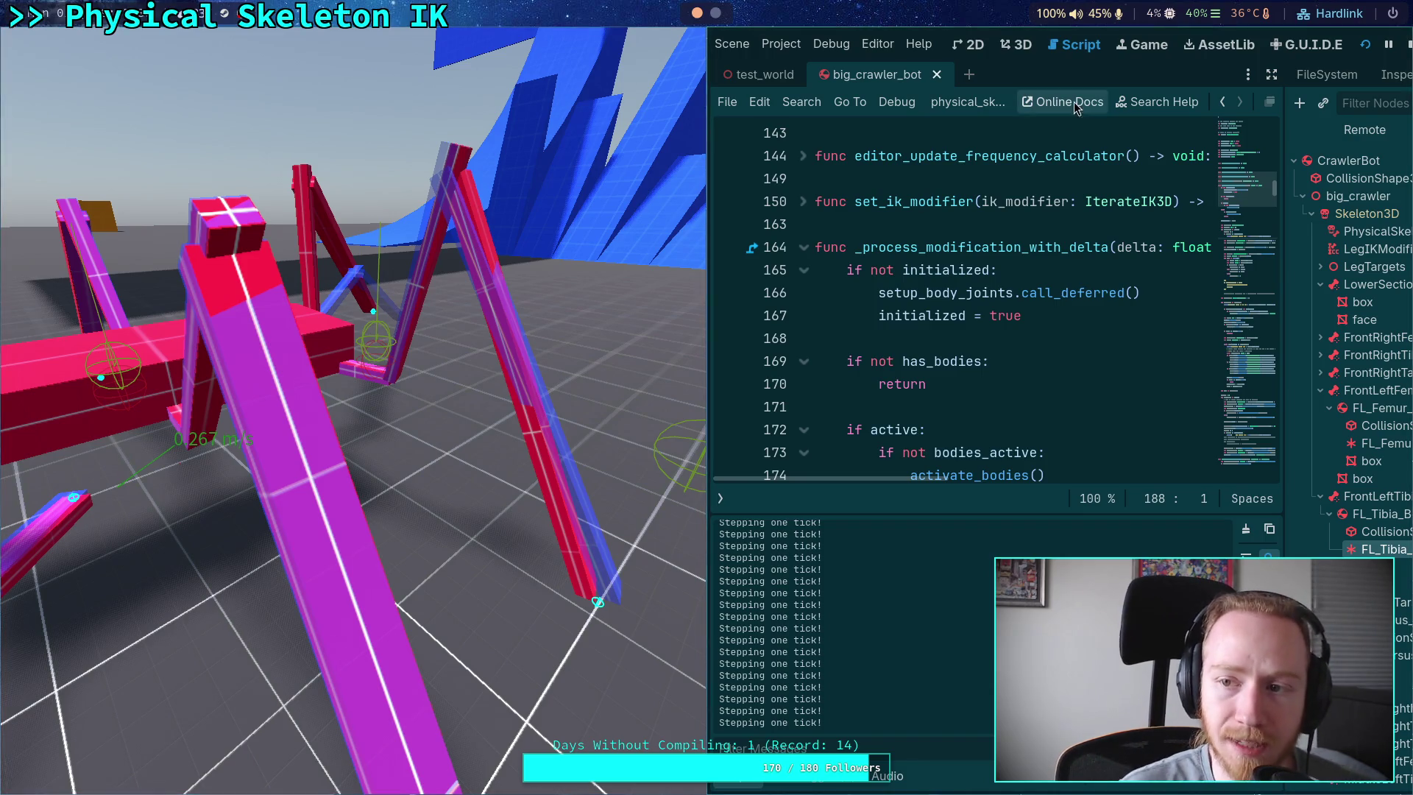
click(1403, 42)
In Project Settings, set Jolt Physics 3D Position Steps to 16
click(74, 42)
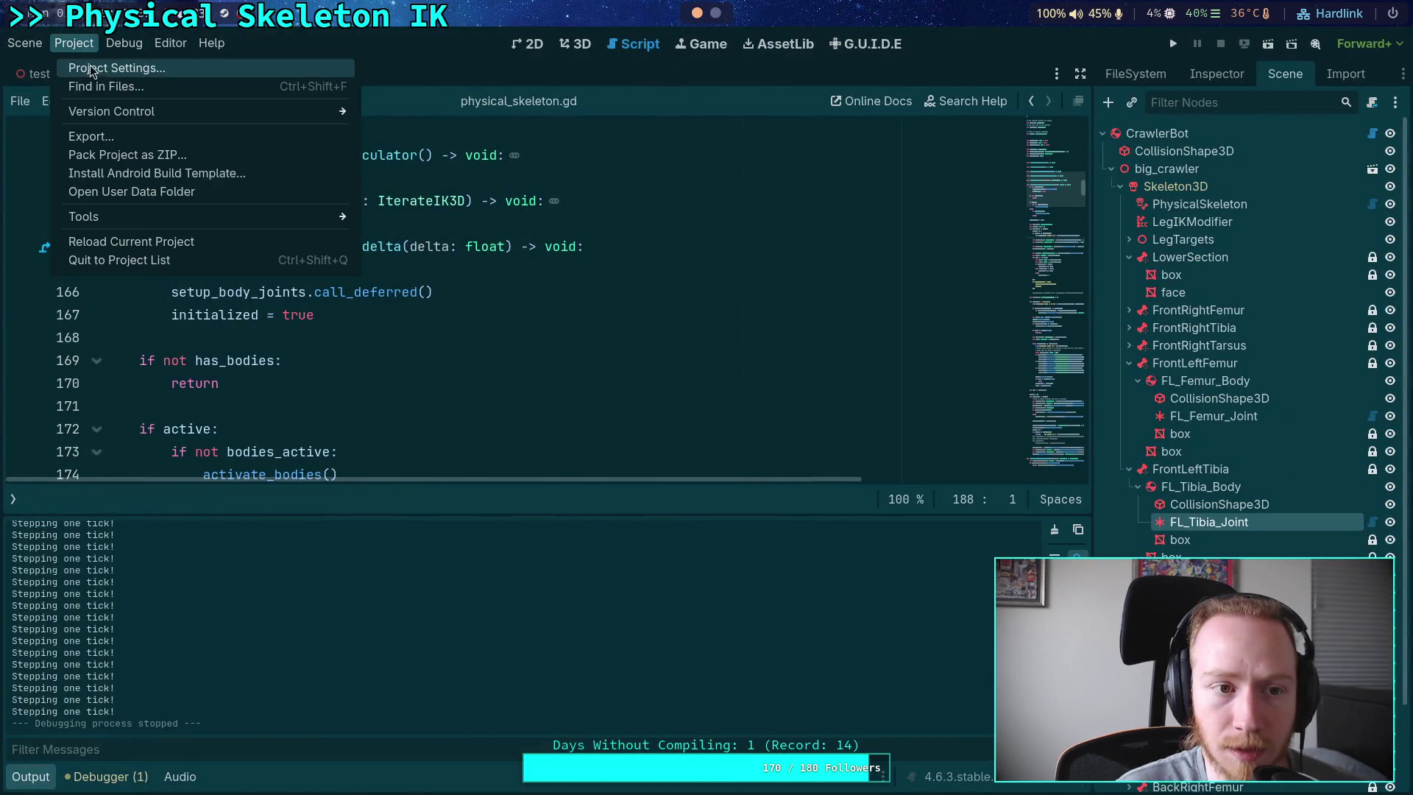
click(99, 64)
click(872, 263)
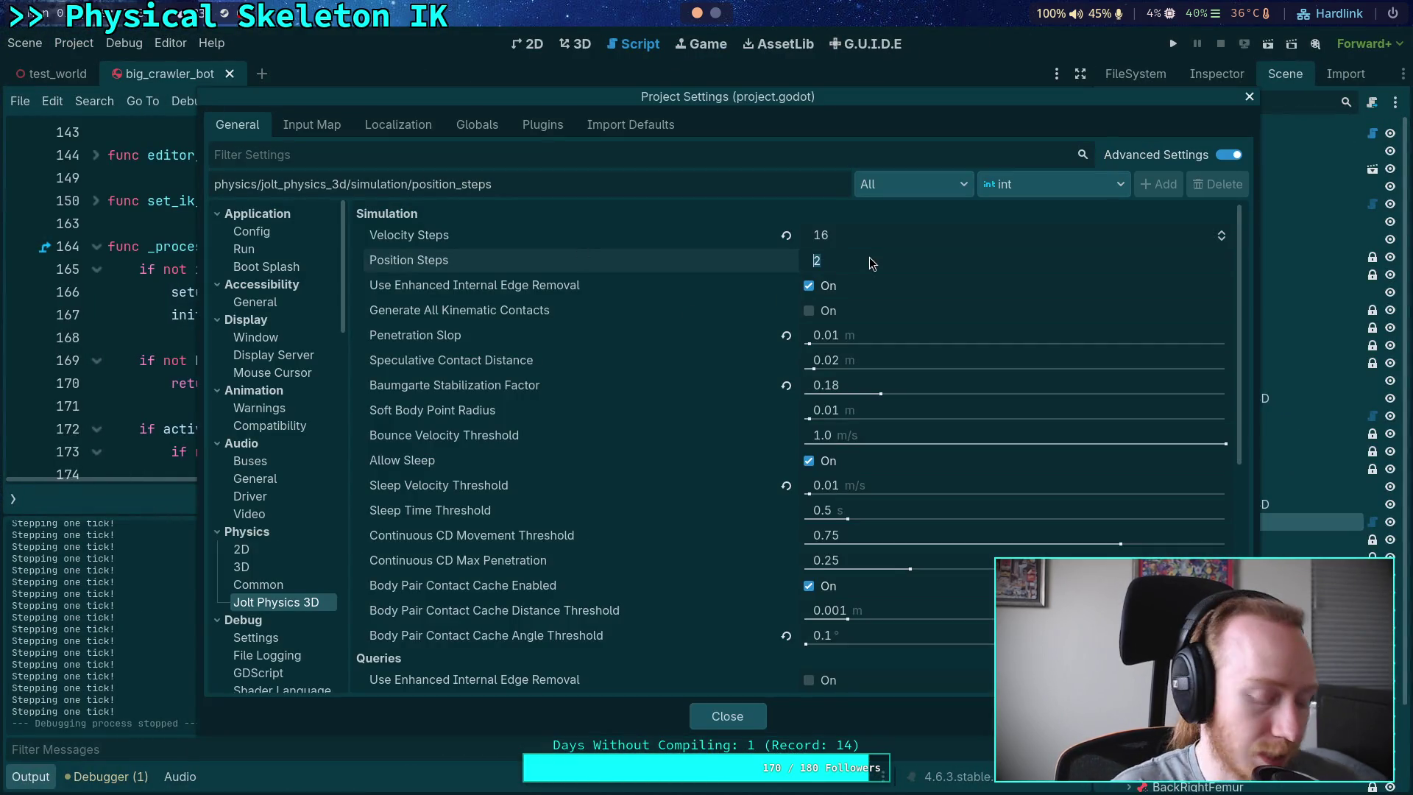
text(6)
key(Return)
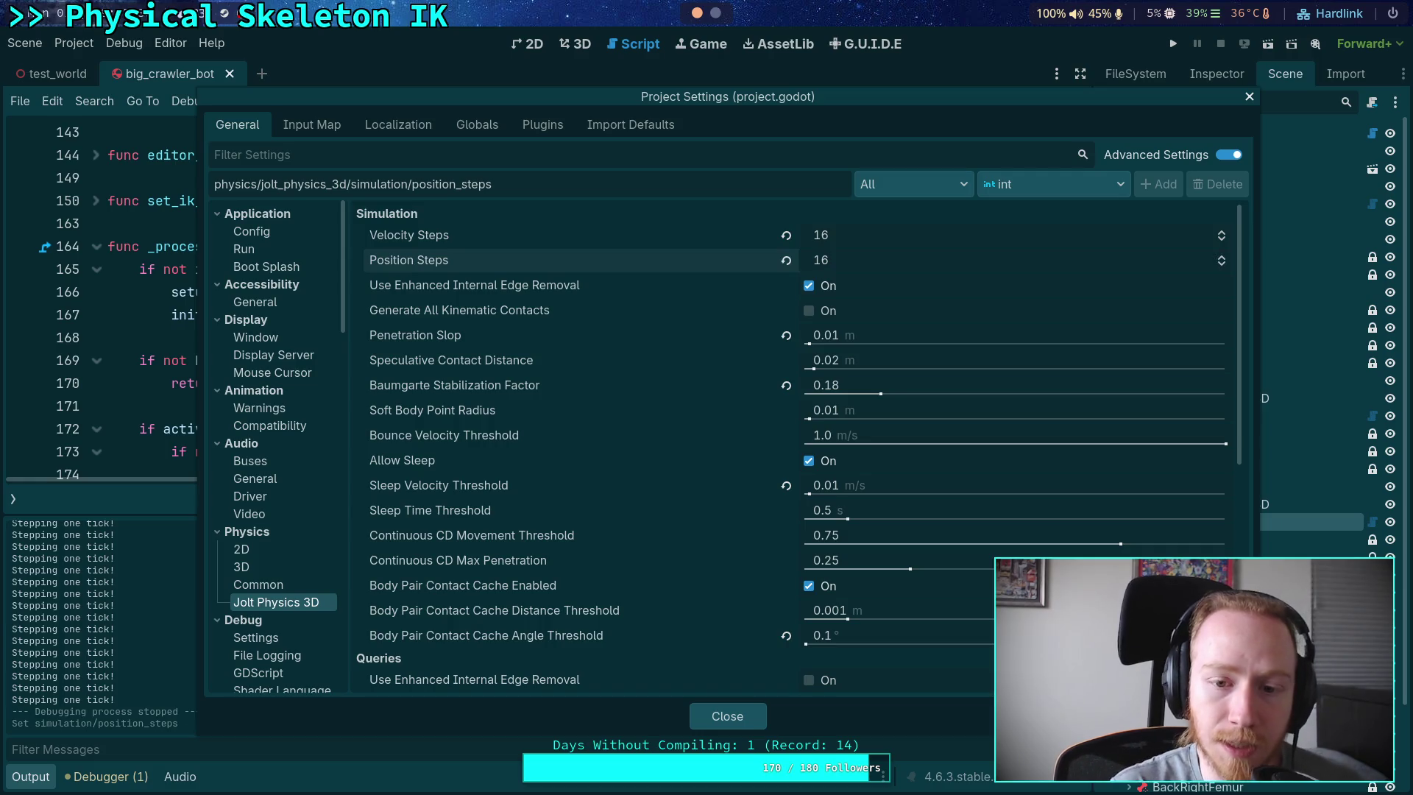
click(726, 717)
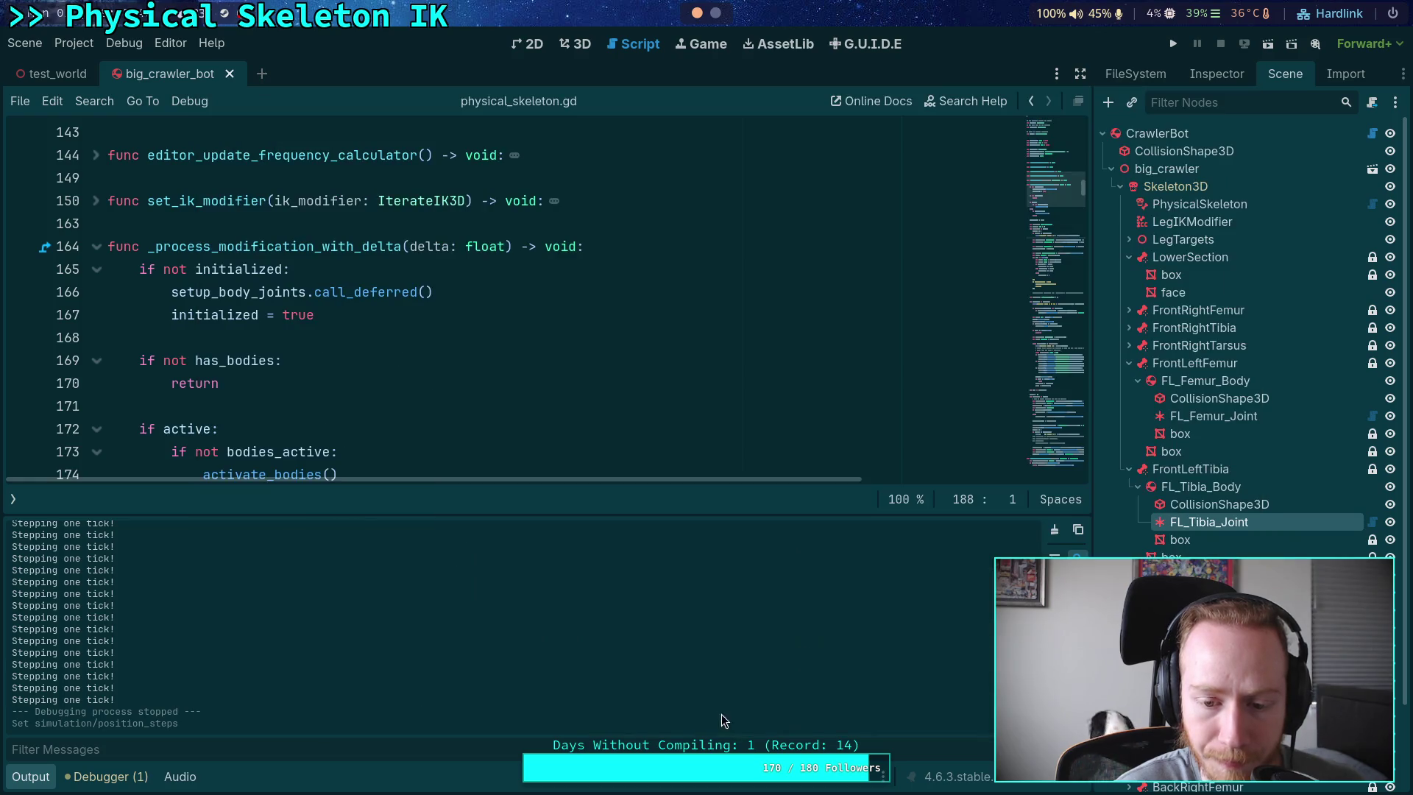
Run the crawler, advance it three physics ticks, then stop the game
click(1173, 43)
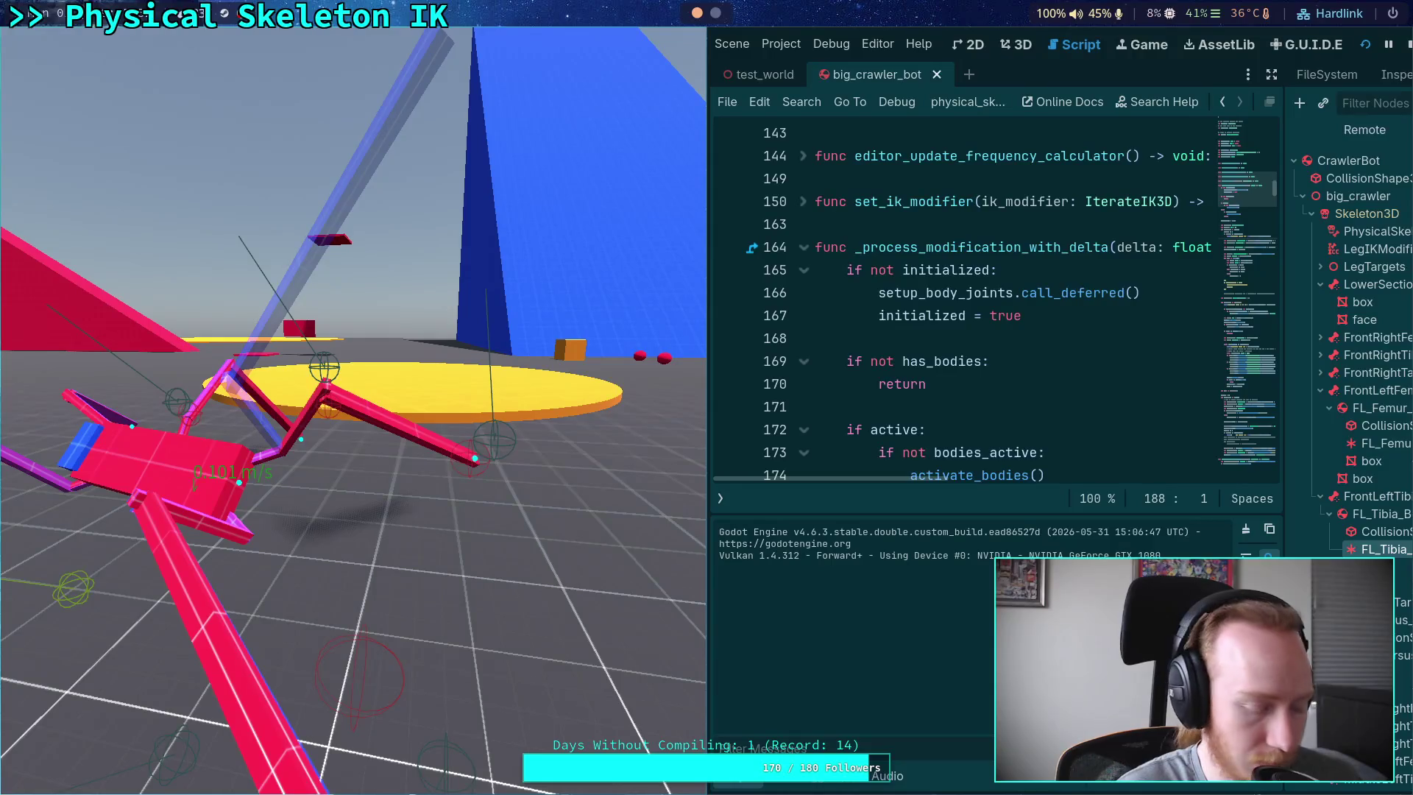
key(period)
key(period)
key(period)
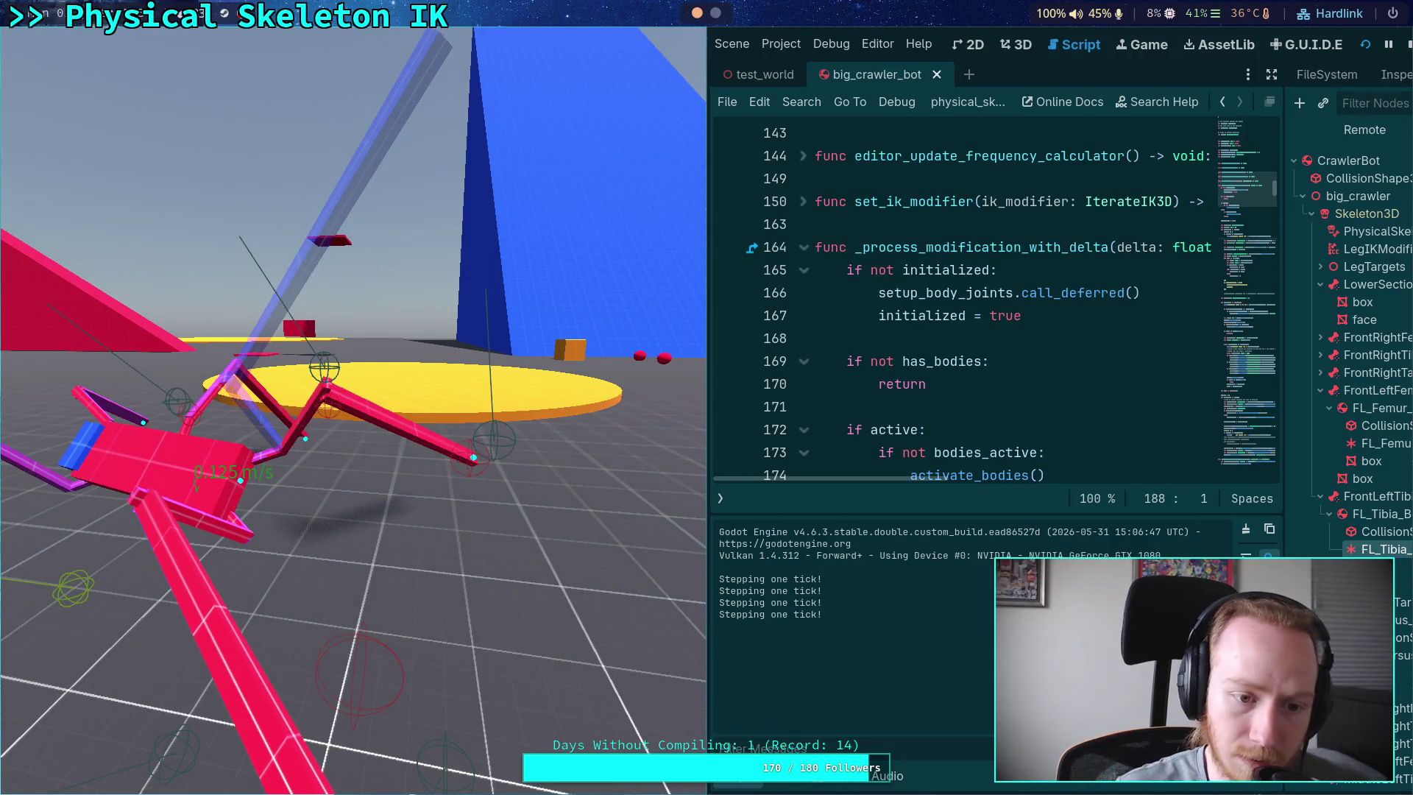
key(period)
key(period)
key(period)
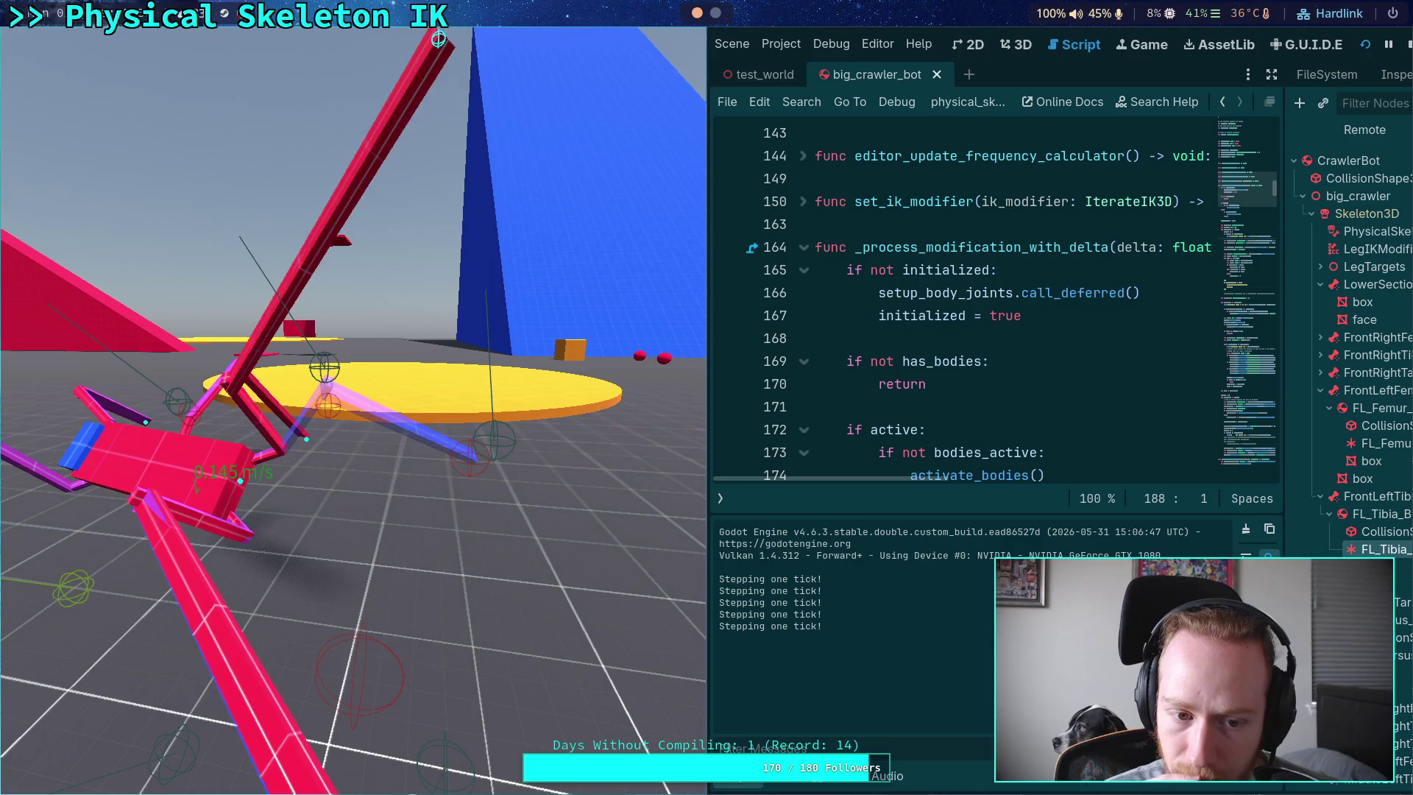
key(period)
key(period)
key(period)
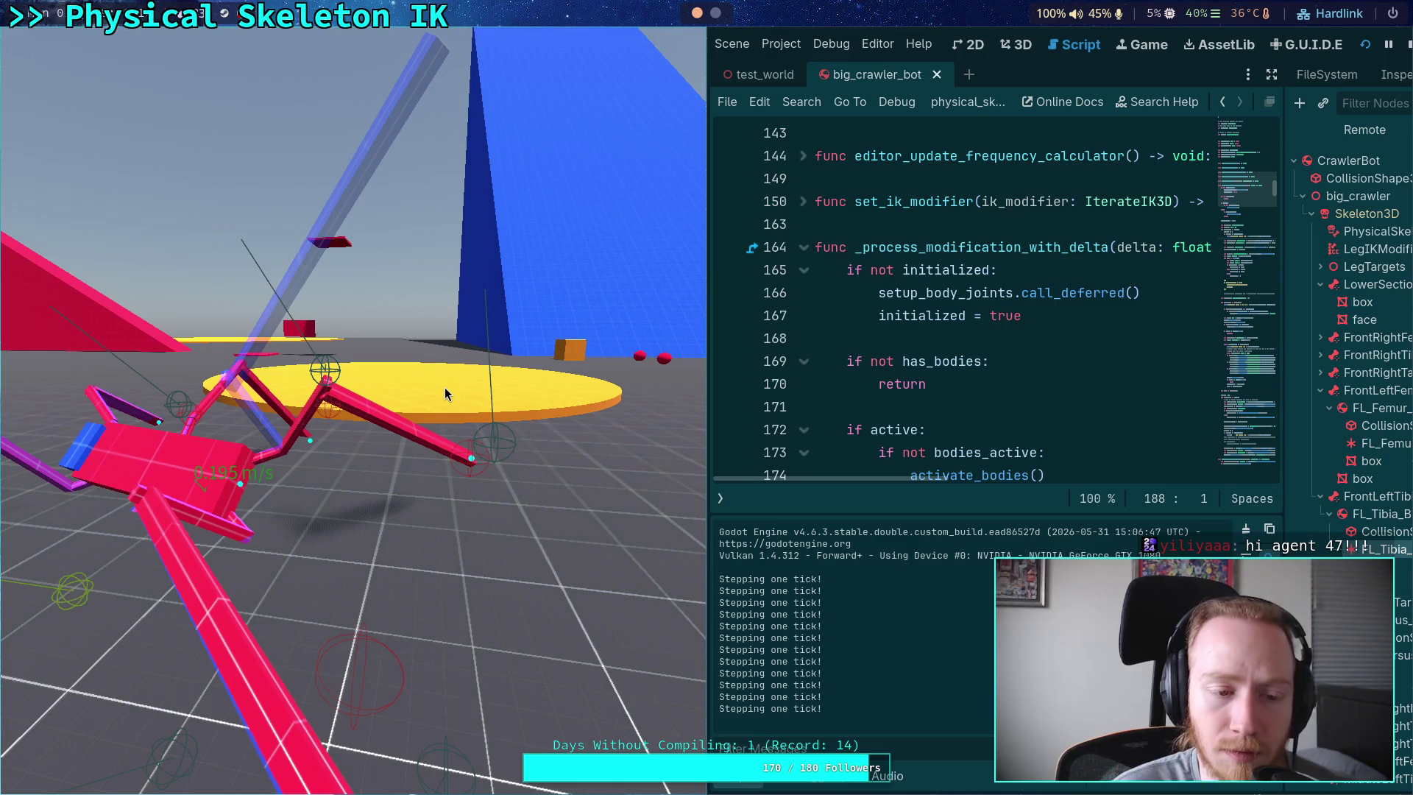
key(F8)
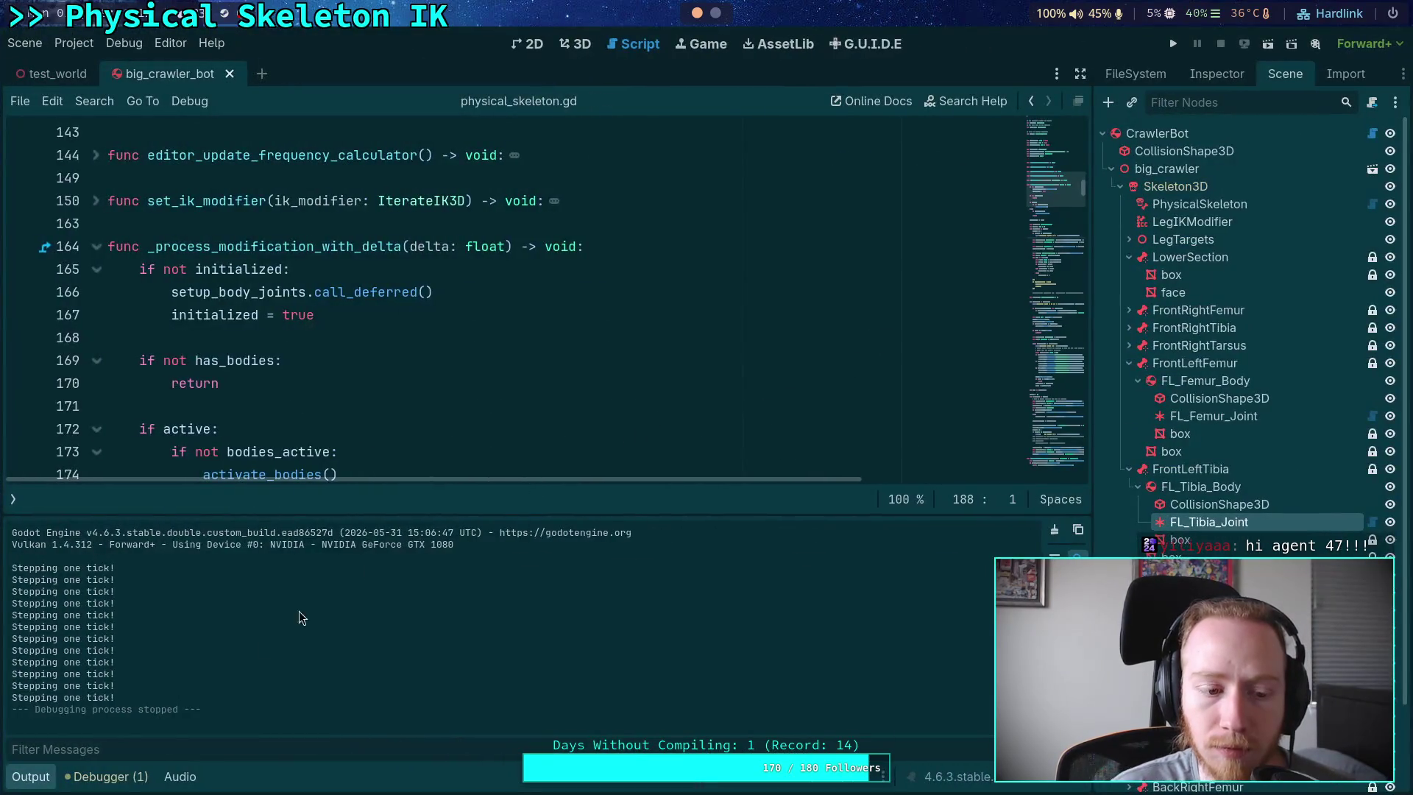
Collapse the output panel and put the caret on blank line 179 of physical_skeleton.gd
click(31, 776)
click(324, 565)
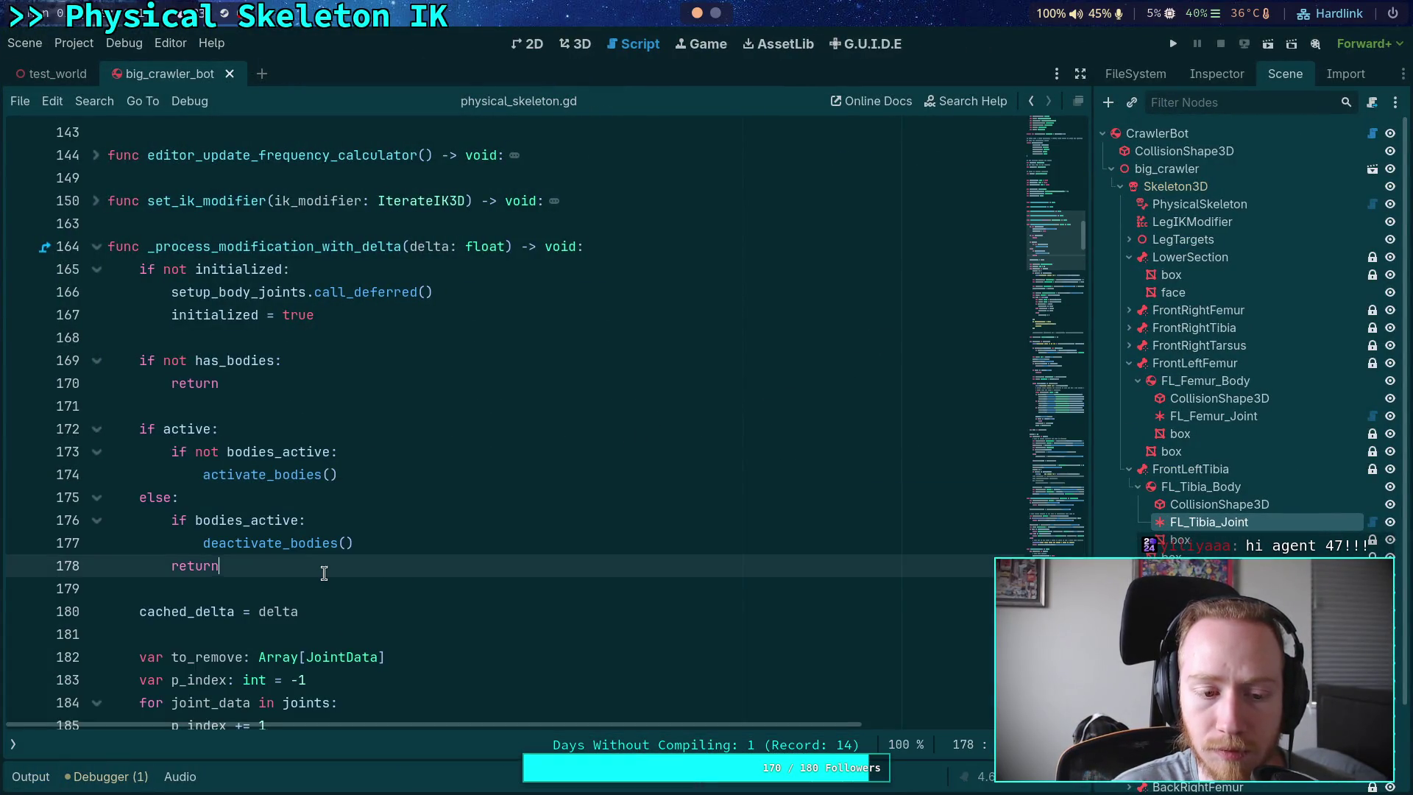
click(314, 585)
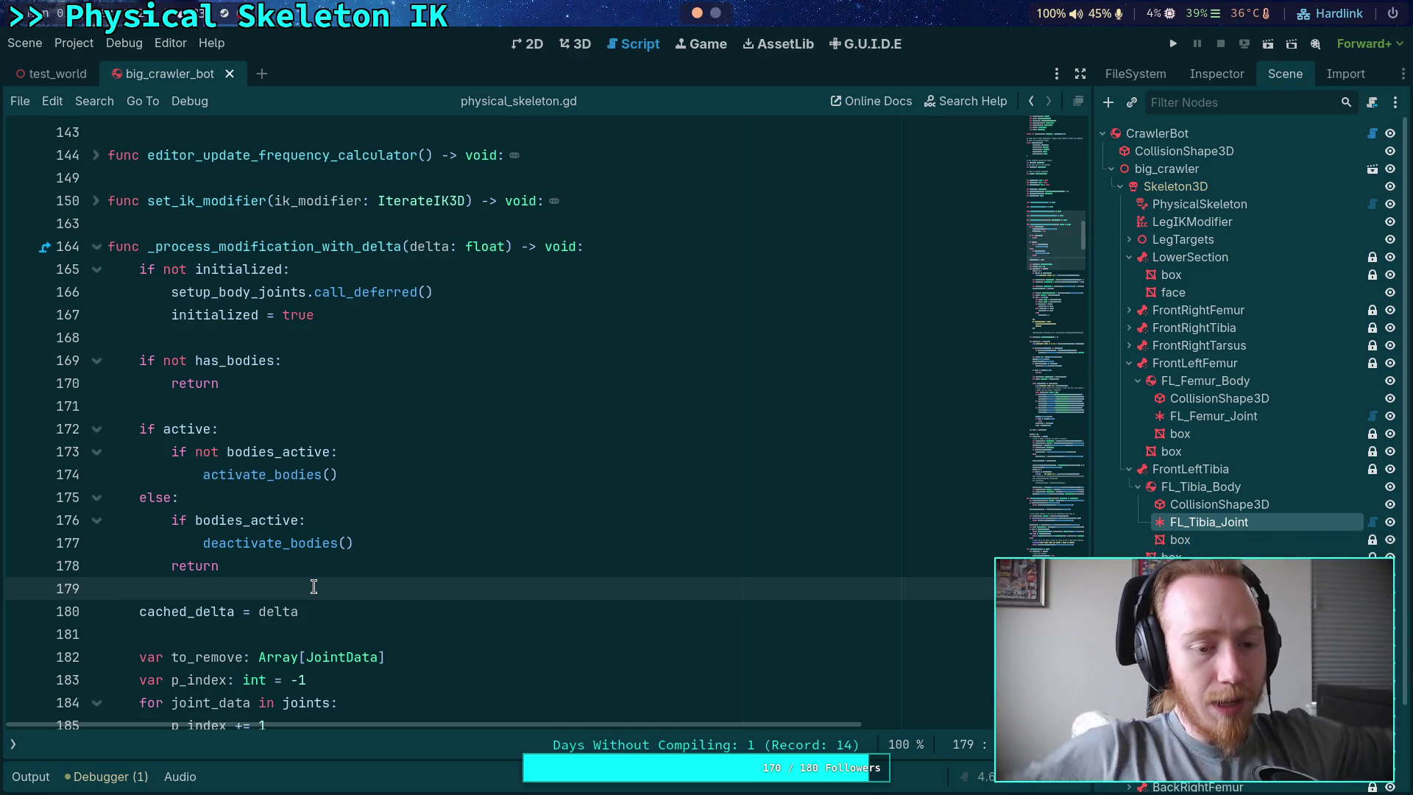
Scroll through the joint-breaking loop and place the caret at the end of line 187
scroll(314, 586, down, 14)
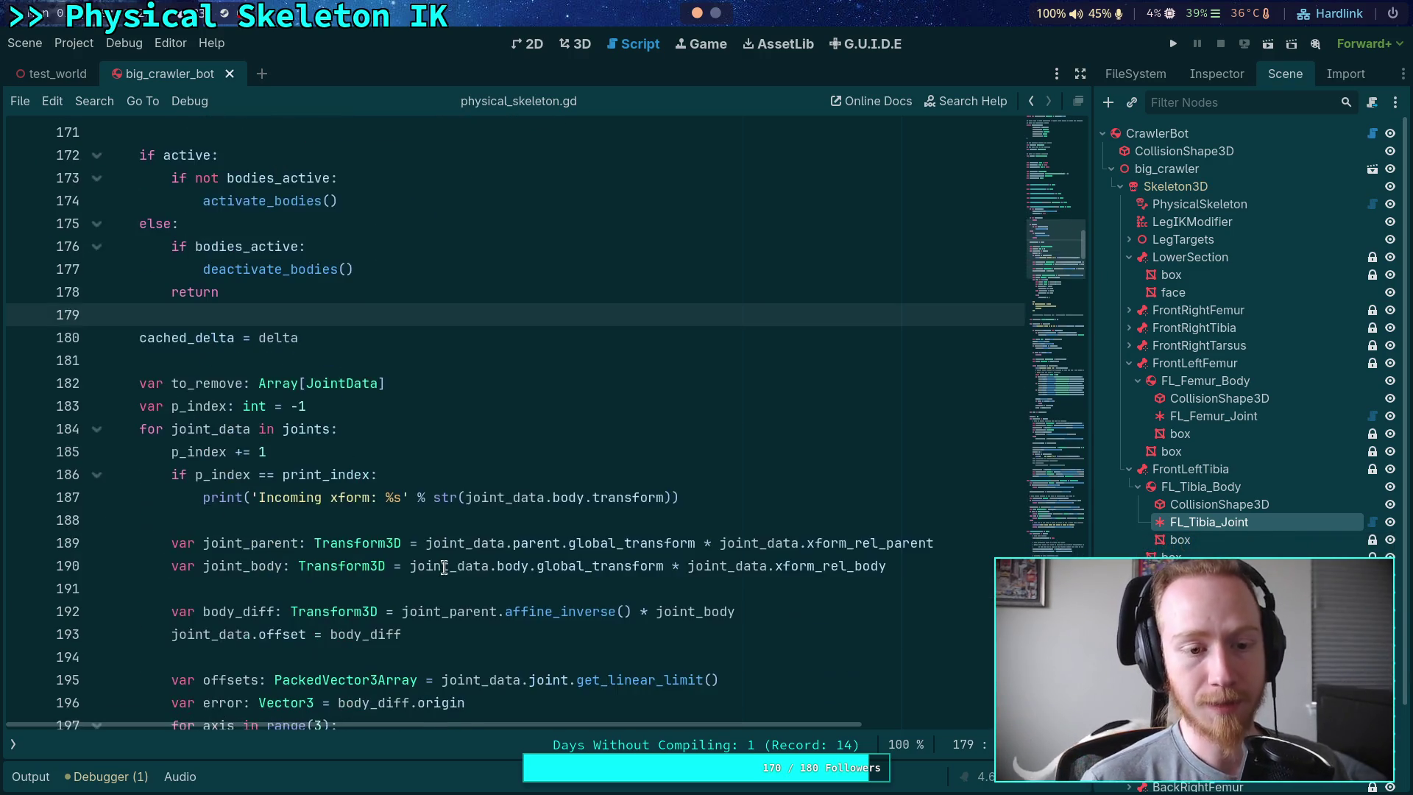
scroll(488, 490, down, 7)
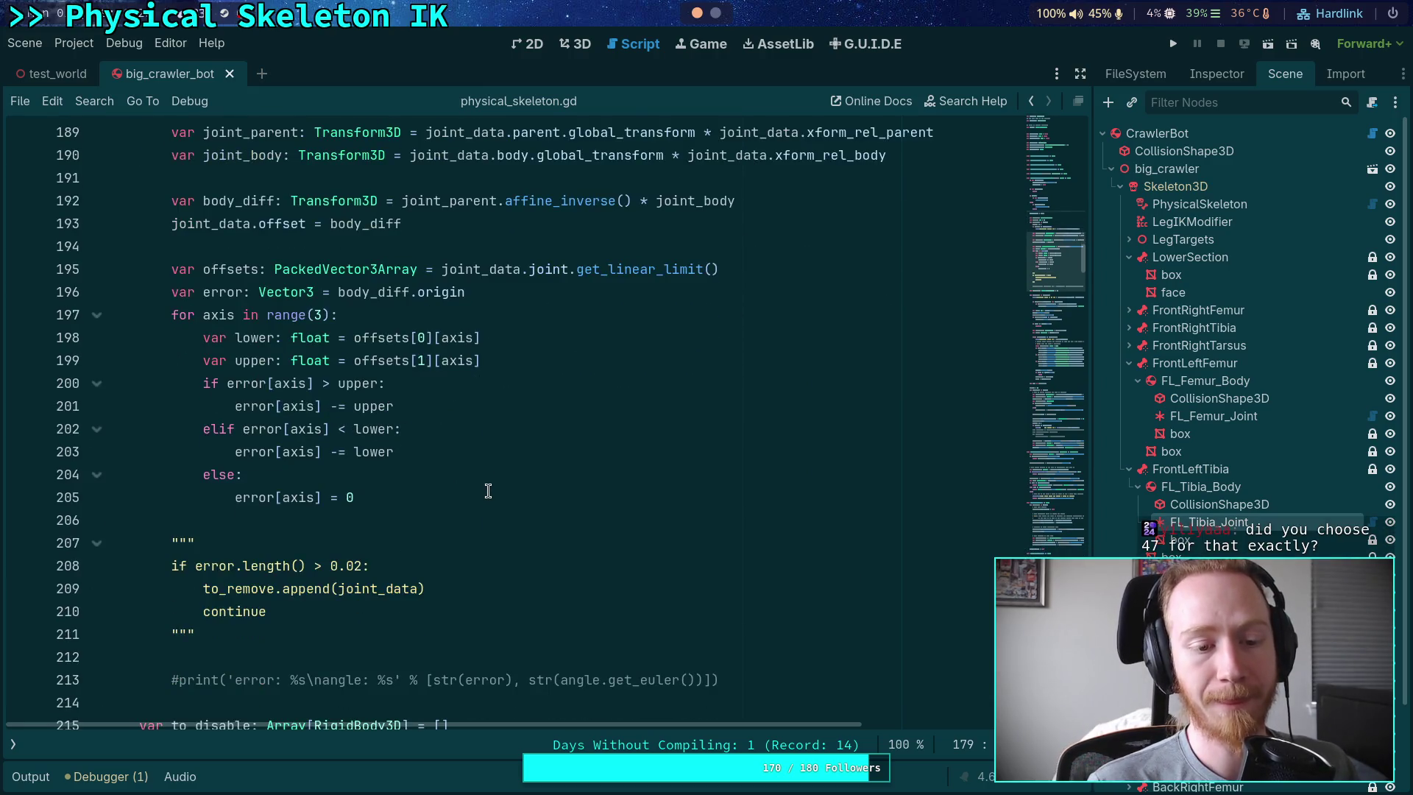
scroll(484, 486, down, 5)
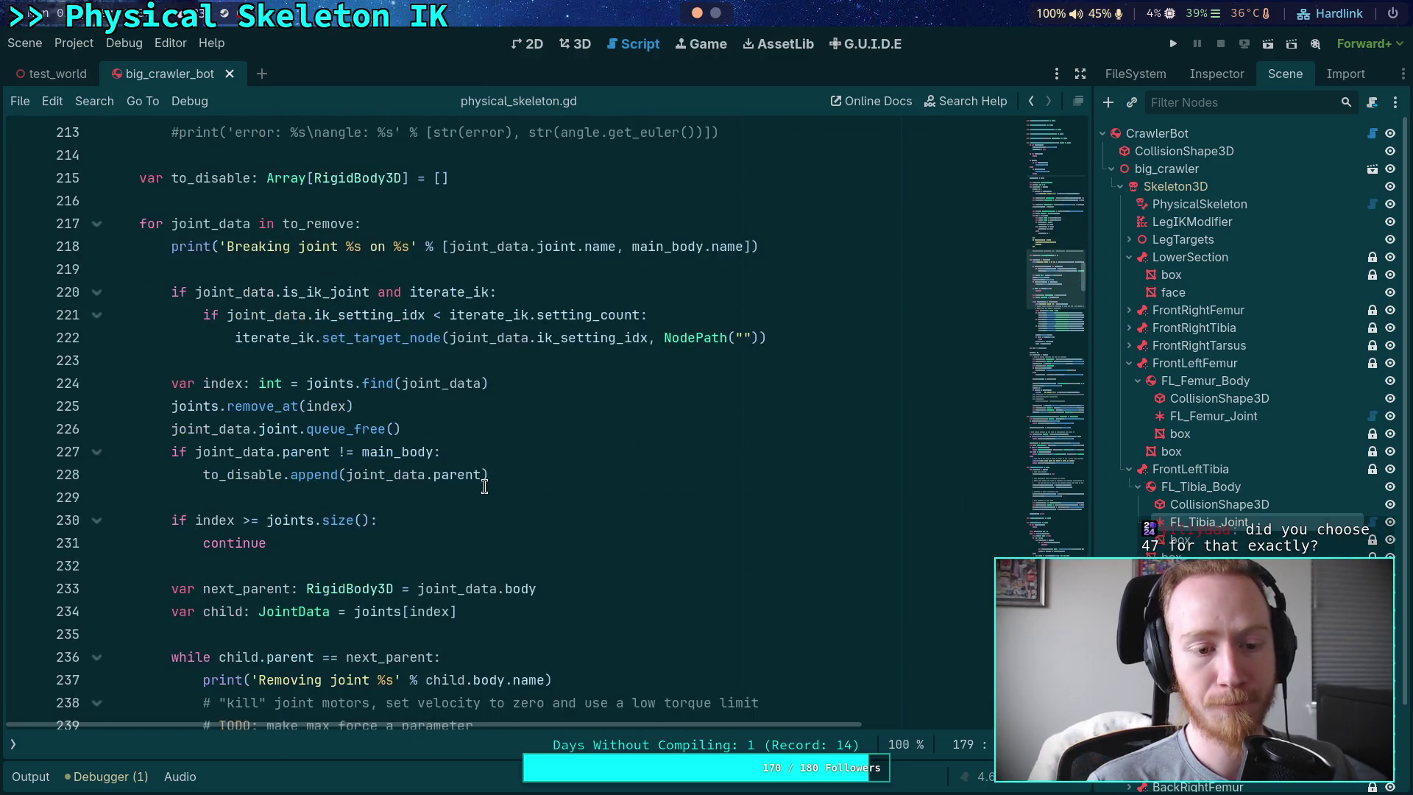
scroll(484, 486, up, 4)
scroll(484, 487, down, 14)
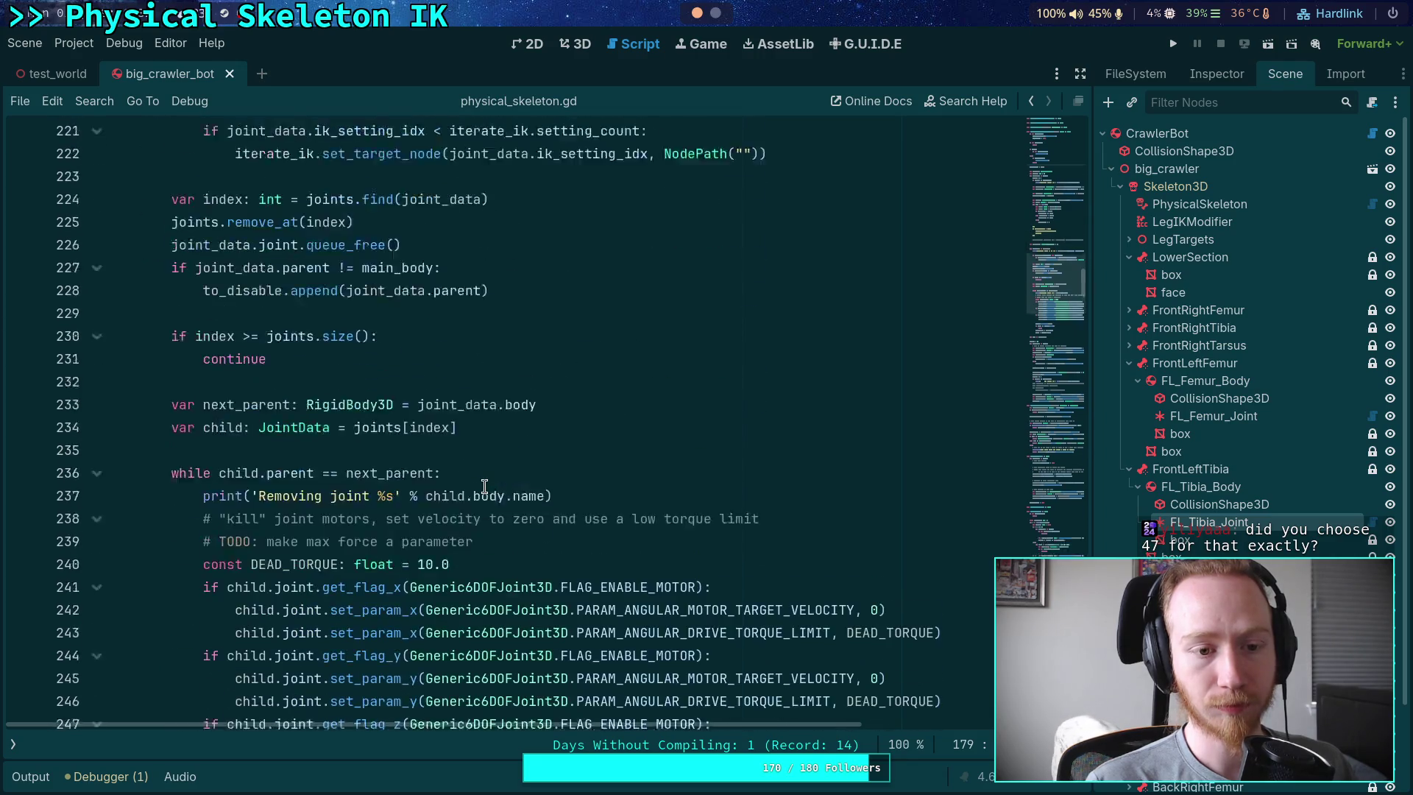
scroll(467, 519, down, 5)
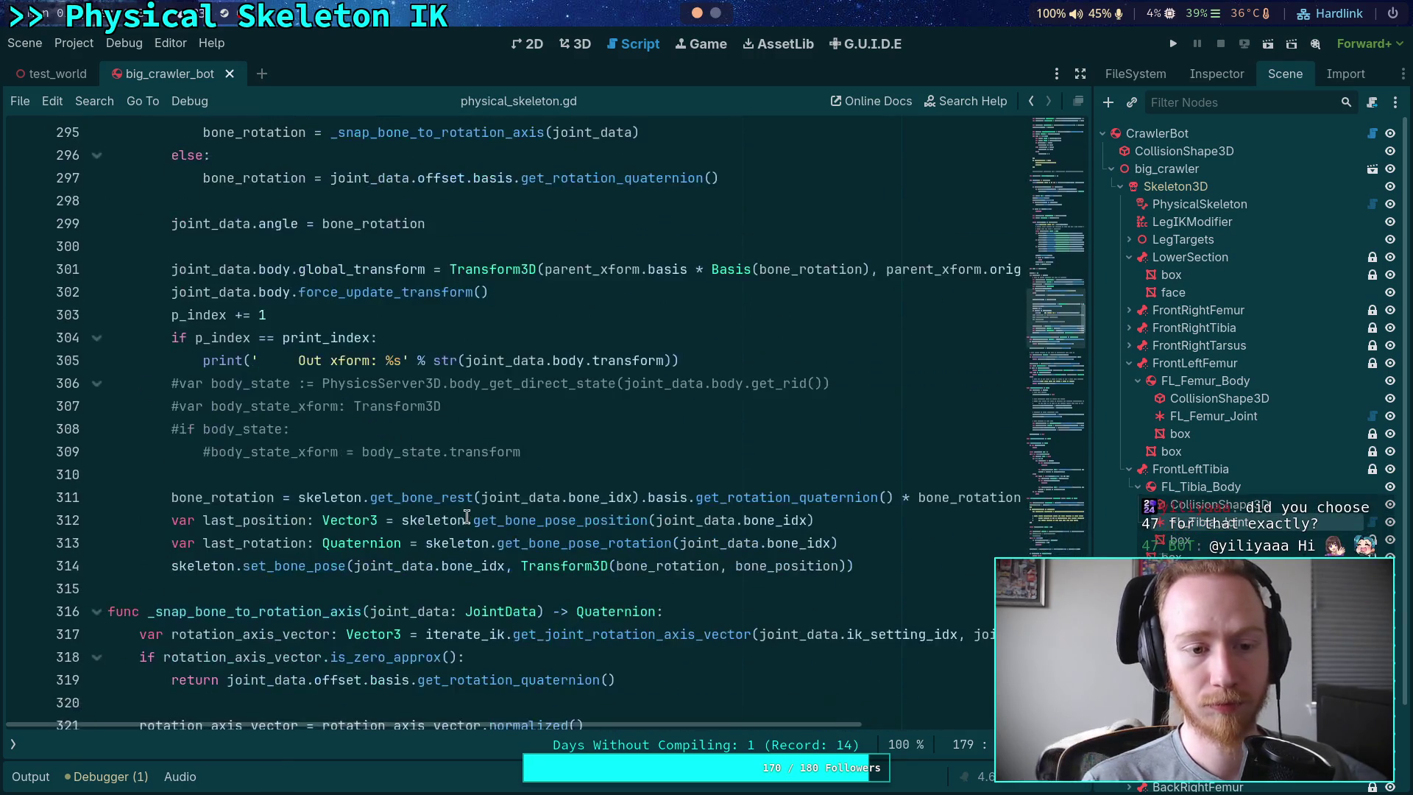
scroll(466, 512, up, 20)
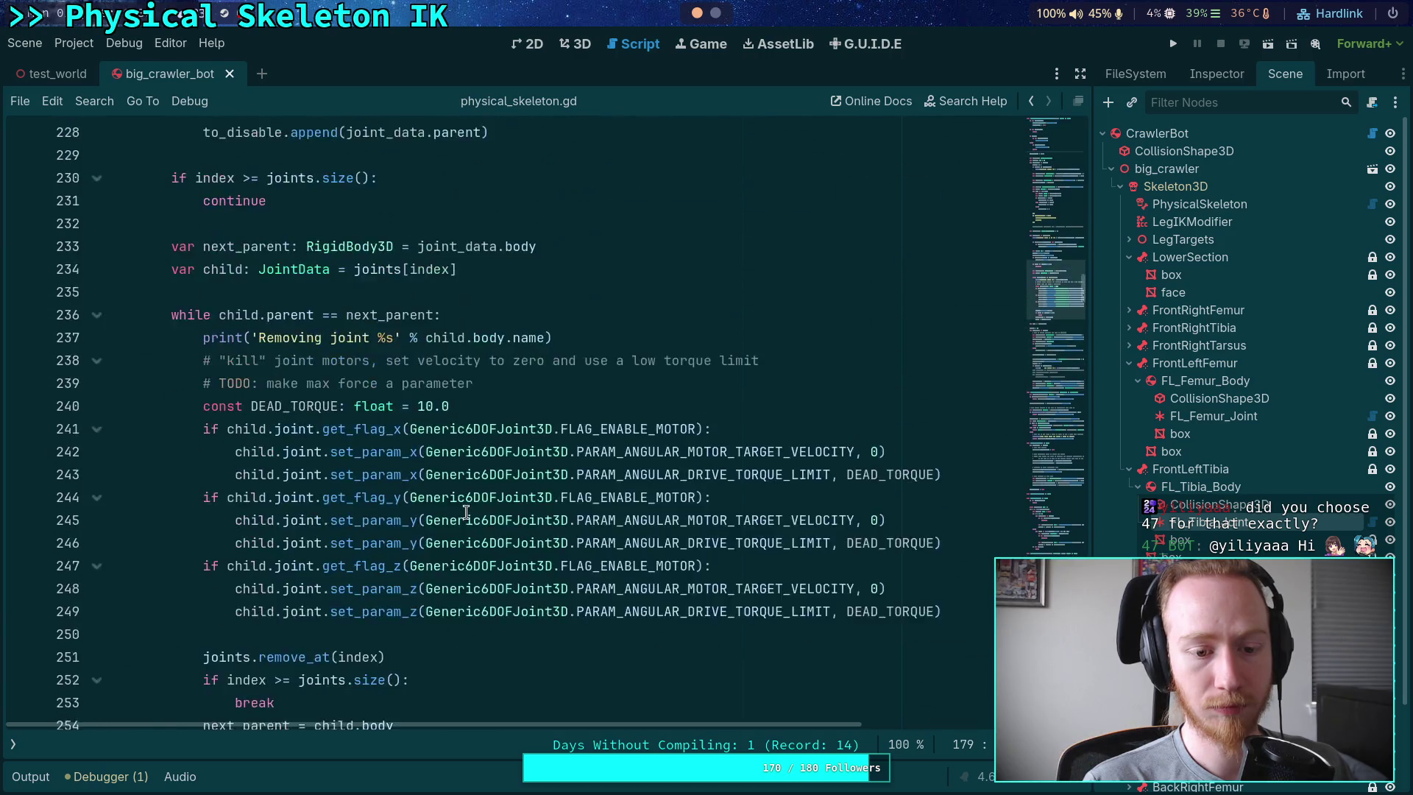
scroll(465, 512, up, 14)
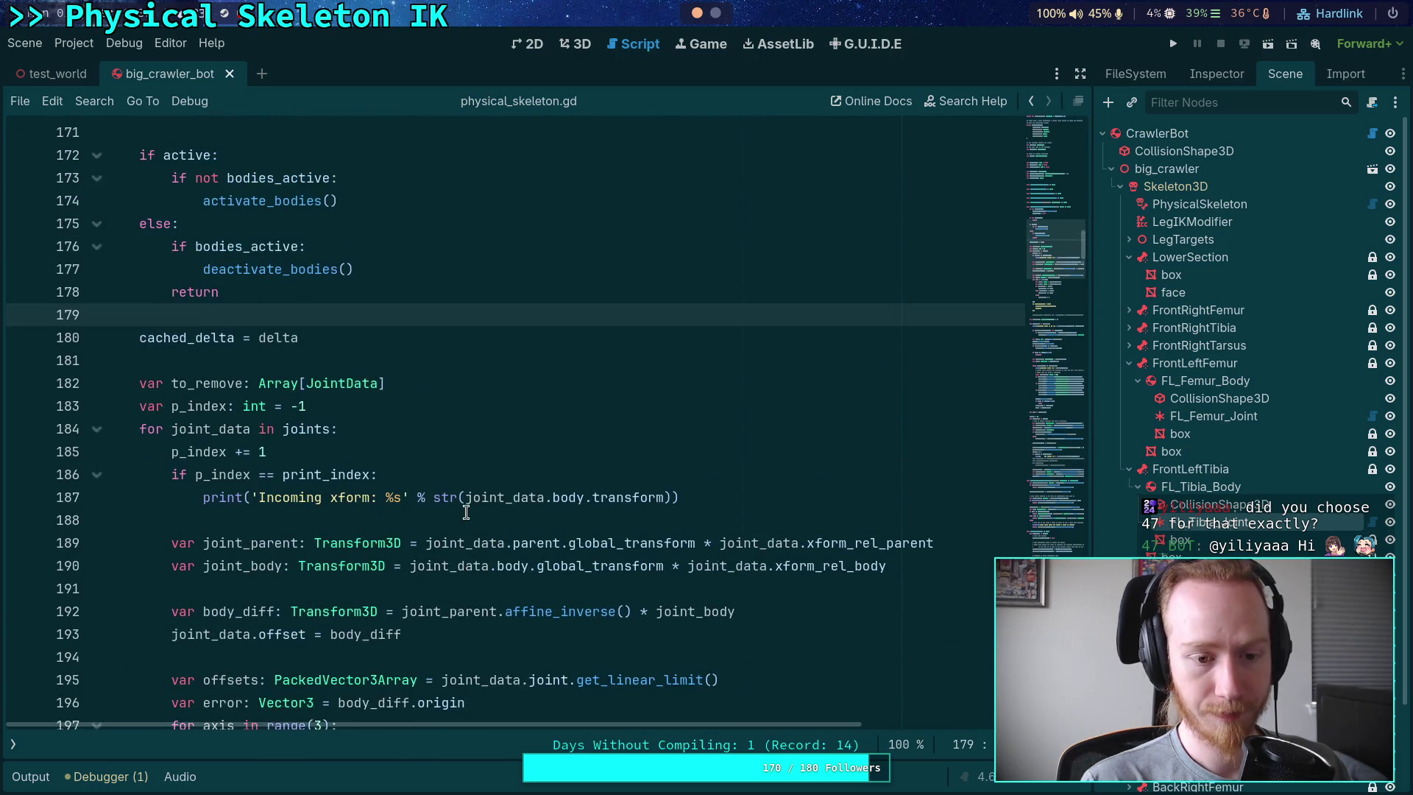
click(794, 486)
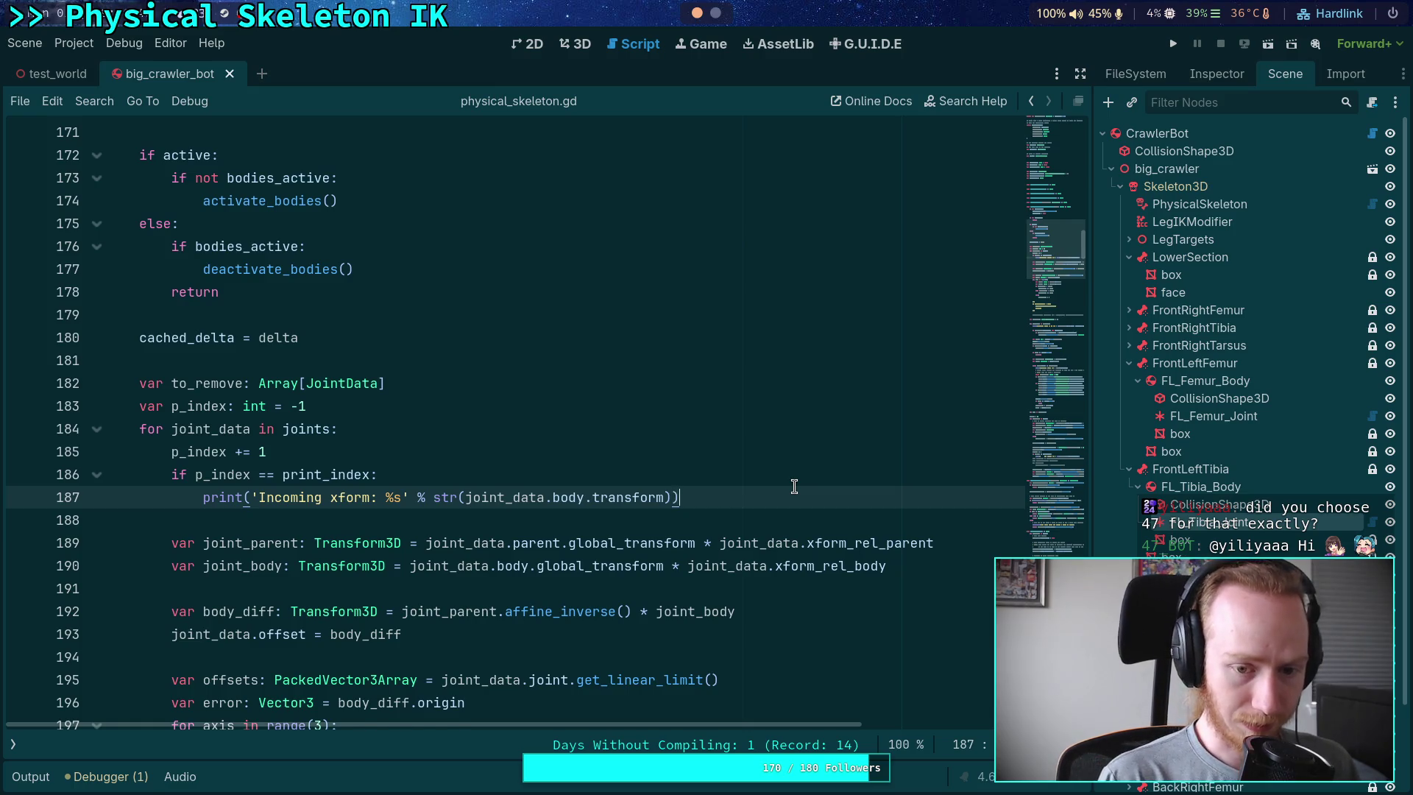
On a new line 188, start a print statement labelled 'Incoming vel: %s'
key(Return)
text(print('Incom)
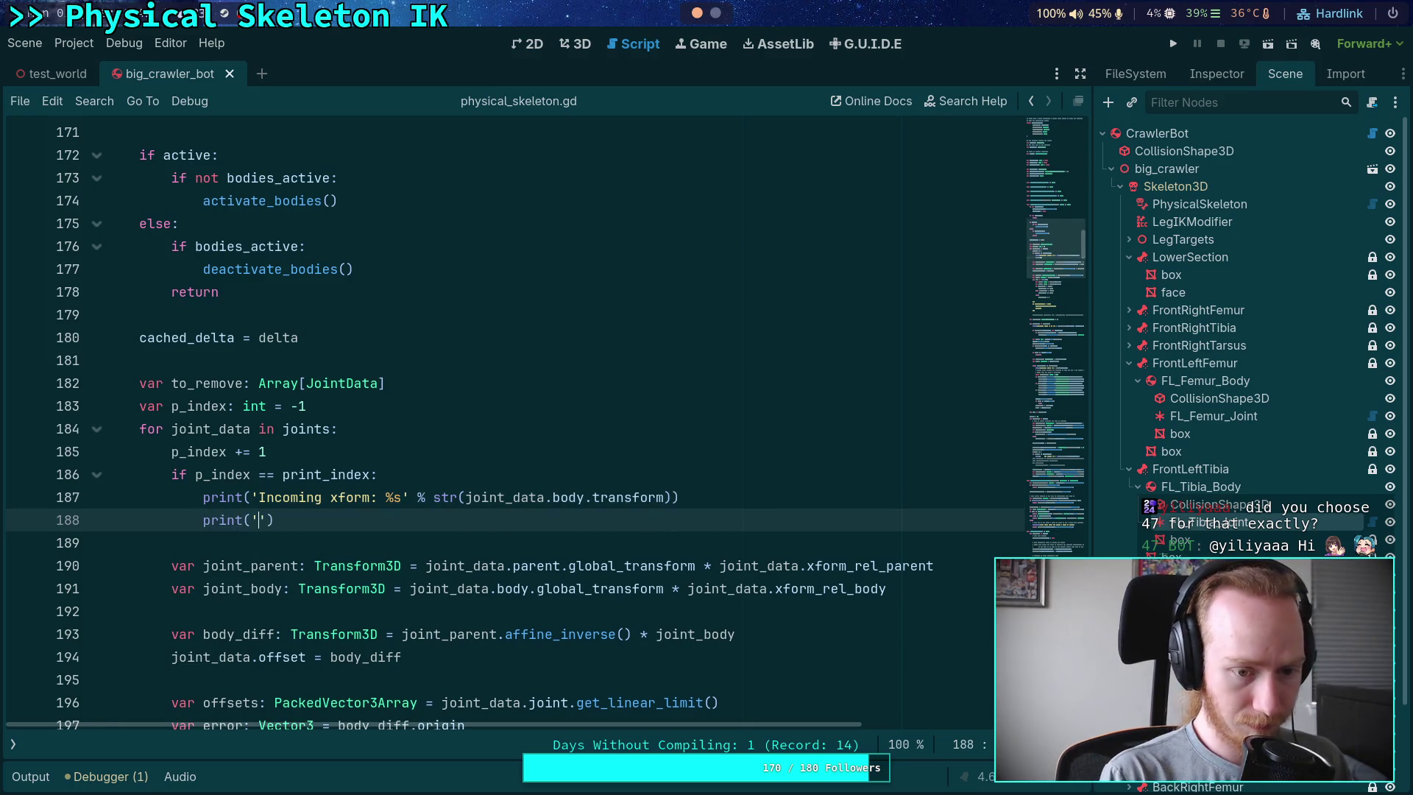
text(ing velo)
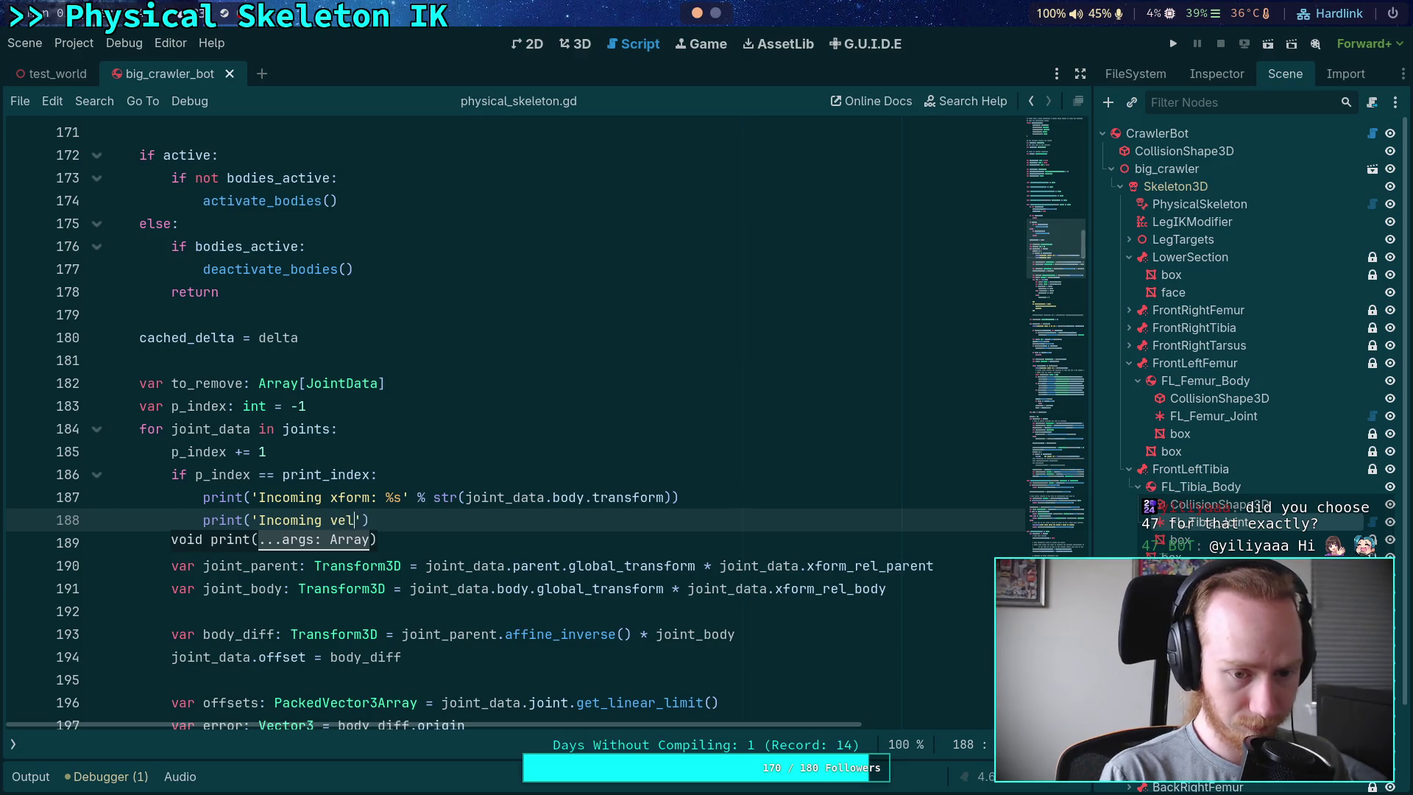
key(BackSpace)
text(:)
click(259, 519)
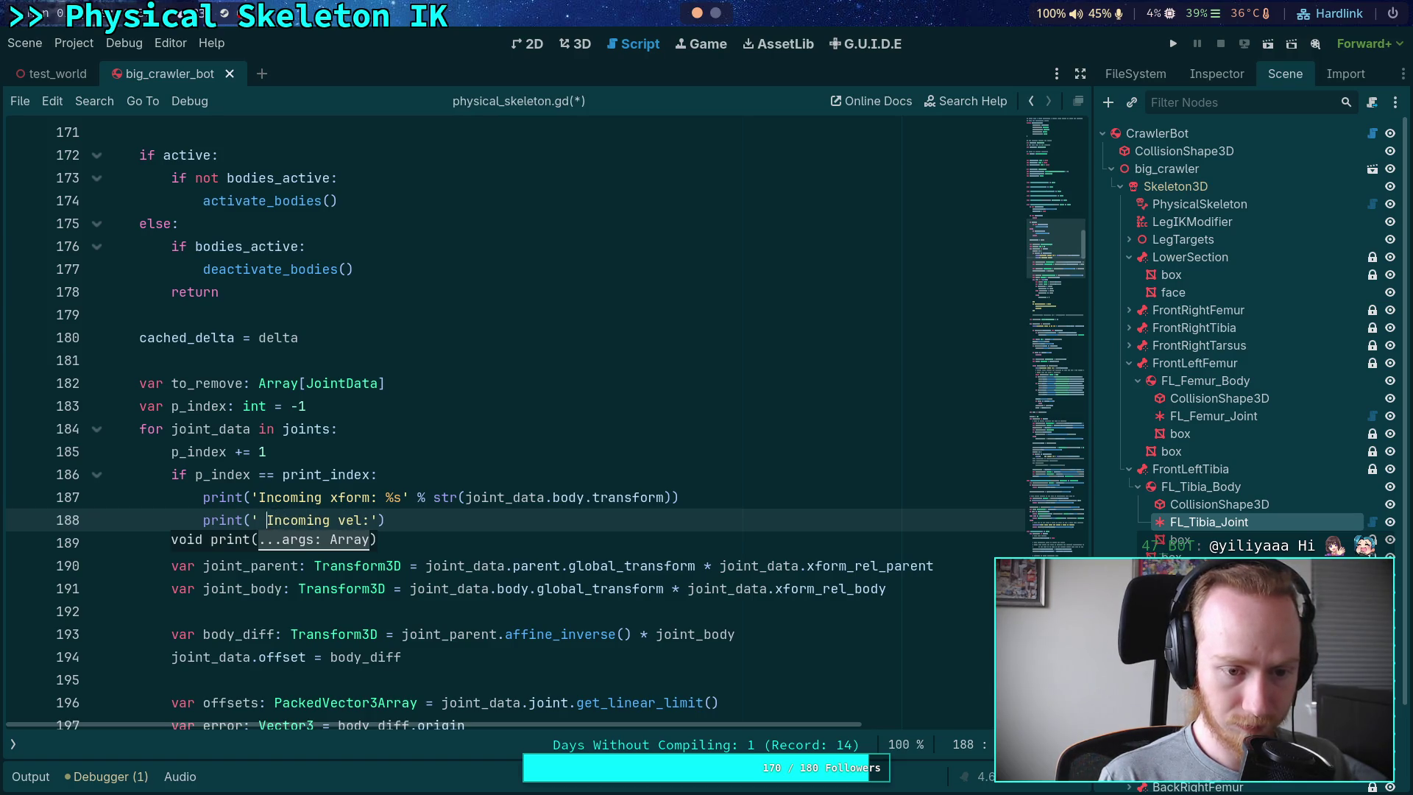
text(%)
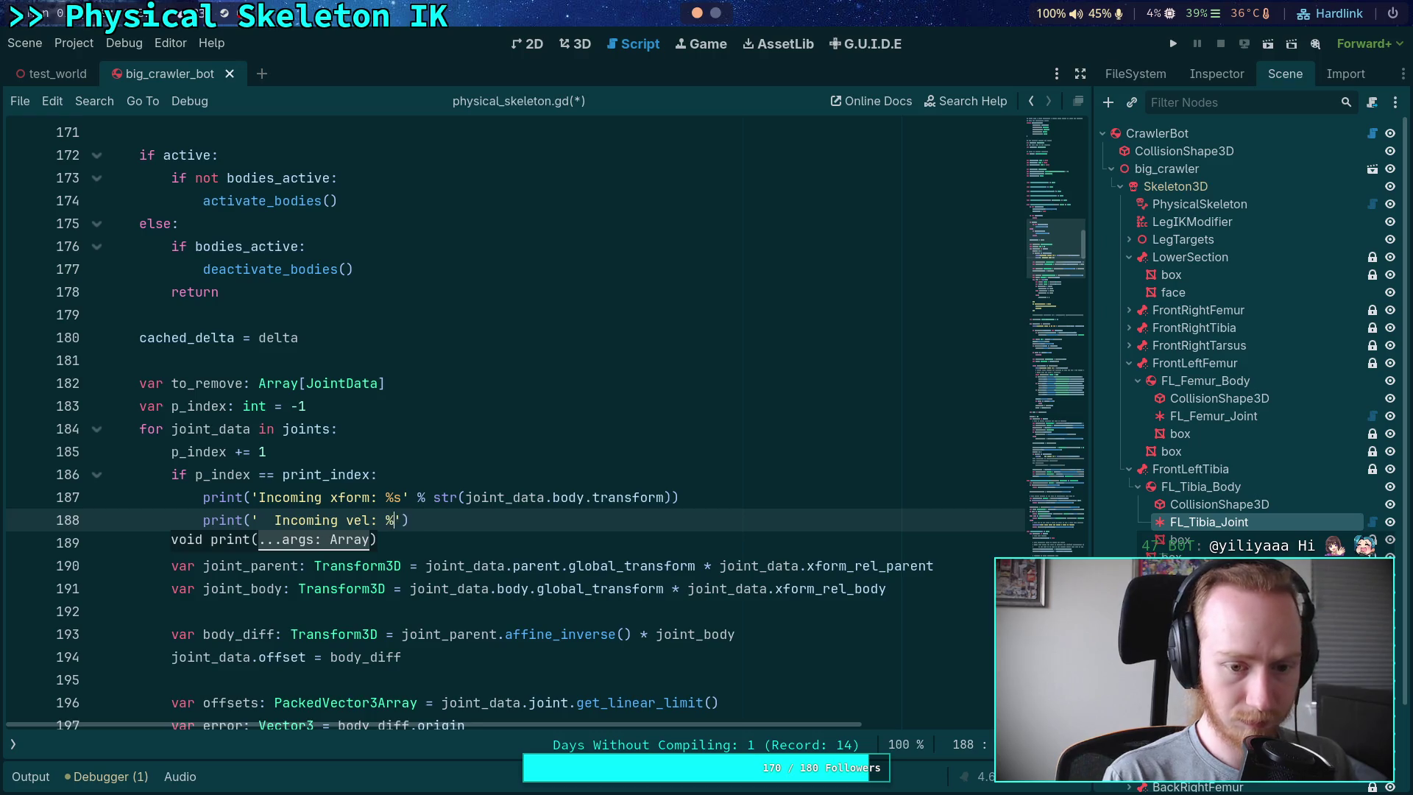
text(s)
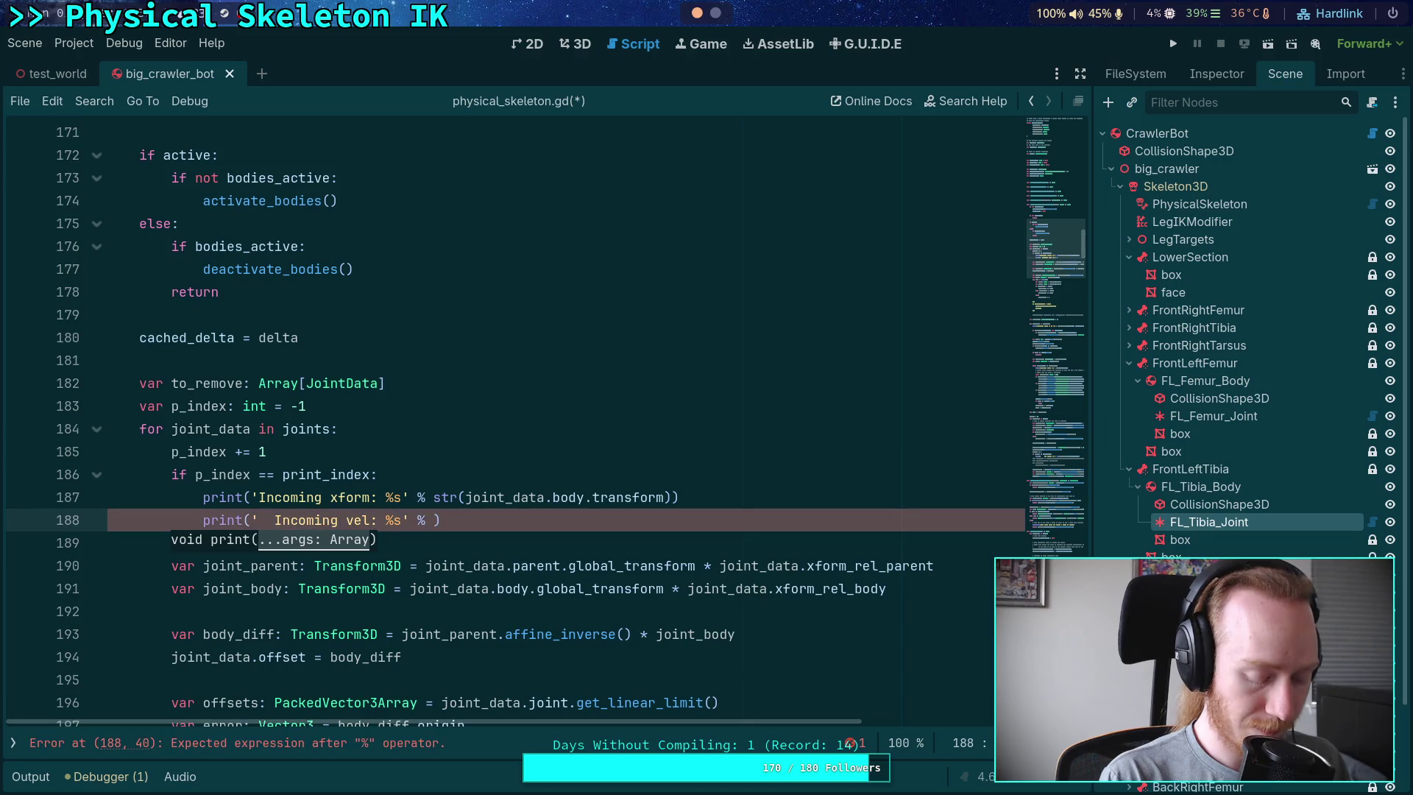
key(ctrl+shift+Return)
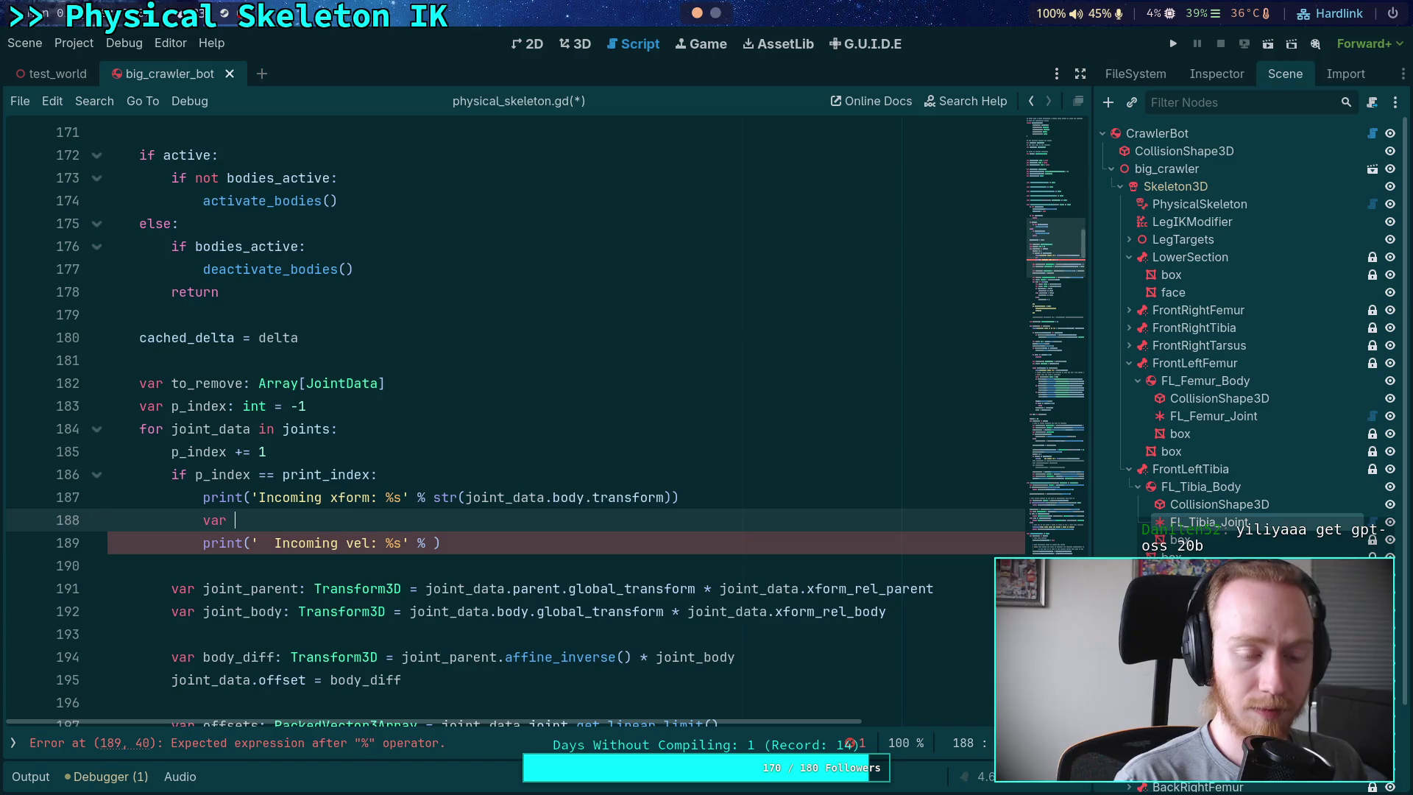
key(ctrl+z)
key(ctrl+z)
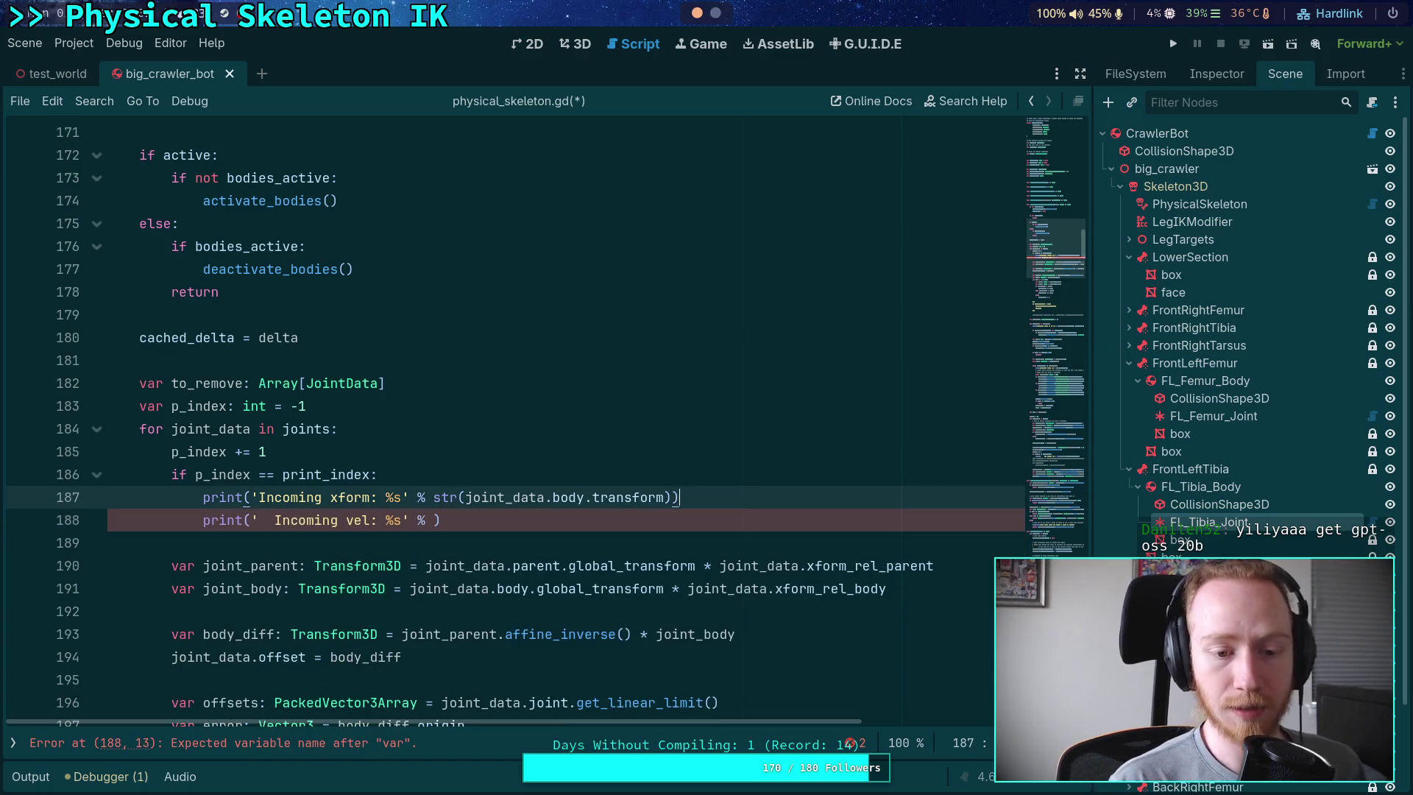
Complete the print argument as joint_data.body.linear_velocity, then save and run with F5
text(joint)
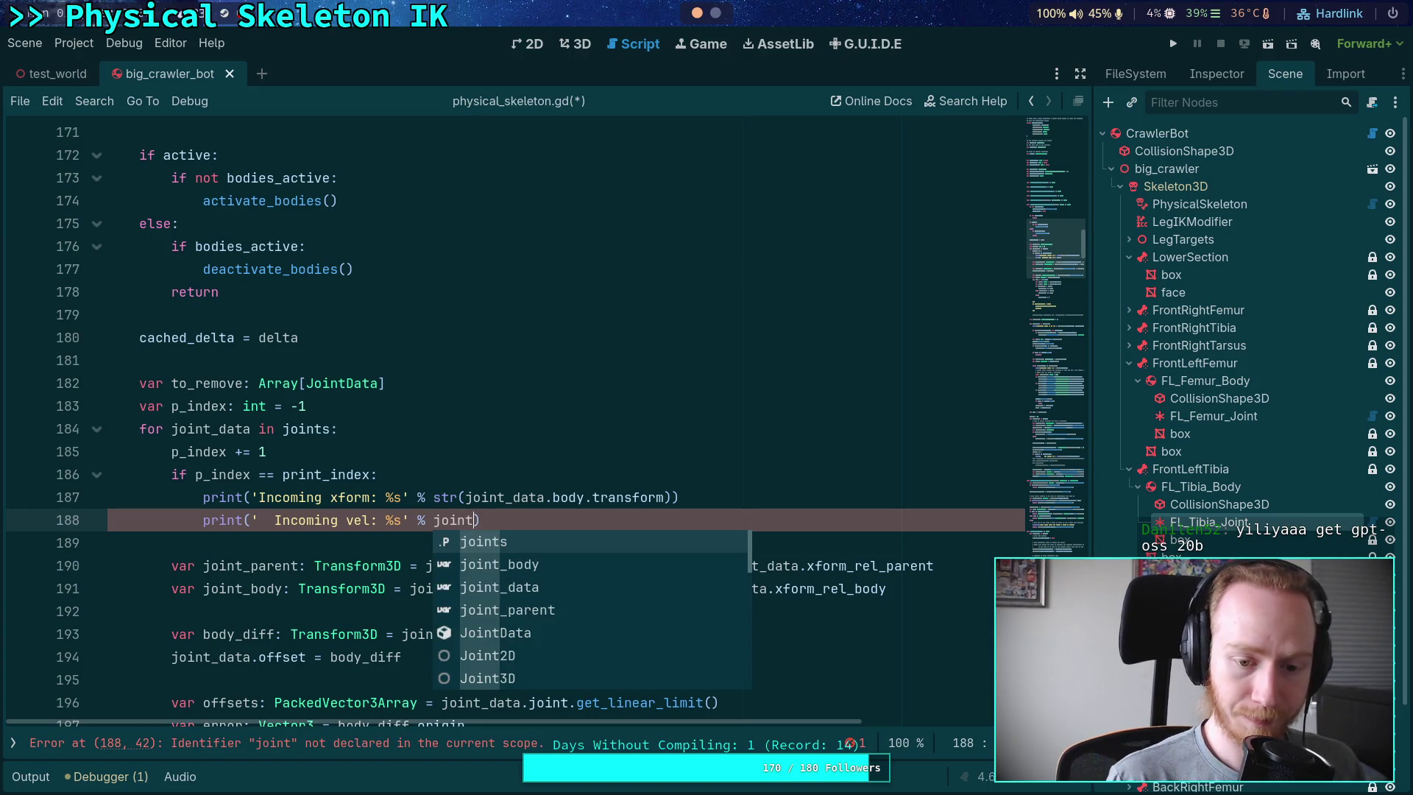
key(Down)
key(Down)
key(Return)
text(body.)
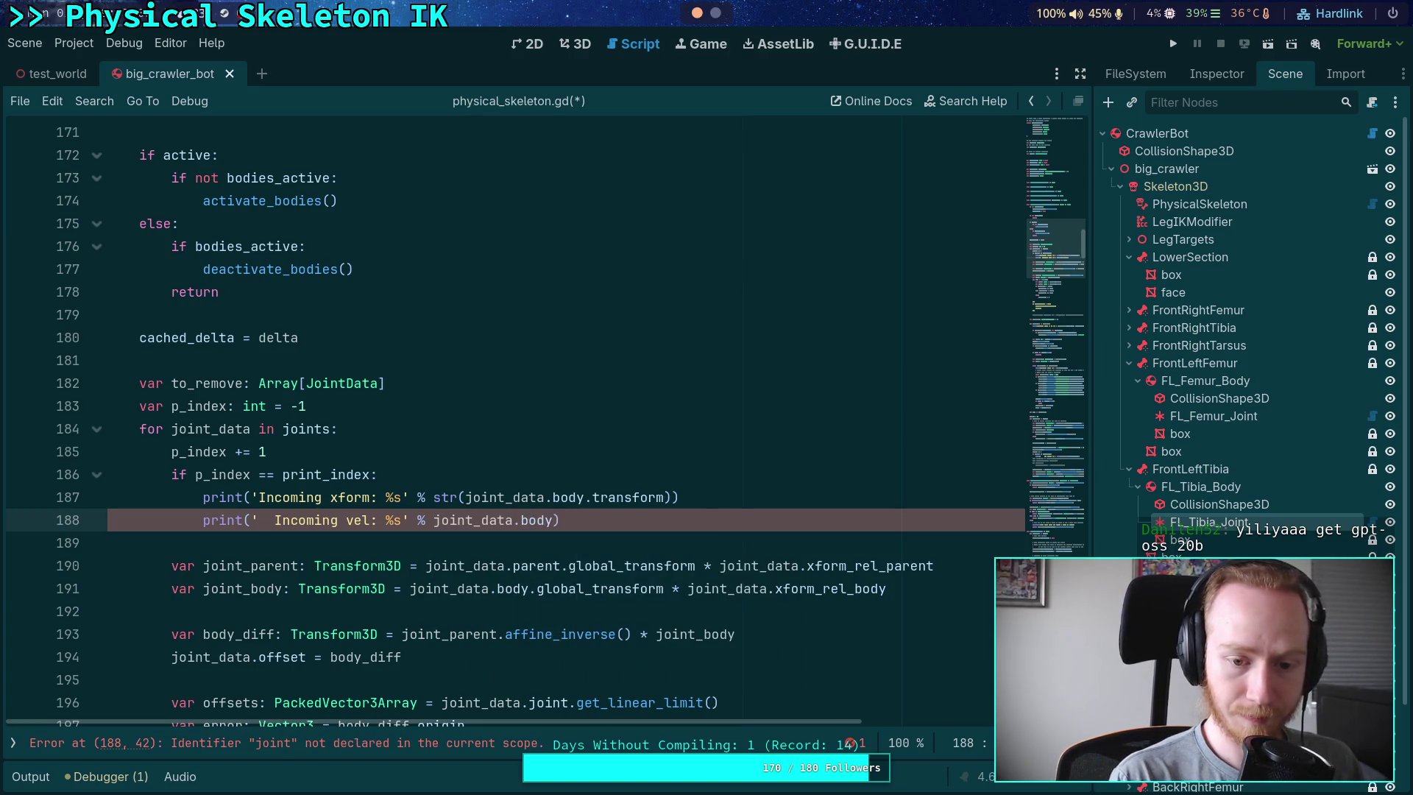
text(vel)
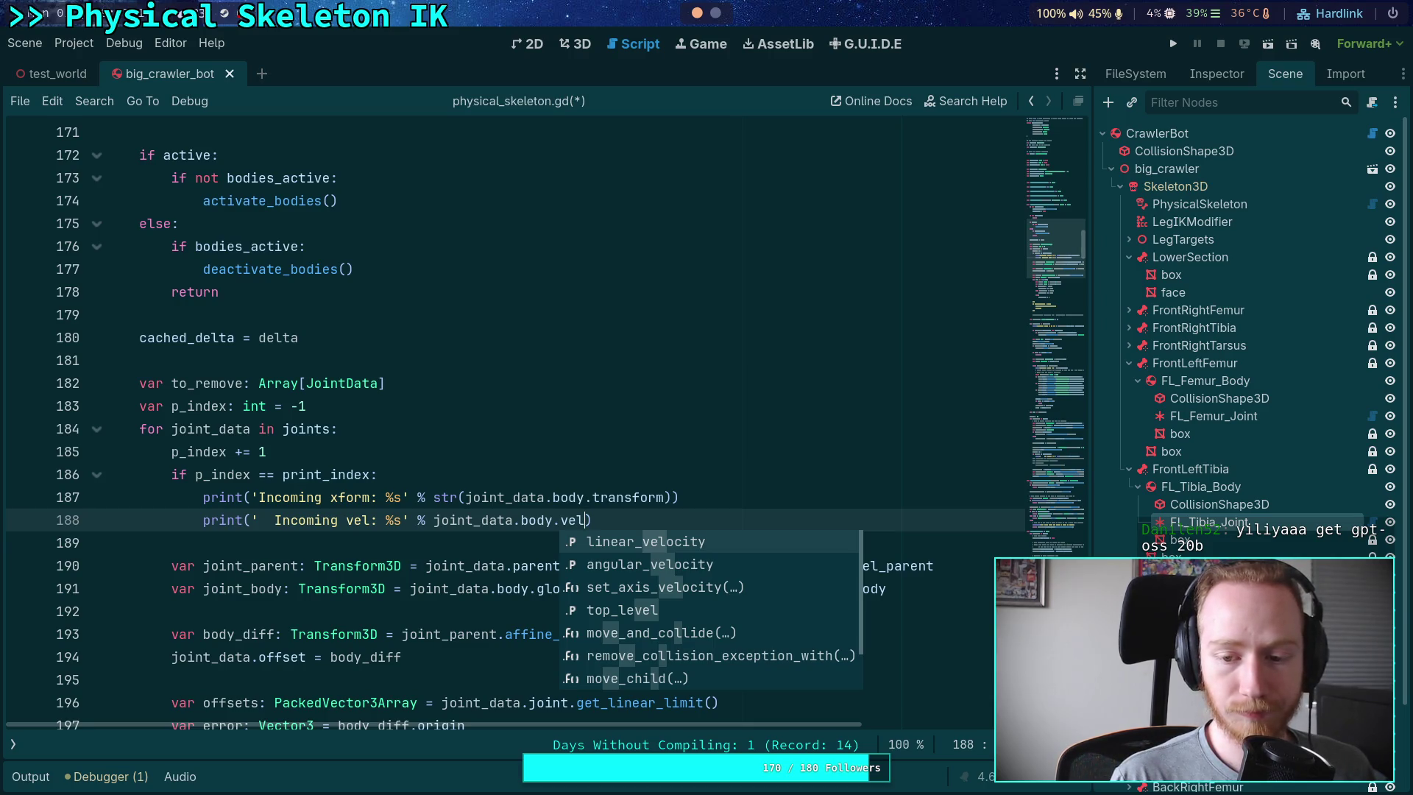
key(Down)
key(Up)
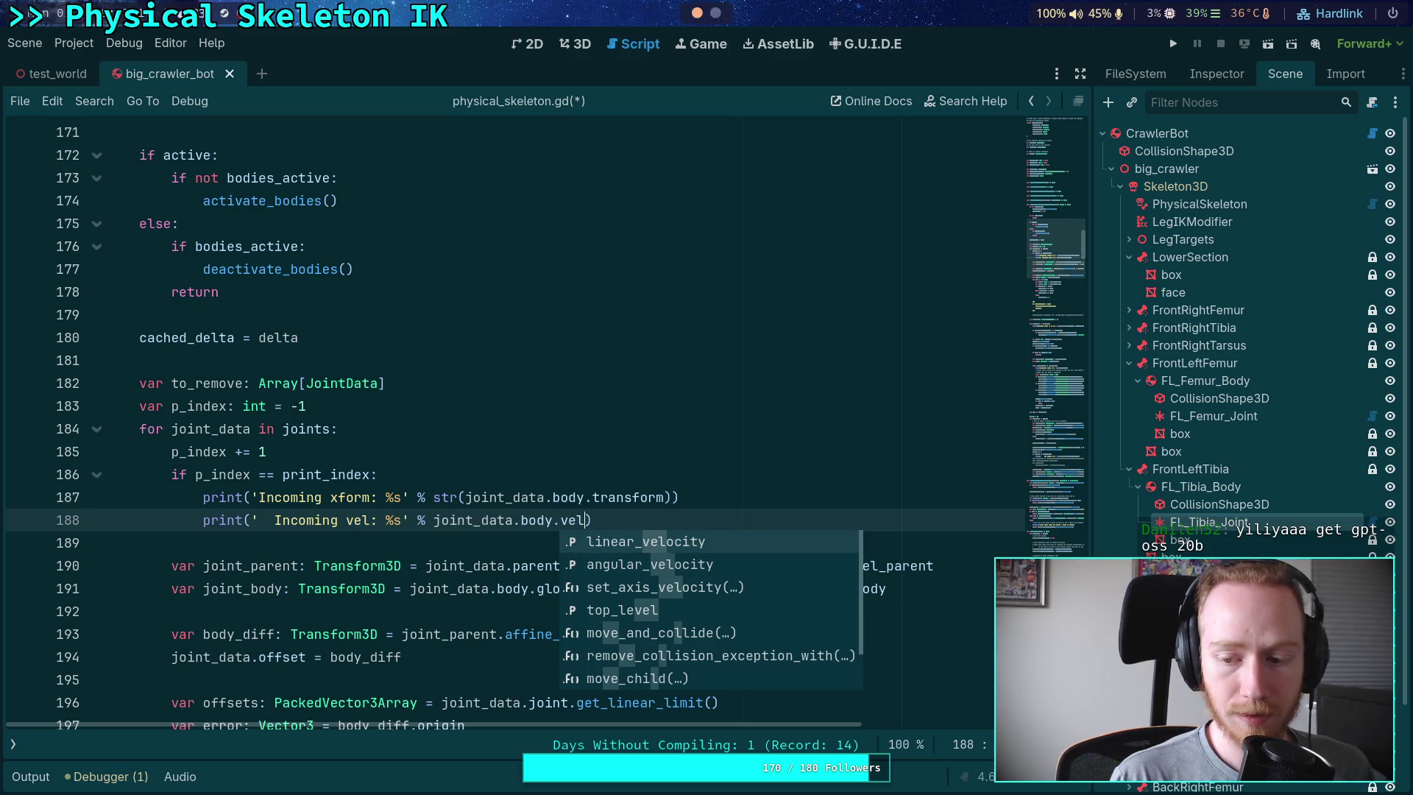
key(Return)
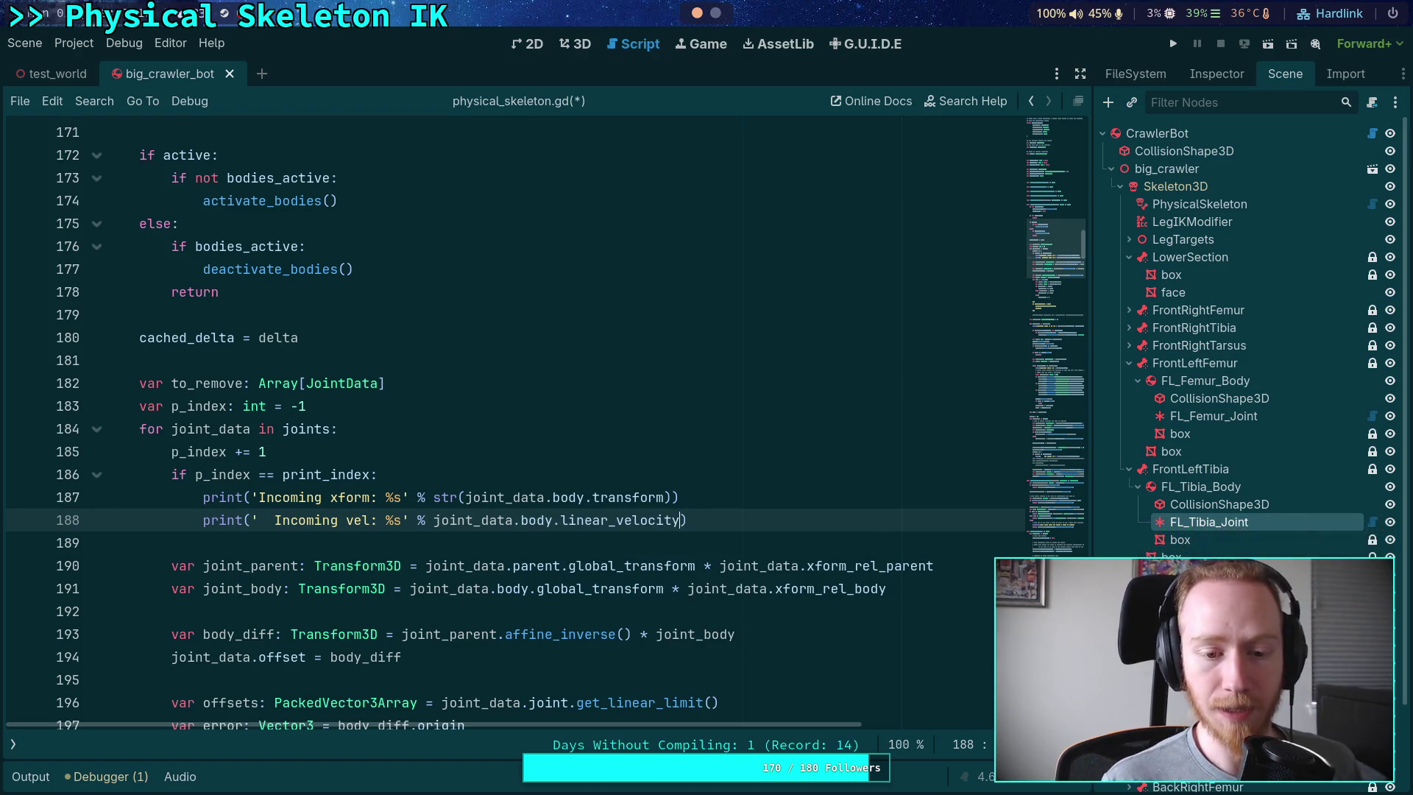
key(F5)
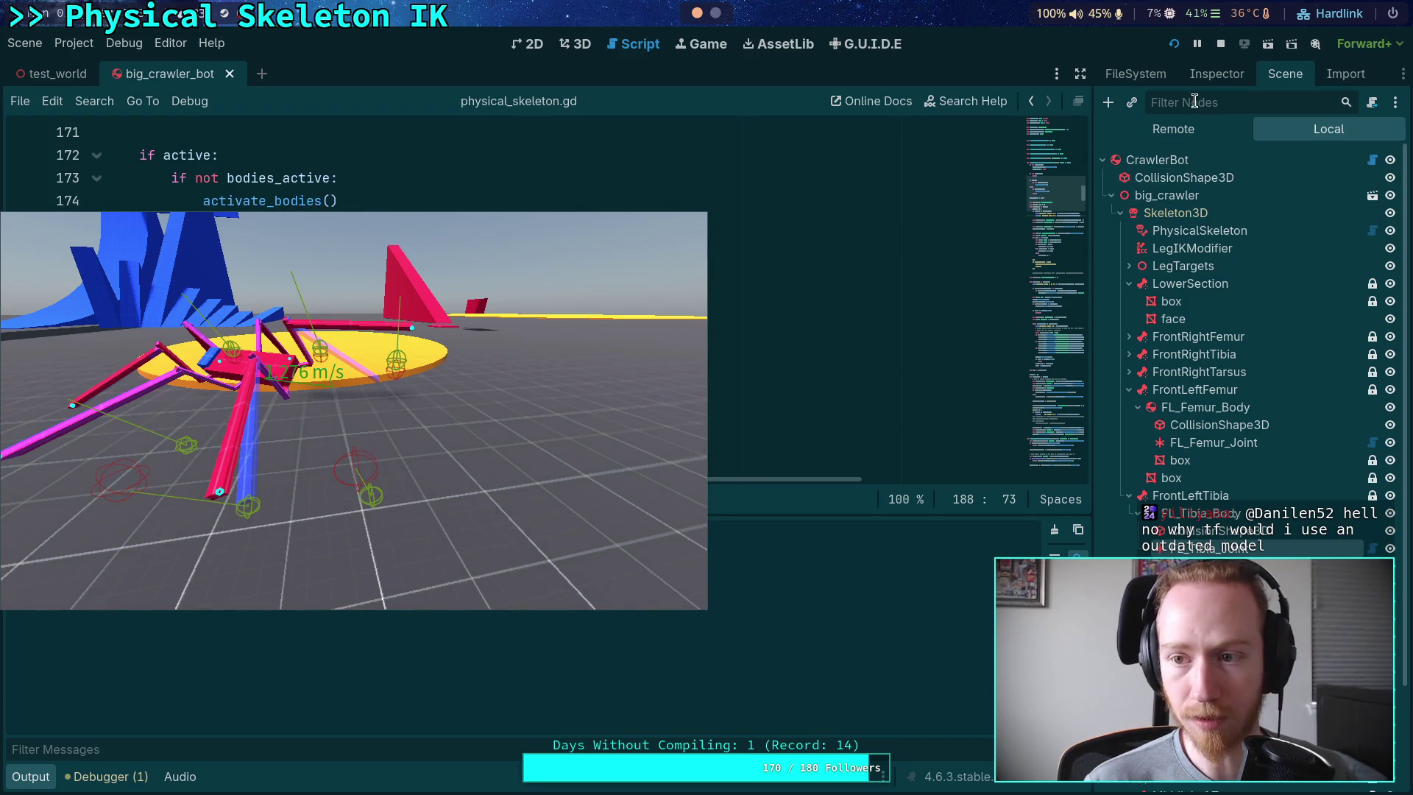
Show the remote scene tree and inspect the skeleton modifier's live properties
click(1173, 129)
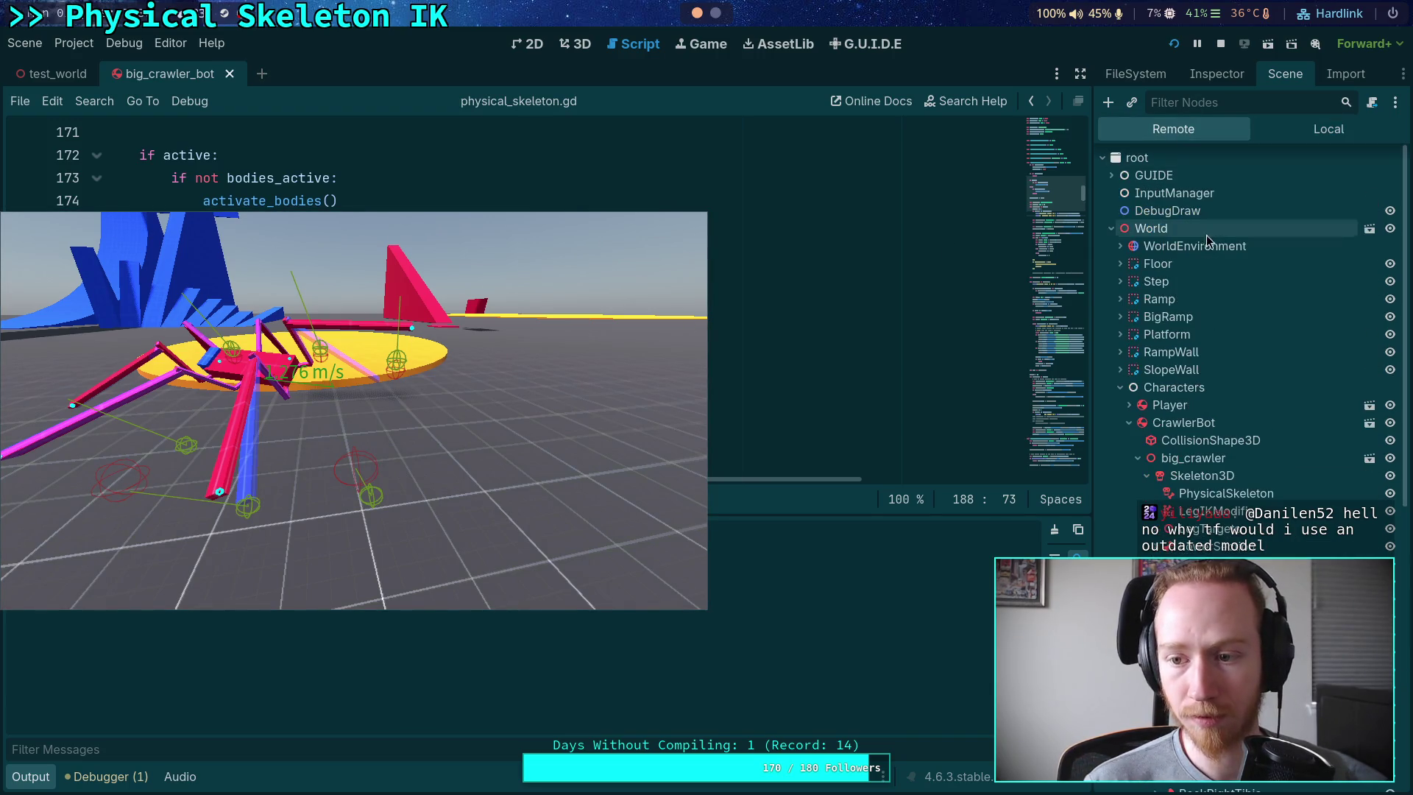
click(1210, 515)
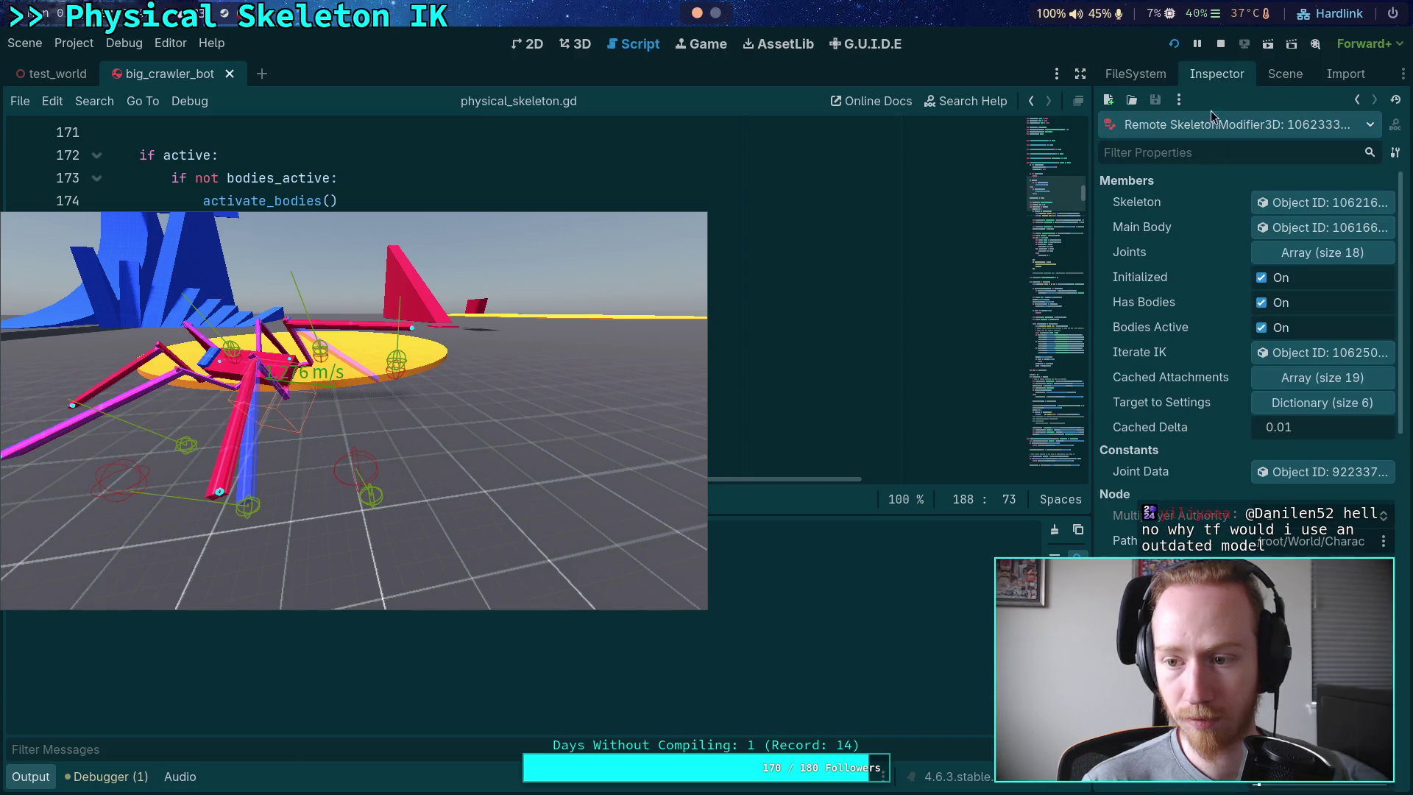
scroll(1243, 331, down, 5)
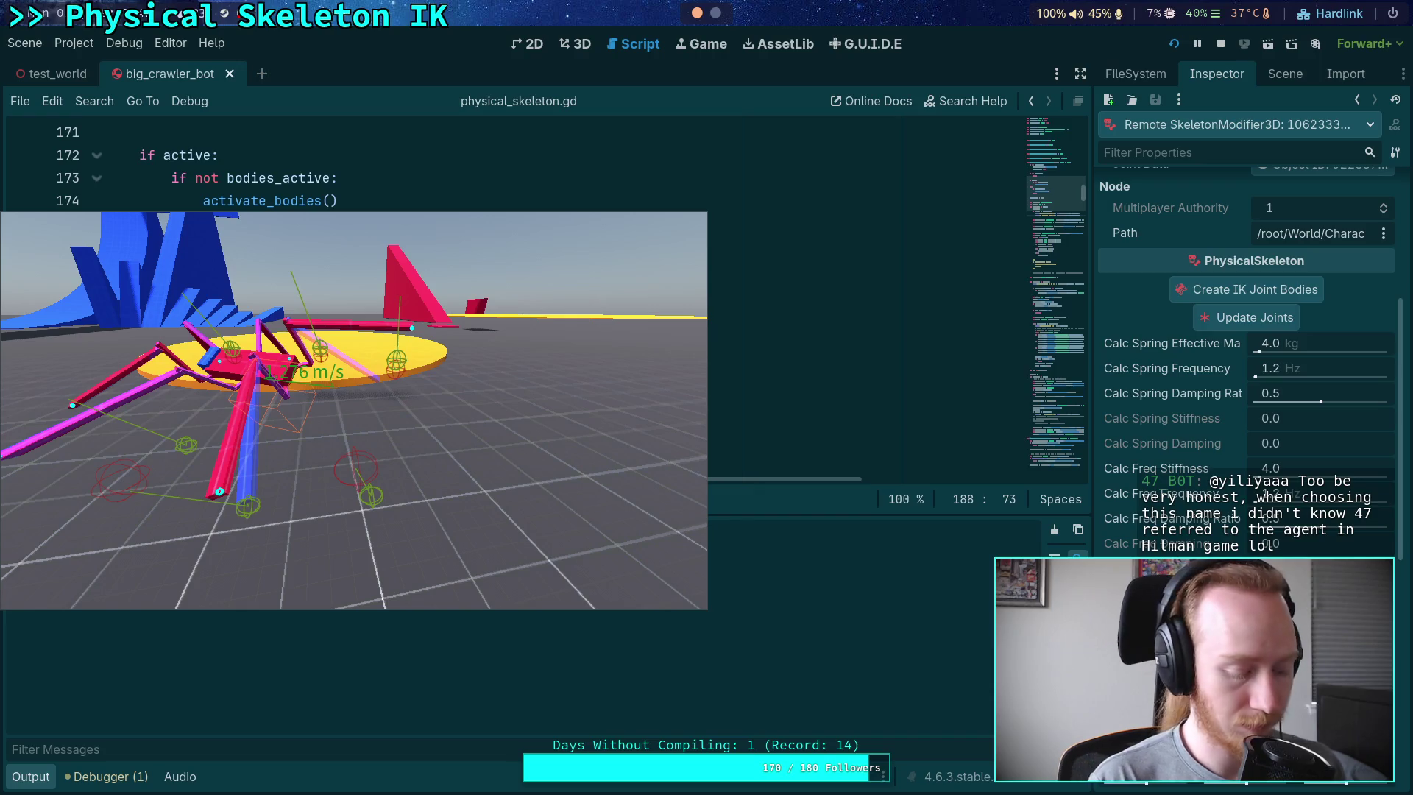
mouse_move(285, 252)
mouse_down()
mouse_move(313, 244)
mouse_move(560, 343)
mouse_up()
Step the crawler several physics ticks, marking the logged incoming velocity, then stop the game
key(period)
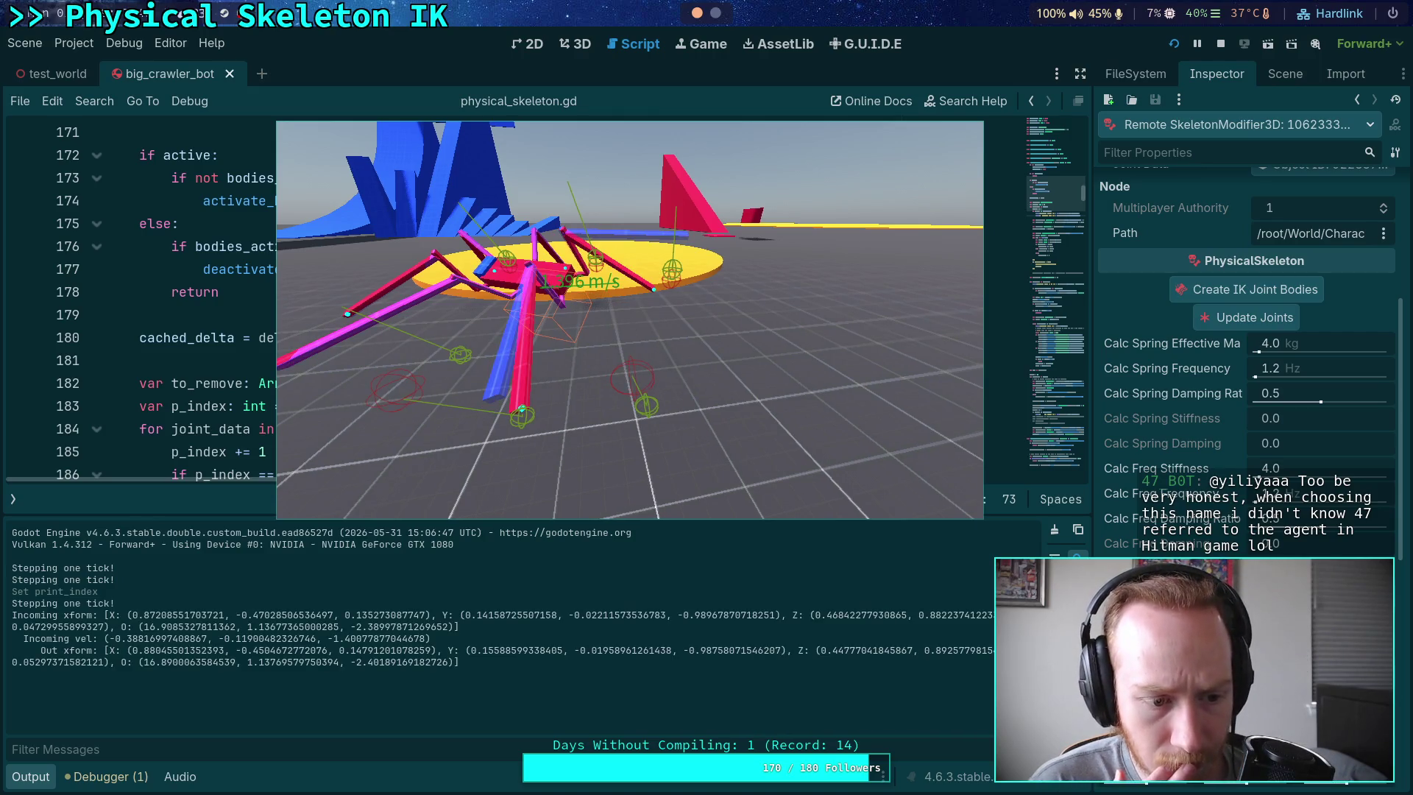
key(period)
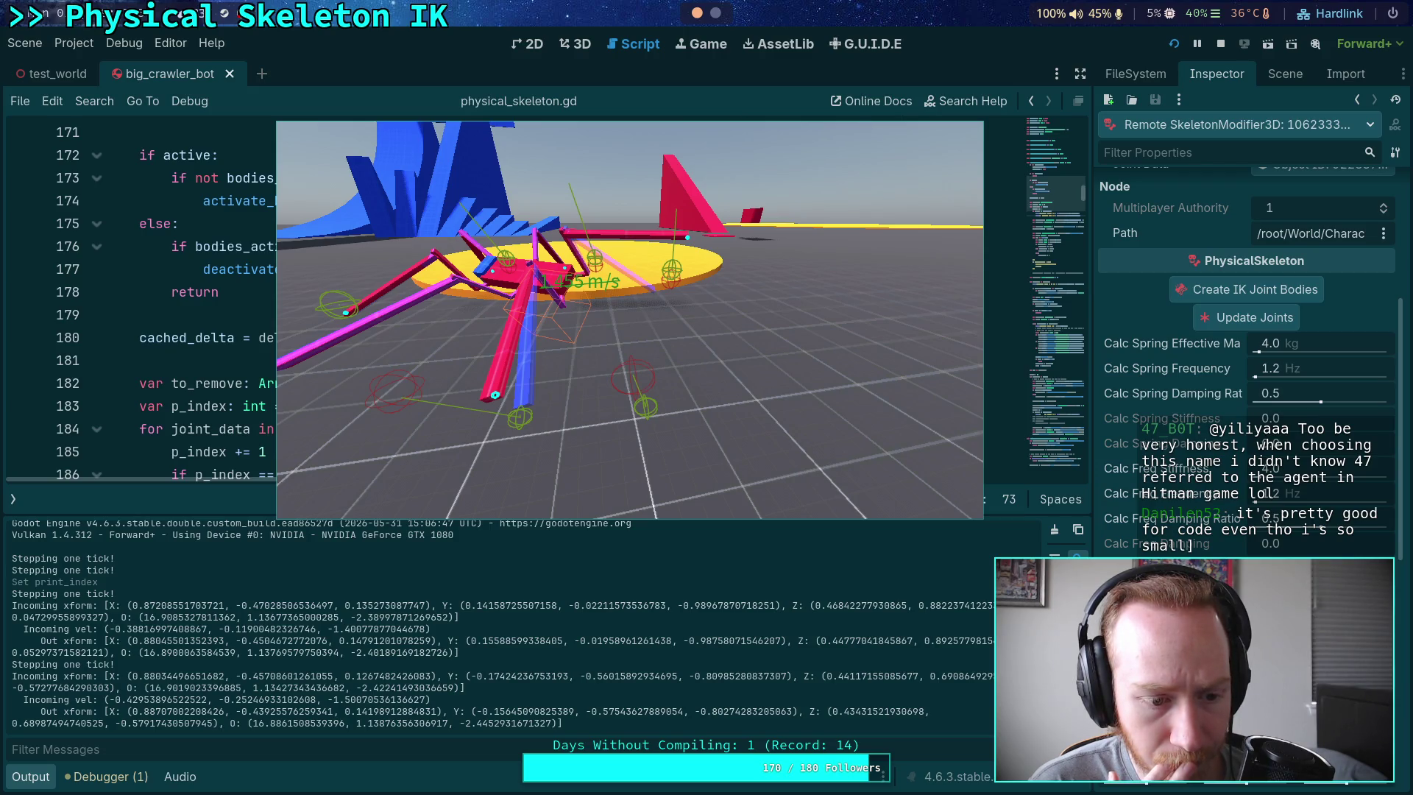
key(period)
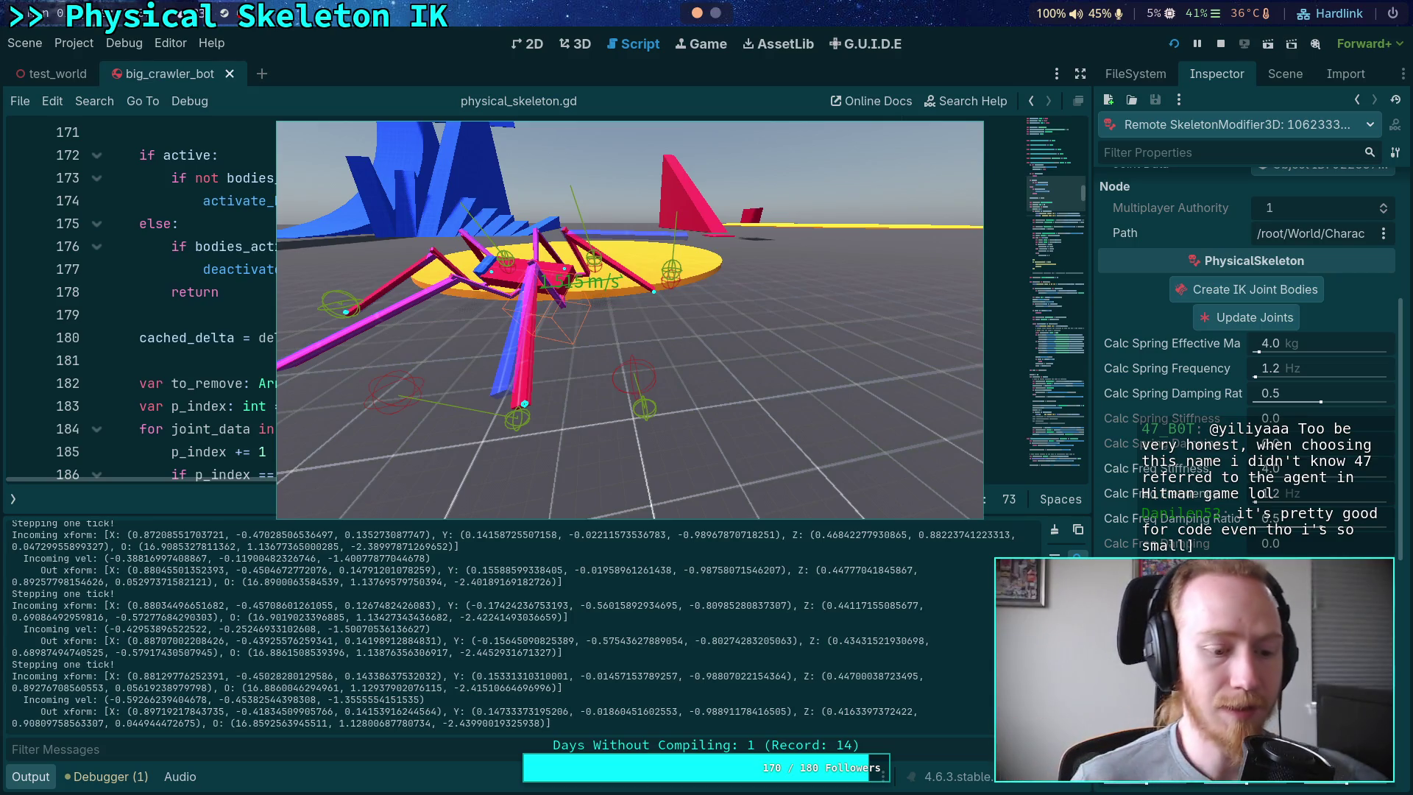
drag(423, 700, 317, 699)
drag(114, 700, 403, 712)
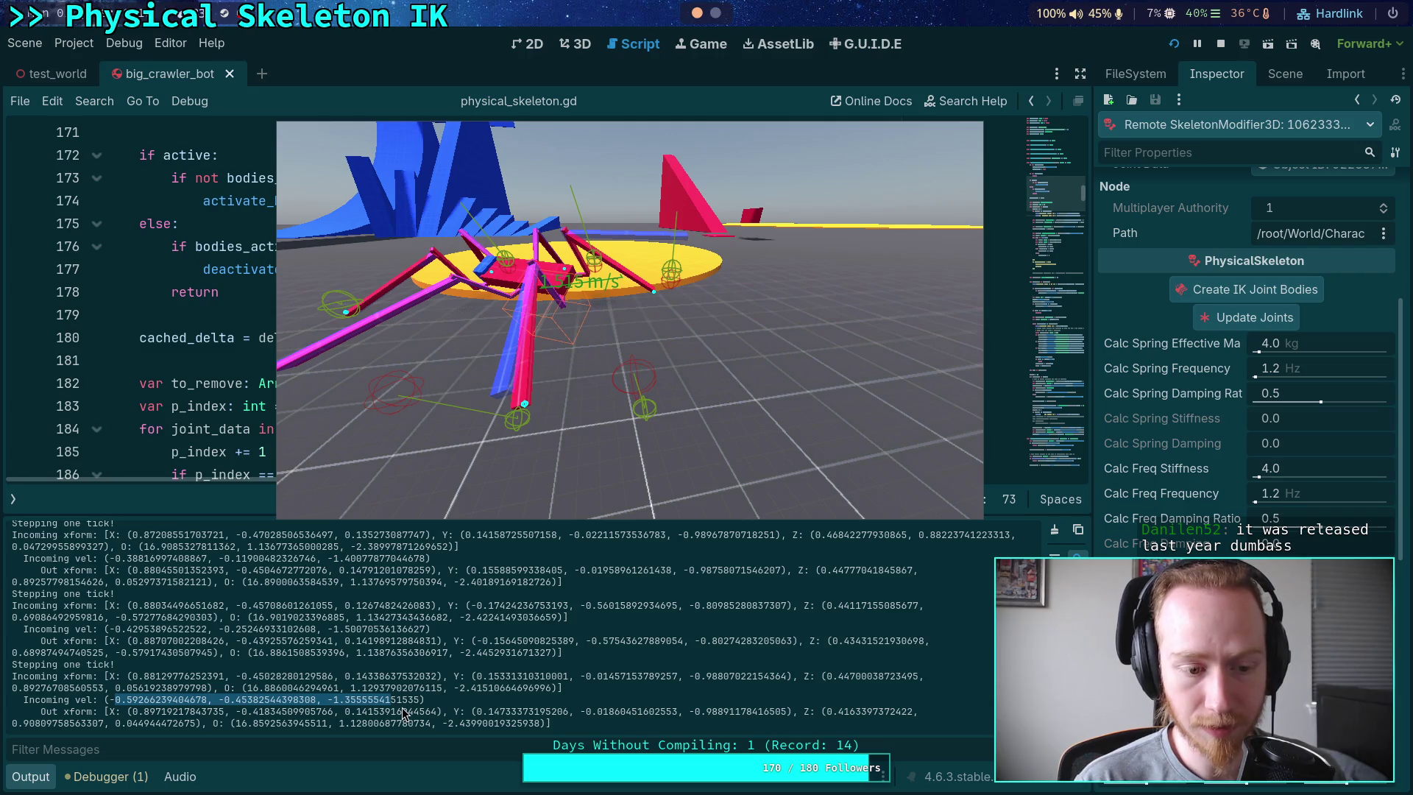
click(498, 414)
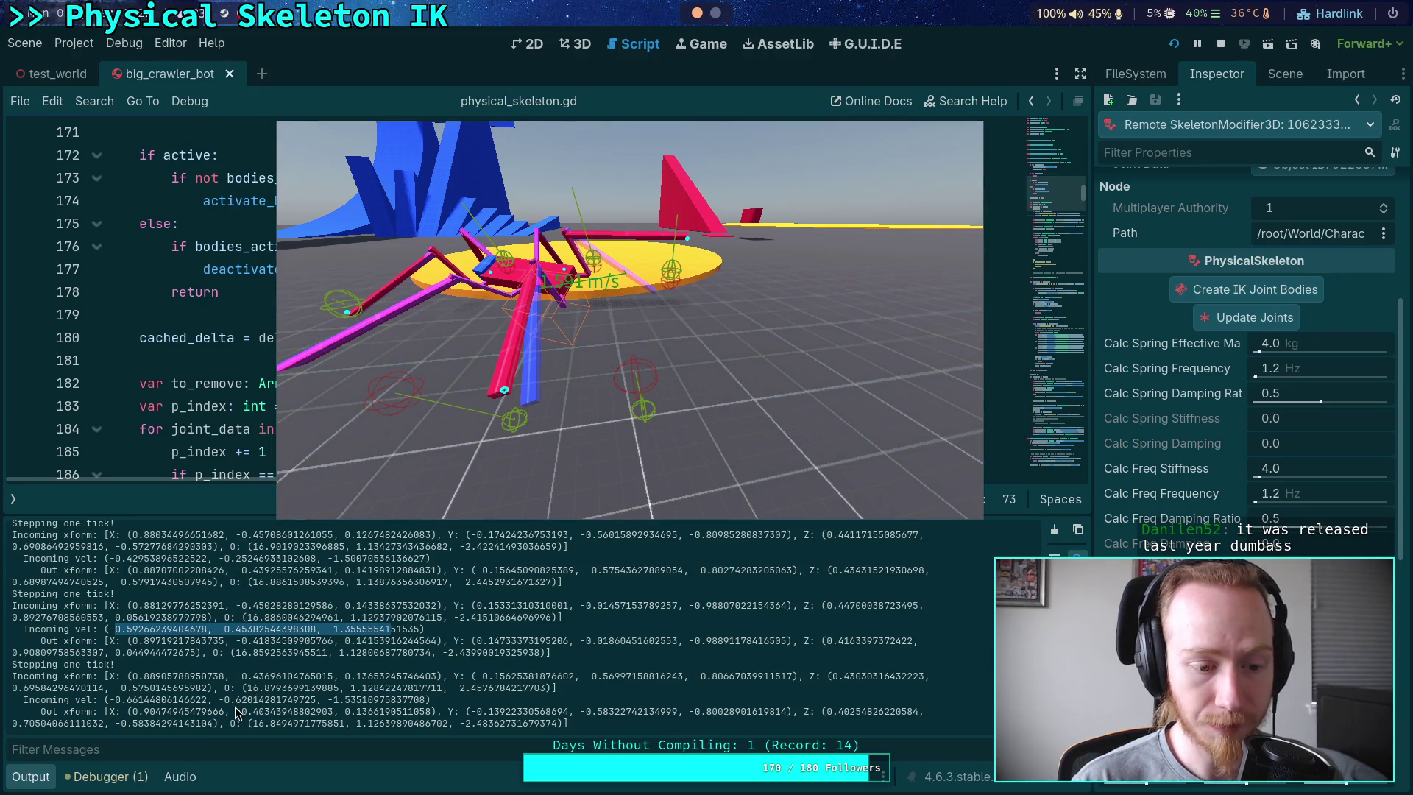
click(423, 508)
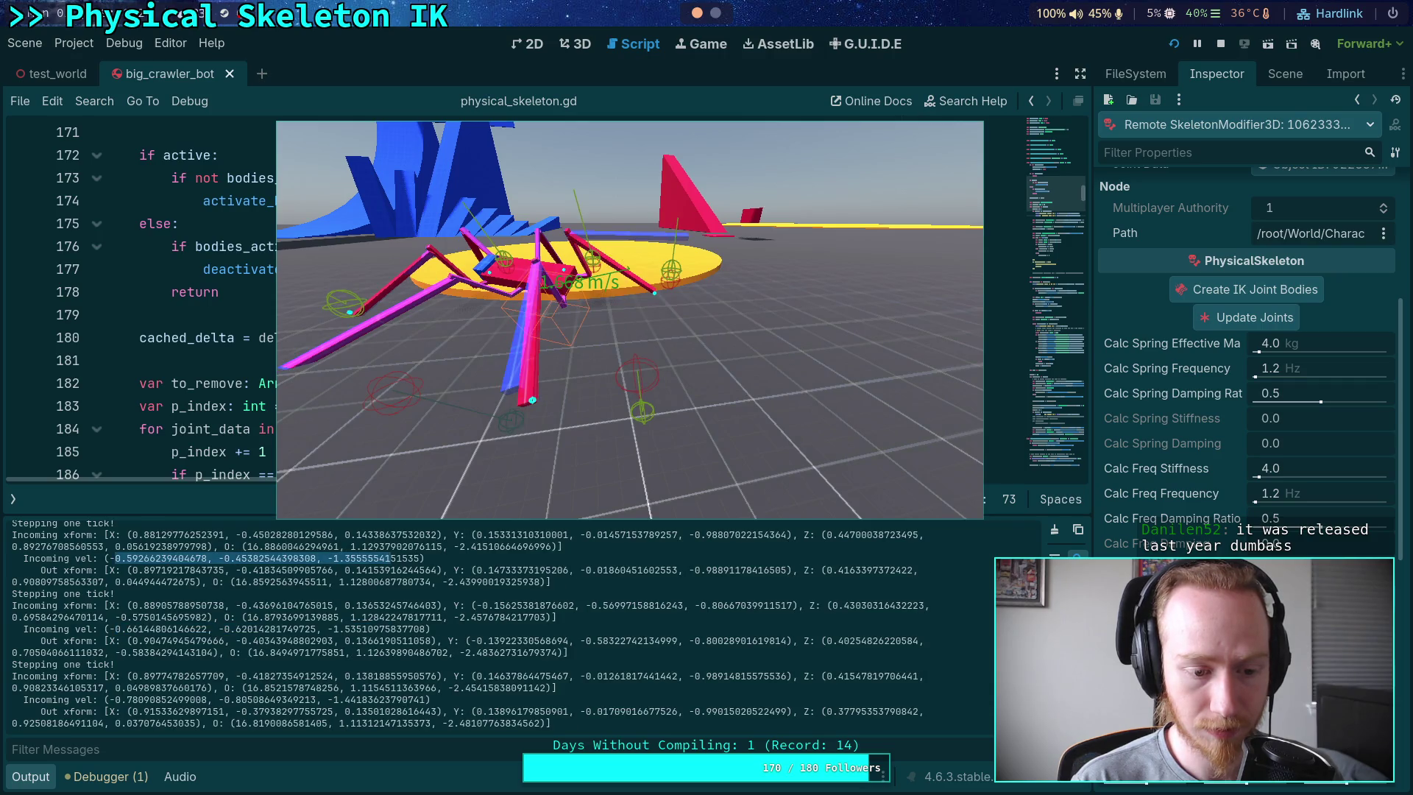
key(space)
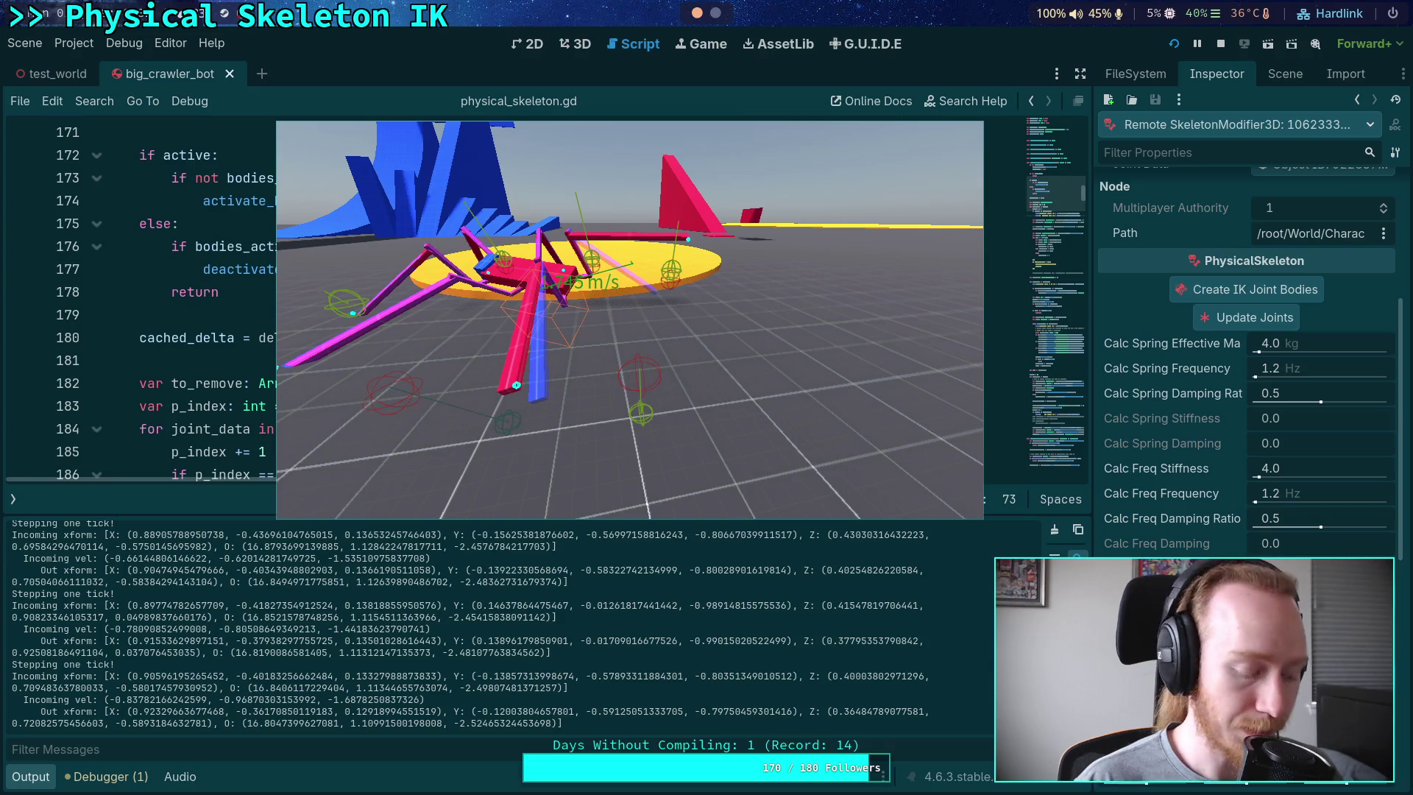
key(space)
key(space)
key(space)
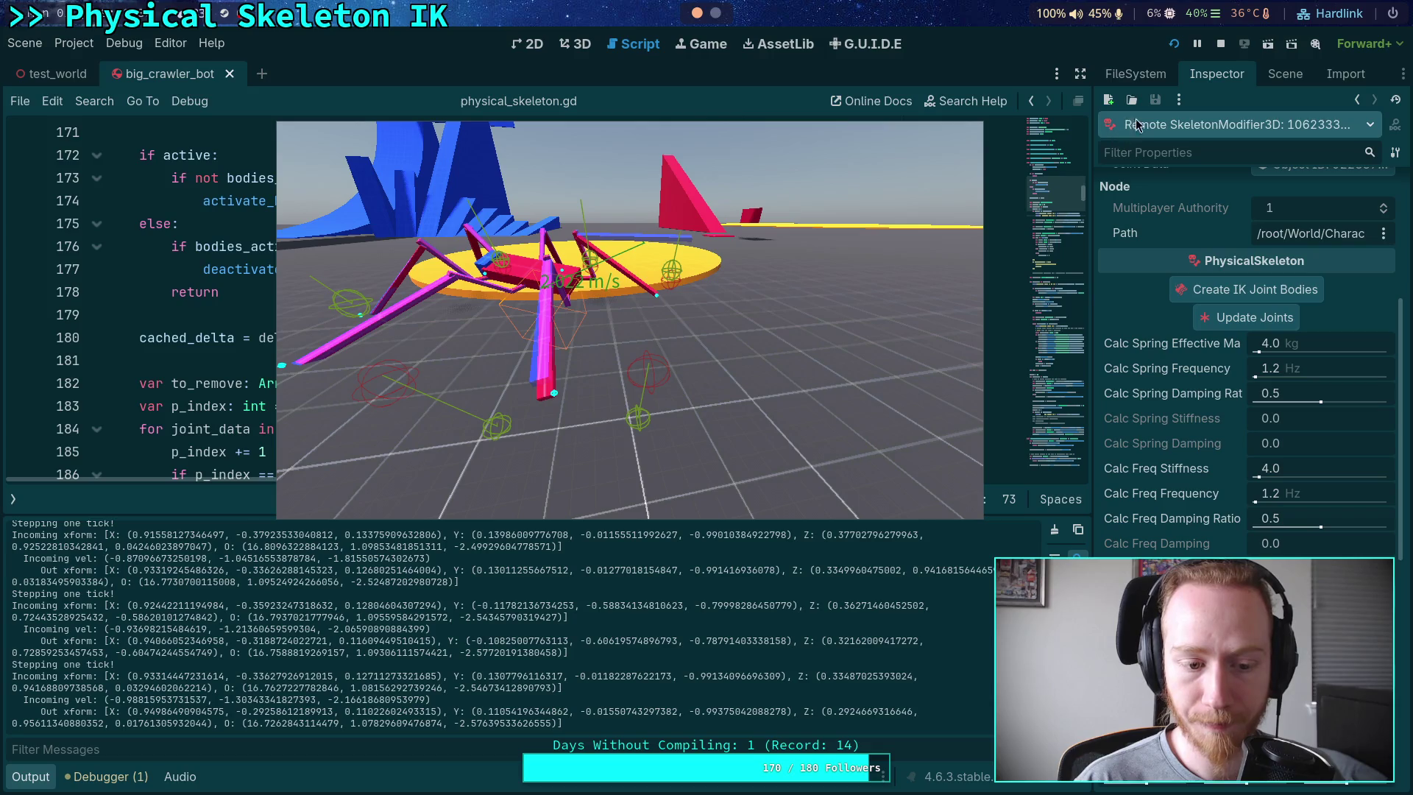
click(1219, 44)
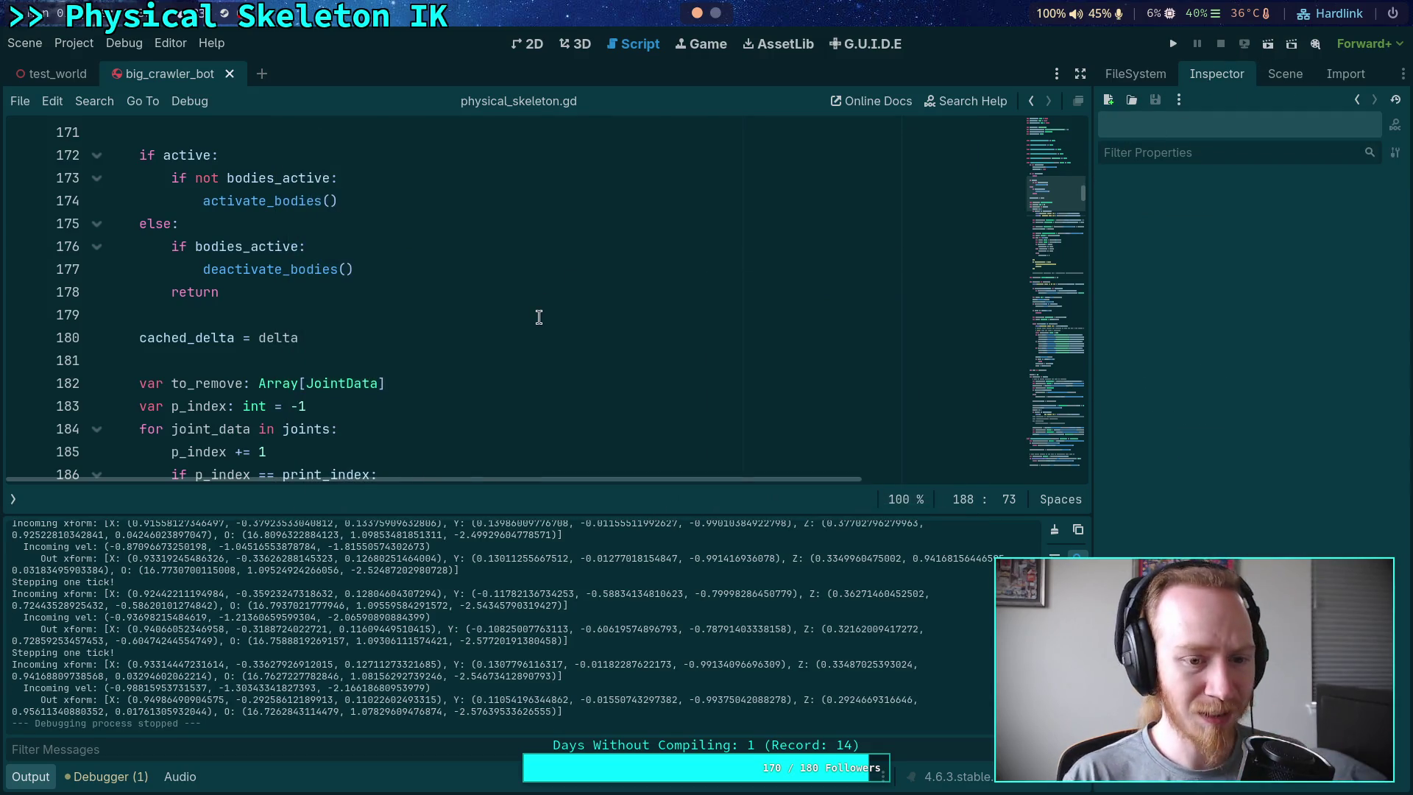
Change line 188 to print joint_data.body.angular_velocity and save the script
scroll(539, 317, up, 6)
scroll(539, 317, down, 5)
scroll(539, 316, down, 5)
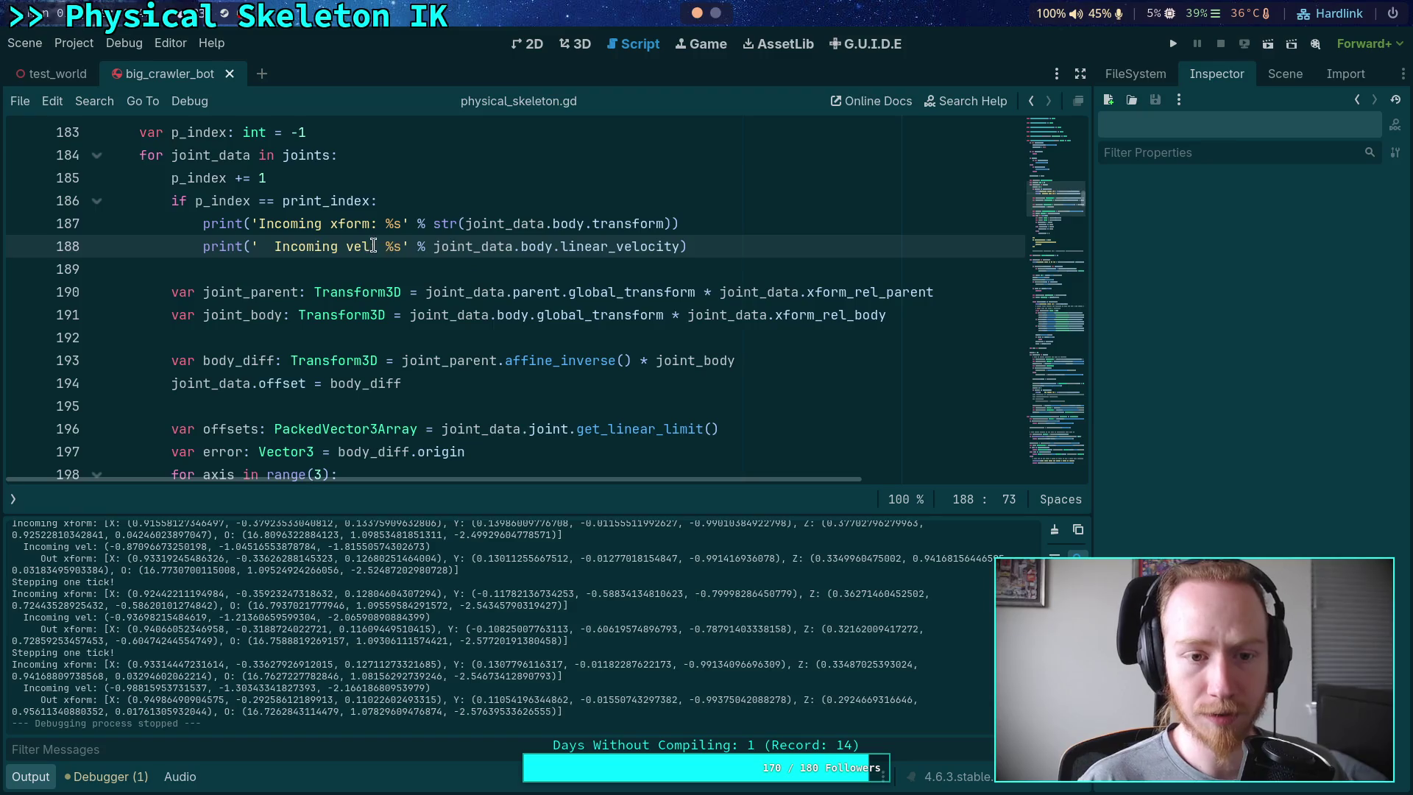
drag(561, 246, 613, 245)
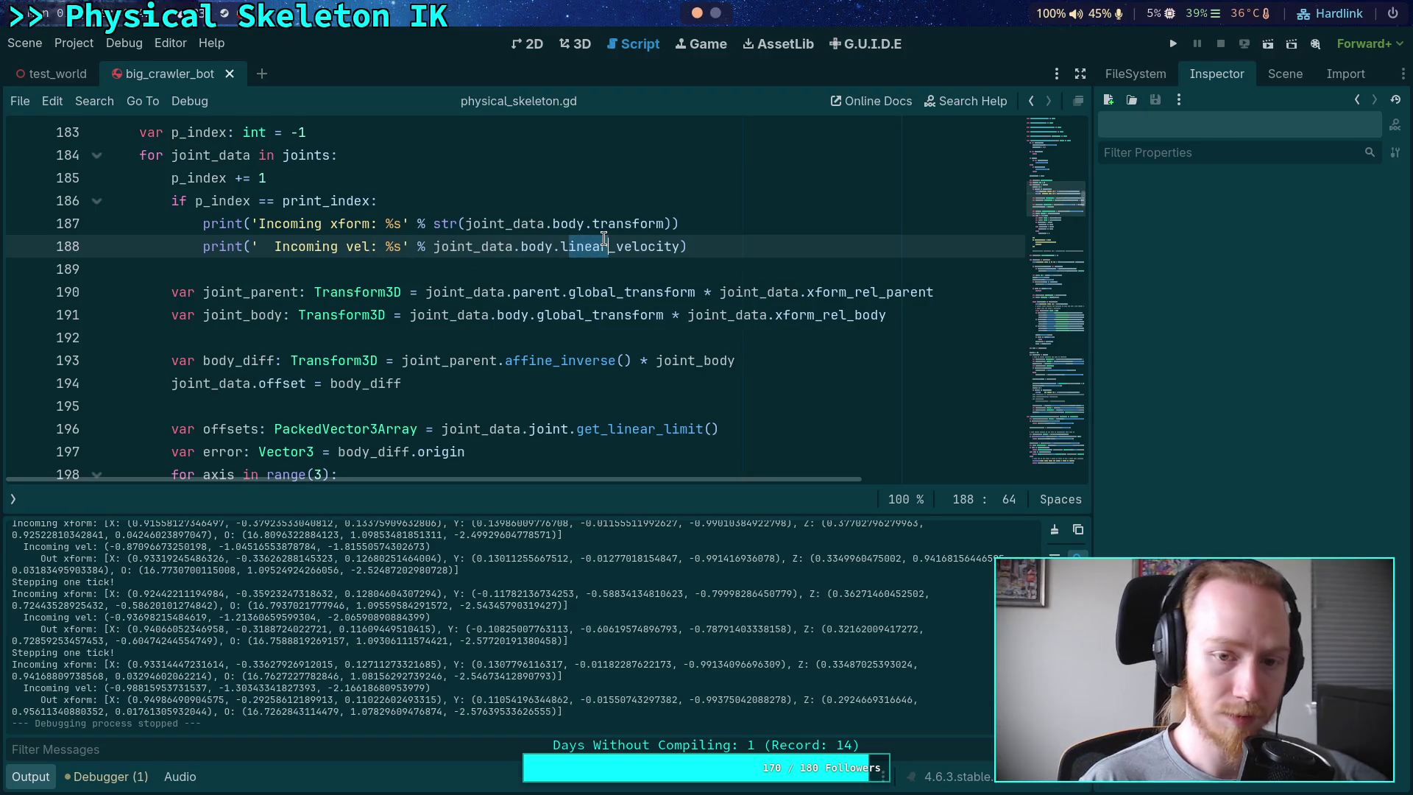
key(BackSpace)
text(angular)
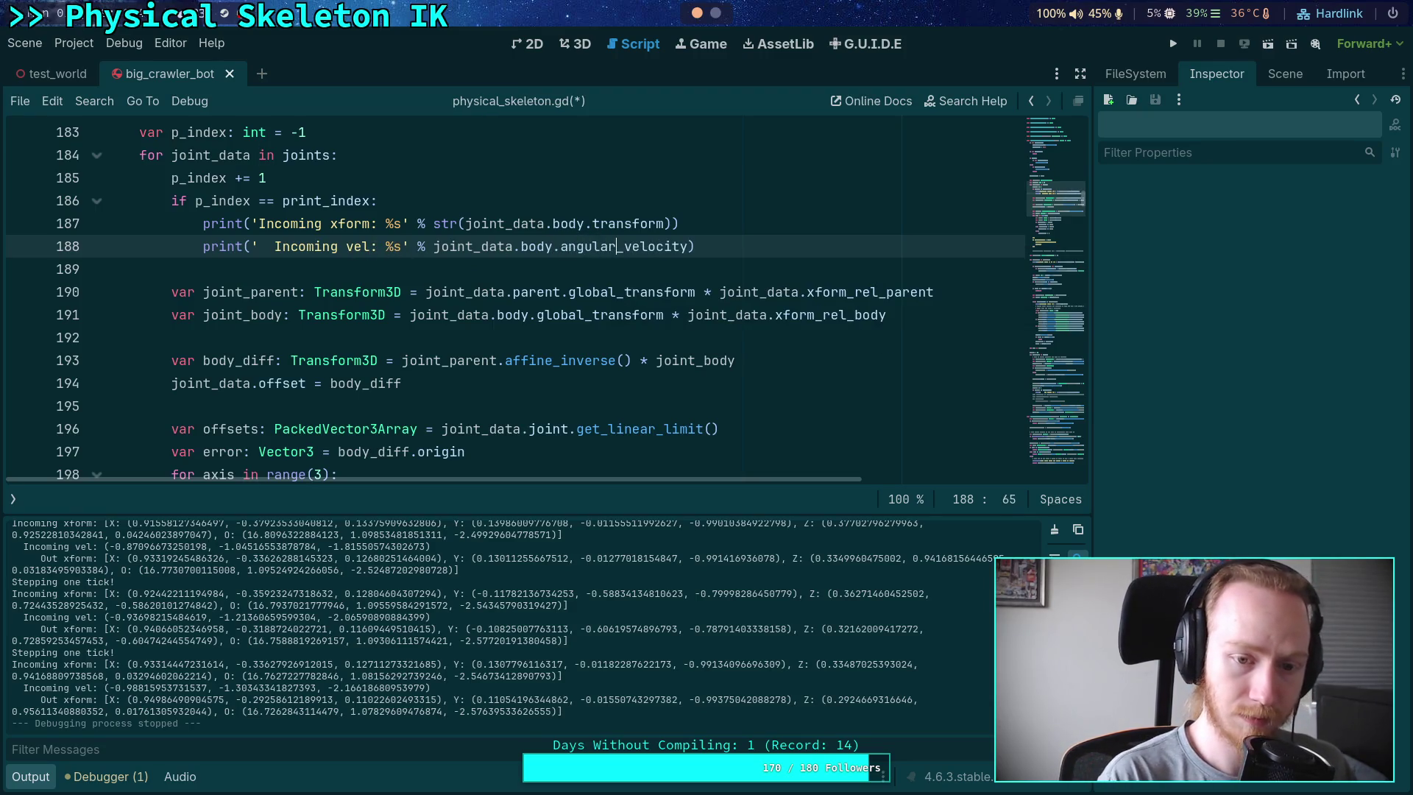
key(ctrl+s)
Look up the joint_data variable and review the velocity print, then relaunch the game
click(457, 223)
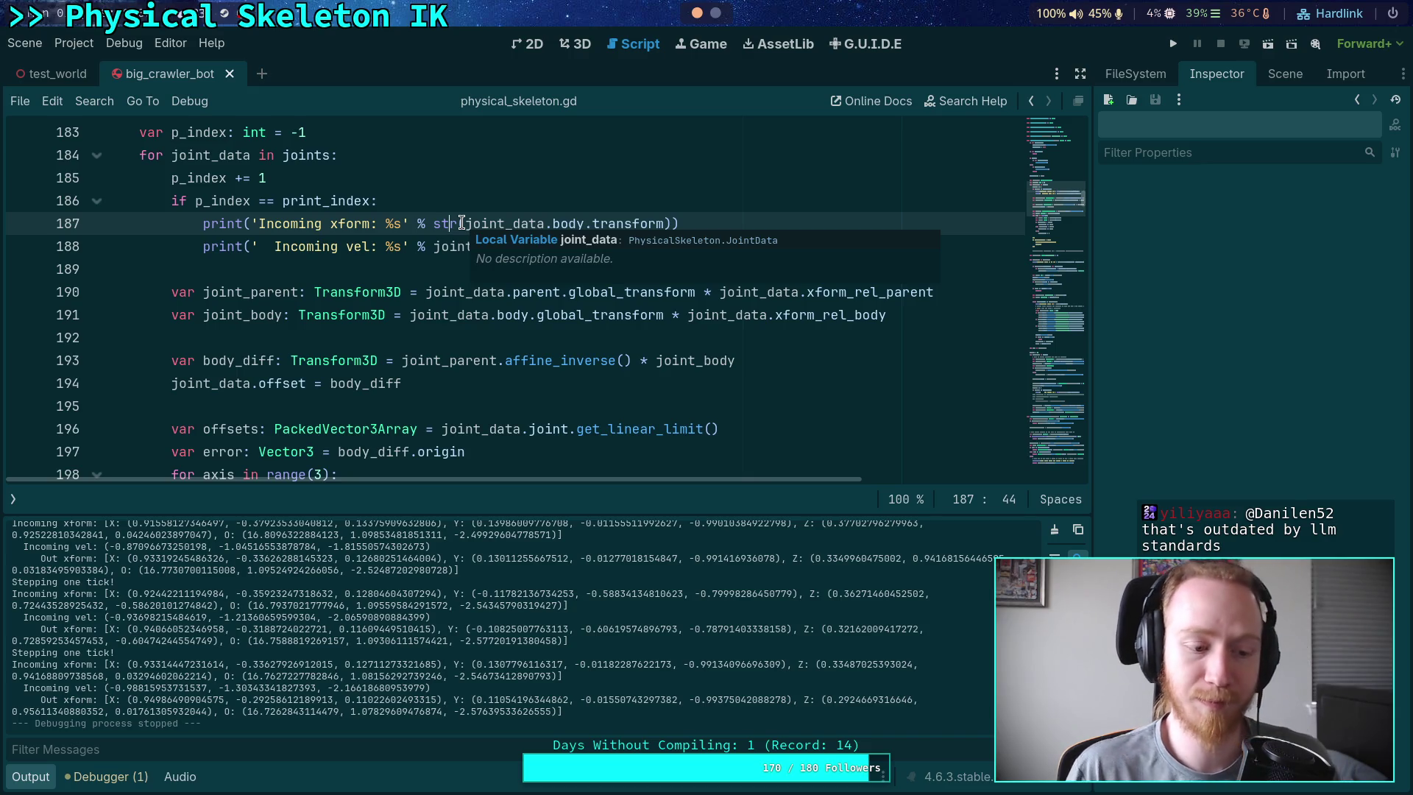
click(424, 337)
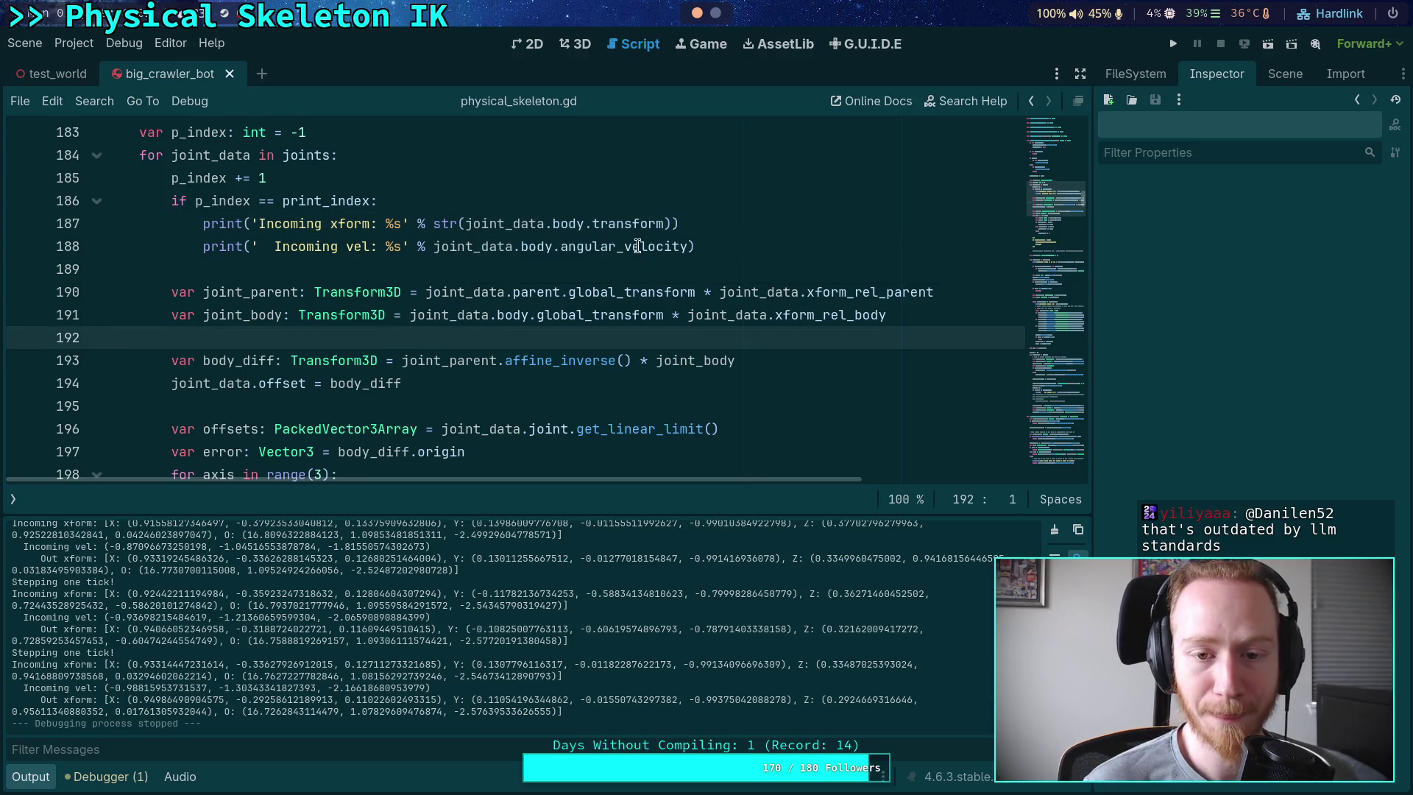
click(638, 247)
drag(252, 247, 684, 247)
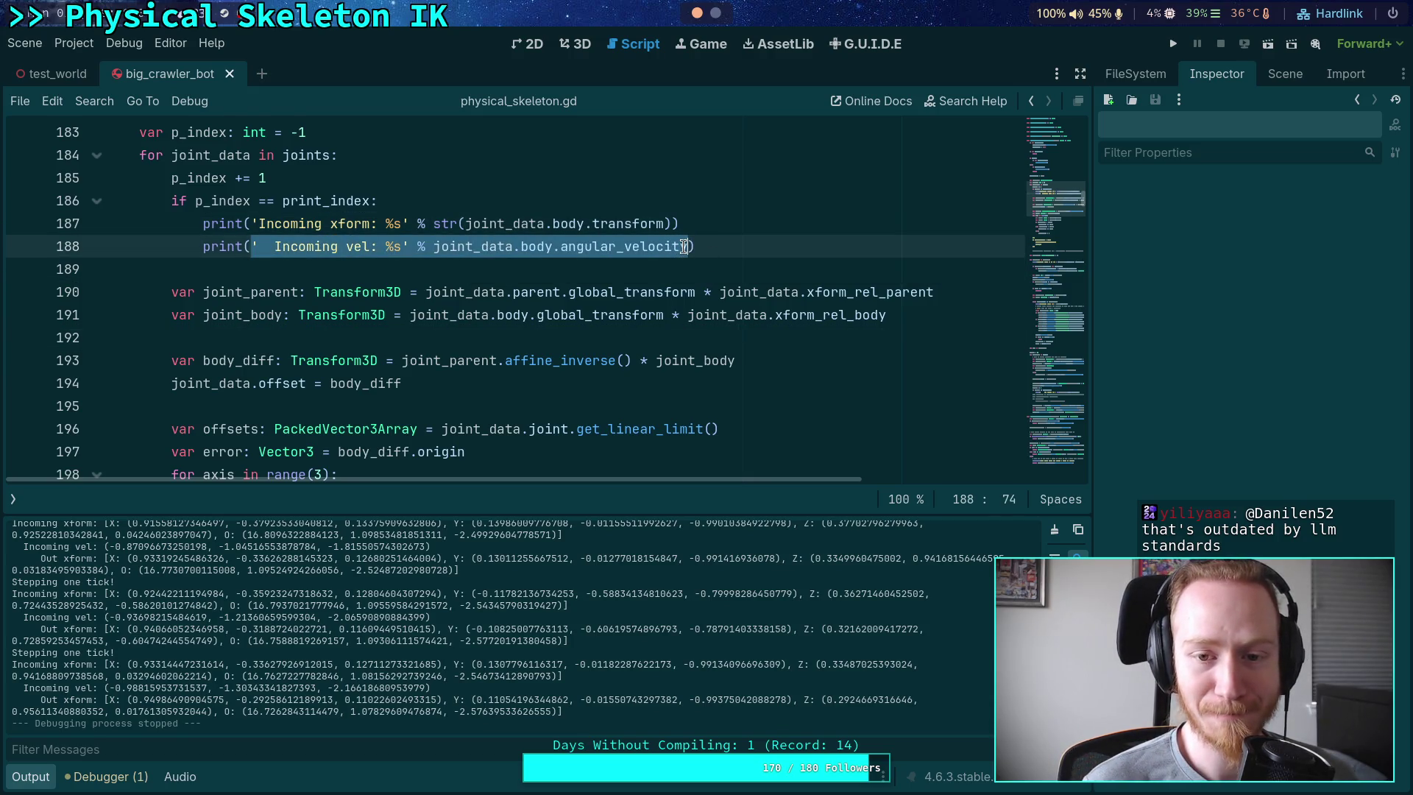
click(685, 247)
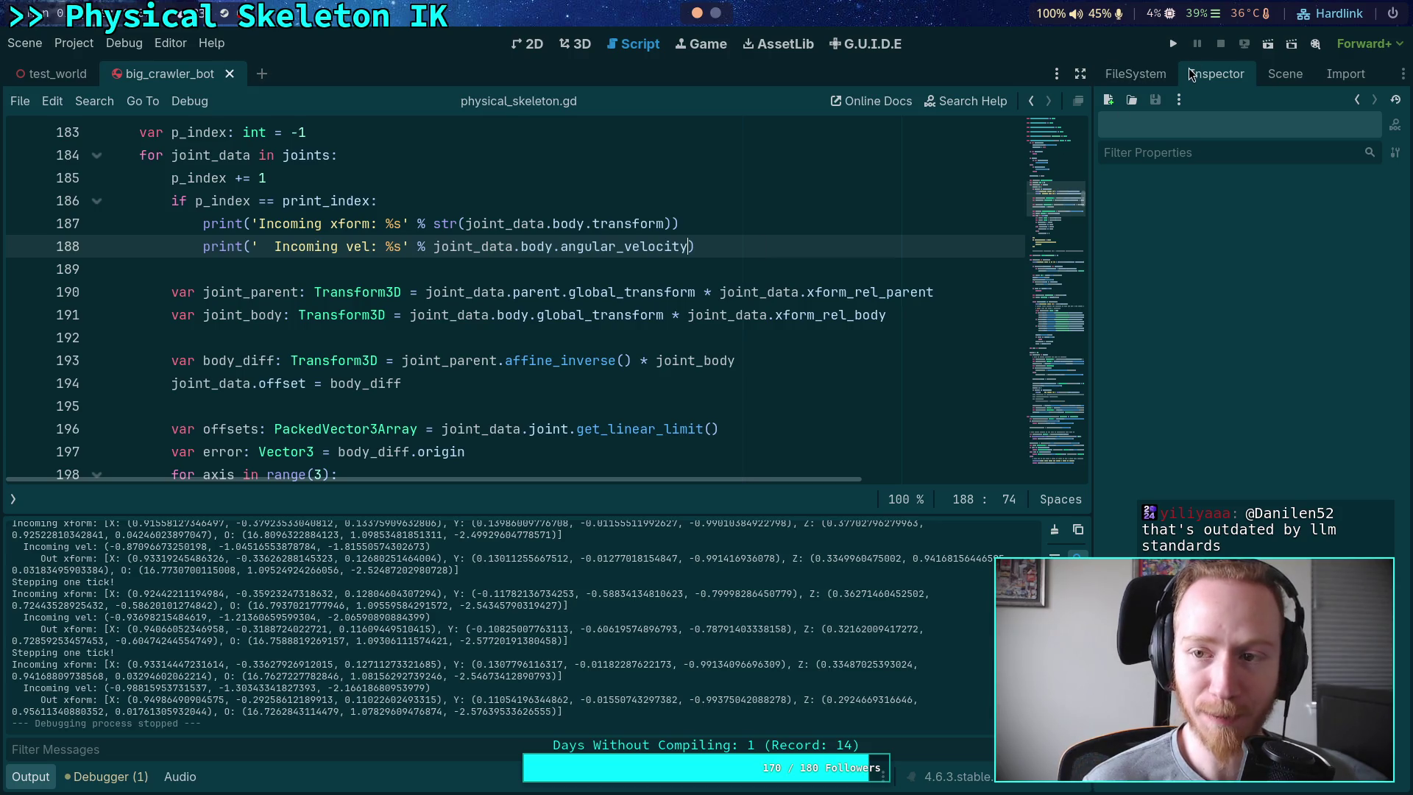
click(1174, 42)
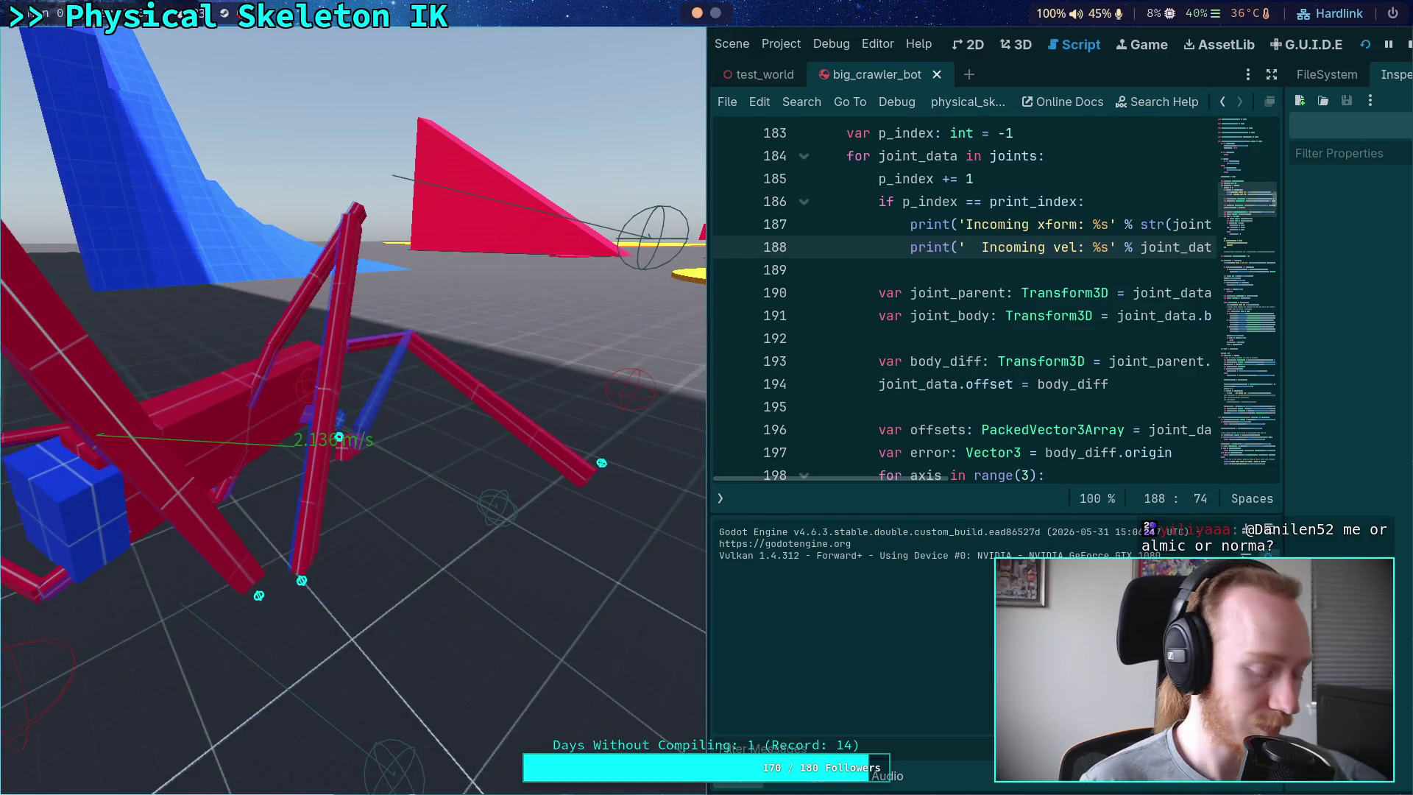
Advance the relaunched crawler a physics tick and detach the game view into a floating window
key(period)
key(period)
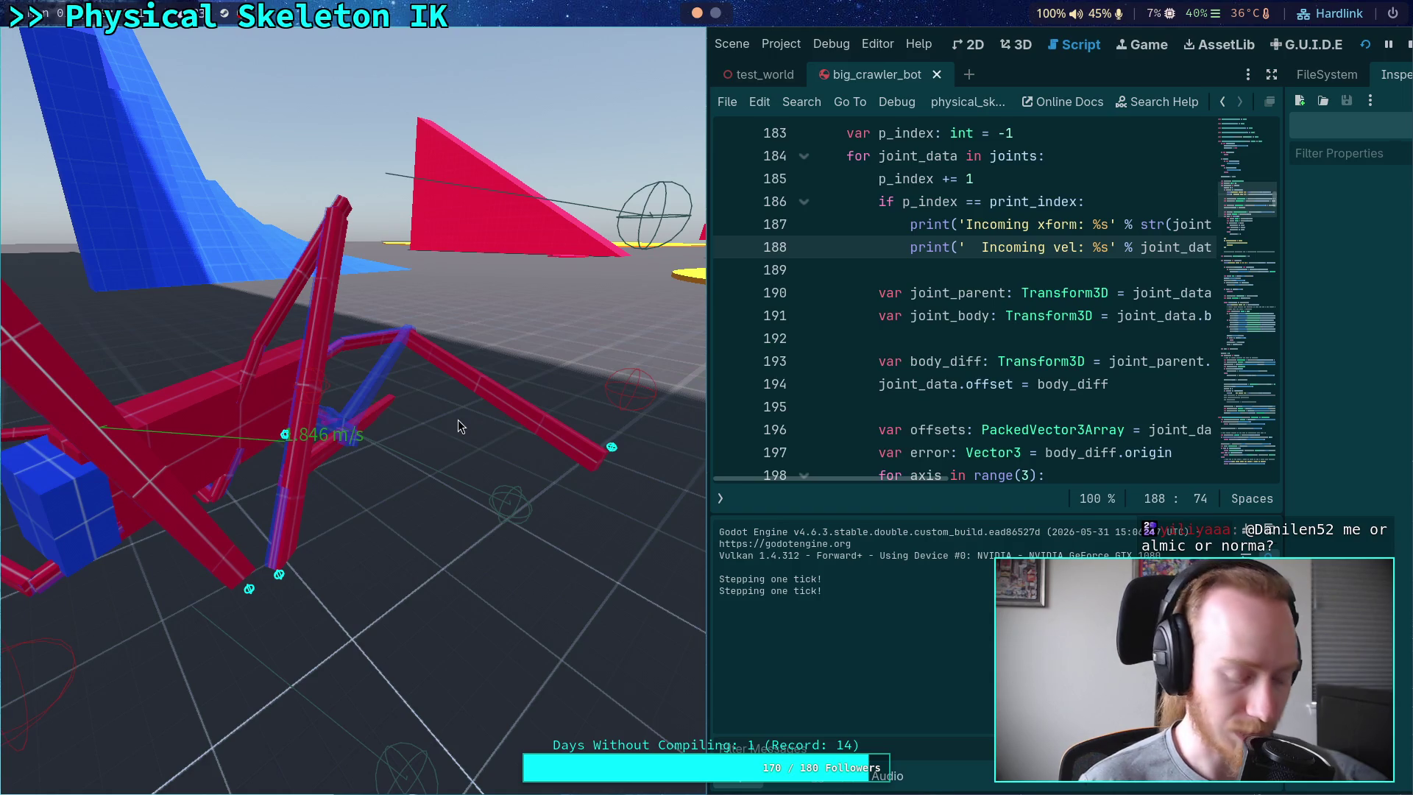
mouse_move(458, 419)
mouse_down()
mouse_move(505, 454)
mouse_move(1412, 294)
mouse_up()
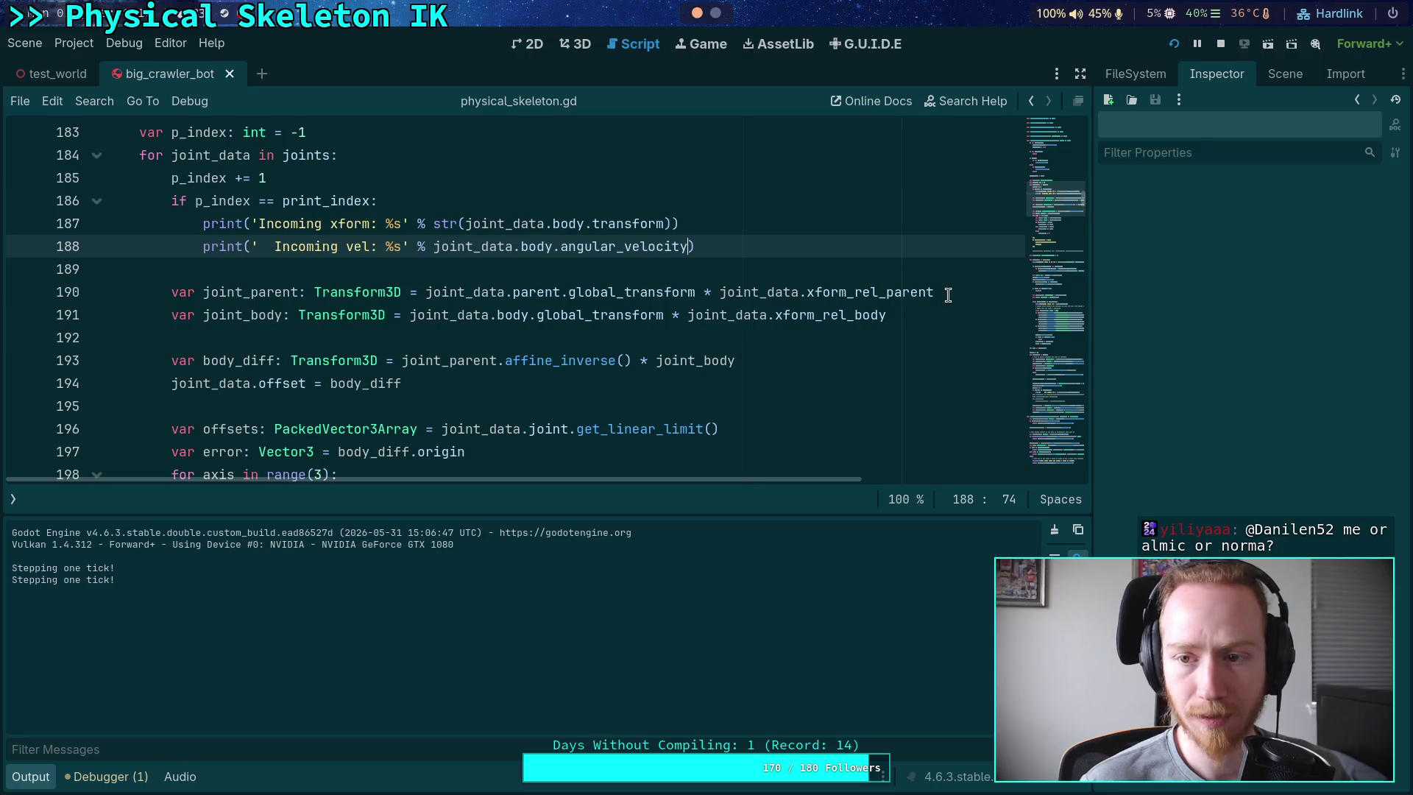
In the remote scene tree, set the running PhysicalSkeleton's Print Index to 14
click(1284, 74)
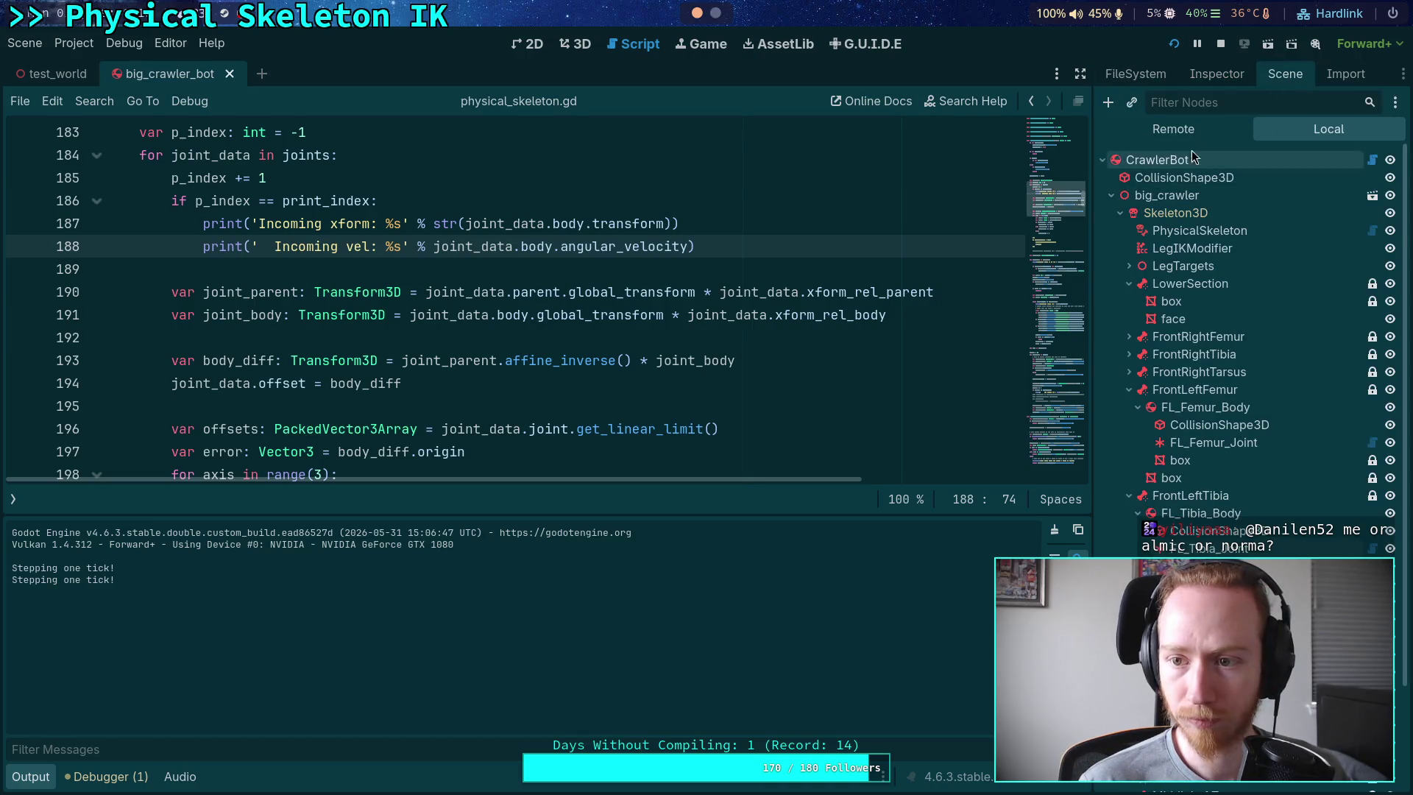
click(1185, 129)
click(1223, 493)
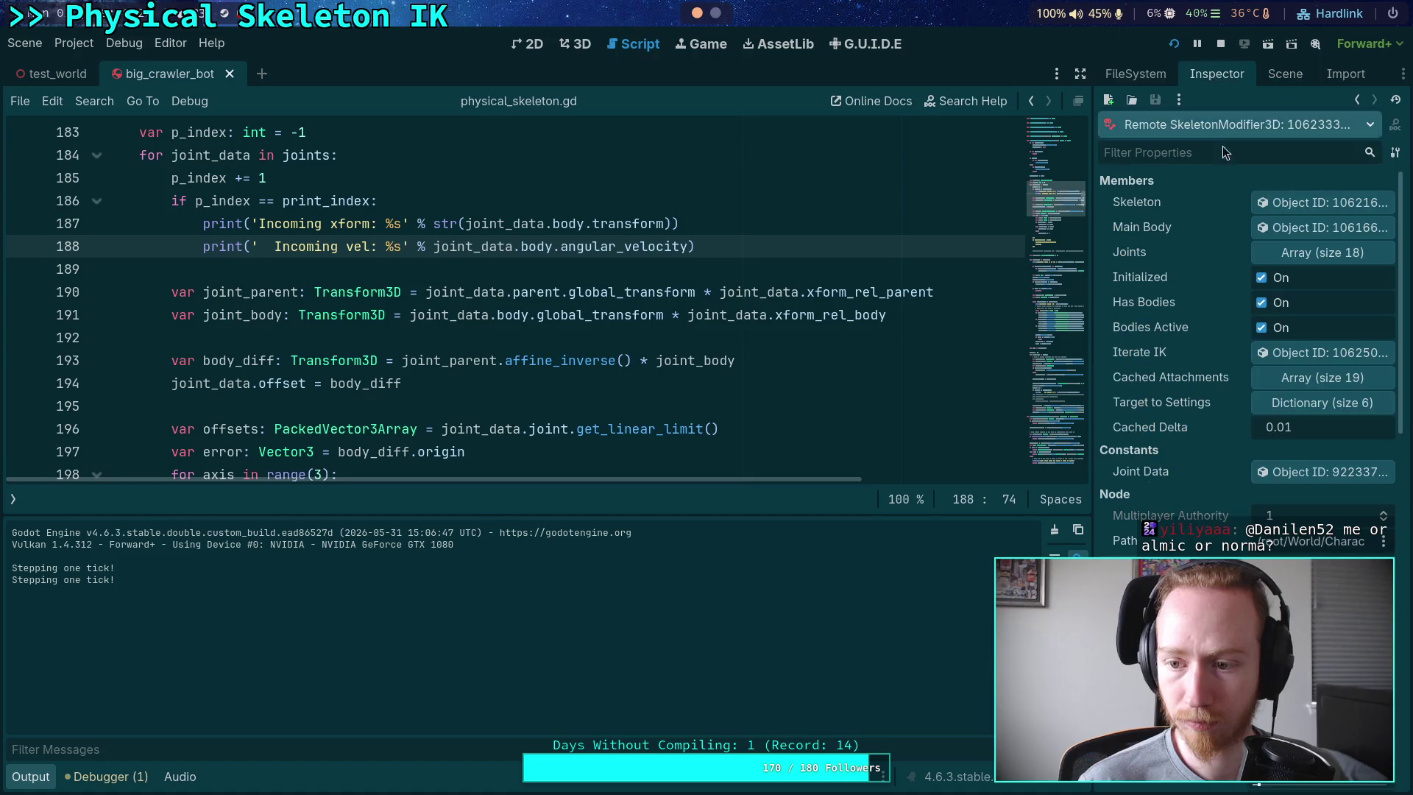
click(1295, 491)
text(14)
key(Return)
Bring the game to the front and advance it four physics ticks
key(alt+Tab)
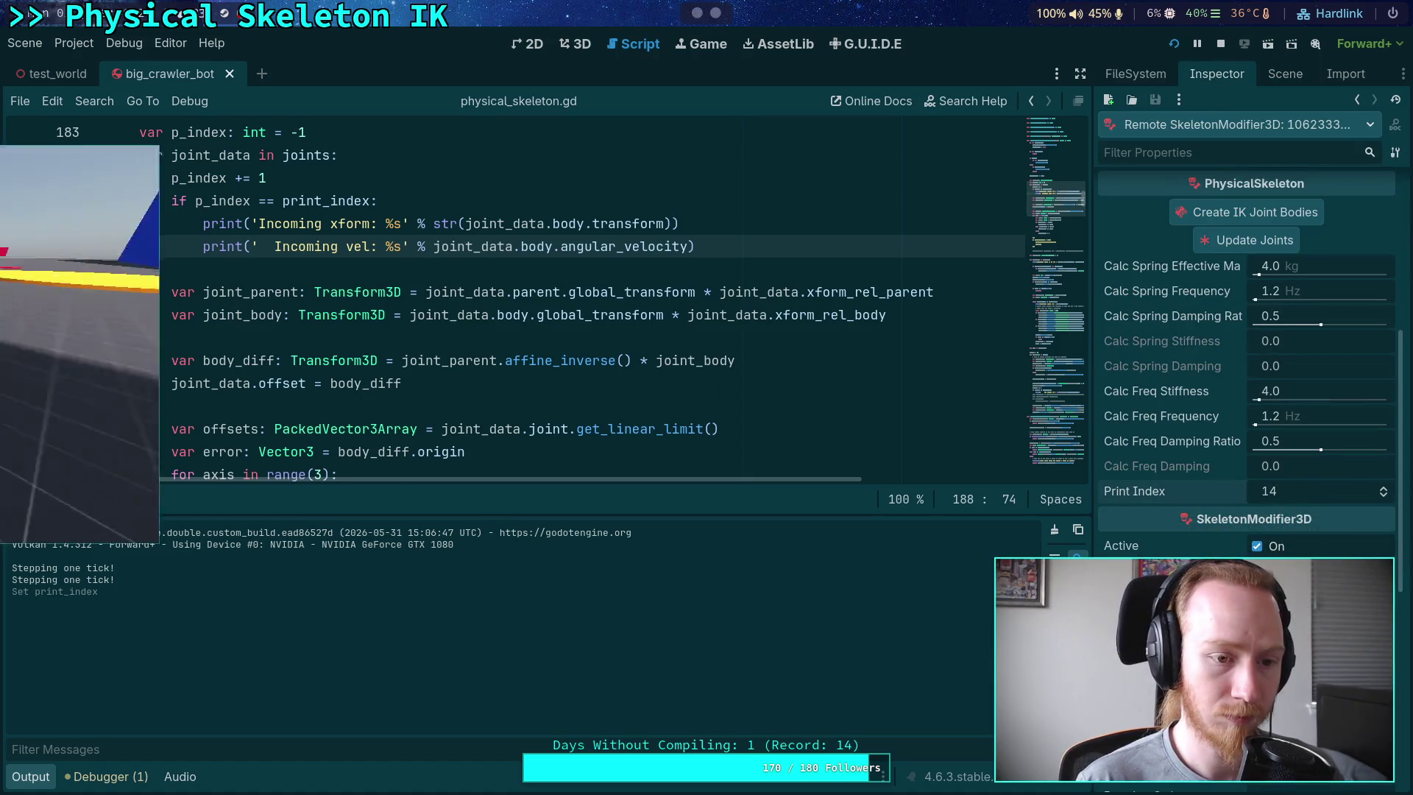
key(period)
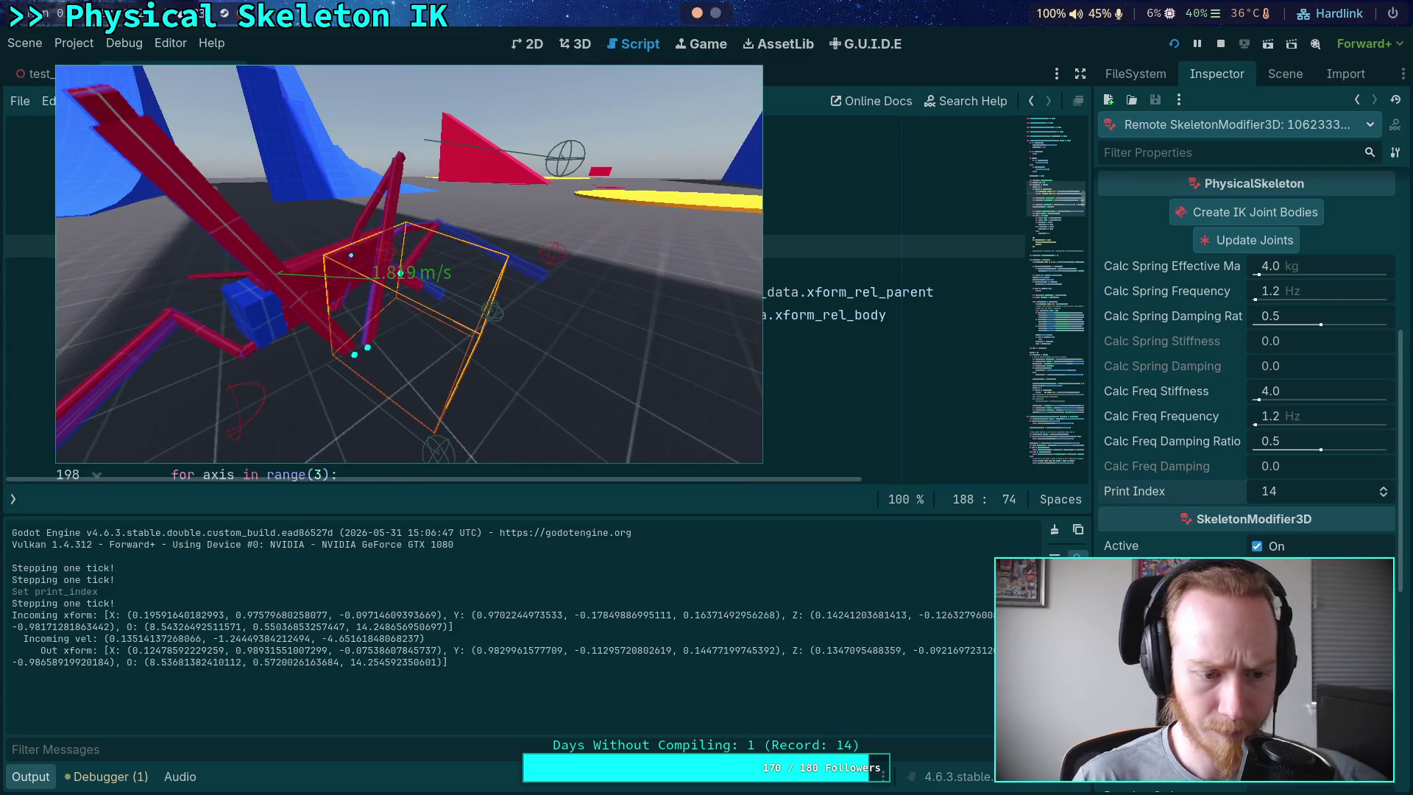
key(period)
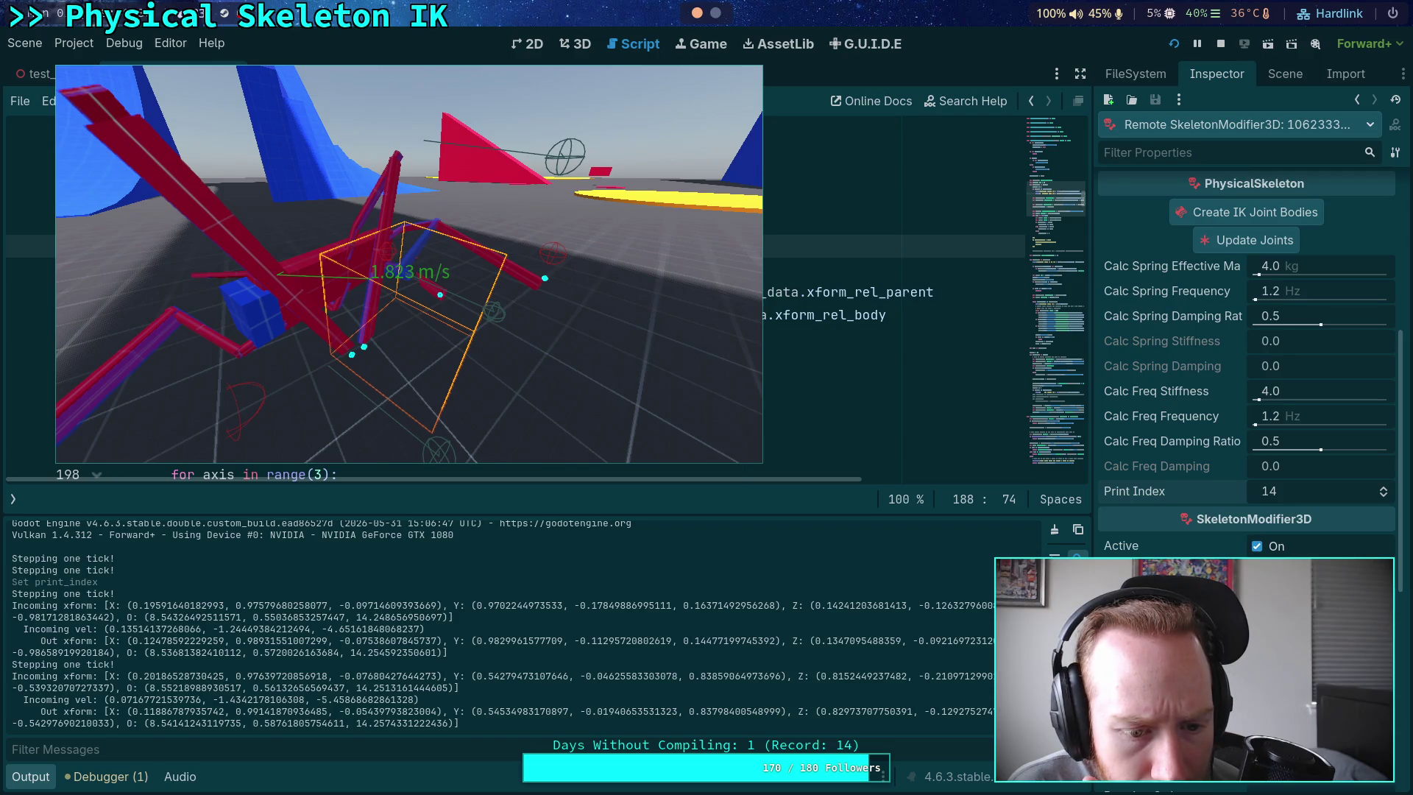
key(period)
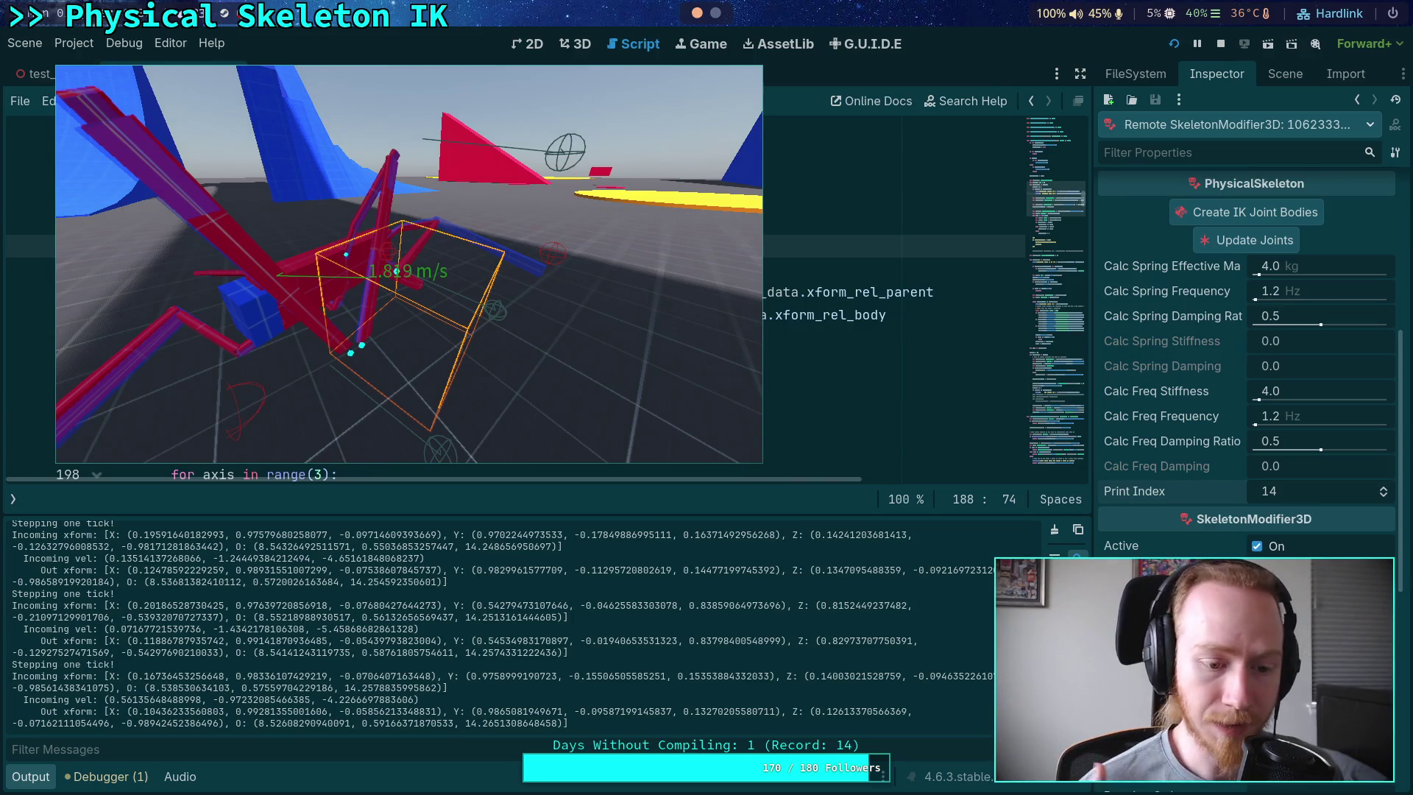
key(period)
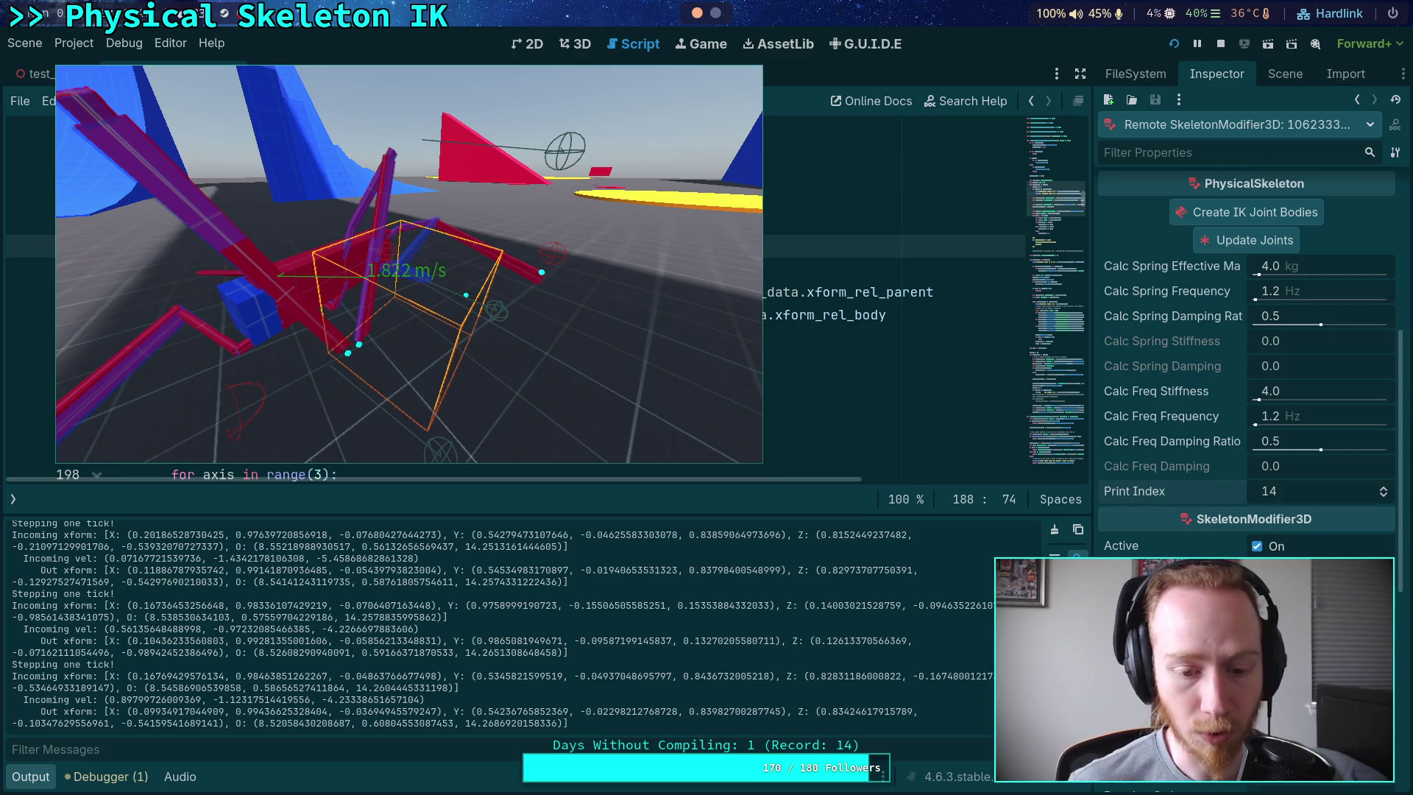
Narrow the inspector dock, step several more physics ticks, then stop the game
drag(1092, 427, 1234, 427)
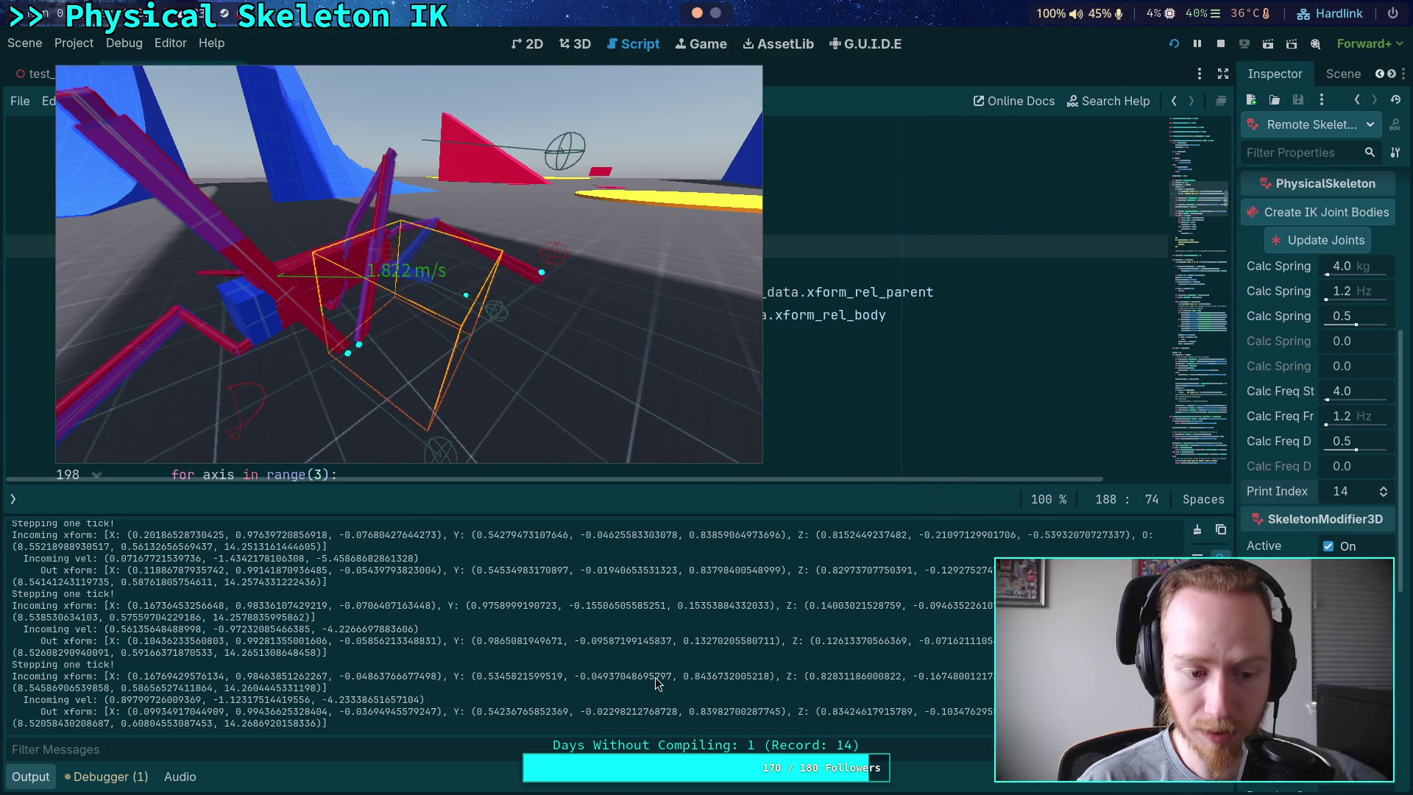
click(599, 328)
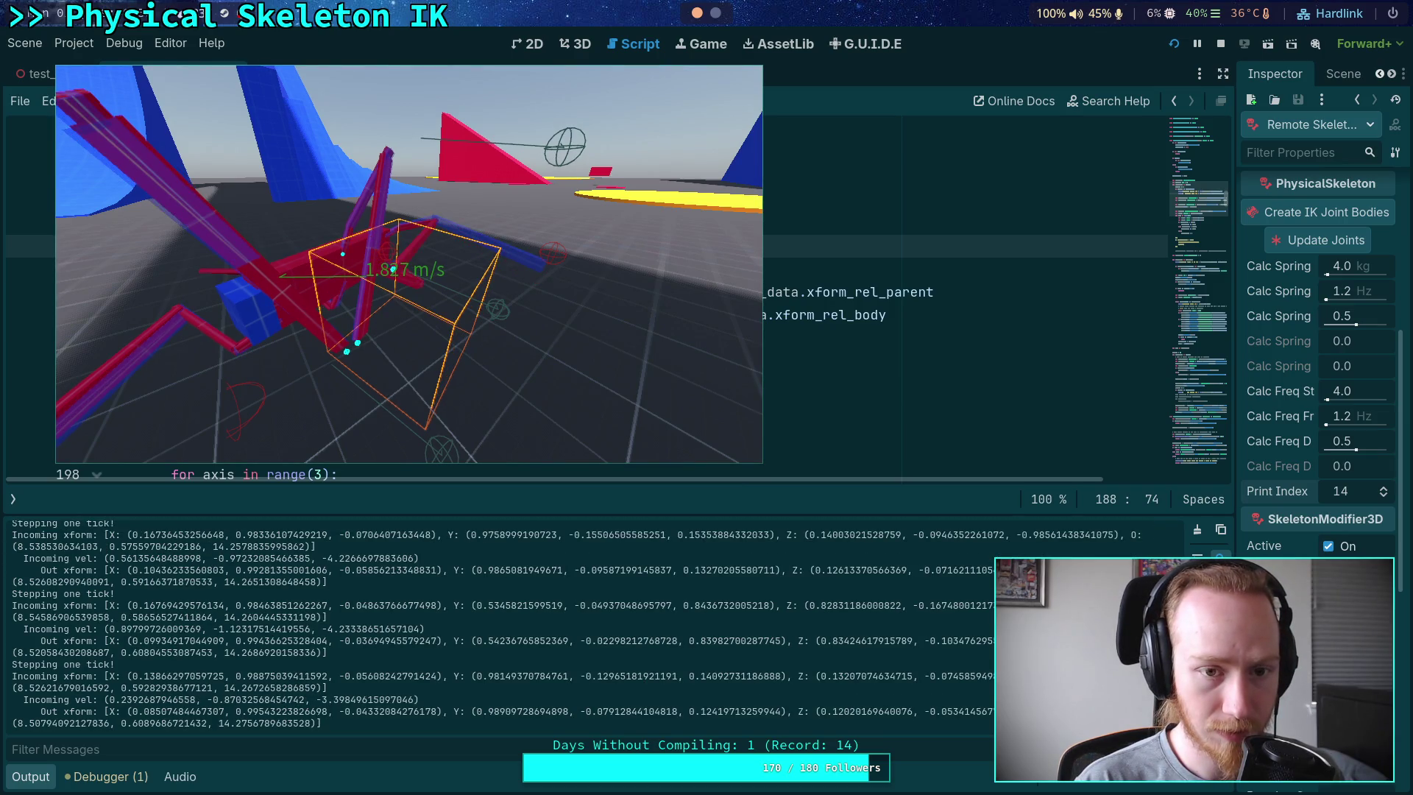
key(space)
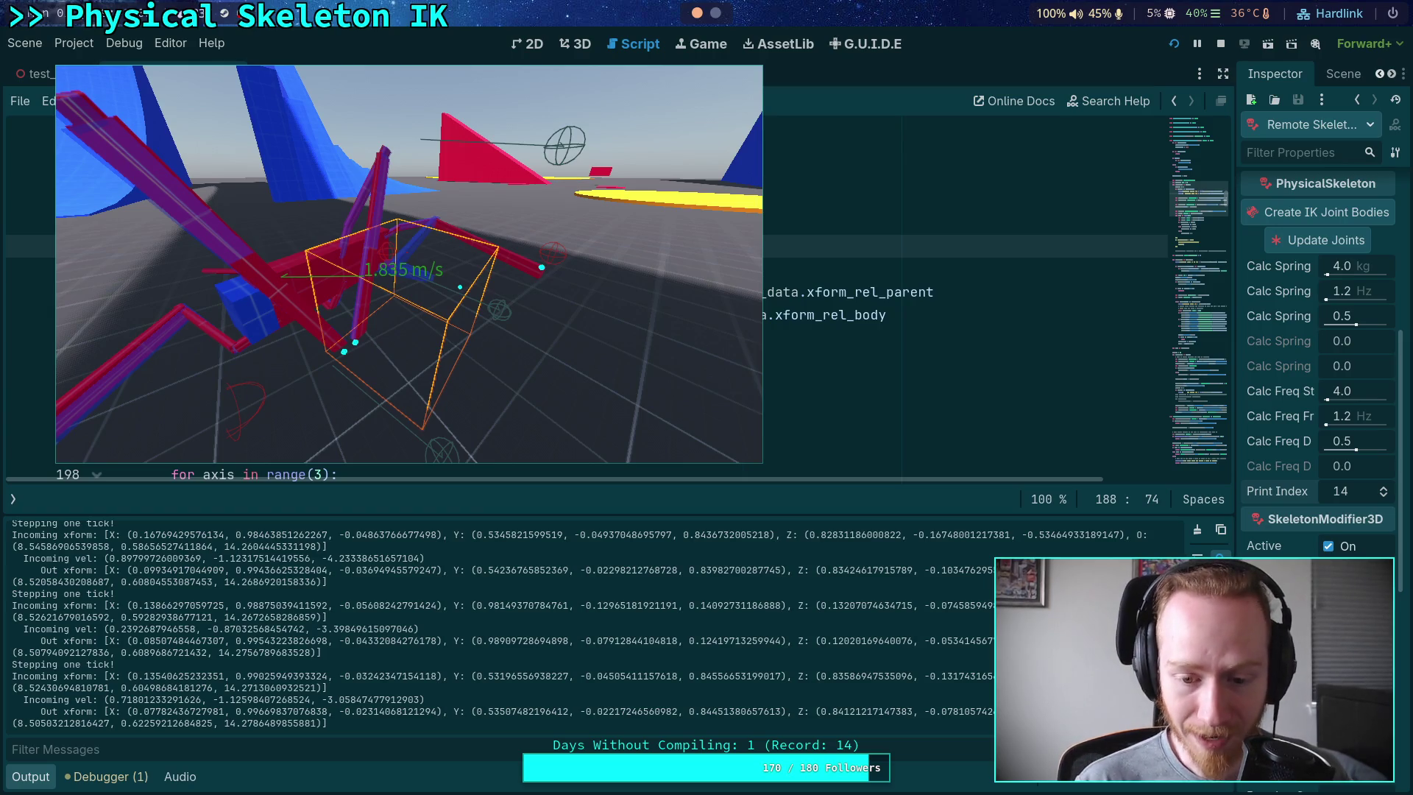
key(space)
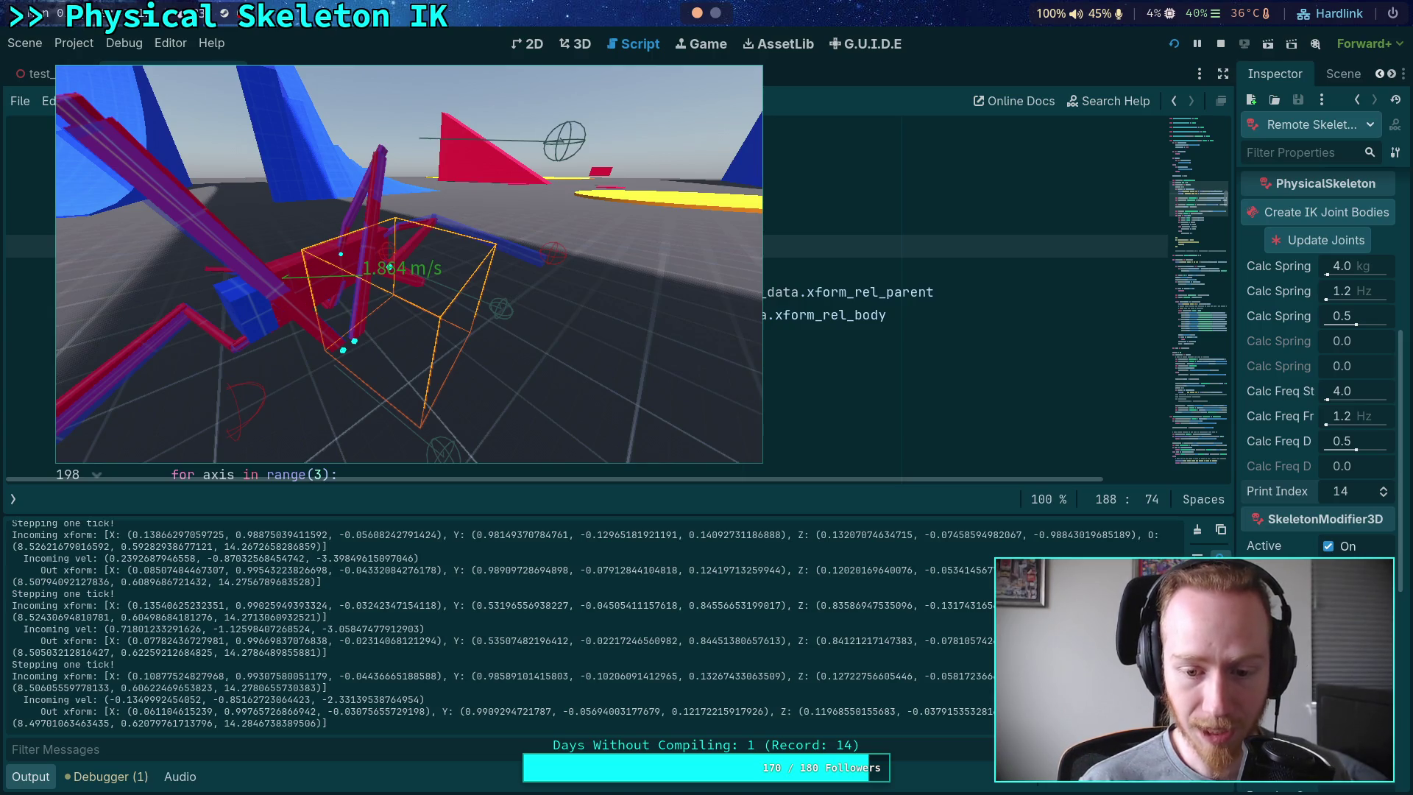
key(space)
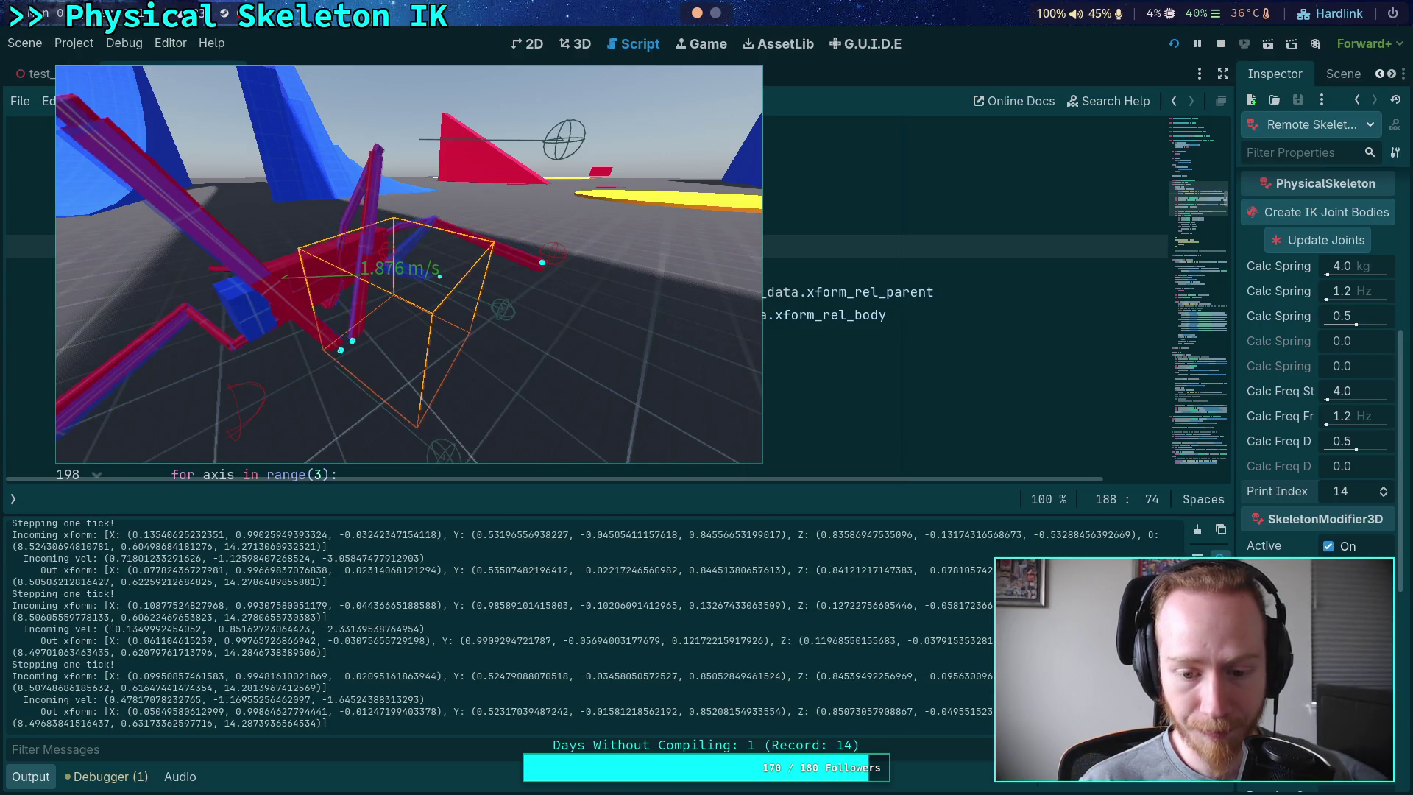
key(space)
key(space)
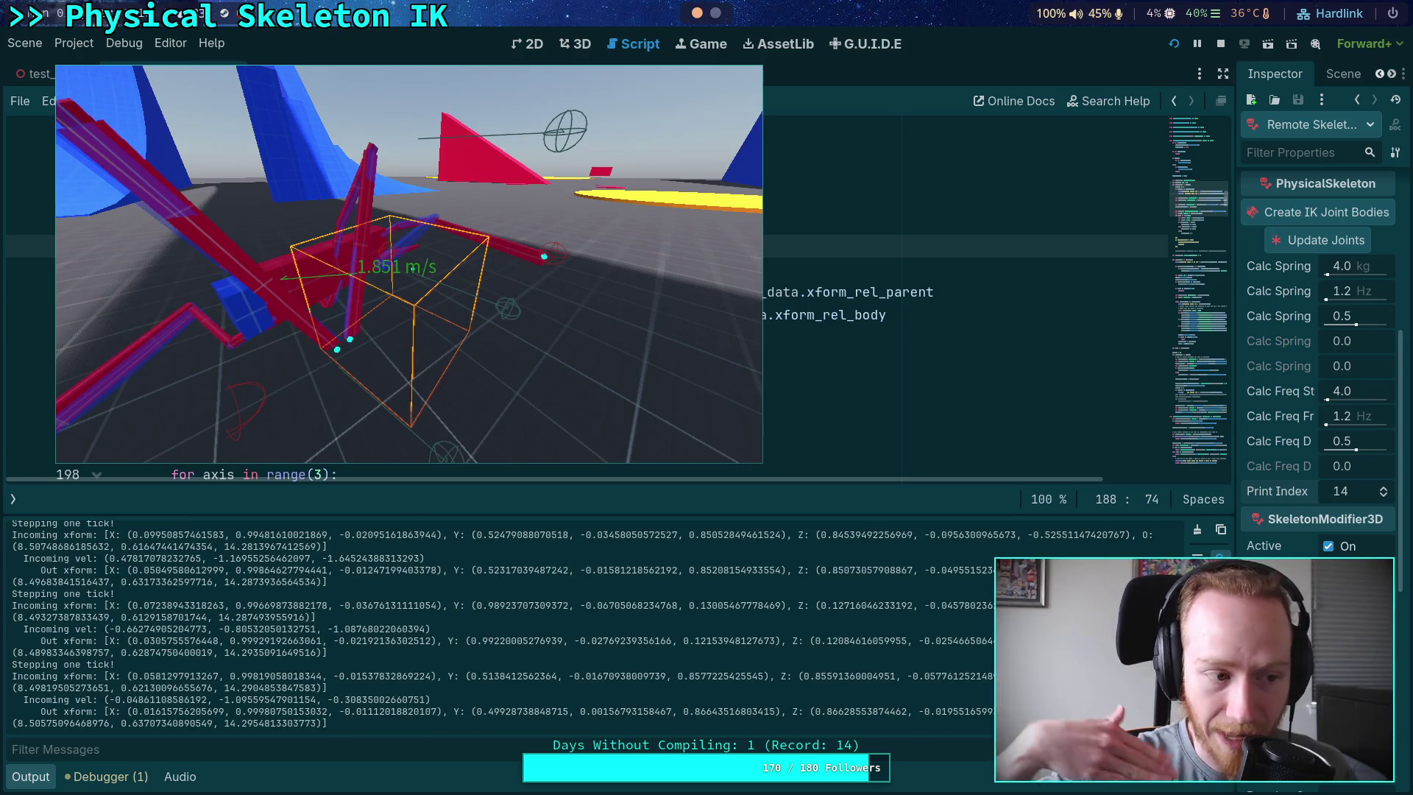
key(space)
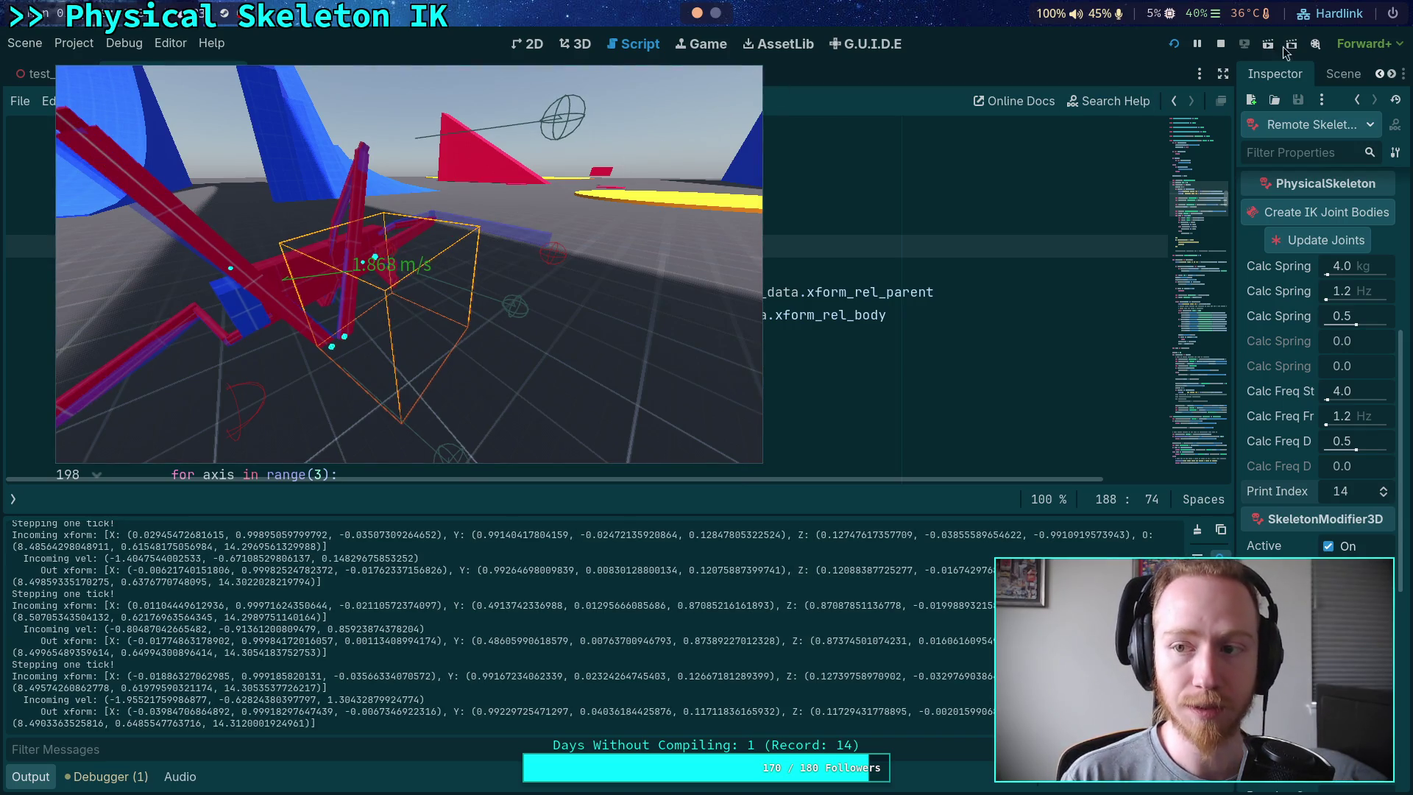
click(1221, 44)
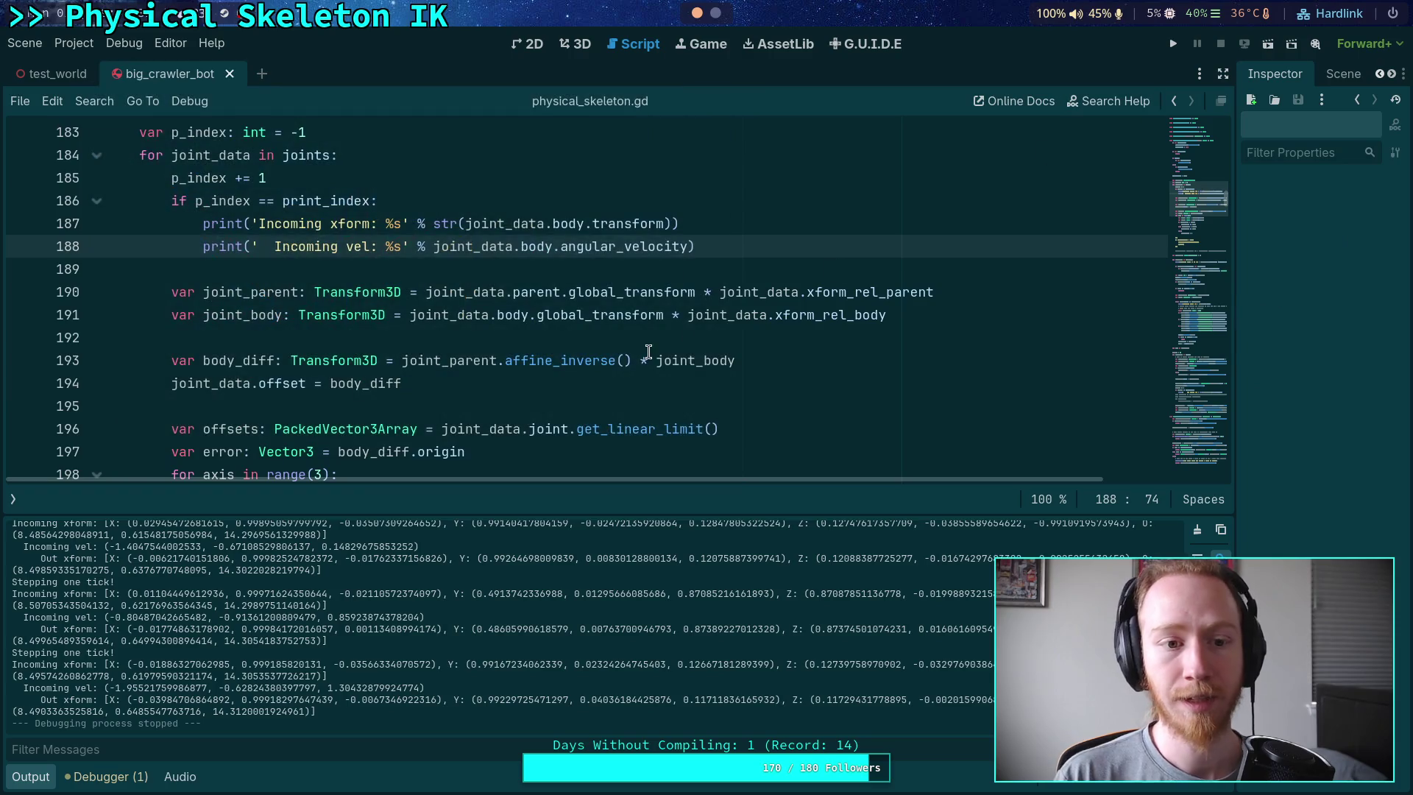
Open the RigidBody3D class docs from the scripts list, then its parent Node3D reference
click(15, 499)
click(442, 274)
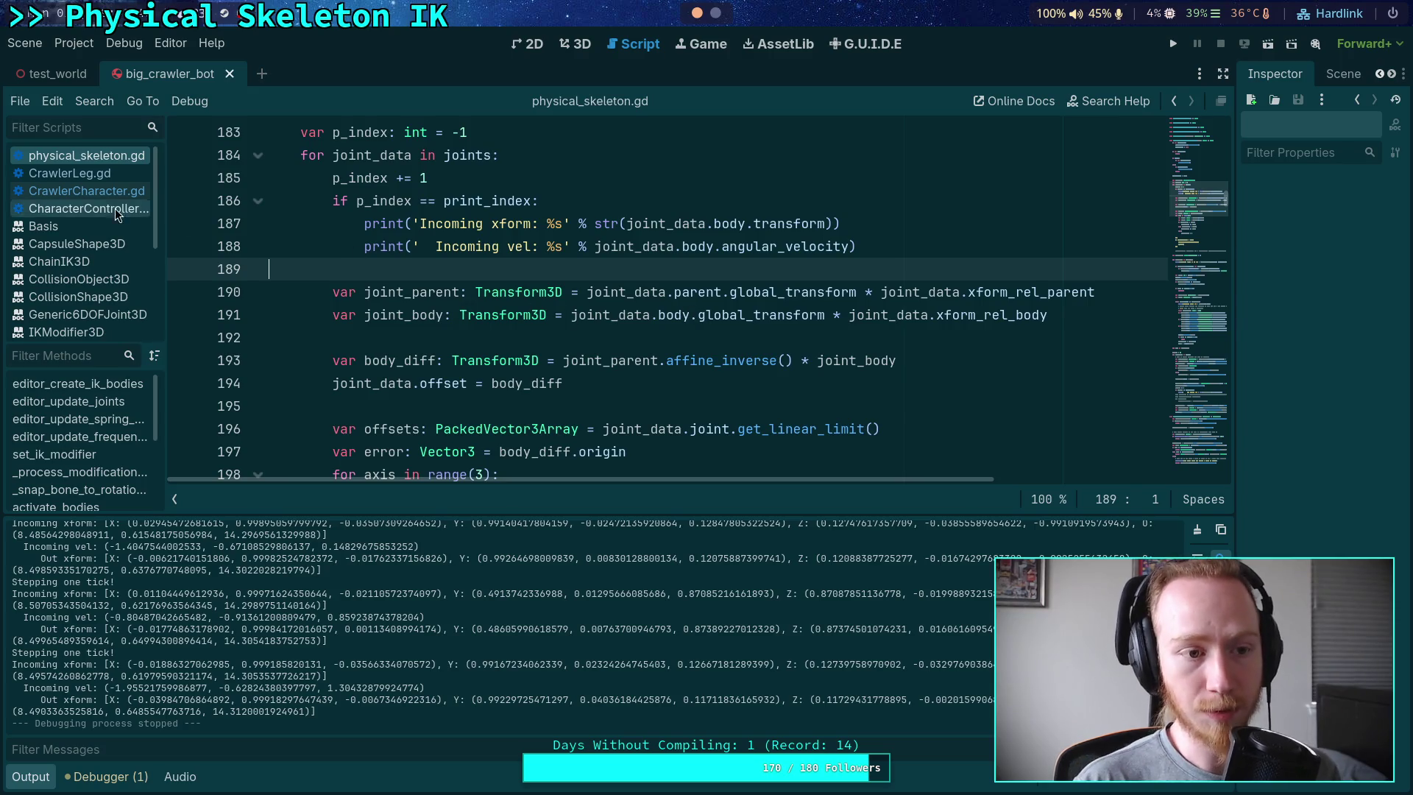
scroll(100, 282, down, 4)
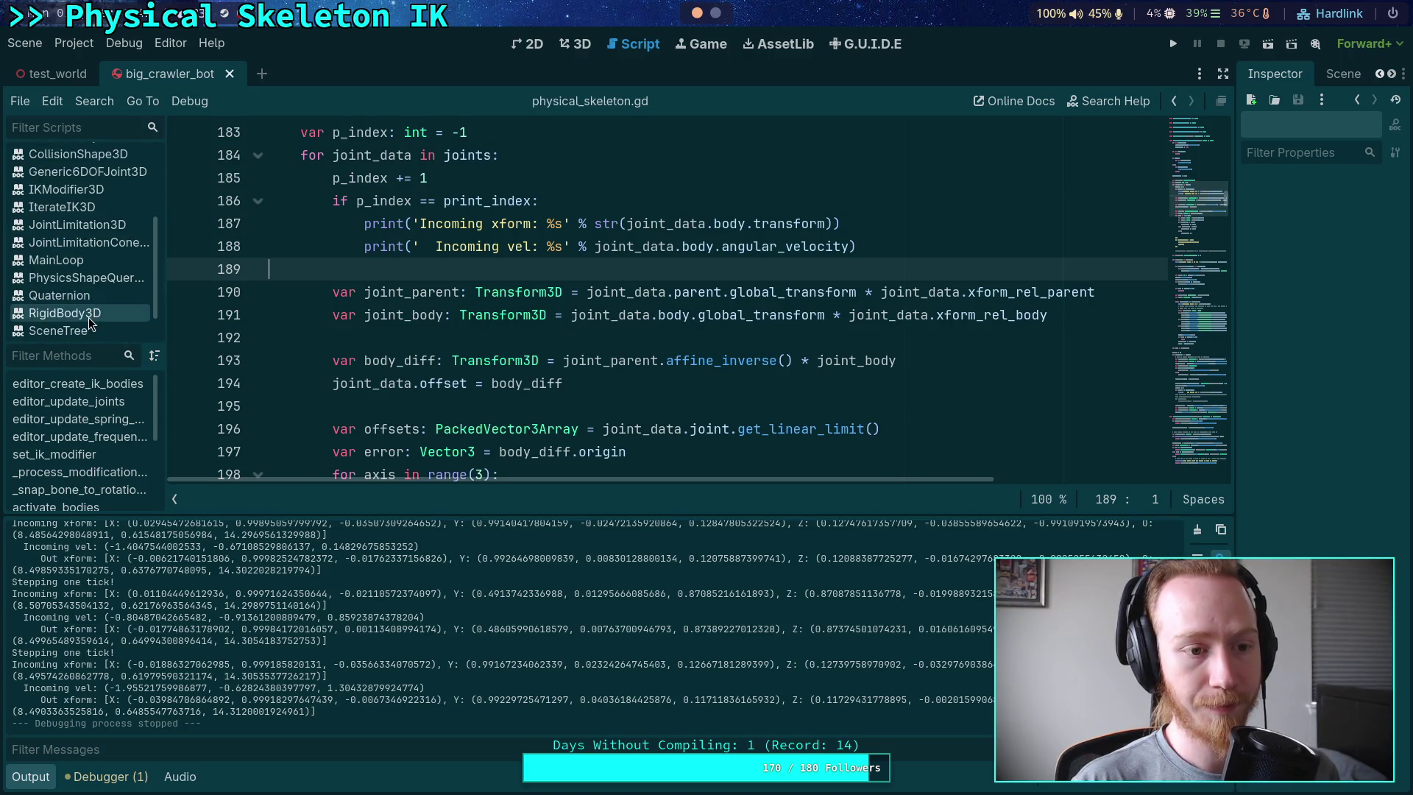
click(88, 316)
click(621, 151)
Collapse the output log and scroll through Node3D's properties and methods
scroll(568, 317, down, 10)
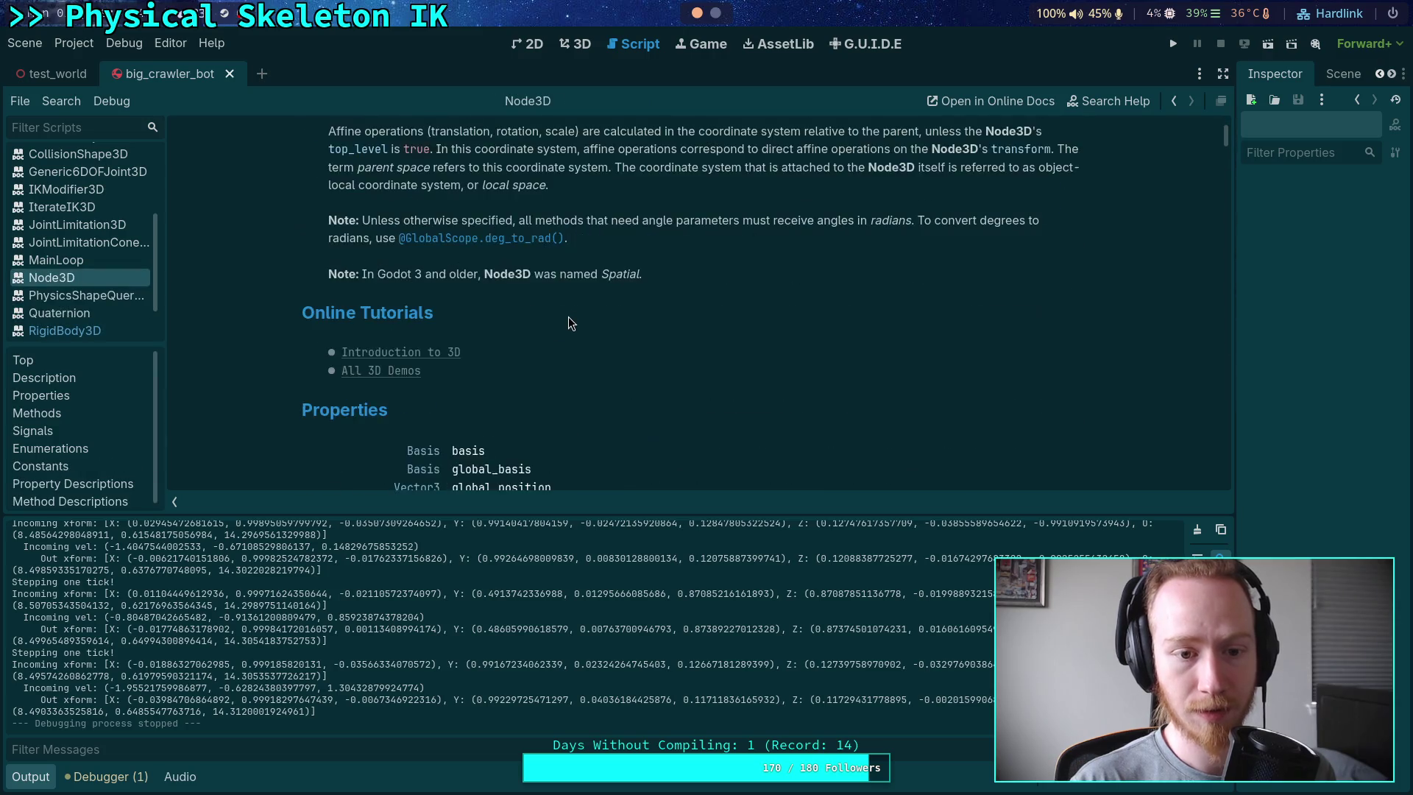
scroll(567, 314, down, 3)
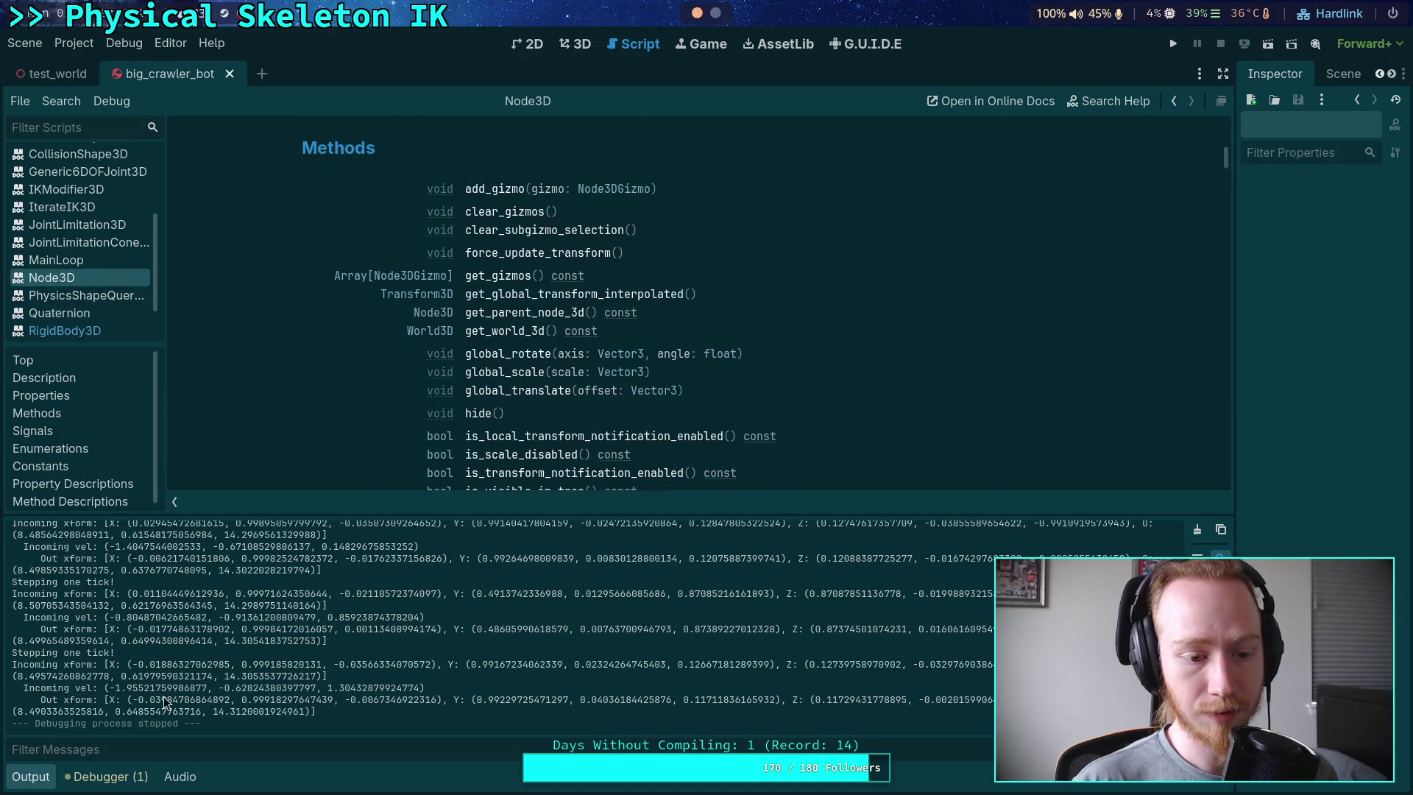
click(22, 777)
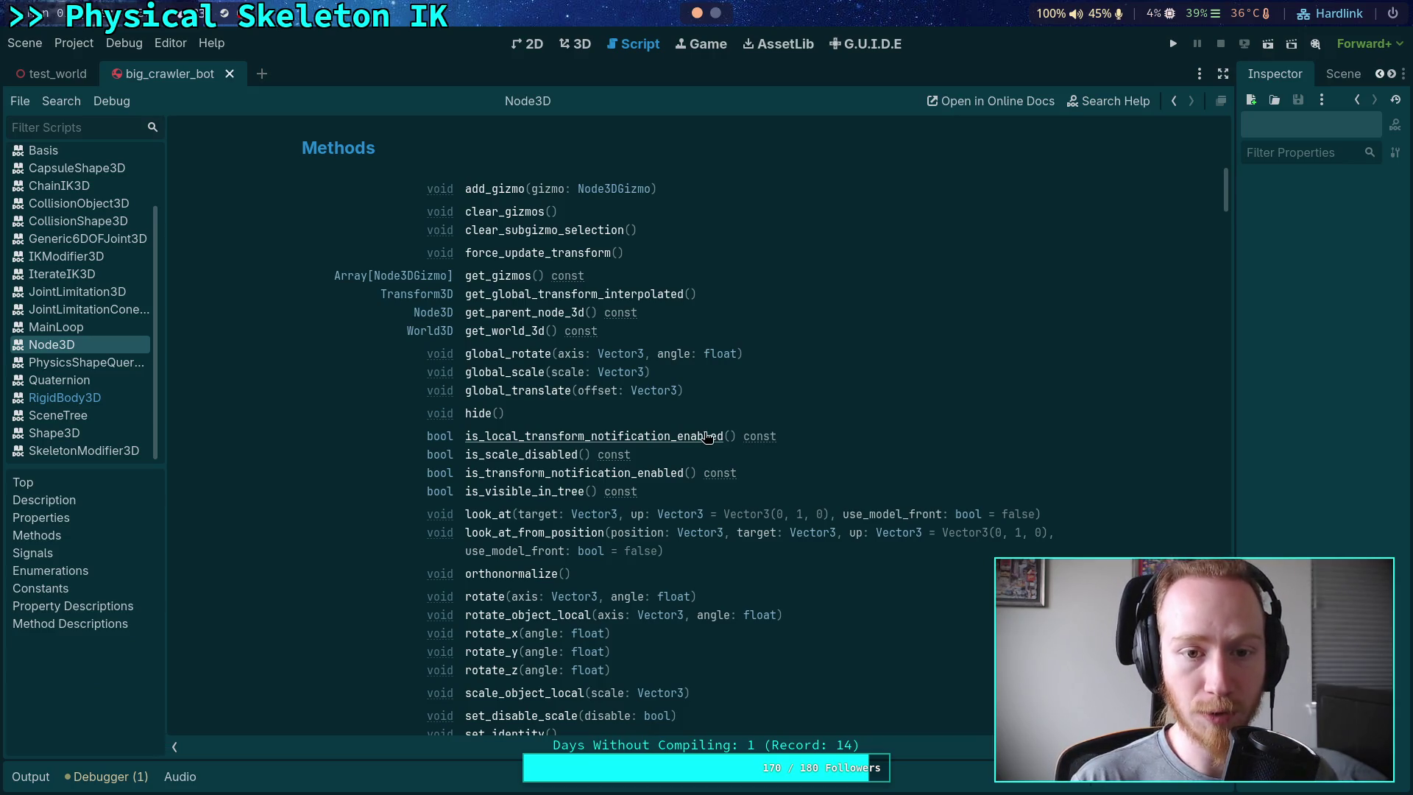
scroll(707, 437, down, 12)
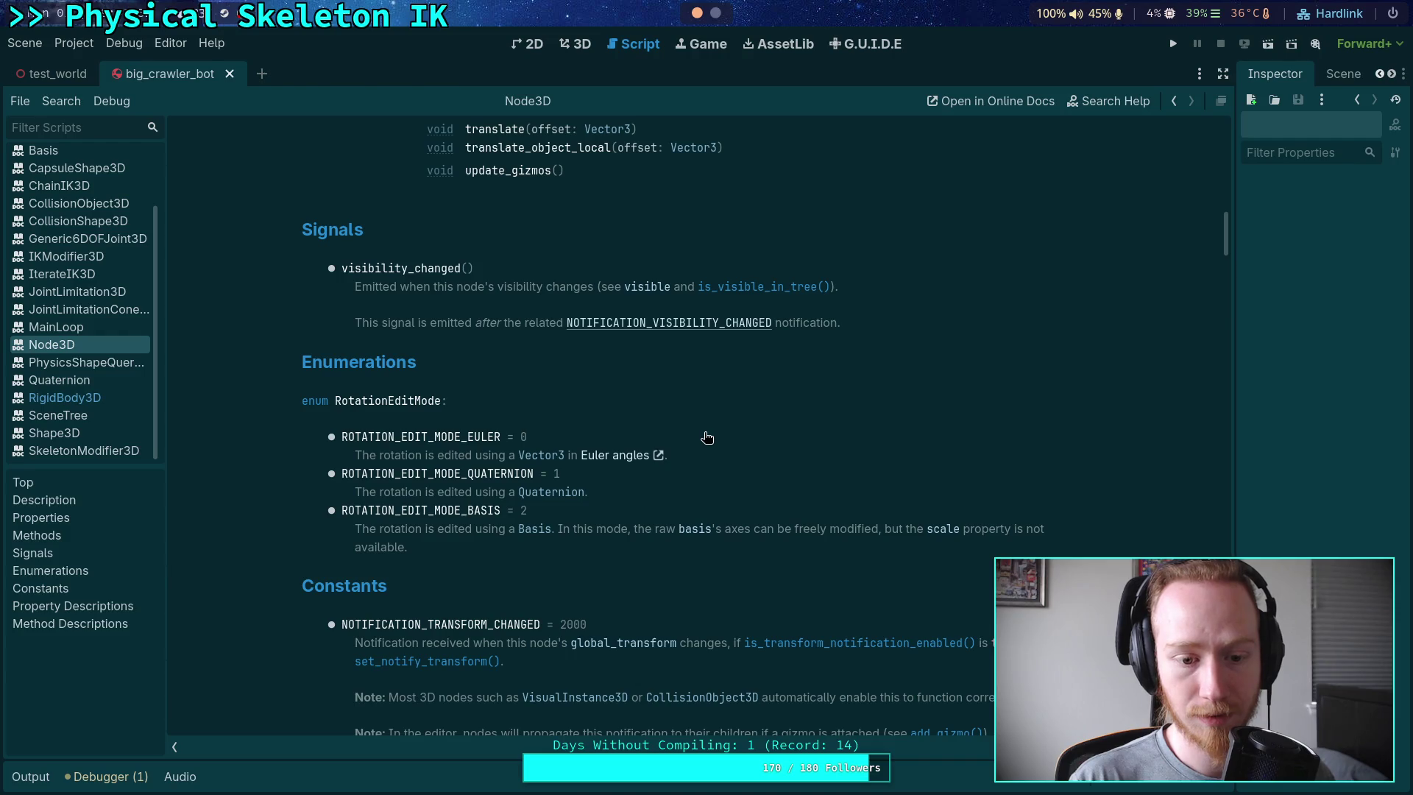
scroll(707, 438, up, 2)
scroll(707, 438, up, 2)
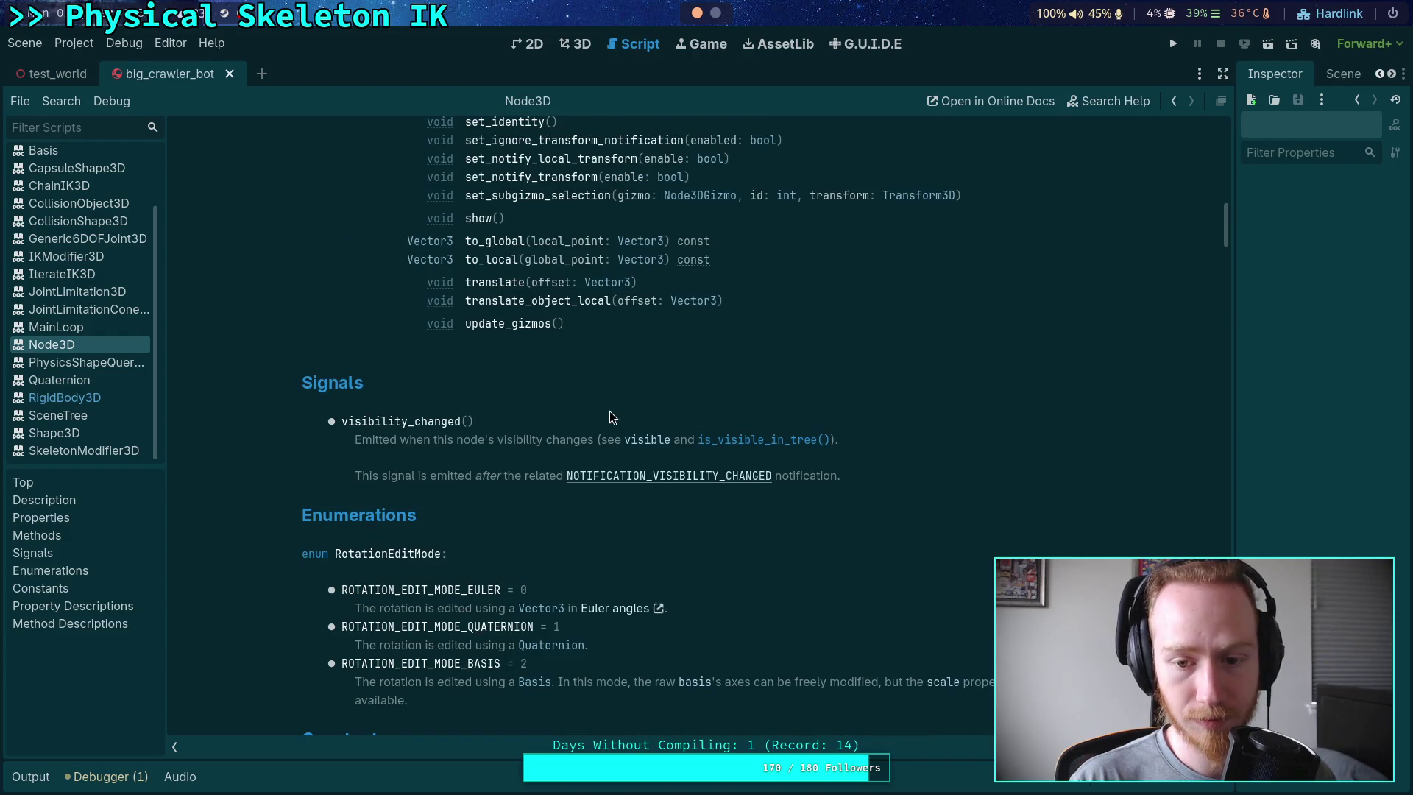
scroll(609, 411, up, 4)
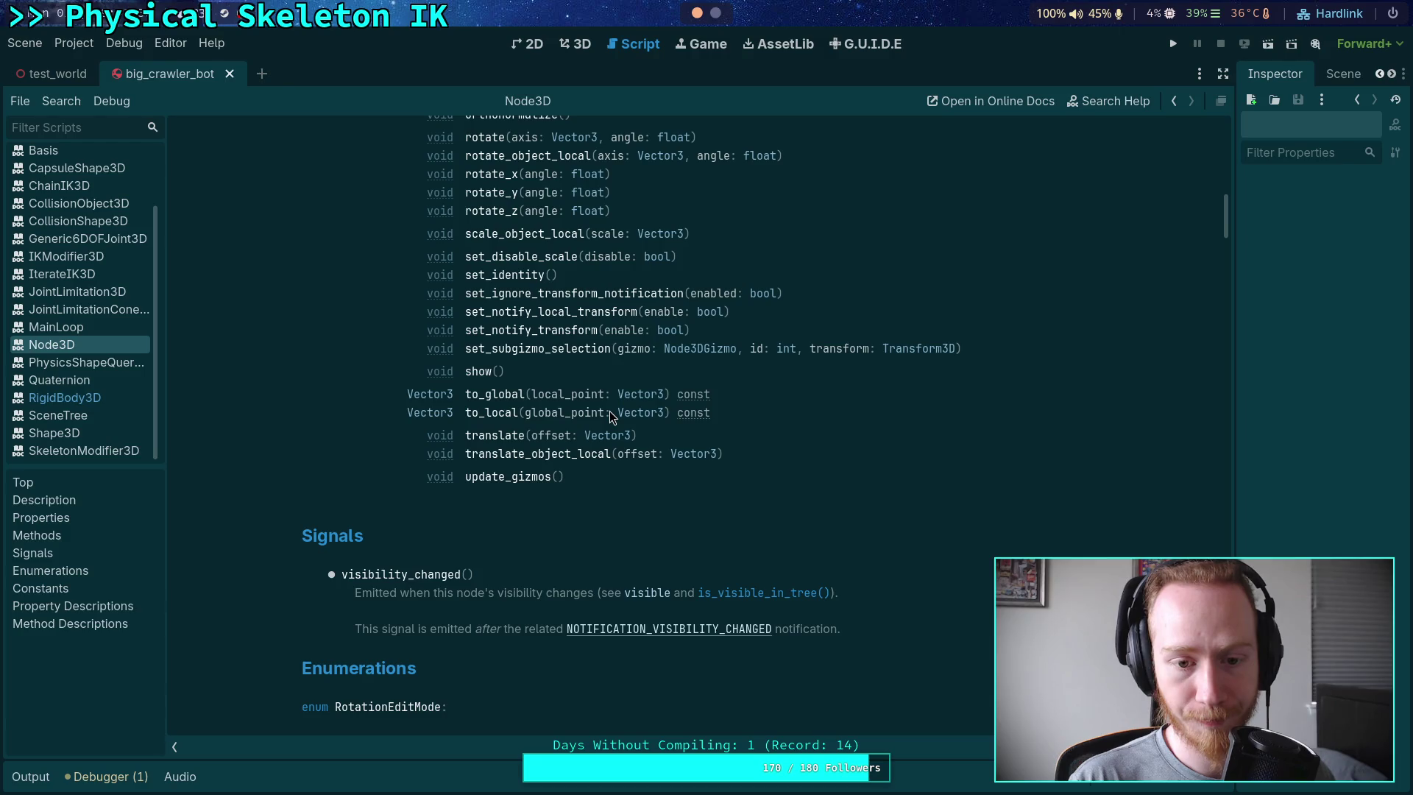
scroll(609, 414, up, 10)
scroll(609, 412, down, 6)
scroll(609, 412, up, 20)
scroll(609, 412, down, 13)
scroll(609, 414, down, 8)
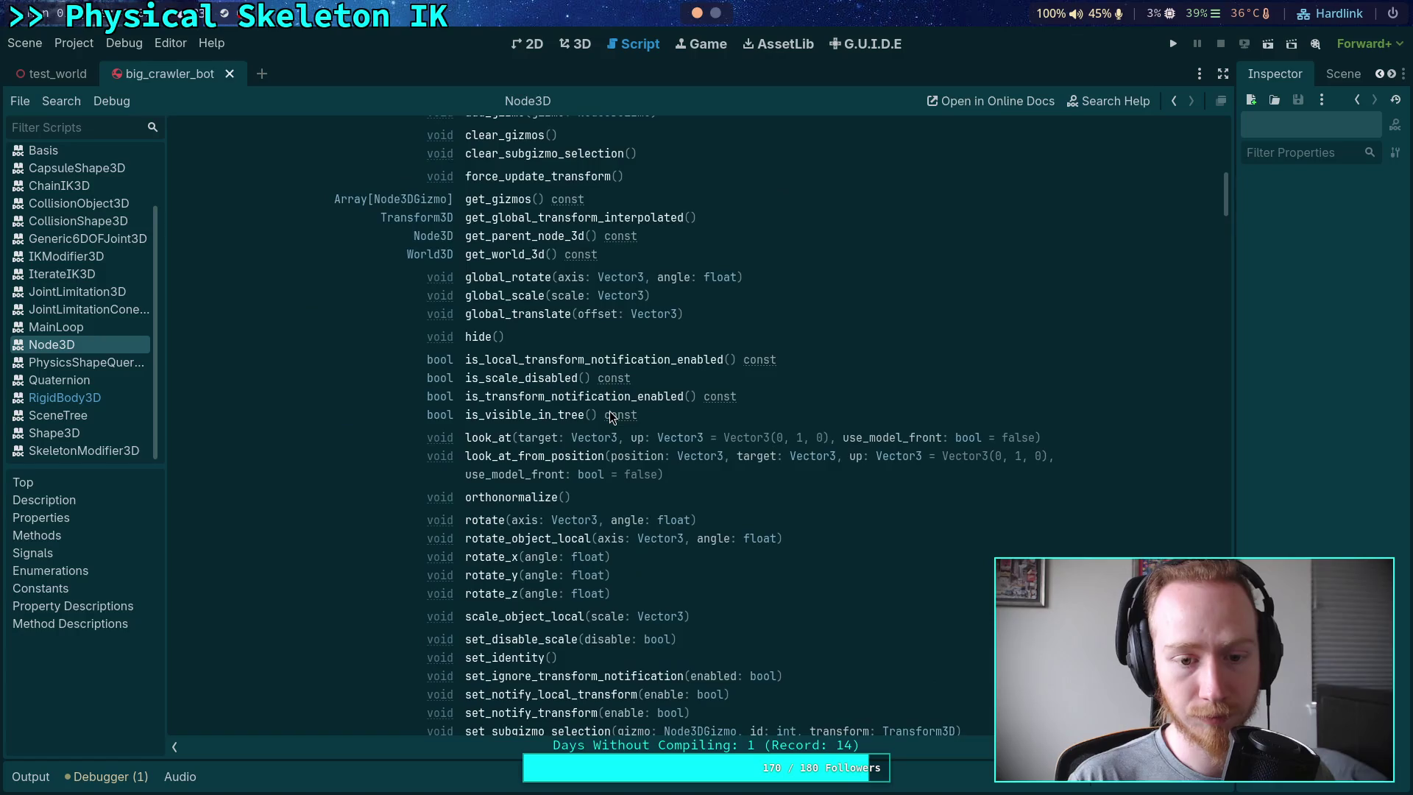
scroll(610, 416, down, 6)
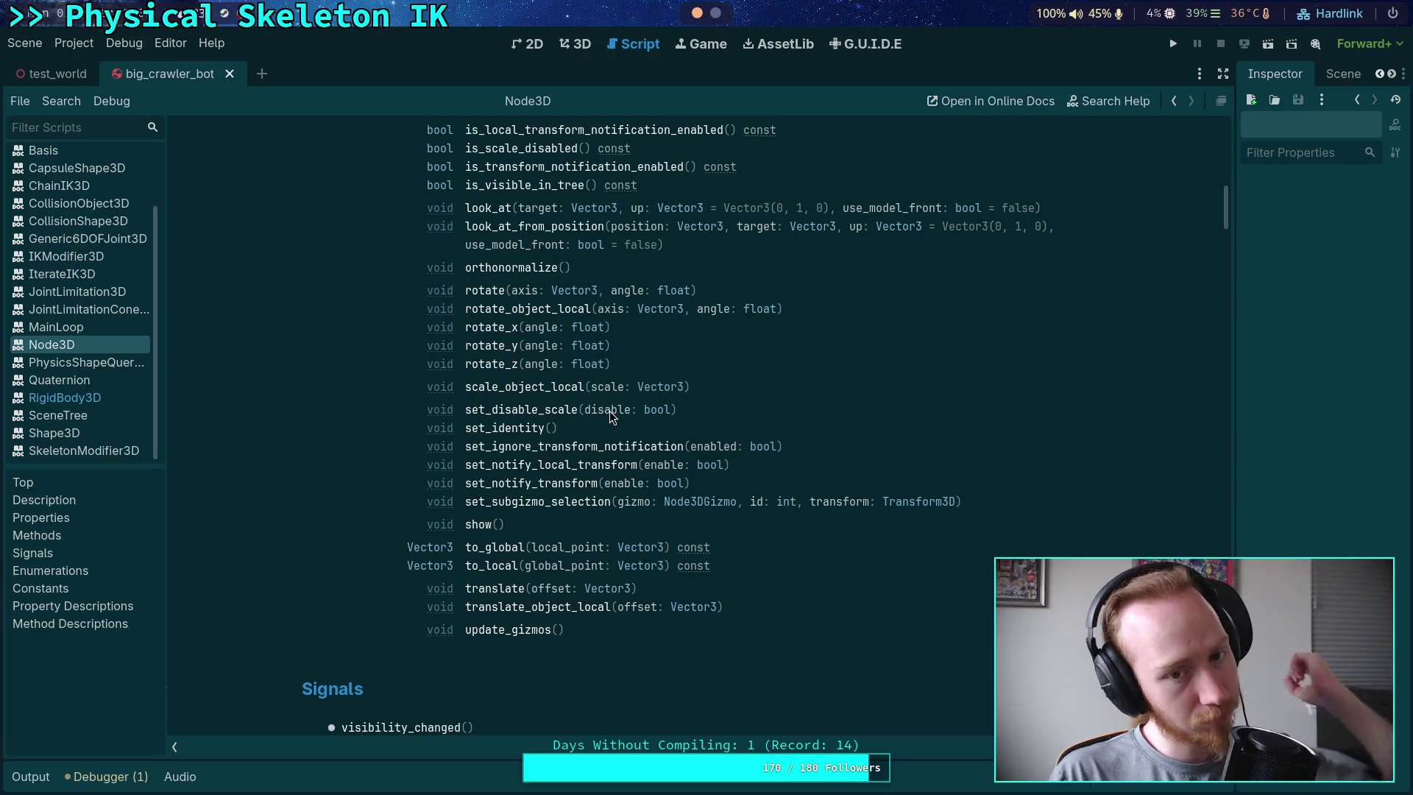
scroll(609, 411, up, 15)
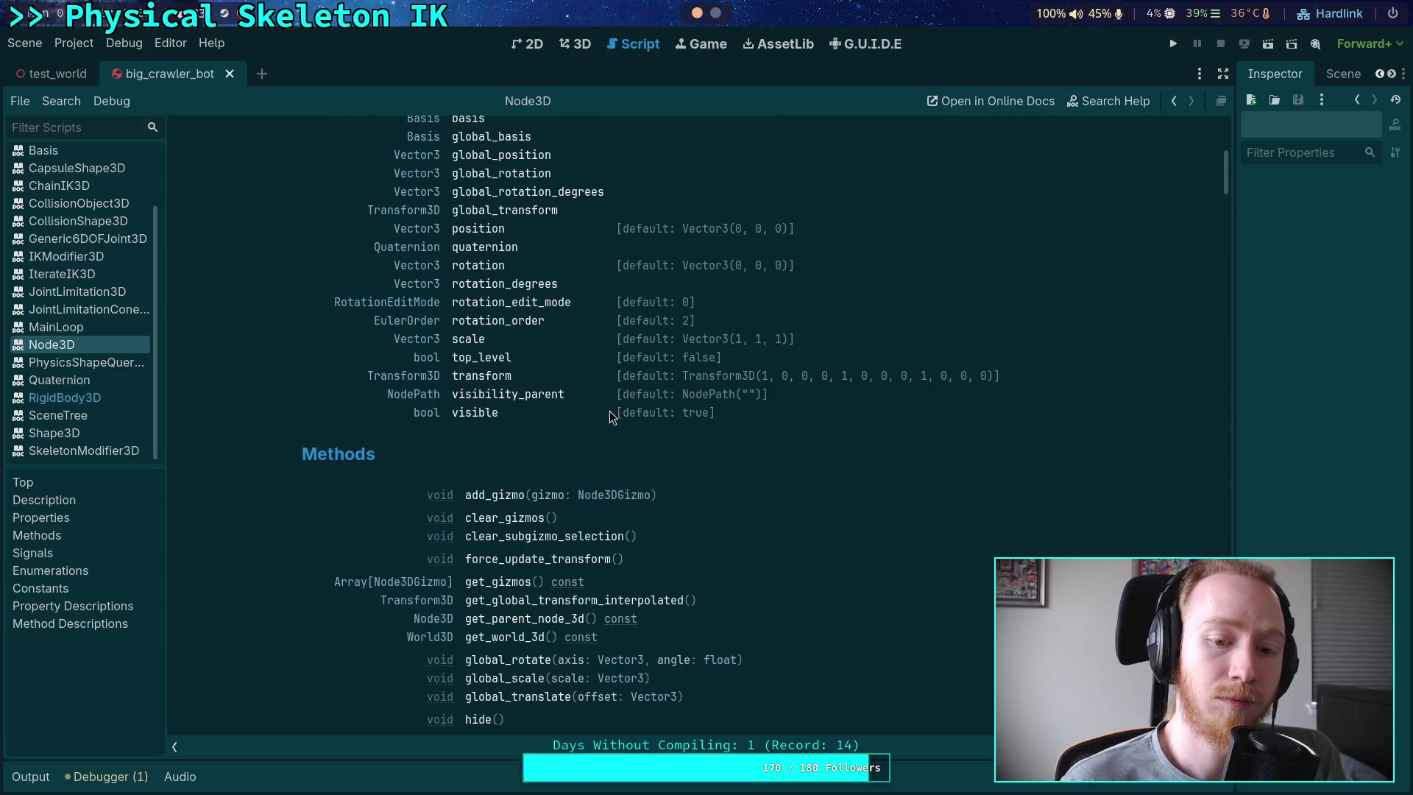
scroll(609, 414, up, 8)
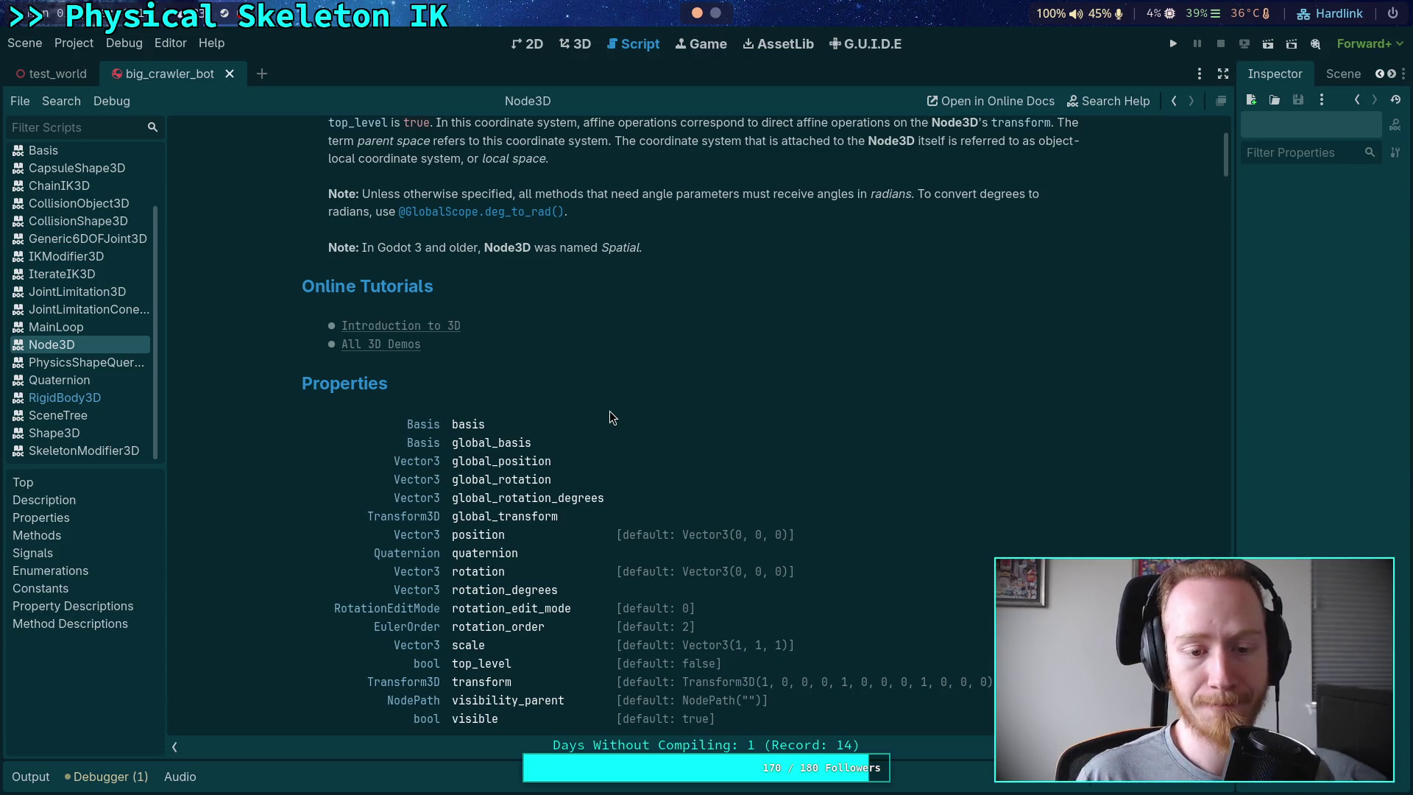
scroll(609, 411, down, 20)
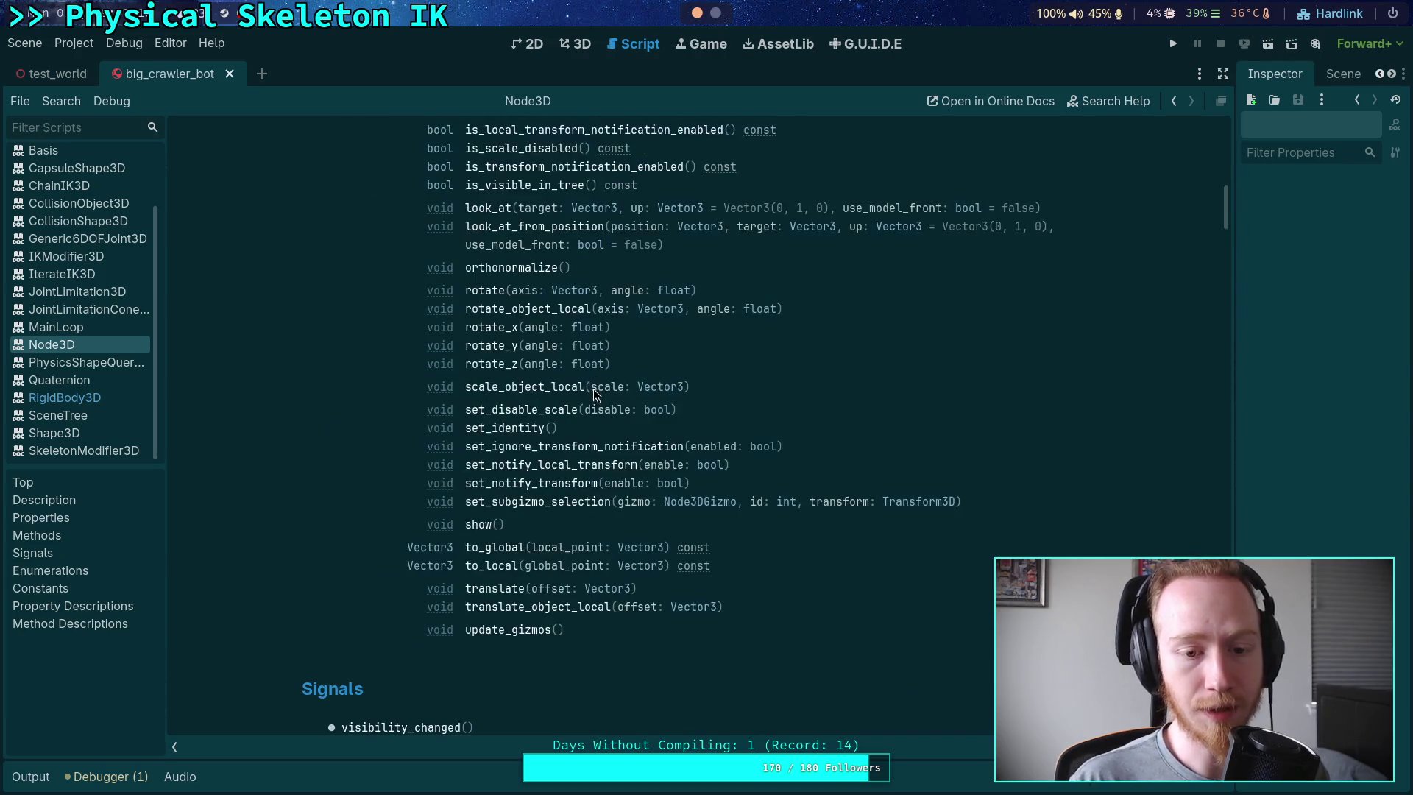
scroll(593, 389, up, 20)
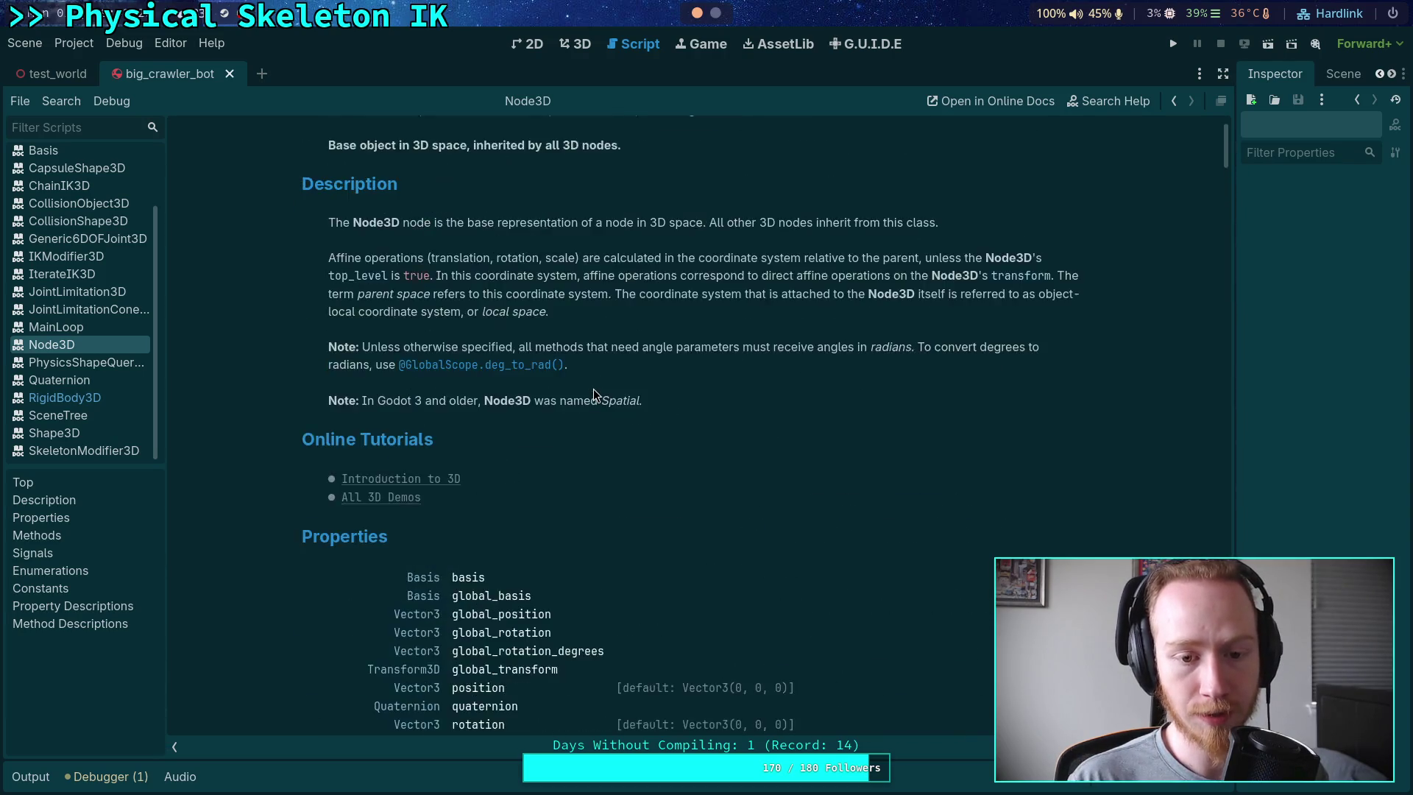
scroll(593, 388, up, 3)
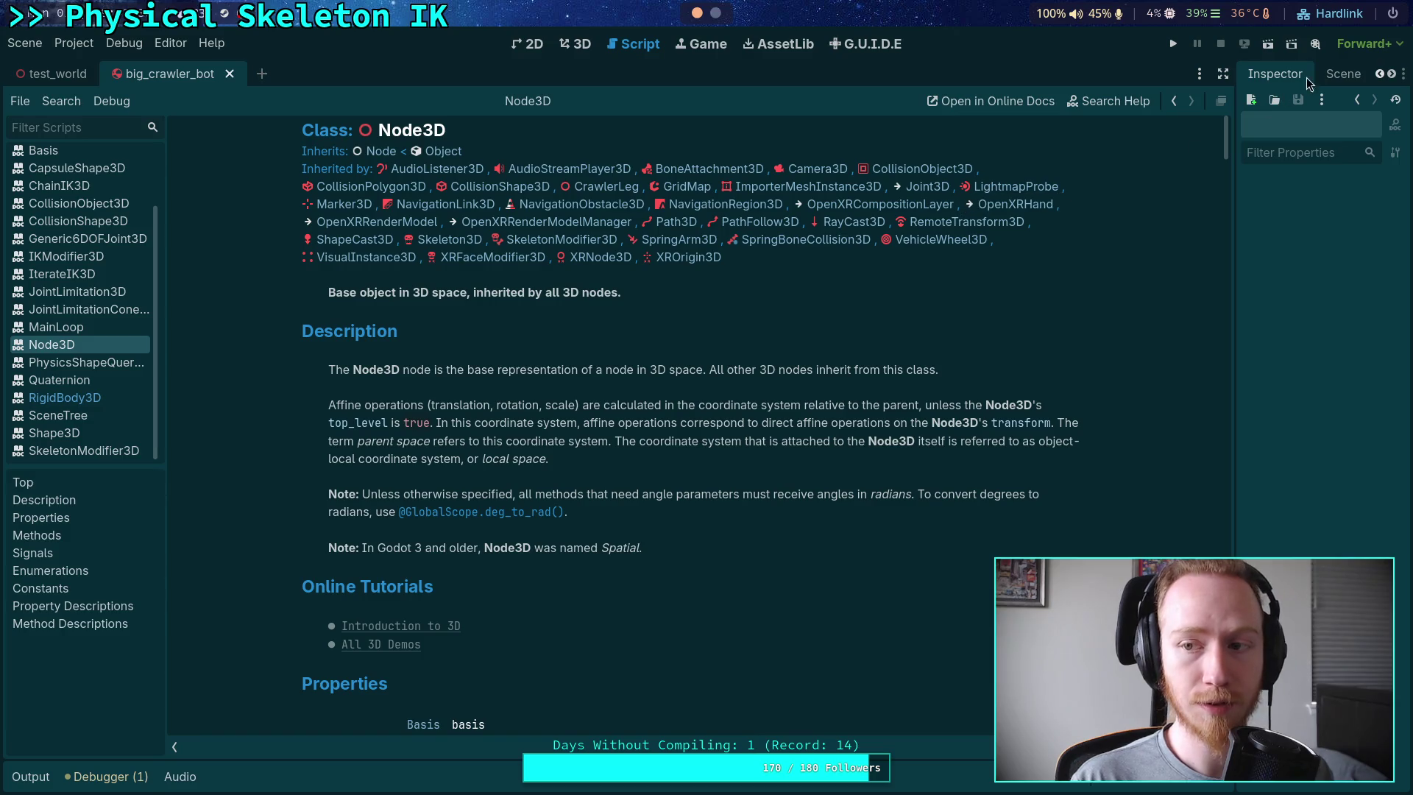
drag(1230, 143, 1129, 147)
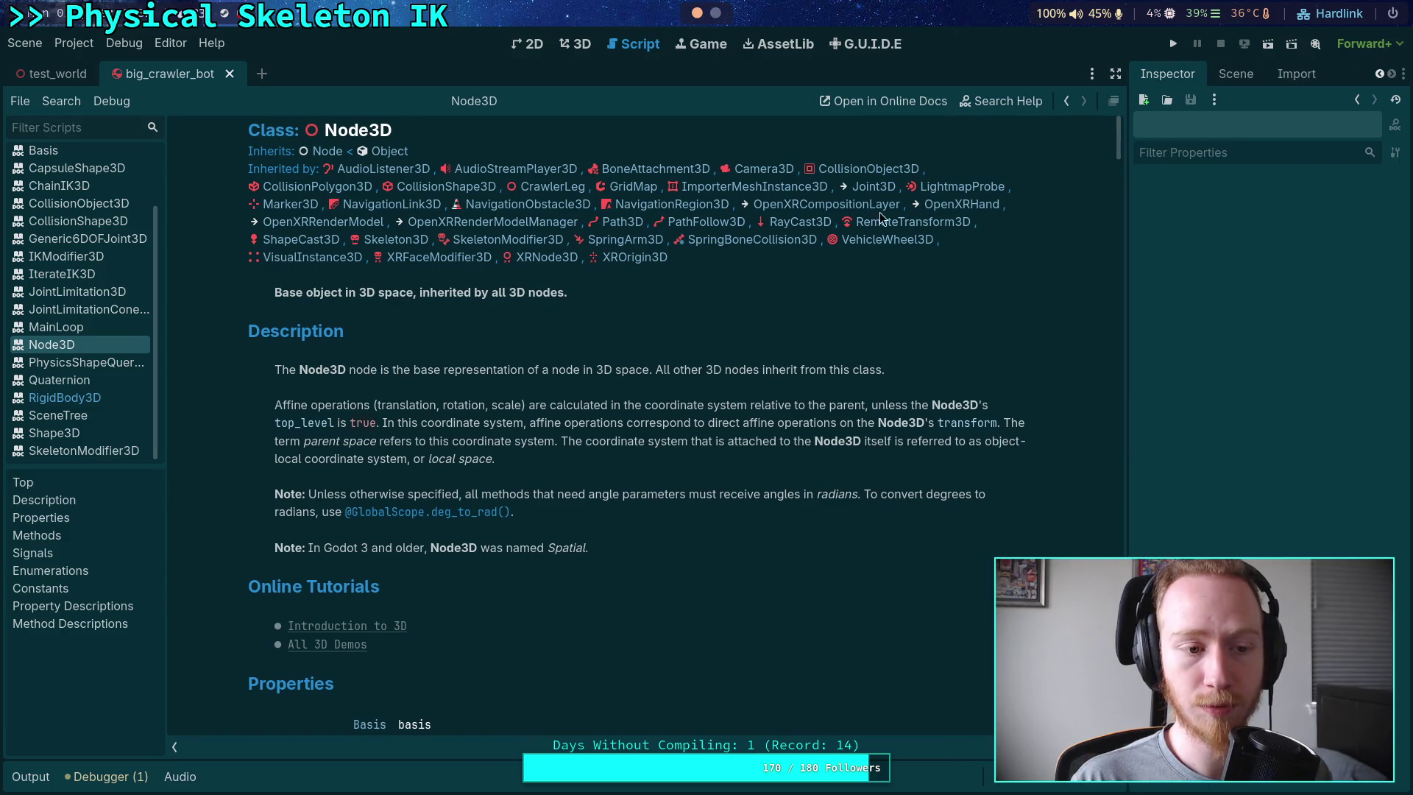
click(1235, 73)
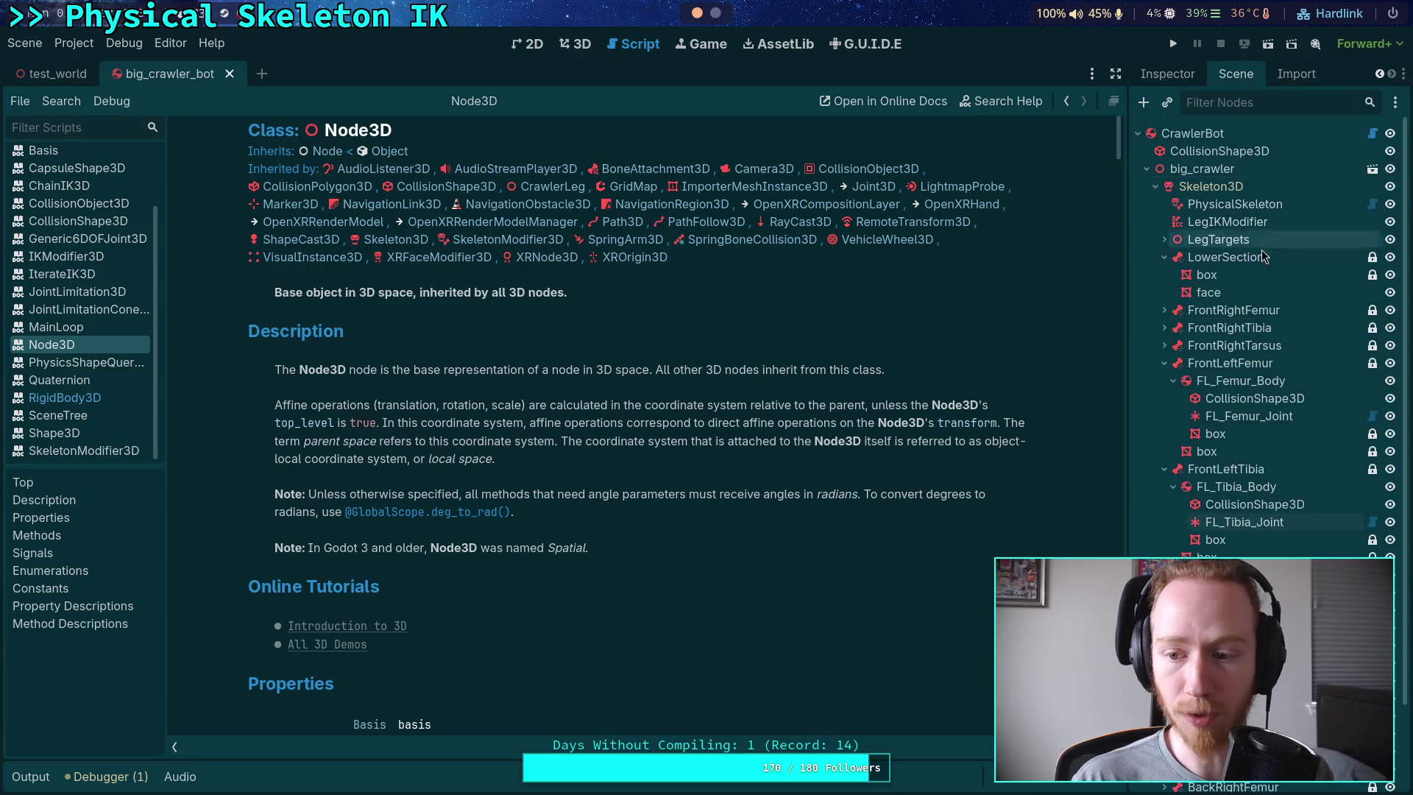
click(1164, 363)
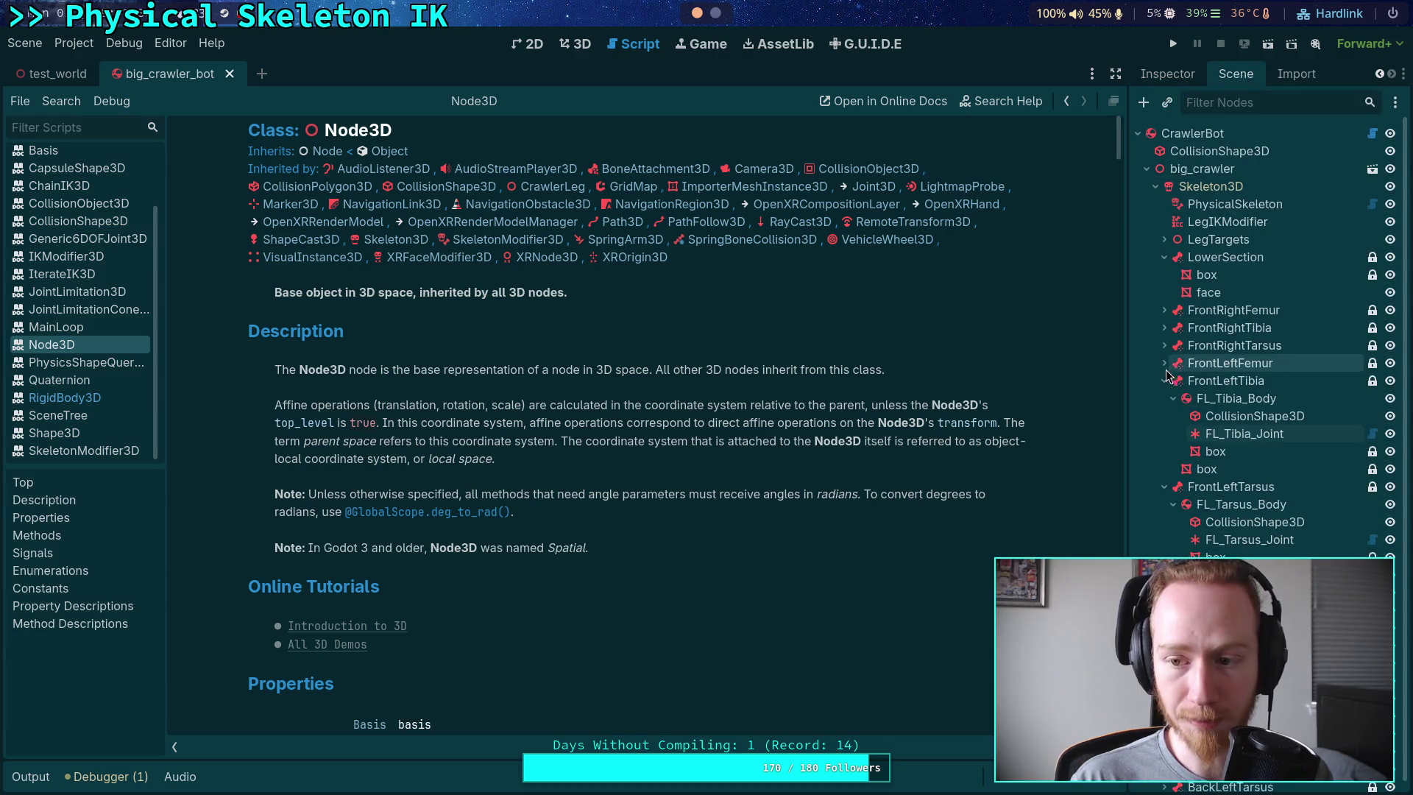
click(1164, 380)
click(1164, 398)
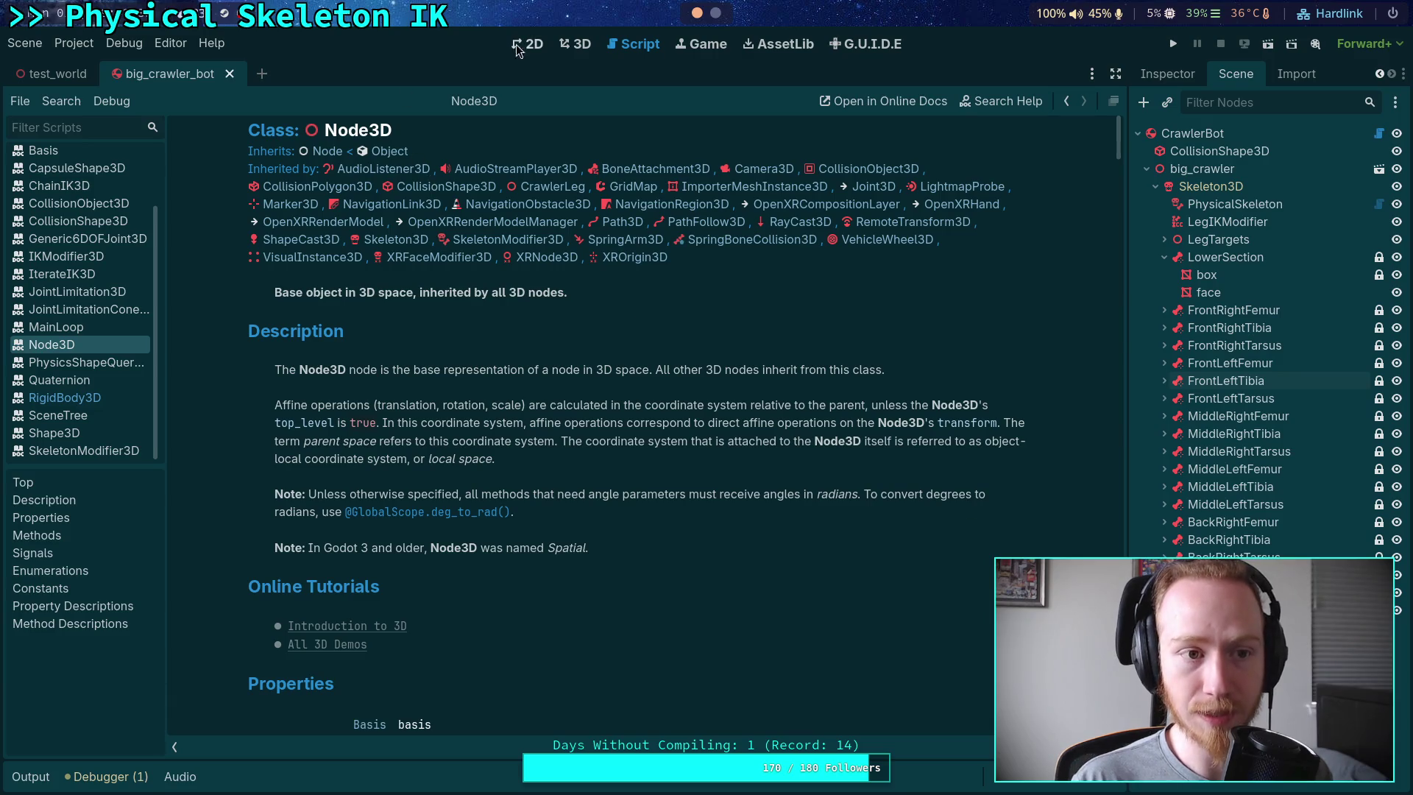
click(577, 44)
click(58, 74)
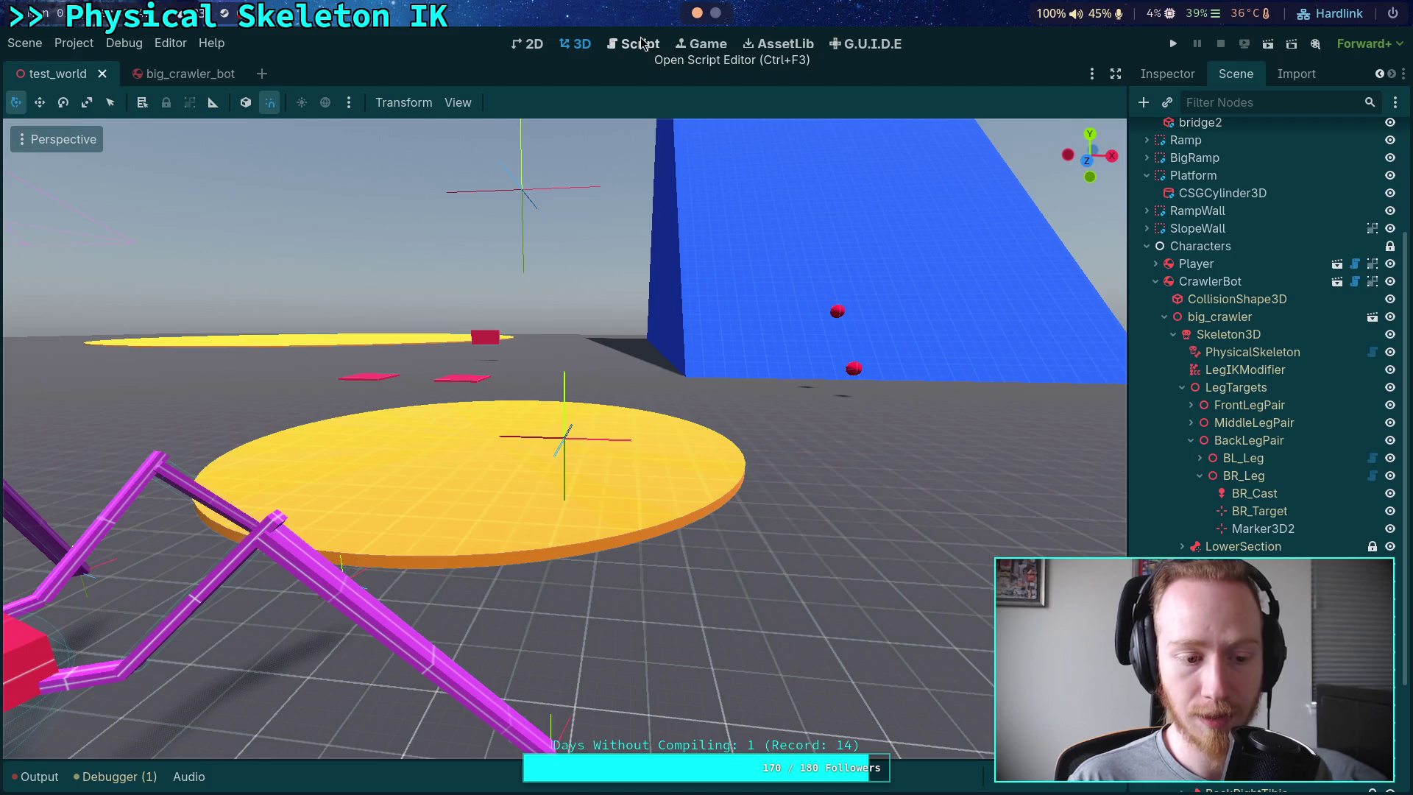
key(f)
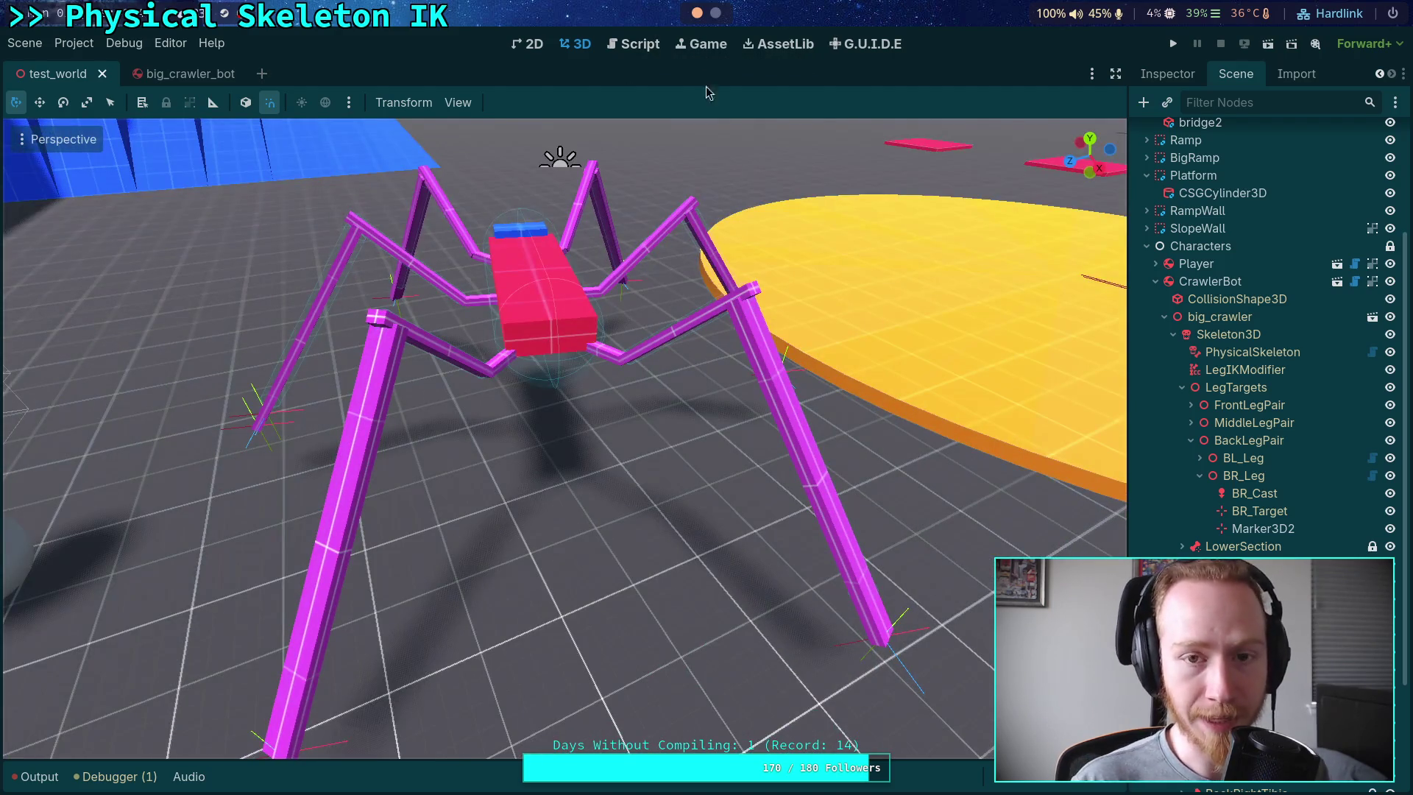
click(626, 46)
click(1189, 438)
click(1182, 387)
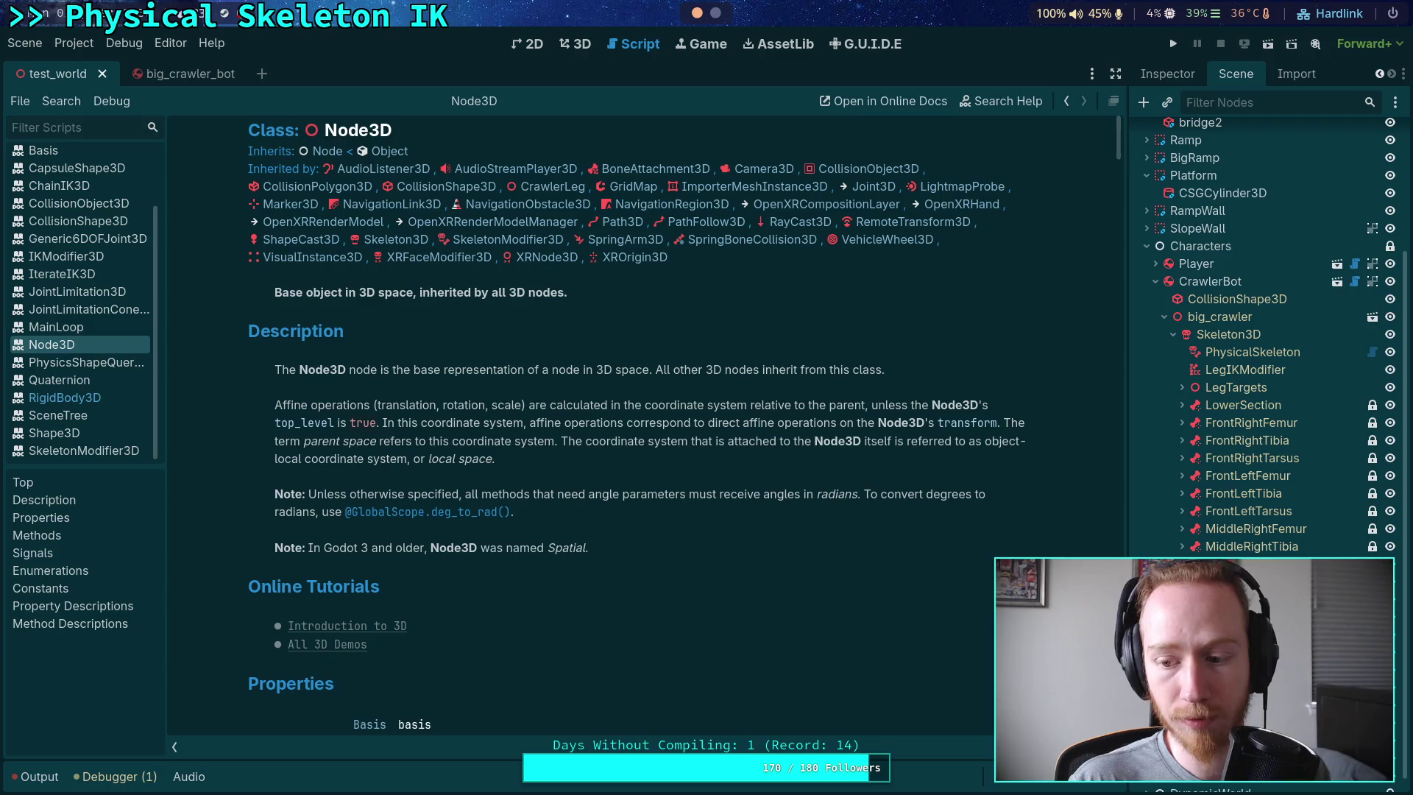
scroll(1266, 332, down, 3)
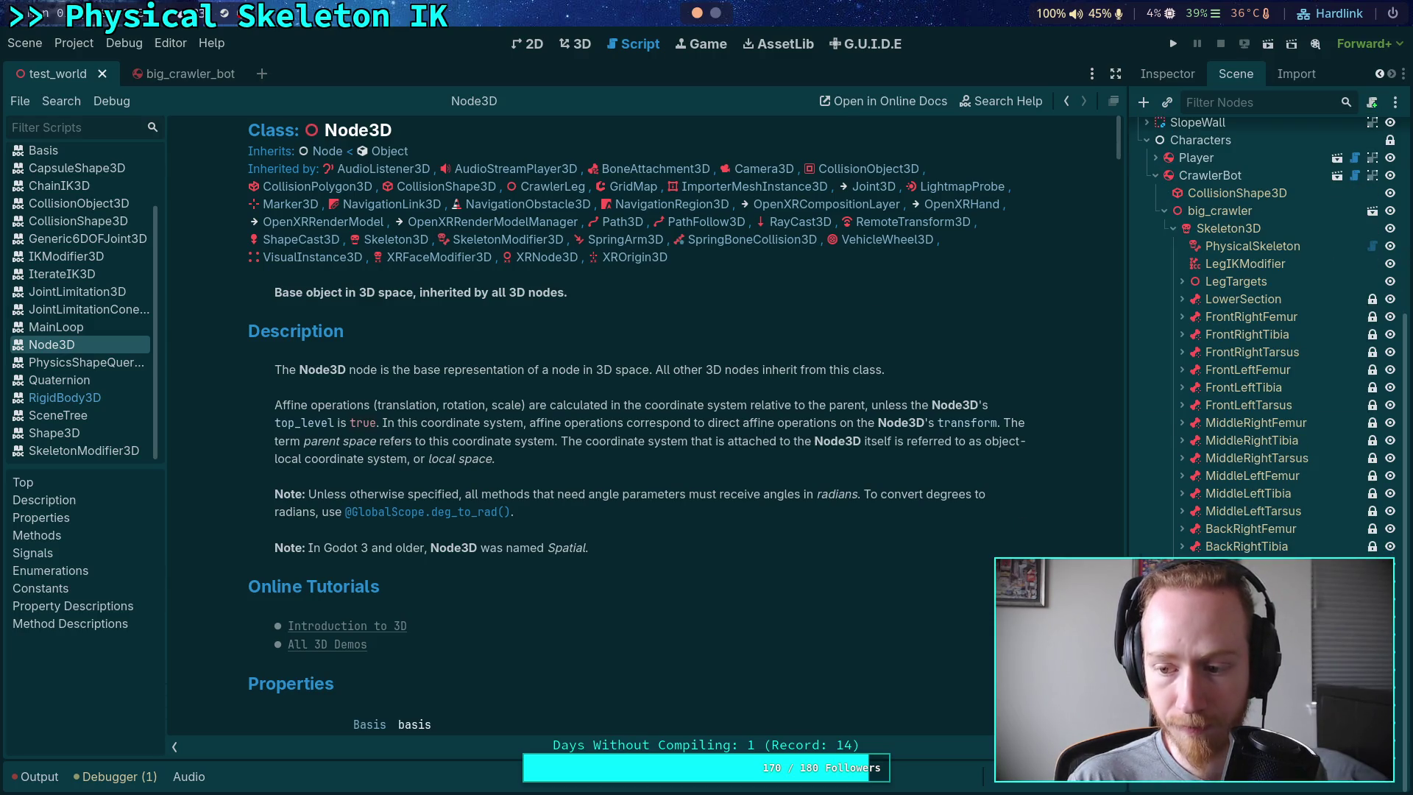
Attach a new script, bl_tarsus_body.gd, to the body node
right_click(1400, 623)
click(1399, 561)
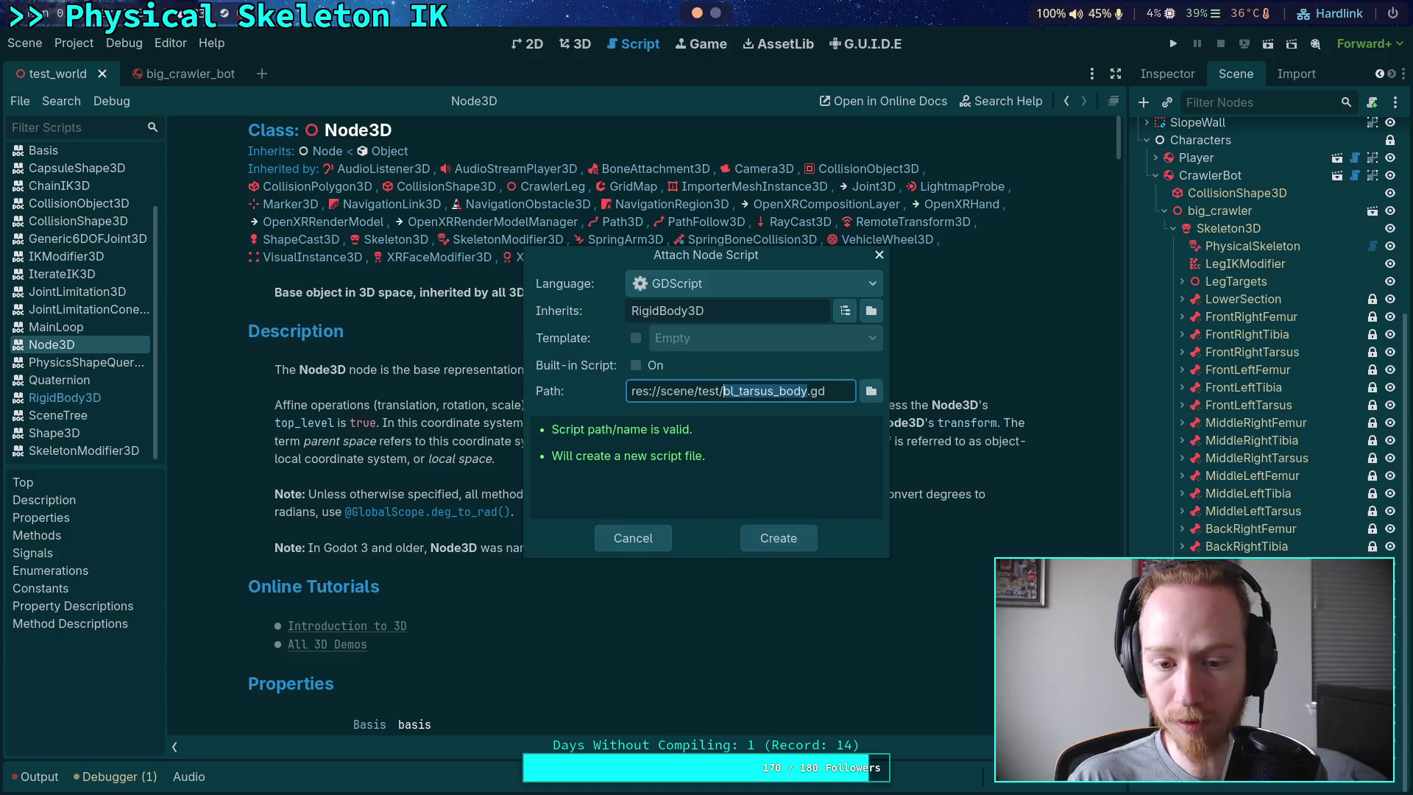
click(793, 542)
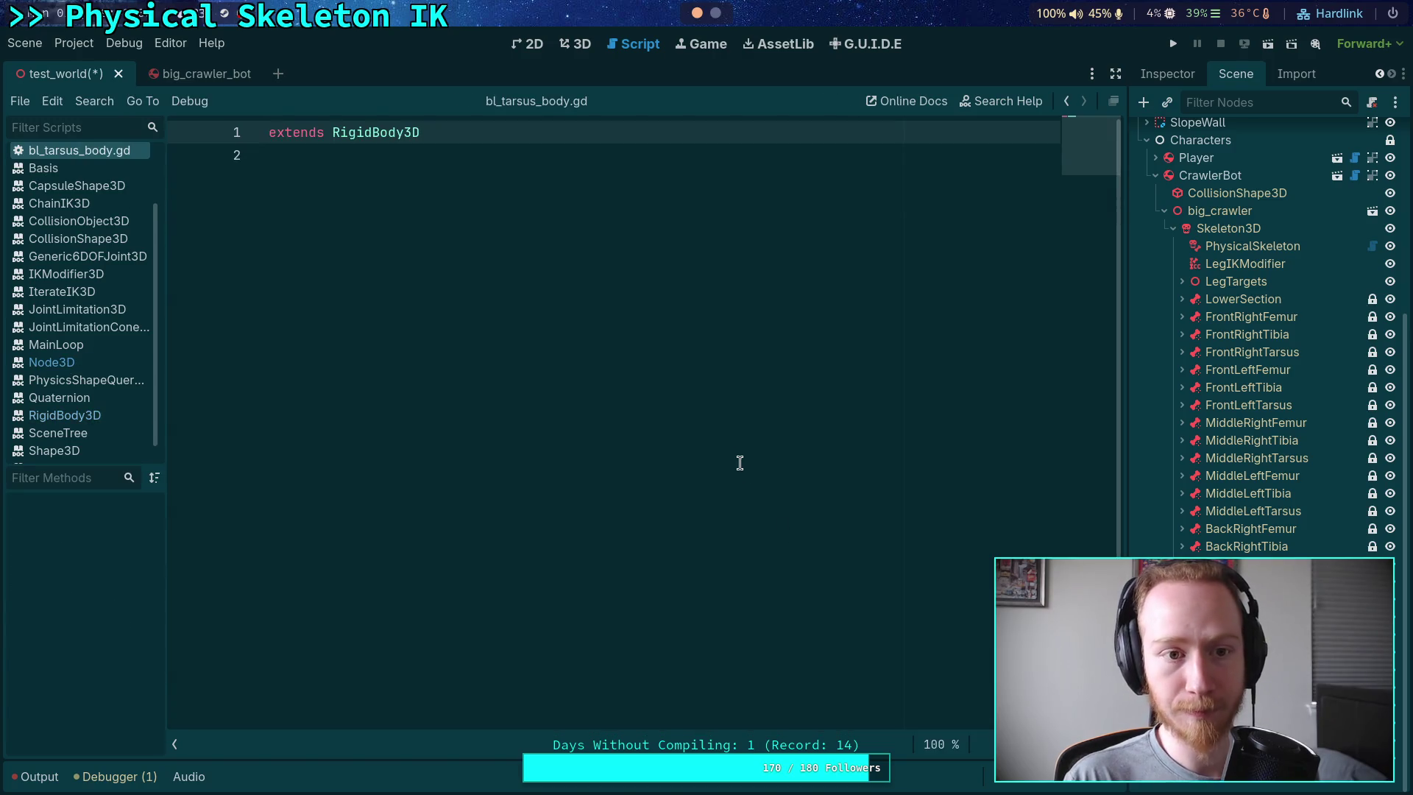
Write a _notification function checking if what == NOTIFICATION_LOCAL_TRANSFORM_CHANGED
key(Return)
key(Return)
text(func _n)
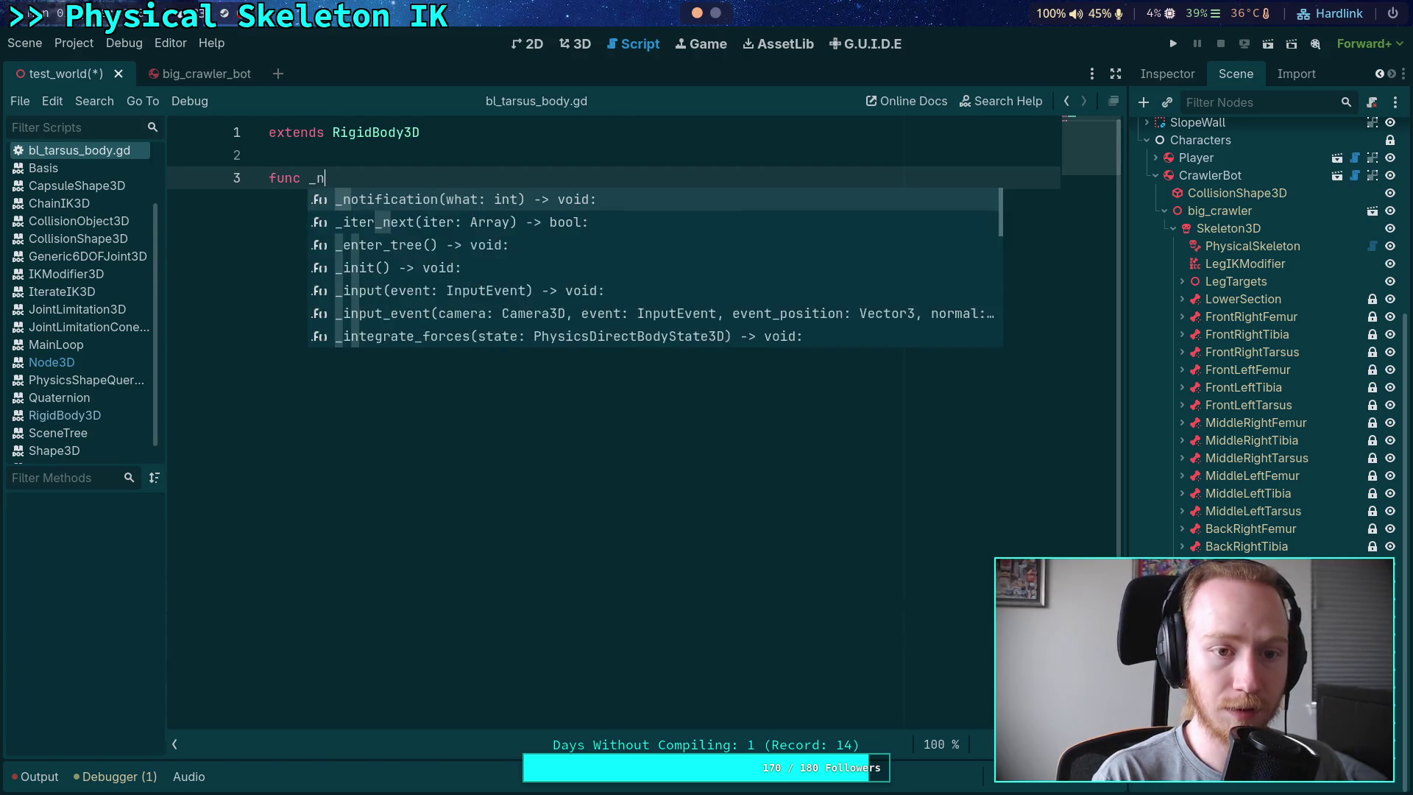
text(ot)
key(Return)
key(Return)
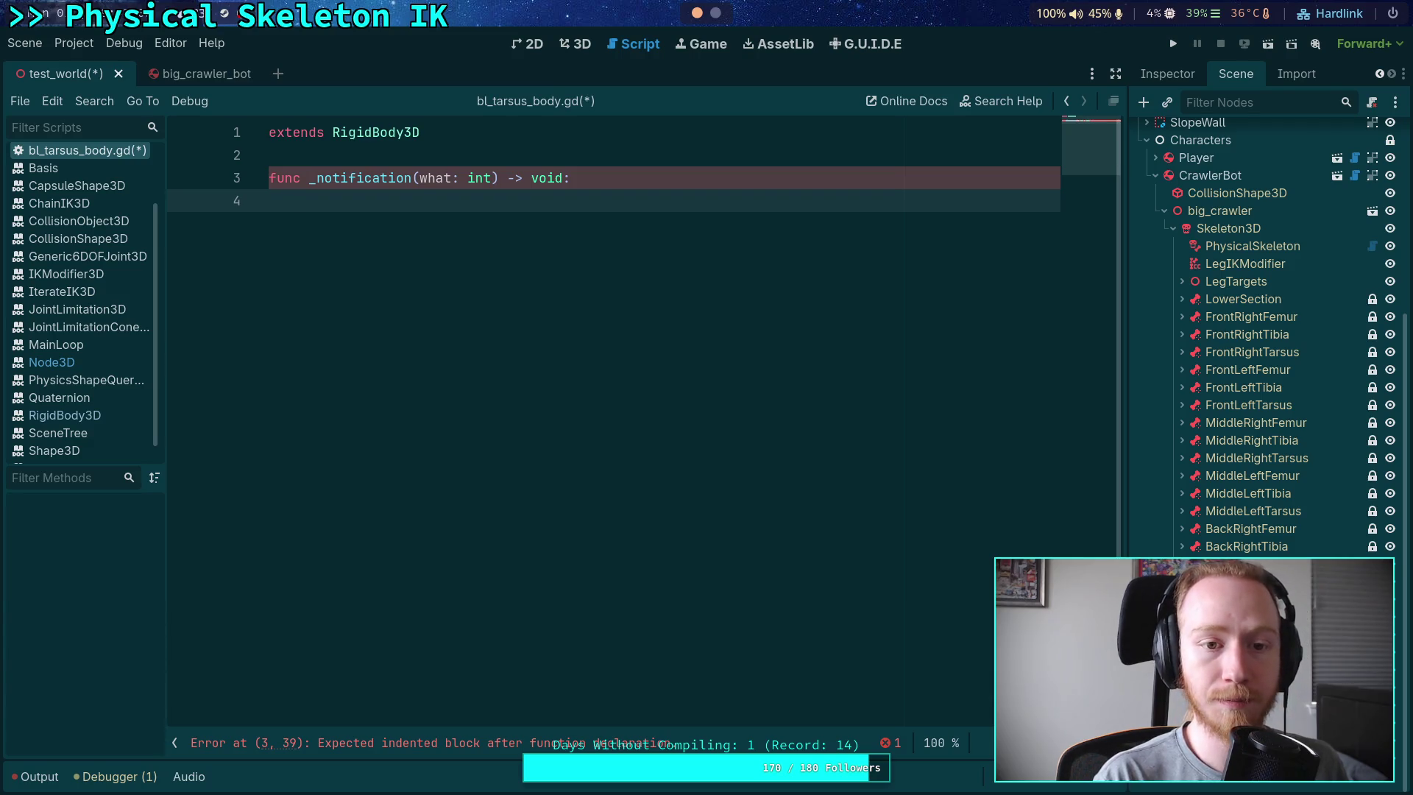
text(if what == )
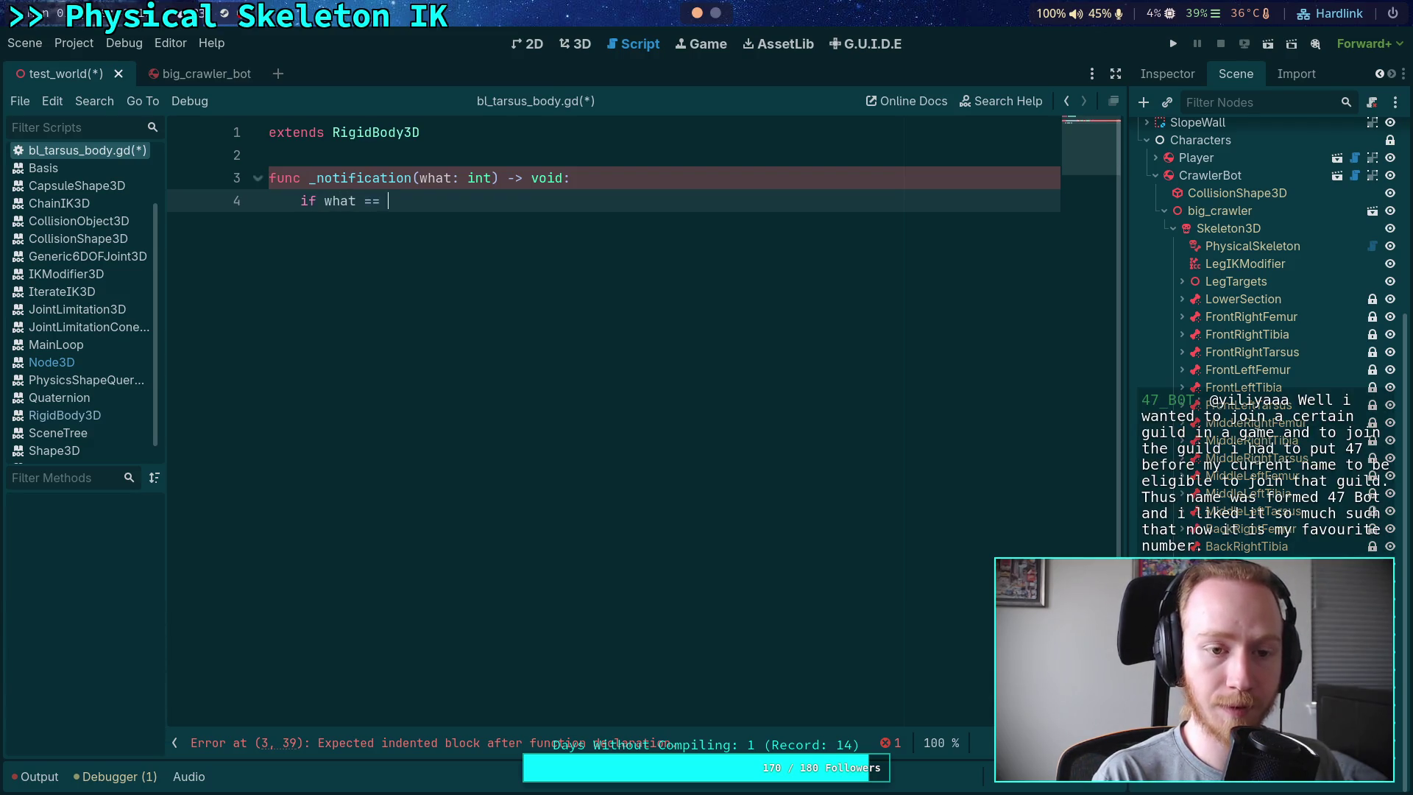
text(TRANSFORM)
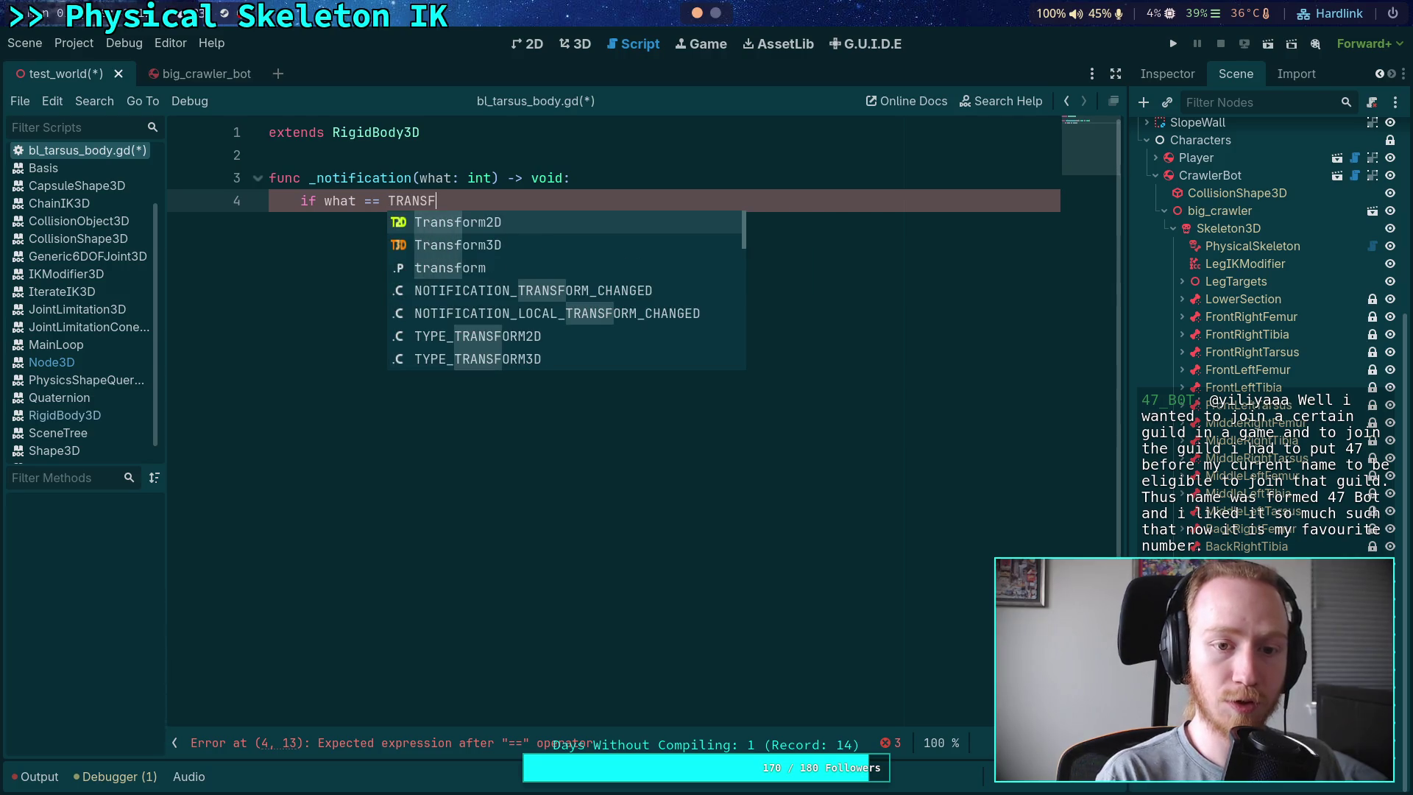
key(Down)
key(Down)
key(Down)
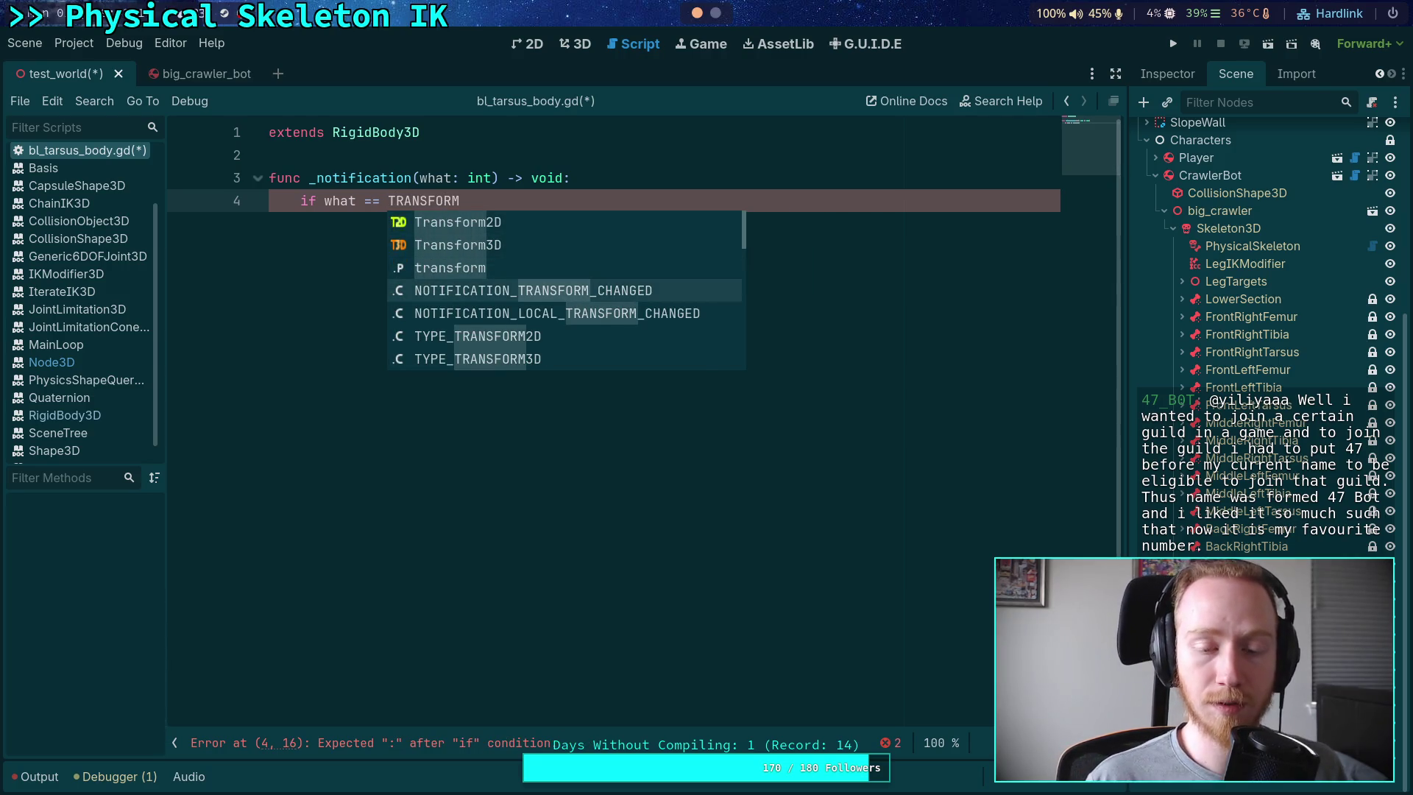
key(Down)
key(Return)
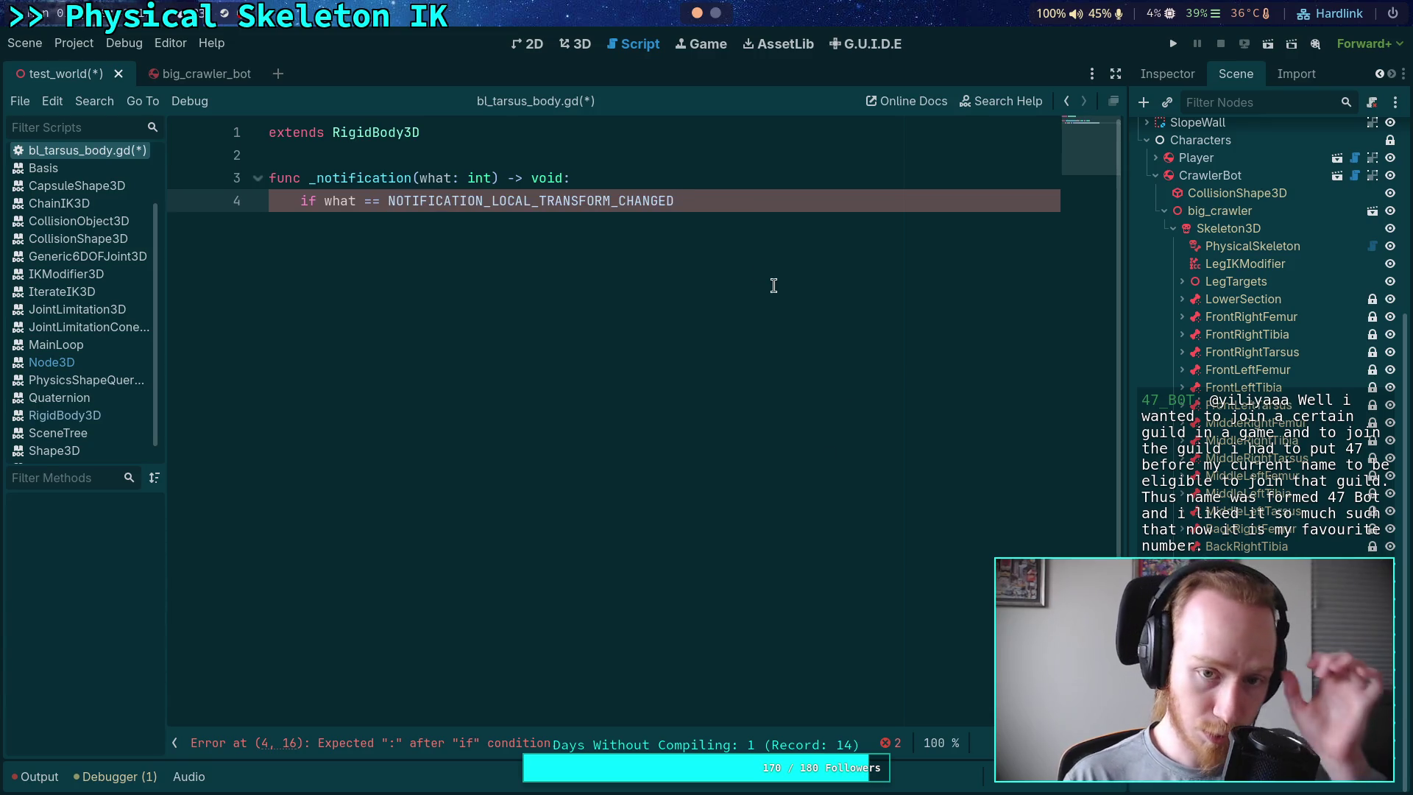
key(alt+Tab)
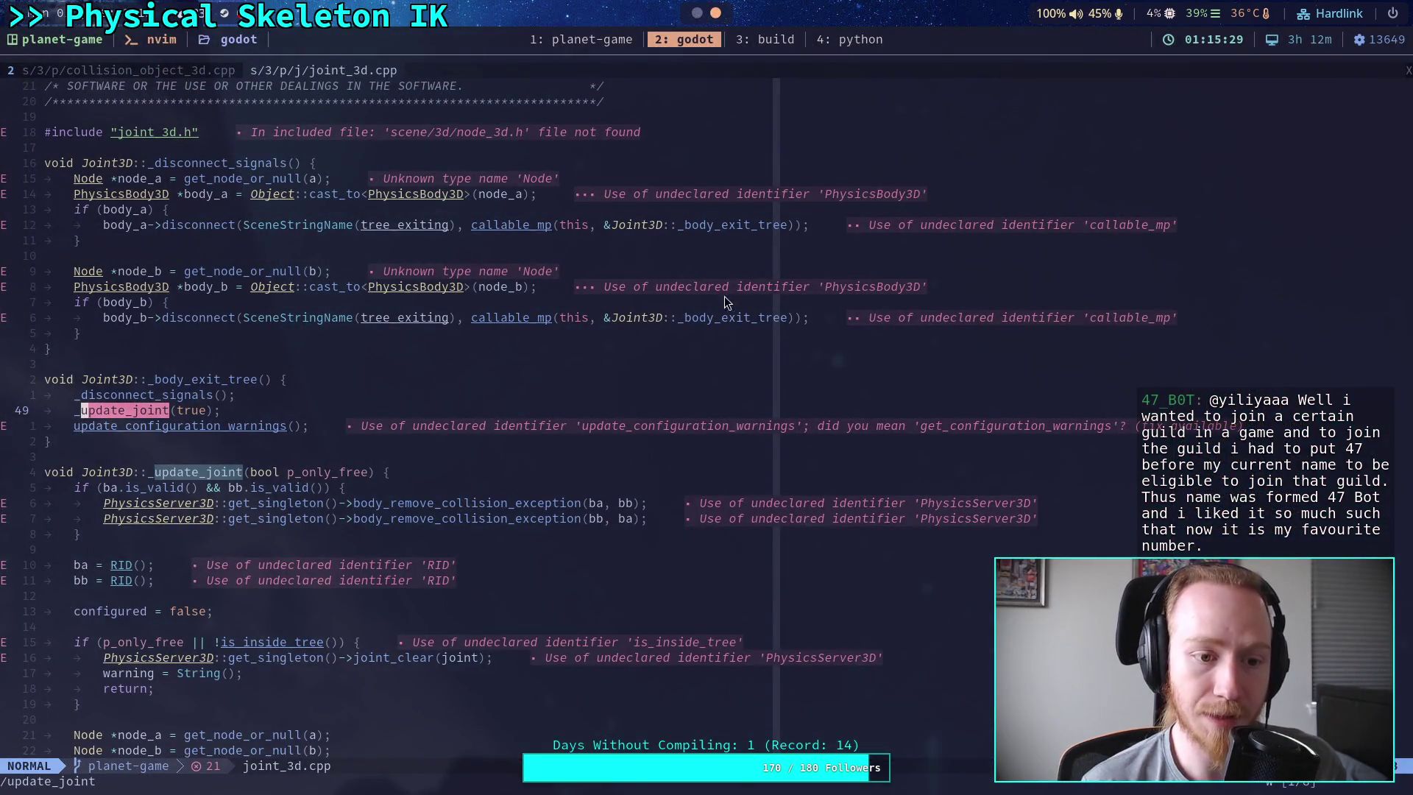
In collision_object_3d.cpp, mark the NOTIFICATION_LOCAL_TRANSFORM_CHANGED case and search for that constant
key(g)
key(T)
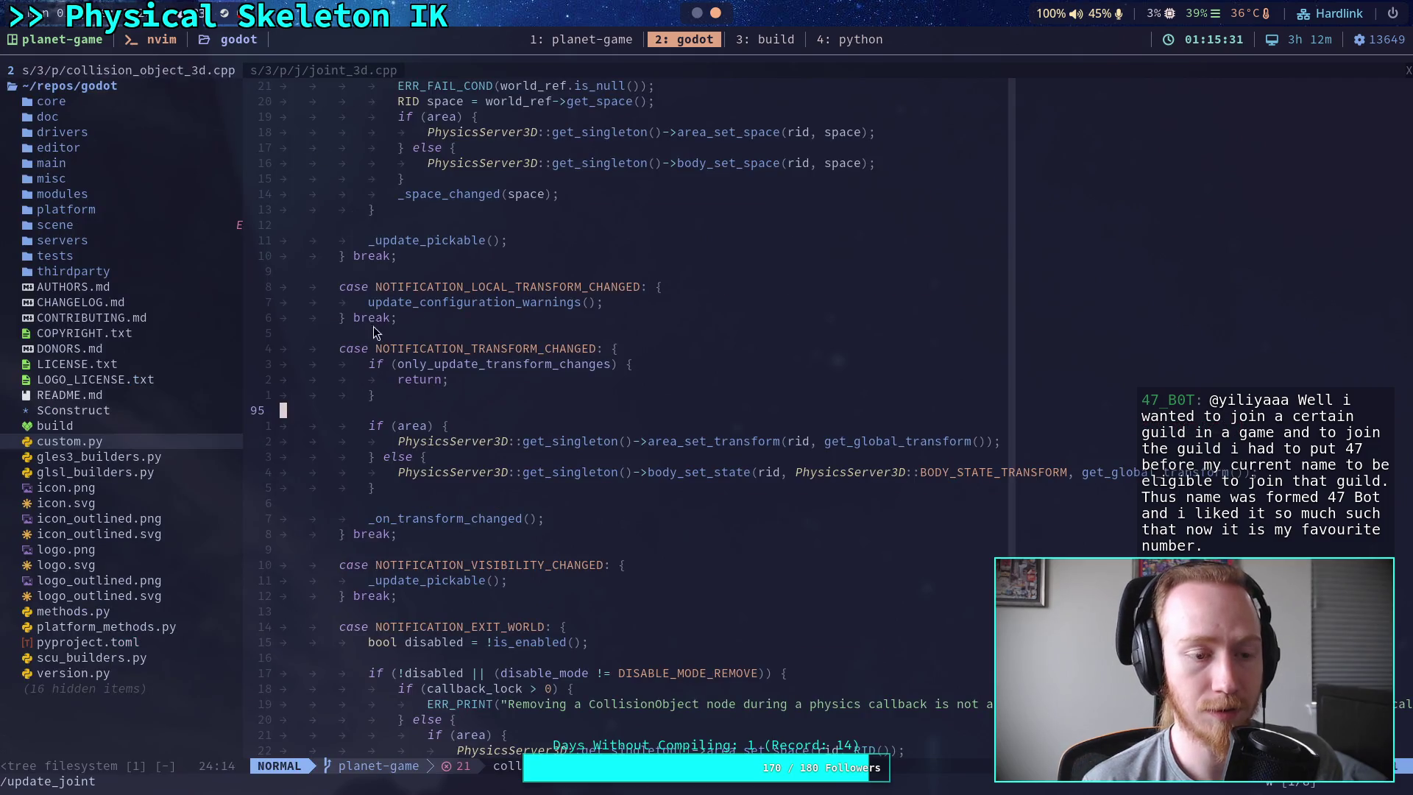
click(454, 399)
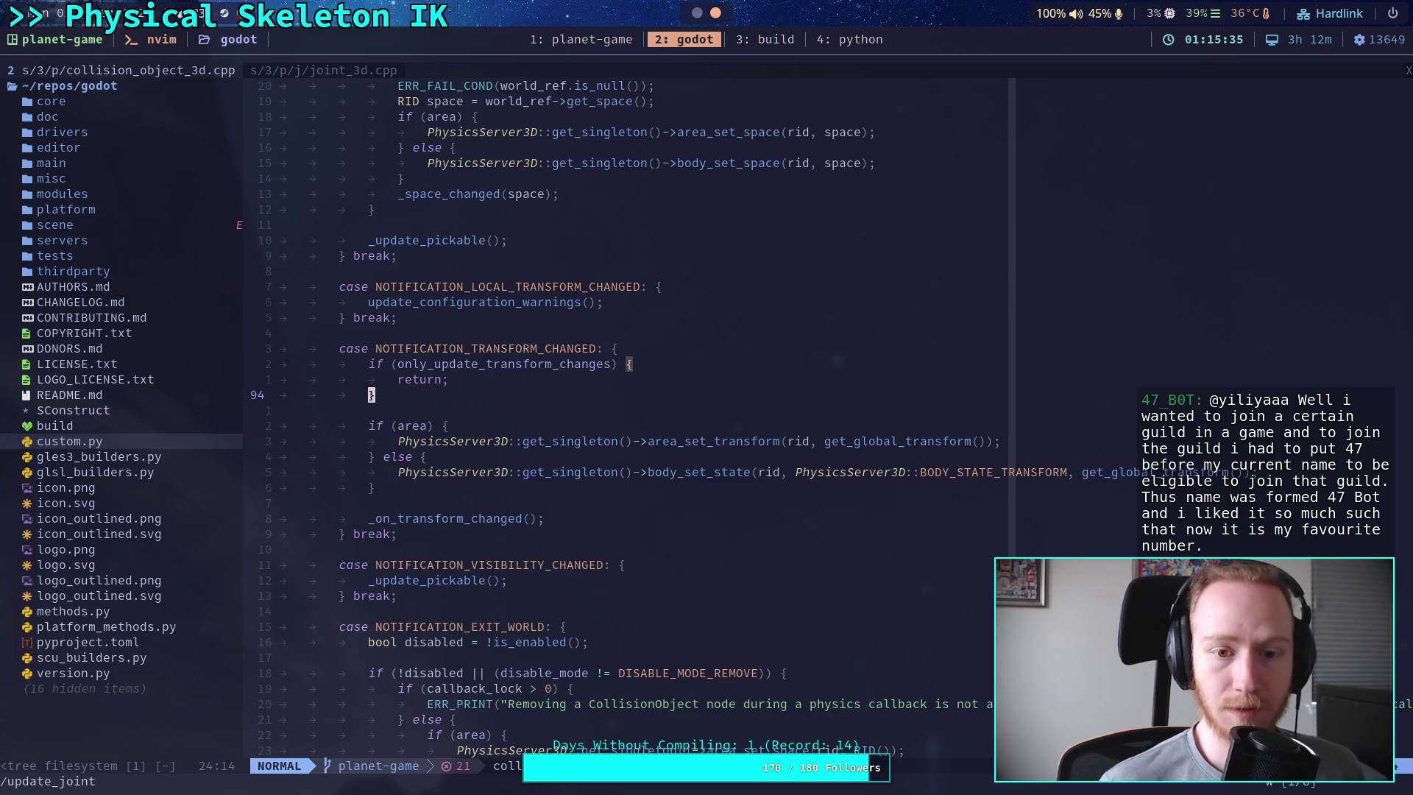
drag(364, 287, 659, 285)
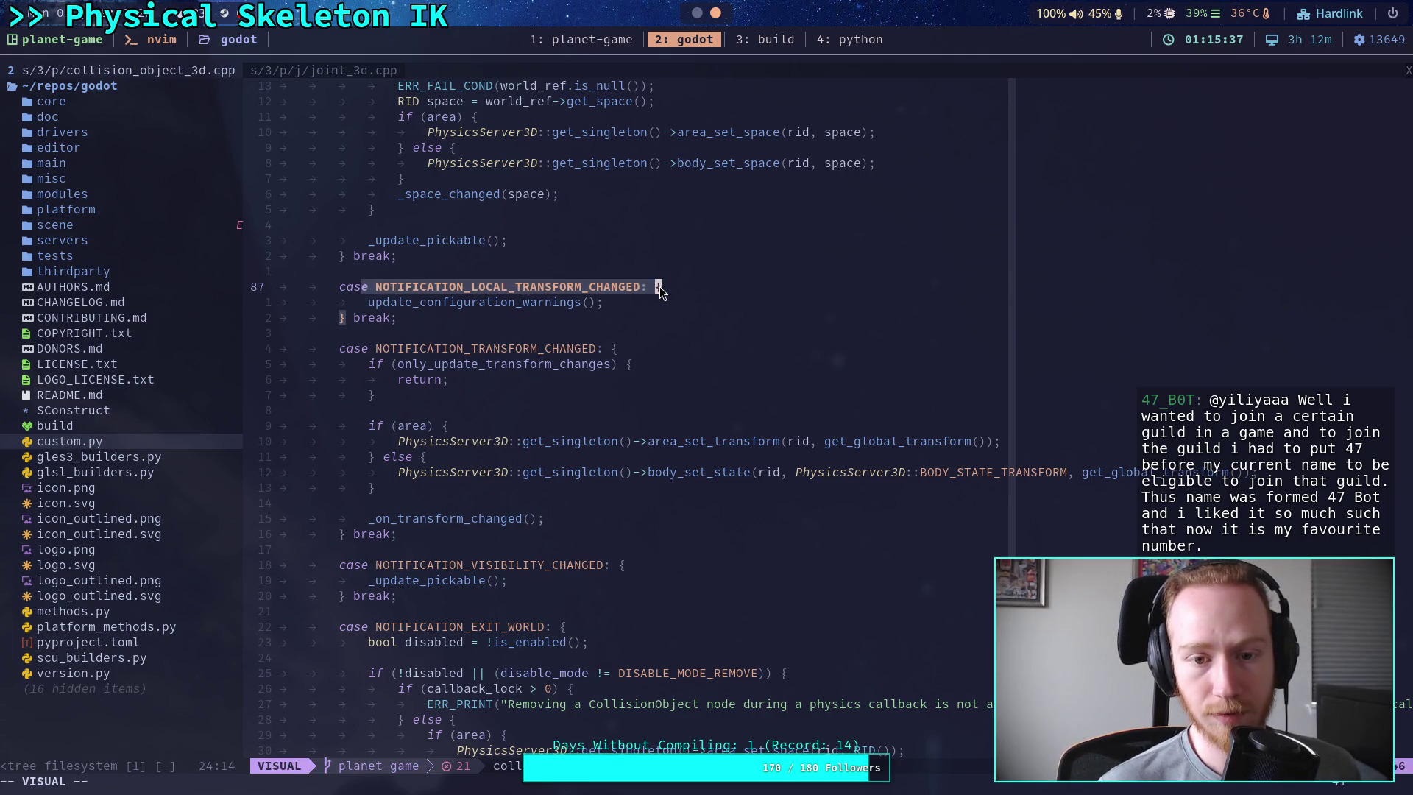
click(637, 350)
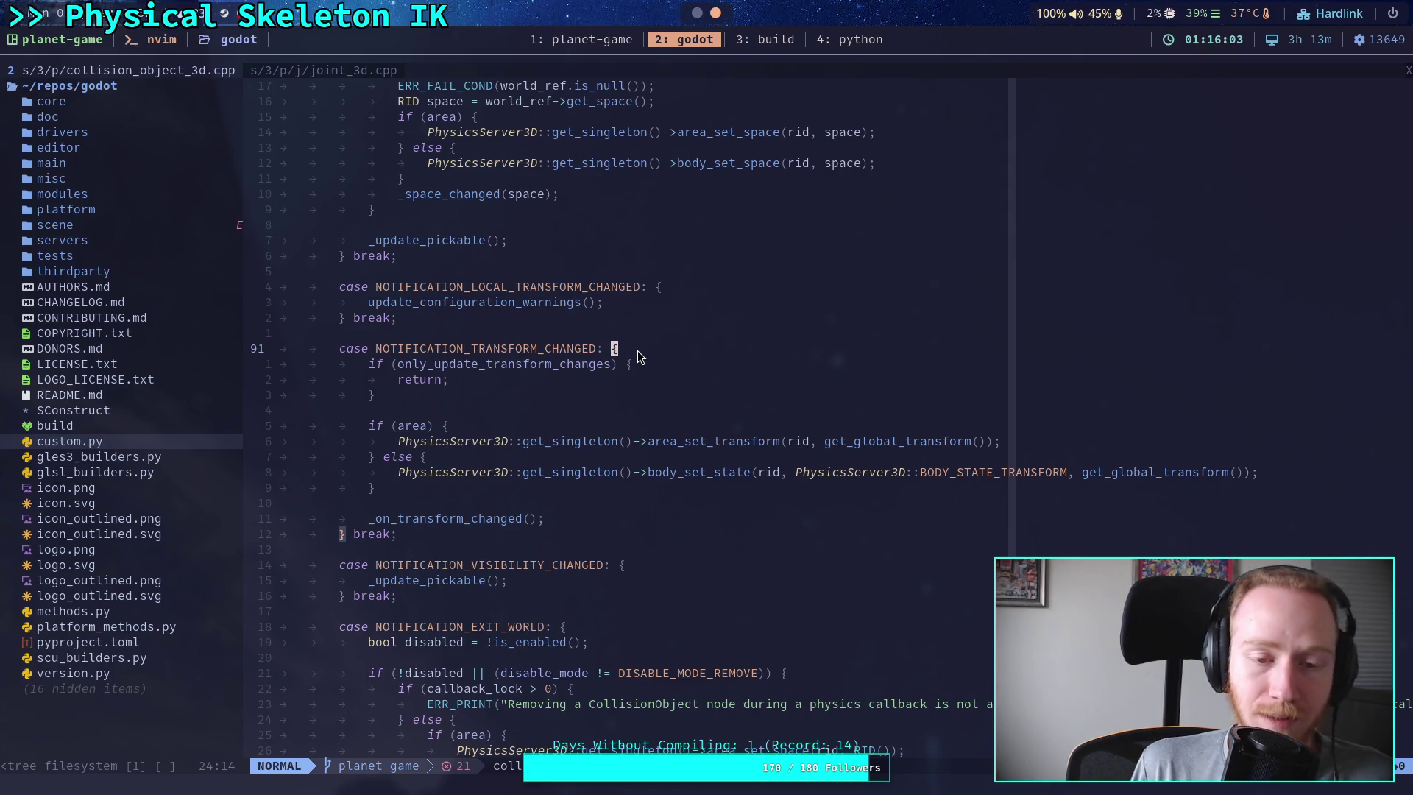
key(space)
text(t)
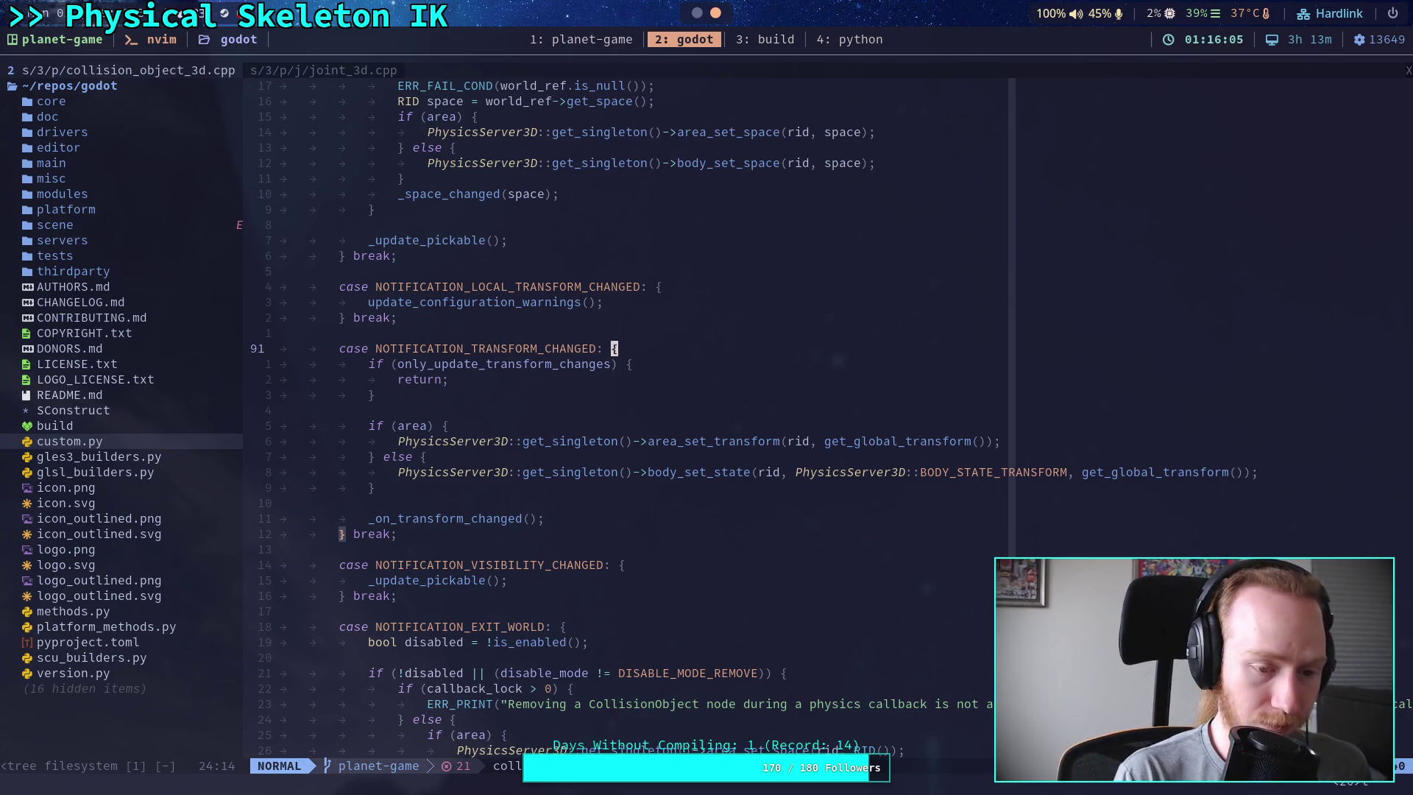
text(NOTIFICATION)
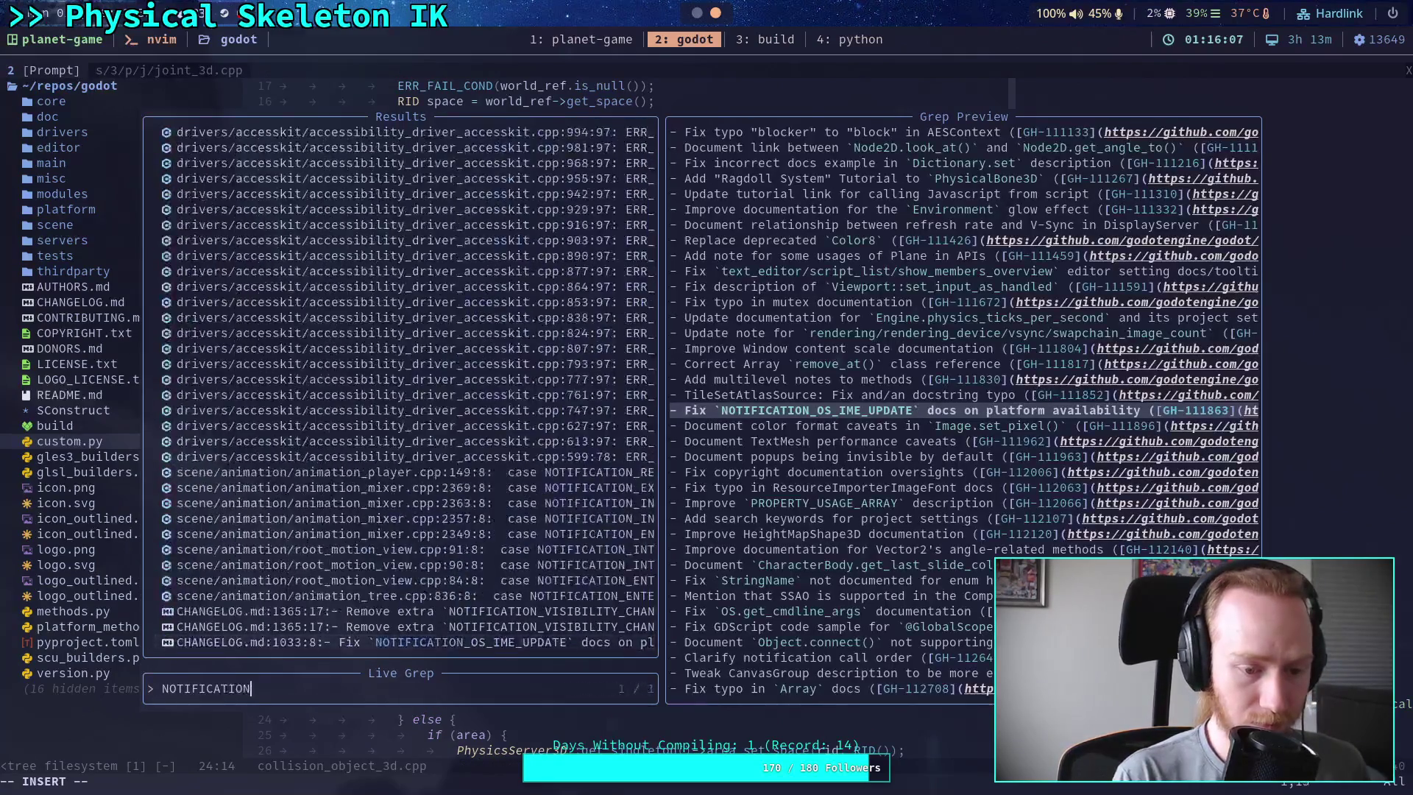
text(_LOCAL_TRANSFORM_CH)
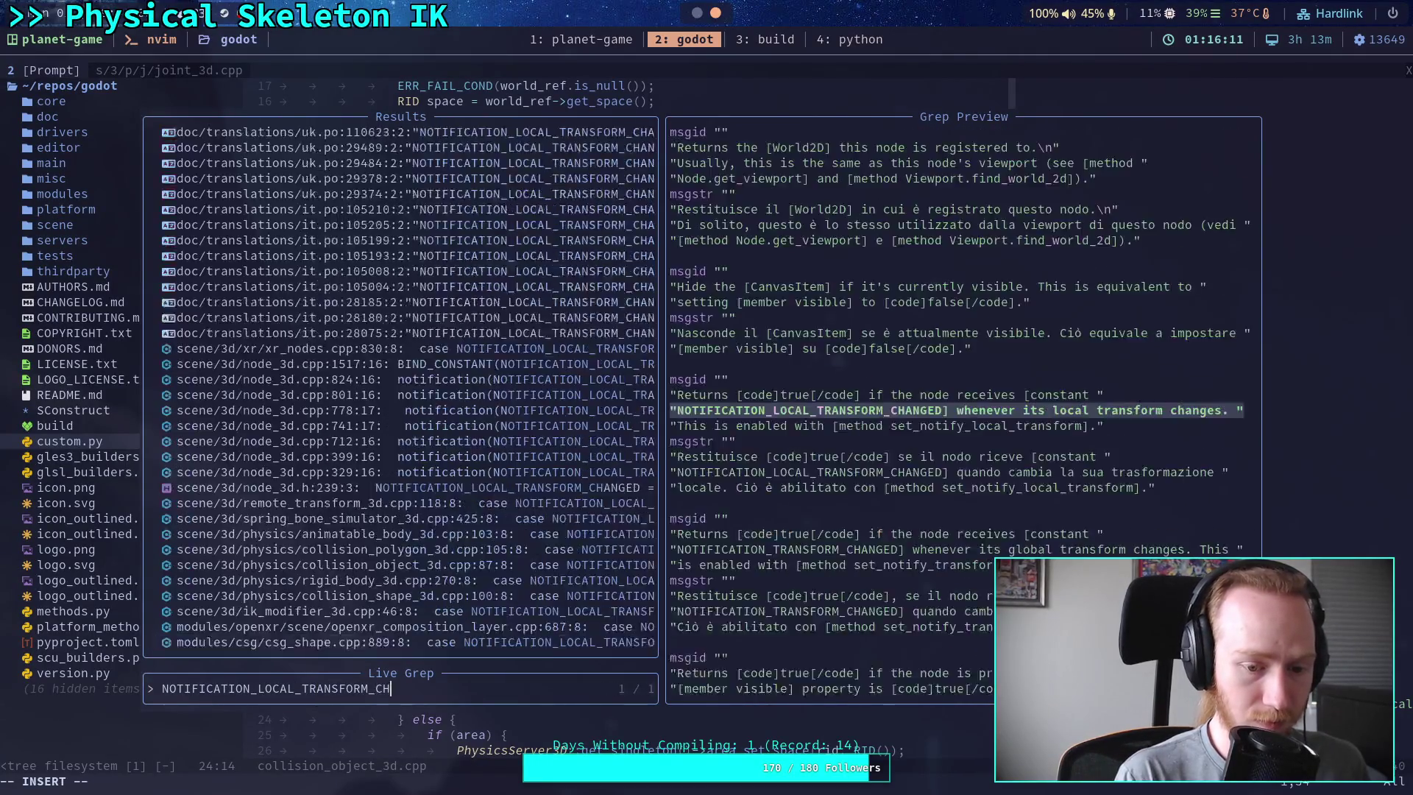
text(ANGED)
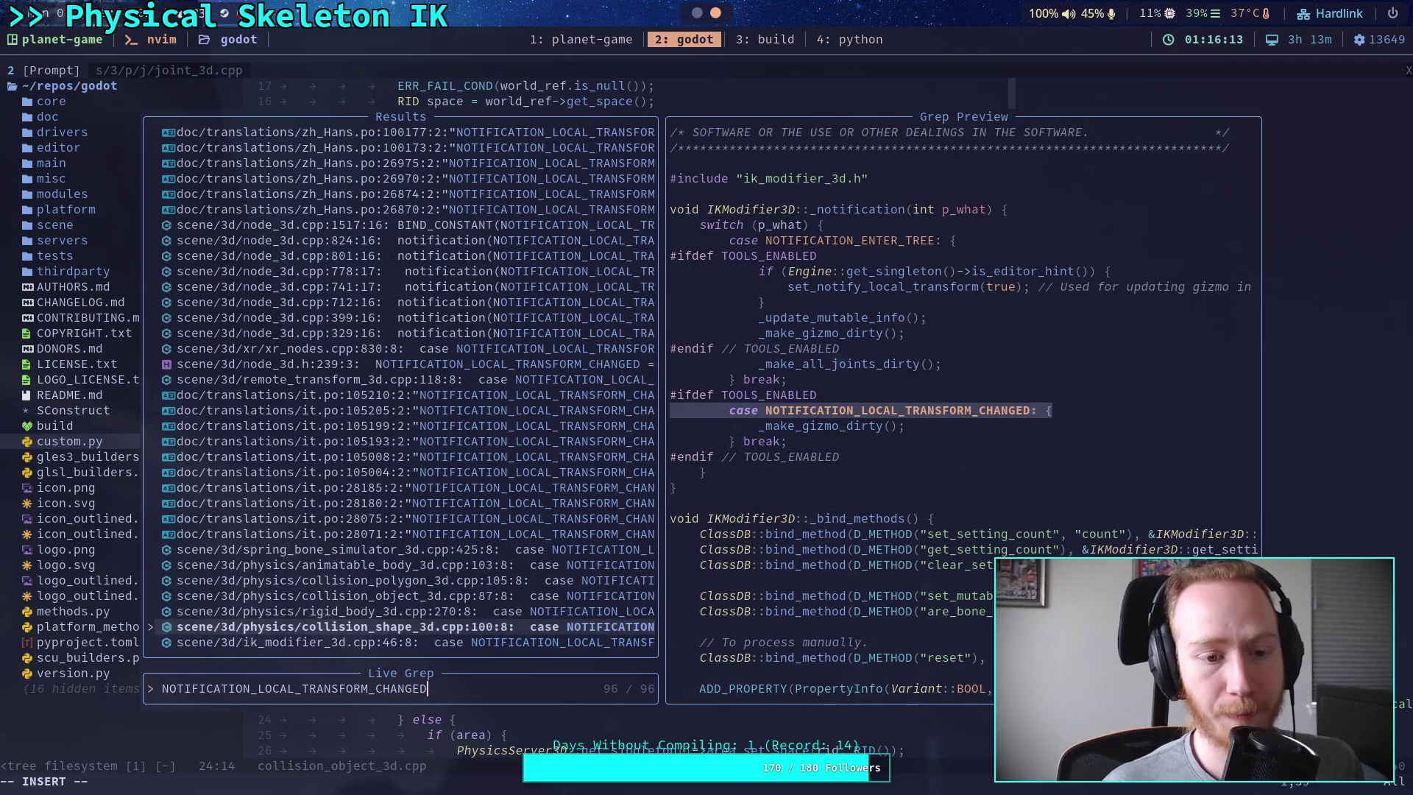
Review the node_3d.cpp matches for NOTIFICATION_LOCAL_TRANSFORM_CHANGED (lines 329, 399, 741, 824, 778, 1517), then return to Godot
key(Up)
key(Up)
key(Up)
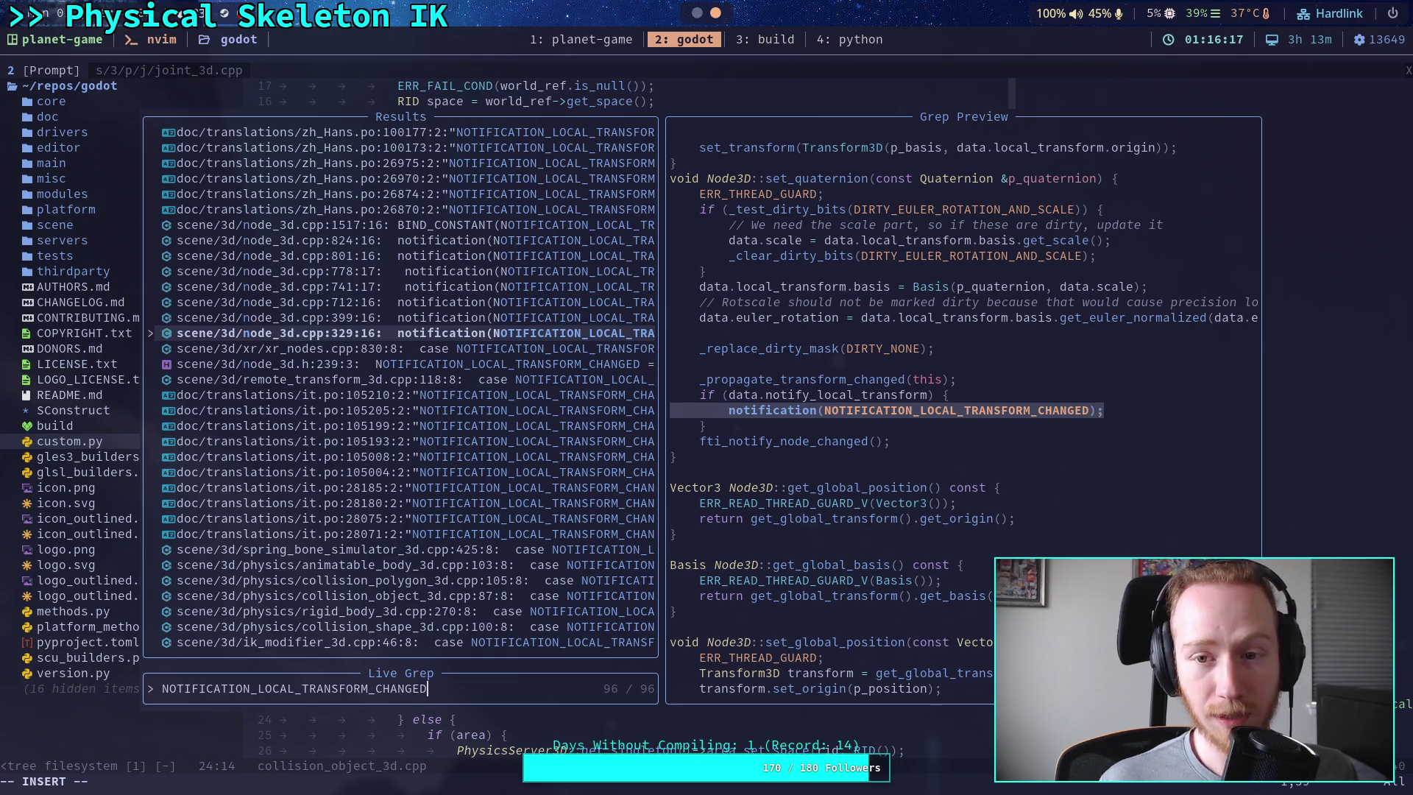
key(Up)
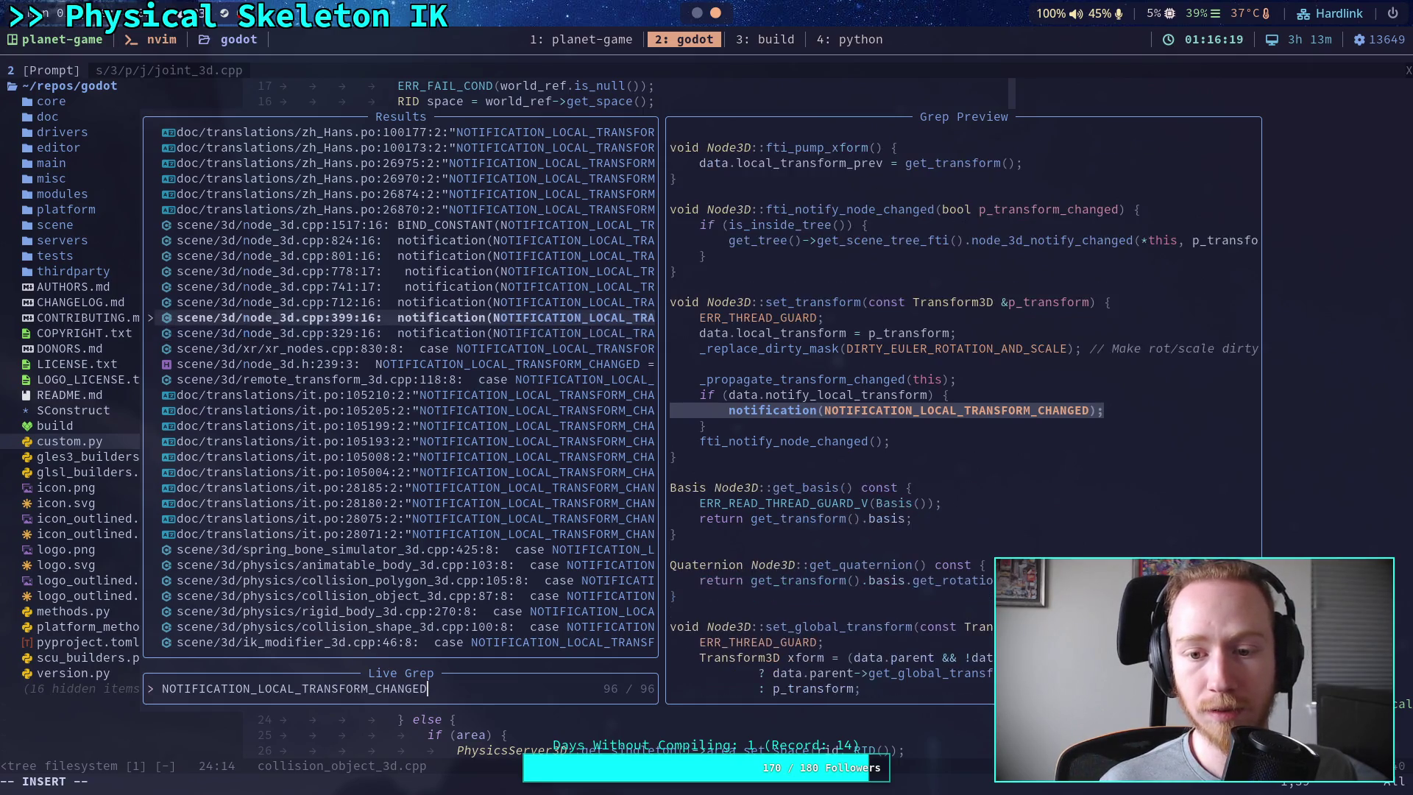
key(Up)
key(Up)
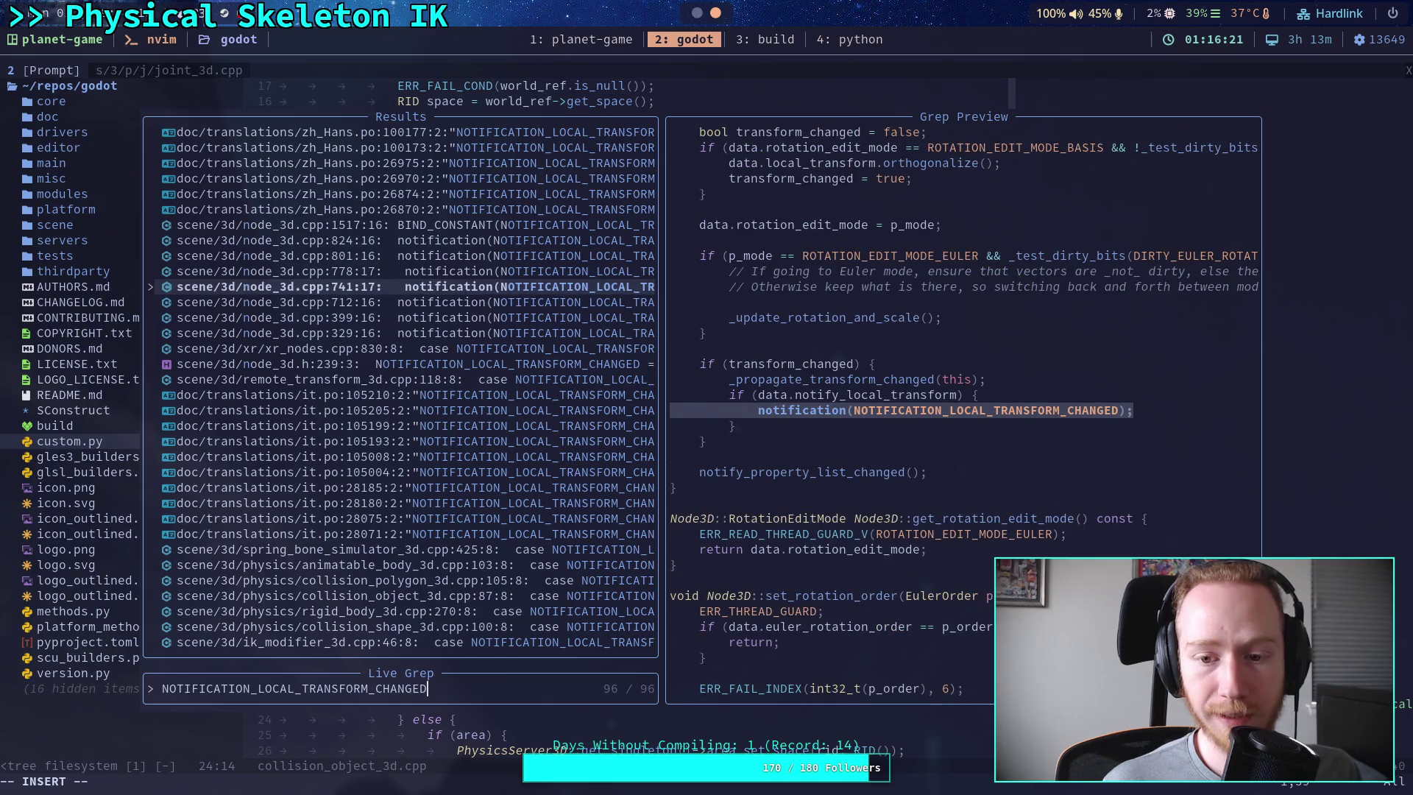
key(Up)
key(Up)
key(Up)
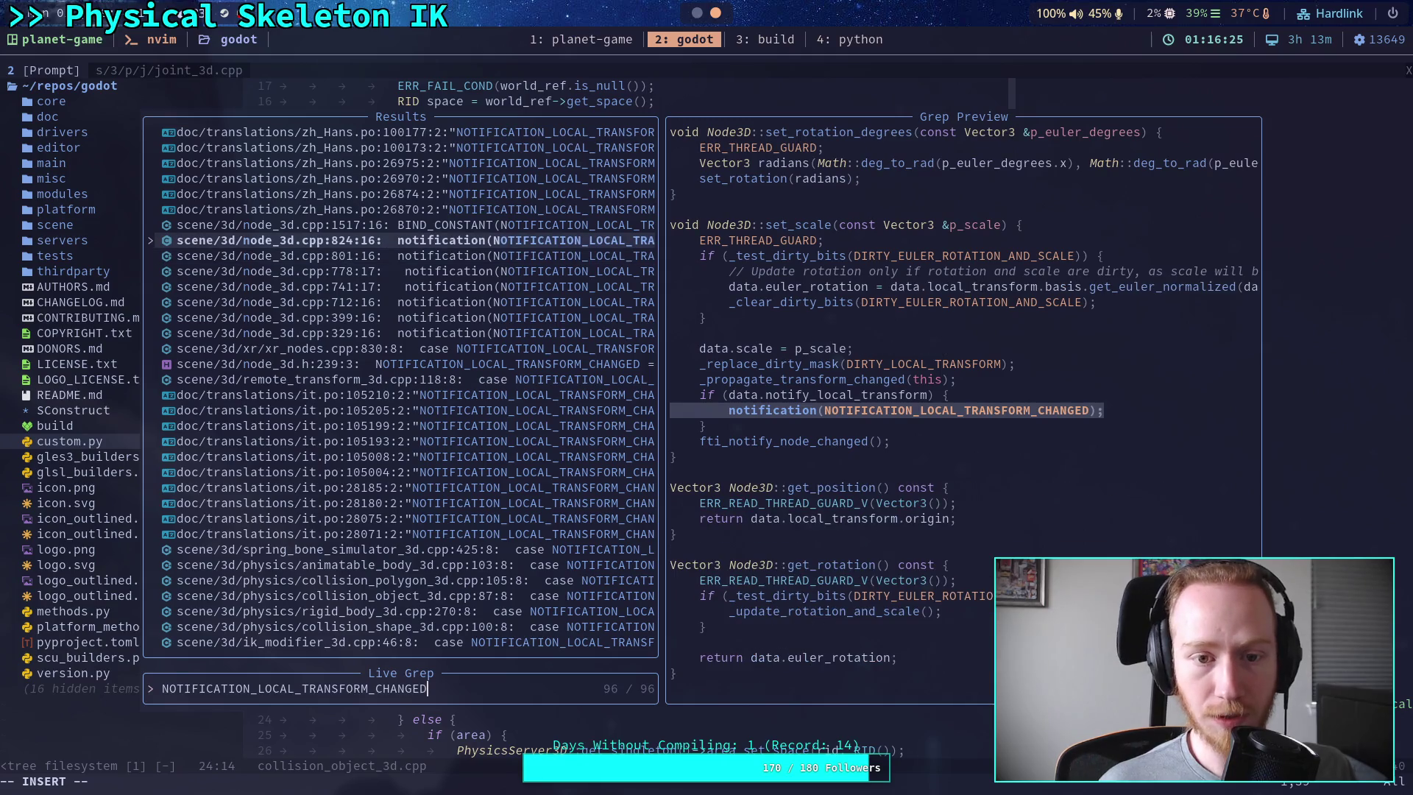
key(Up)
key(Down)
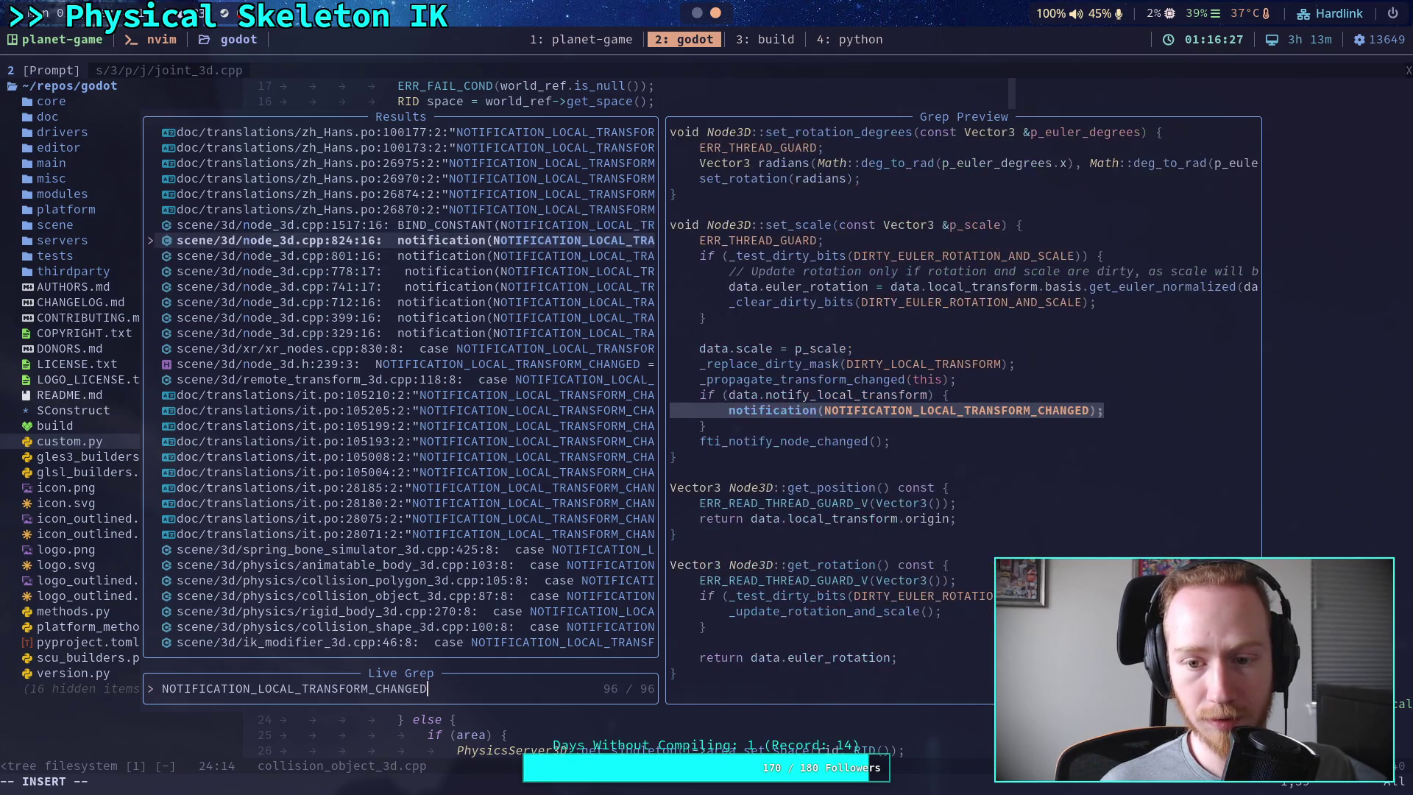
key(Down)
key(Down)
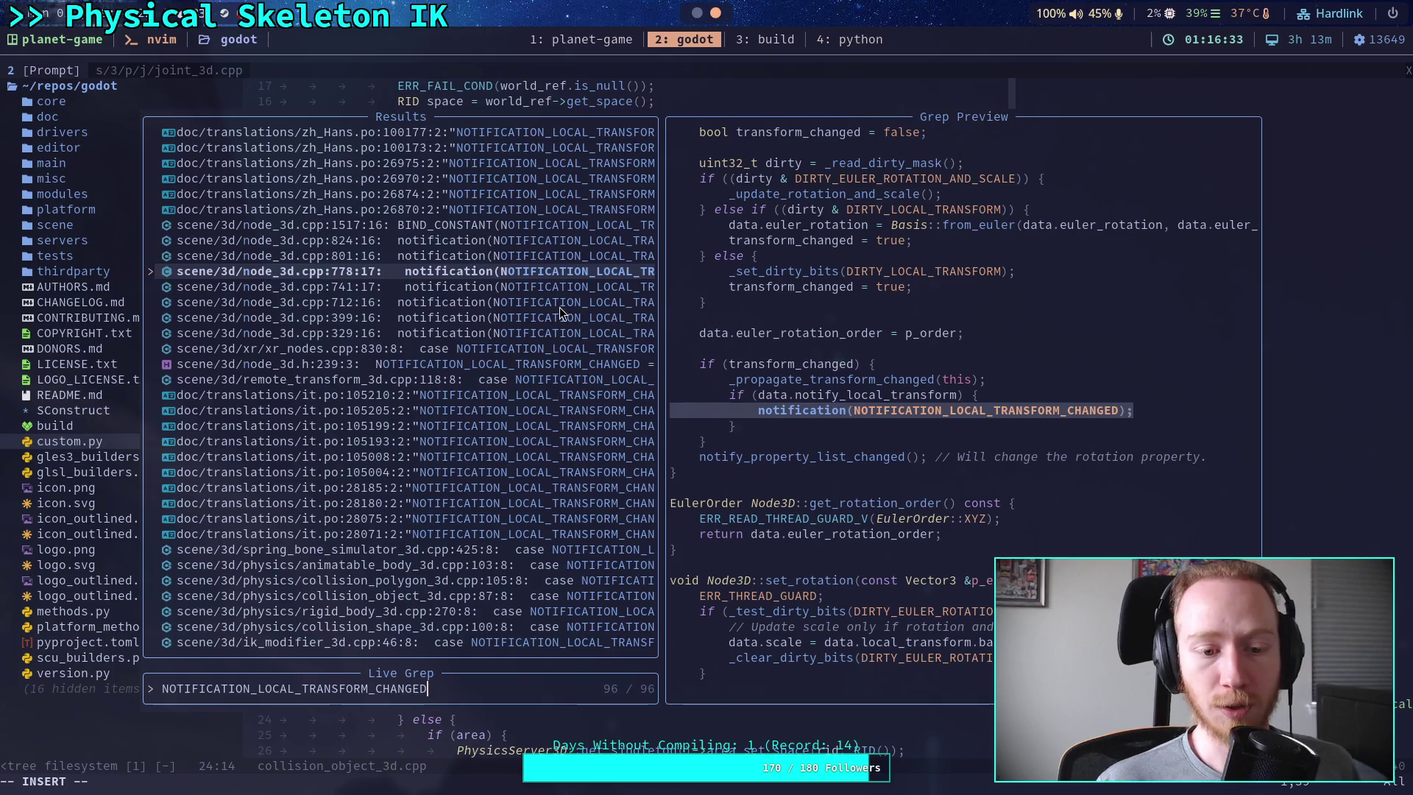
key(Escape)
key(Escape)
click(696, 14)
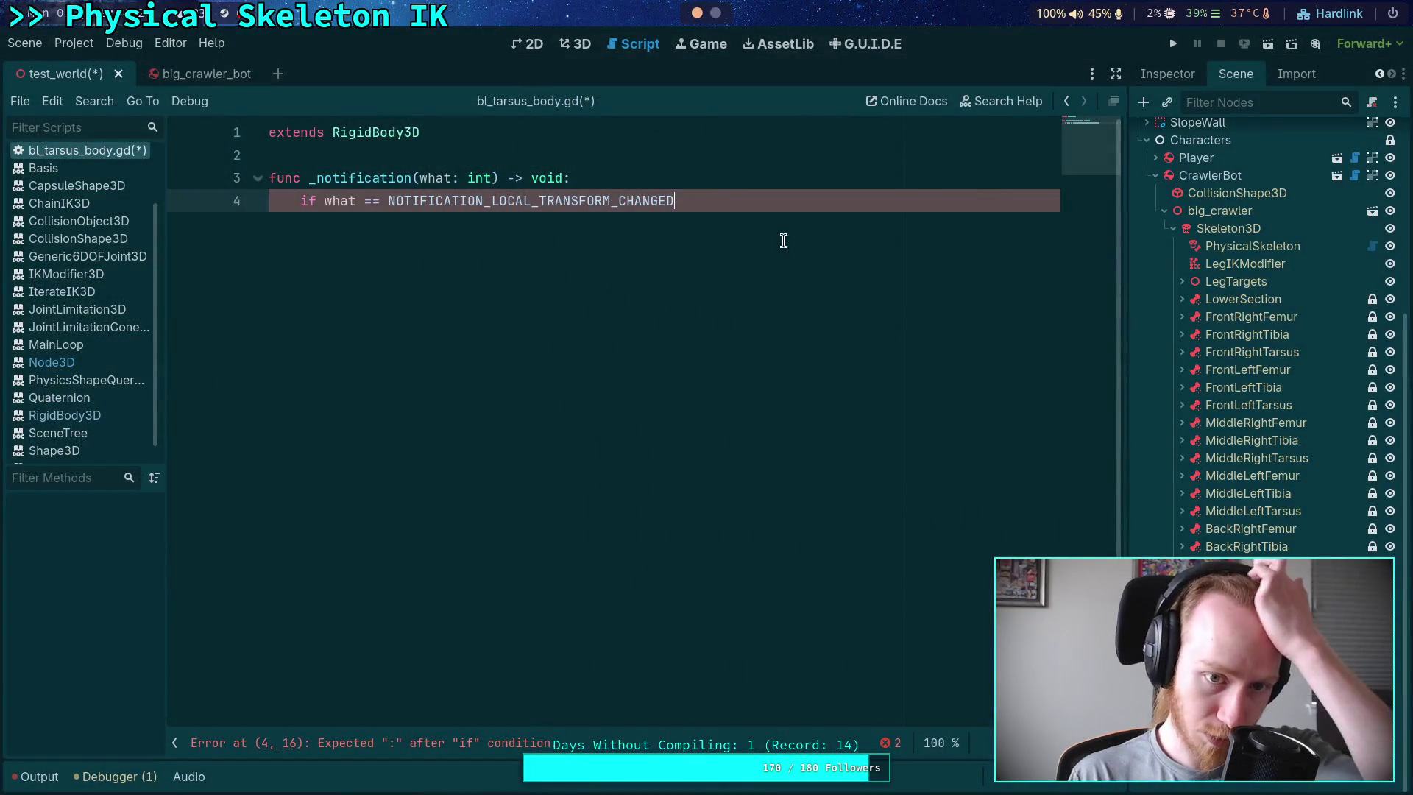
End the NOTIFICATION_LOCAL_TRANSFORM_CHANGED check with a colon and declare 'var last_xform: Transform3D' above the function
text(:)
key(Return)
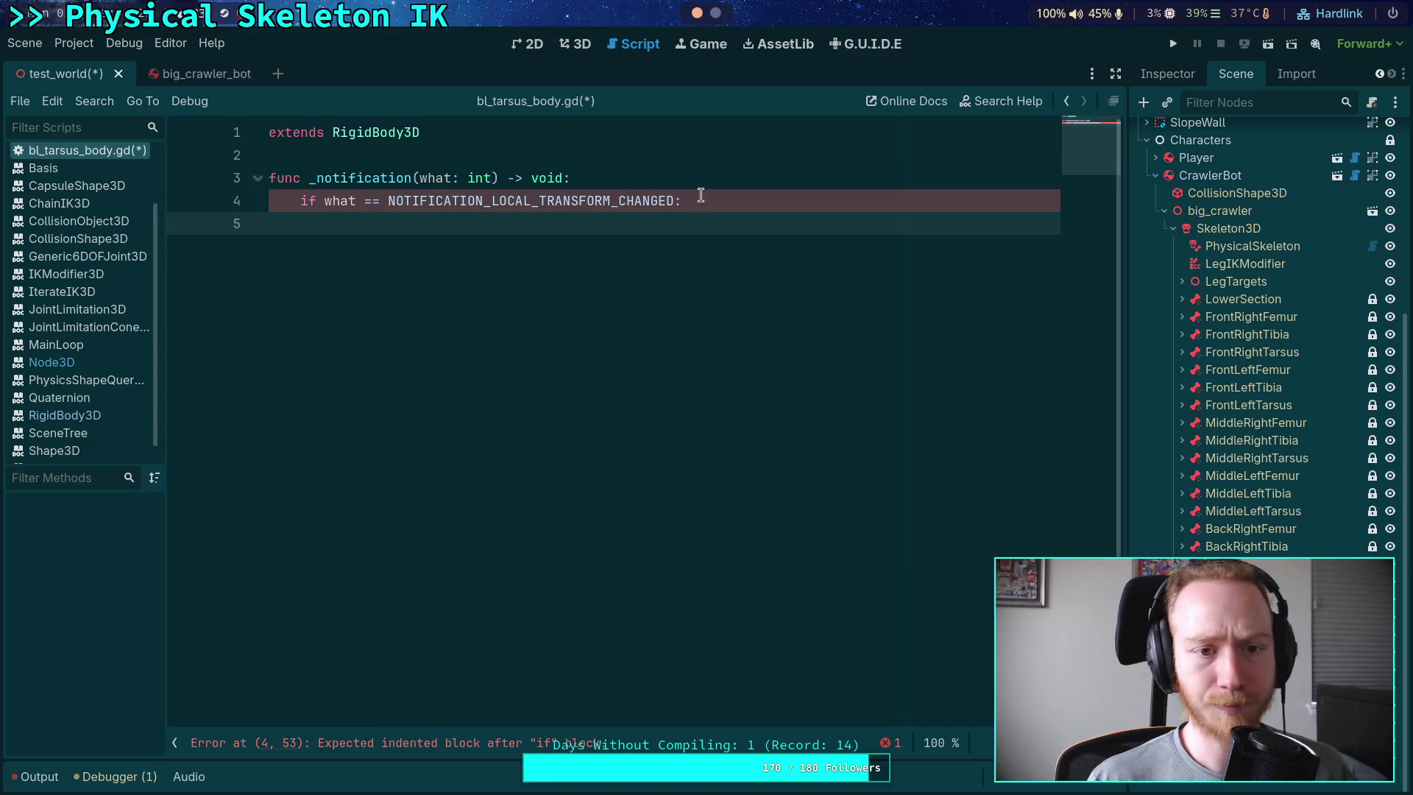
click(532, 147)
key(Return)
key(Return)
key(Up)
text(var )
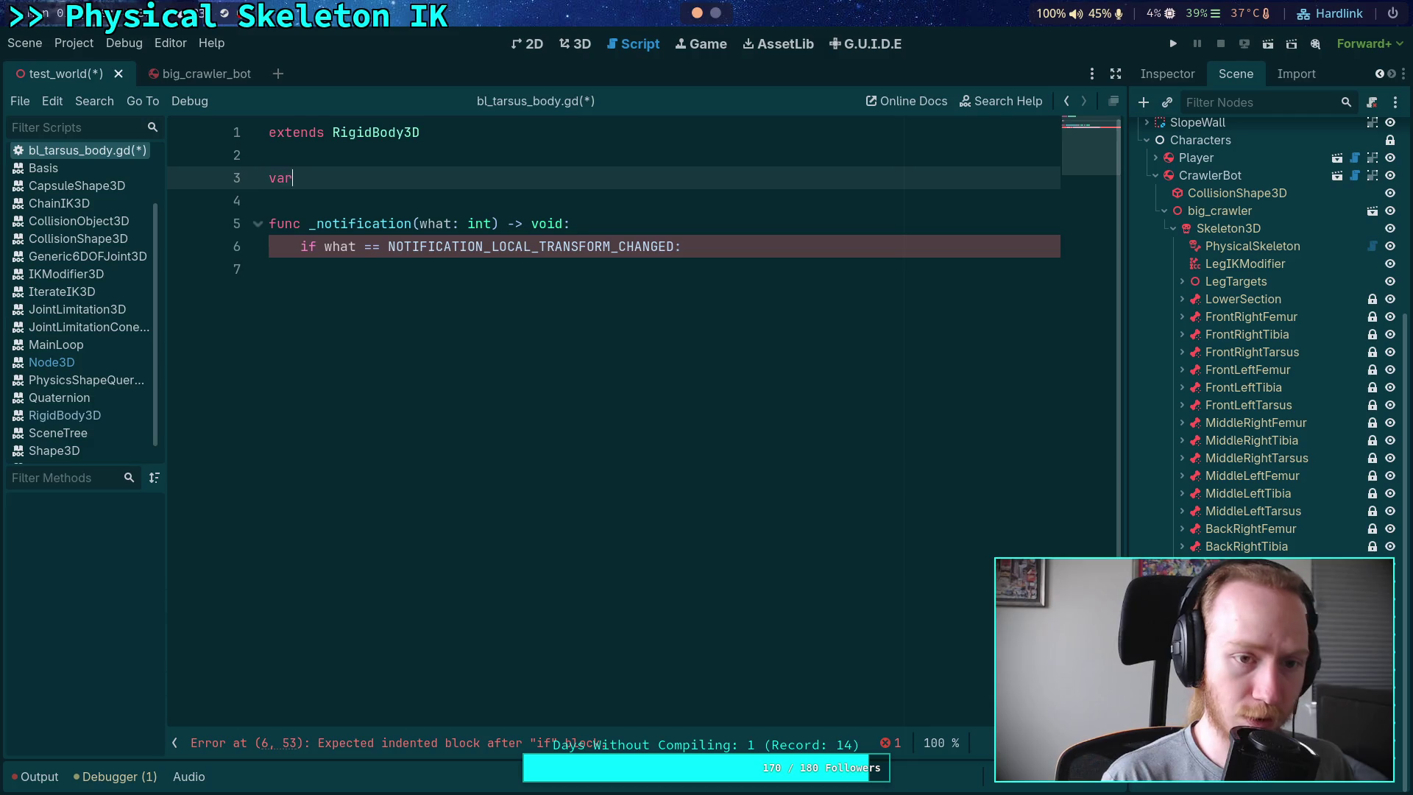
text(last_xform)
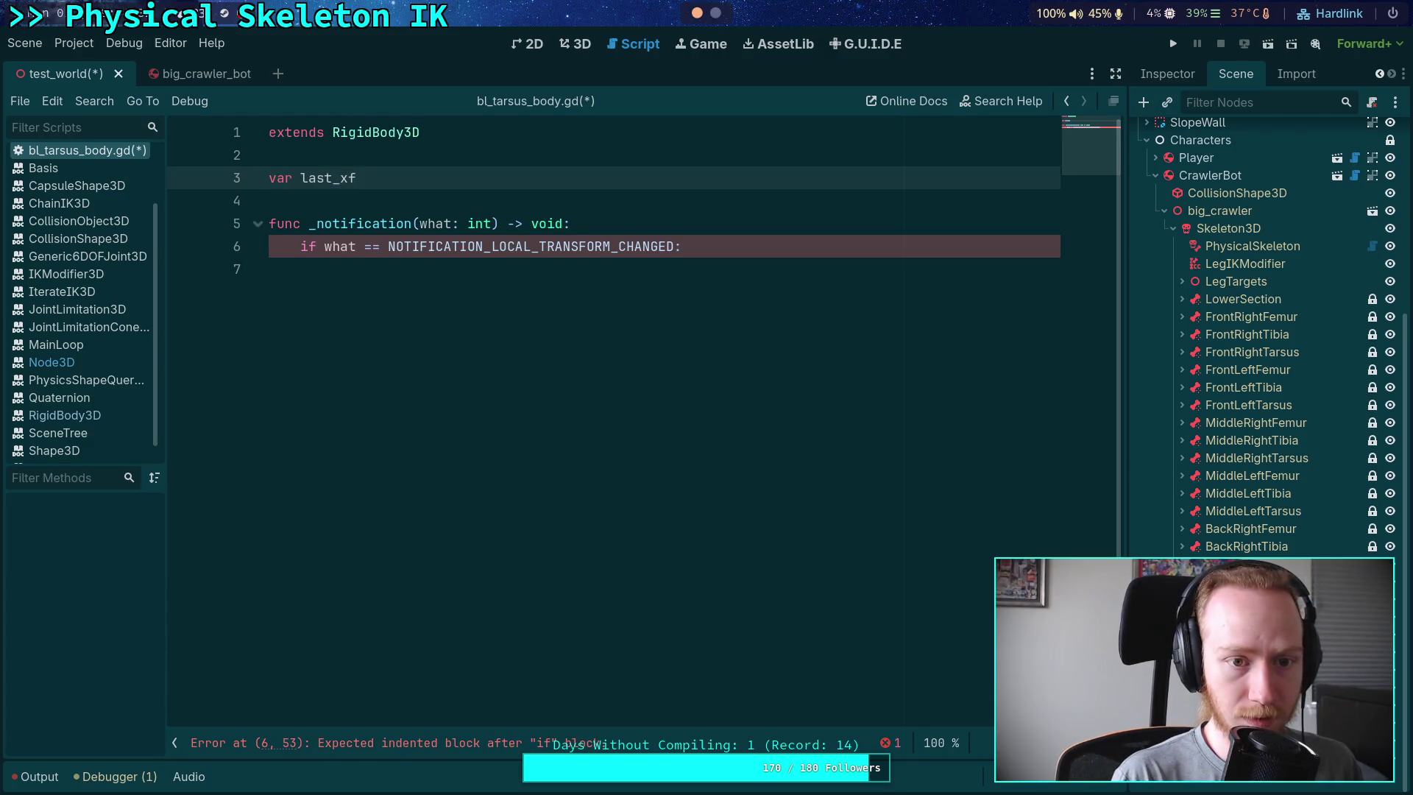
text(: Transform3)
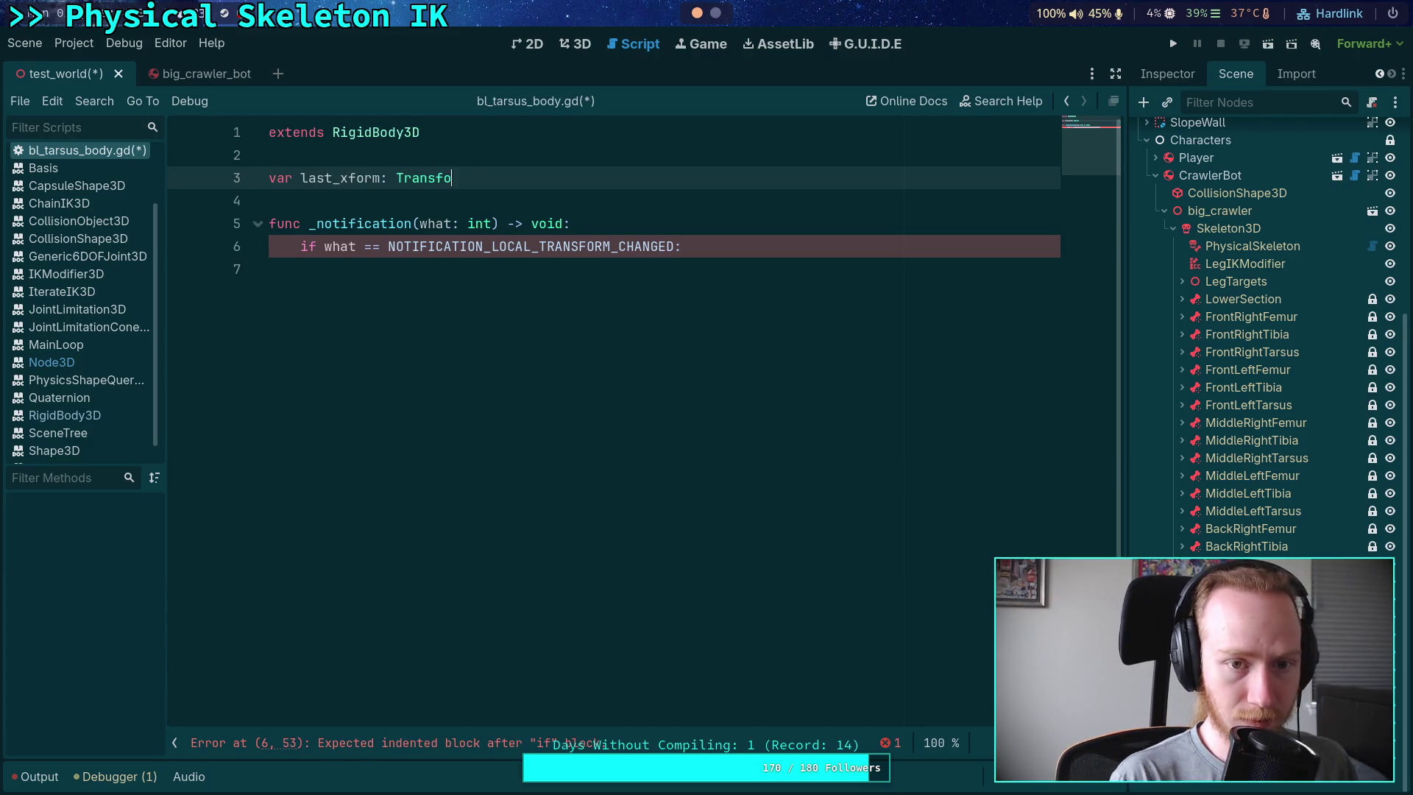
text(D)
key(Escape)
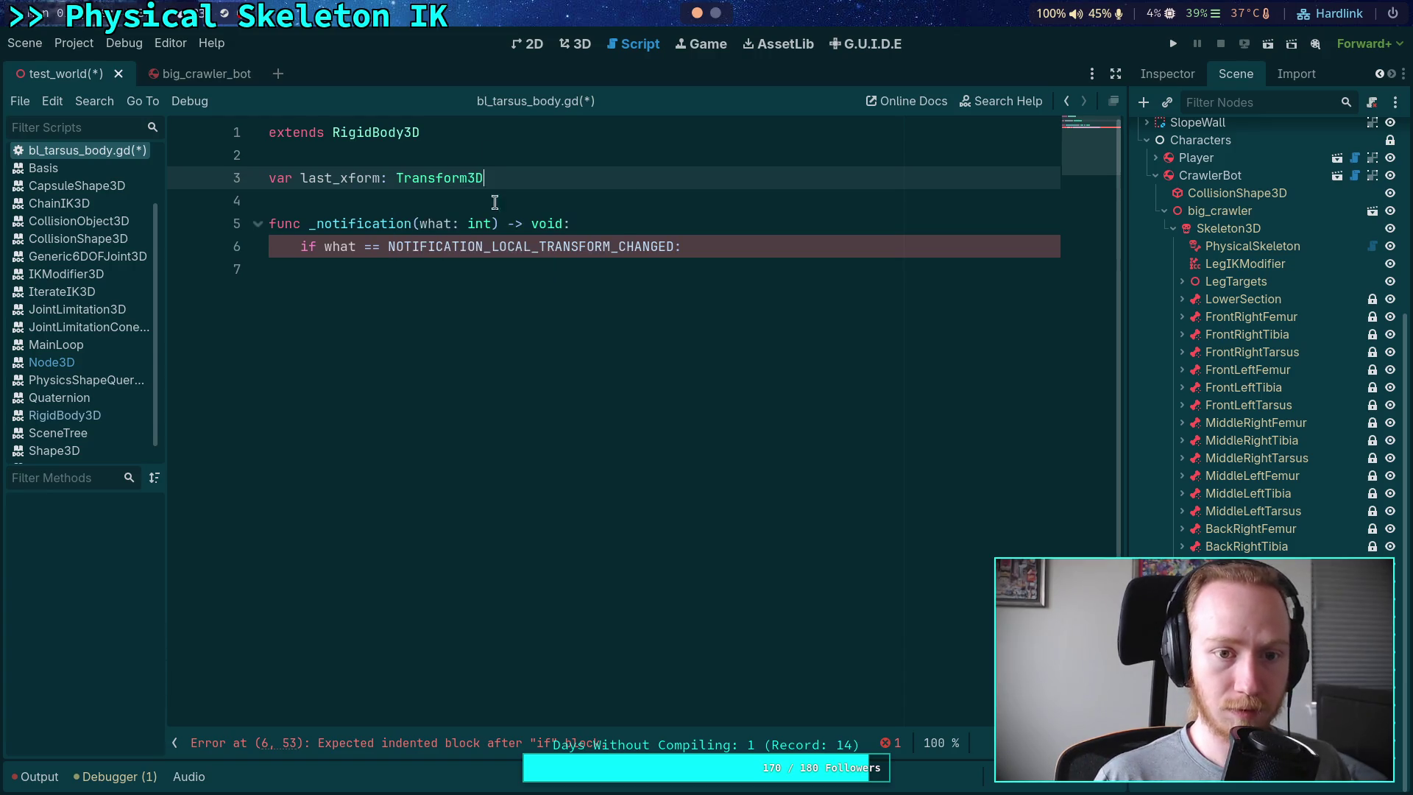
click(815, 270)
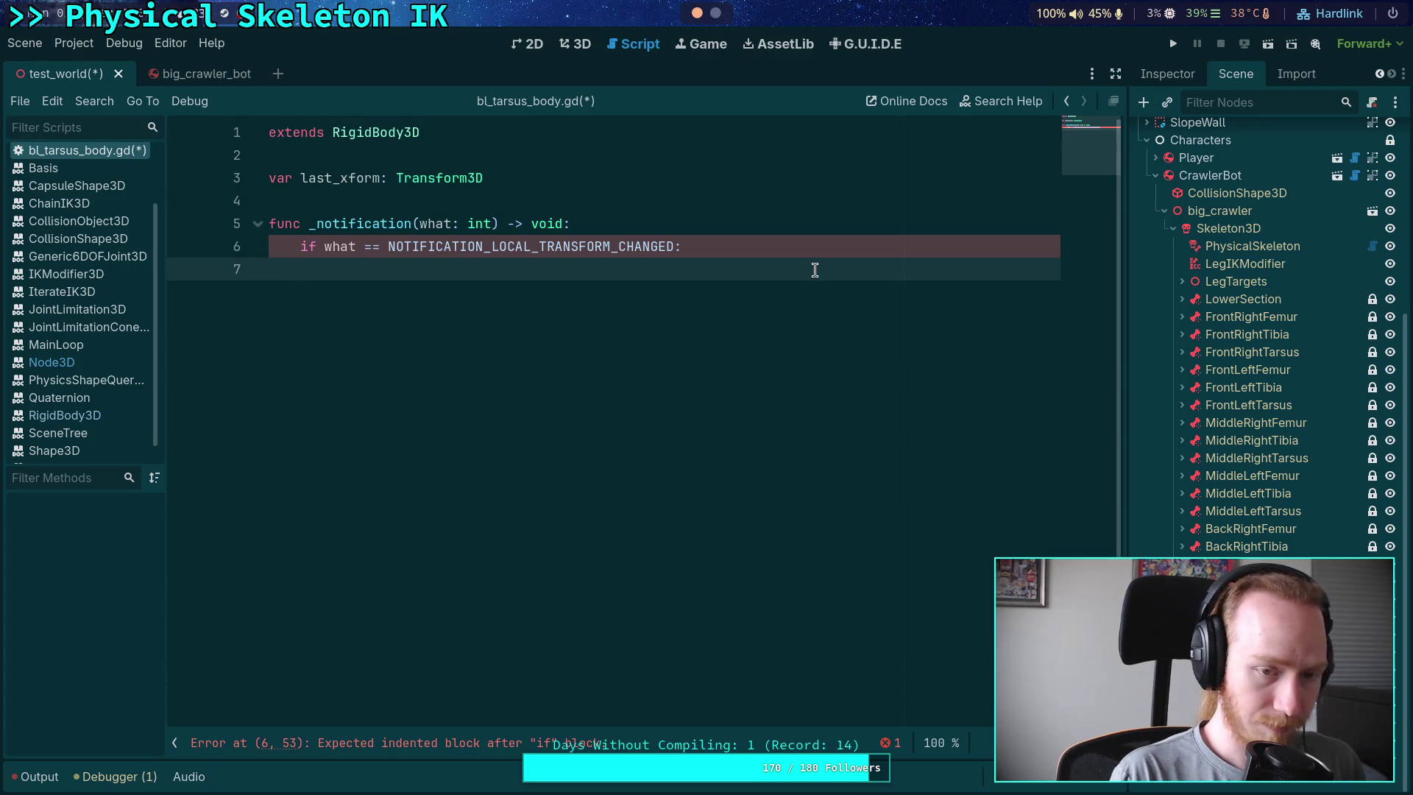
click(545, 158)
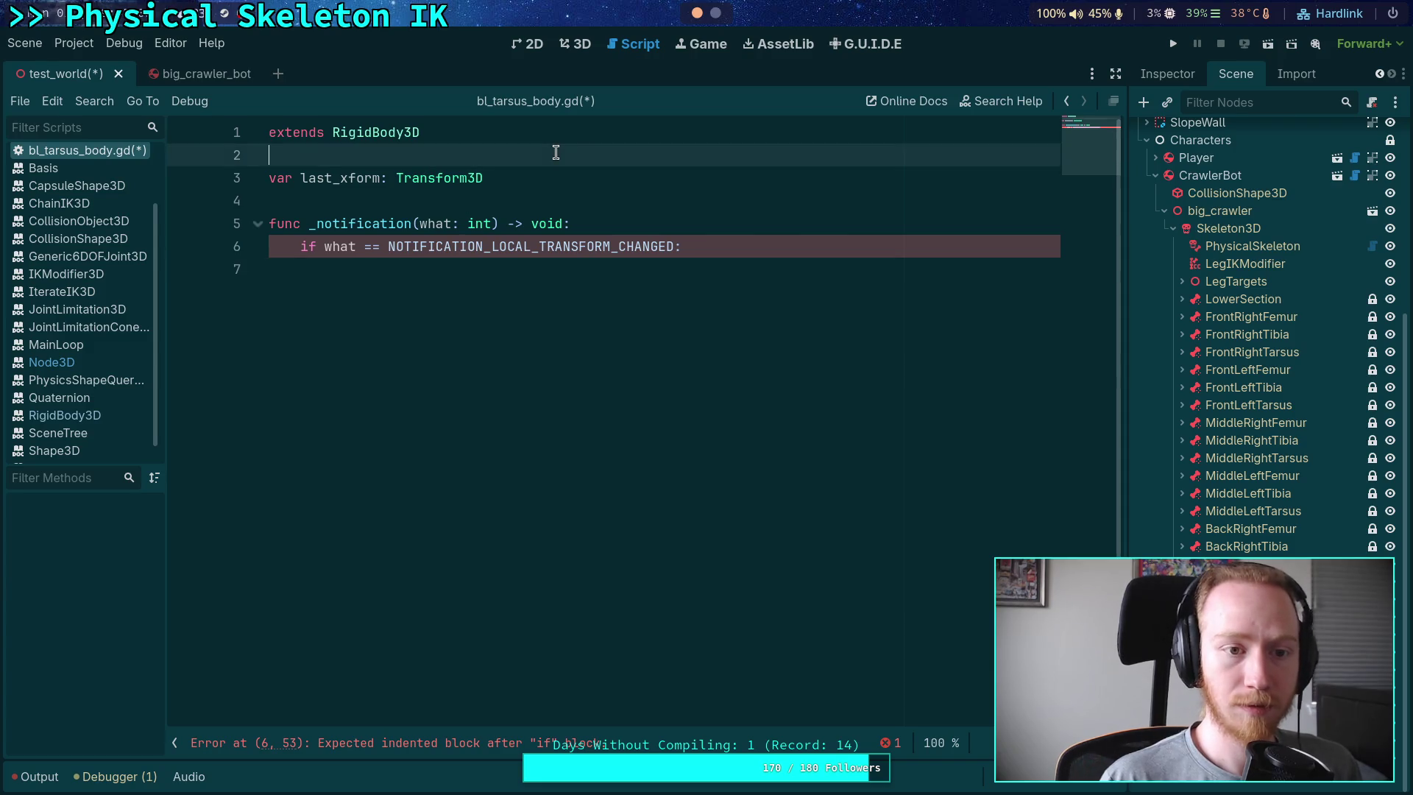
Declare 'var has_set: bool = false' at the top of the script
key(Return)
text(var has_set: b)
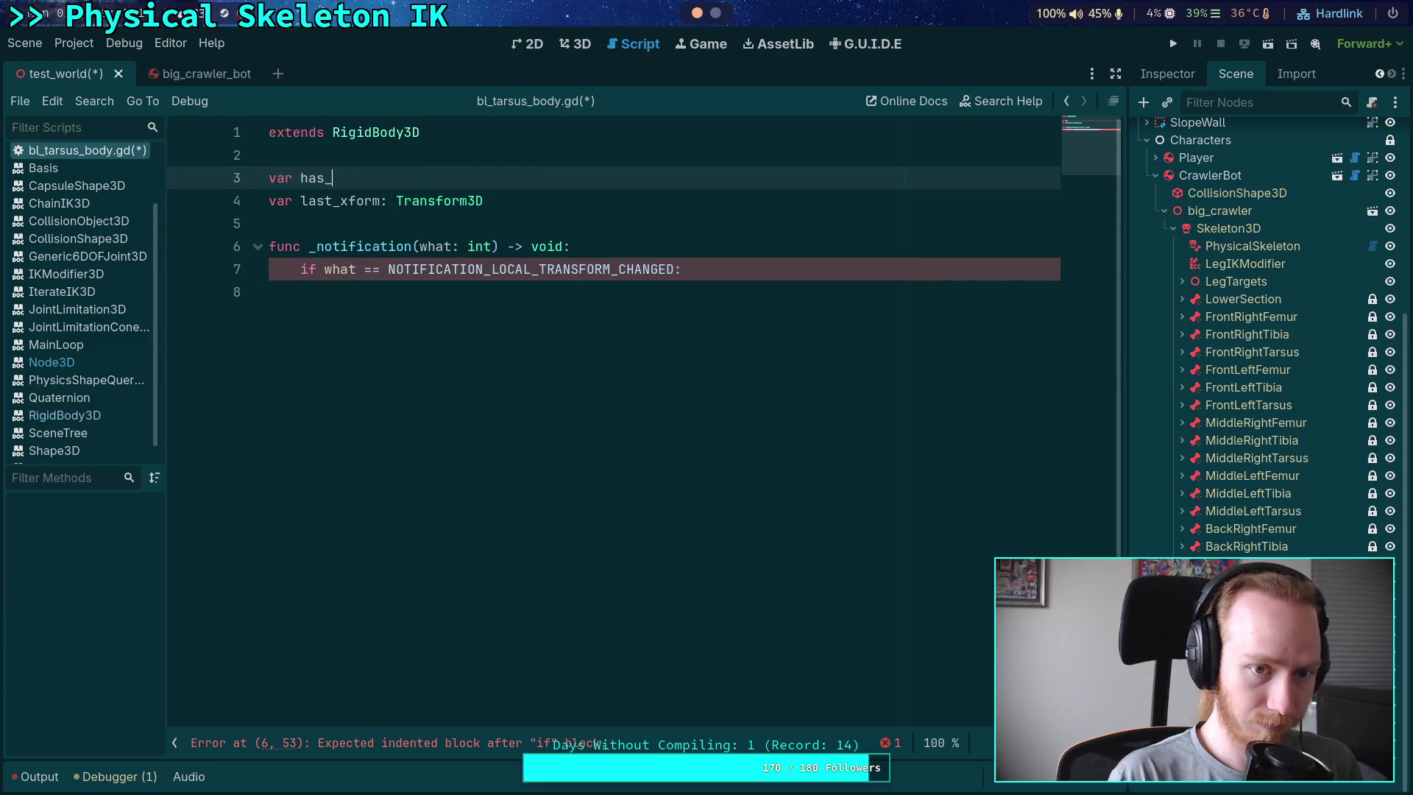
text(ool = false)
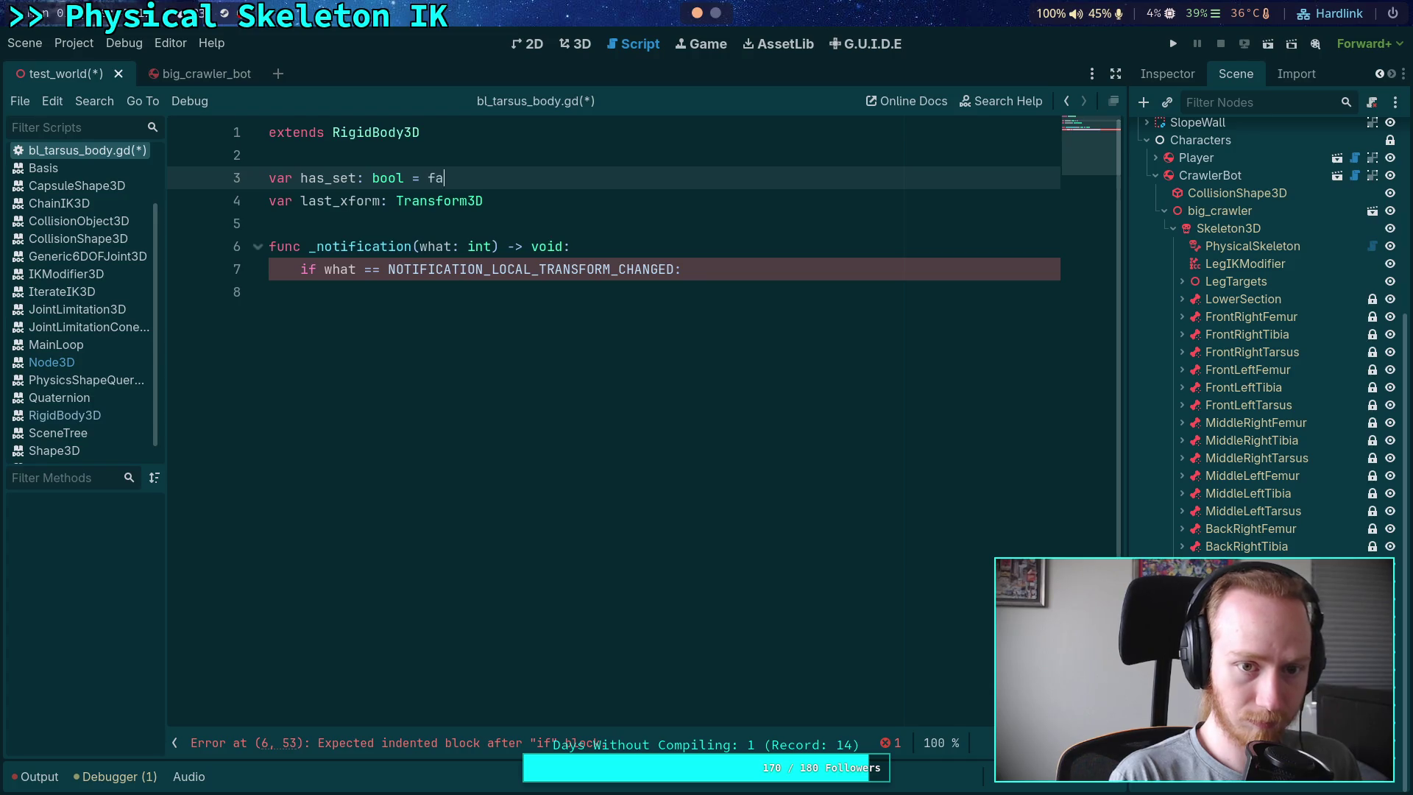
key(Down)
key(Down)
key(Down)
key(Down)
key(End)
Under the check, add 'if not has_set:' that sets has_set true, stores transform in last_xform, and returns
key(Return)
text(if not has_set:)
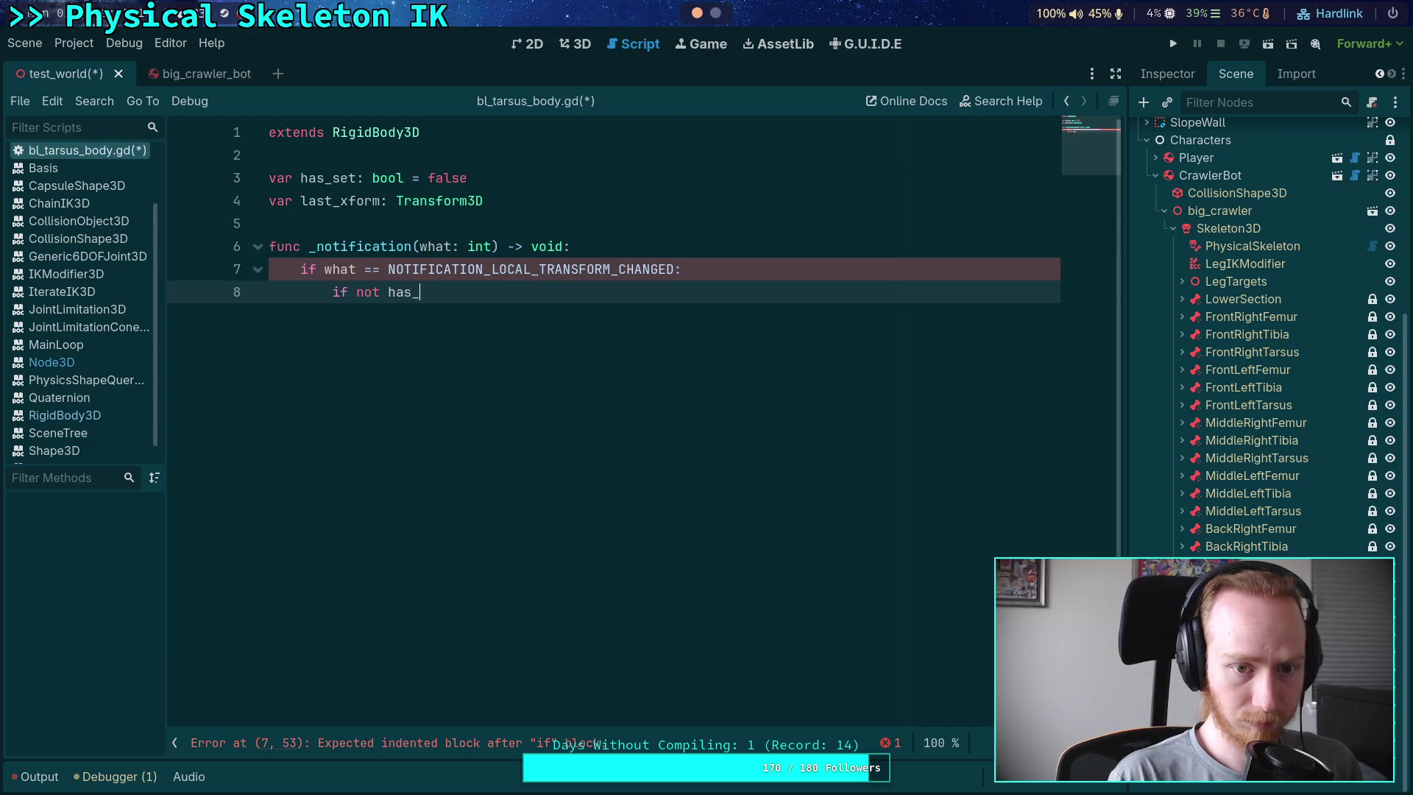
key(Return)
text(has_set = )
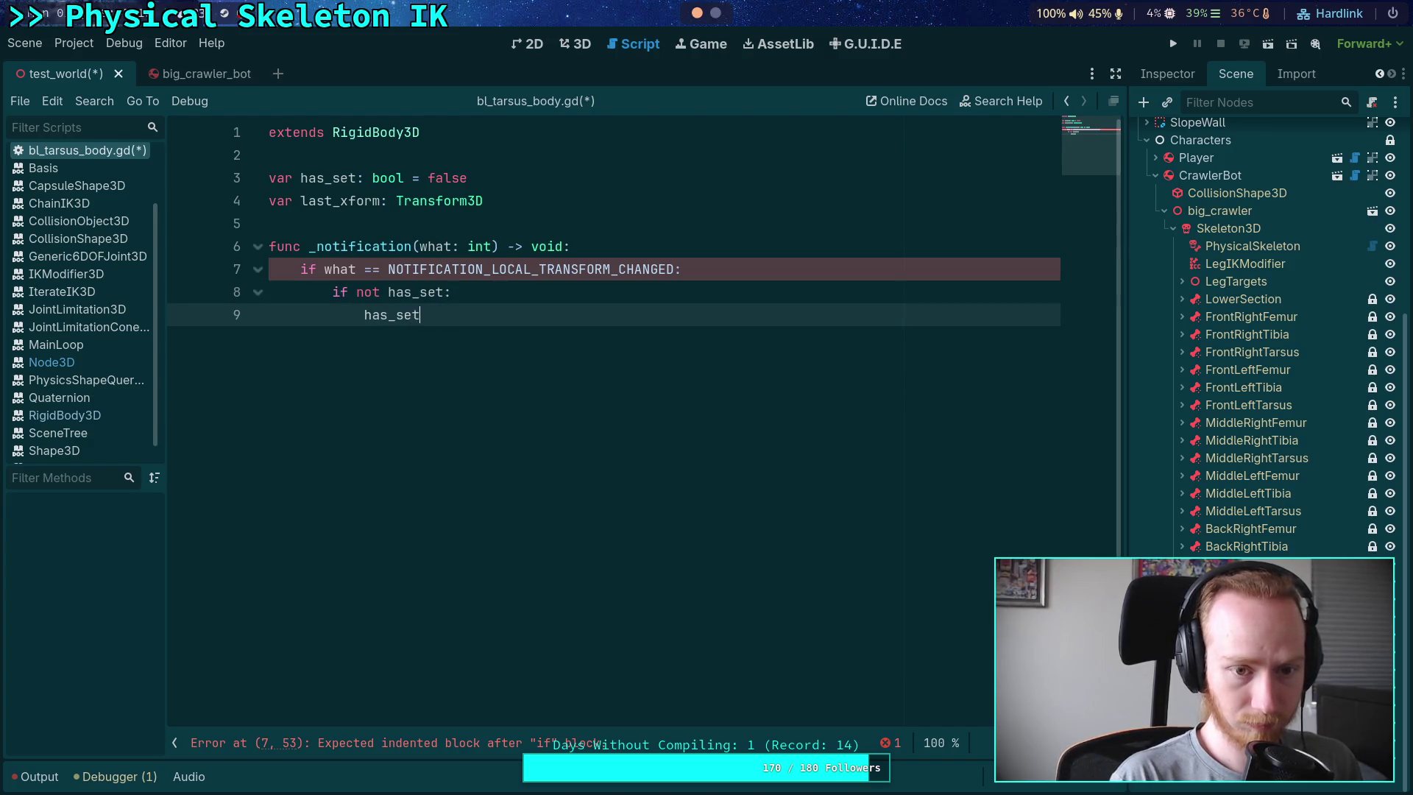
text(true)
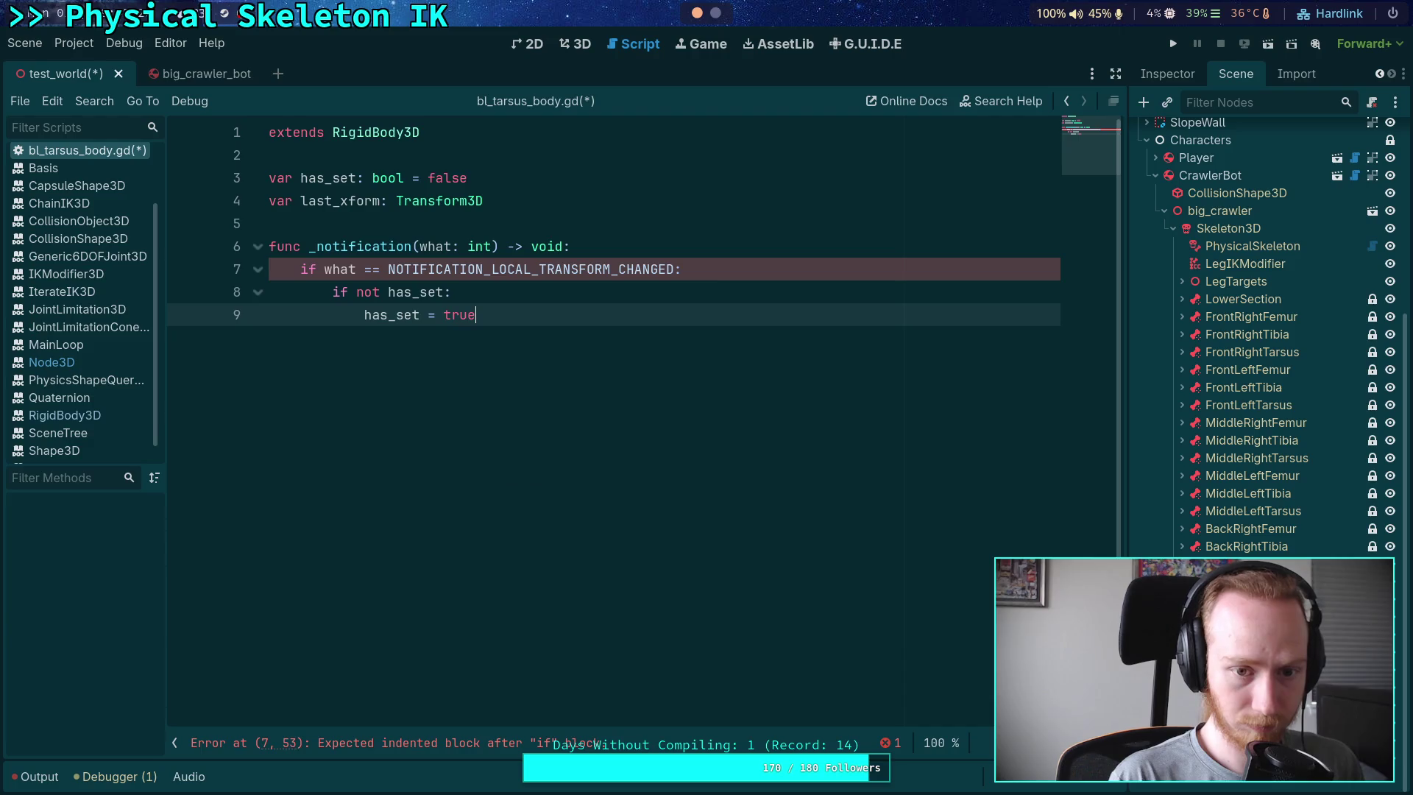
key(Return)
text(last_xf)
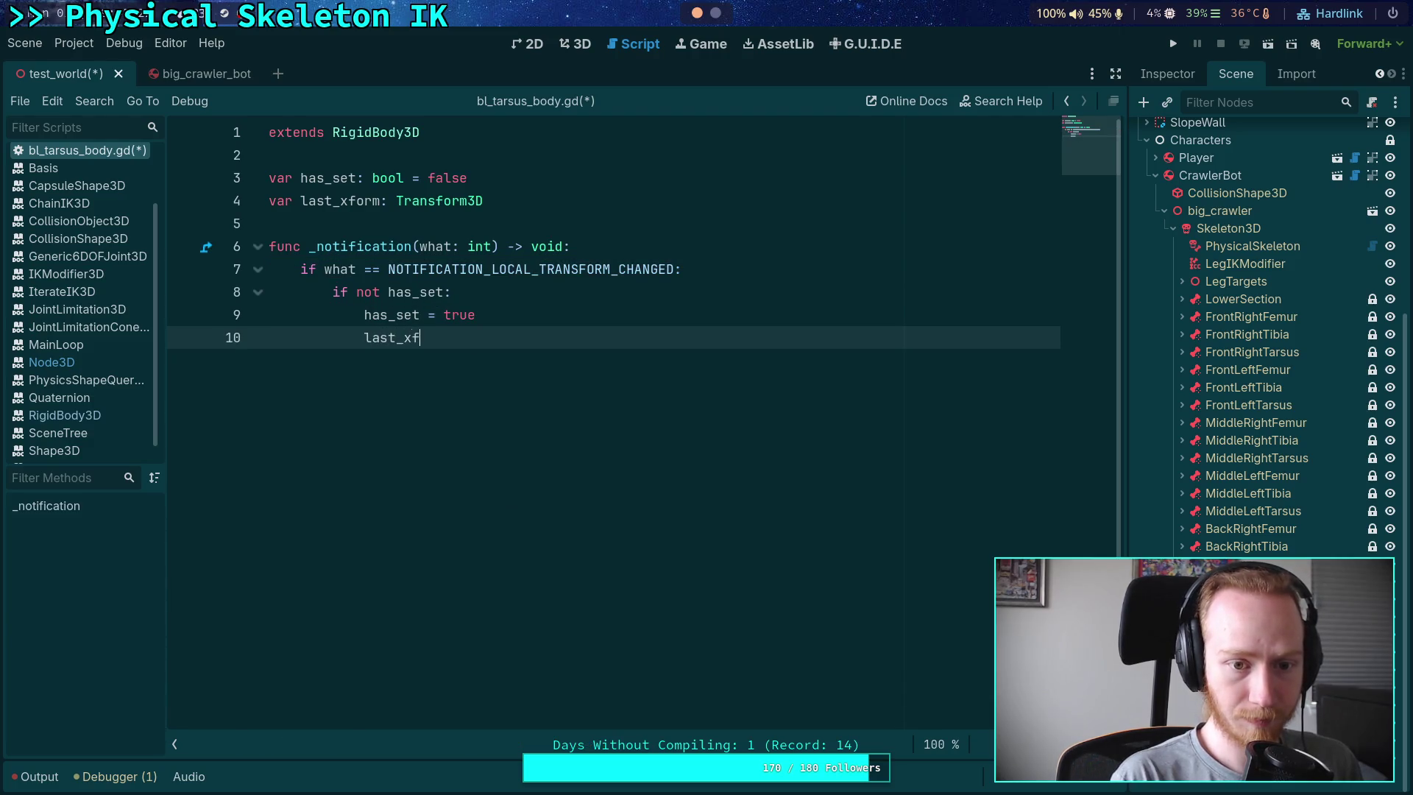
key(Return)
text(= )
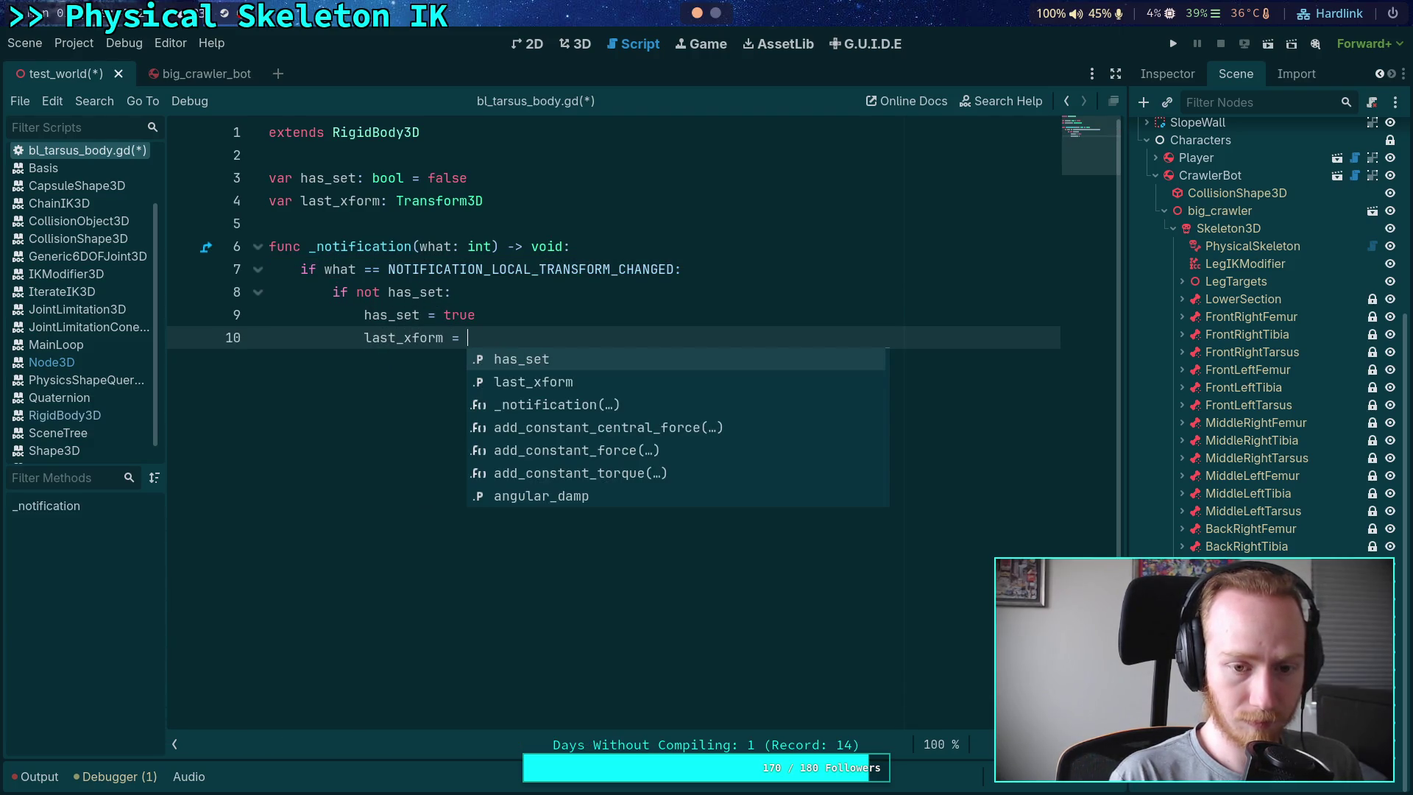
text(transform)
key(Return)
key(Return)
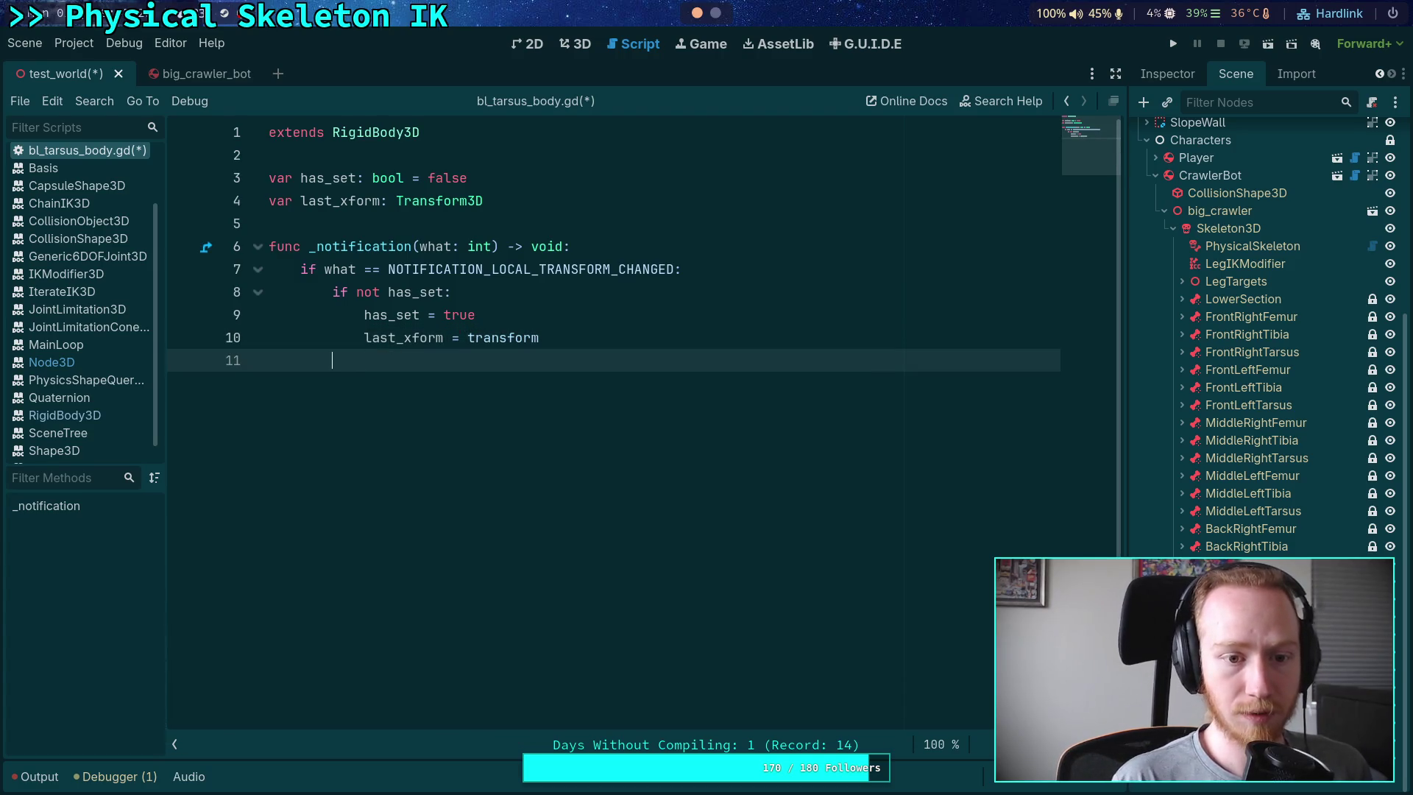
text(return)
key(Return)
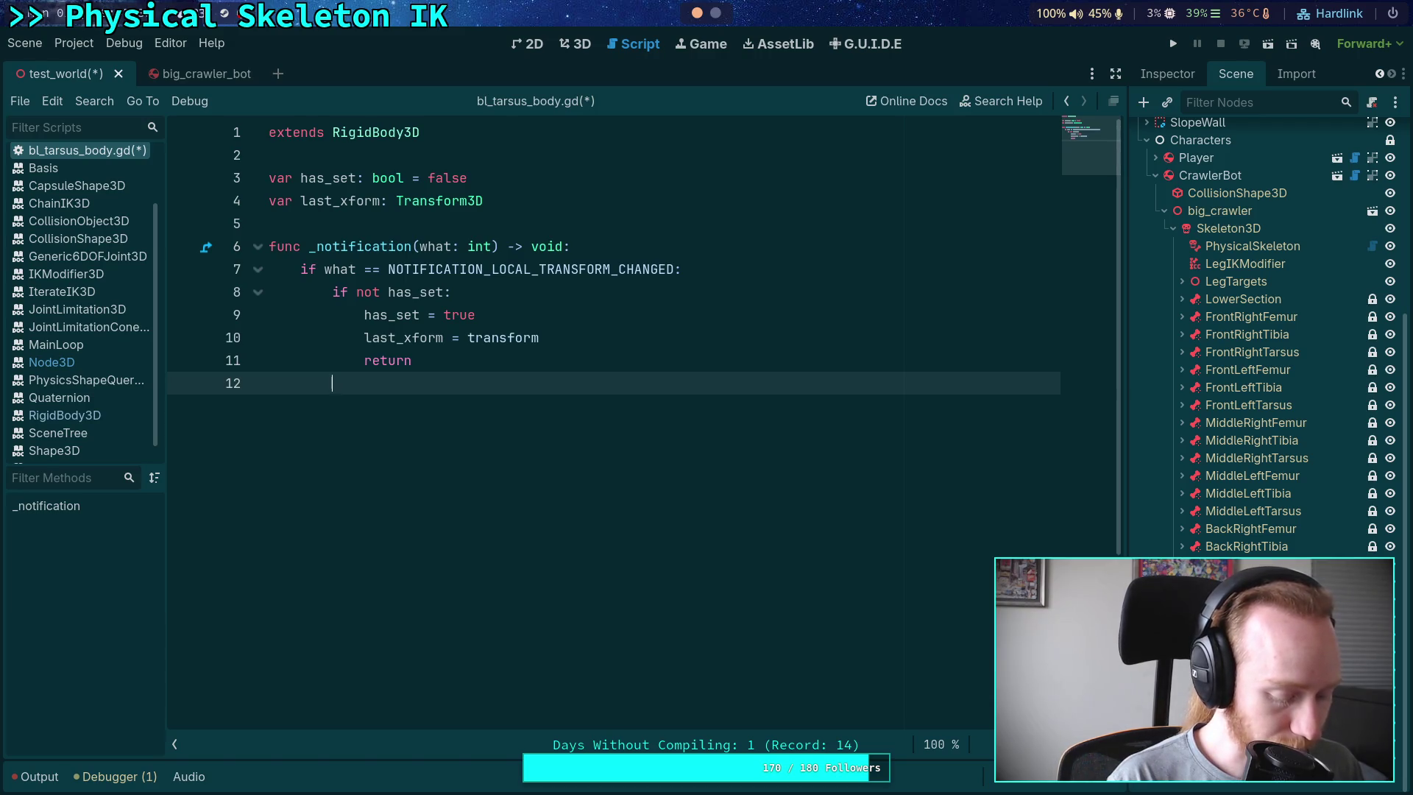
click(224, 74)
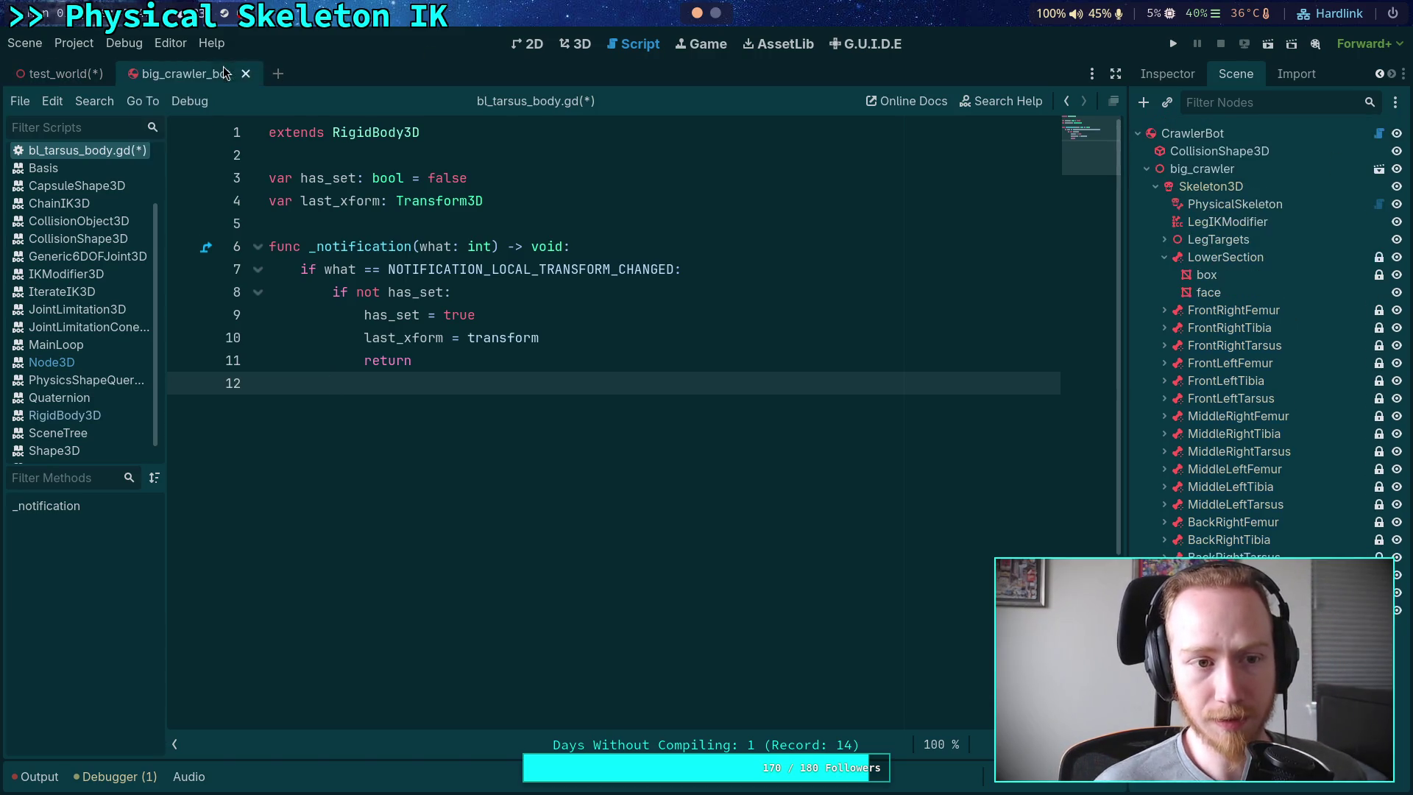
Inspect a crawler leg joint in the big_crawler_bot 3D view, then go back to the script
click(578, 44)
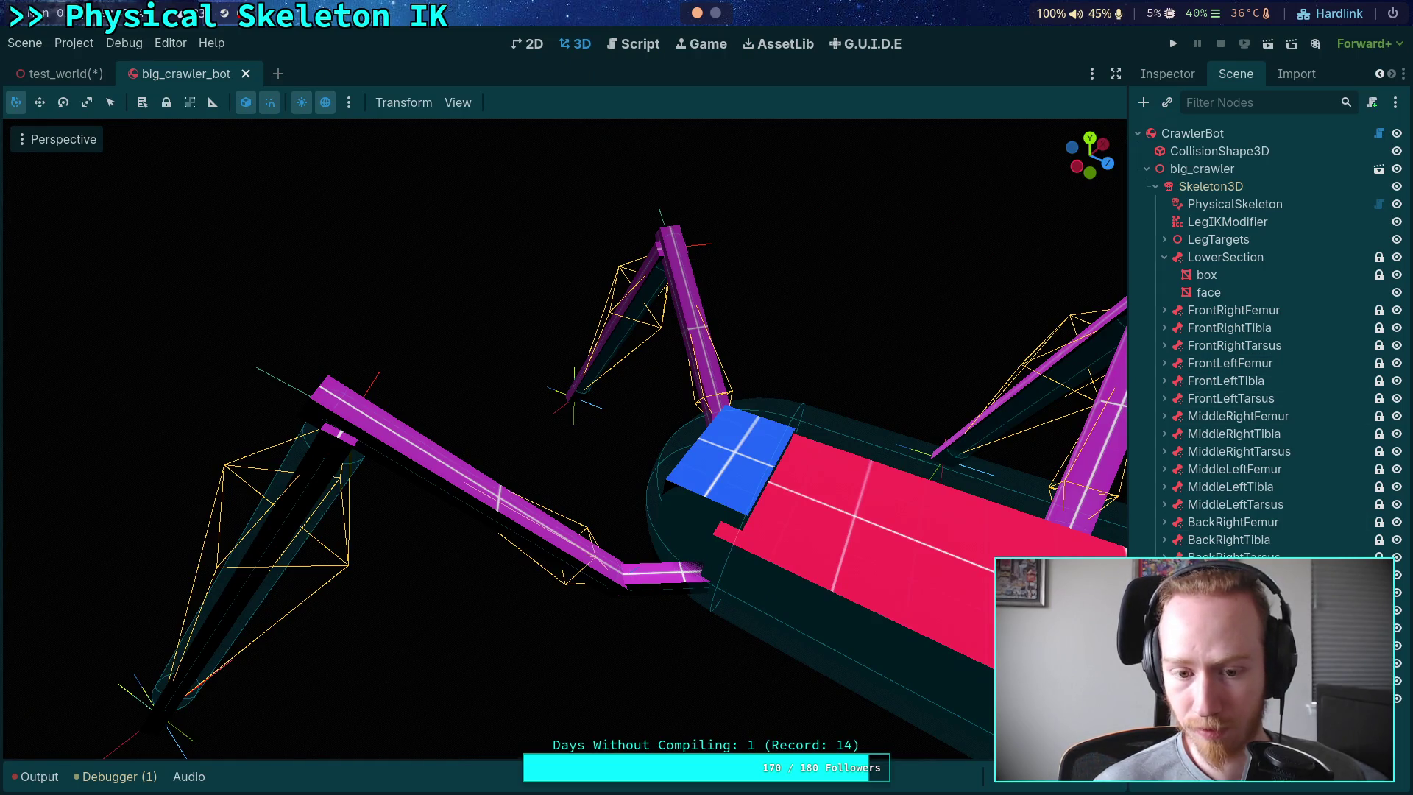
mouse_move(746, 560)
mouse_down()
mouse_move(770, 535)
mouse_move(684, 526)
mouse_up()
key(f)
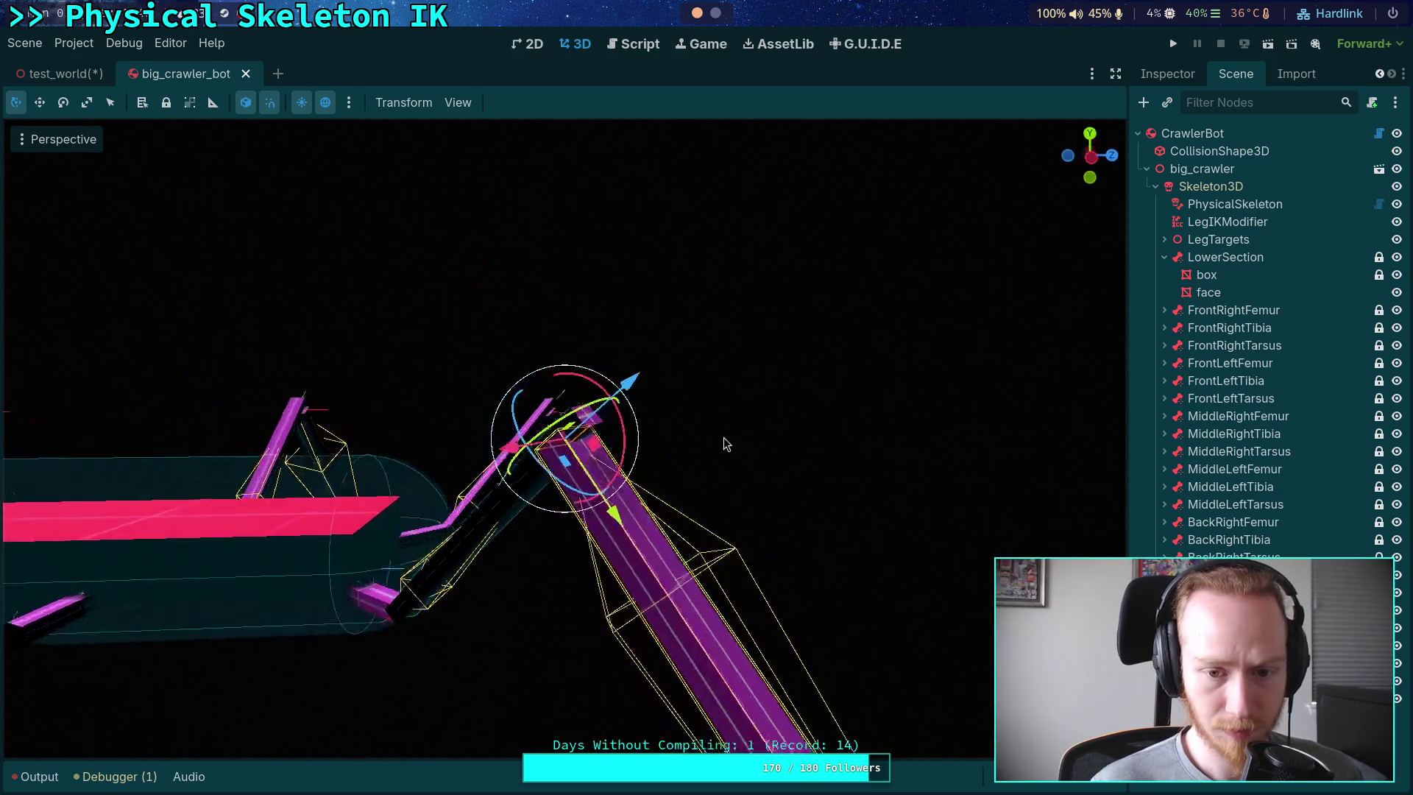
click(630, 44)
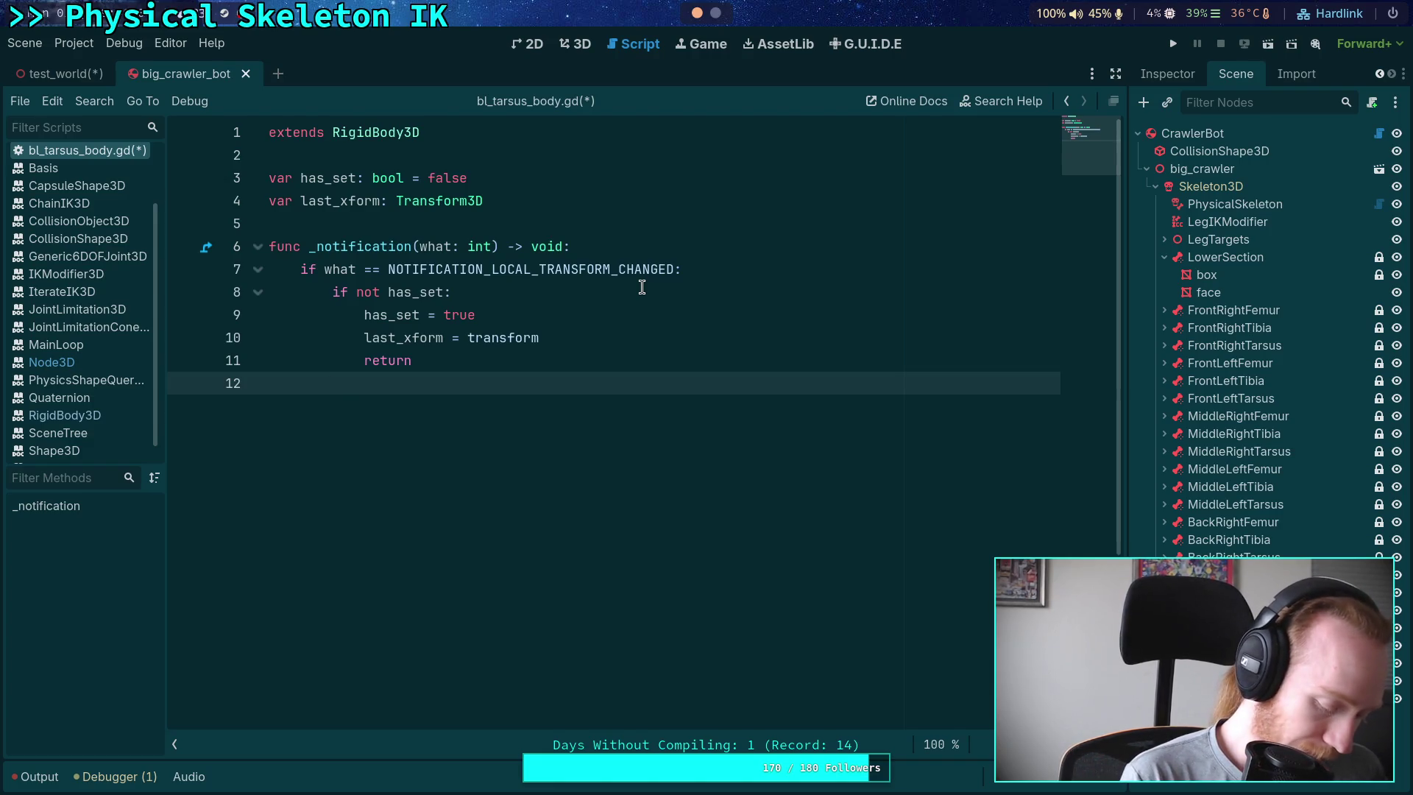
Declare Vector3 last_y as last_xform.basis.y and new_y as transform.basis.y
text(va)
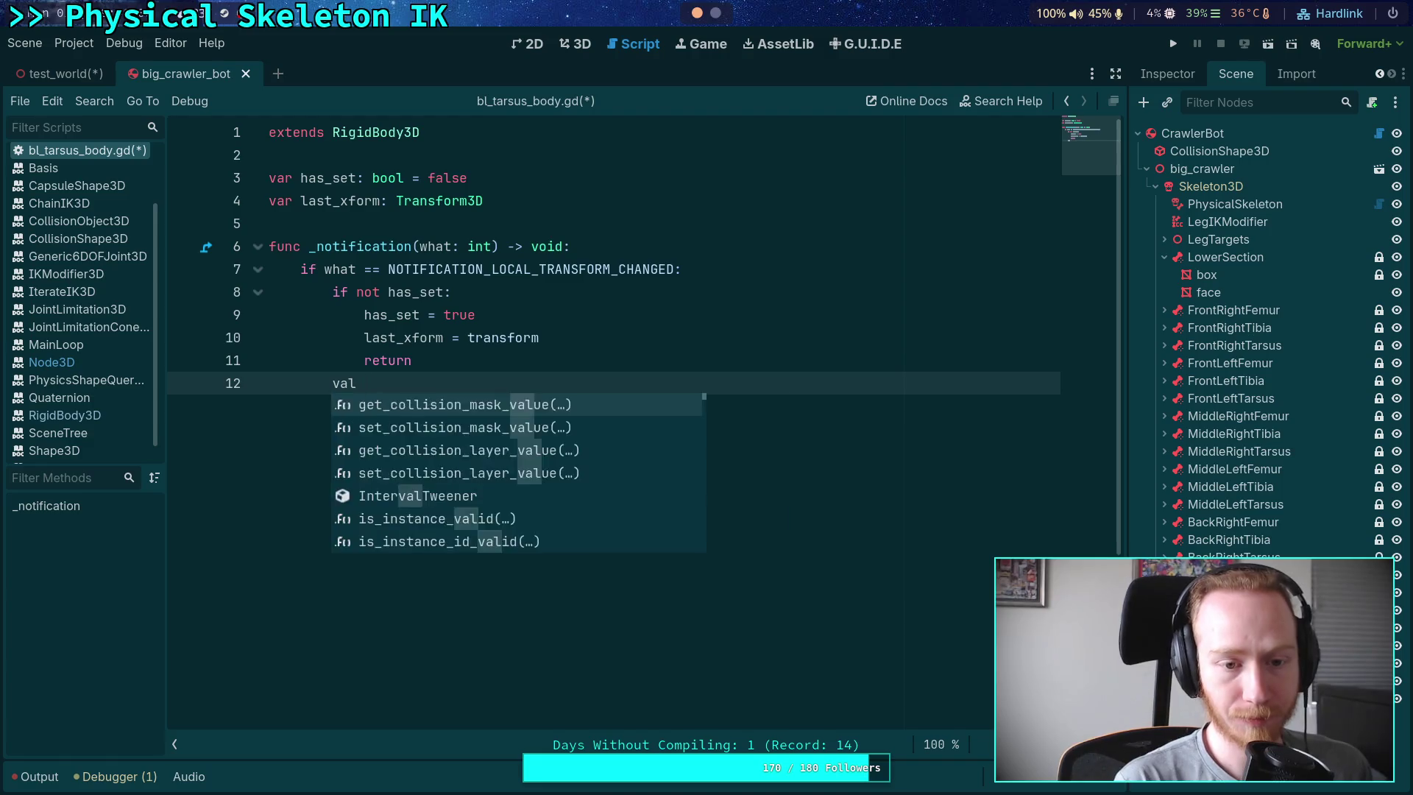
text(r last_y)
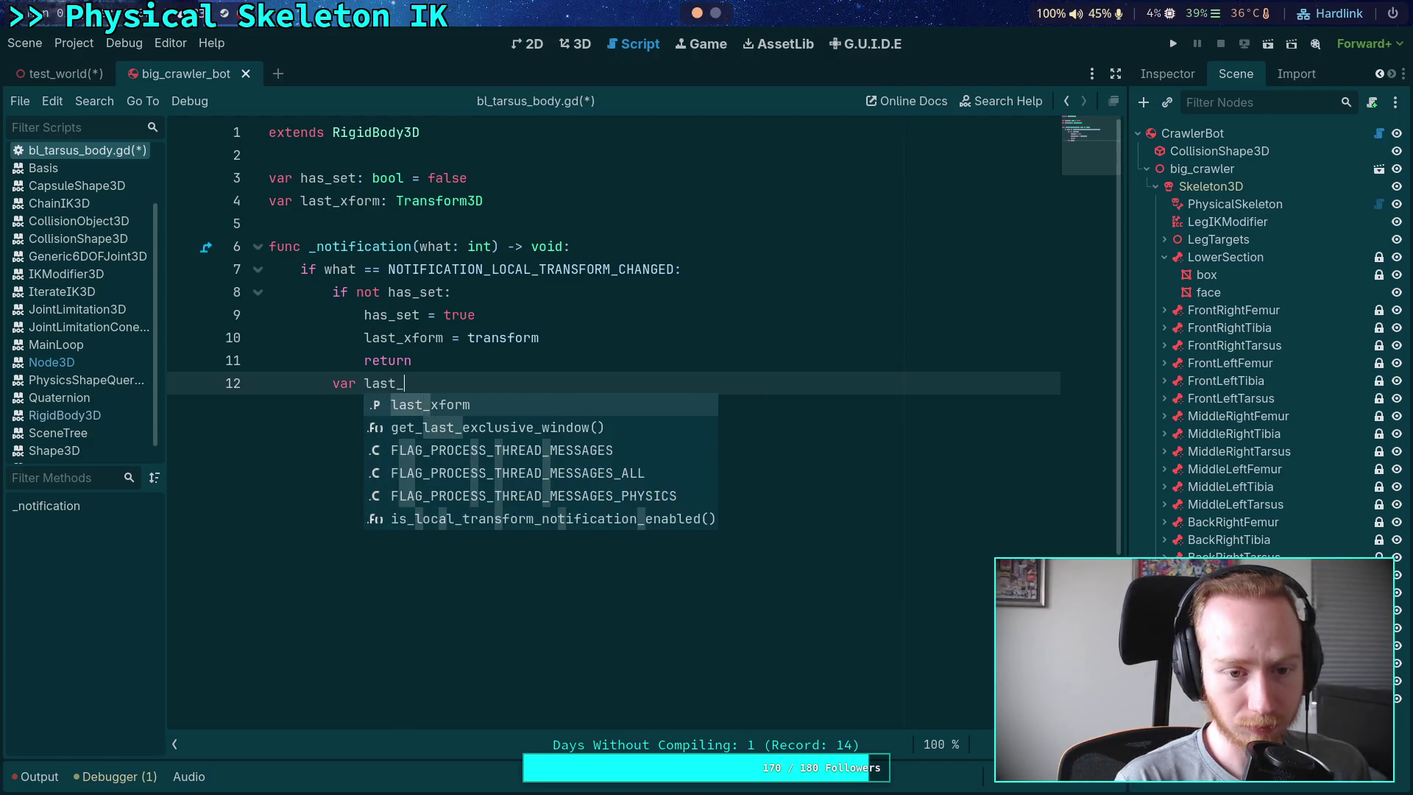
text(: Vector3 = )
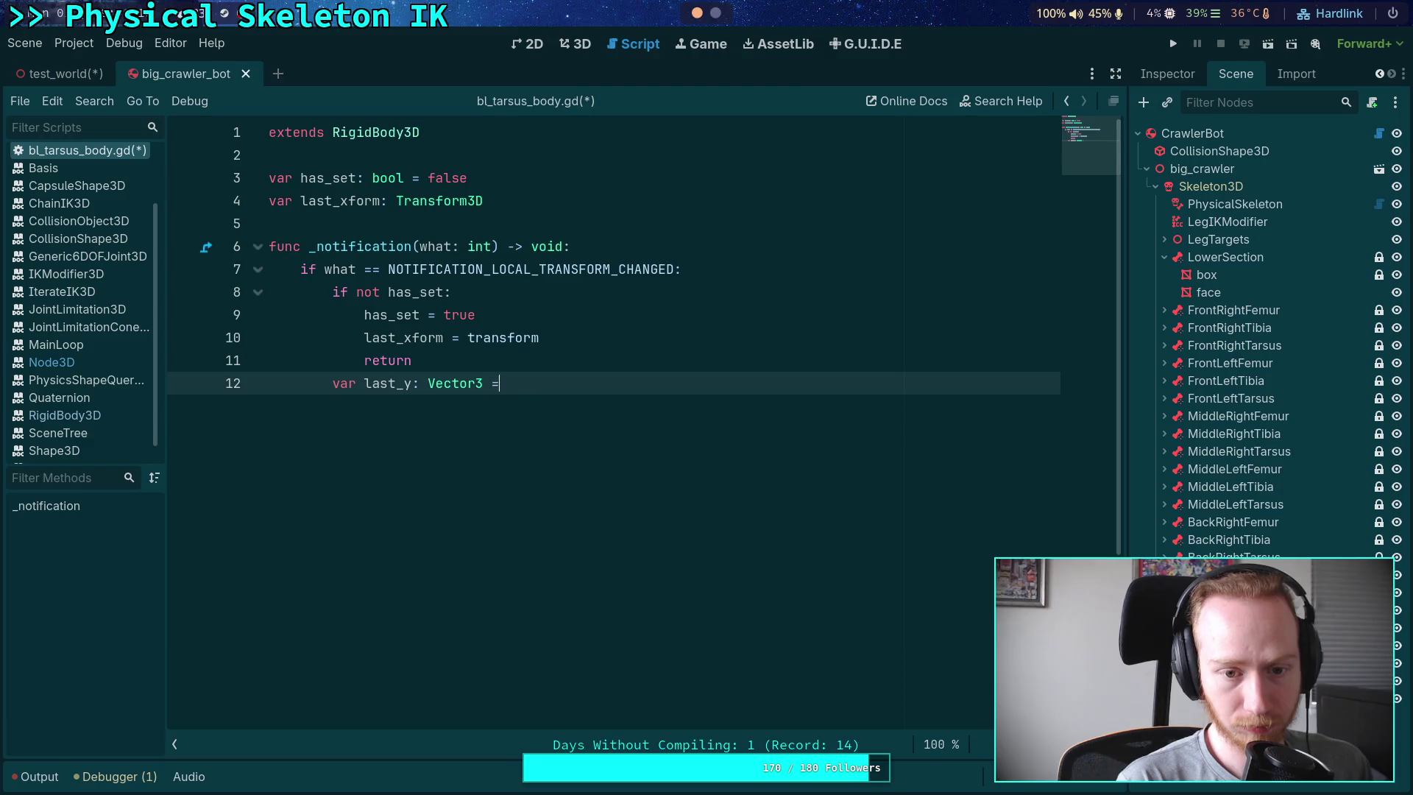
text(last)
key(Return)
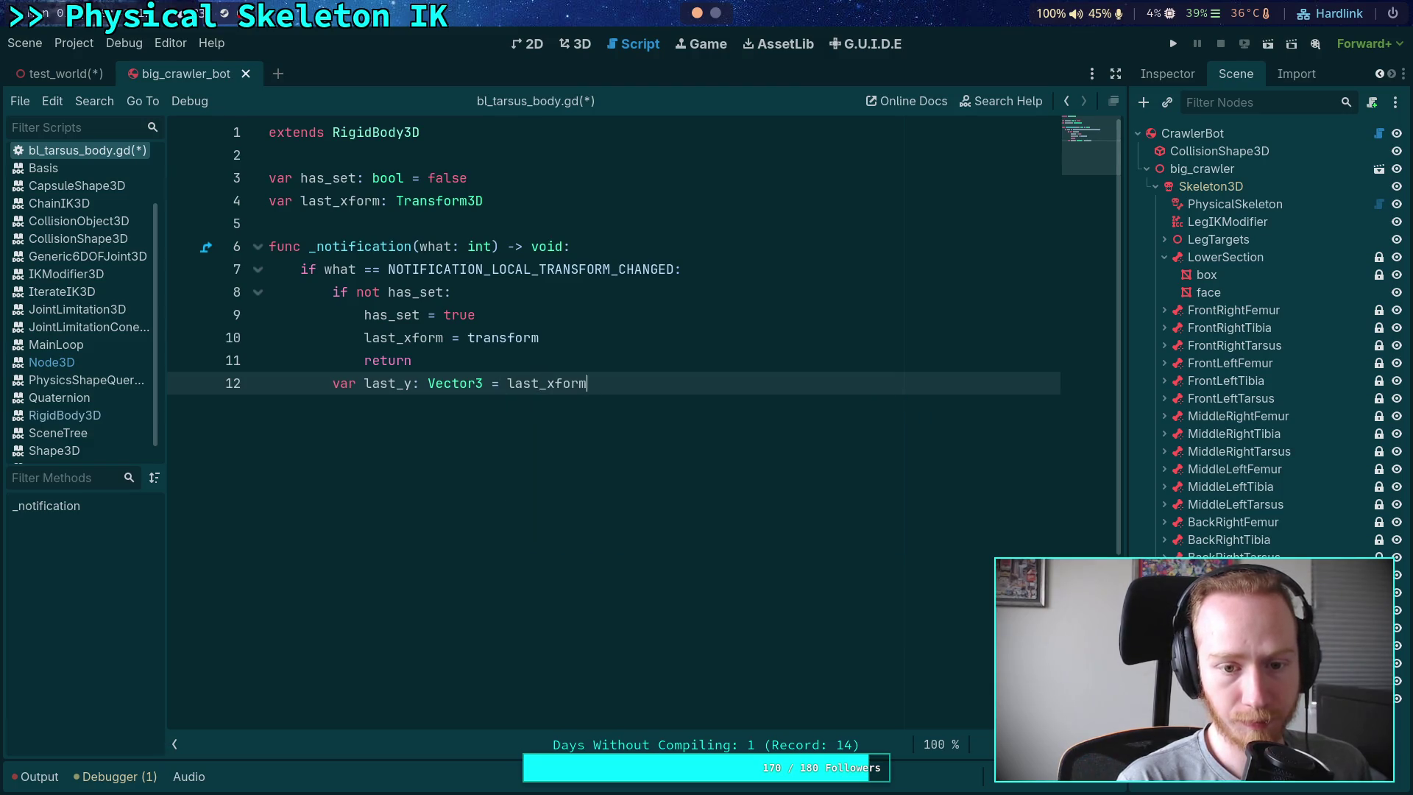
text(basis.y)
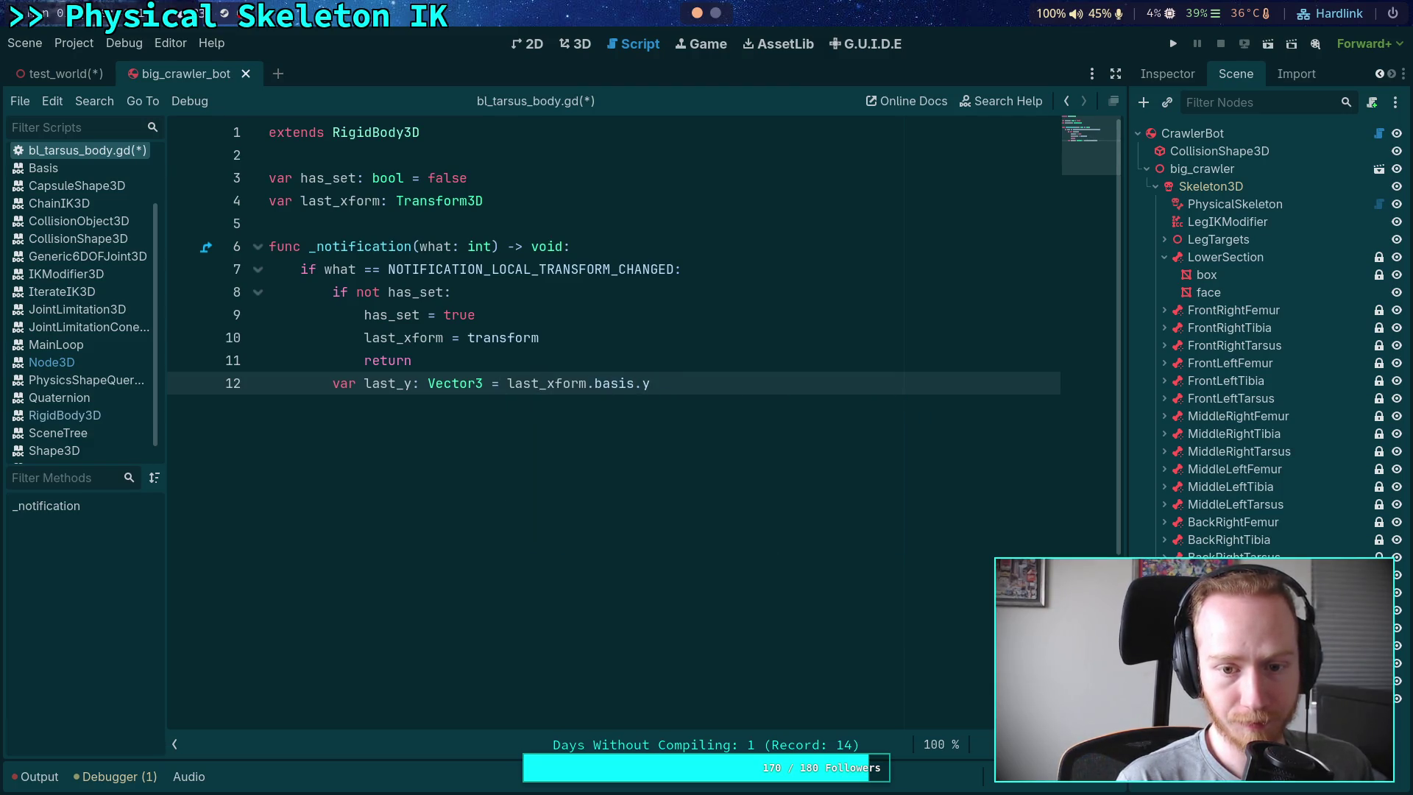
key(Return)
text(var new_)
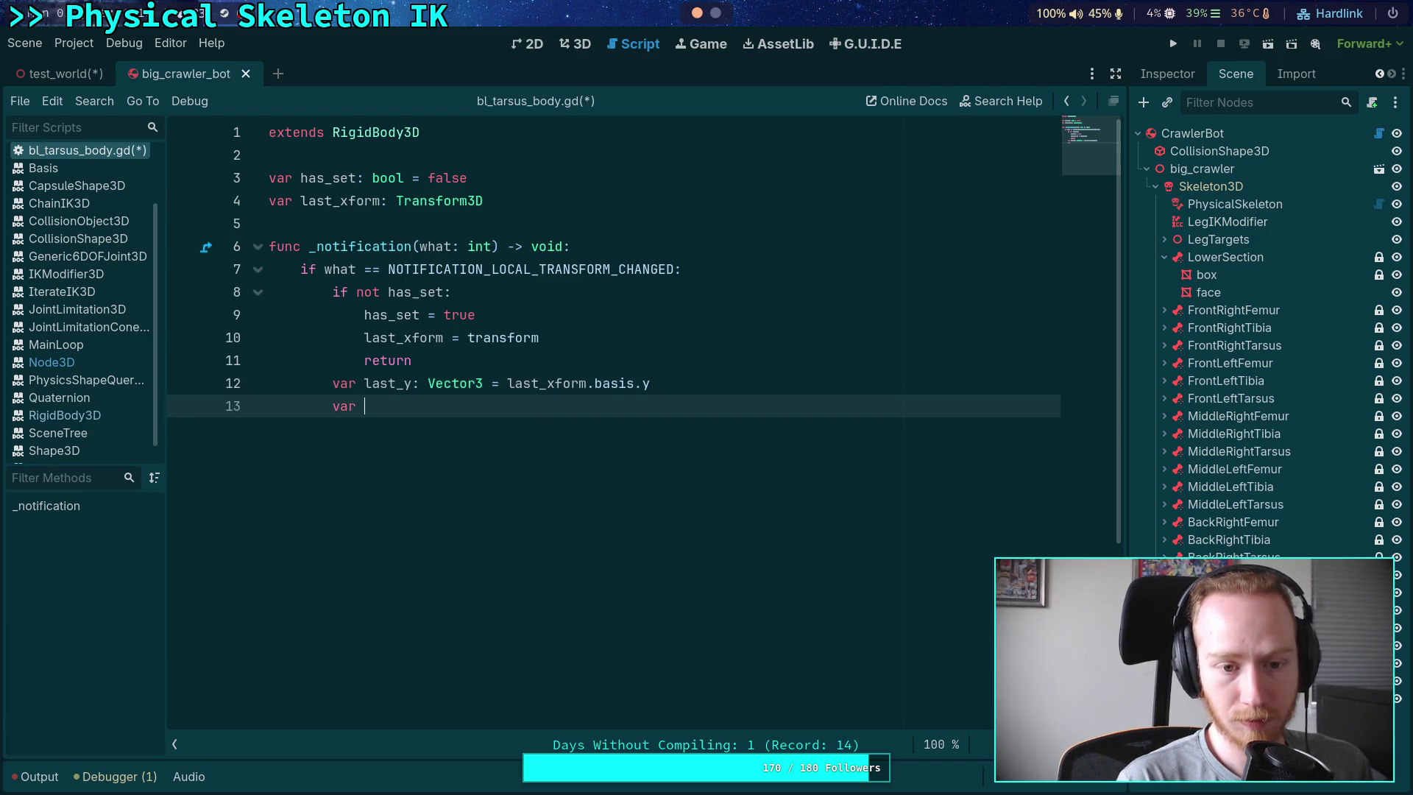
text(y: )
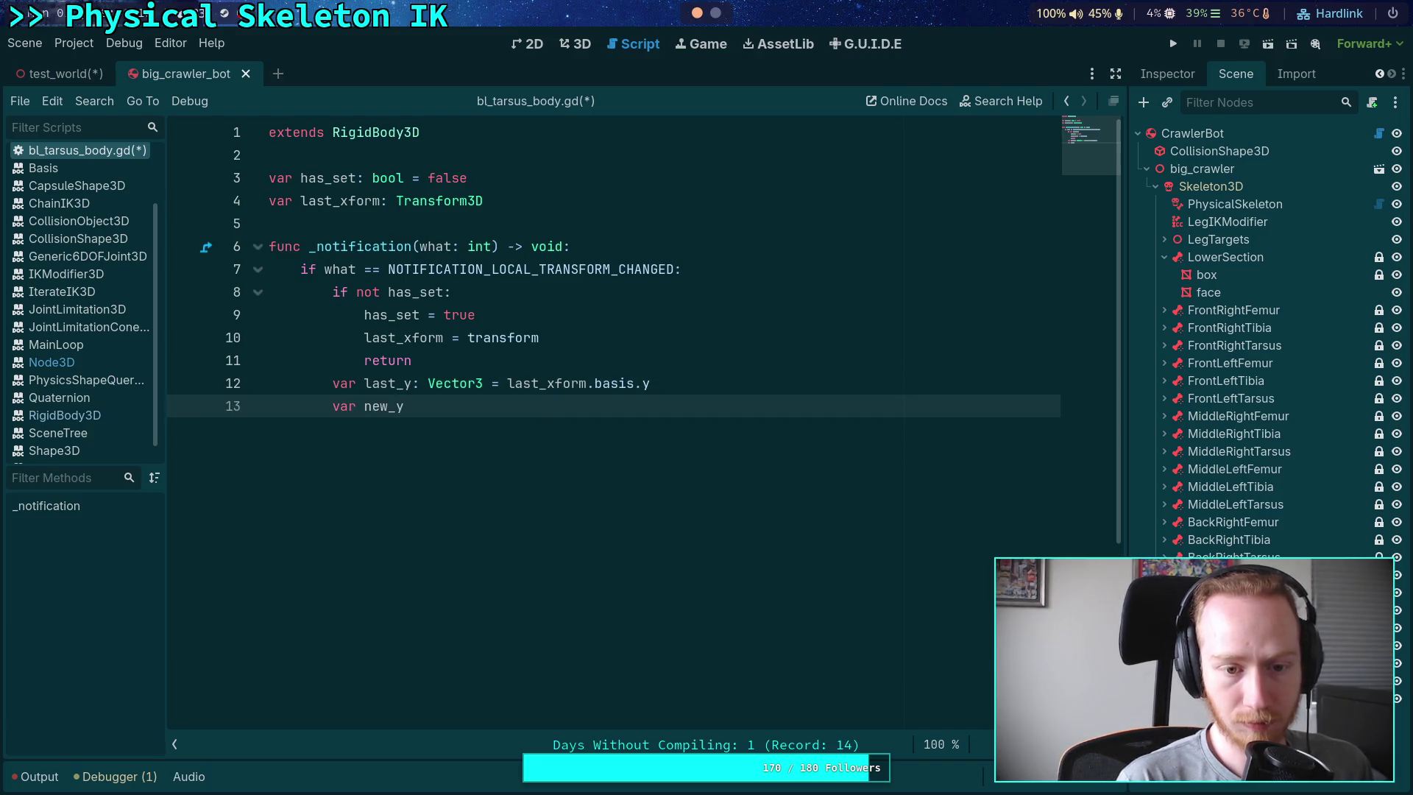
text(Vecte)
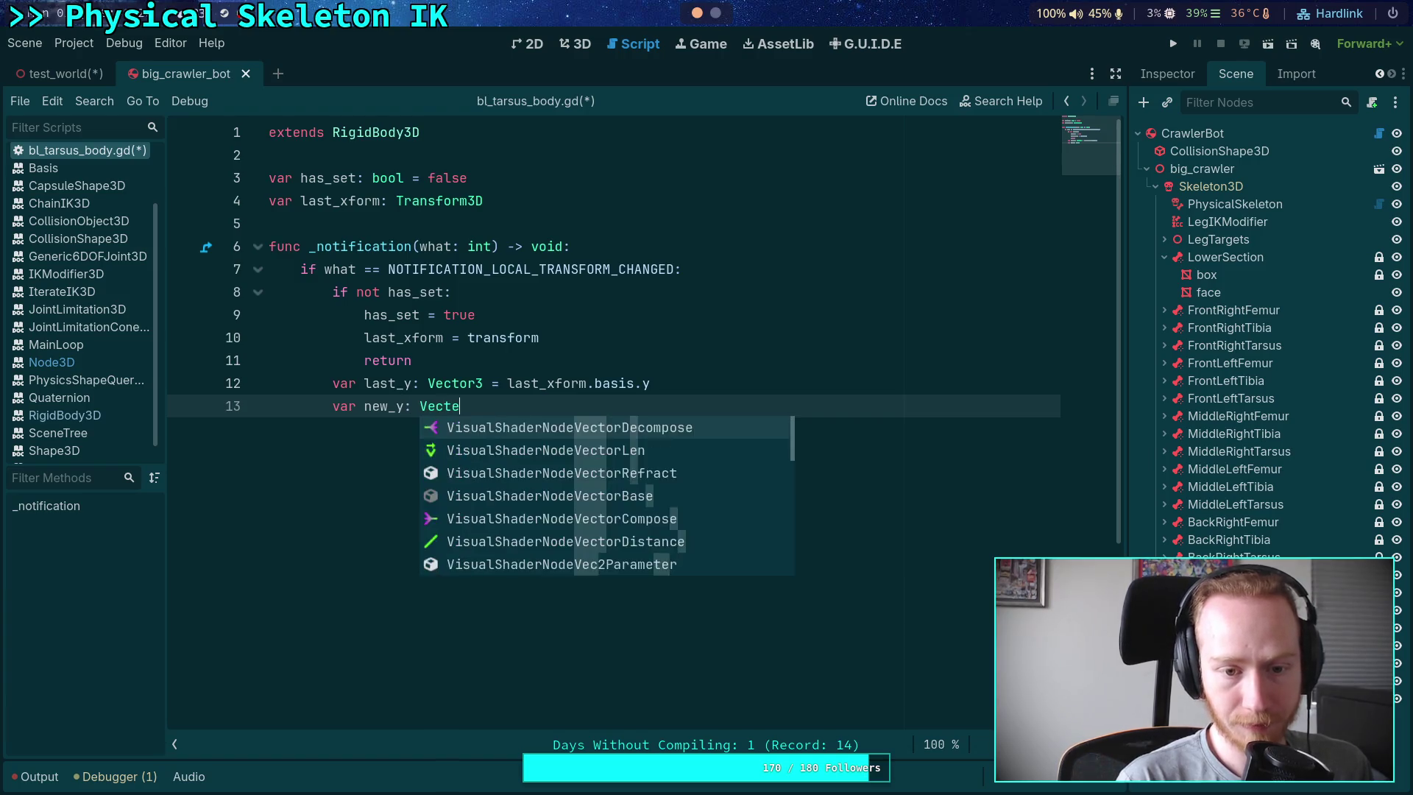
key(BackSpace)
text(or3 = )
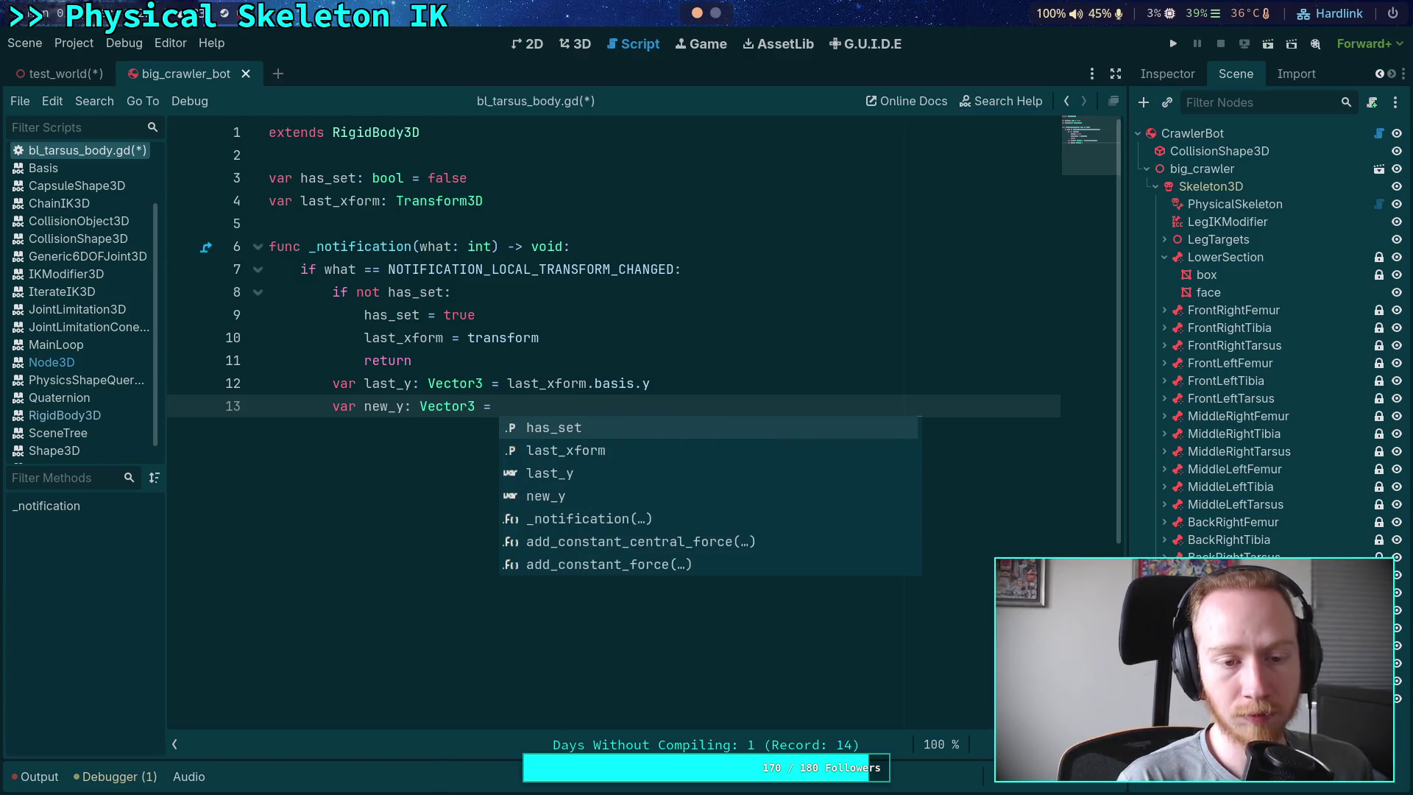
text(transform.b)
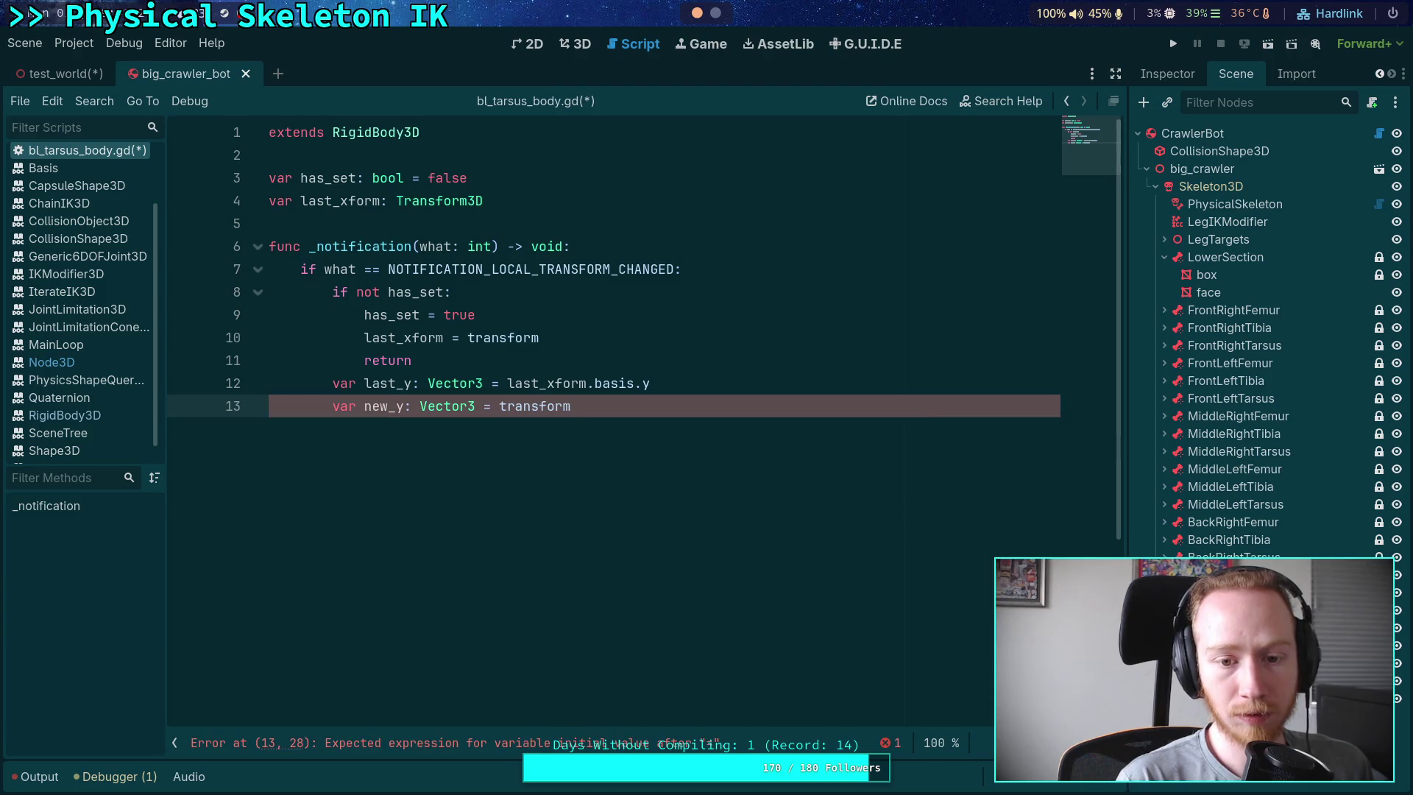
text(a)
key(Return)
text(.yf)
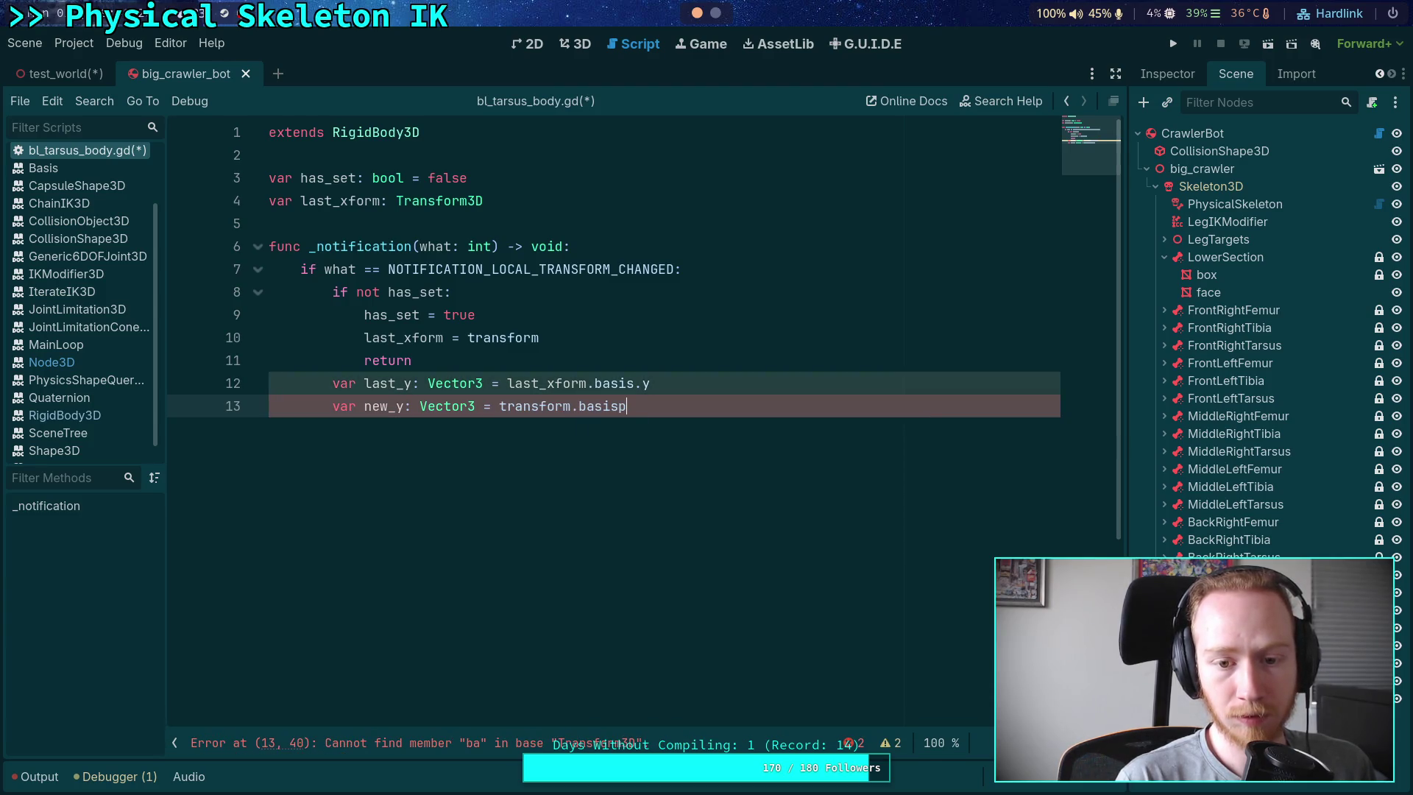
key(BackSpace)
key(Return)
Add a line updating last_xform to the current transform
text(if)
key(BackSpace)
key(BackSpace)
key(Return)
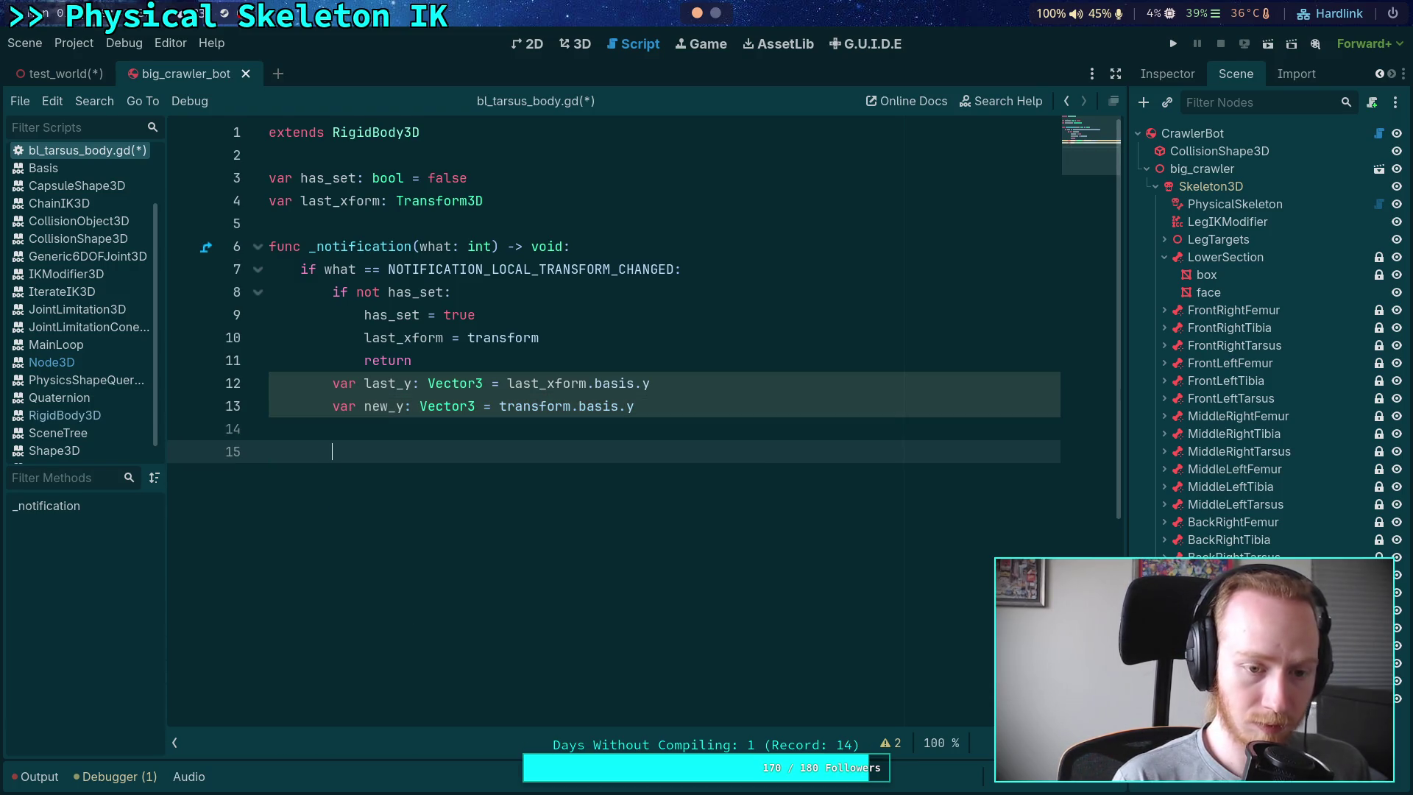
text(last_)
key(Return)
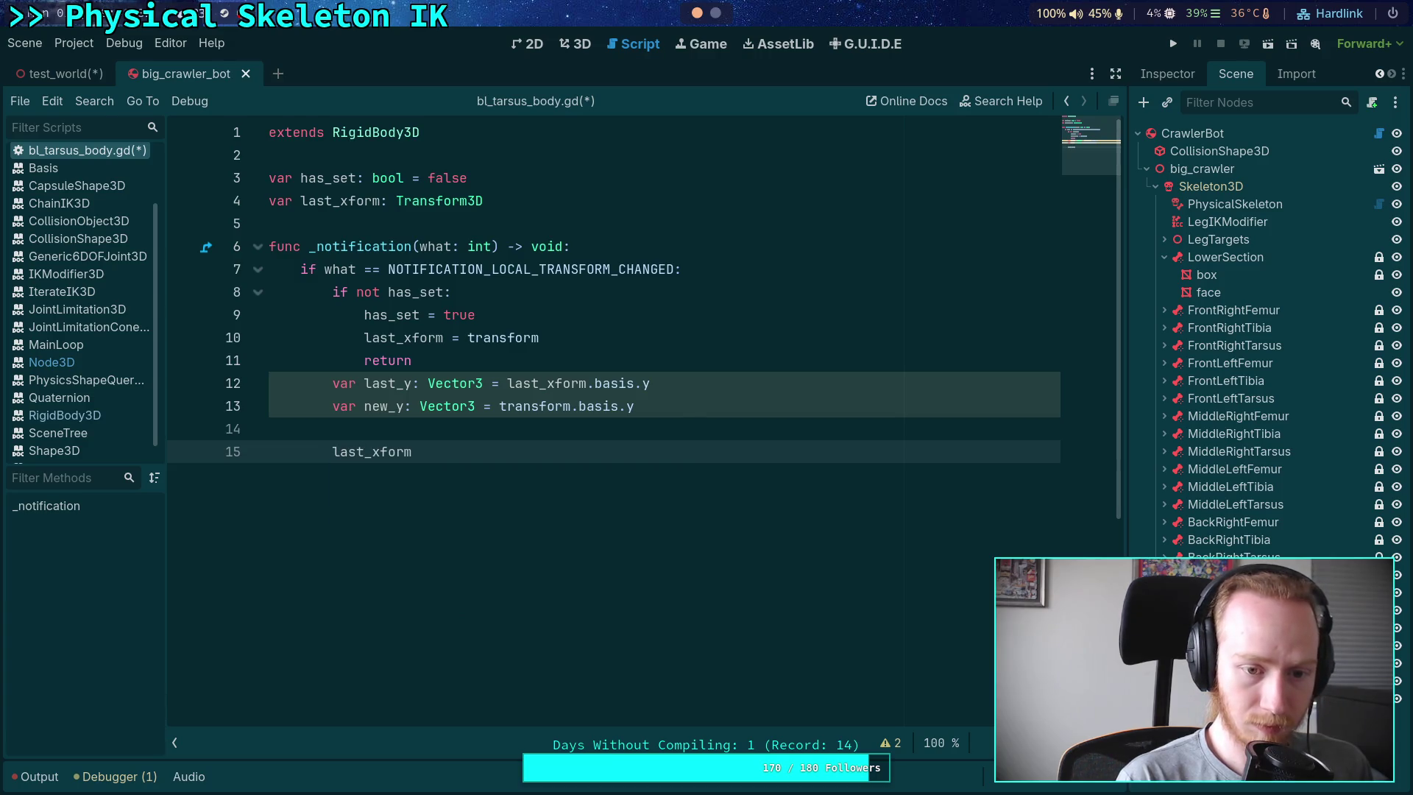
text(trans)
key(Return)
Insert blank lines on line 14 and start the condition 'if last_y.dot(new_y)'
click(332, 428)
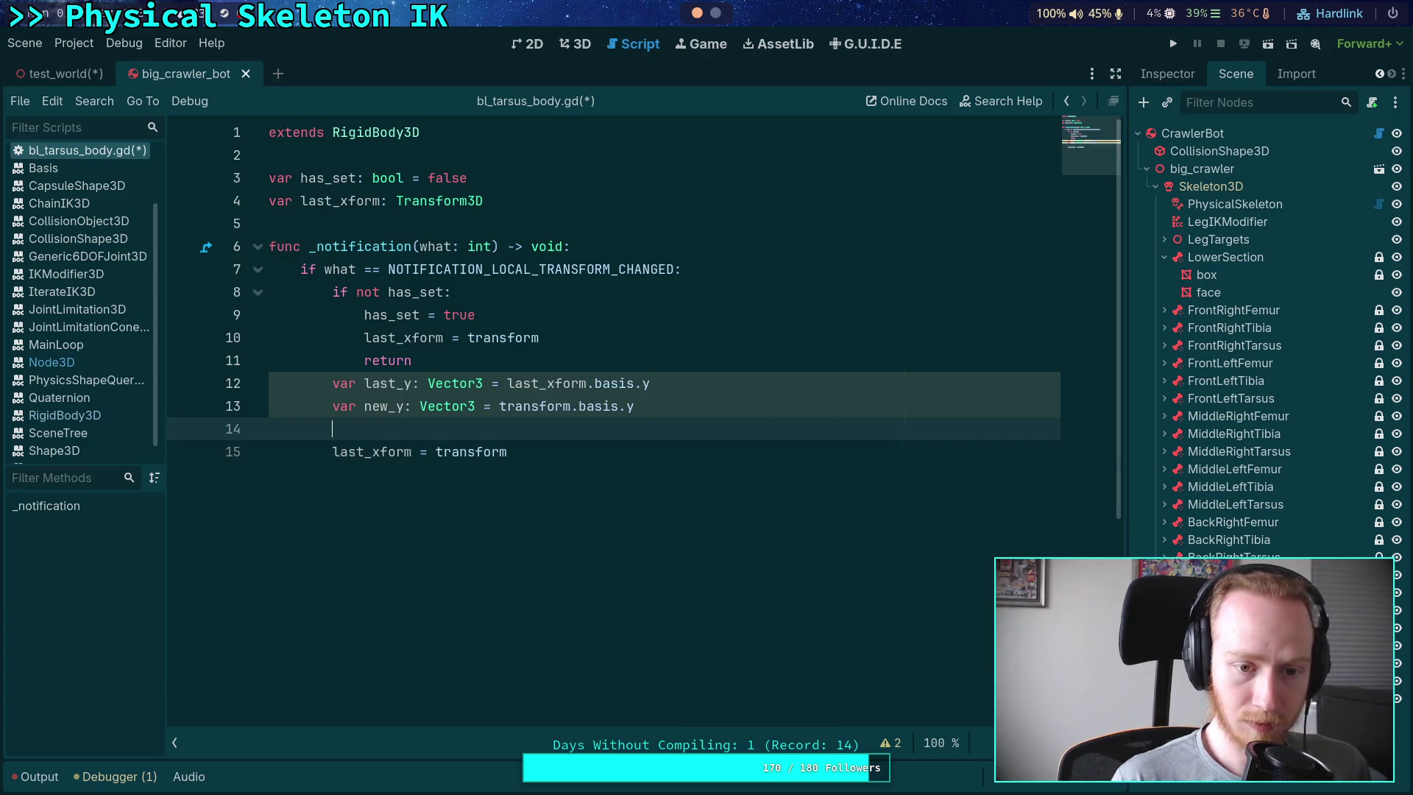
key(Return)
key(Up)
key(Return)
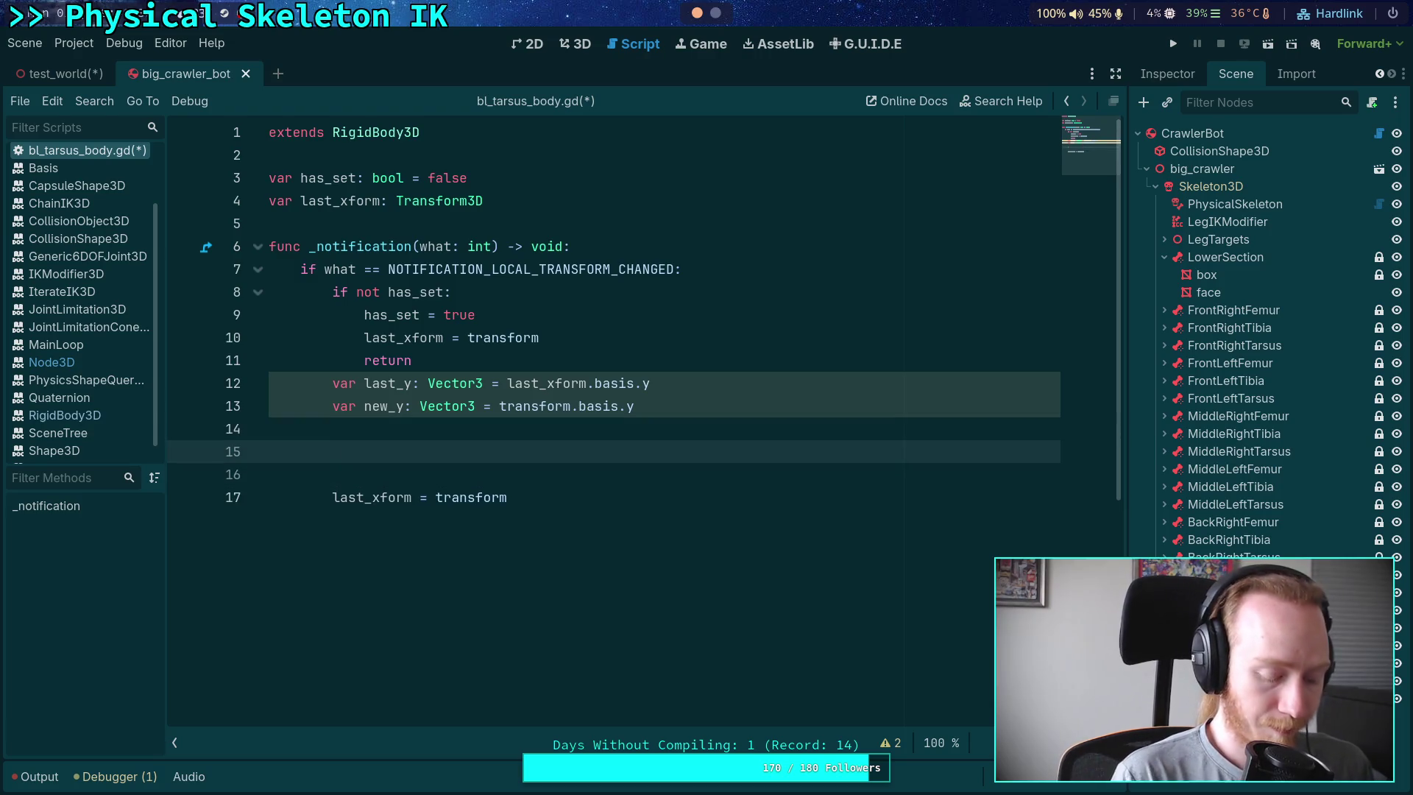
text(last_)
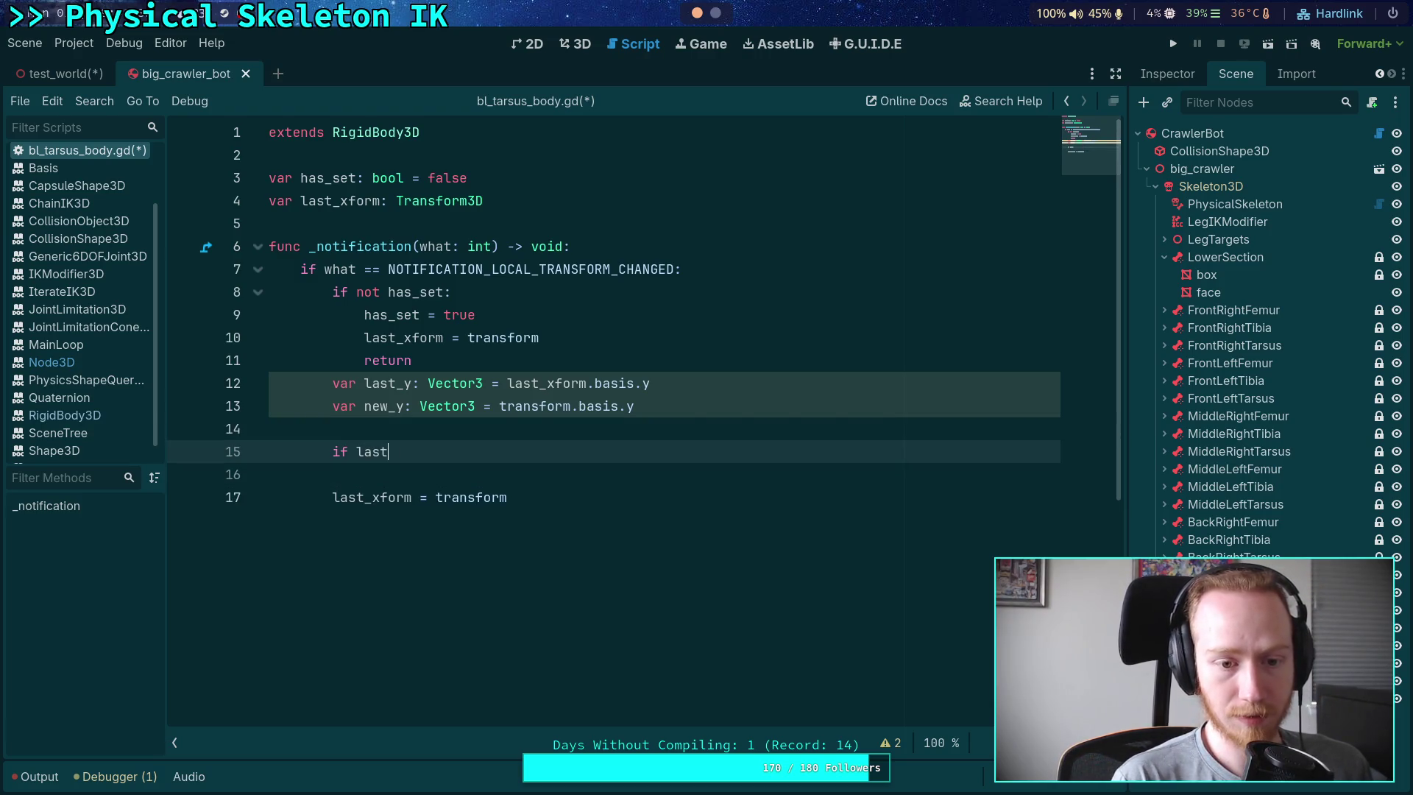
text(y)
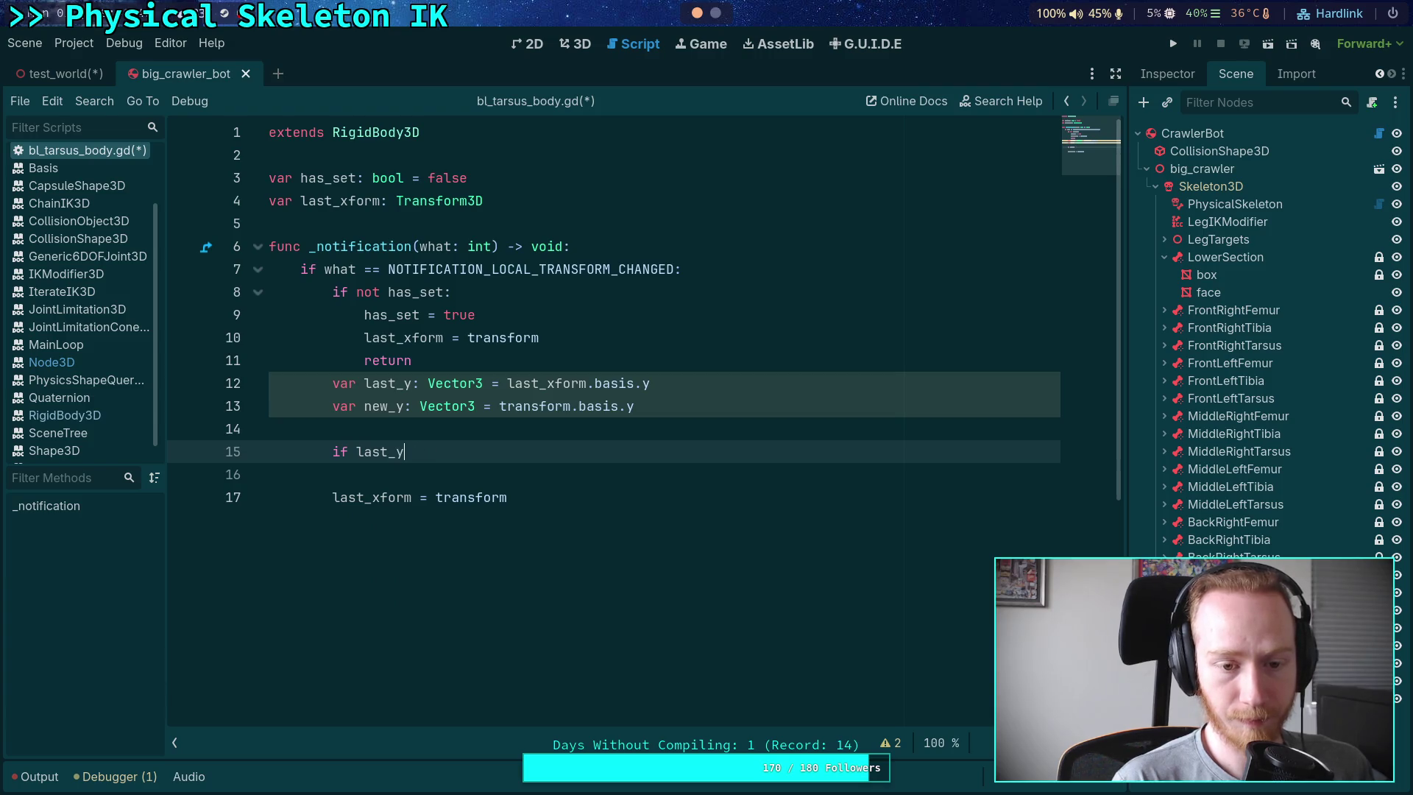
text(,)
key(BackSpace)
text(.dotn)
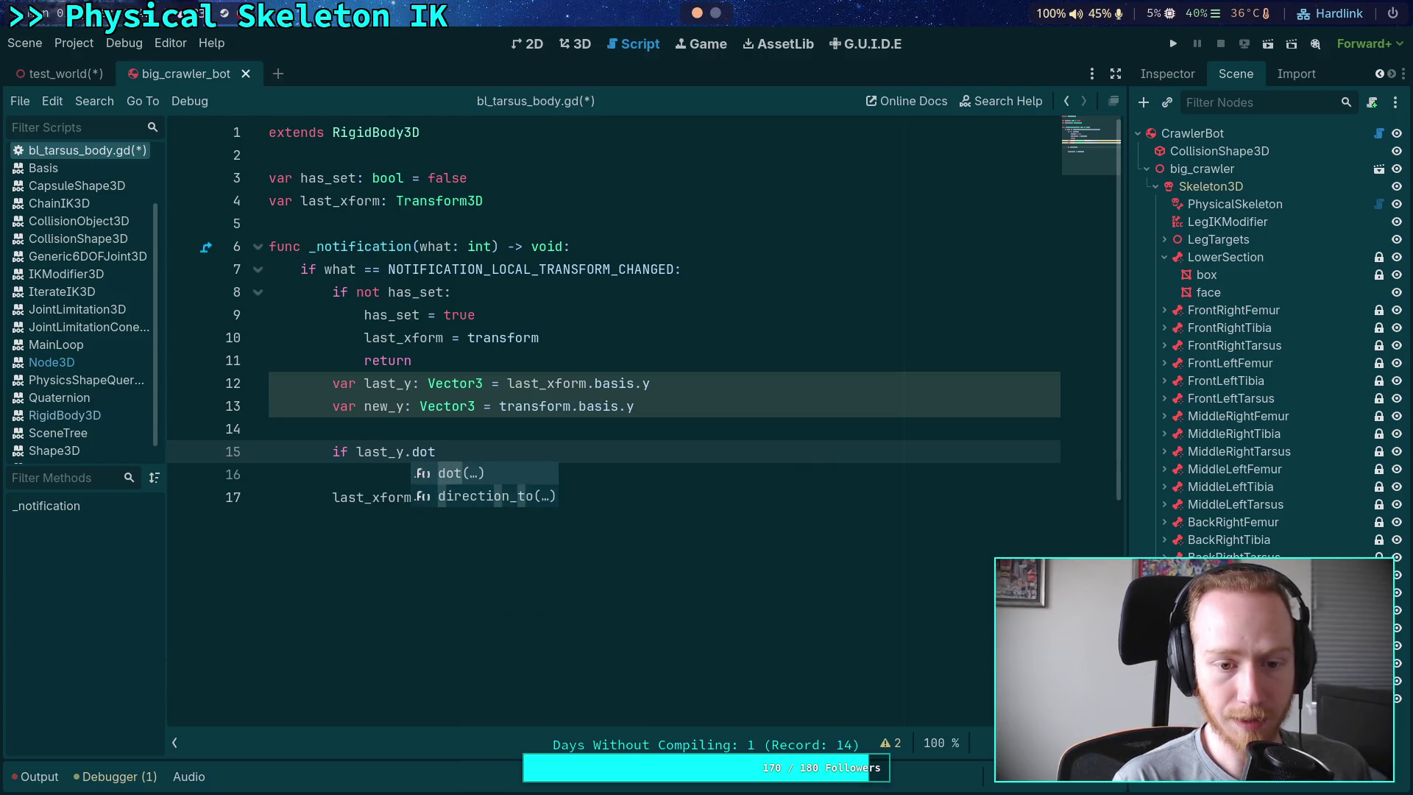
key(BackSpace)
key(Return)
text(ne)
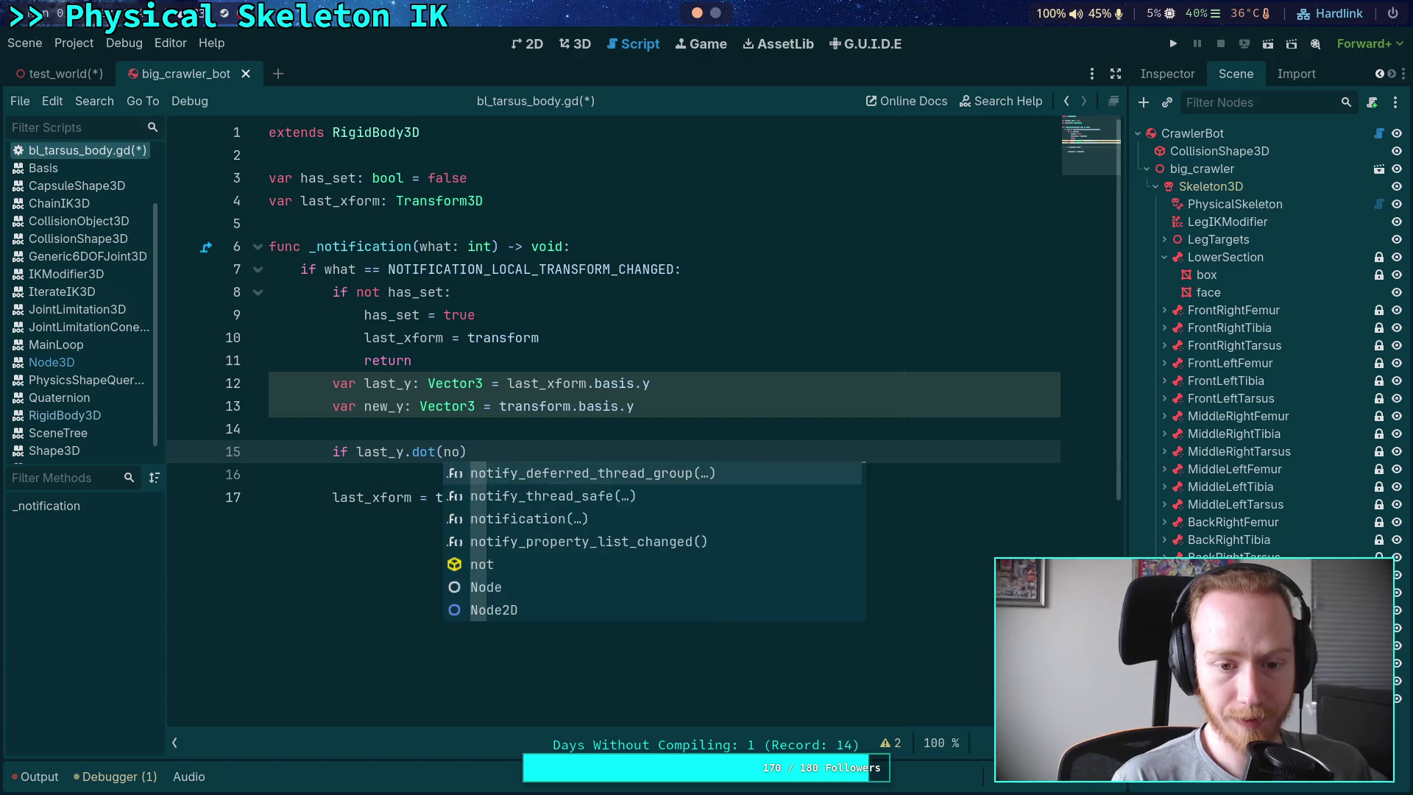
key(Return)
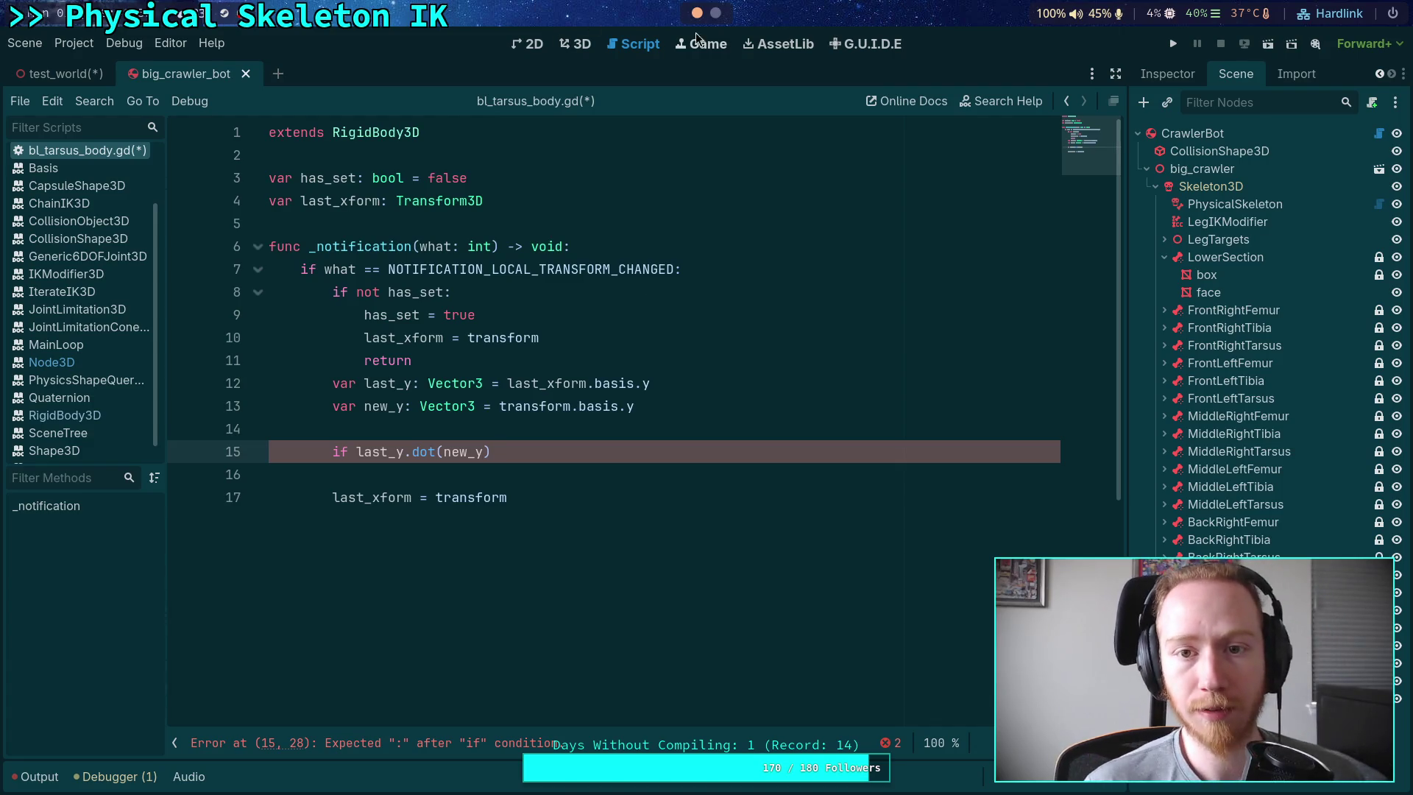
click(716, 14)
Compute math.cos(math.degrees(10)) in the Python REPL, getting about 0.3736
click(827, 40)
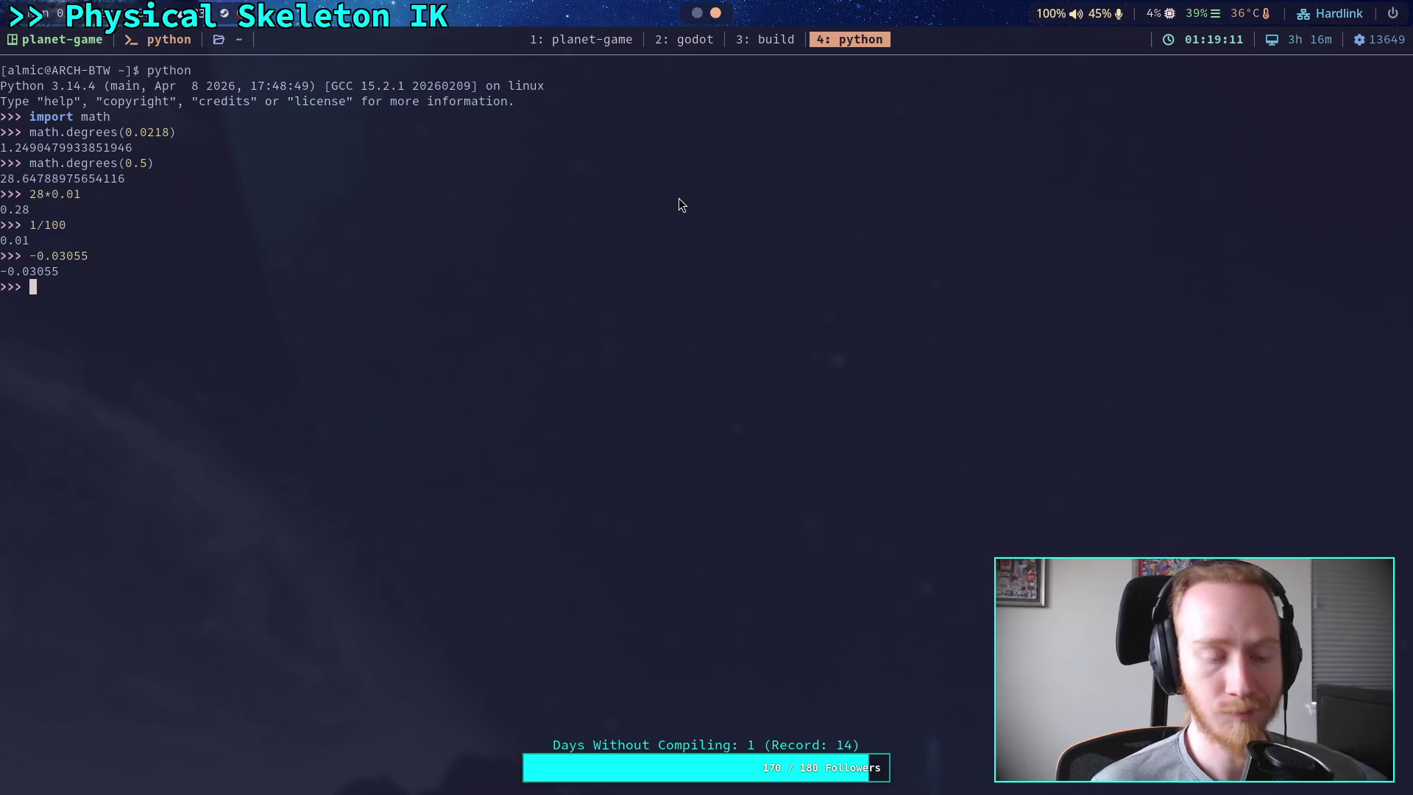
text(math.acos)
key(BackSpace)
key(BackSpace)
key(BackSpace)
text(cos()
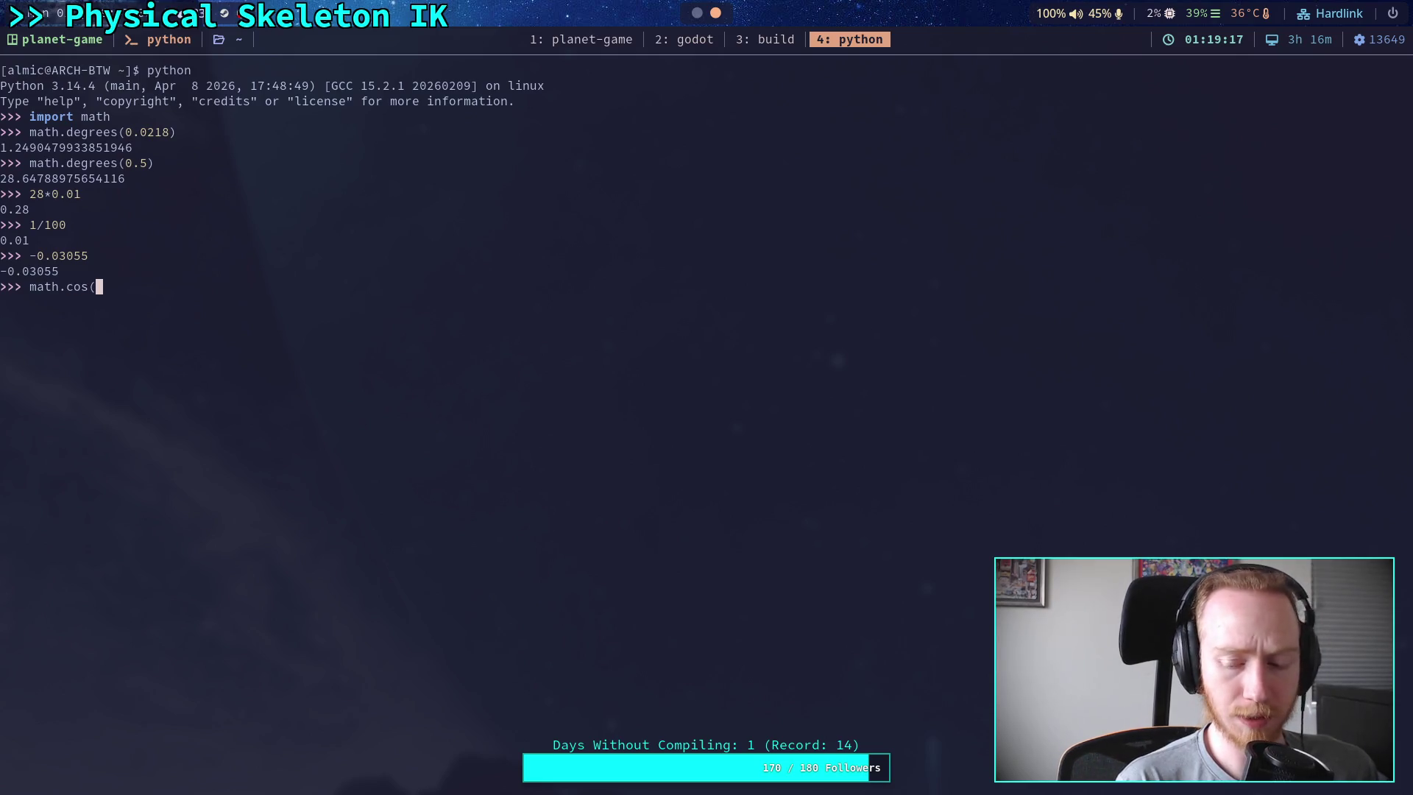
text(math.degrees)
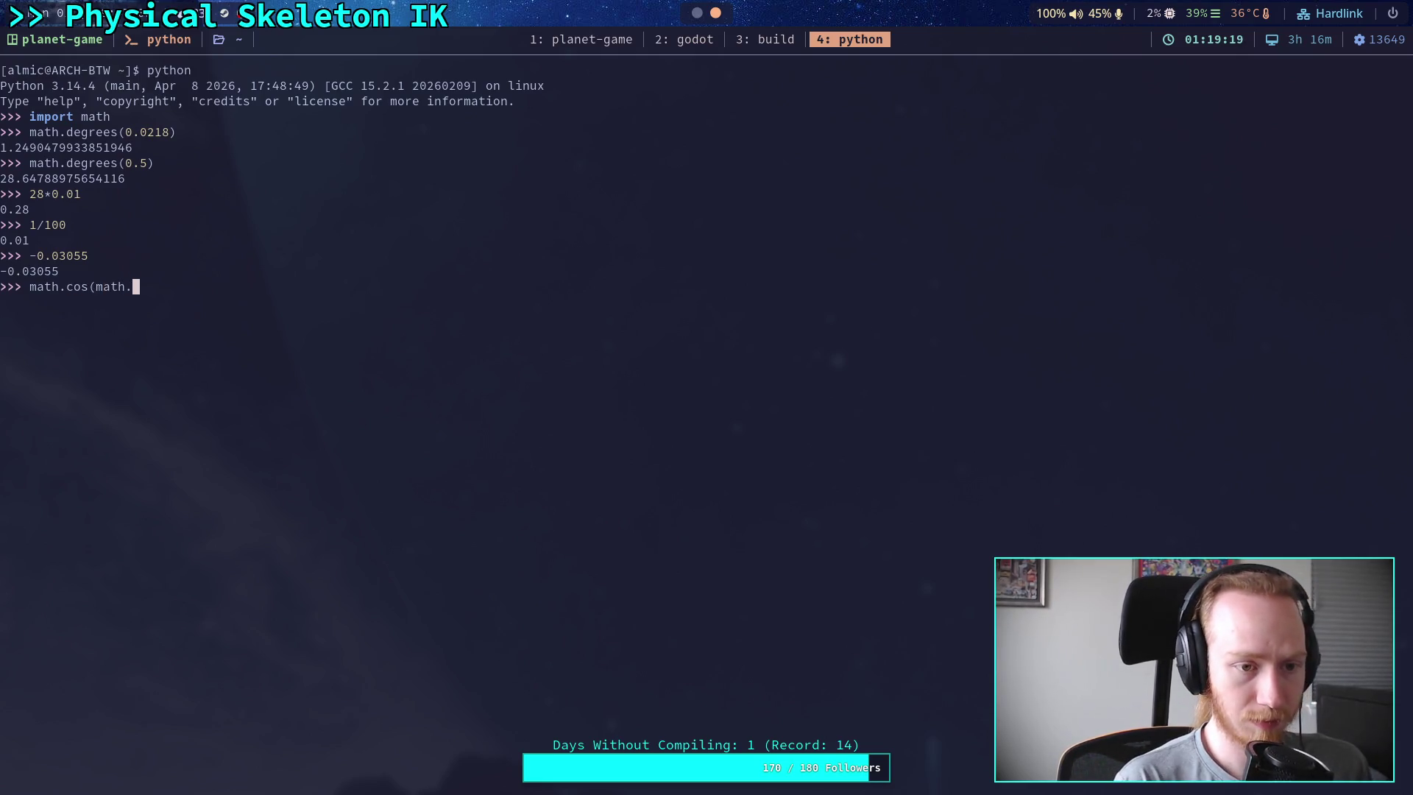
text(()
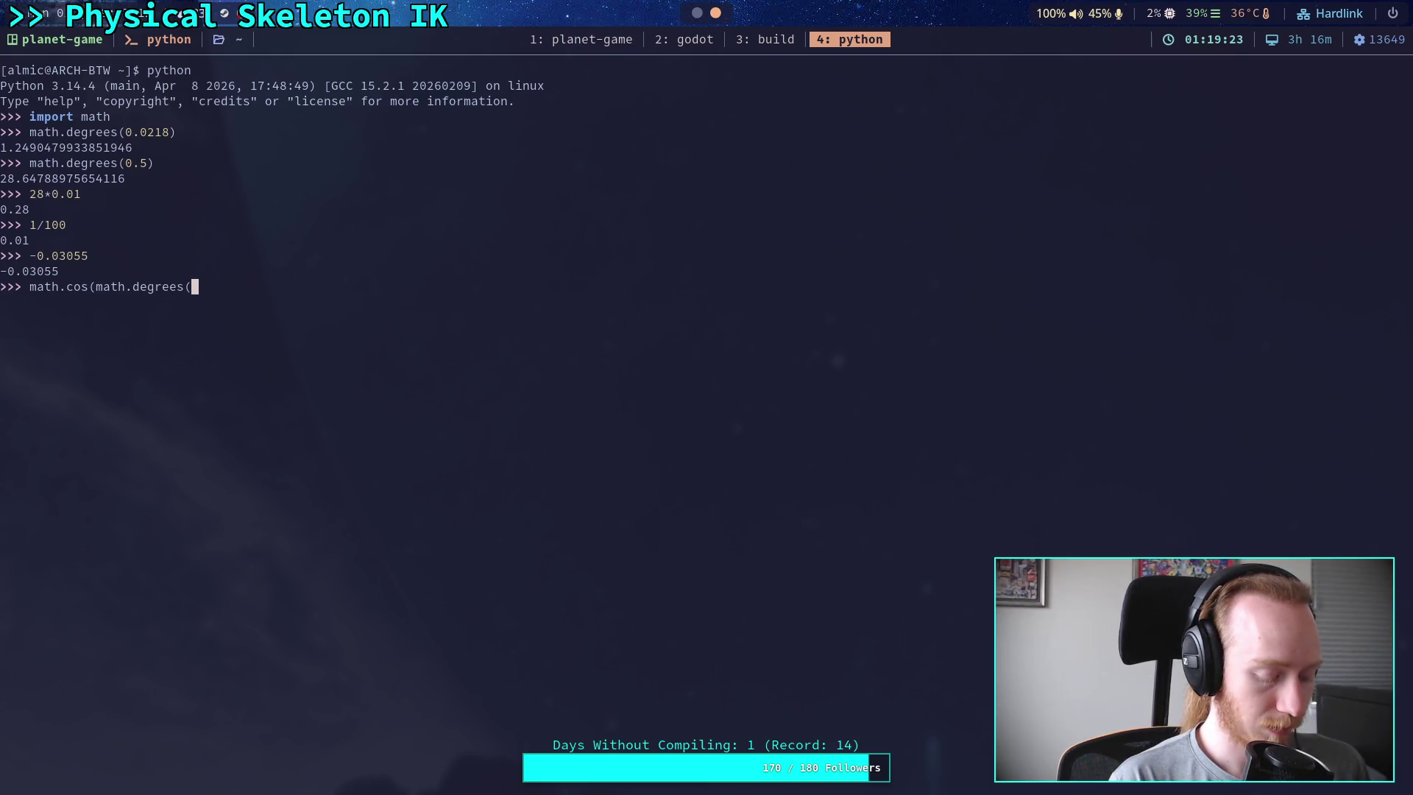
text(10)))
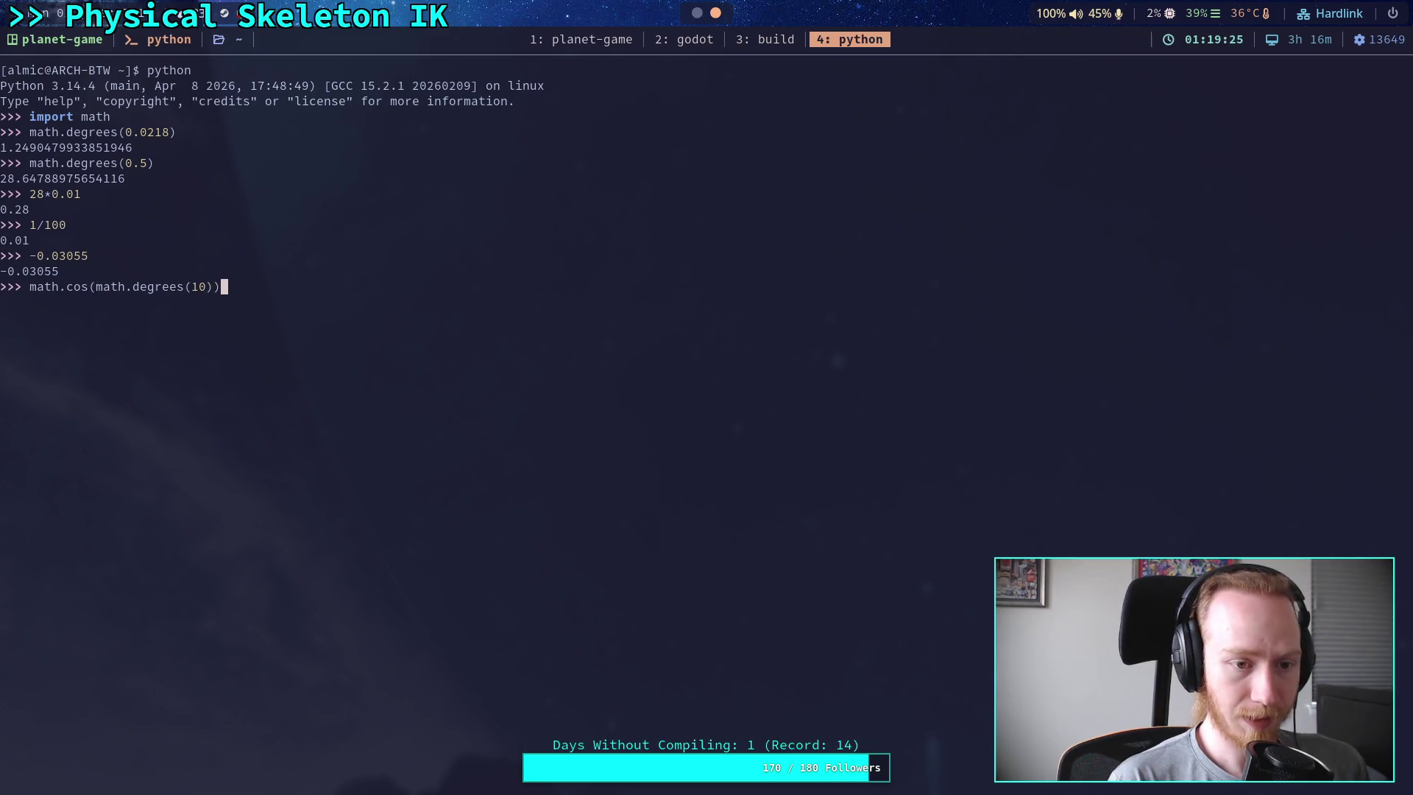
key(Return)
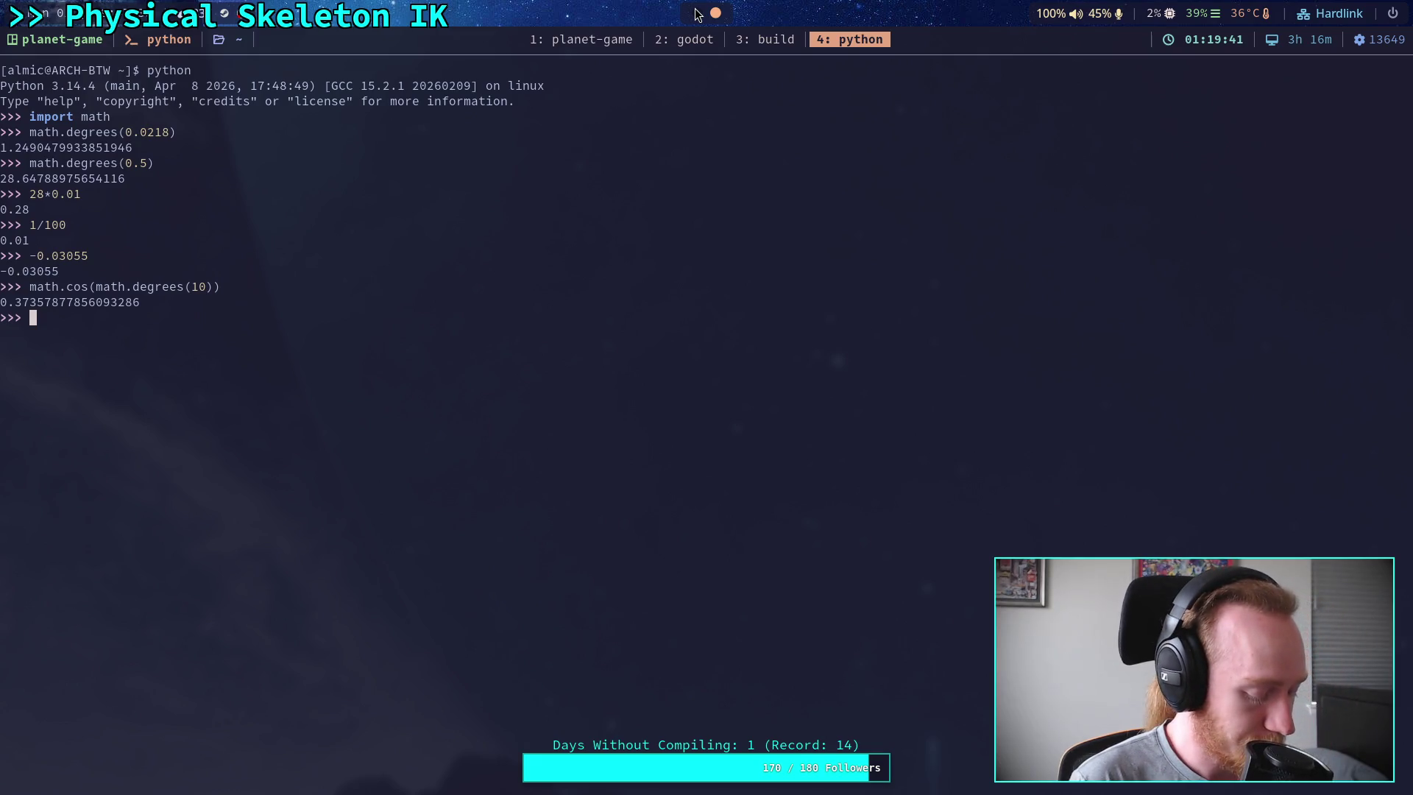
Rerun the calculation with 0 (giving 1.0) and again with 10
key(Up)
key(Left)
key(Left)
key(Left)
key(BackSpace)
key(Return)
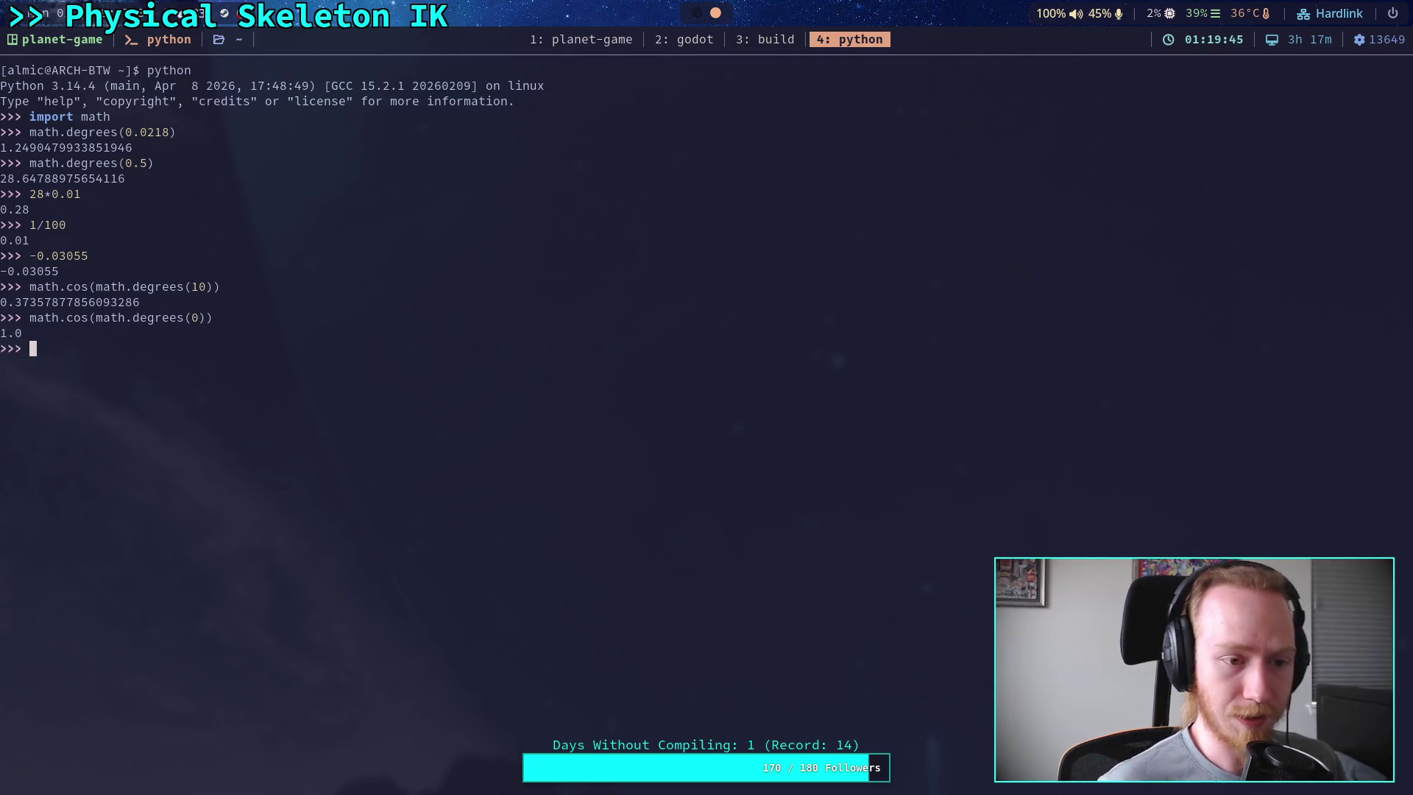
key(Up)
key(Left)
key(Left)
key(Left)
text(1)
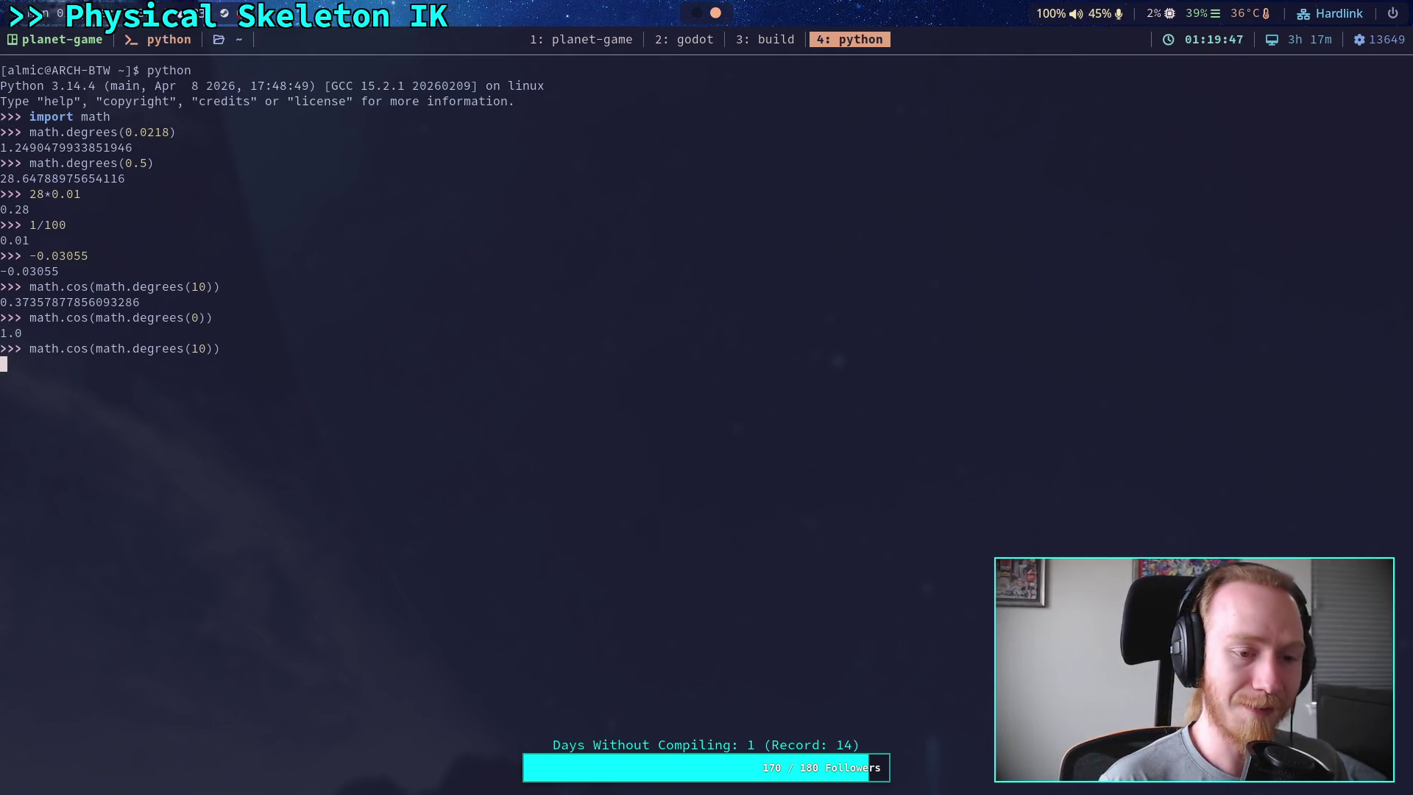
key(Return)
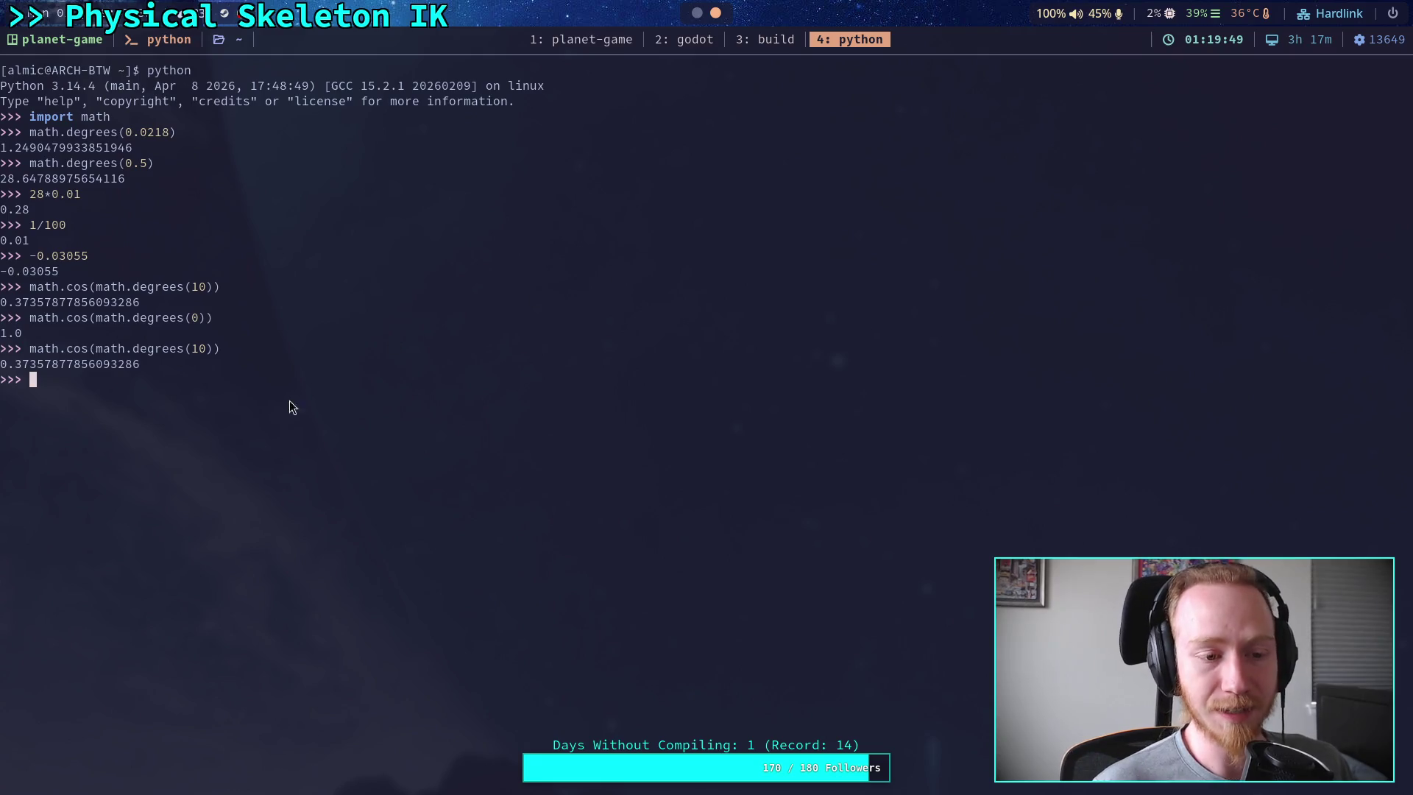
click(695, 13)
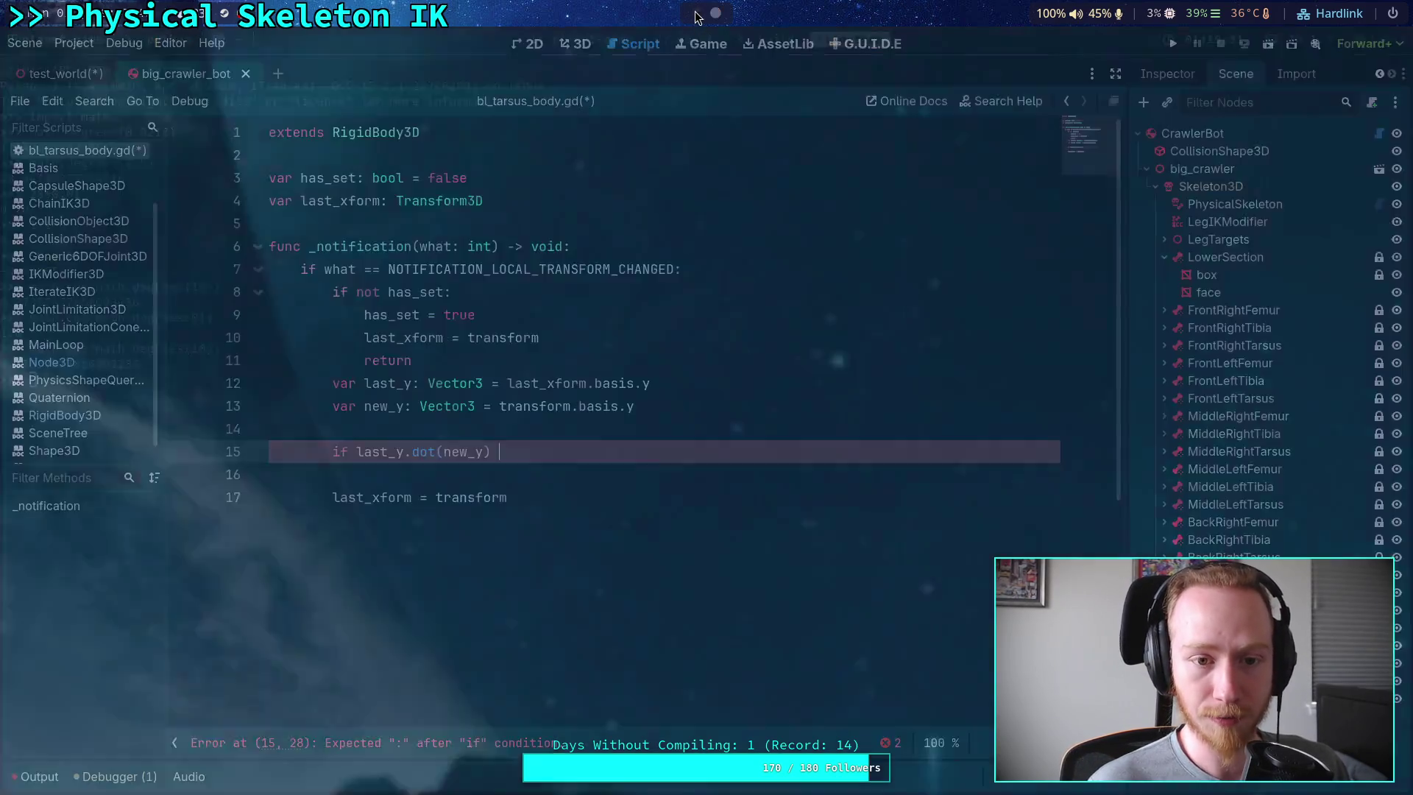
Finish the check as '< 0.4: # about 10 degrees' with a 'breakpoint' body and save
text(0.4: # about 10 )
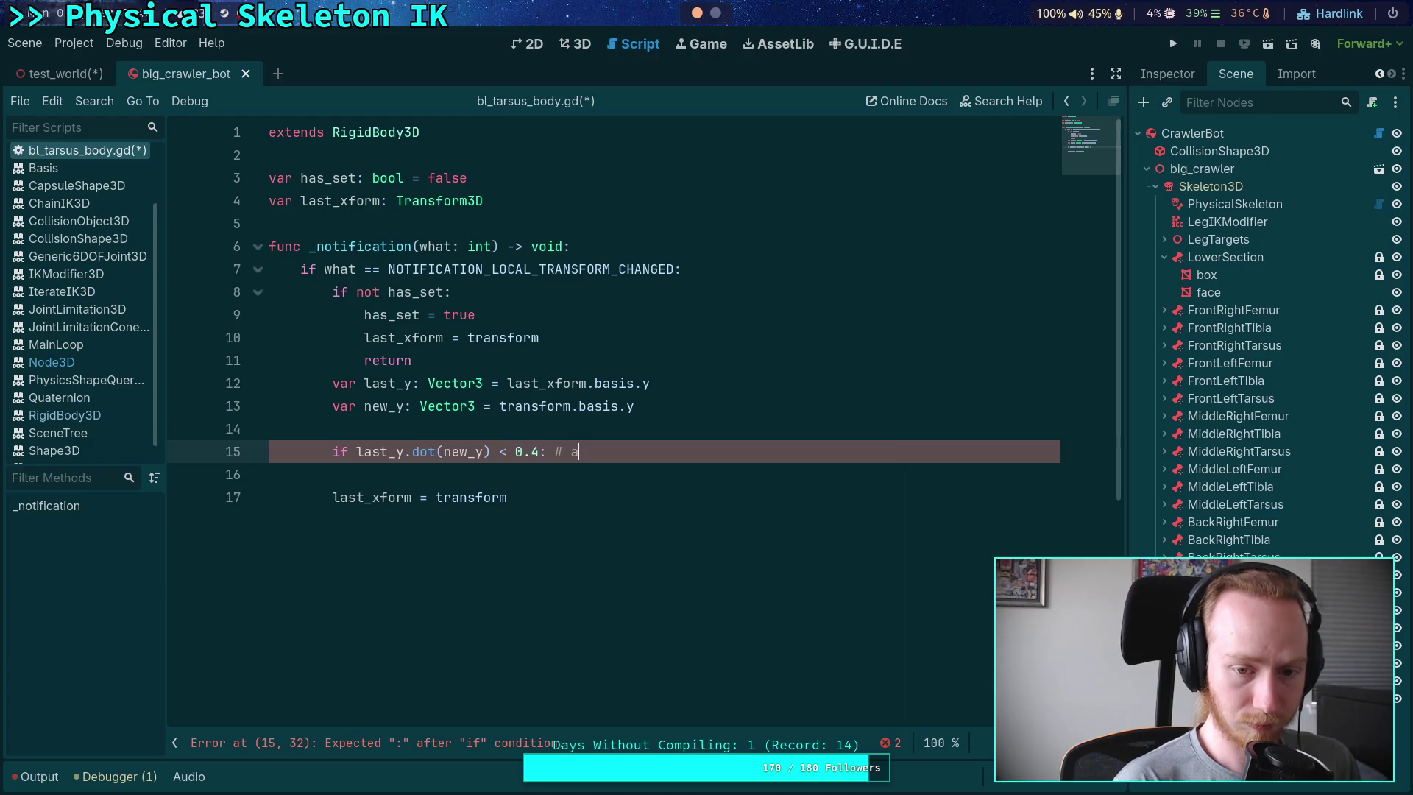
text(degrees)
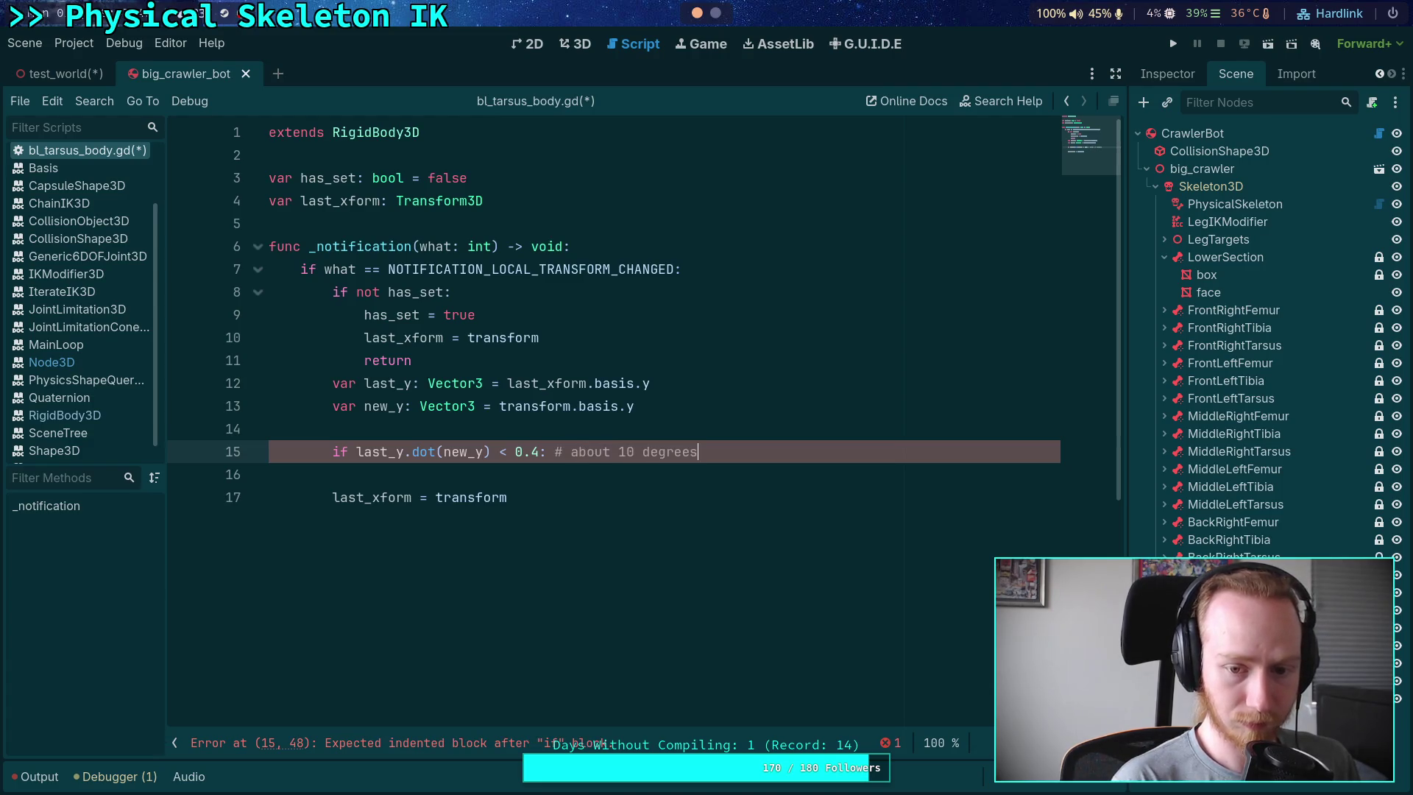
key(Return)
text(breakpoint)
key(ctrl+s)
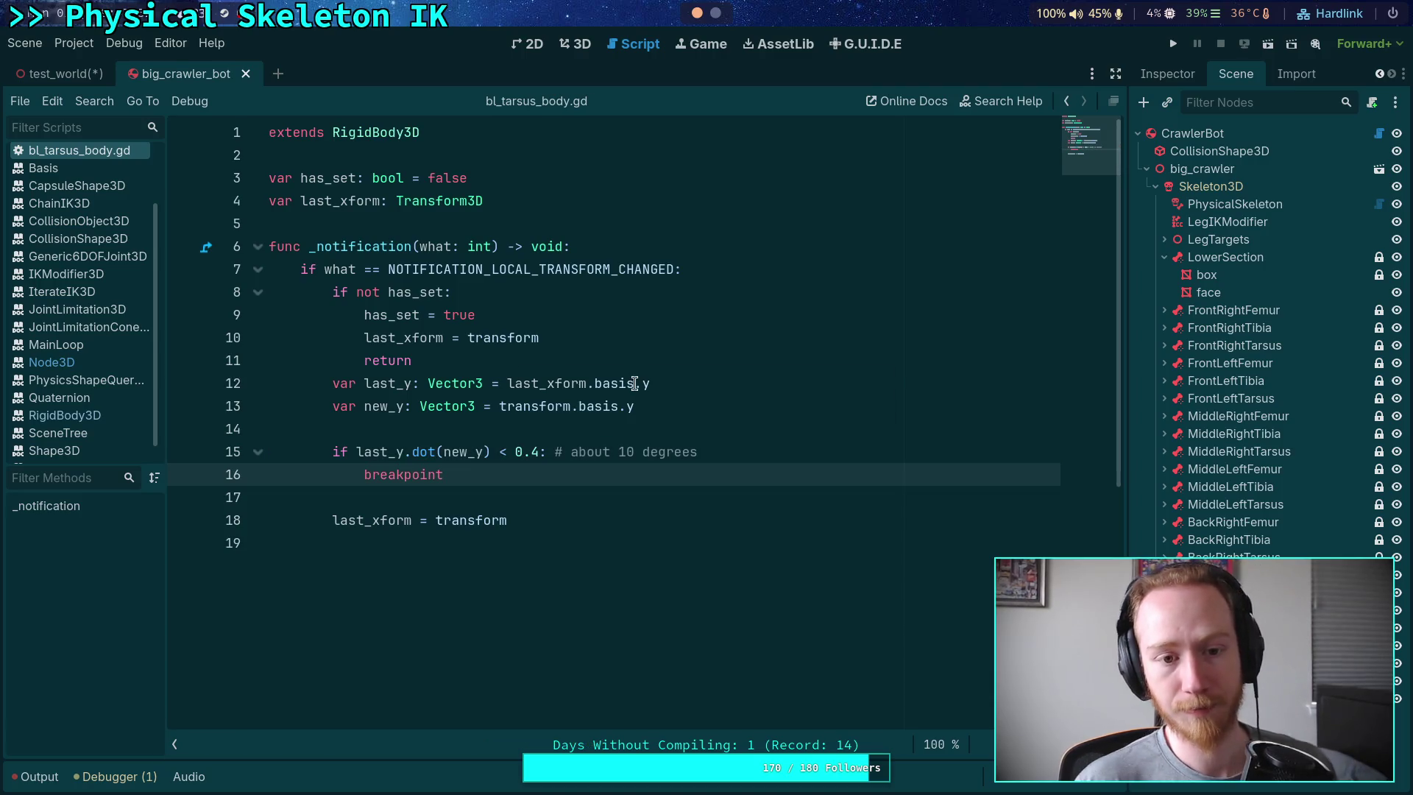
click(671, 436)
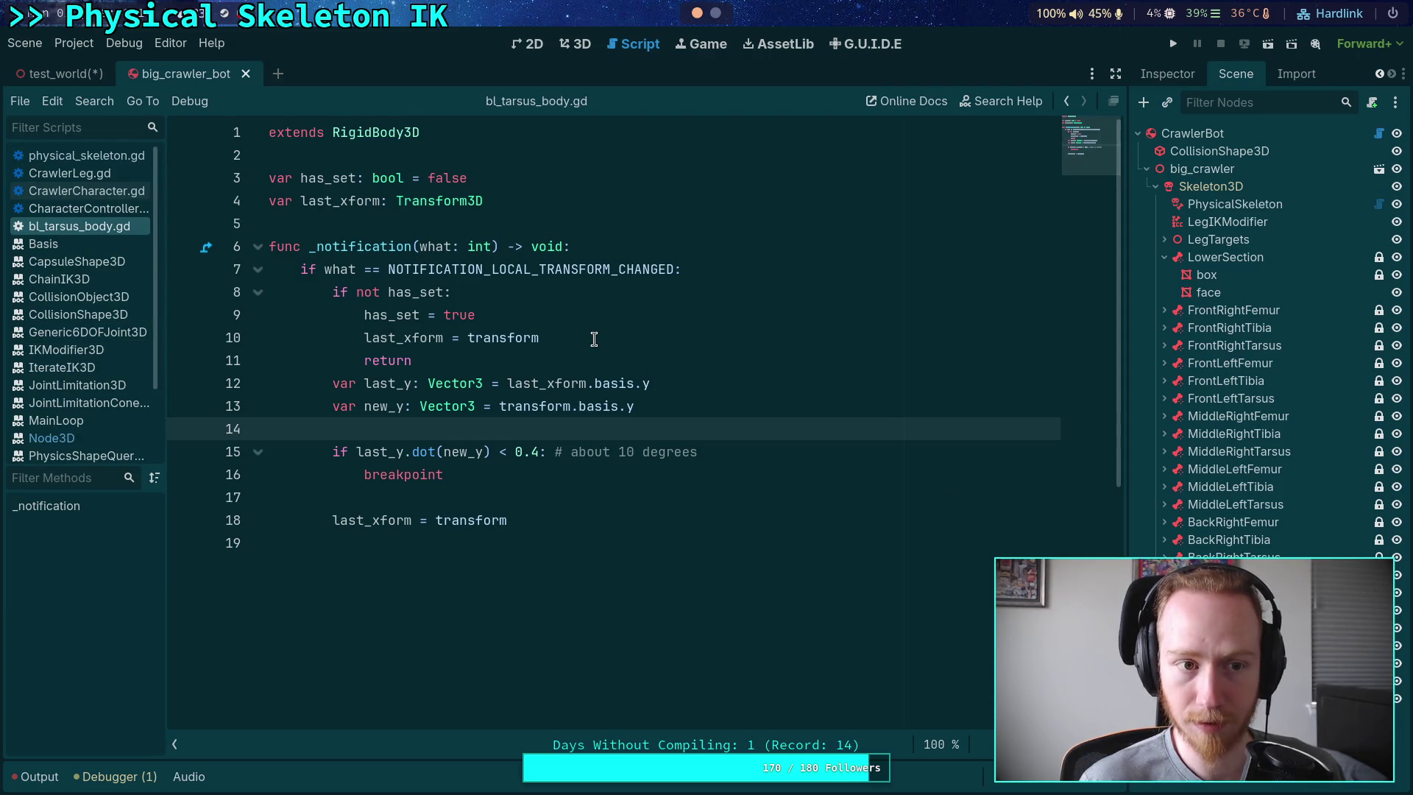
click(58, 73)
Reload big_crawler_bot from disk and cancel the Attach Node Script dialog for BL_Tarsus_Body
click(168, 81)
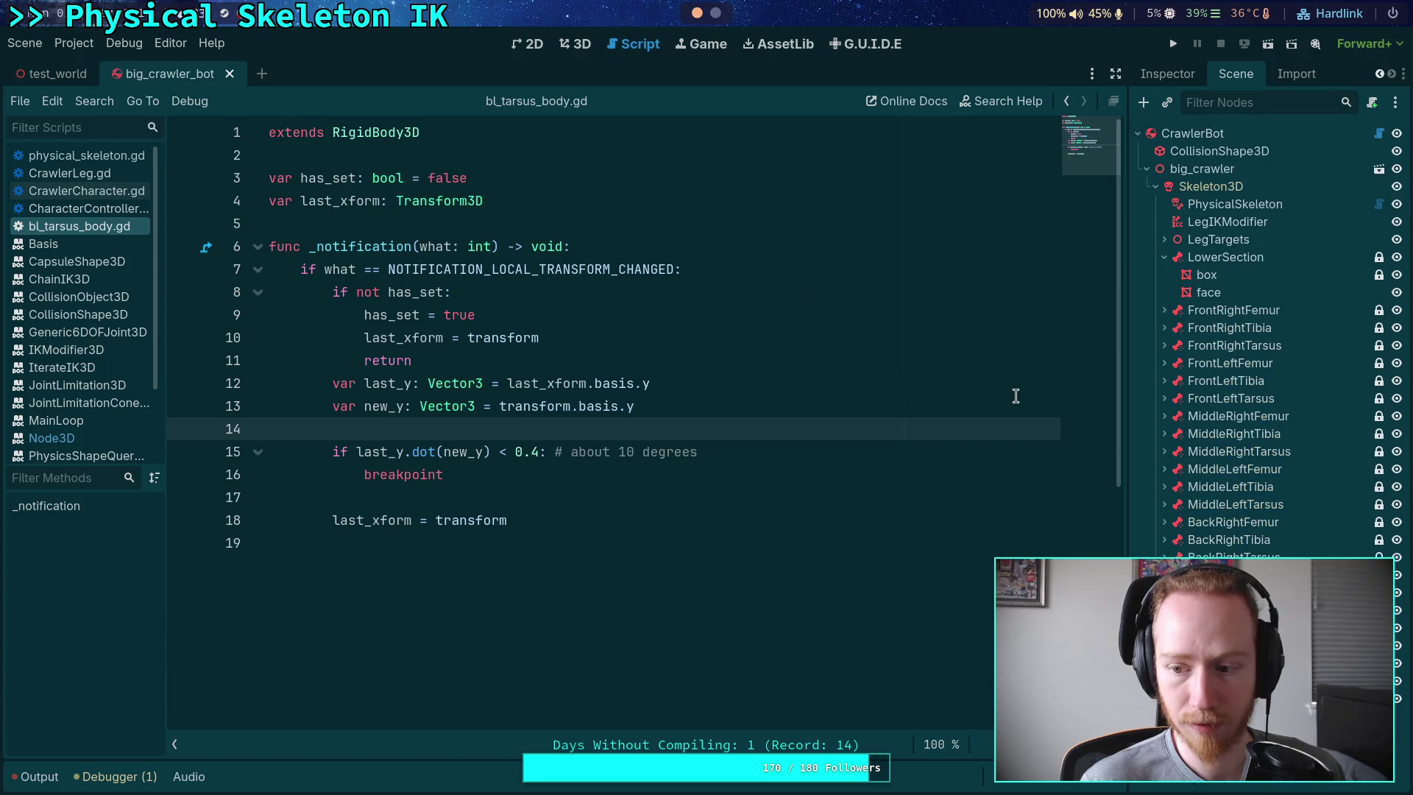
click(24, 42)
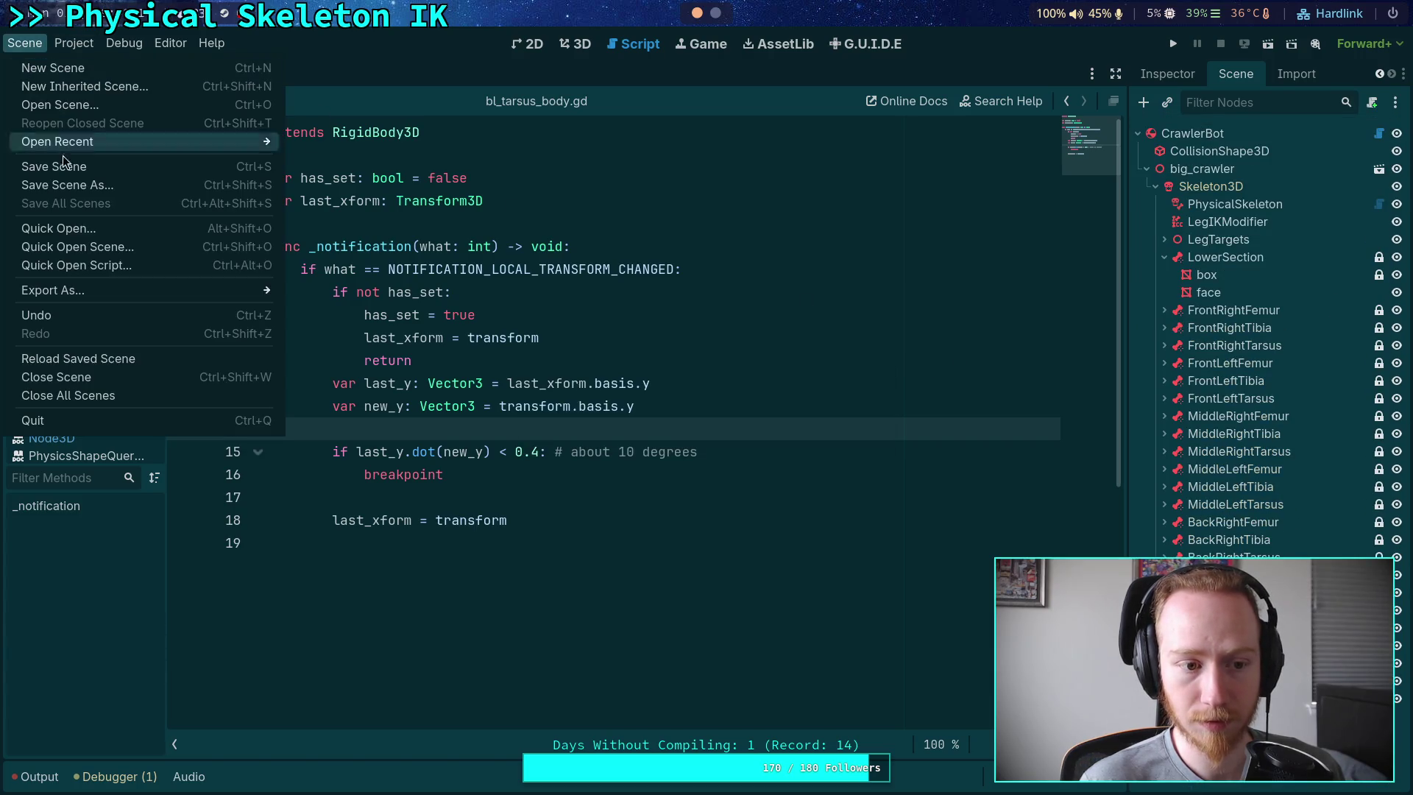
click(118, 366)
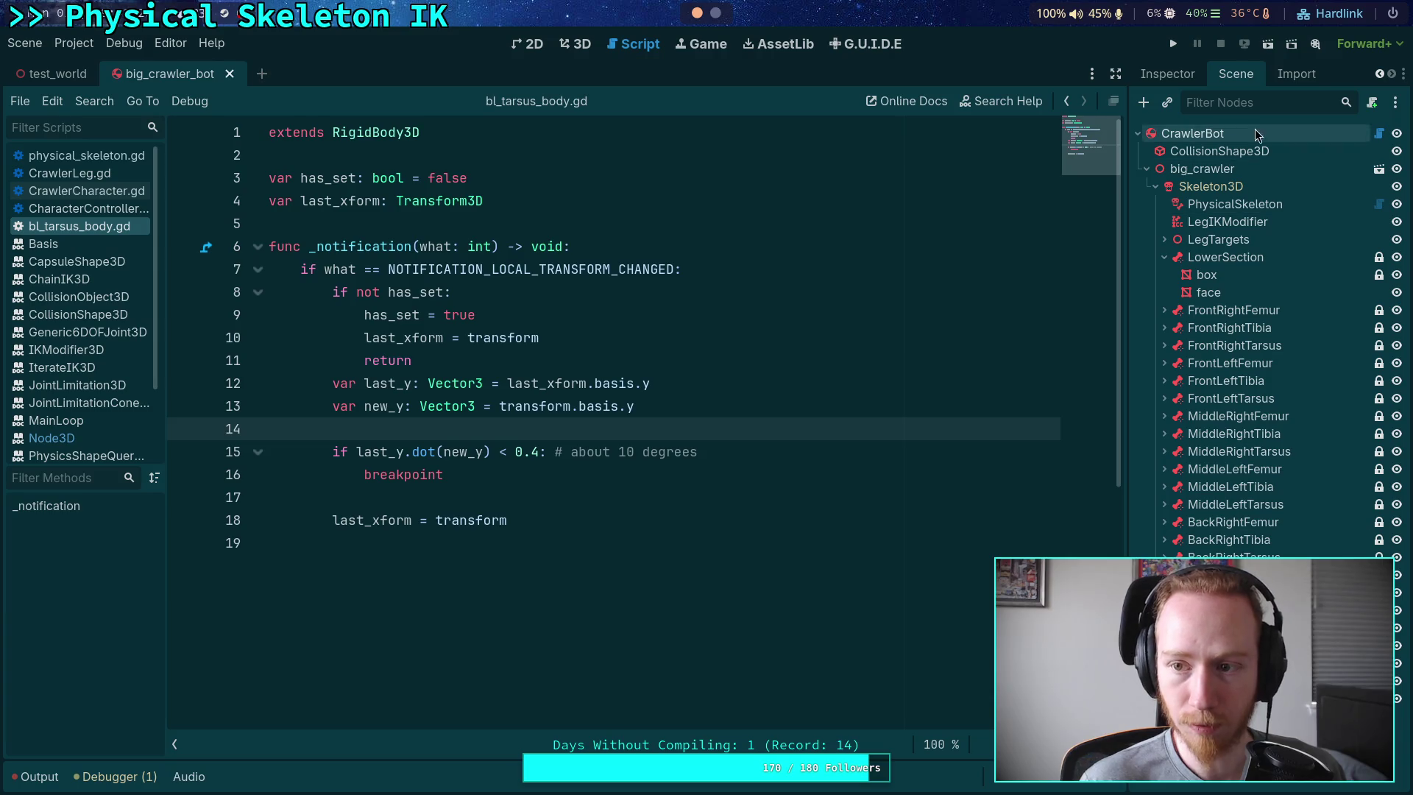
click(1167, 74)
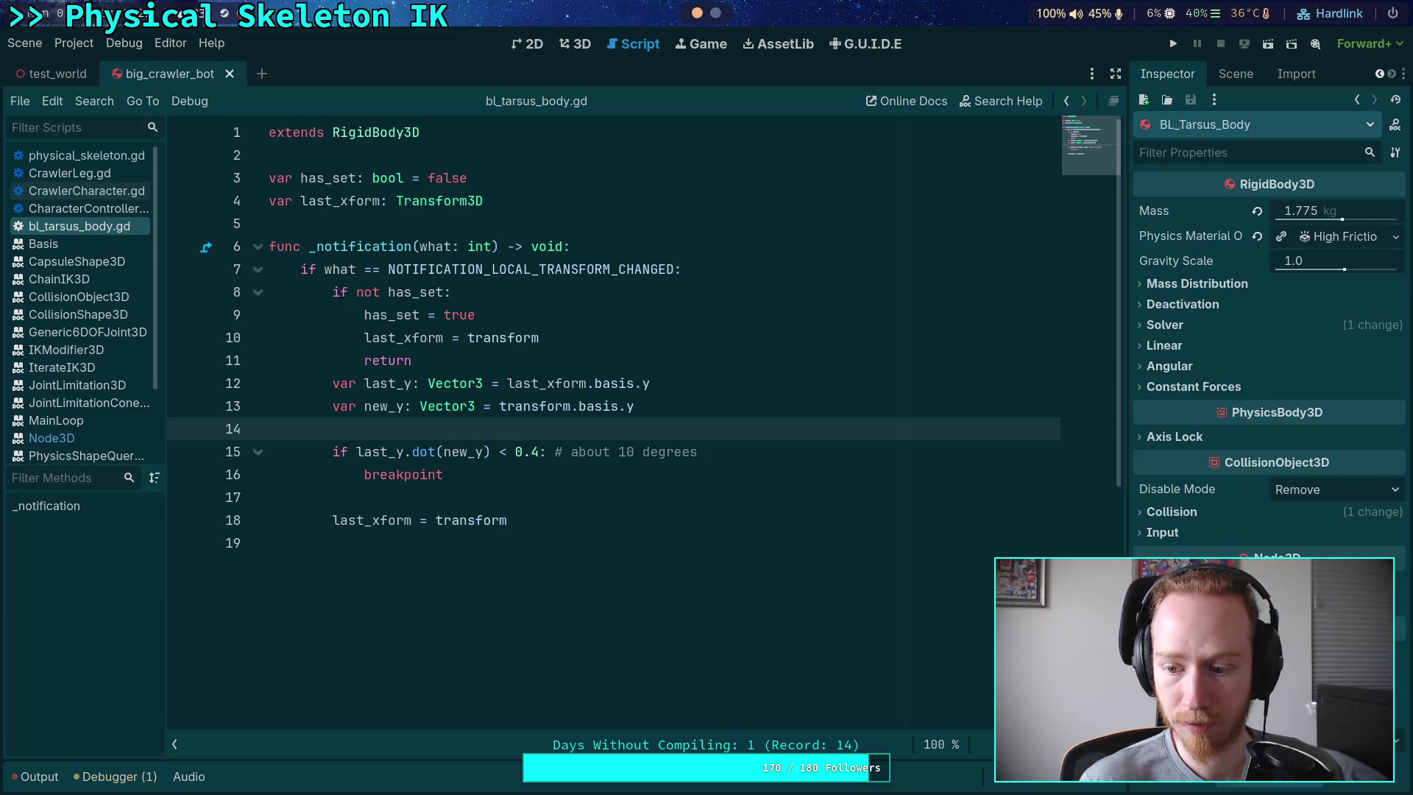
click(1235, 73)
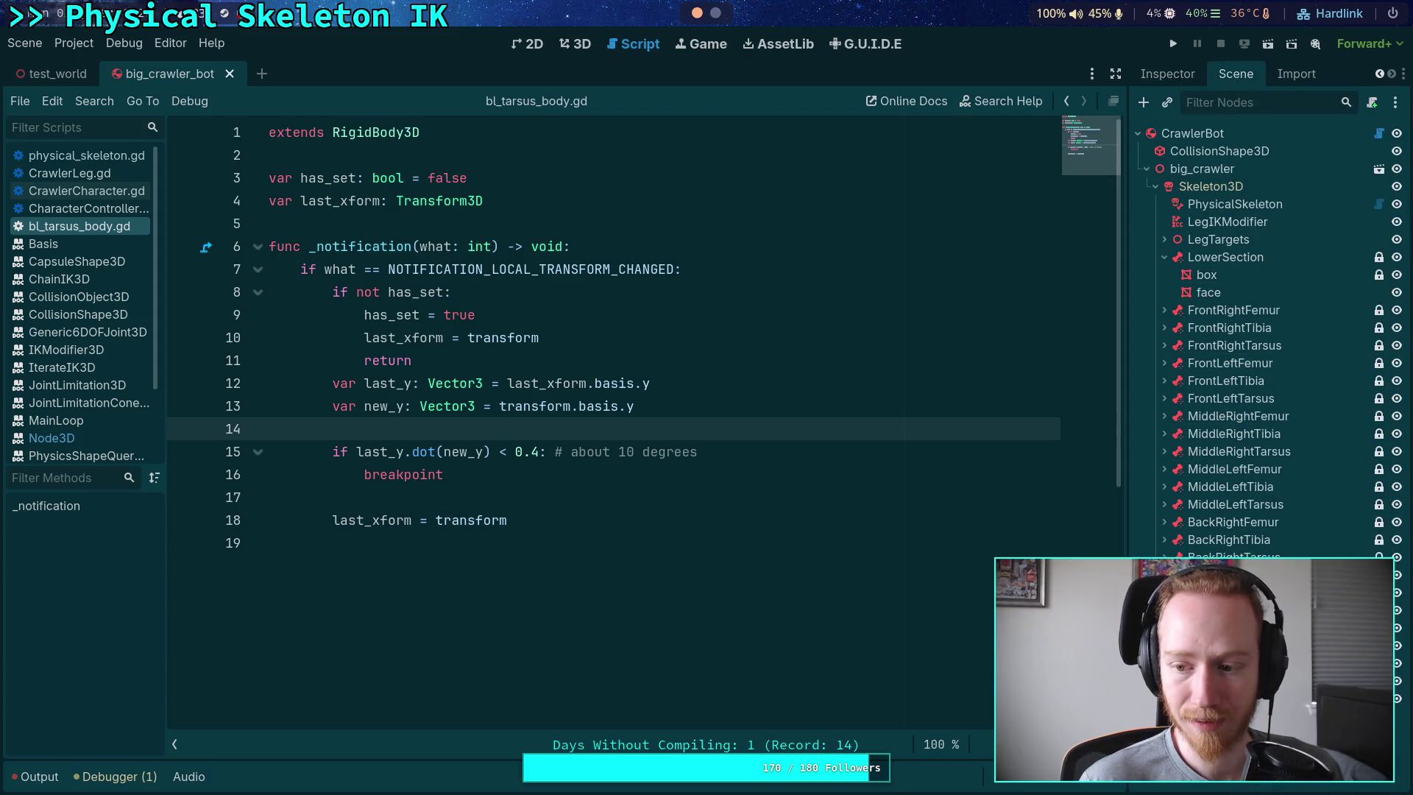
click(1372, 102)
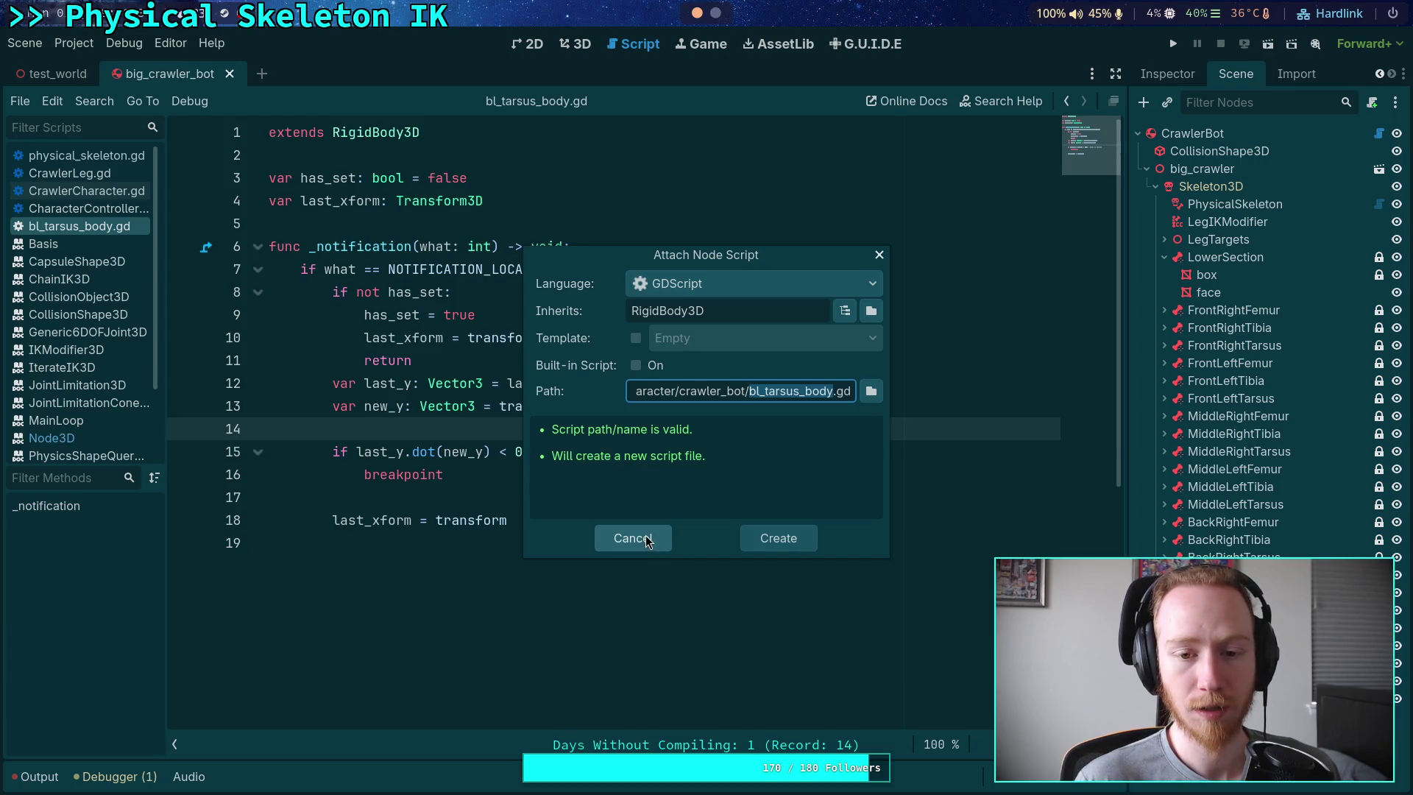
click(631, 538)
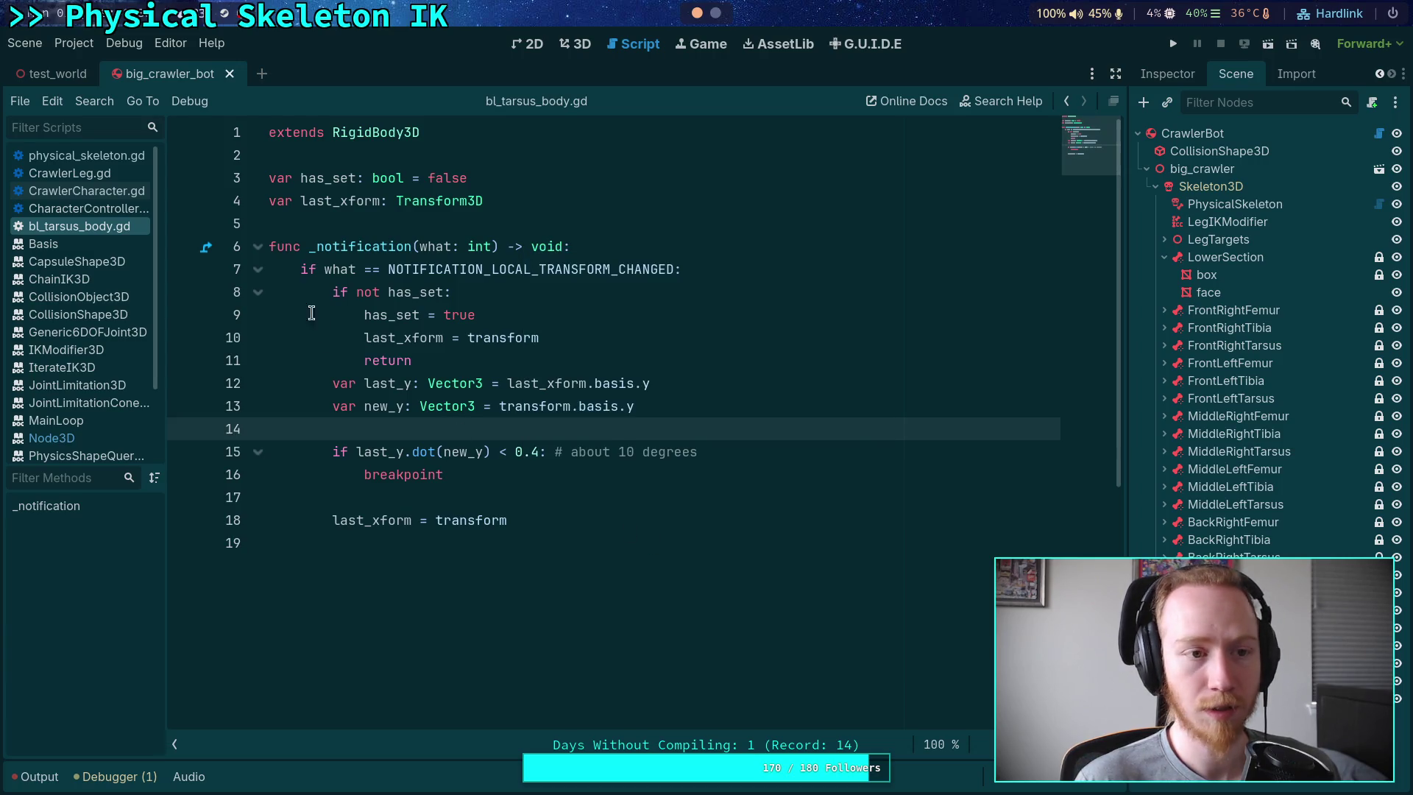
Save the test_world scene, then reopen and cancel Attach Node Script on BL_Tarsus_Body
click(58, 74)
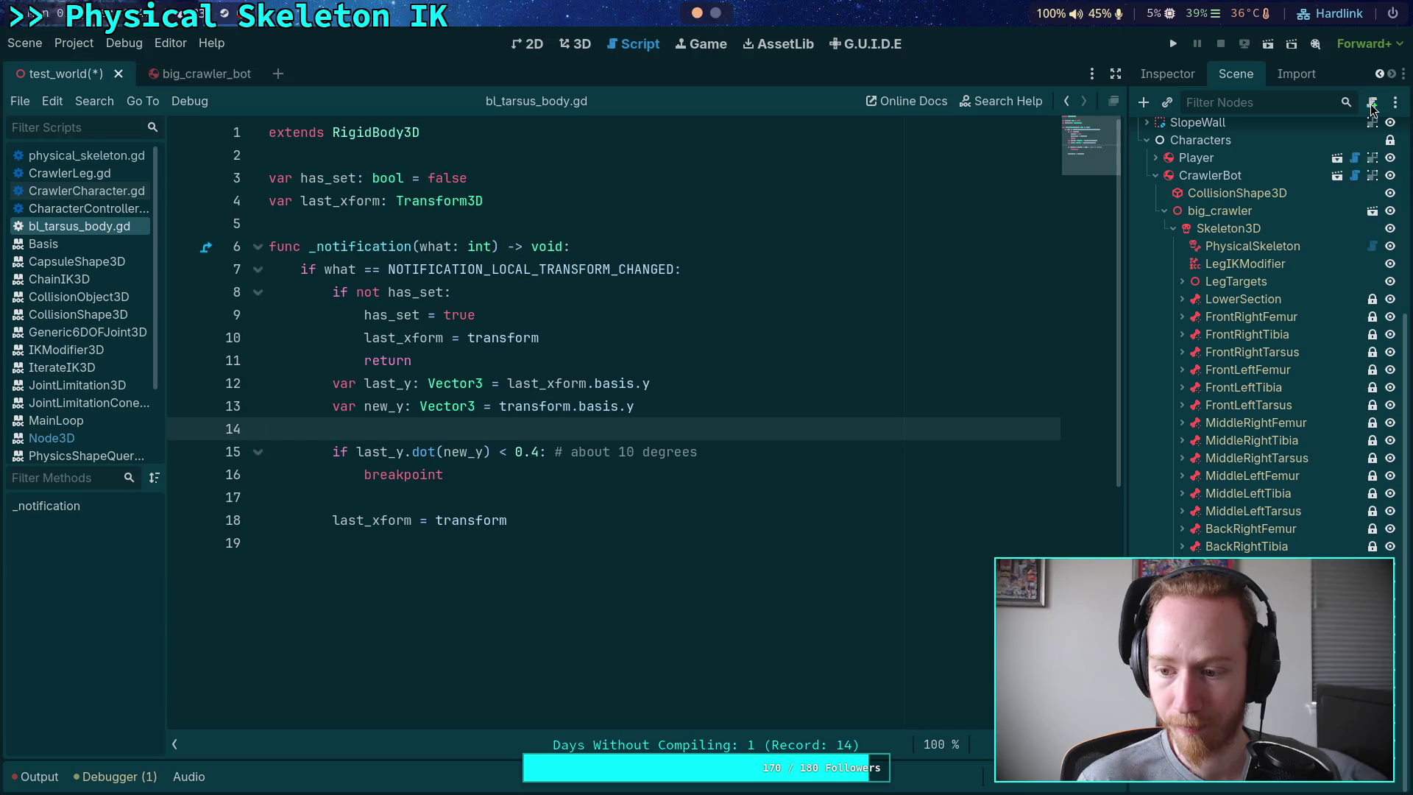
key(ctrl+s)
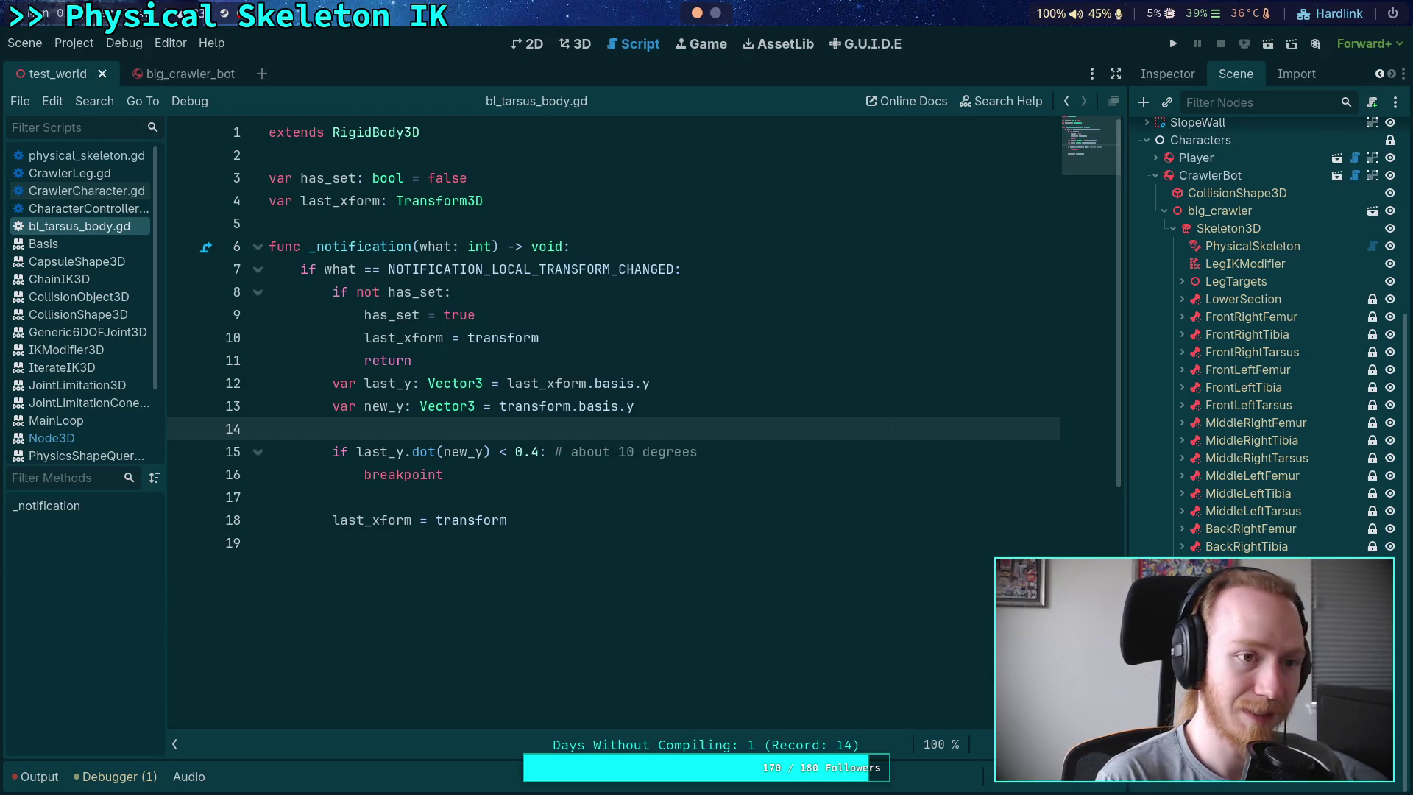
click(201, 77)
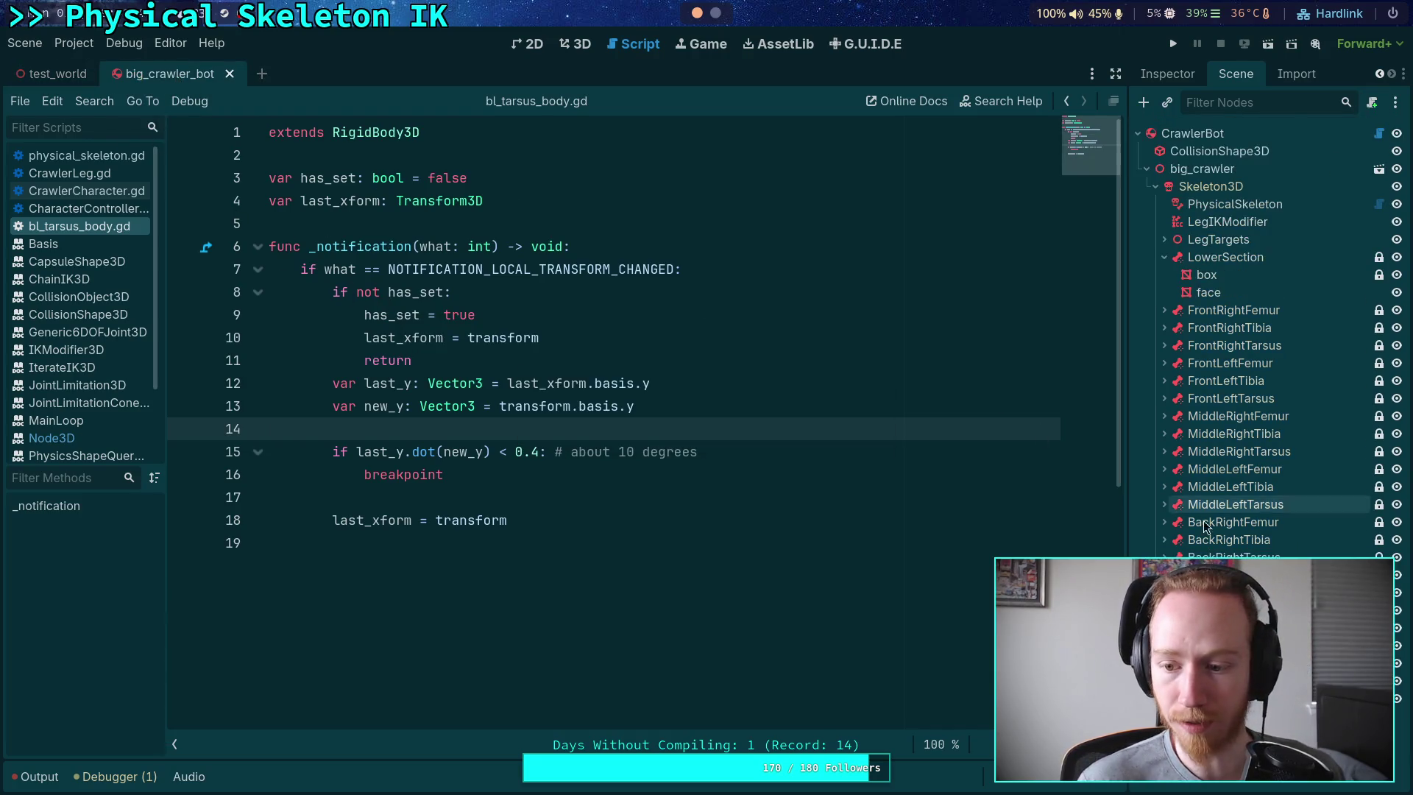
click(1372, 103)
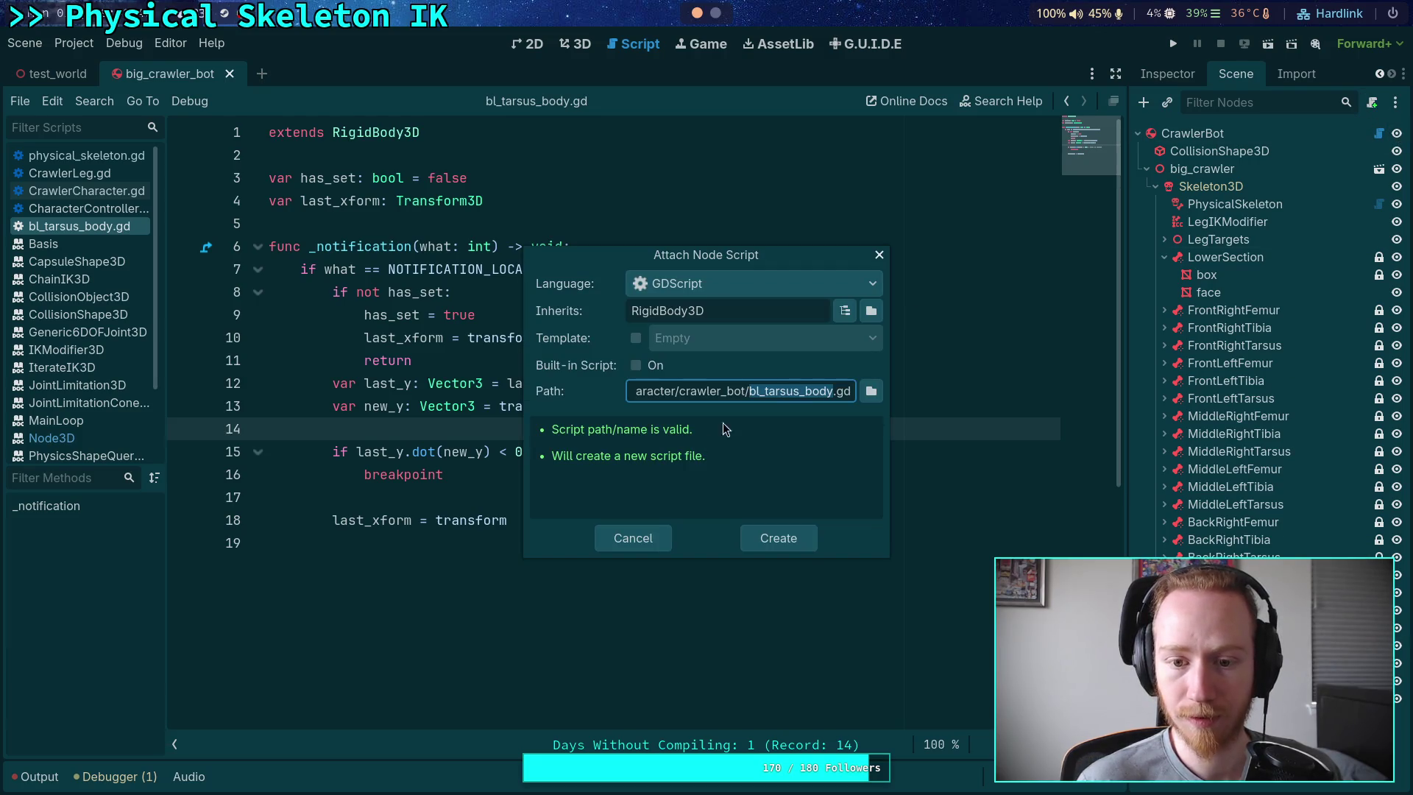
click(872, 393)
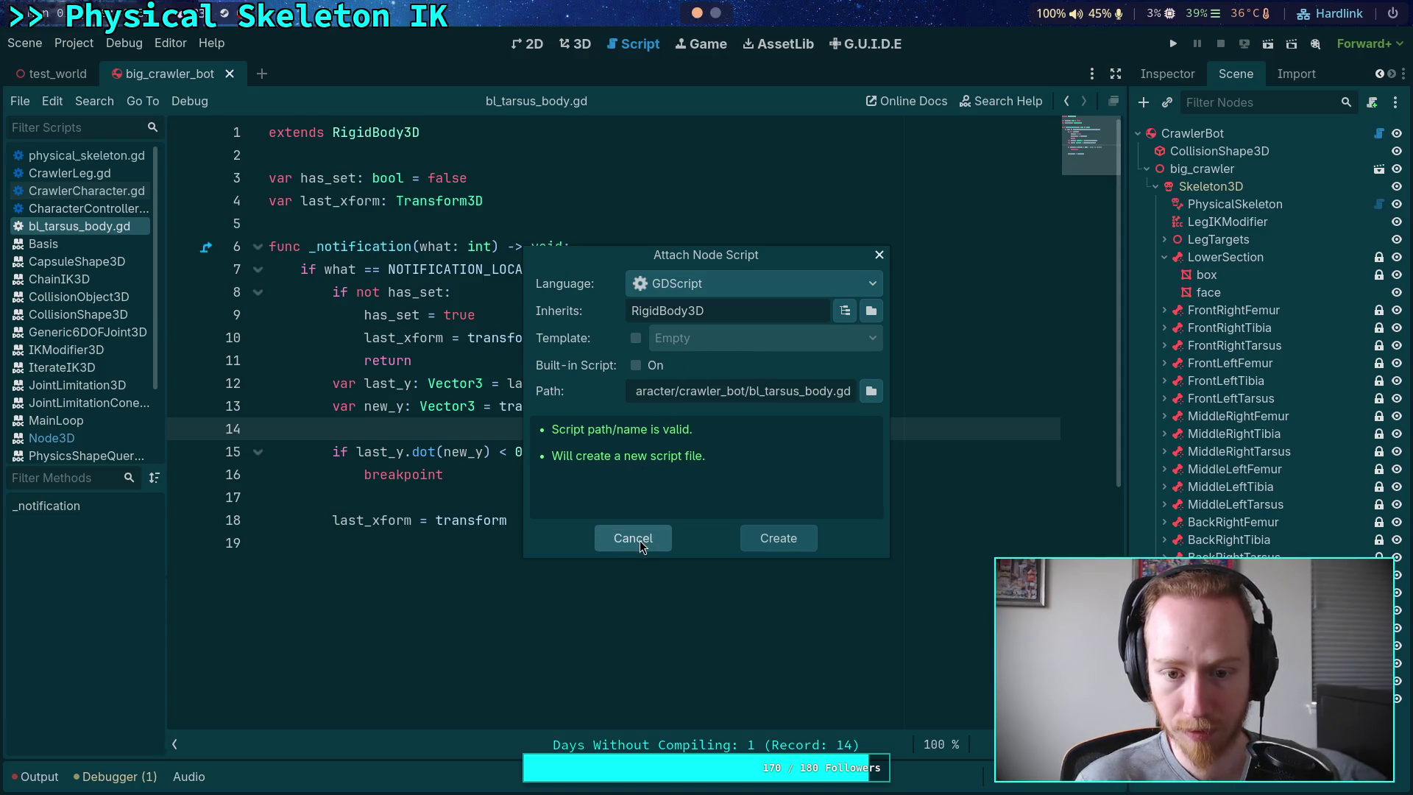
click(637, 367)
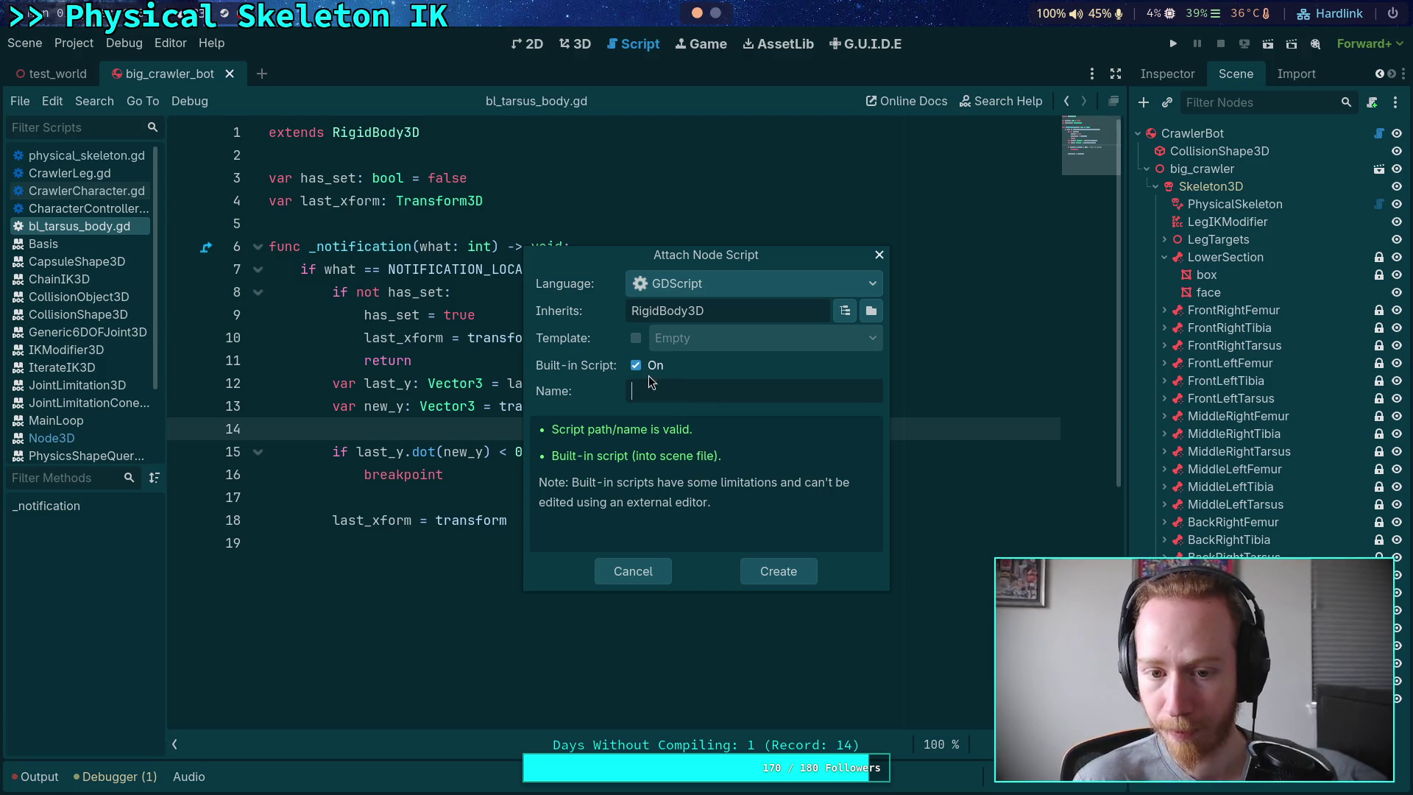
click(637, 365)
click(642, 563)
Assign bl_tarsus_body.gd to BL_Tarsus_Body's Script property via Quick Load and save big_crawler_bot
right_click(1236, 610)
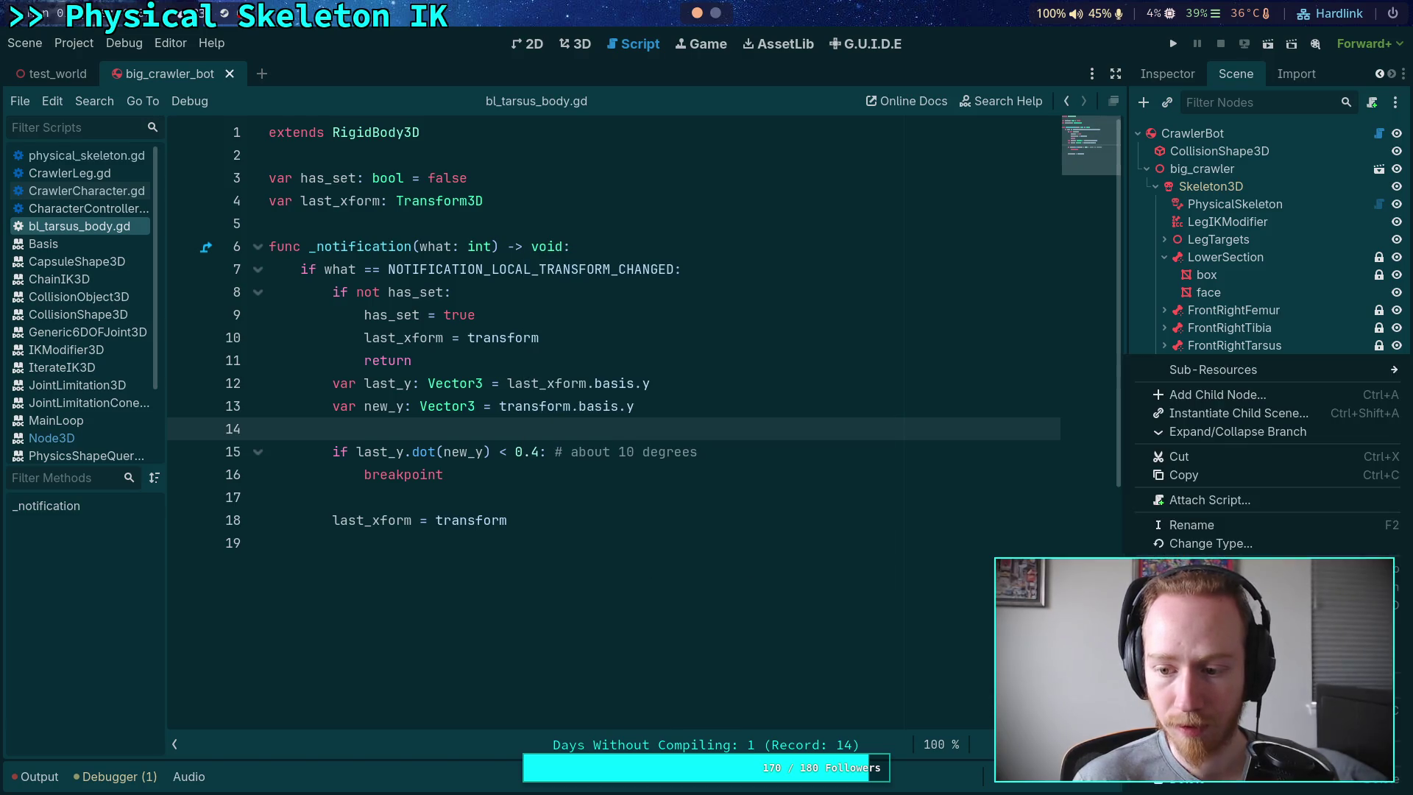
click(964, 625)
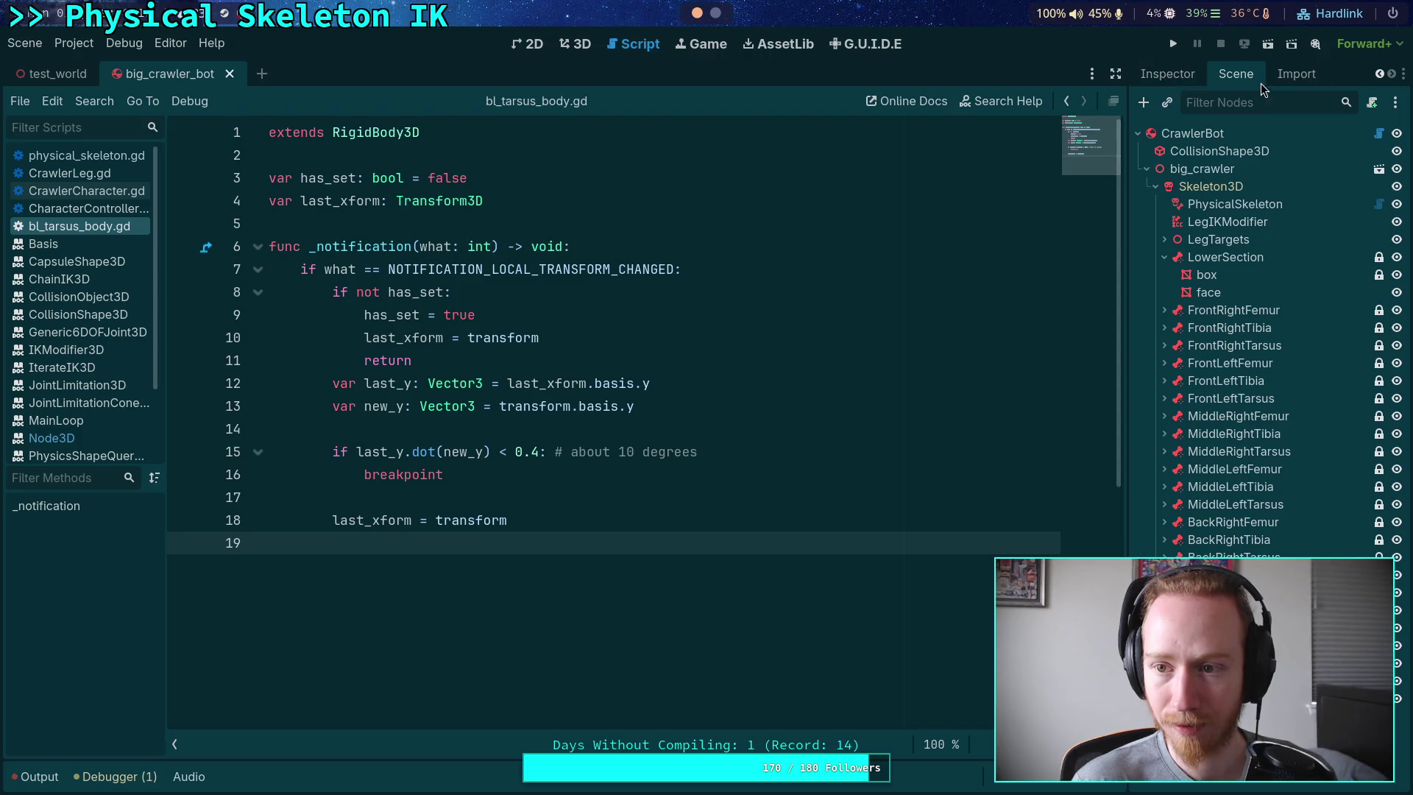
click(1170, 75)
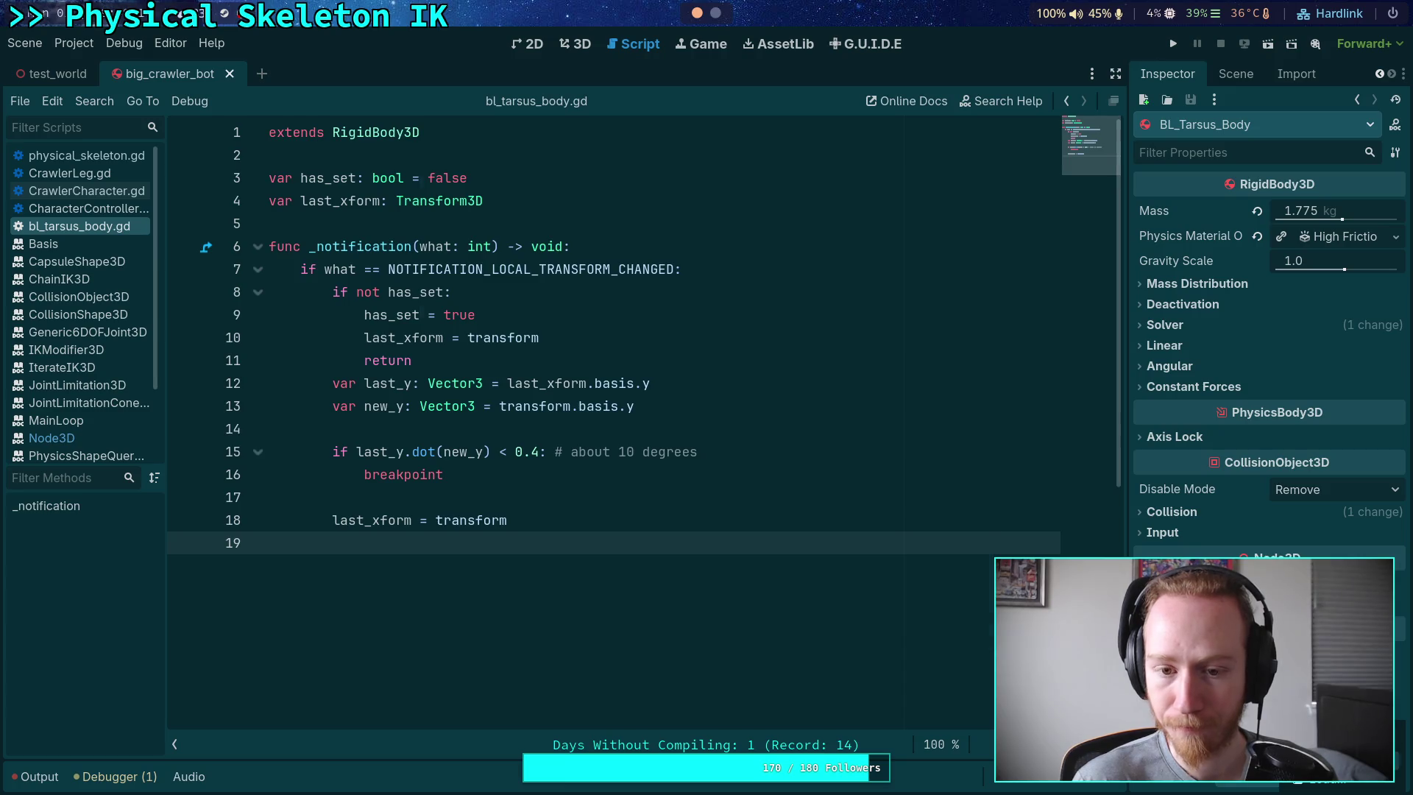
key(ctrl+alt+o)
text(bl_ta)
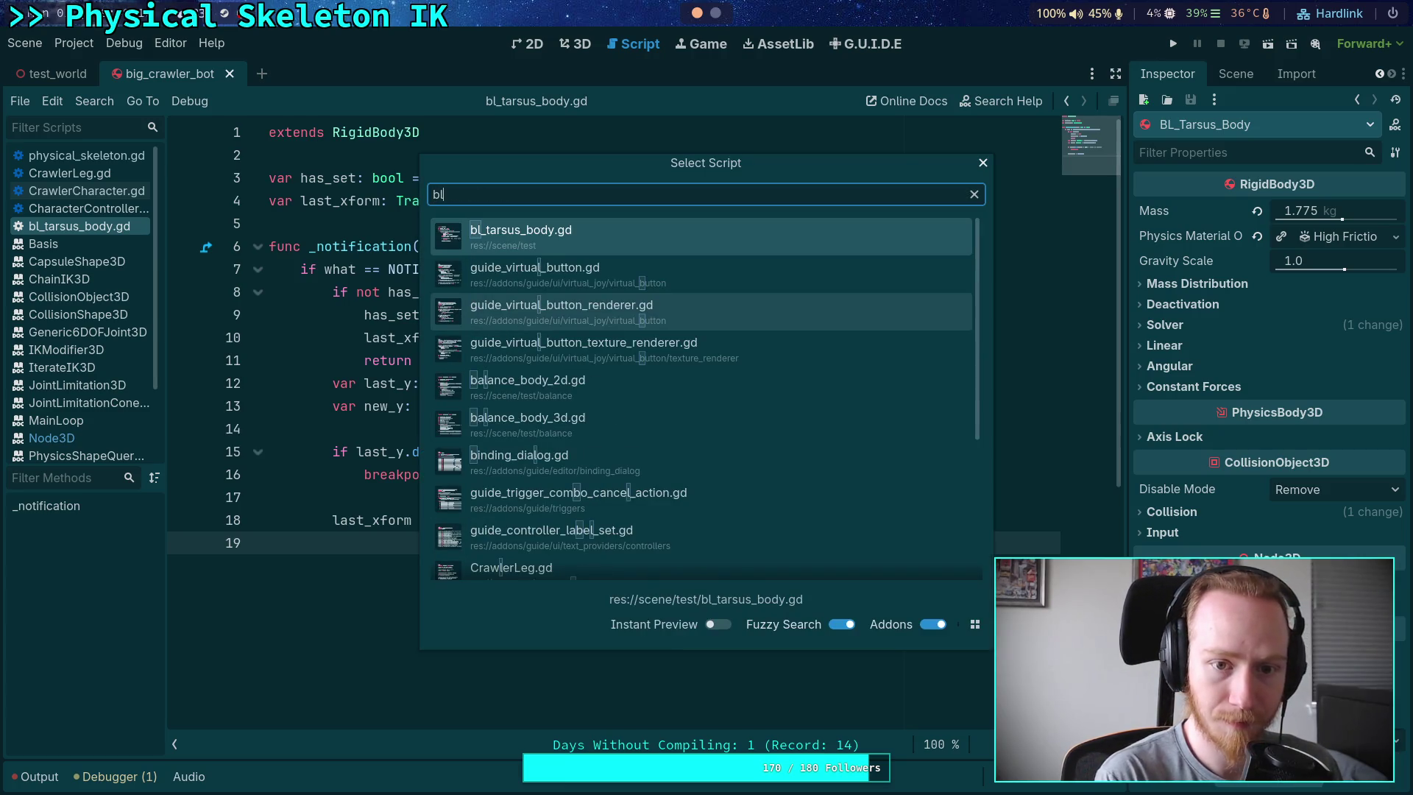
click(606, 236)
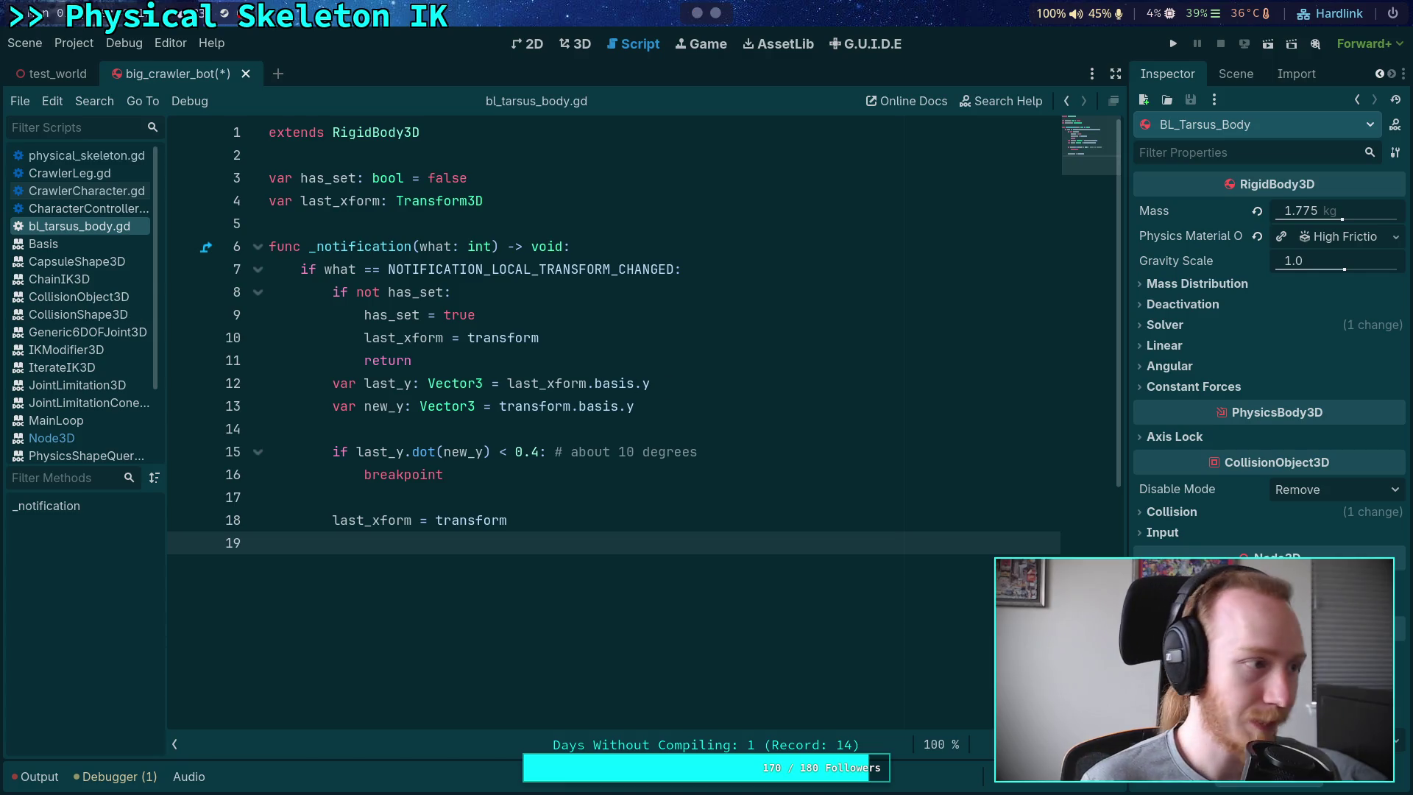
key(ctrl+s)
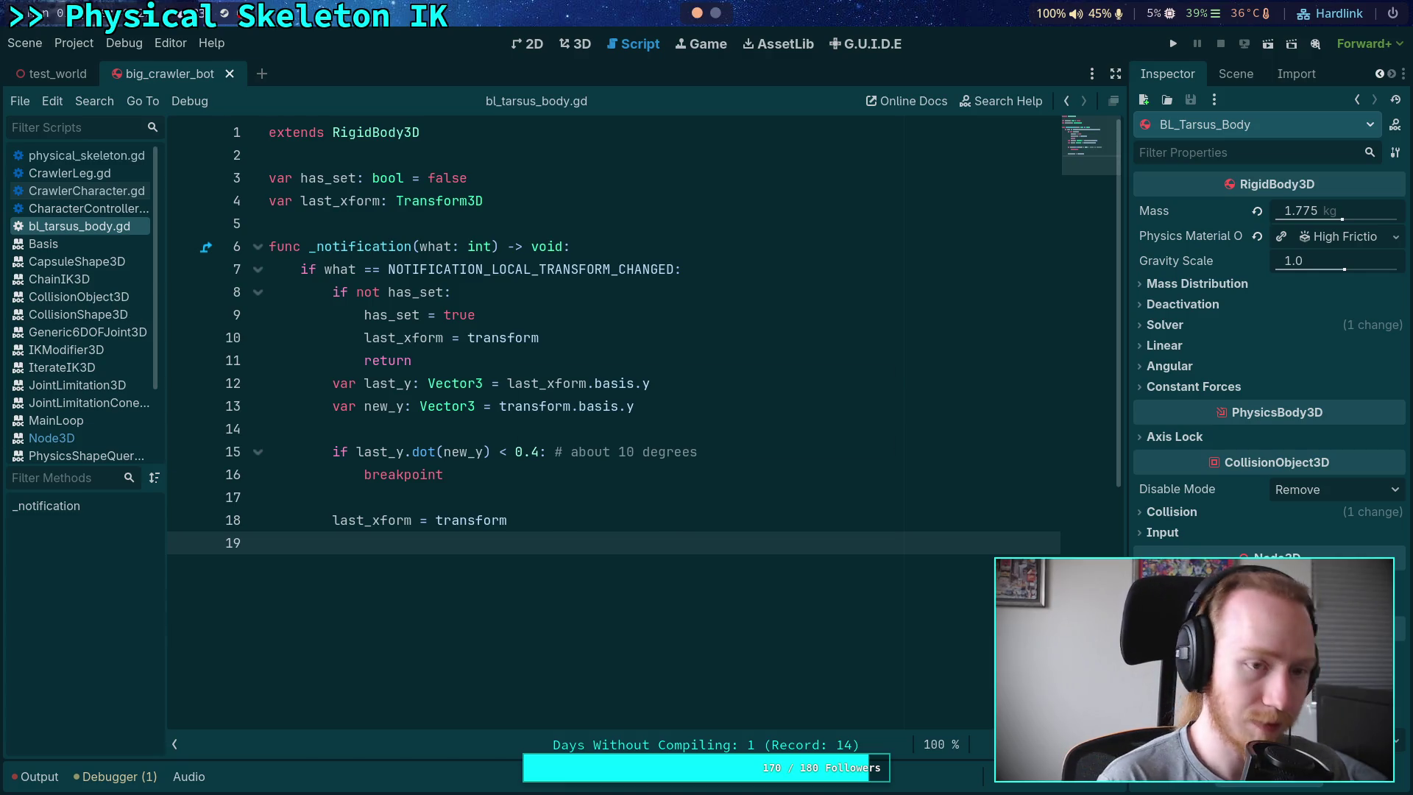
click(1235, 73)
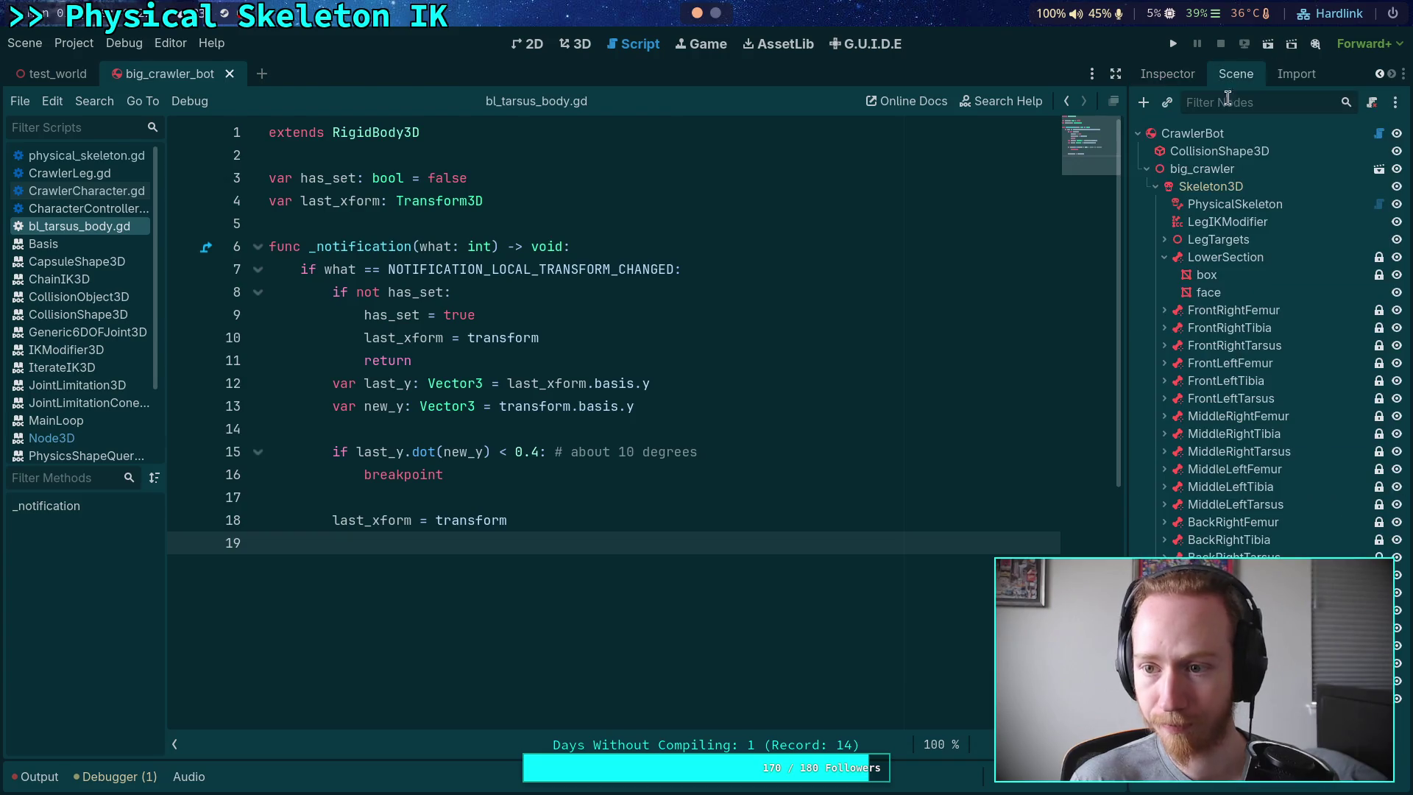
Run the project, step two ticks, and set a breakpoint on line 7 of bl_tarsus_body.gd
click(1173, 44)
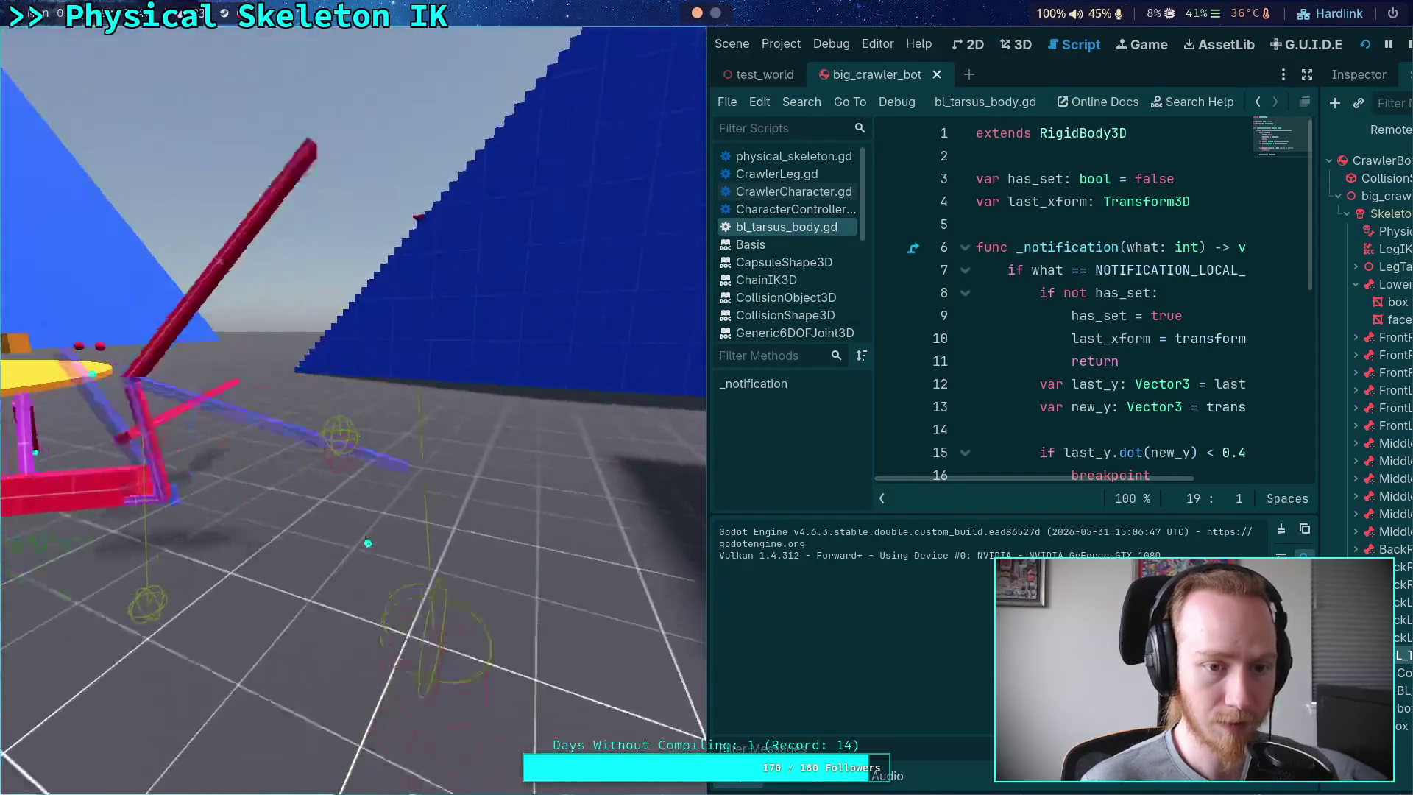
key(period)
key(period)
key(period)
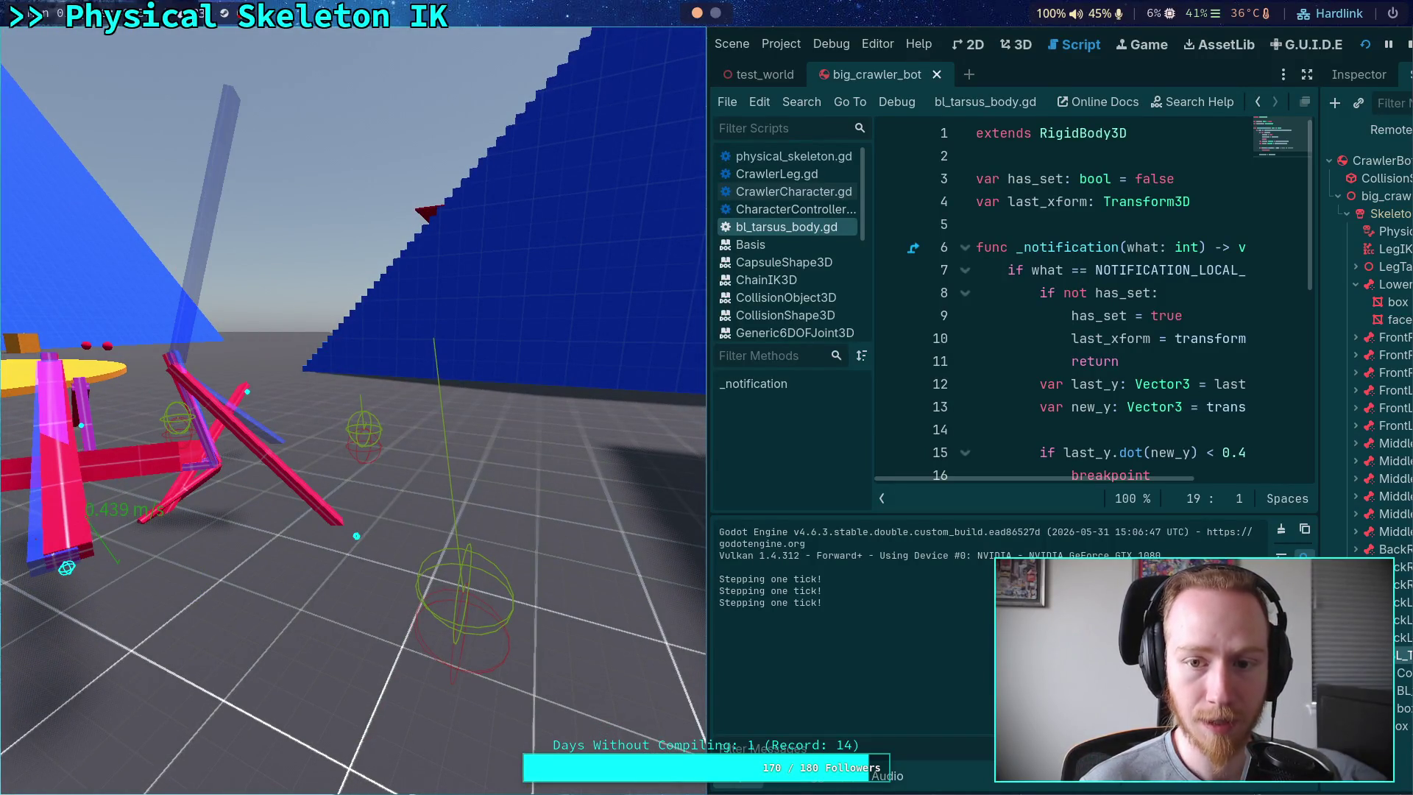
key(period)
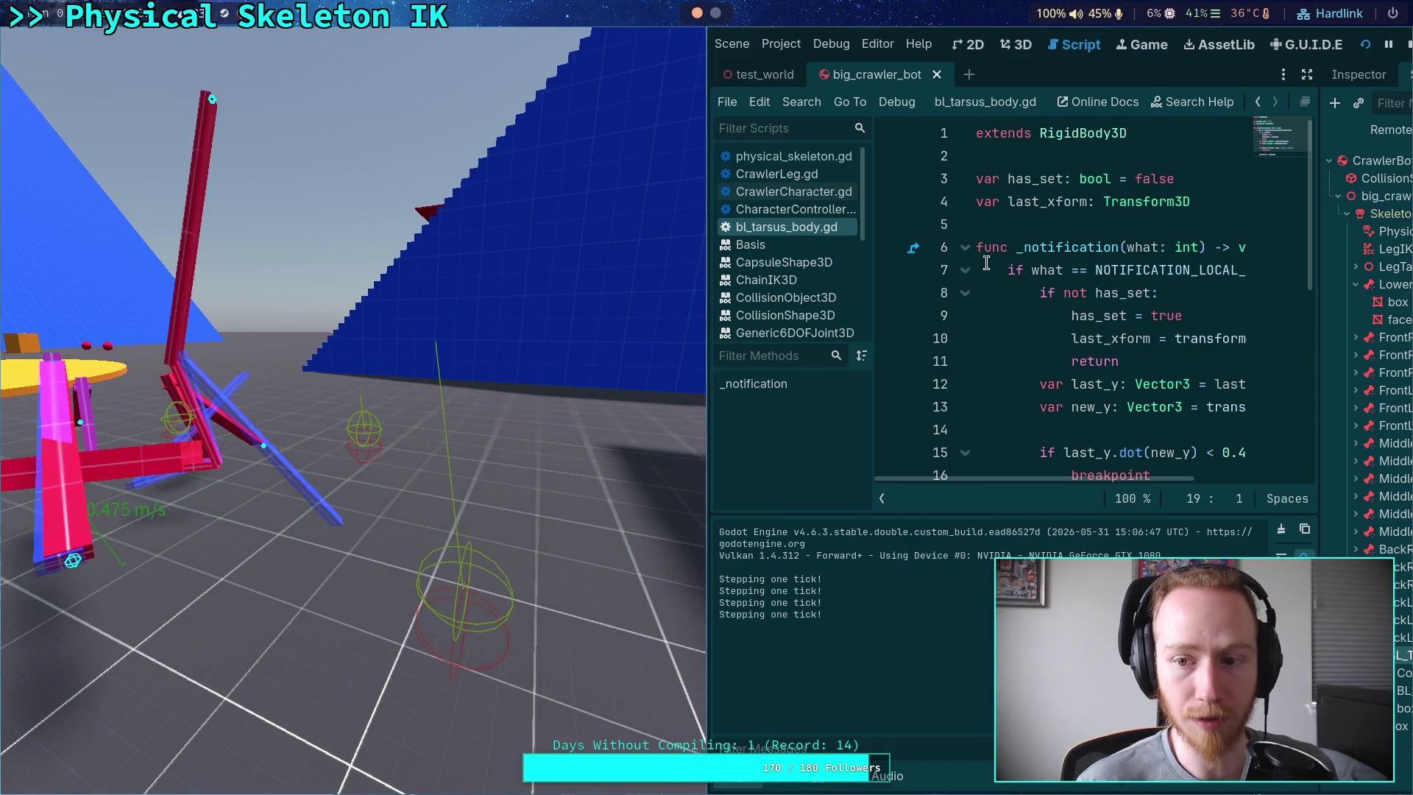
click(890, 271)
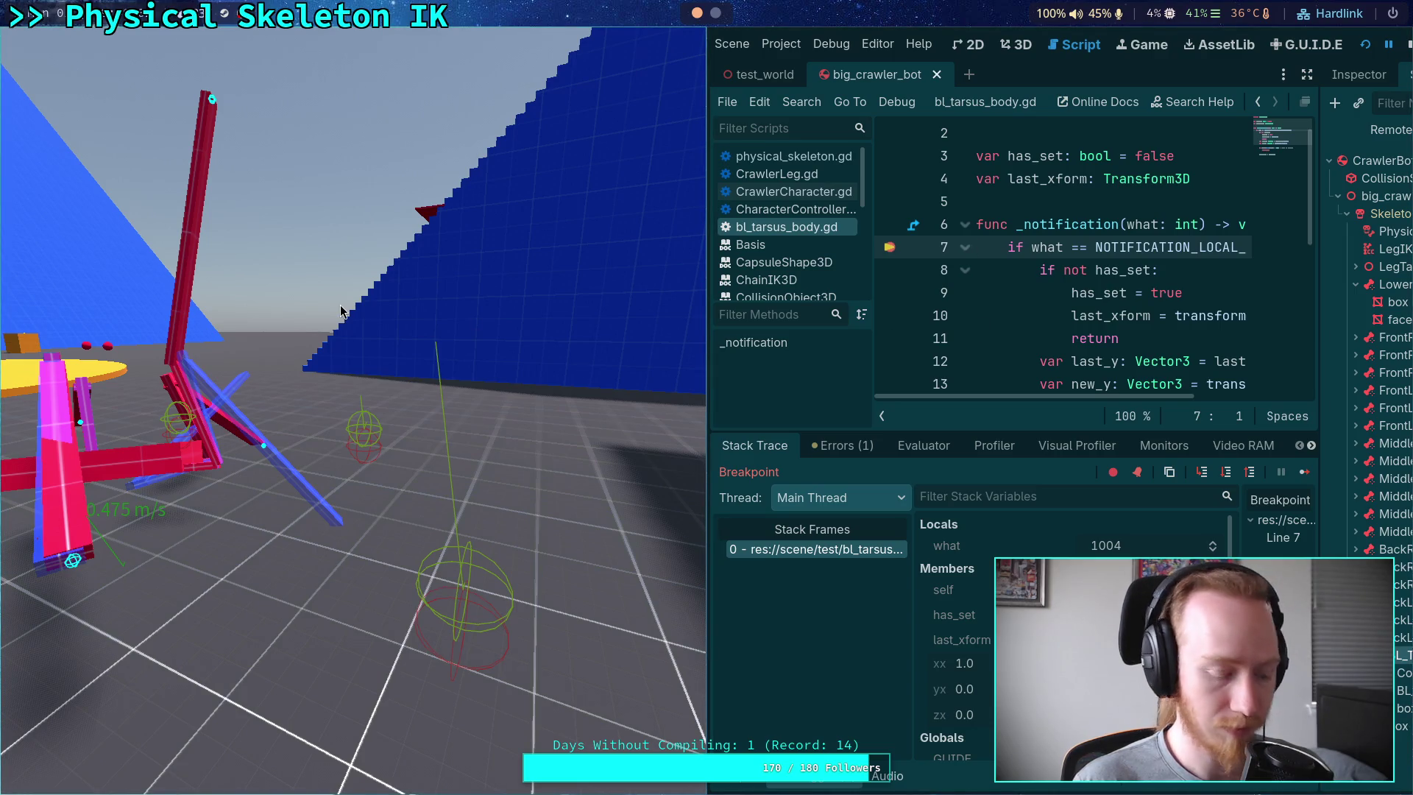
mouse_move(341, 310)
mouse_down()
mouse_move(415, 324)
mouse_move(1043, 189)
mouse_move(3, 294)
mouse_up()
Show the paused tarsus RigidBody3D in the Inspector, widen the dock, and scroll to its transform
scroll(638, 295, down, 1)
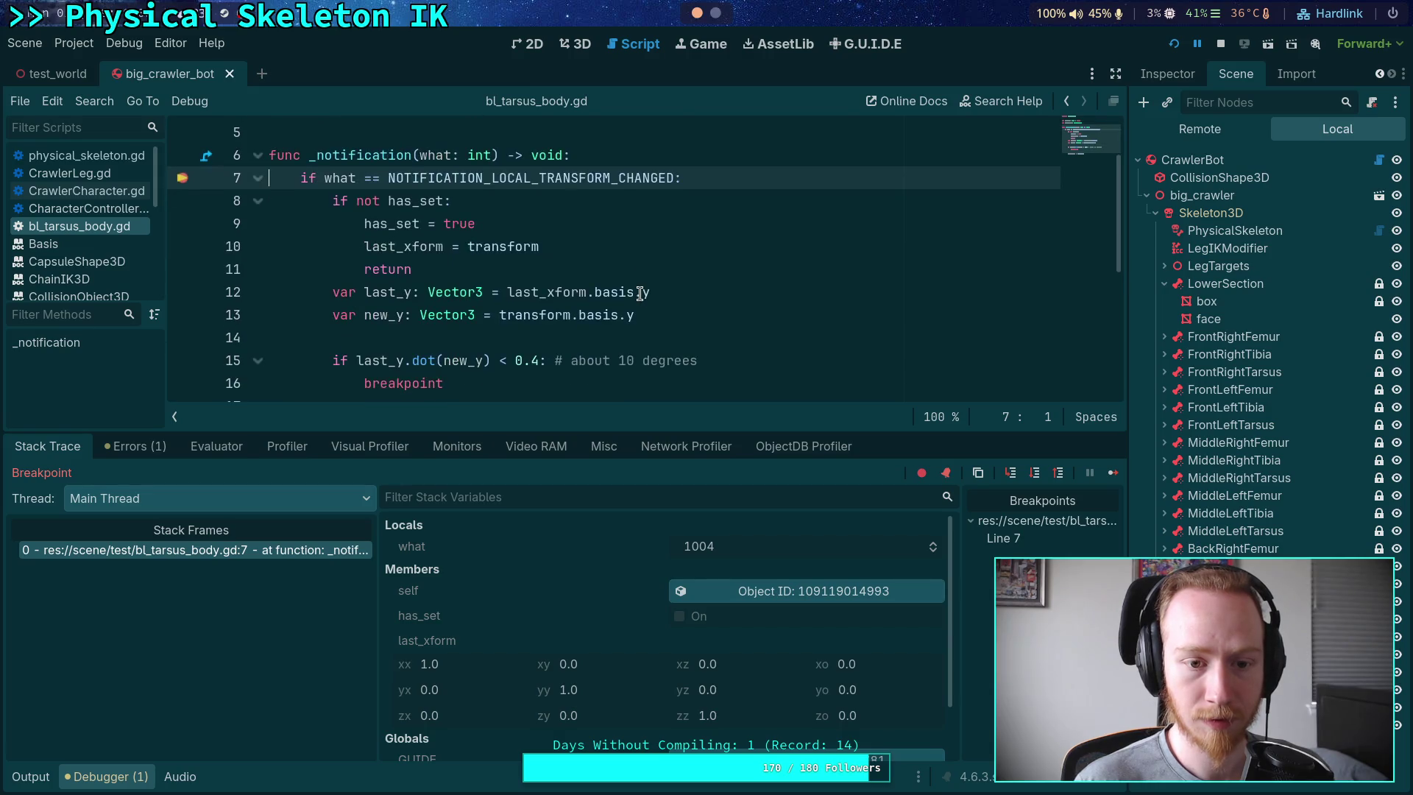
scroll(600, 627, down, 2)
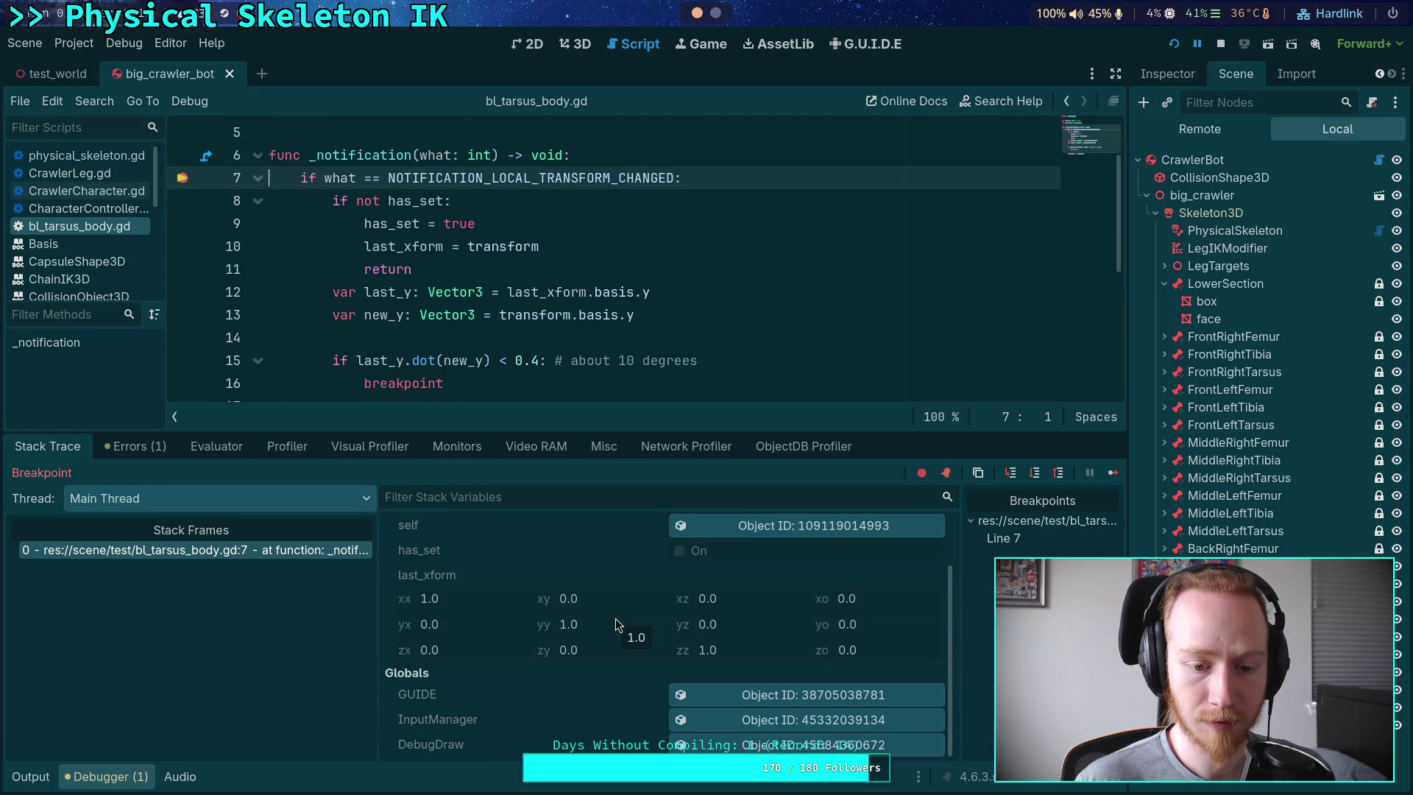
scroll(506, 593, up, 2)
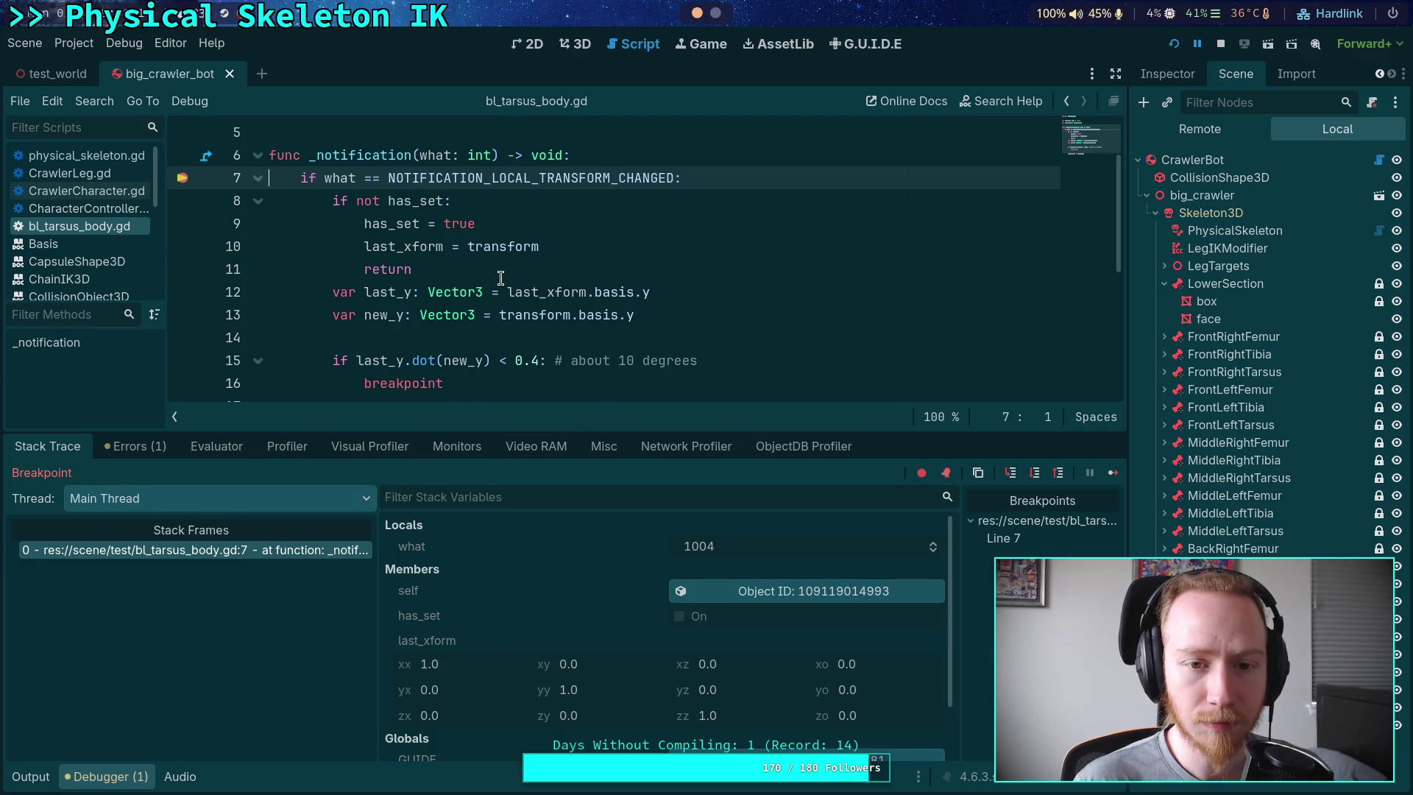
scroll(500, 278, up, 2)
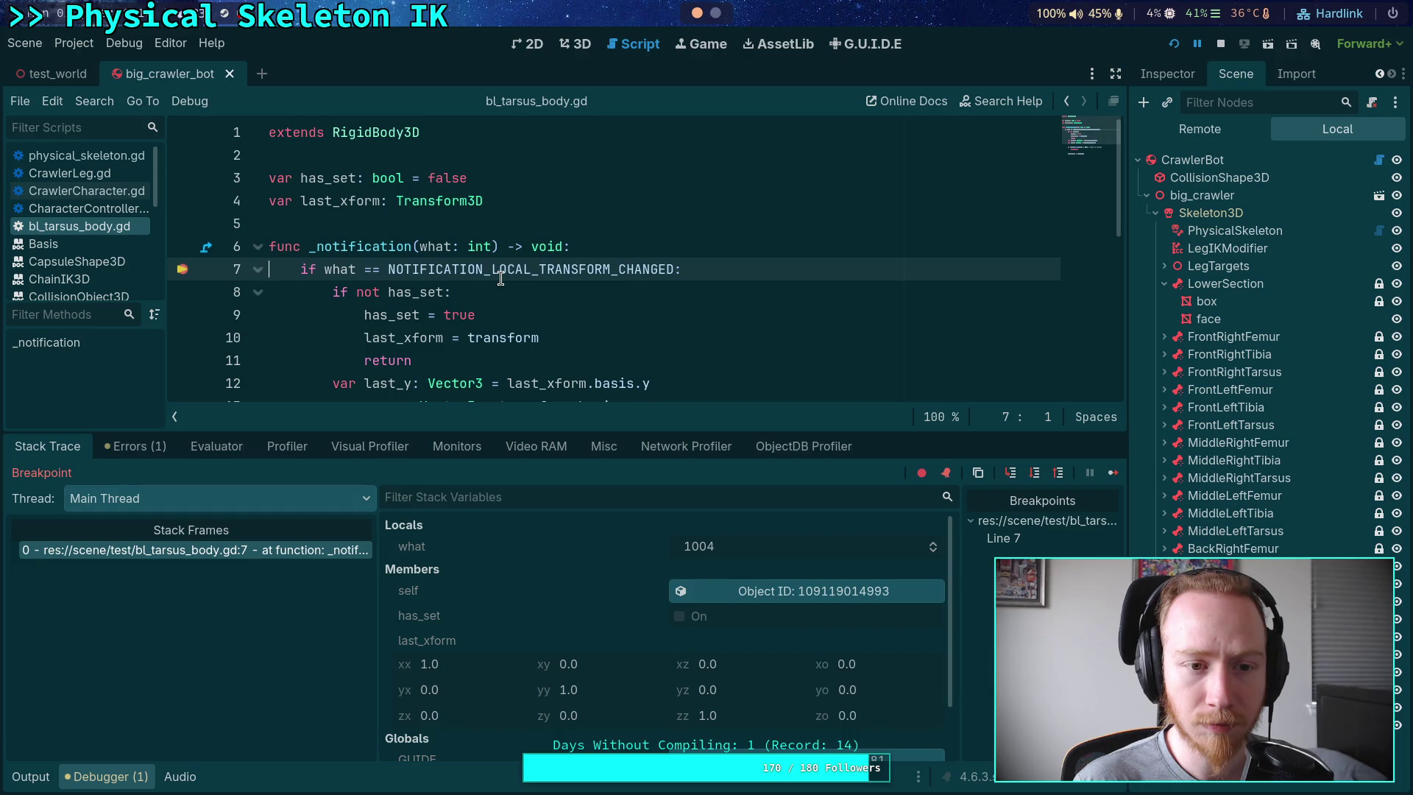
scroll(501, 277, down, 3)
scroll(500, 277, up, 1)
scroll(500, 278, up, 1)
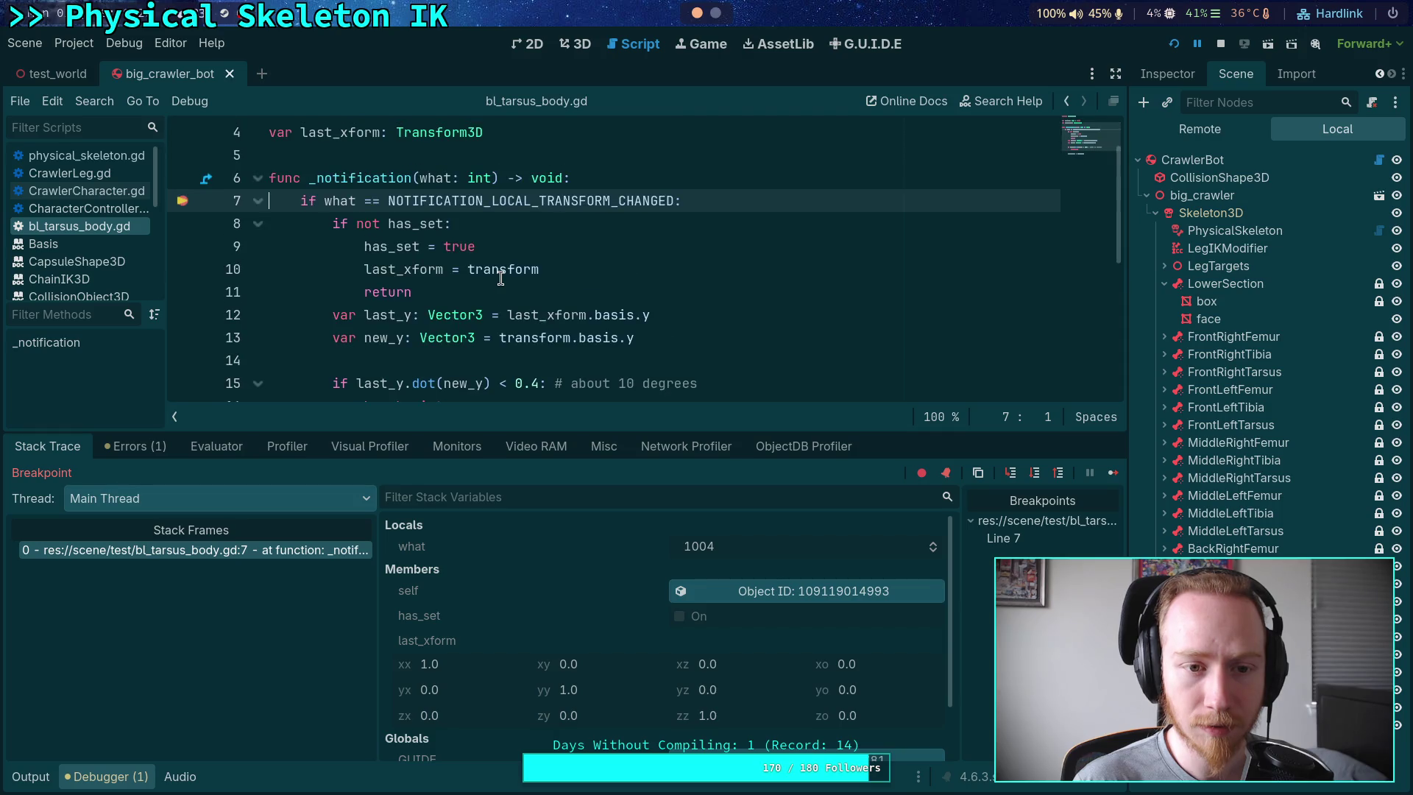
scroll(500, 277, up, 1)
scroll(500, 278, down, 2)
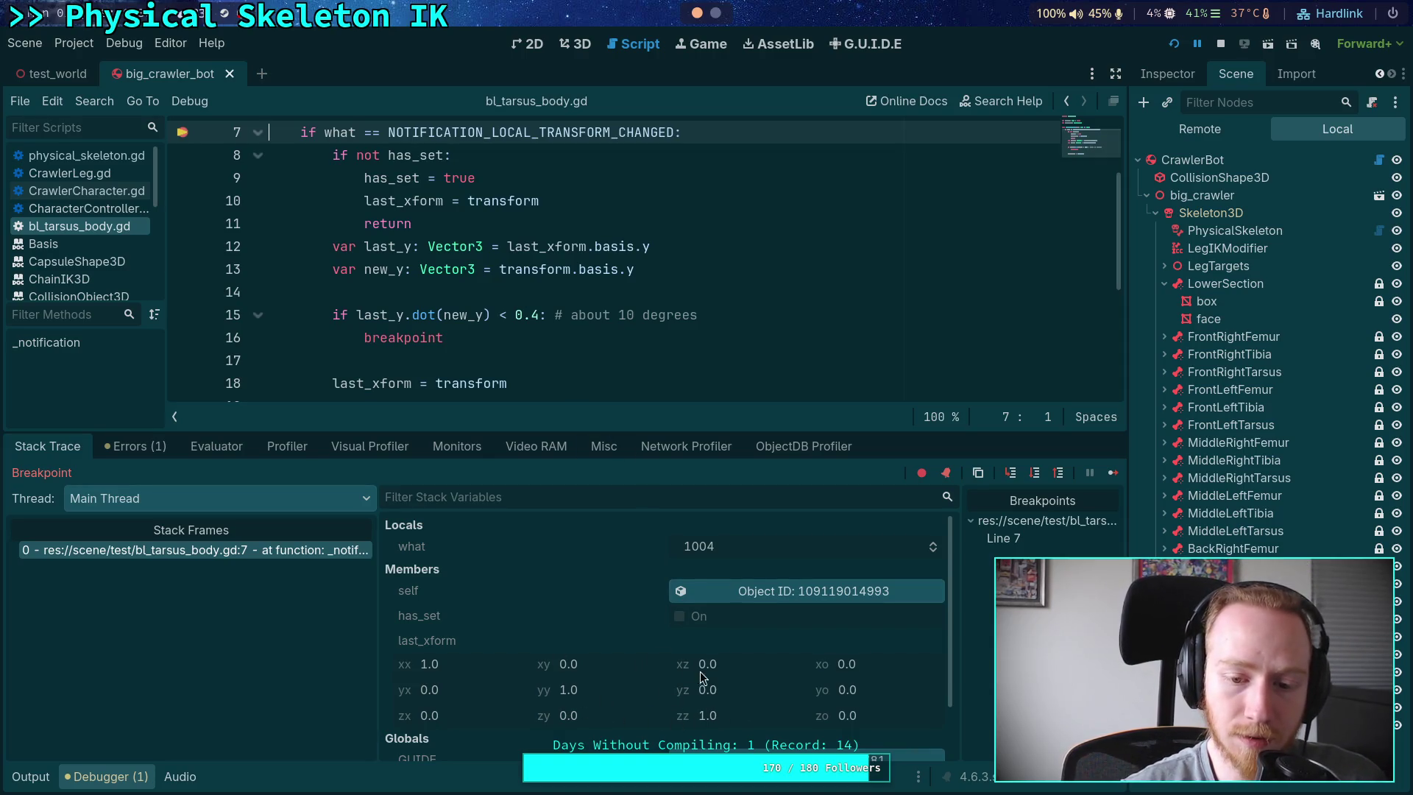
scroll(700, 671, down, 2)
scroll(629, 653, up, 2)
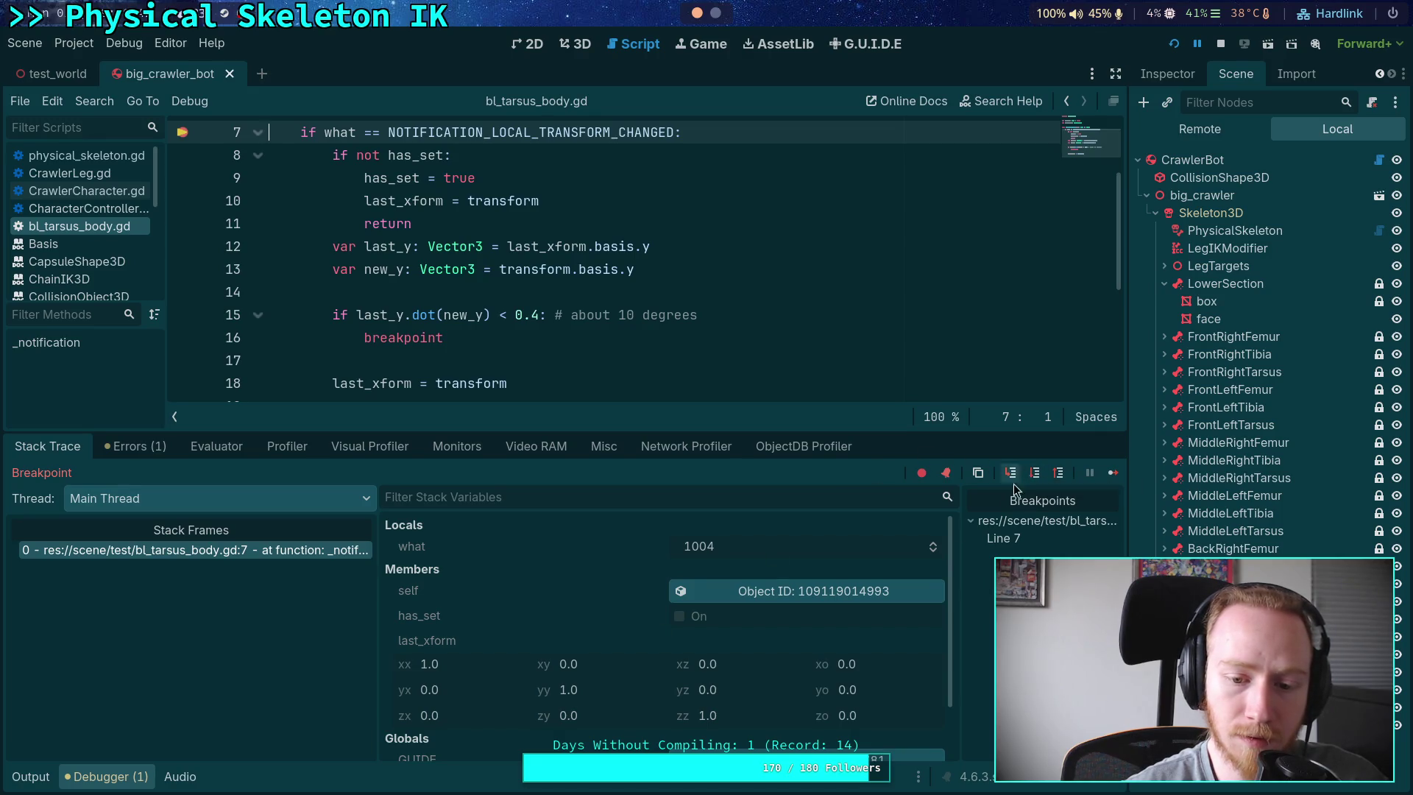
click(1276, 76)
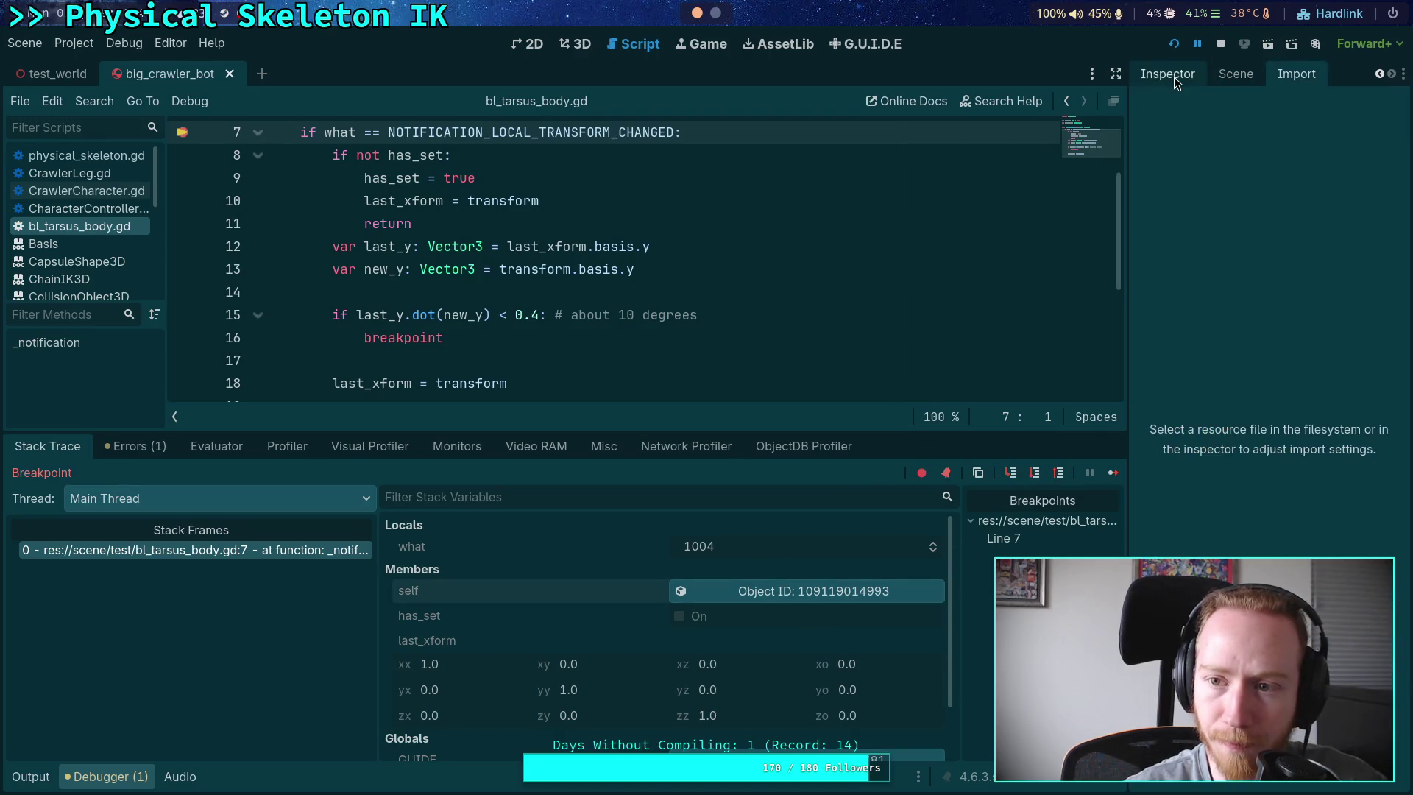
click(1173, 77)
drag(1127, 444, 979, 444)
scroll(1014, 444, down, 15)
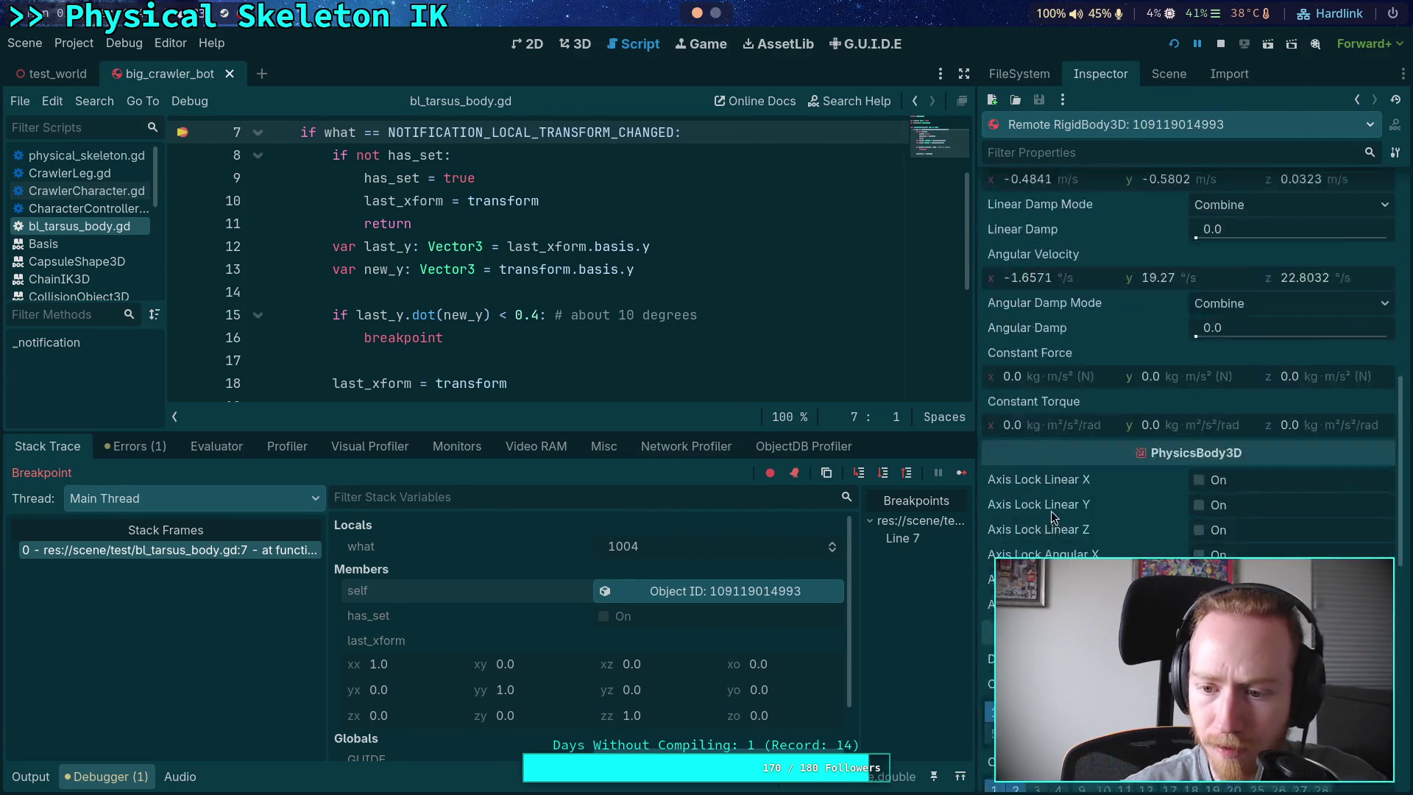